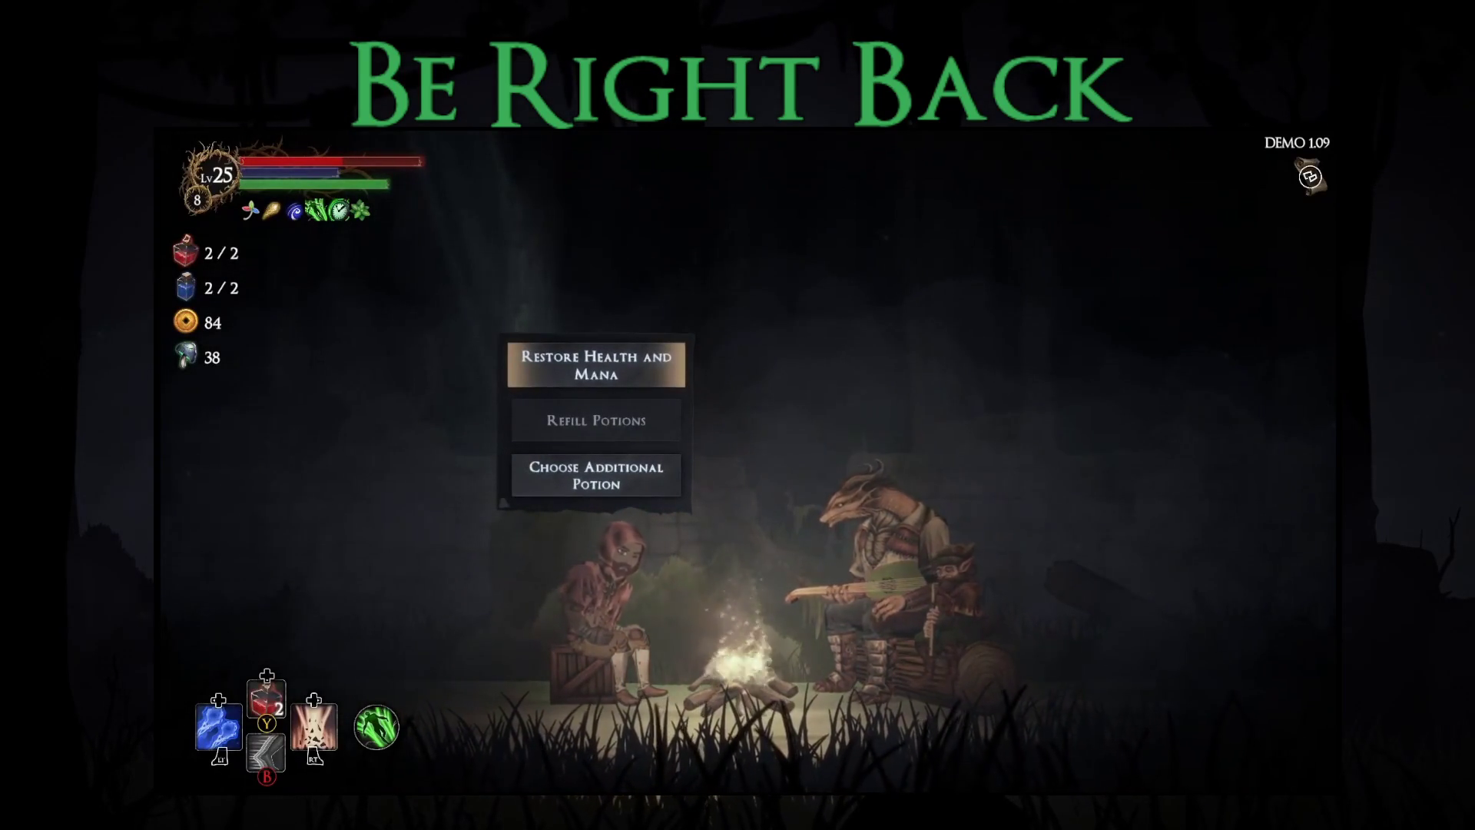
Restore health and mana at the bonfire, close the route map, and walk right through the forest
key(Return)
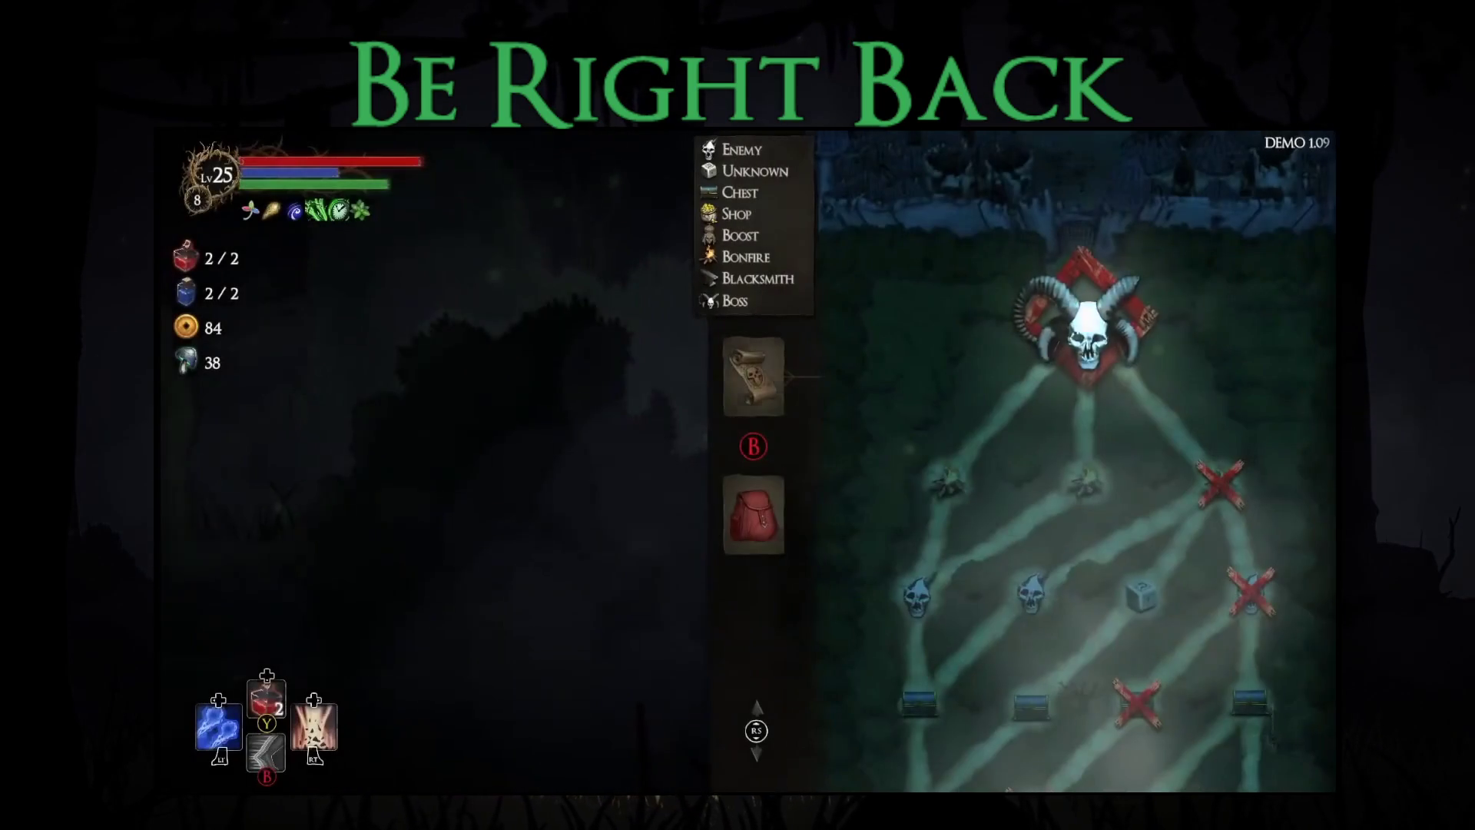
key(Escape)
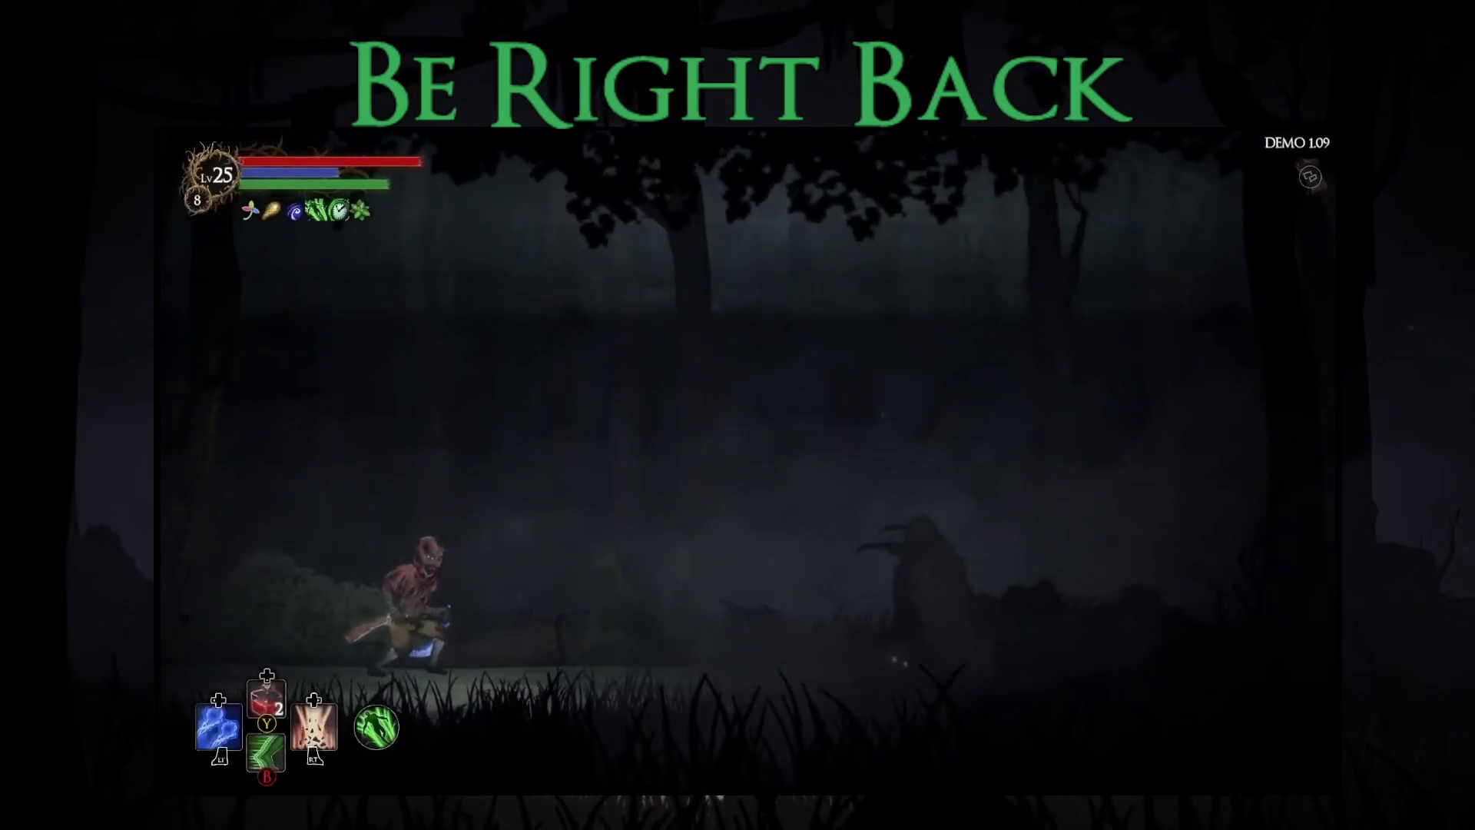
key(Right)
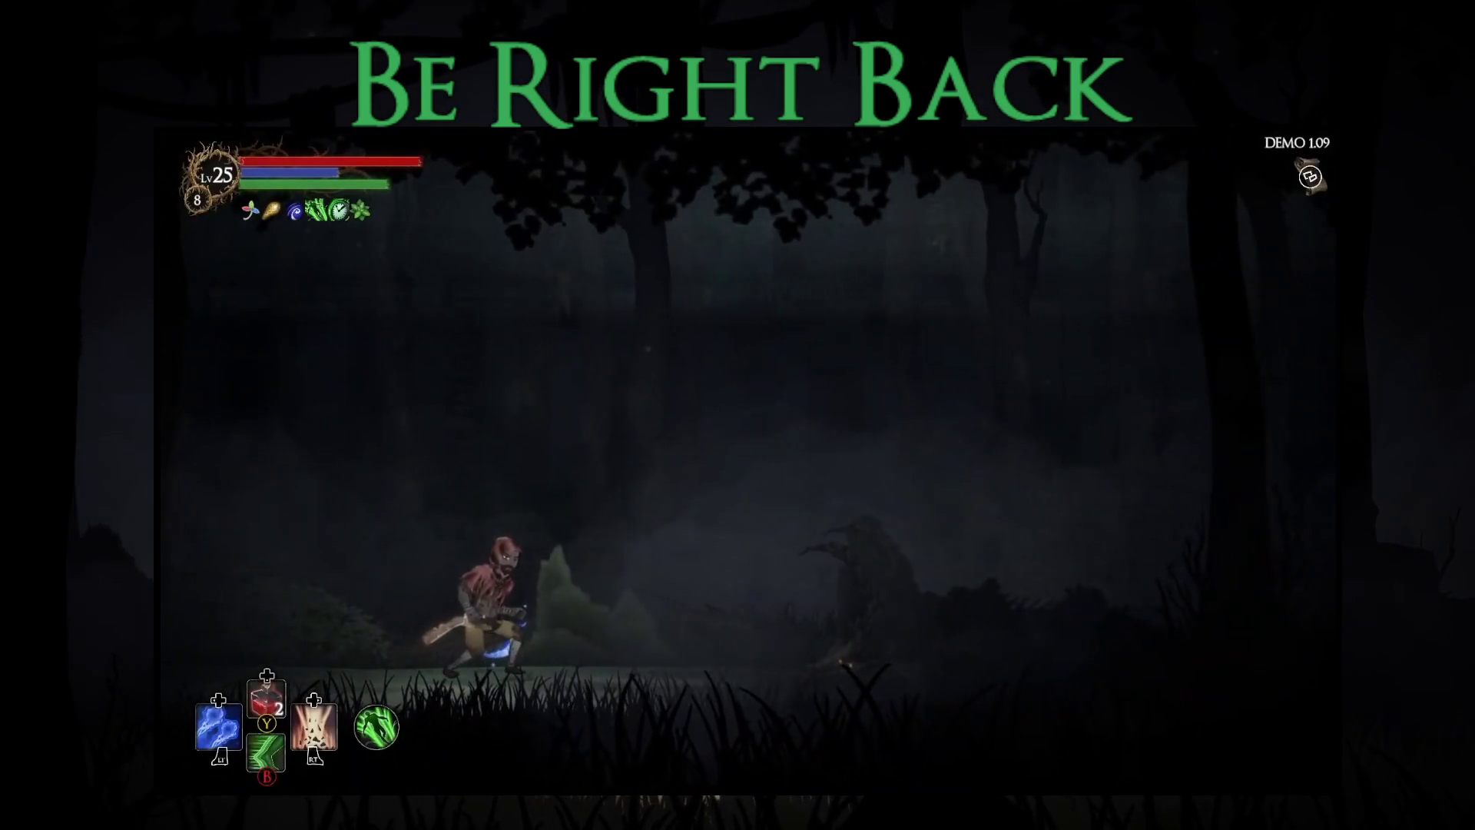
key(Right)
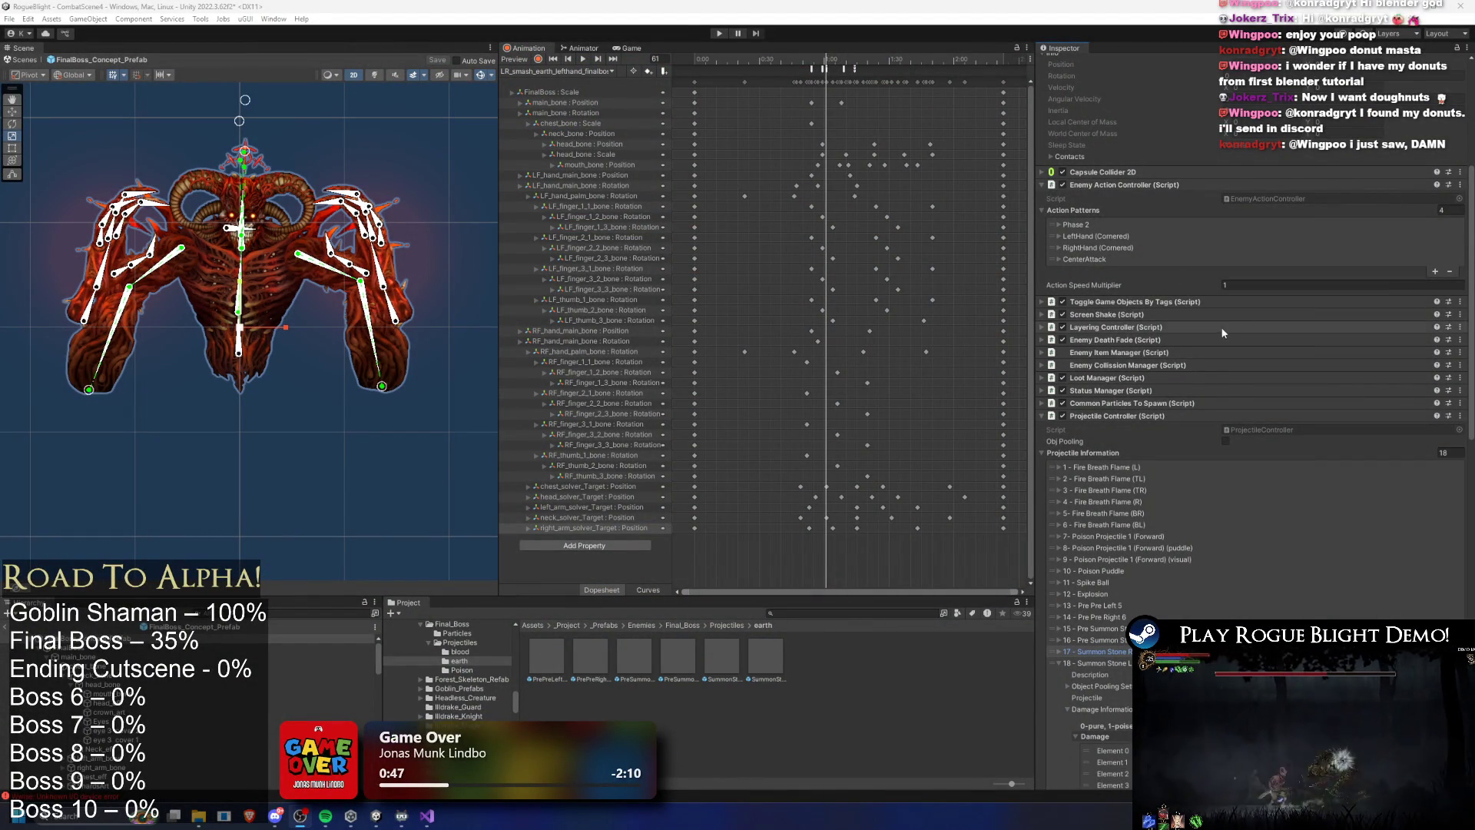
scroll(1222, 323, down, 5)
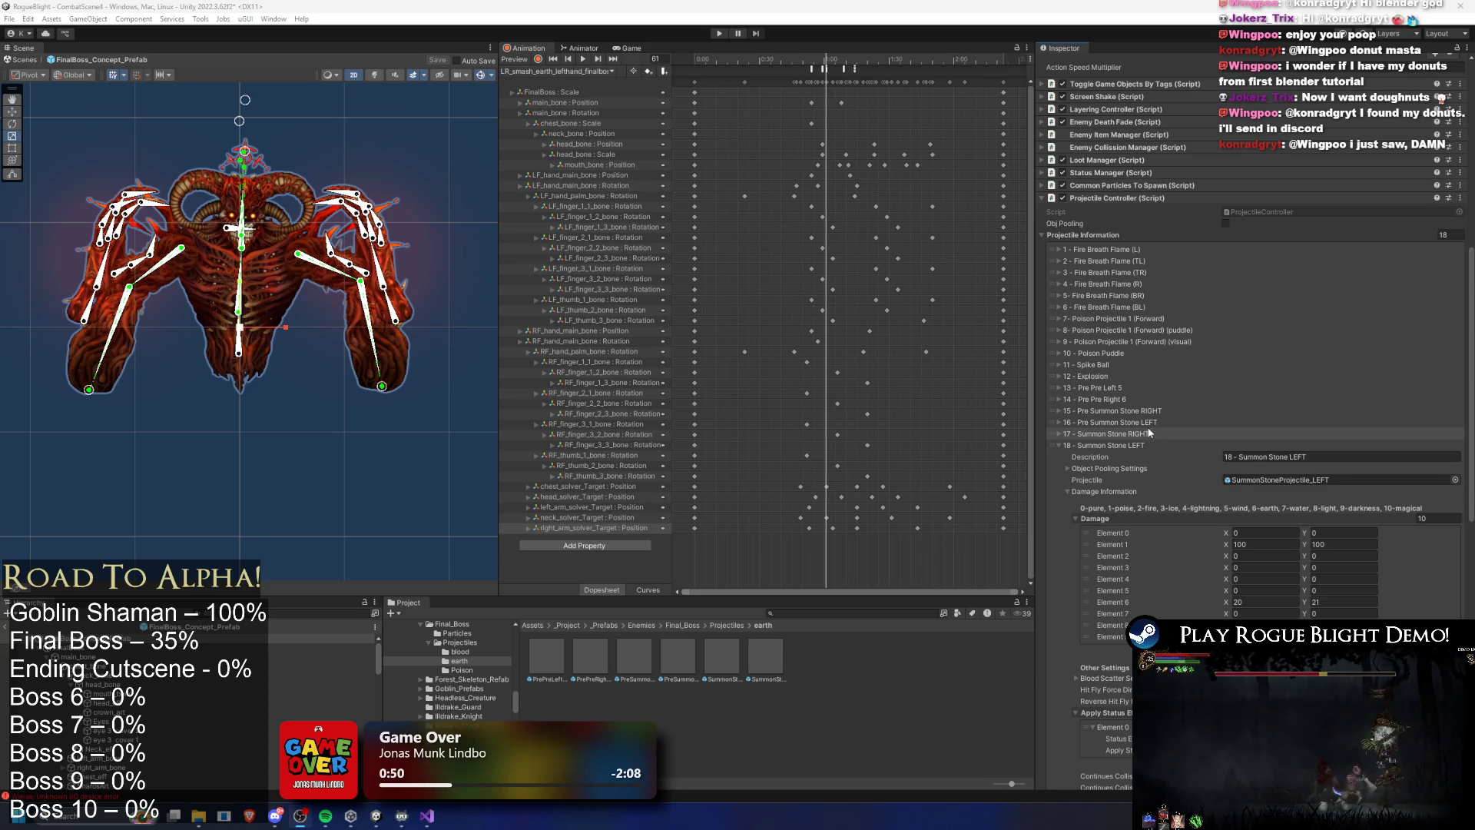
click(1123, 388)
click(1257, 421)
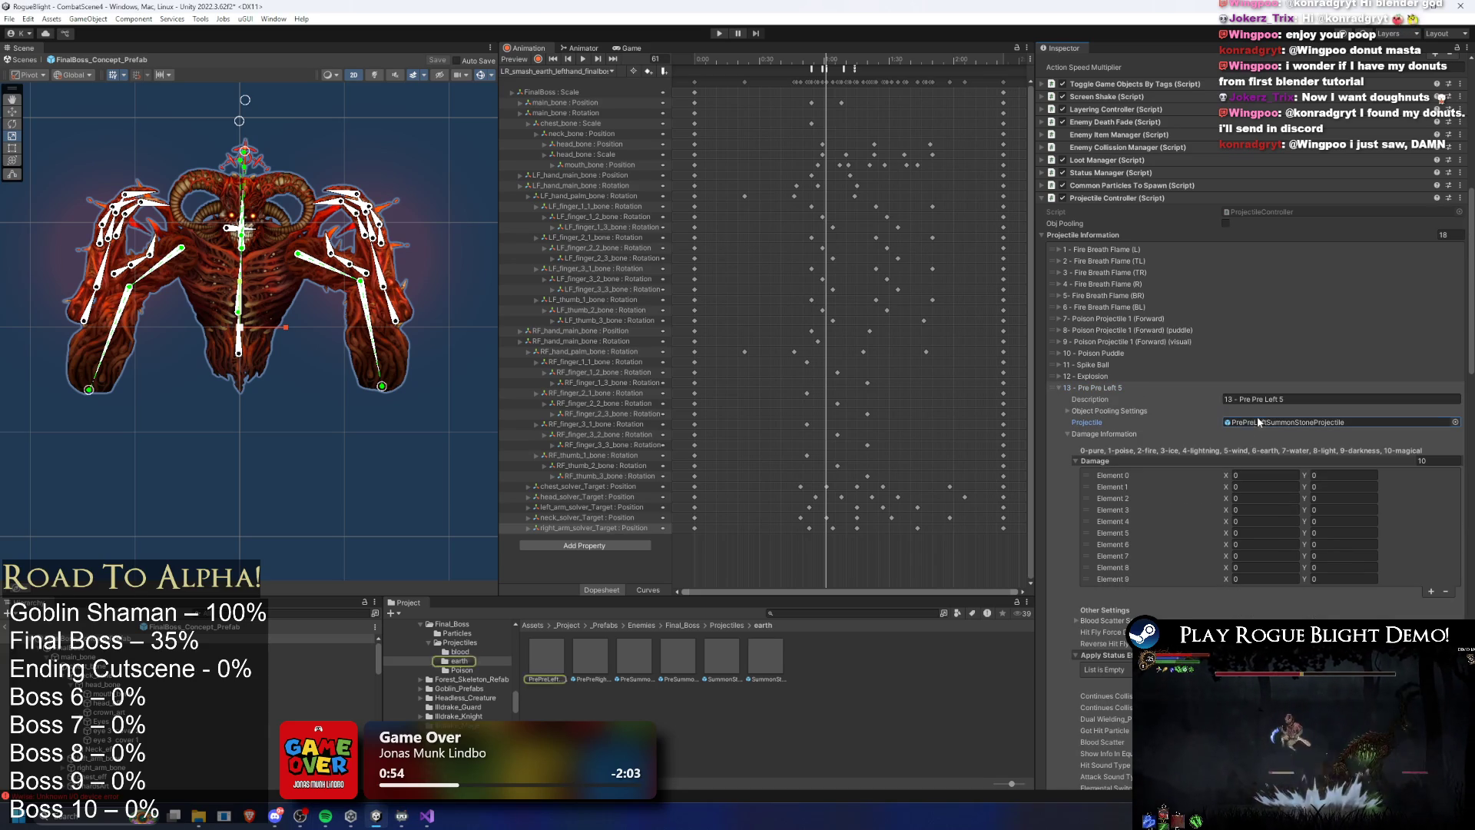
click(1129, 384)
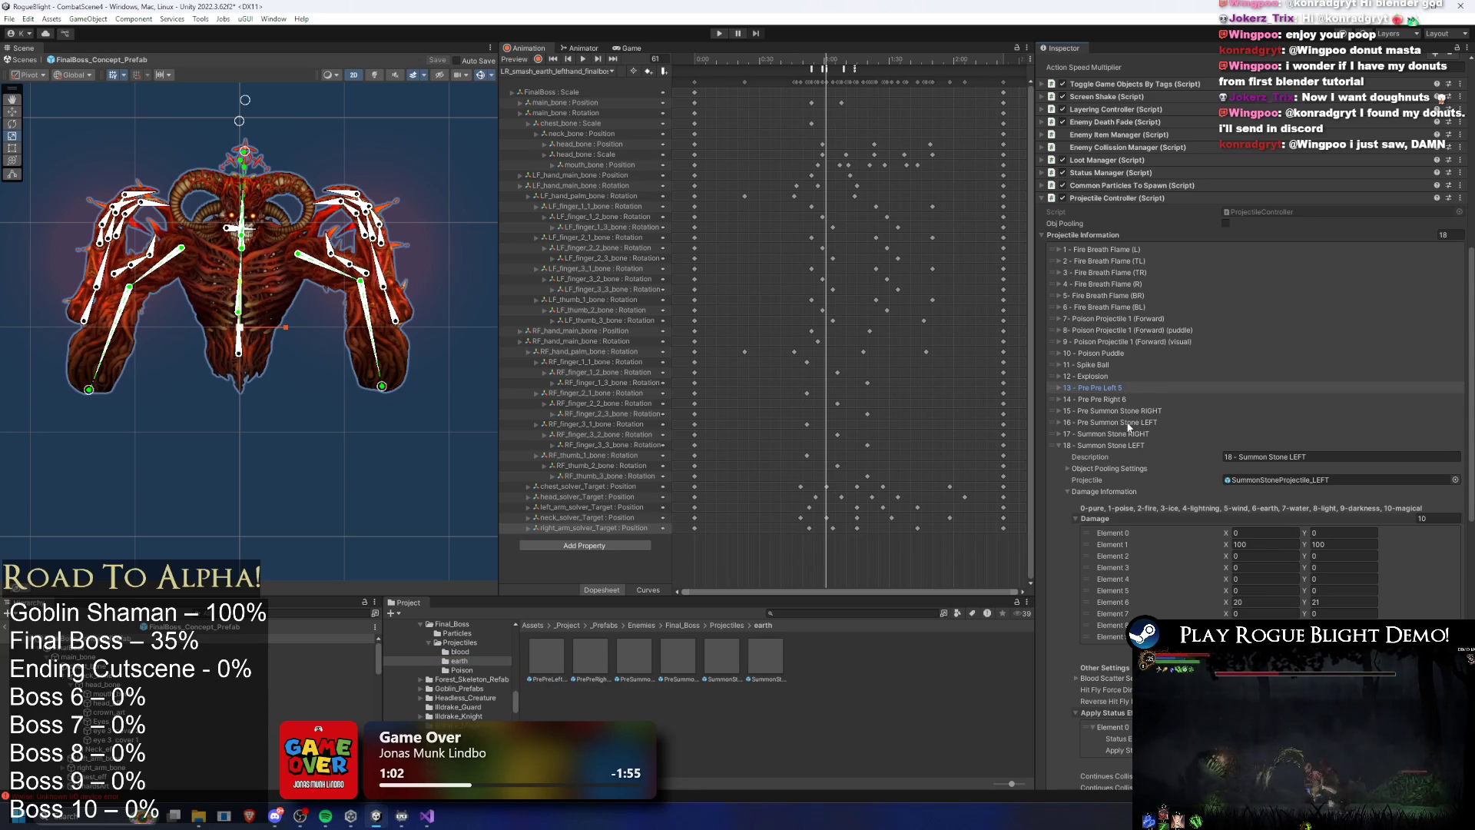
click(1115, 389)
click(1294, 423)
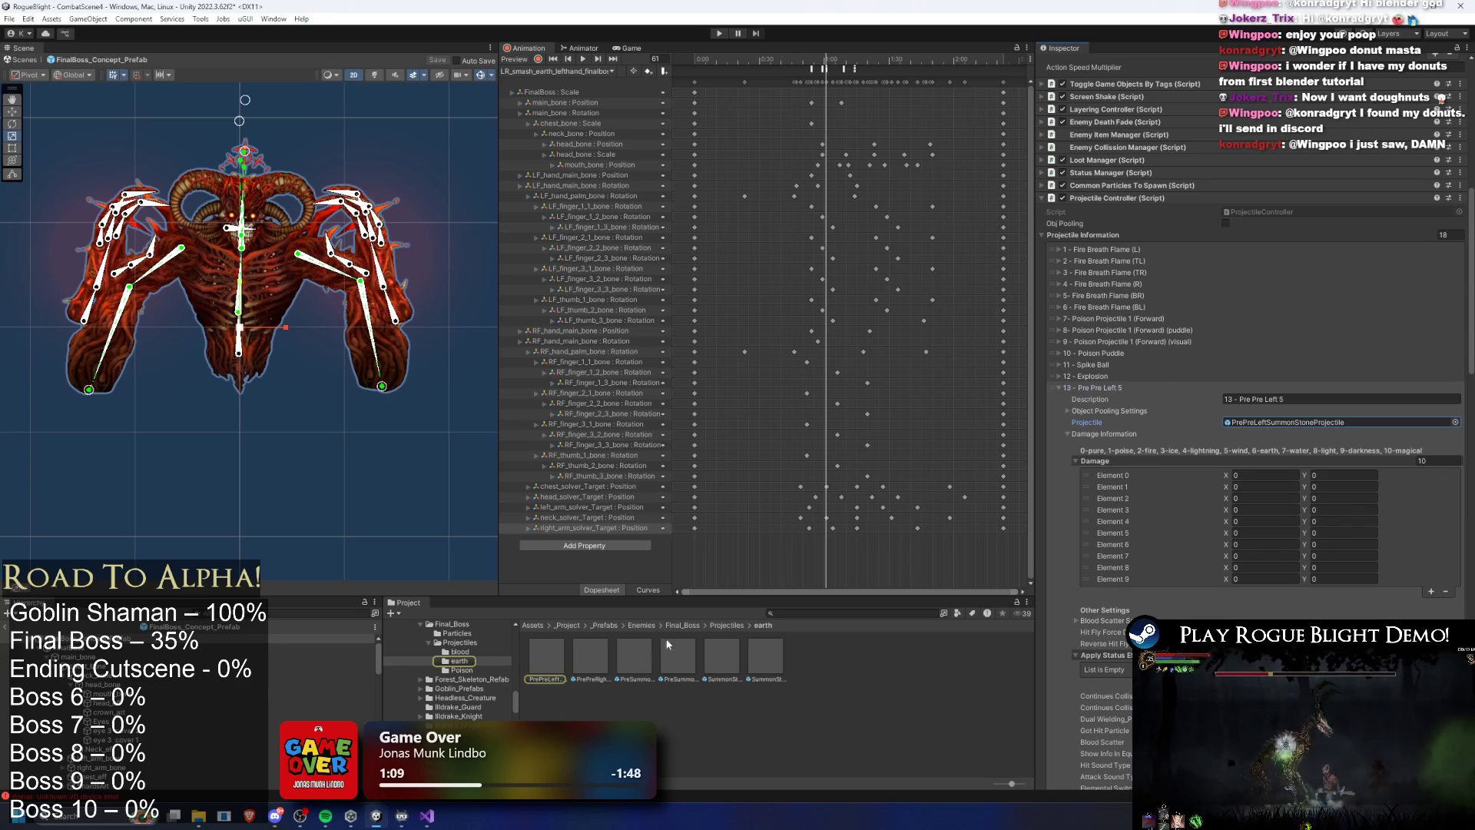
click(547, 658)
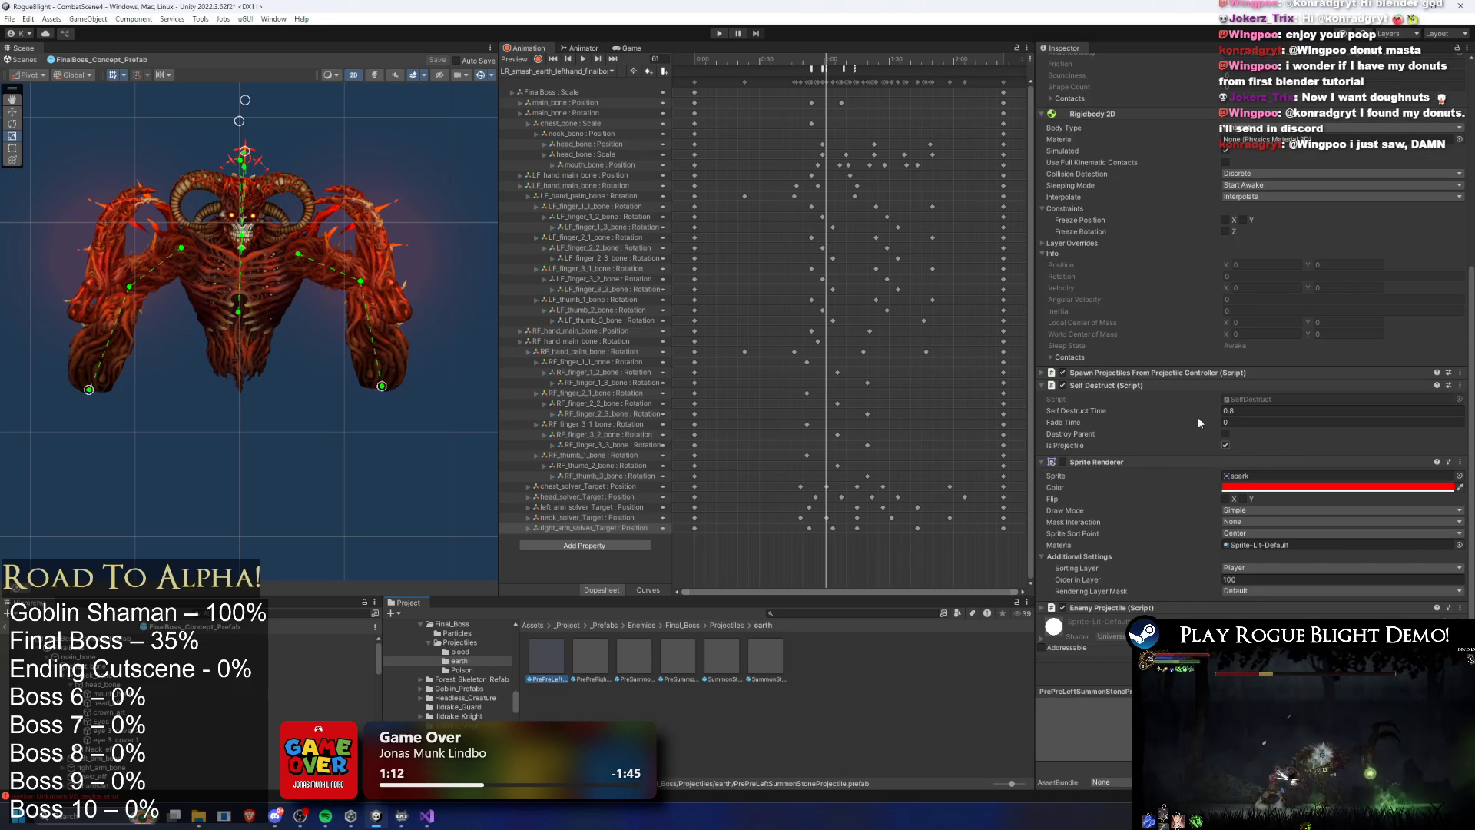
click(1184, 376)
click(1232, 424)
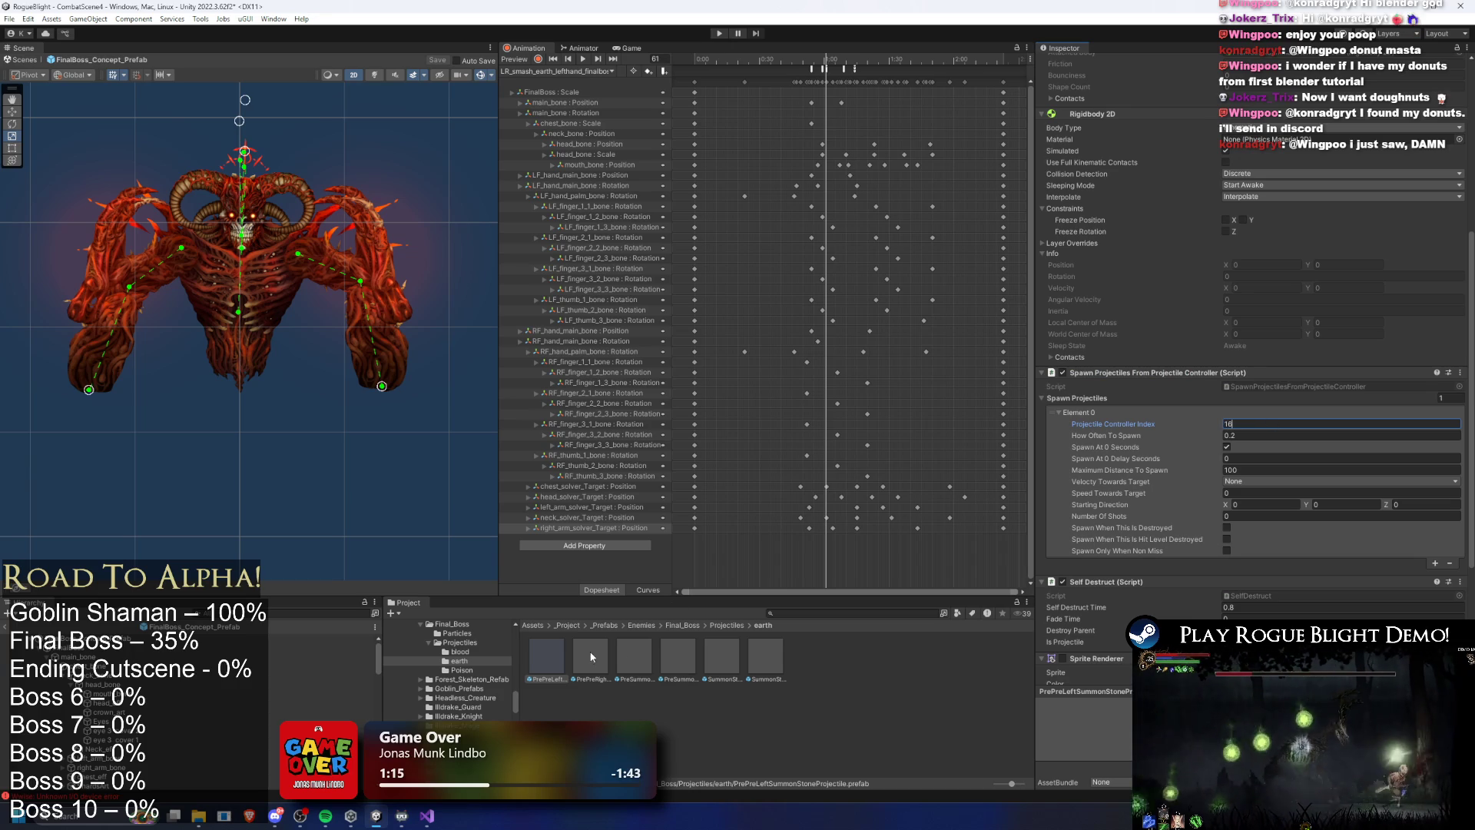
click(323, 639)
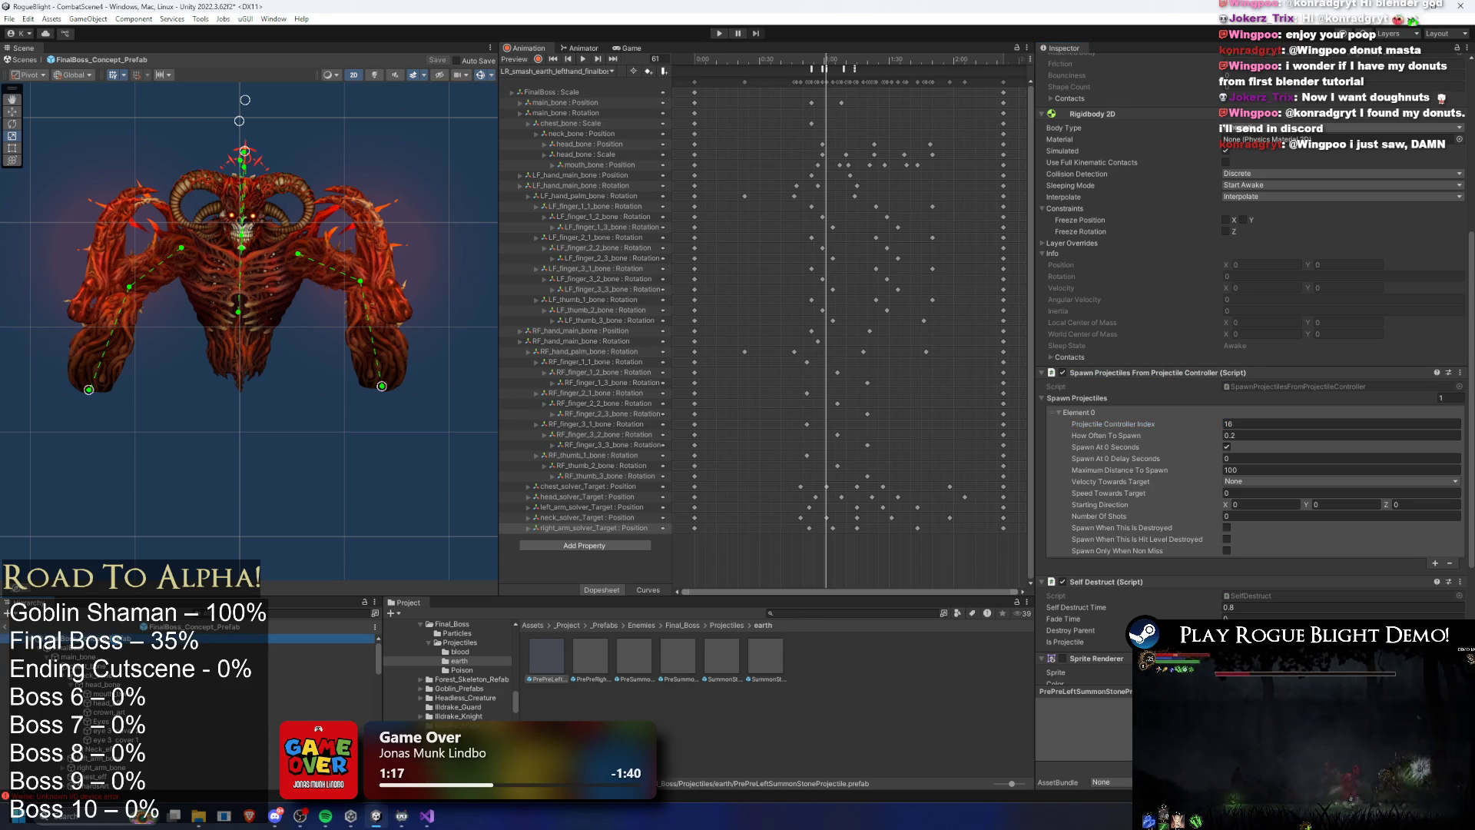
scroll(1100, 423, down, 3)
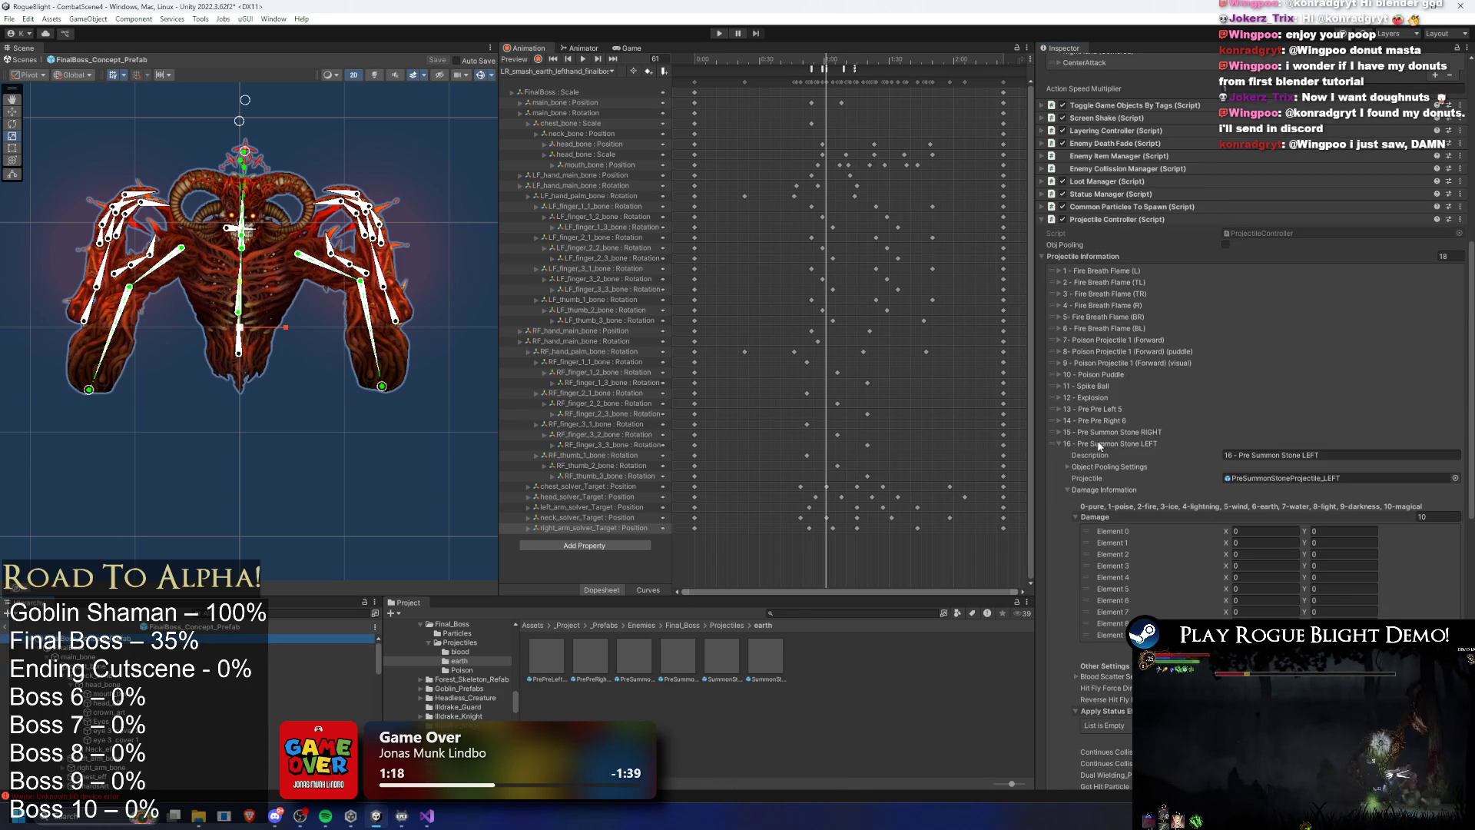
click(1279, 476)
click(634, 657)
click(1257, 418)
click(322, 638)
click(1136, 438)
scroll(1136, 437, up, 5)
key(Left)
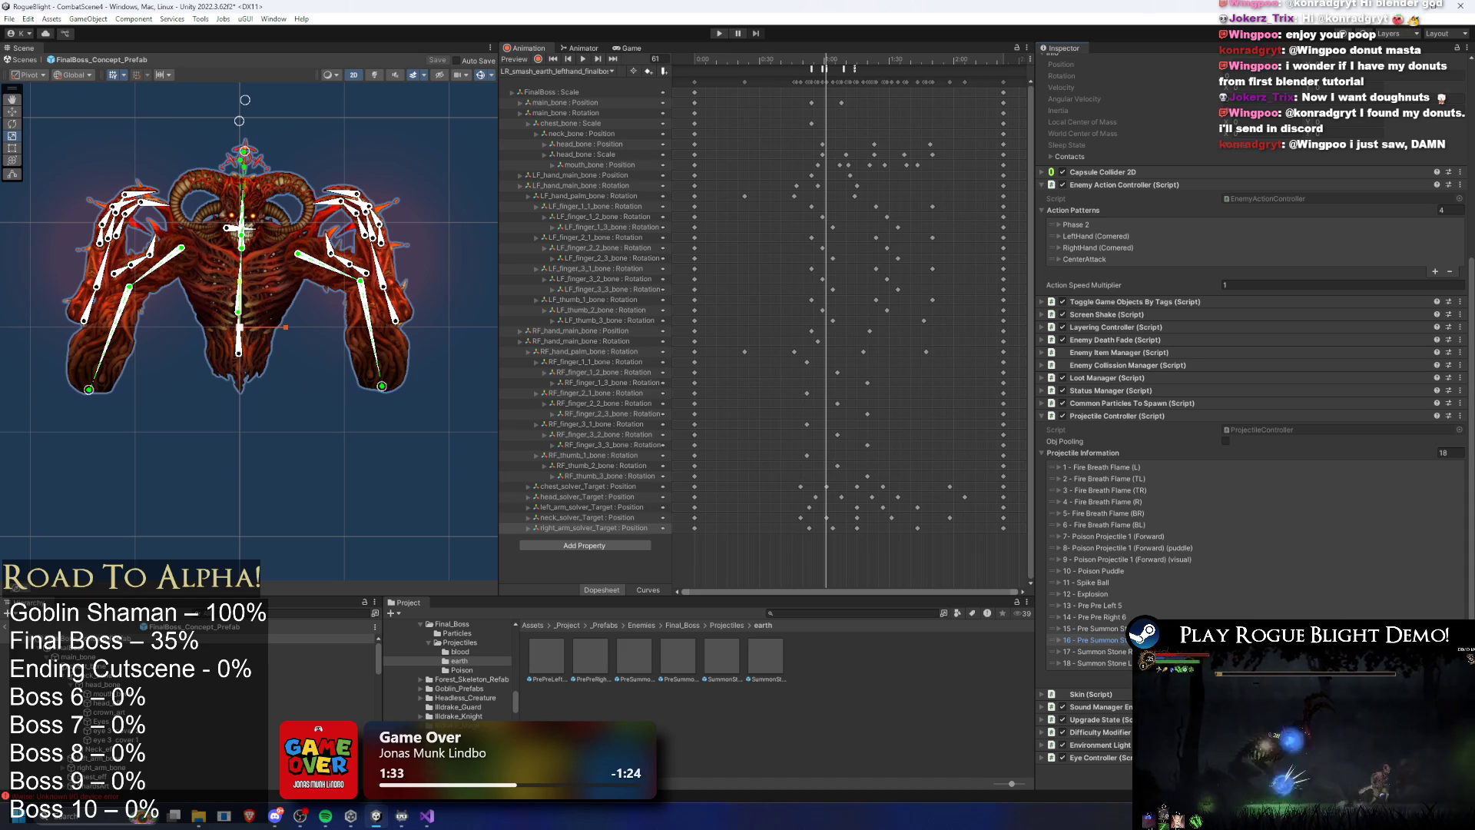
click(823, 612)
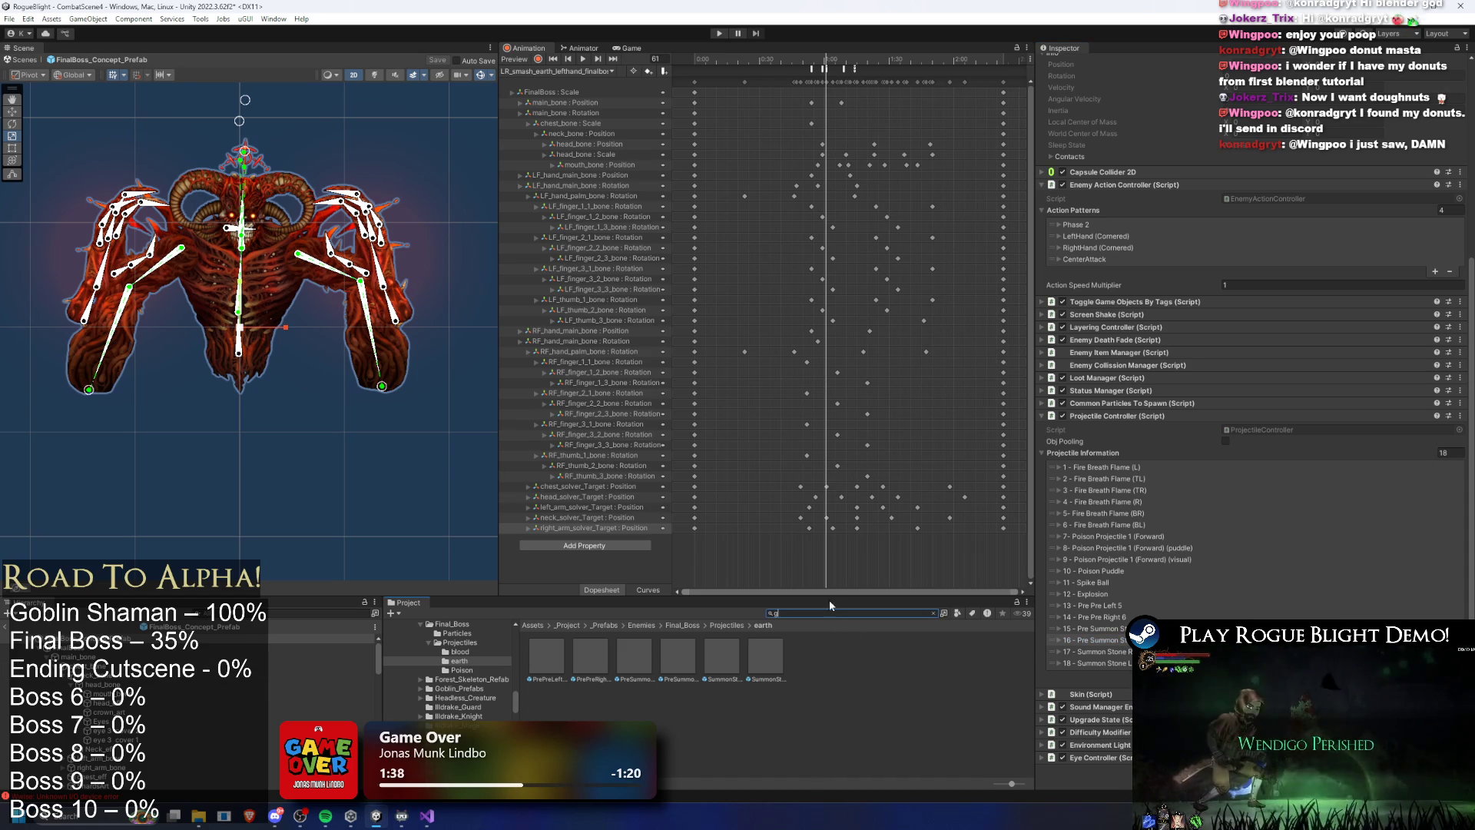
text(gorill)
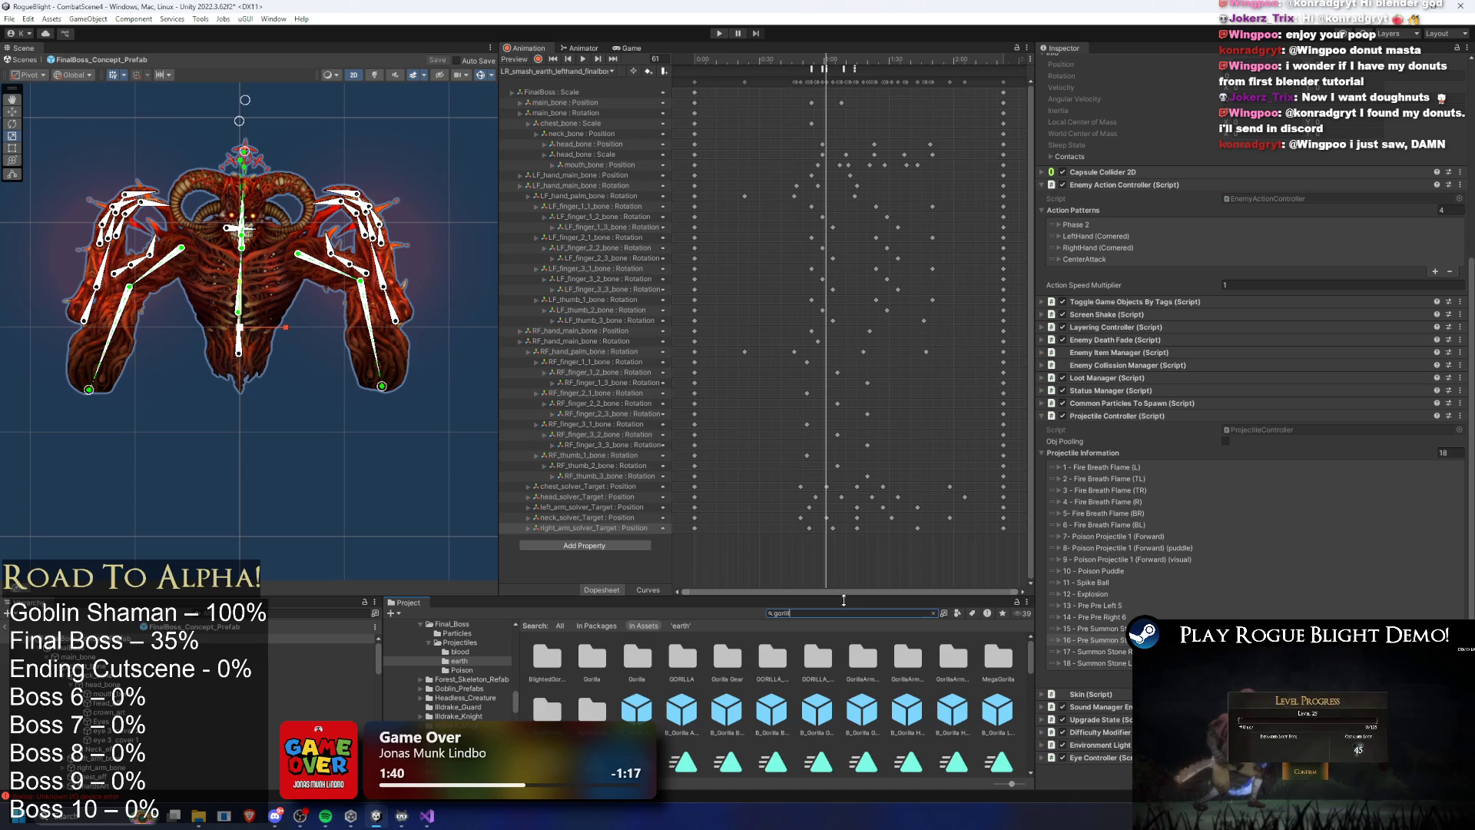
text(a)
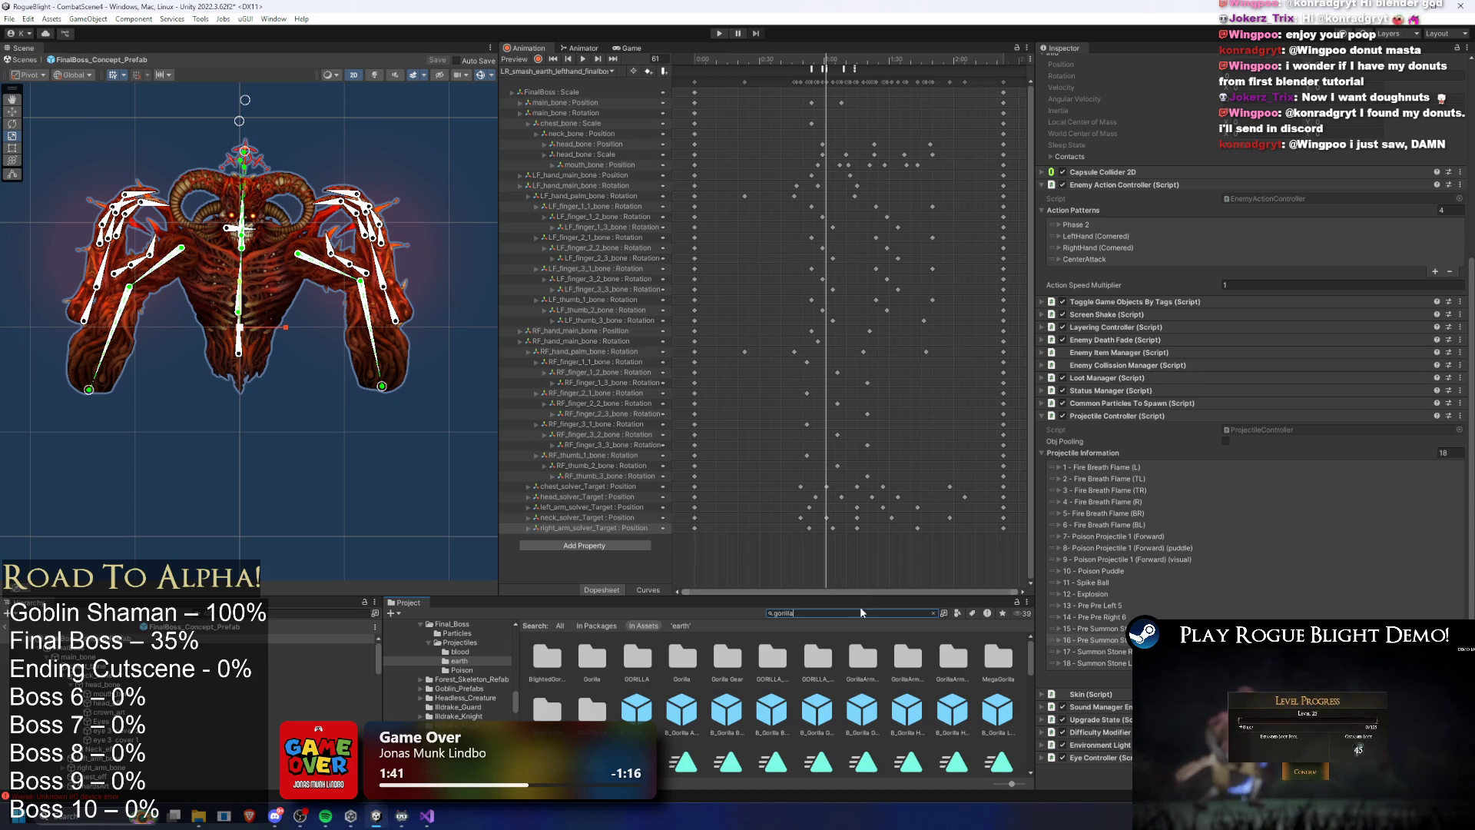
key(BackSpace)
key(BackSpace)
key(BackSpace)
key(BackSpace)
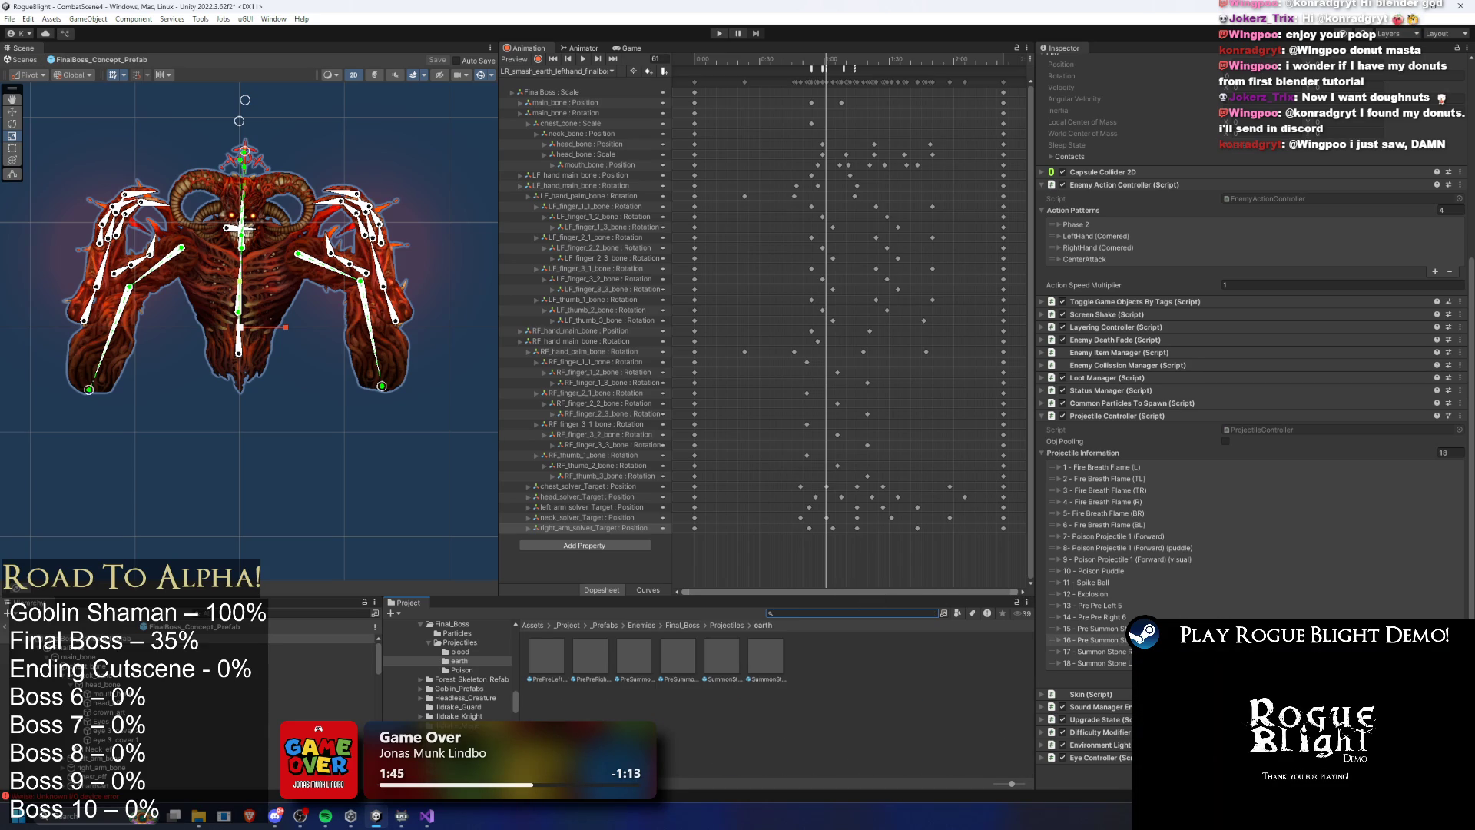
click(1126, 664)
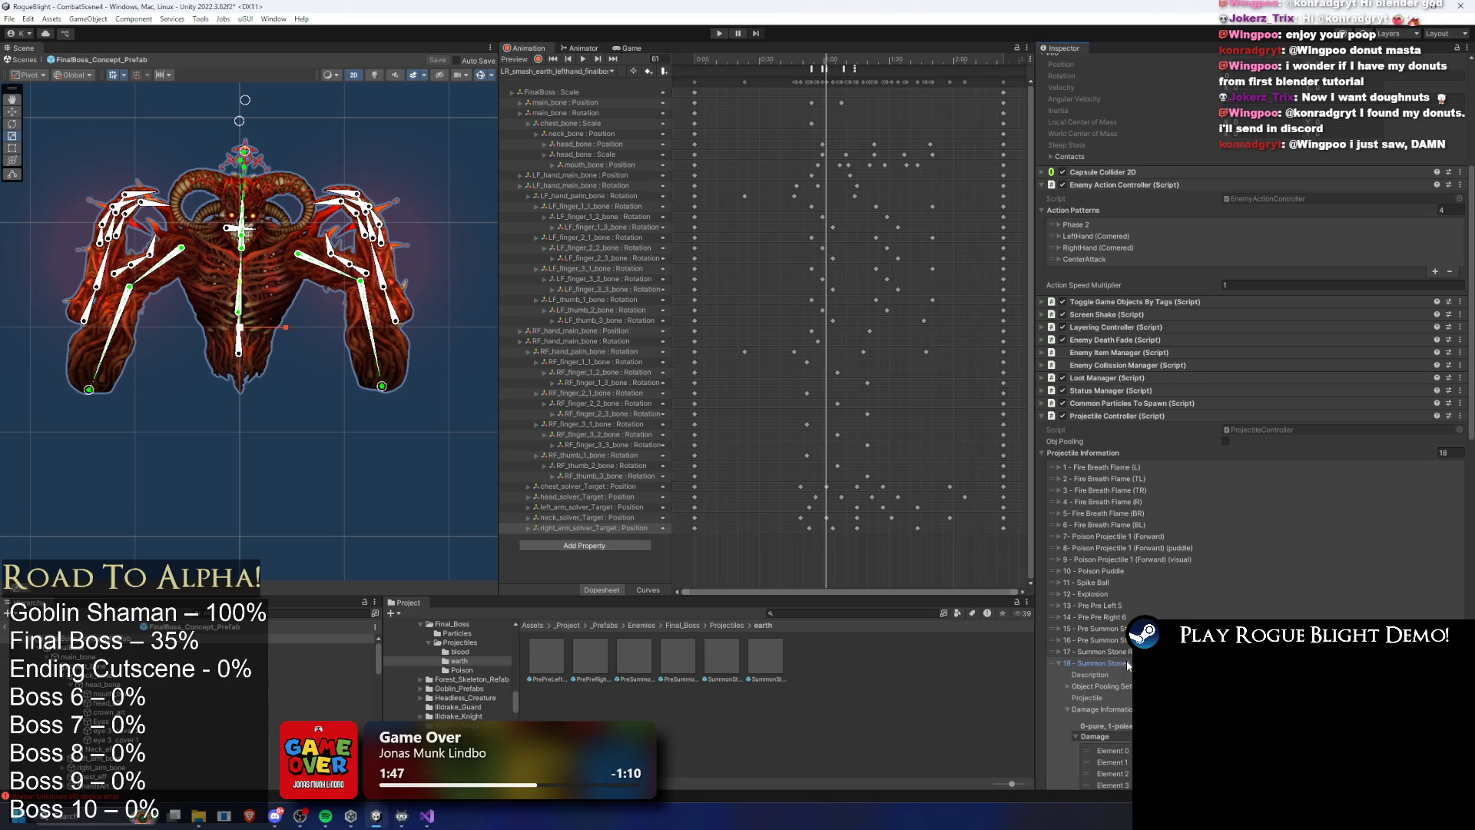
Inspect the SummonStoneProjectile_LEFT and Pre Pre Right projectile prefabs from the Final Boss's list
click(721, 657)
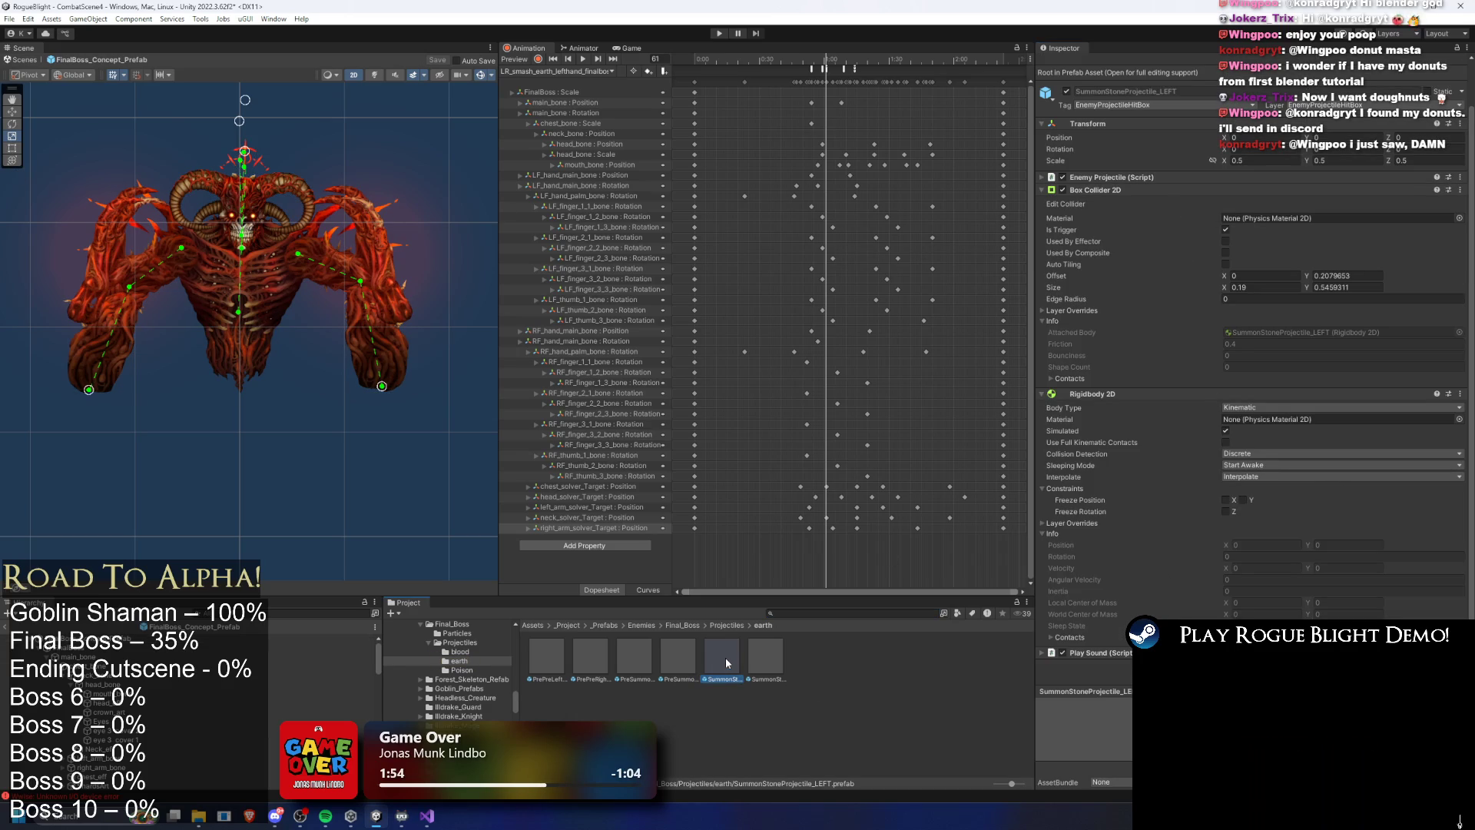
click(323, 638)
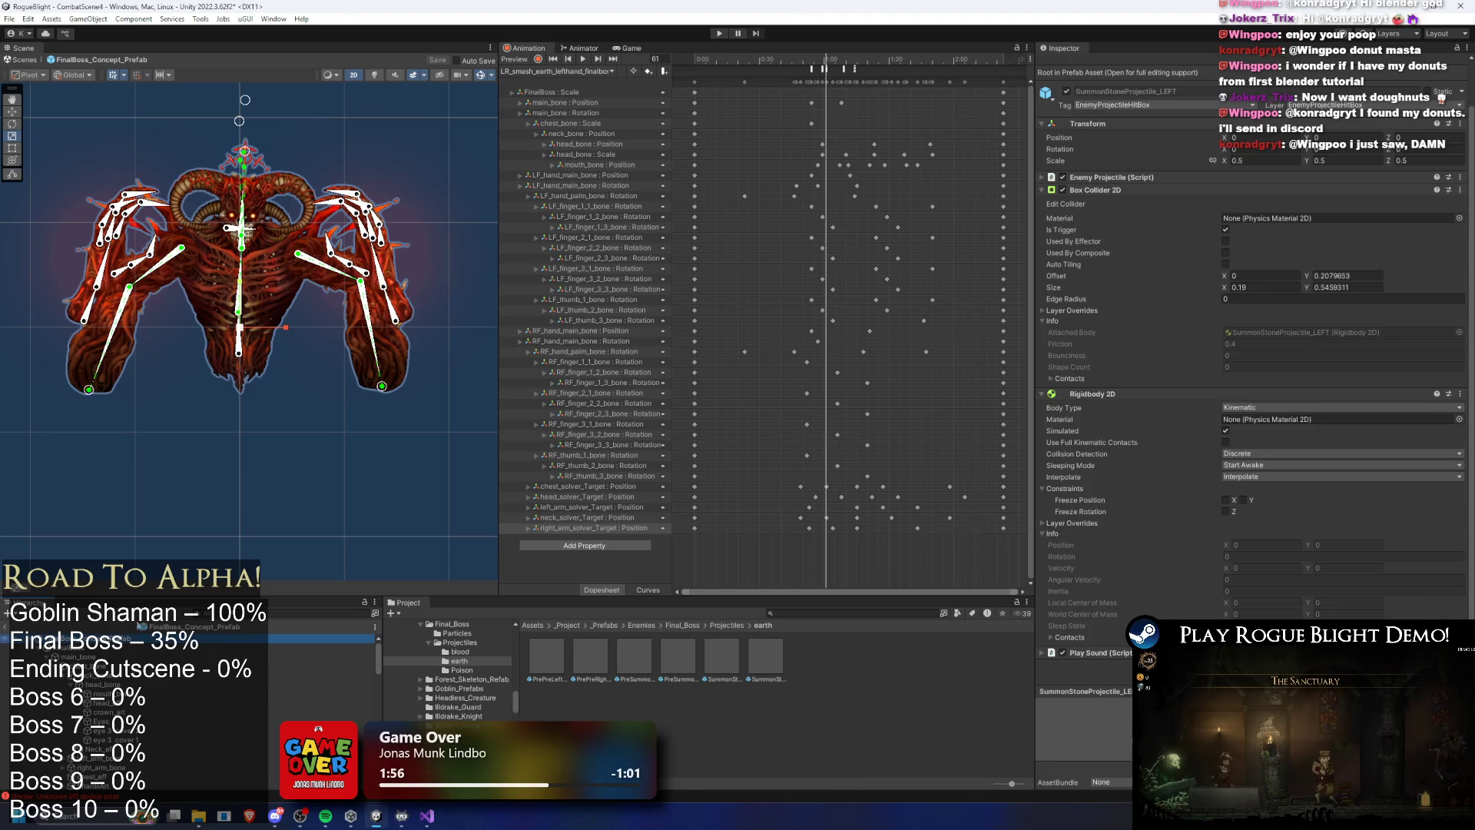
scroll(1389, 436, down, 10)
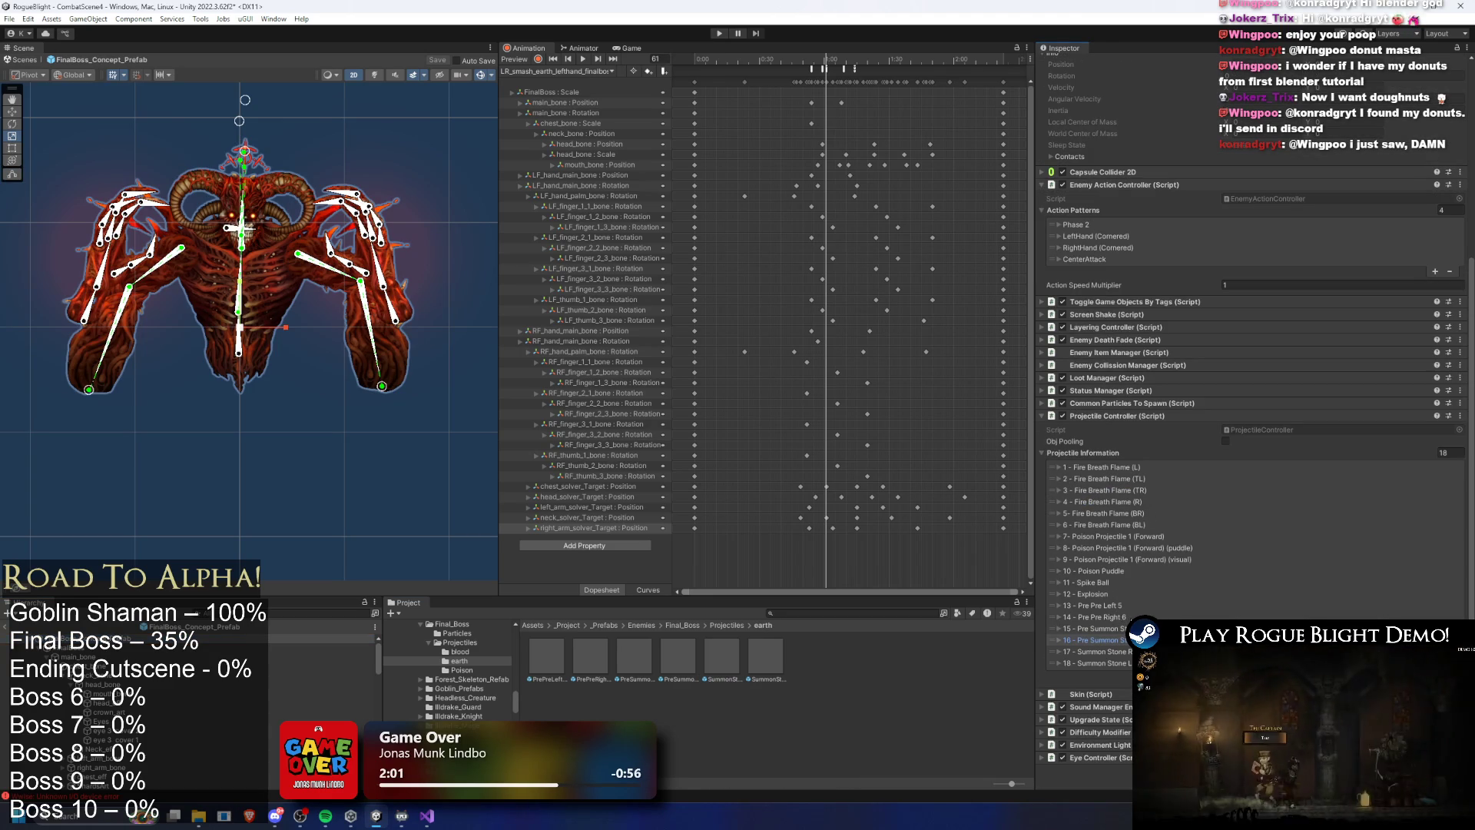
click(1120, 617)
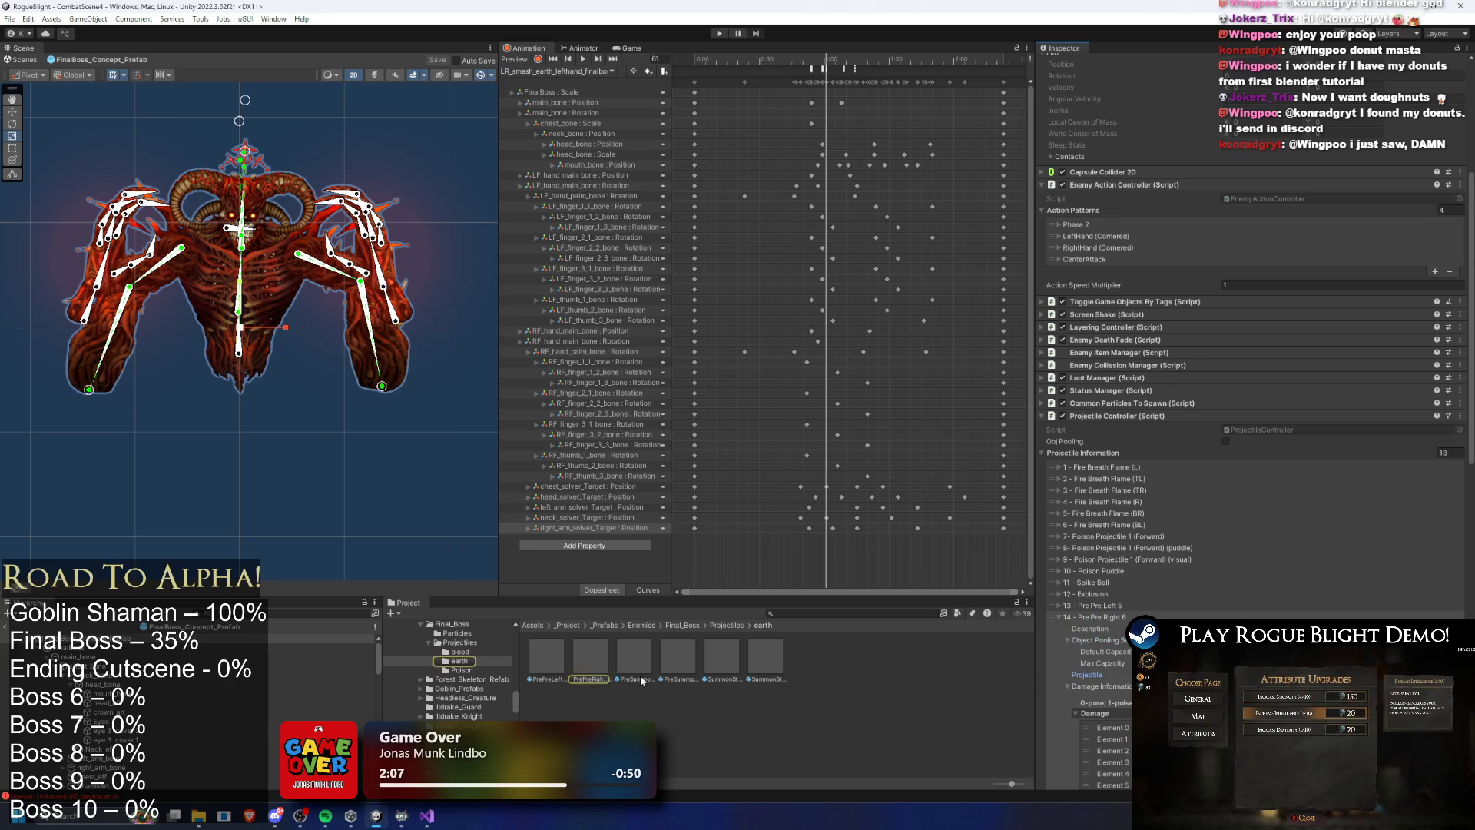
click(590, 657)
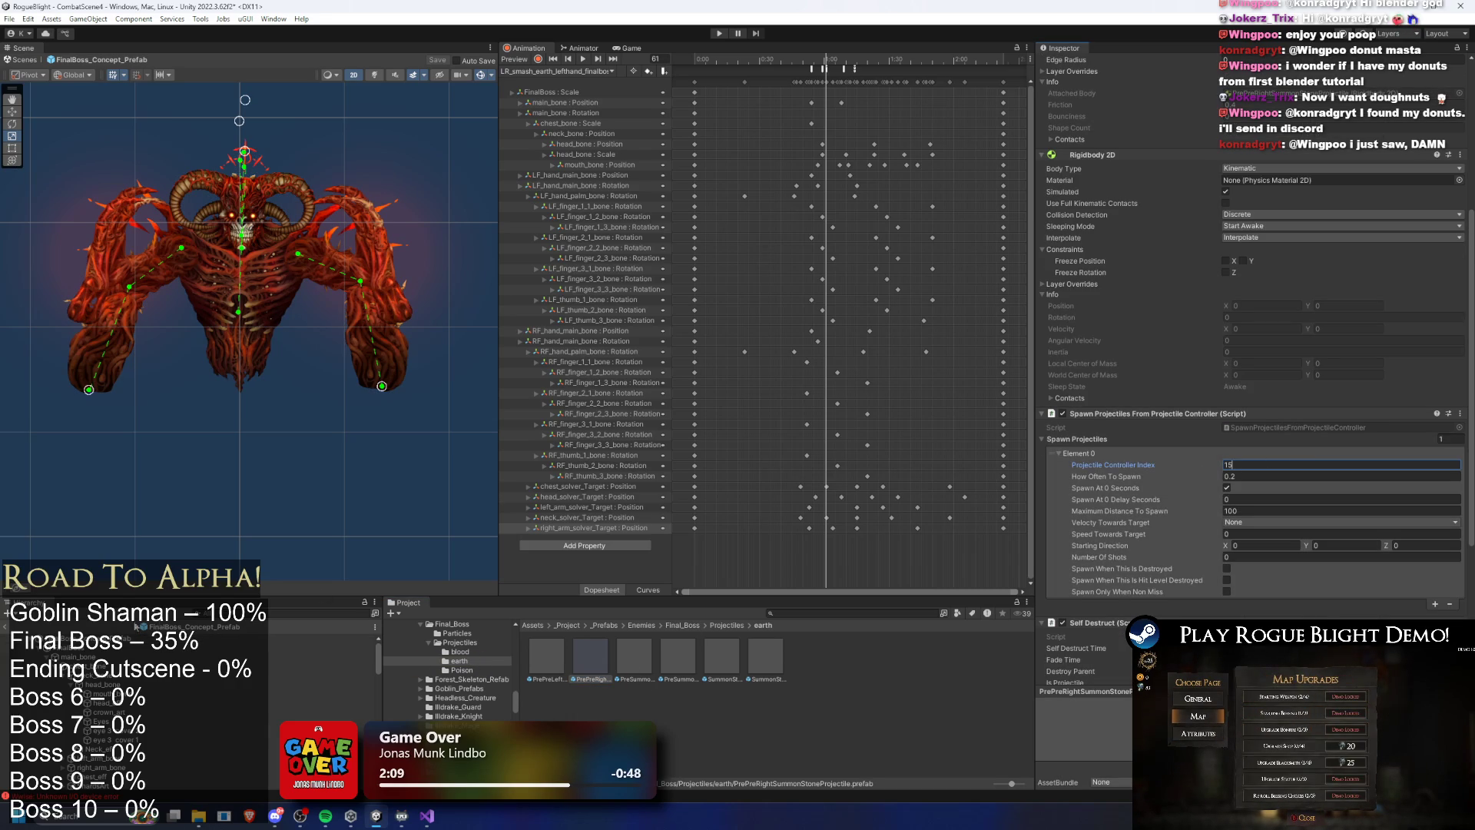
key(alt+Left)
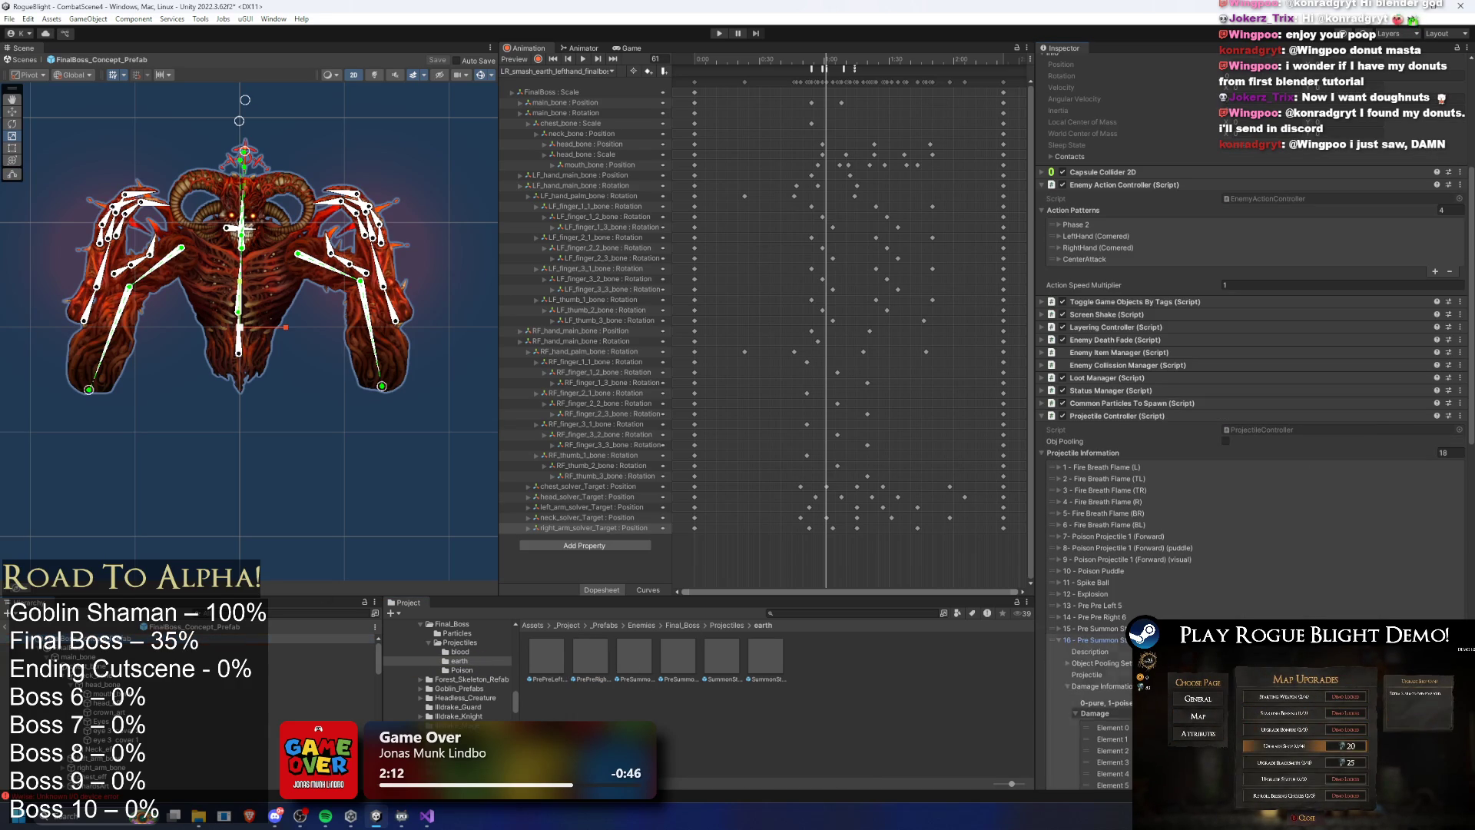
click(1144, 640)
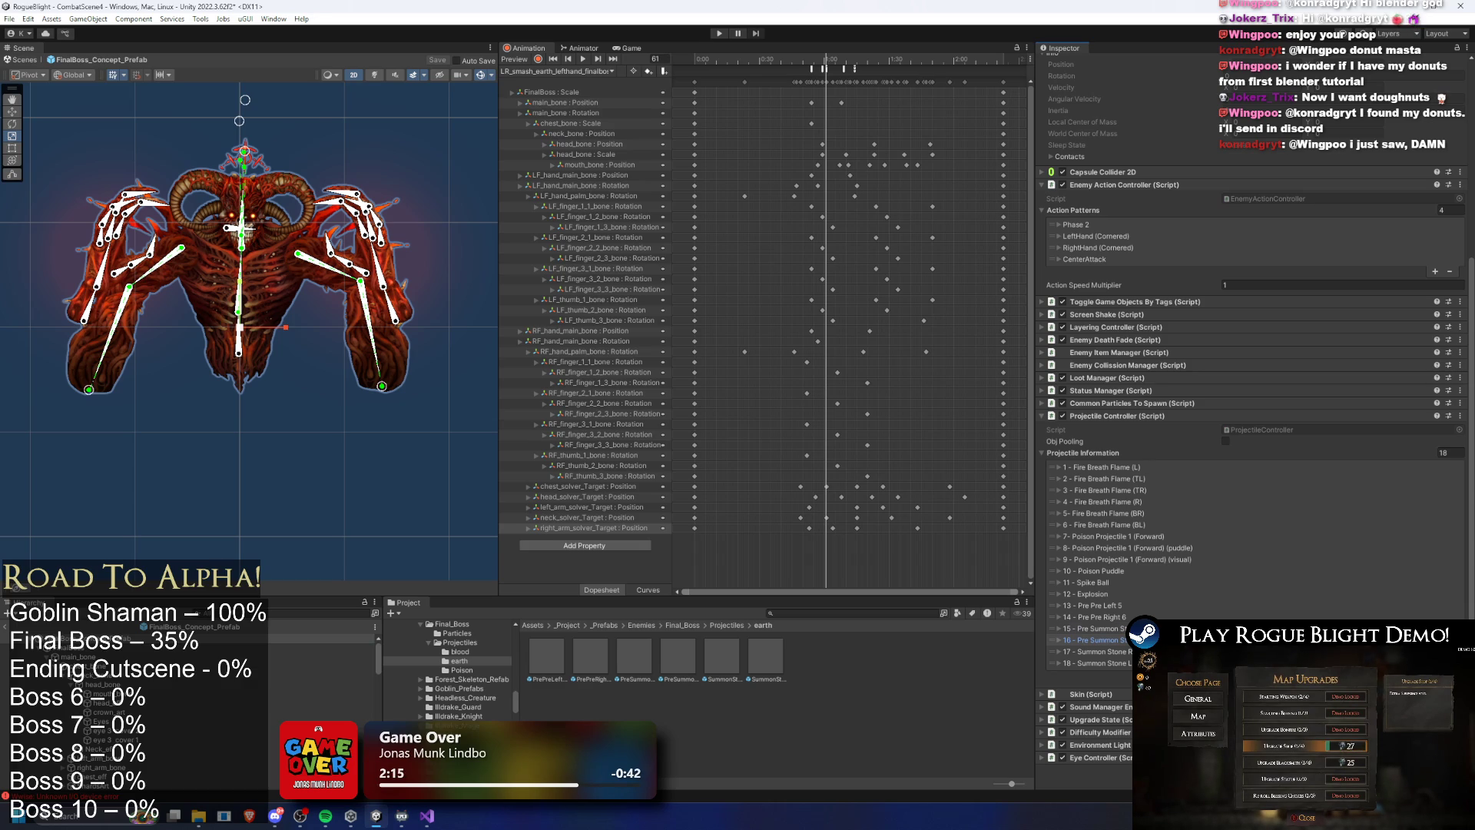
Set PreSummonStoneProjectile_RIGHT's Projectile Controller Index to 17, then reselect the Final Boss
click(686, 656)
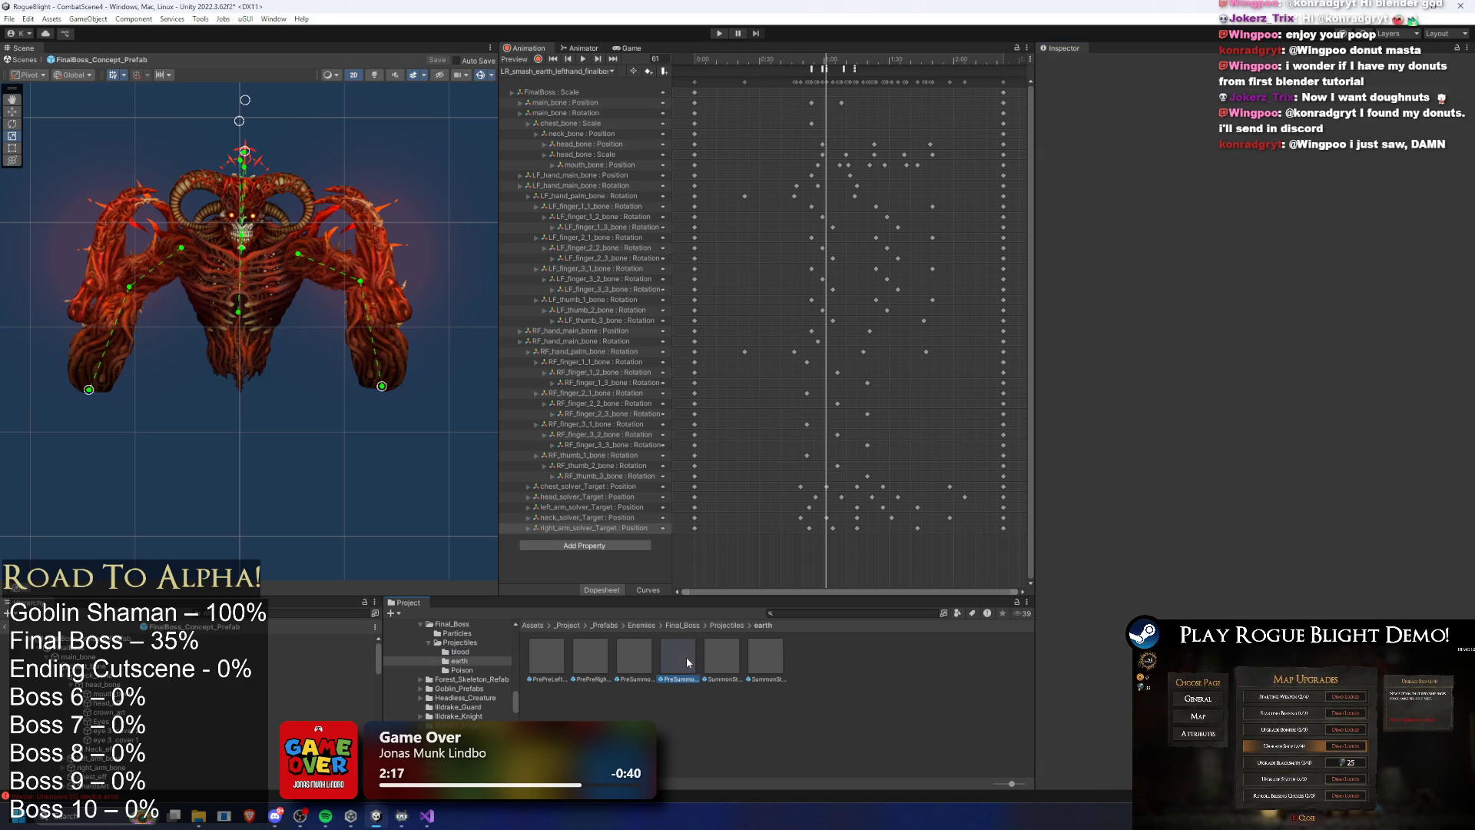
scroll(1301, 513, down, 5)
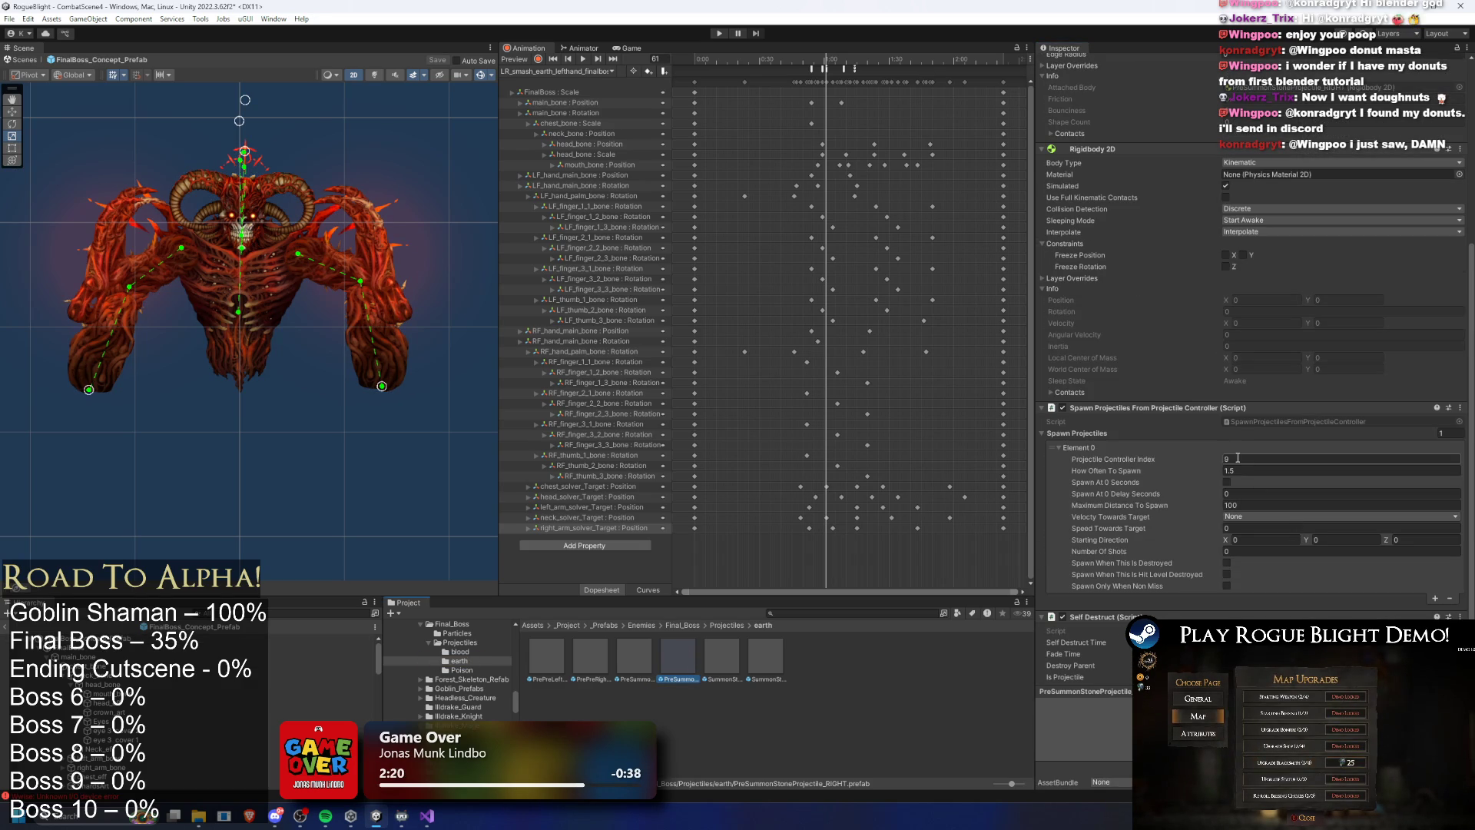
click(1238, 458)
text(17)
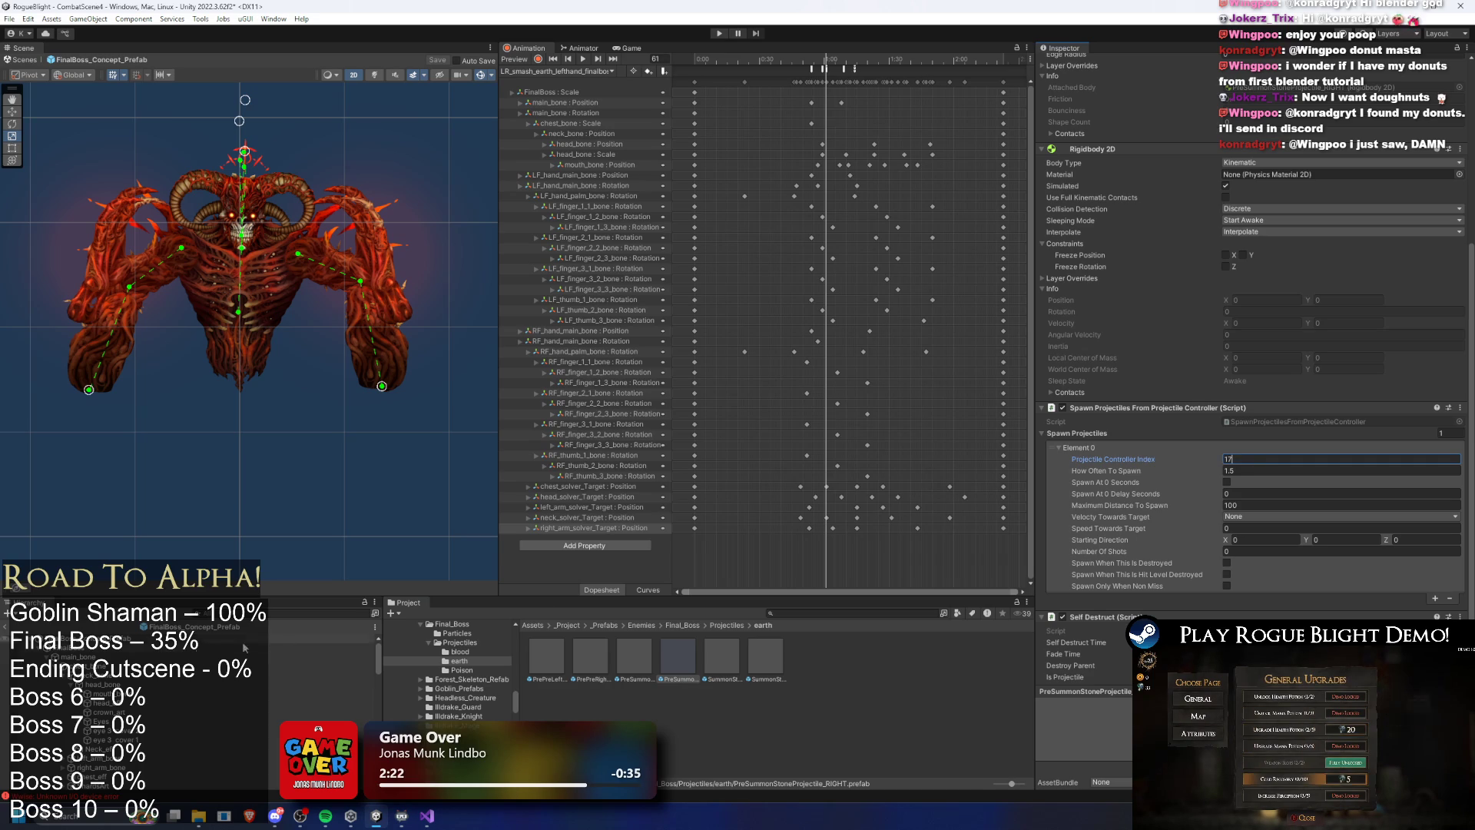
click(292, 641)
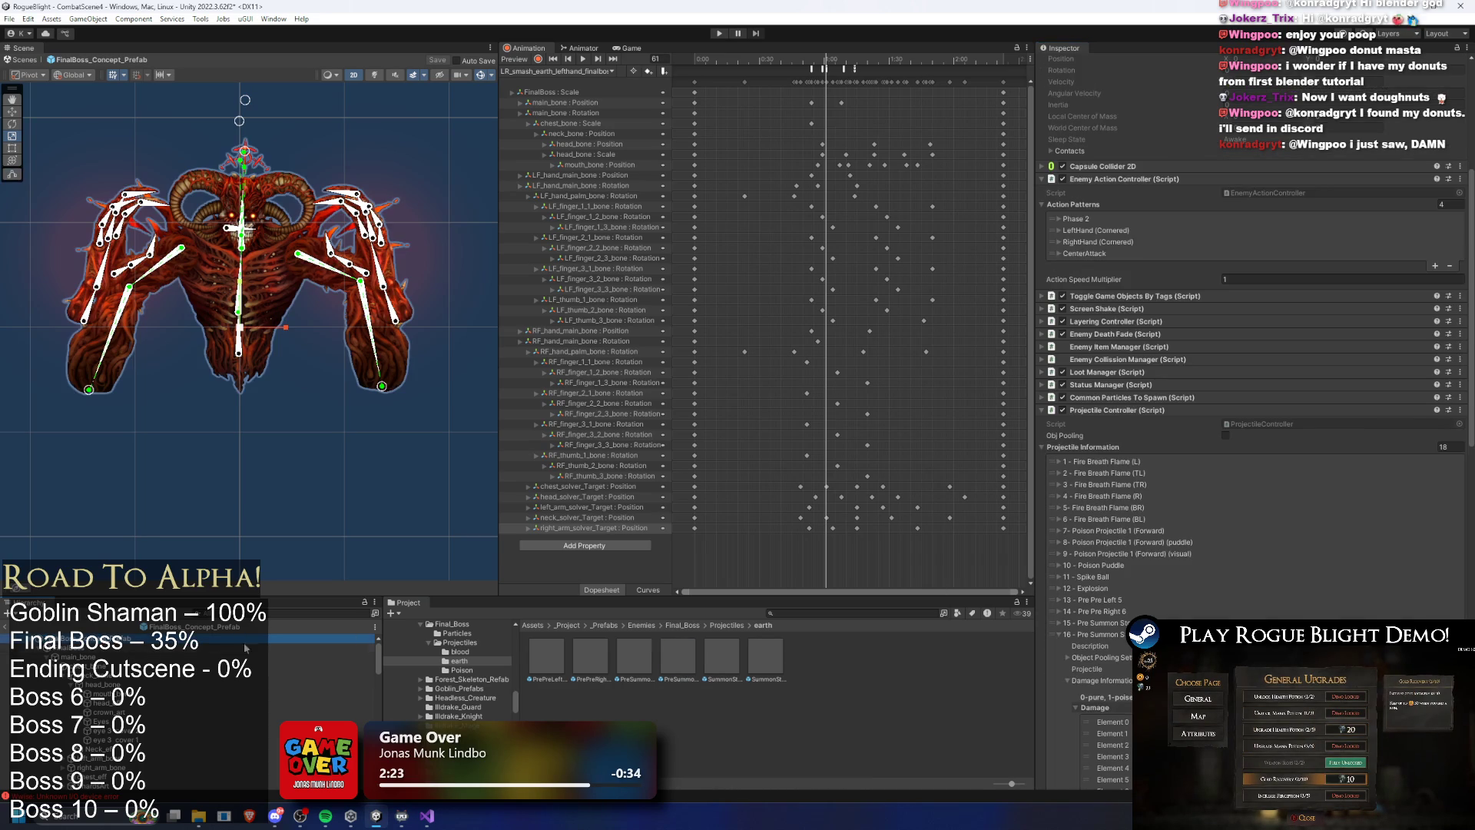
Collapse entry 16, review entry 17 'Summon Stone RIGHT', then fold it closed and scroll back up
click(1087, 635)
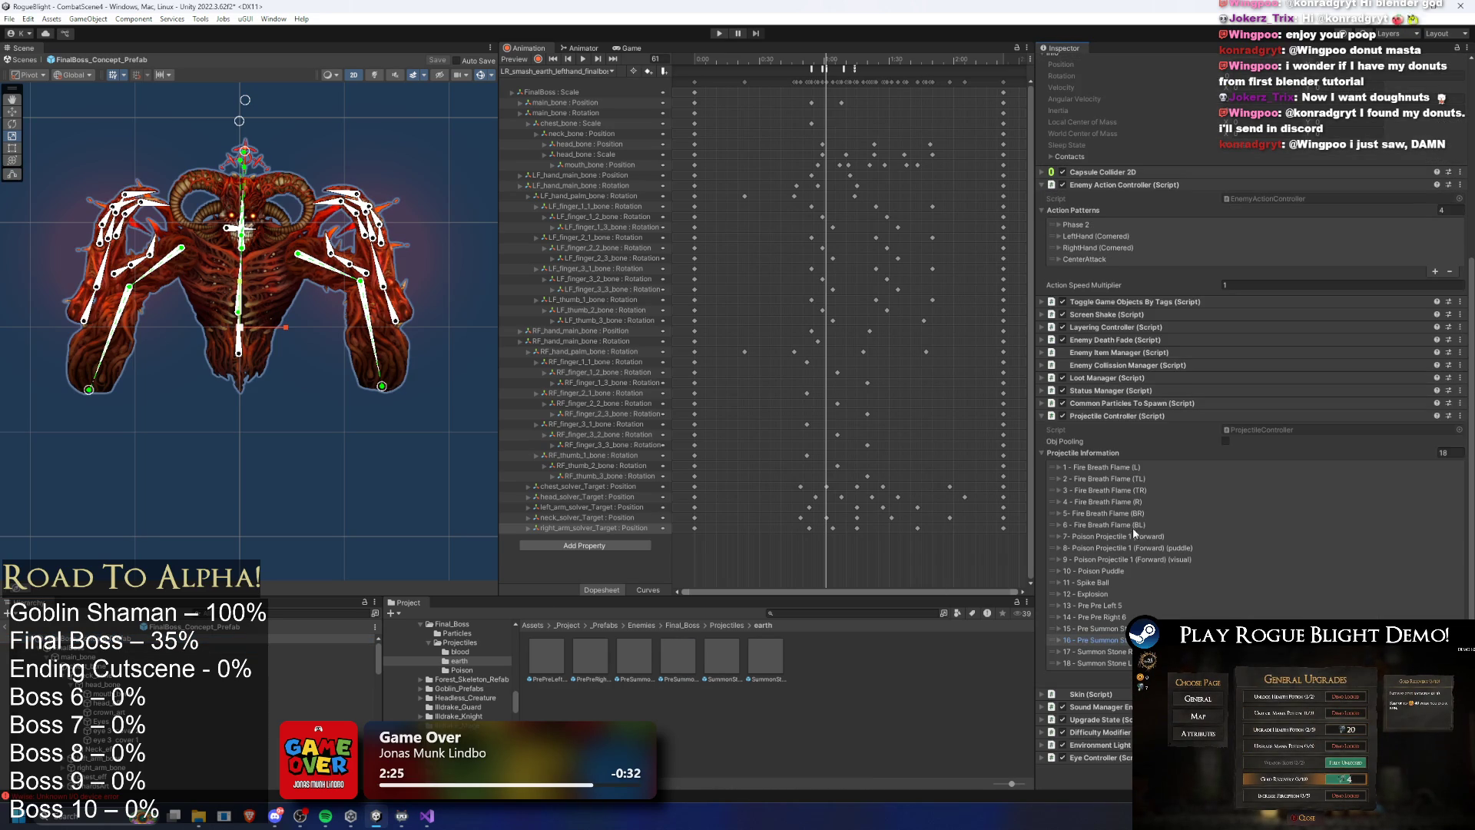
click(1087, 651)
scroll(1090, 584, down, 4)
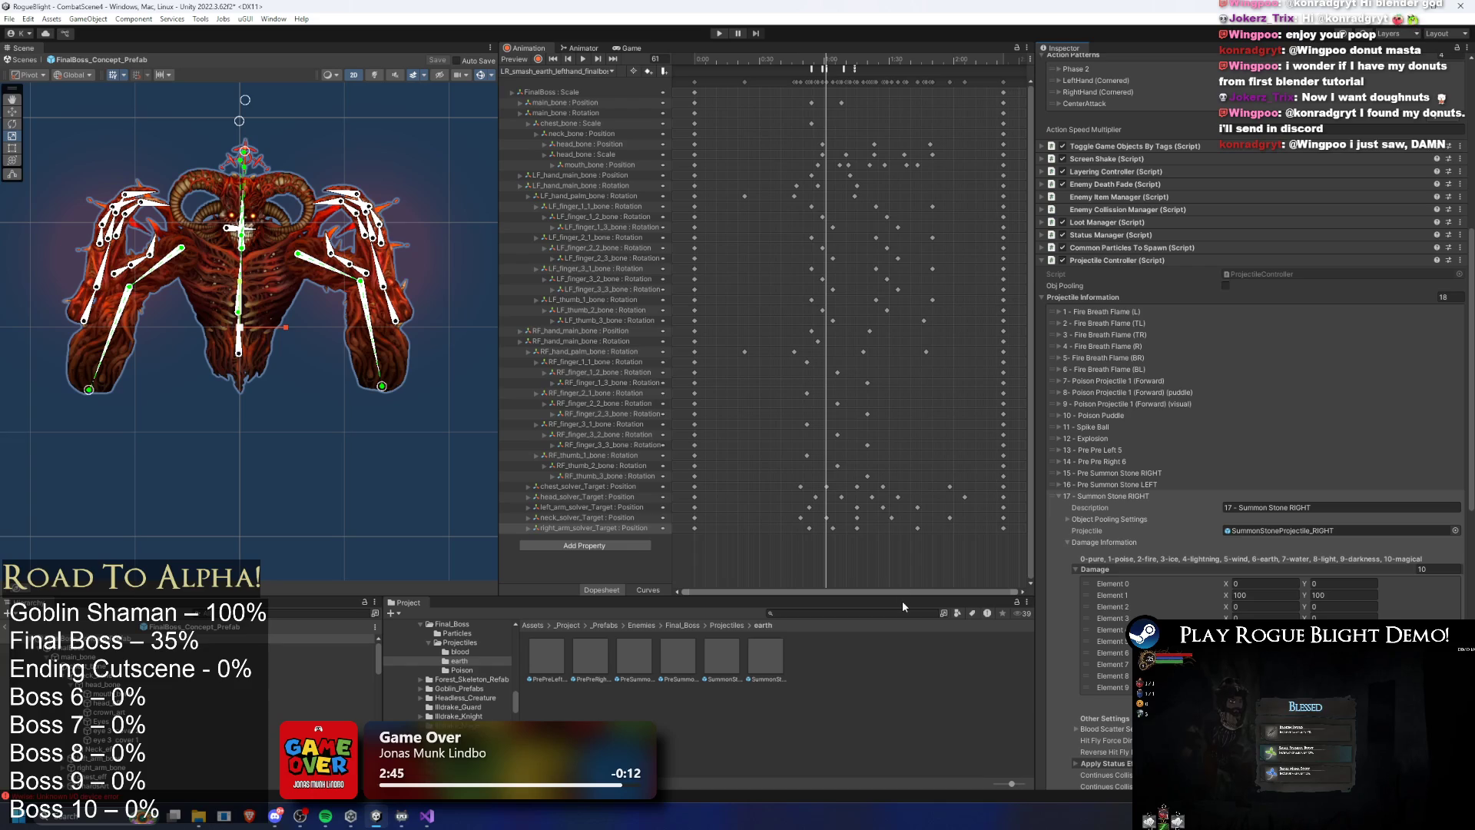
click(1139, 496)
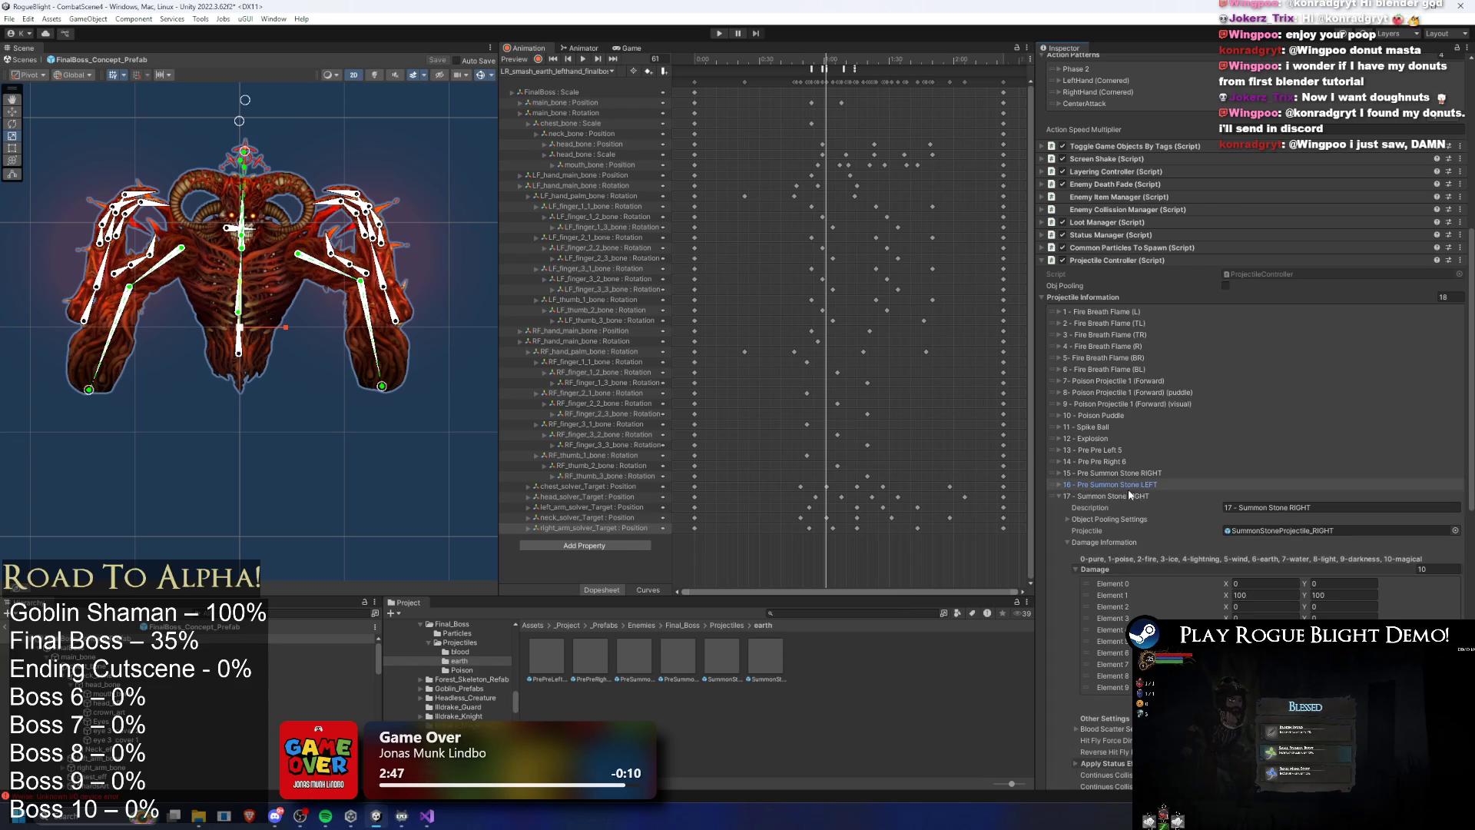
scroll(1130, 500, up, 3)
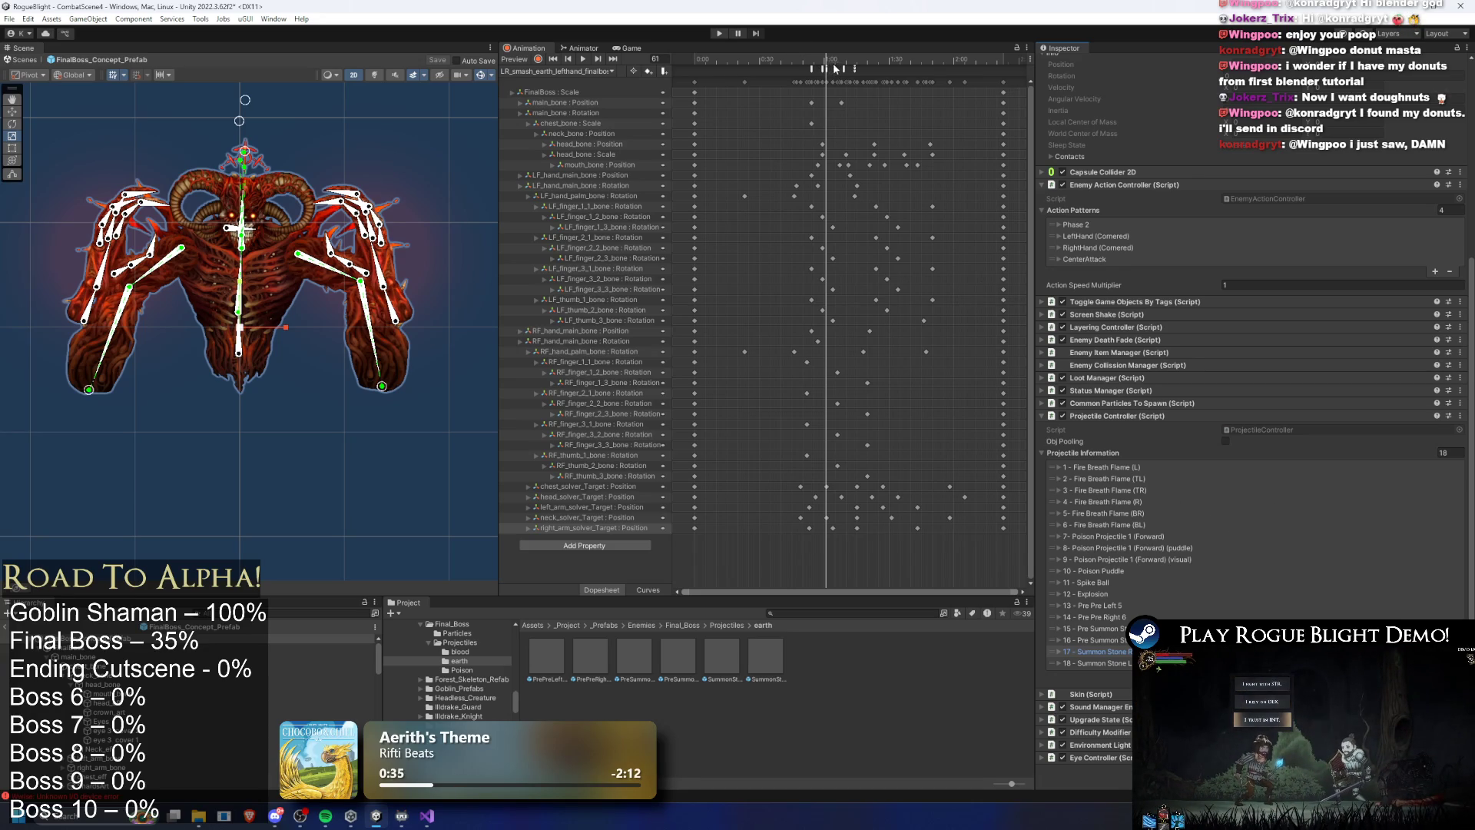
Expand entry 13 'Pre Pre Left 5', look through it, and fold it away
click(1126, 605)
scroll(1401, 510, down, 15)
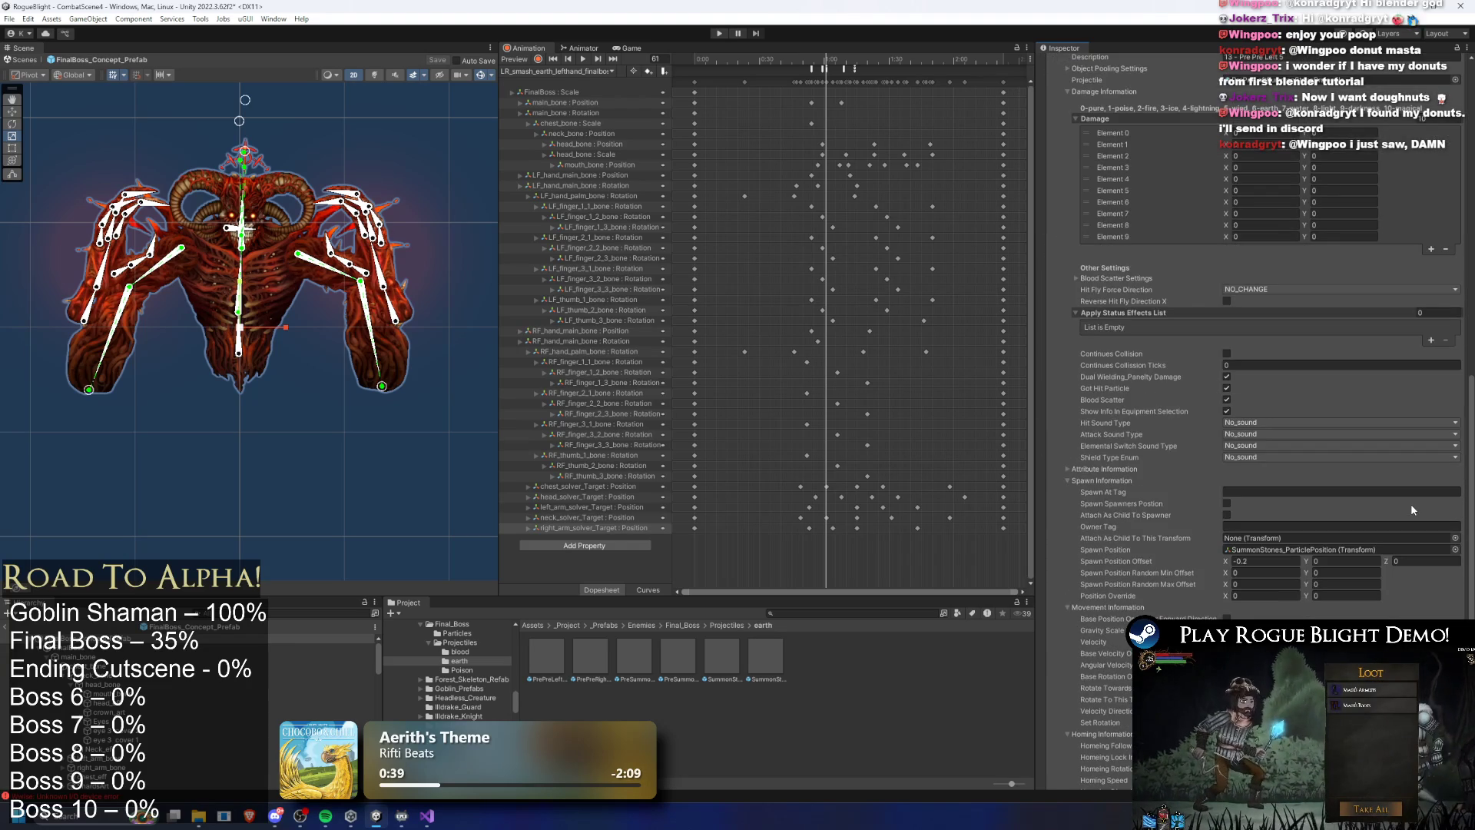
scroll(1153, 200, up, 5)
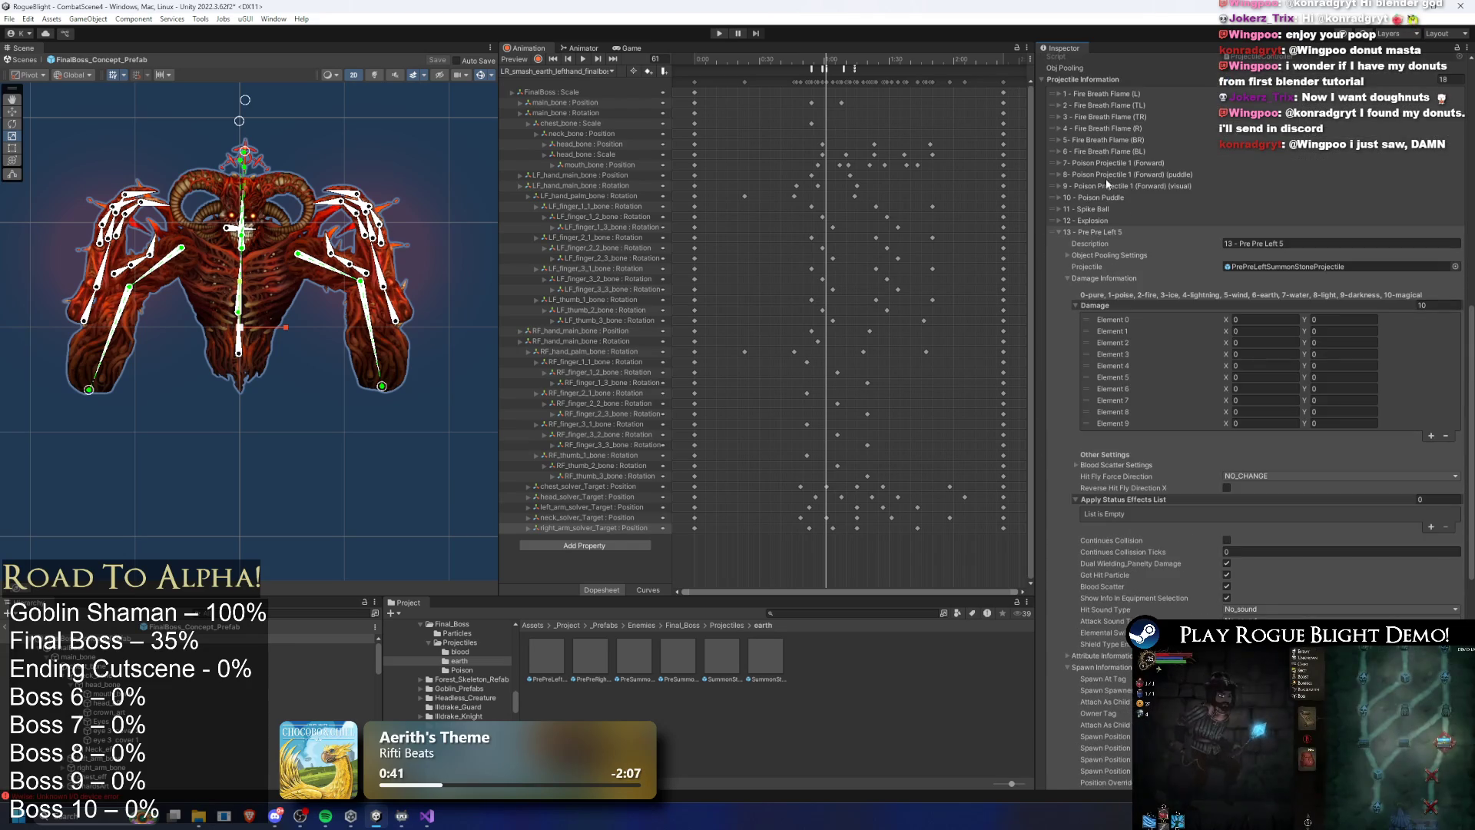
click(1090, 235)
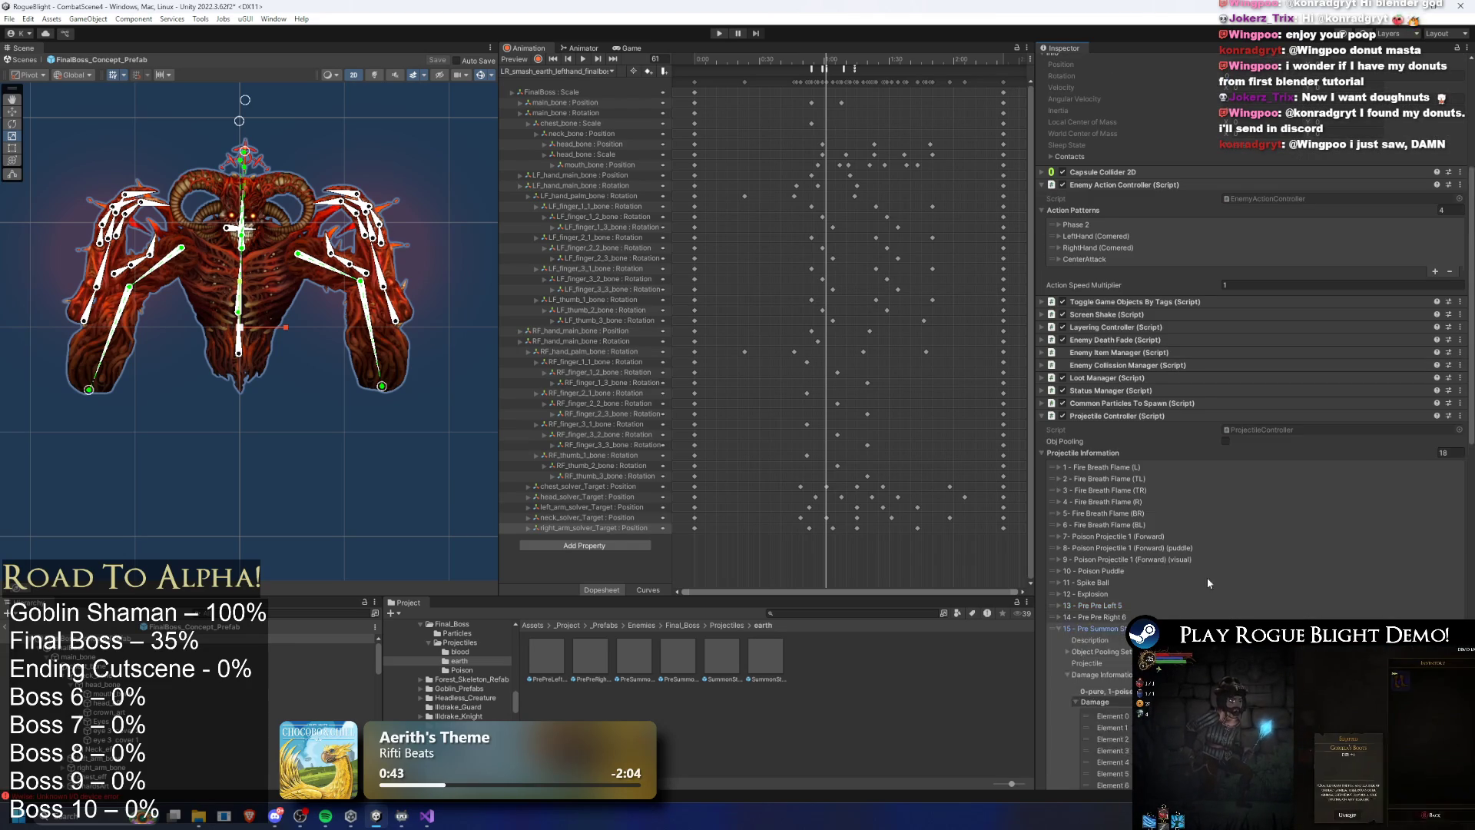
Check entry 15 'Pre Summon Stone RIGHT' and collapse it again
click(1107, 255)
scroll(1320, 487, down, 1)
scroll(1319, 487, up, 1)
scroll(1128, 287, up, 1)
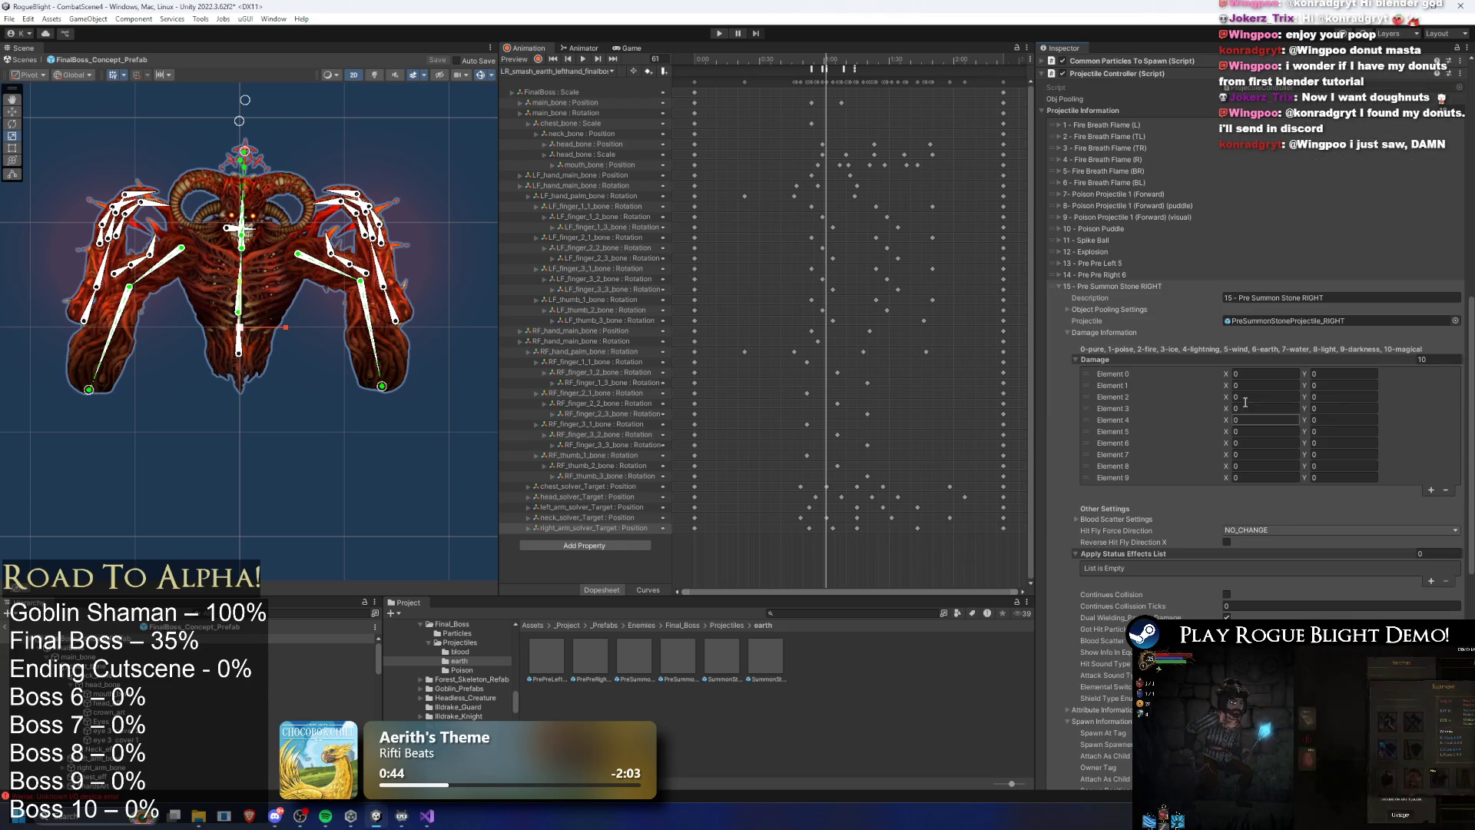
click(1127, 287)
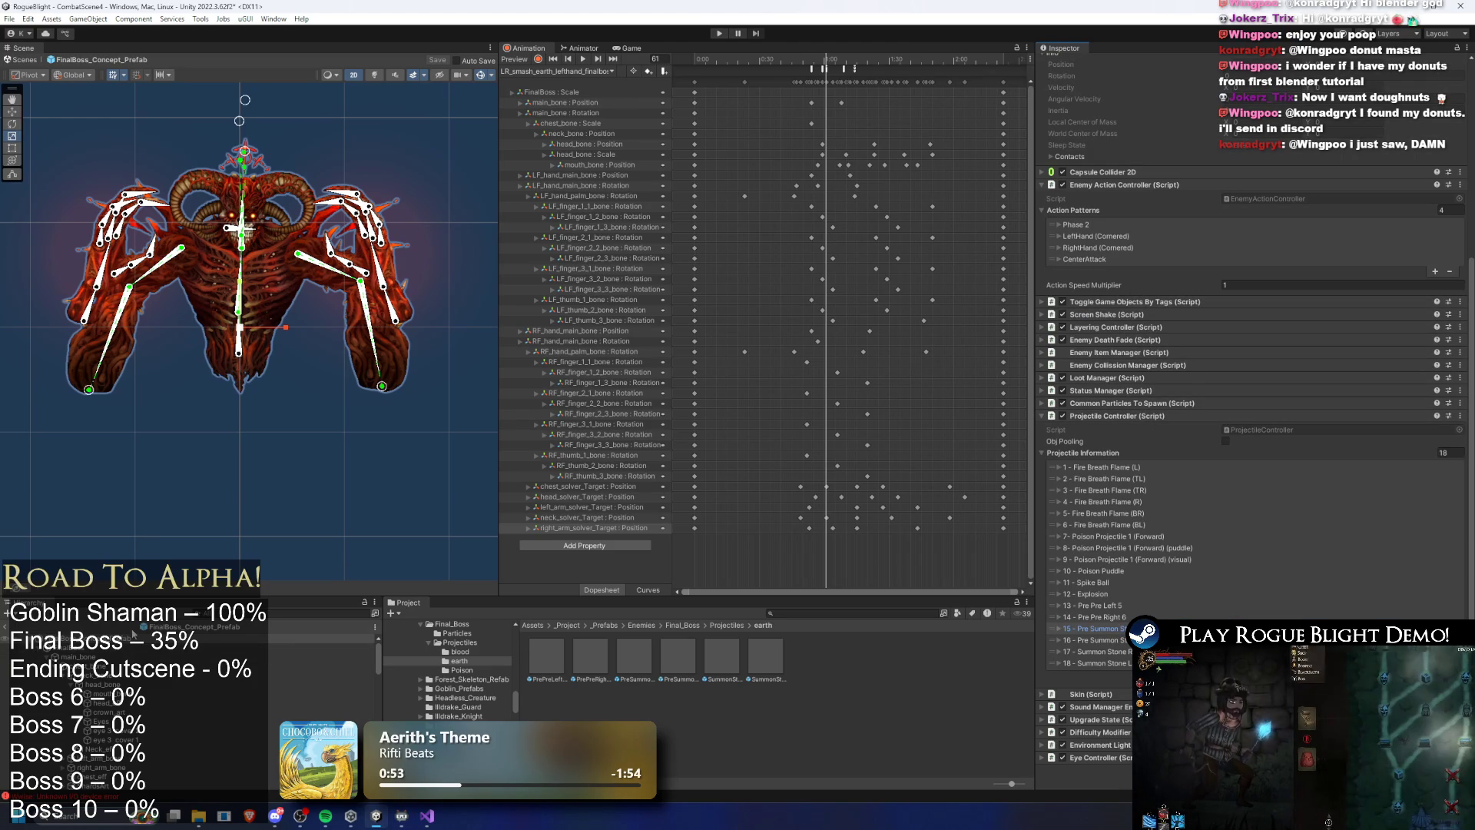
Reopen entry 13 'Pre Pre Left 5' and scroll down through its damage settings
click(1119, 607)
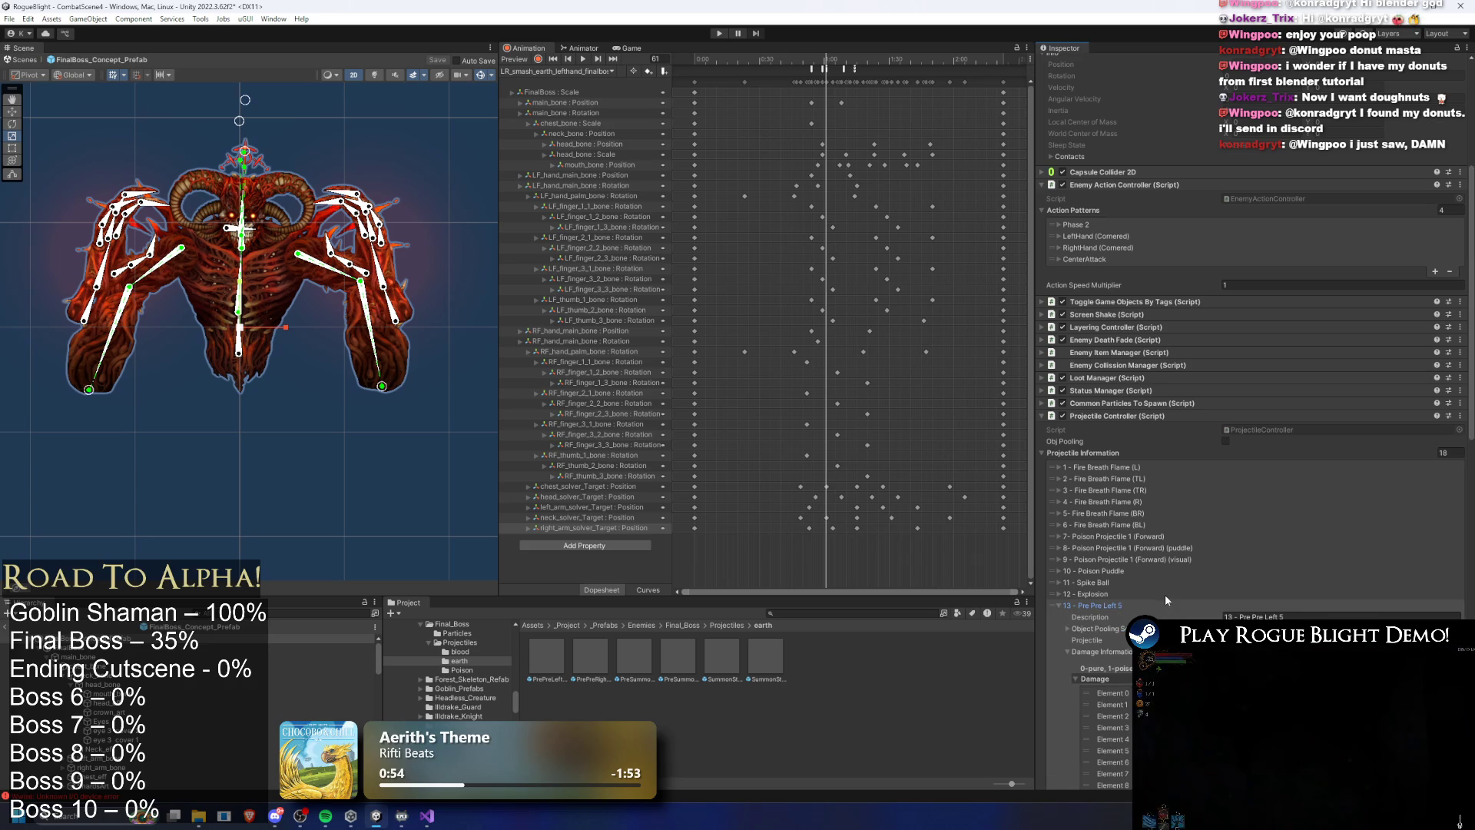
scroll(182, 660, down, 5)
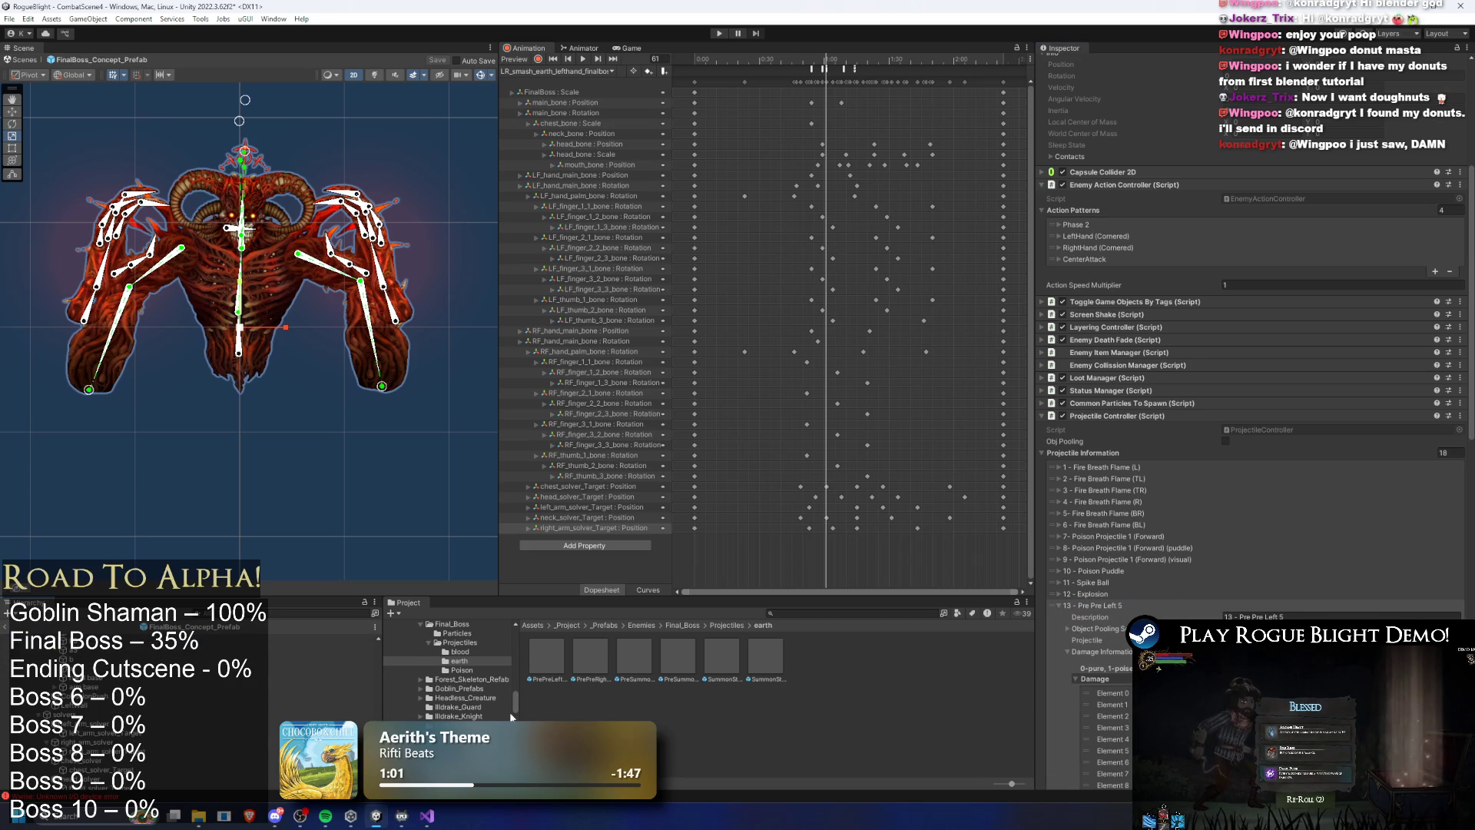
scroll(239, 685, down, 2)
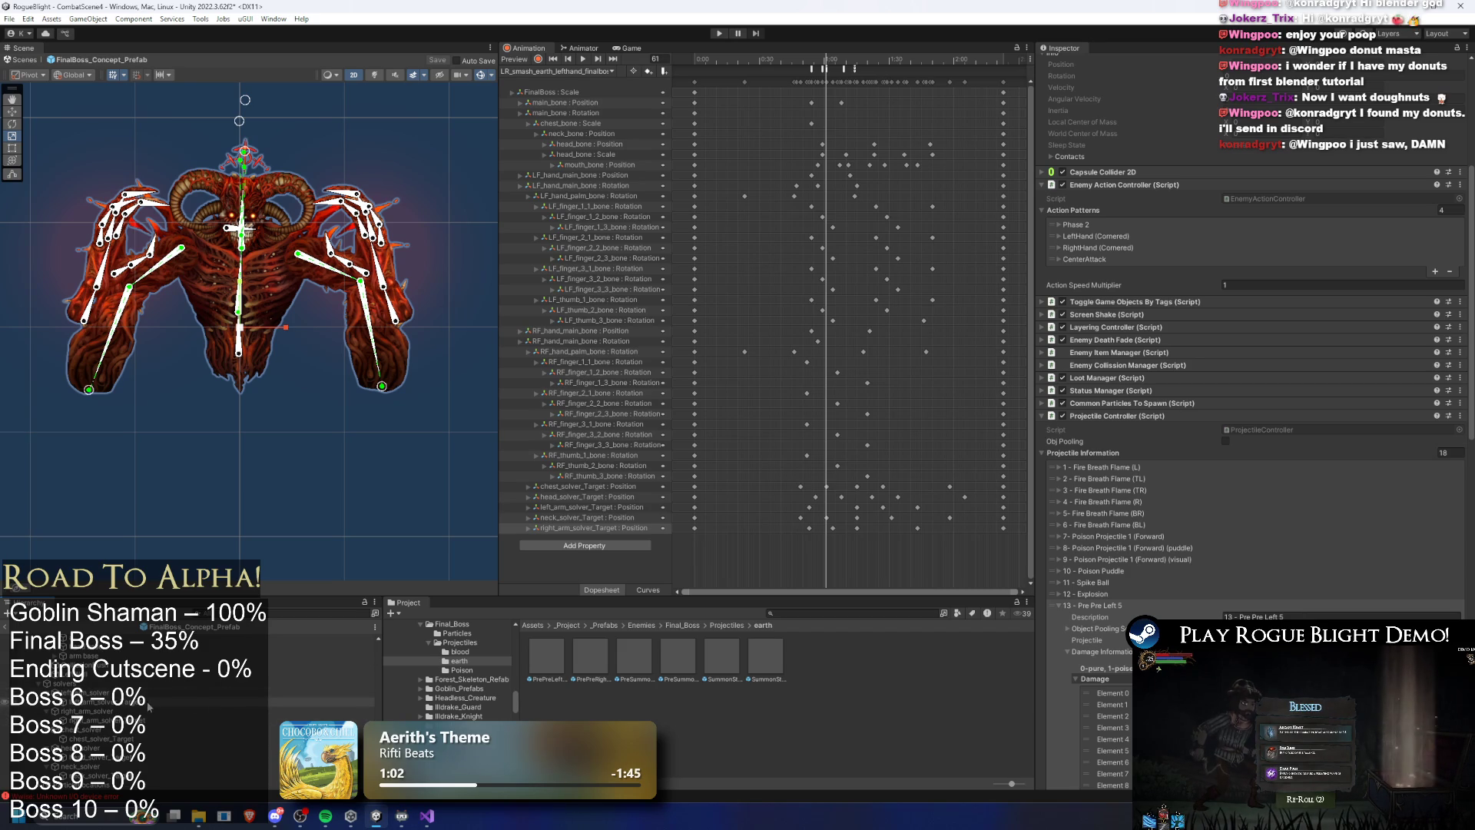
scroll(151, 705, down, 5)
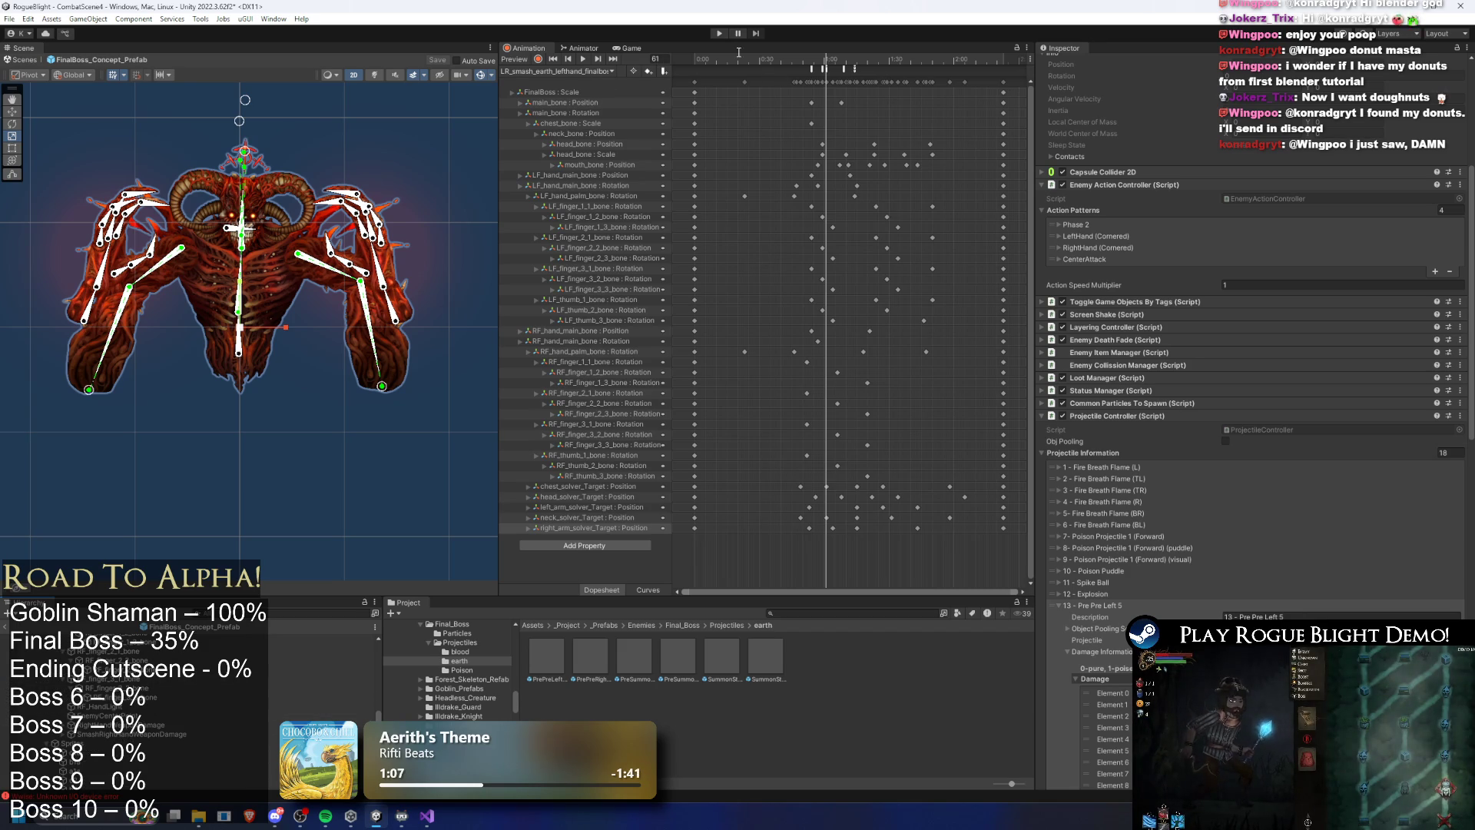
Advance the boss animation to about frame 73 and select the RightSmashPosition(earth) and LeftSmashPosition(earth) spawn points
drag(826, 55, 851, 61)
scroll(191, 704, down, 3)
scroll(190, 704, down, 2)
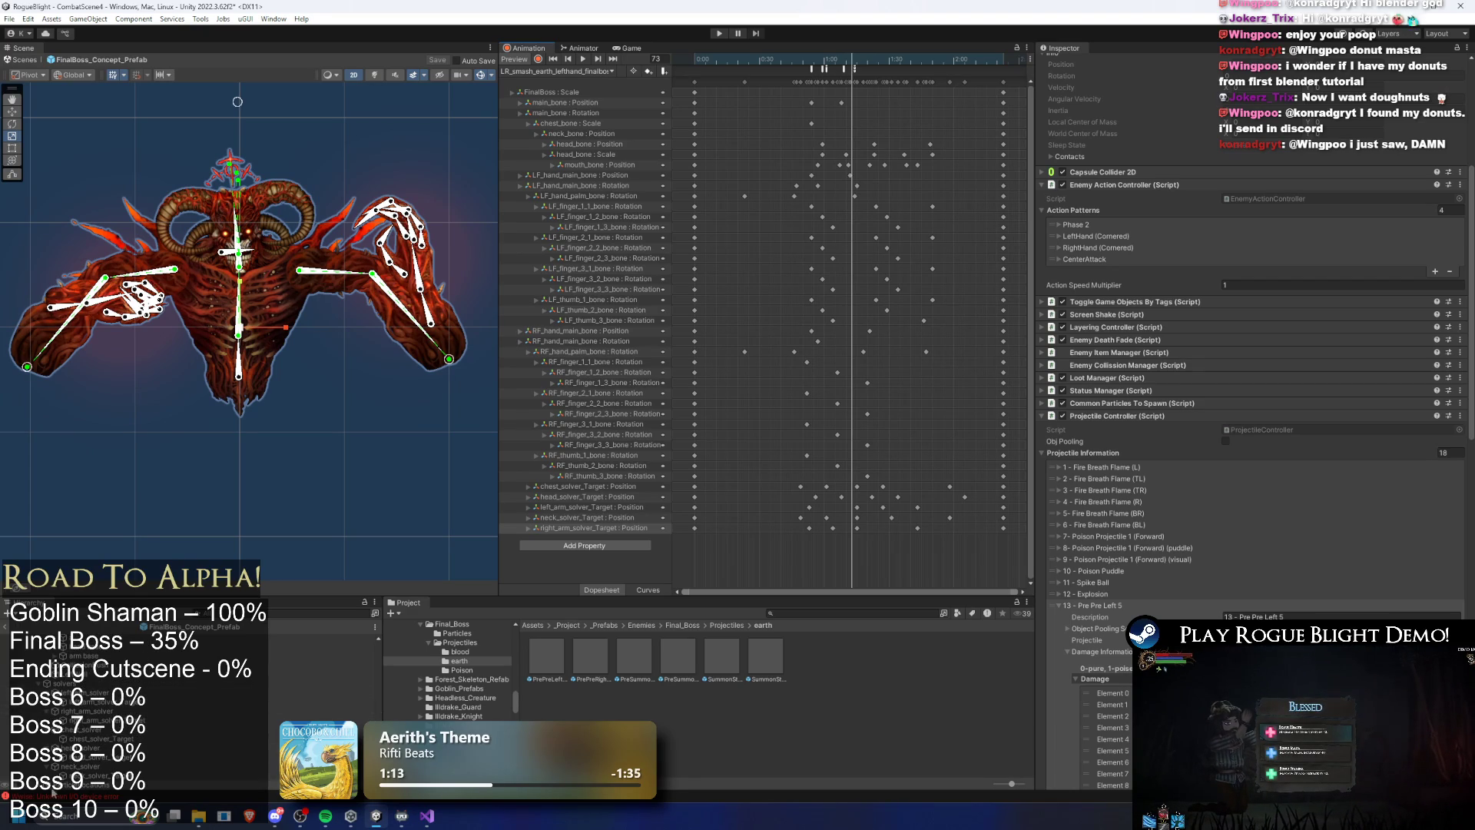
scroll(139, 692, down, 2)
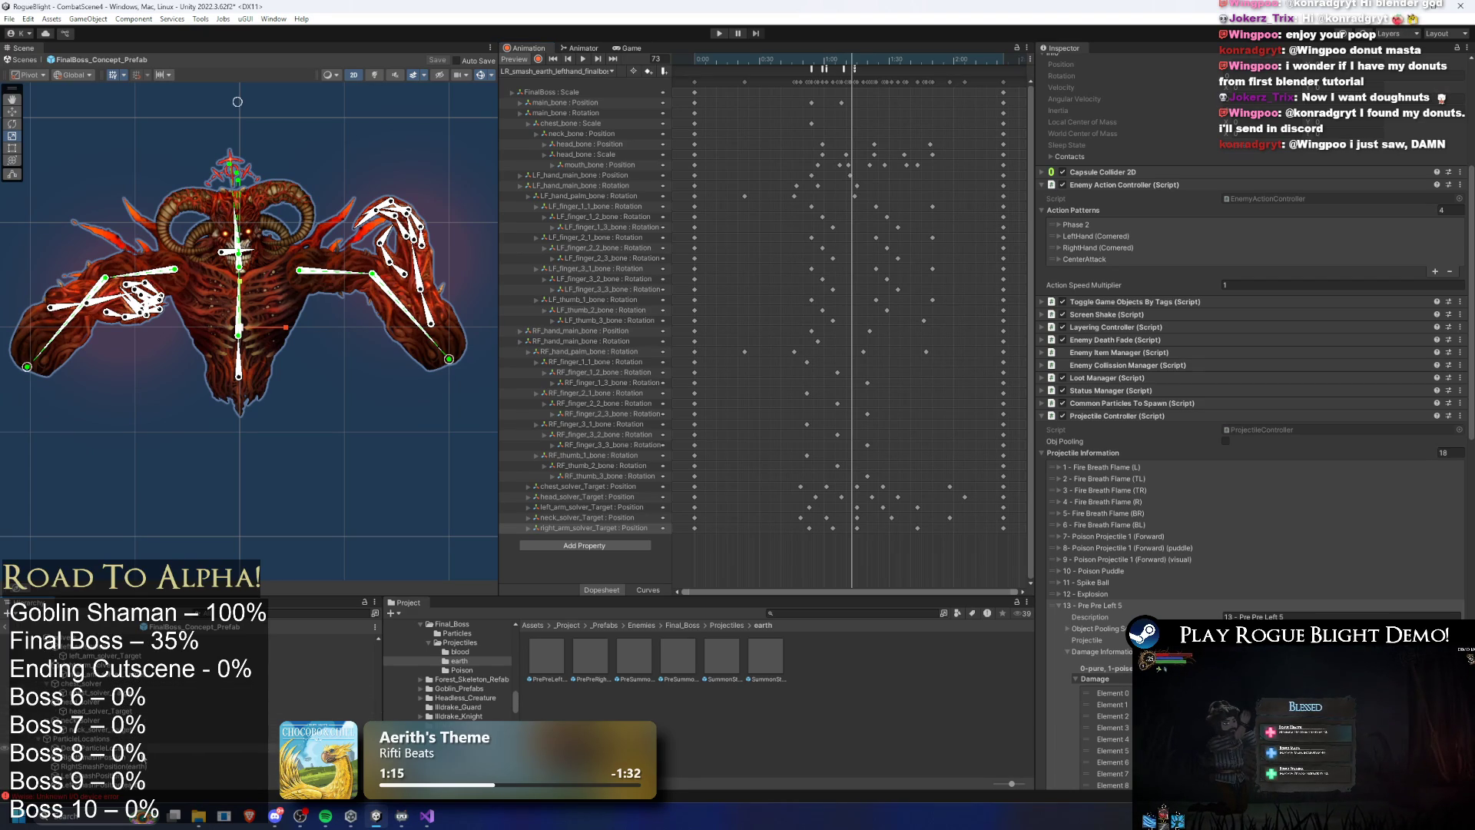
click(125, 764)
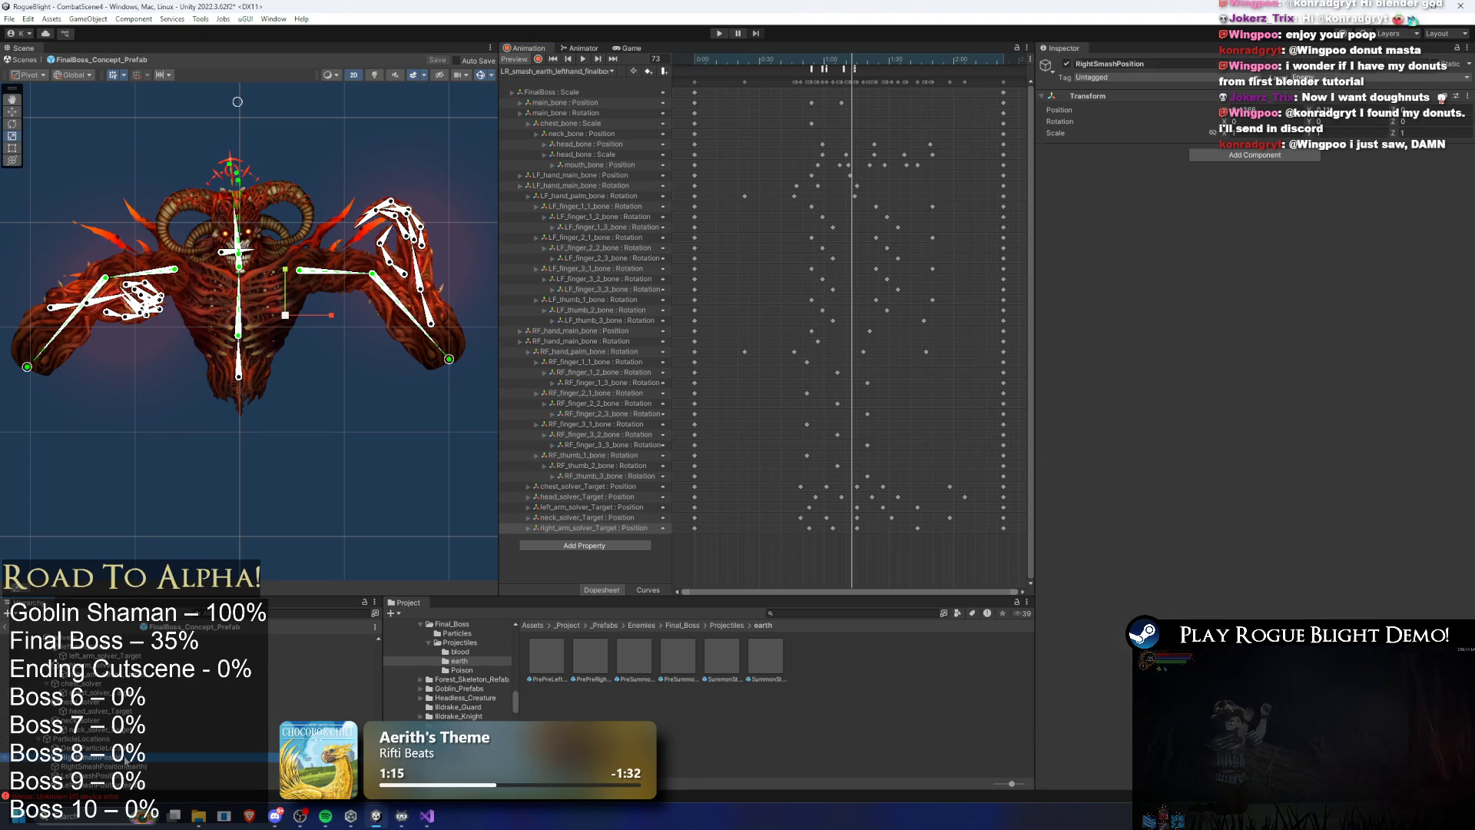
click(126, 784)
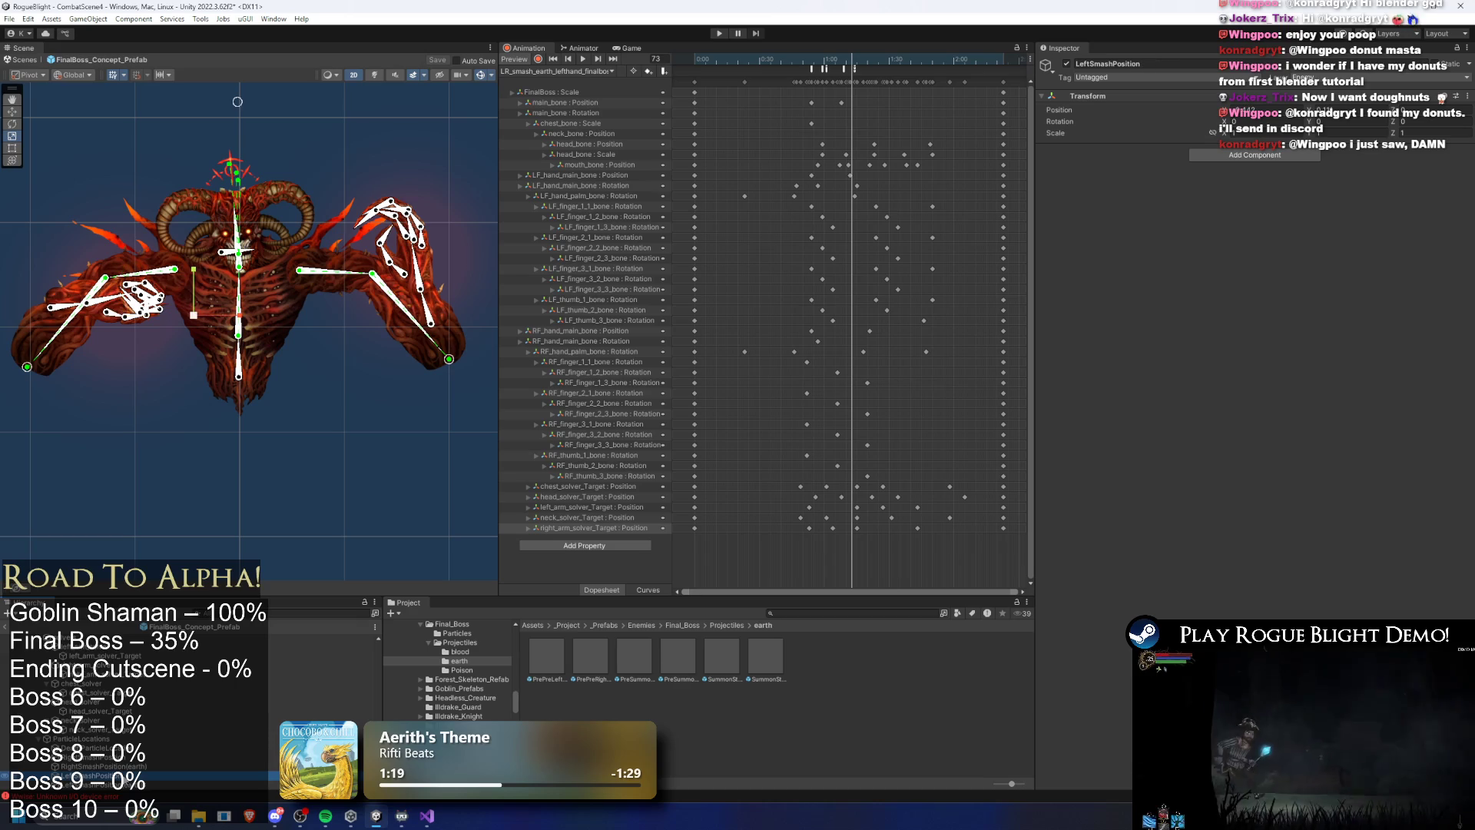
click(129, 788)
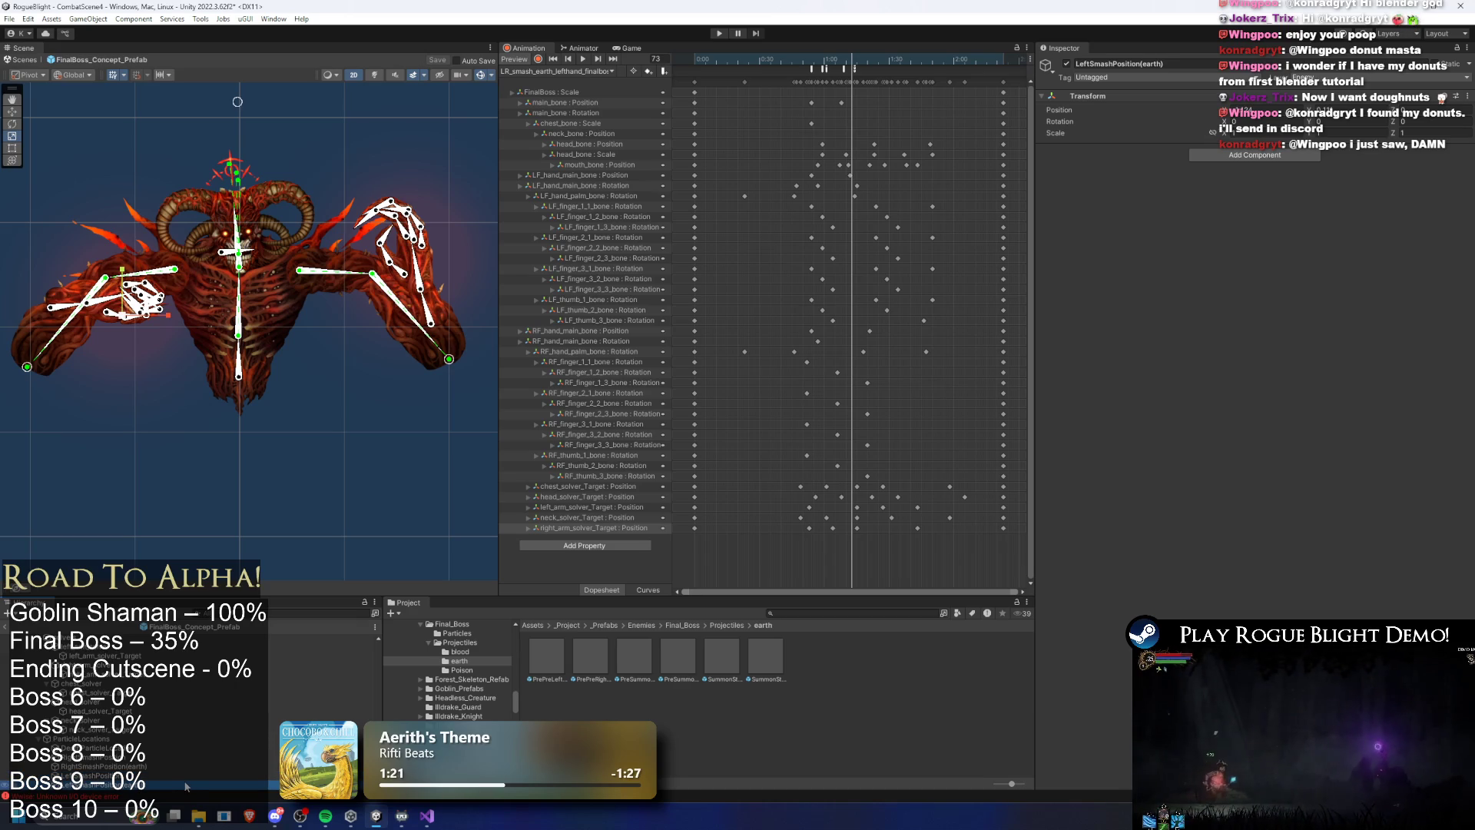
Select the FinalBoss_Concept_Prefab root and scroll to its Projectile Controller list
scroll(100, 716, down, 5)
scroll(100, 716, up, 5)
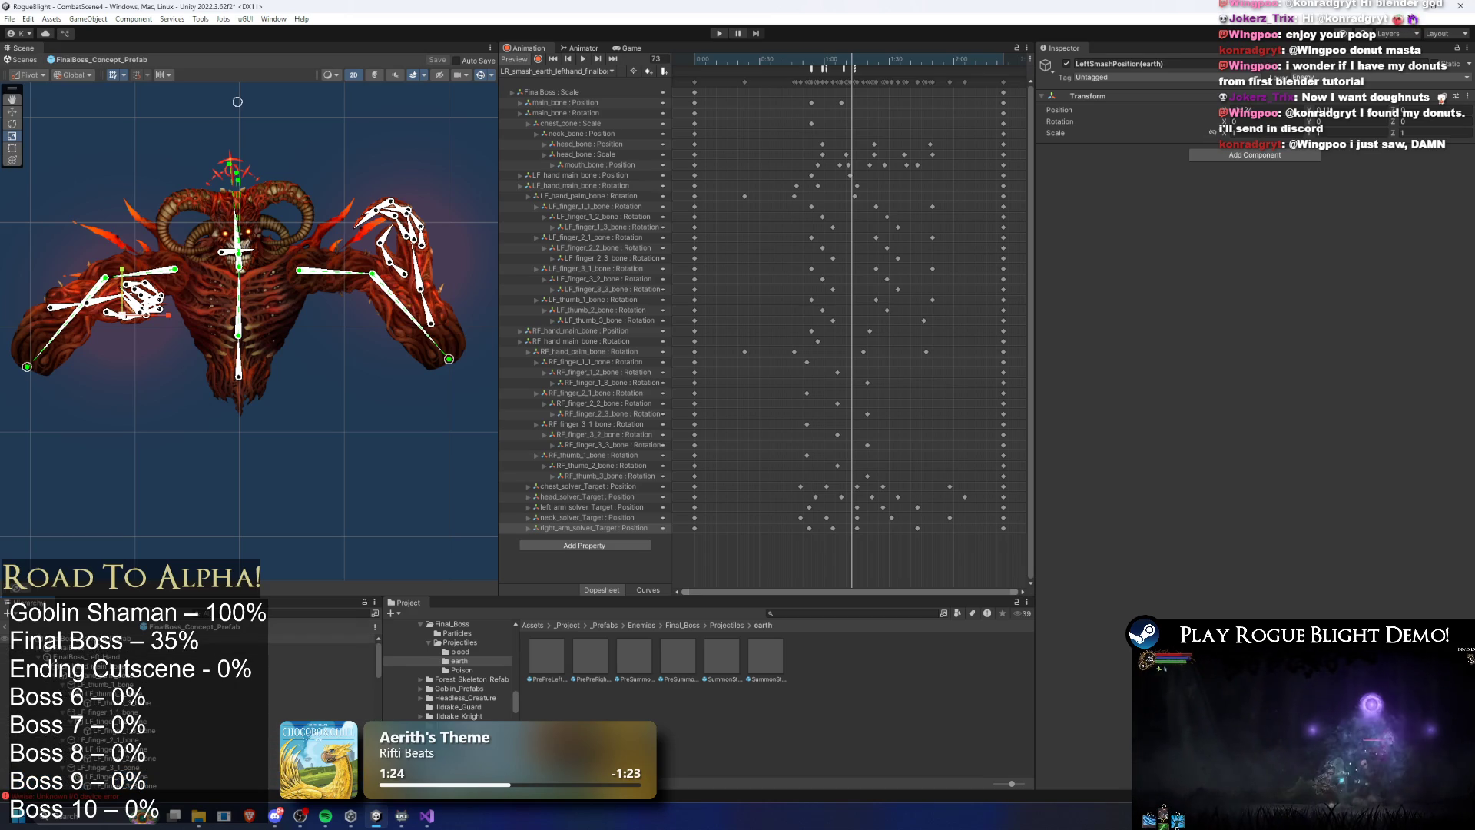
click(206, 635)
scroll(1262, 552, down, 10)
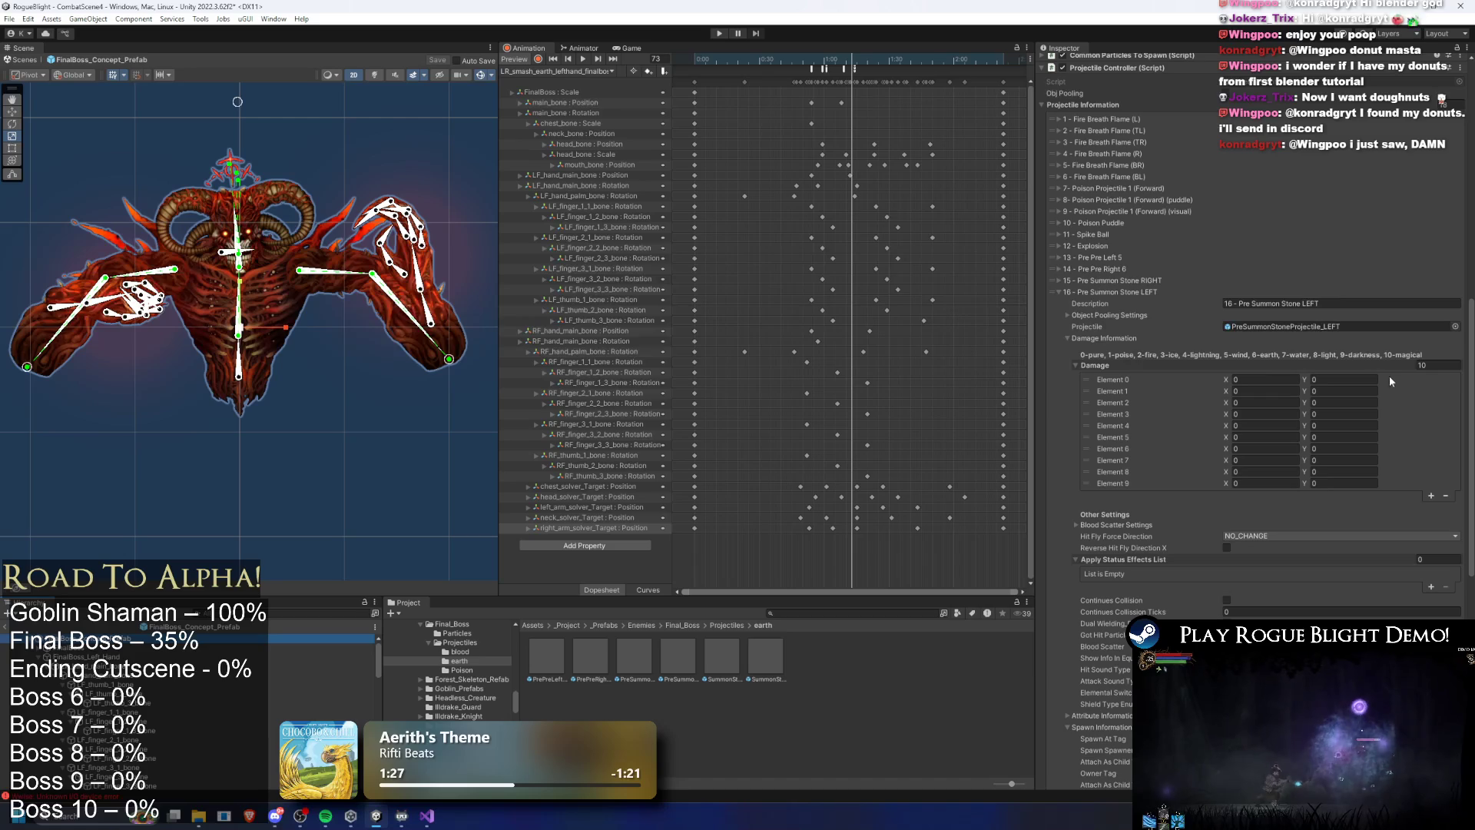
scroll(254, 711, down, 5)
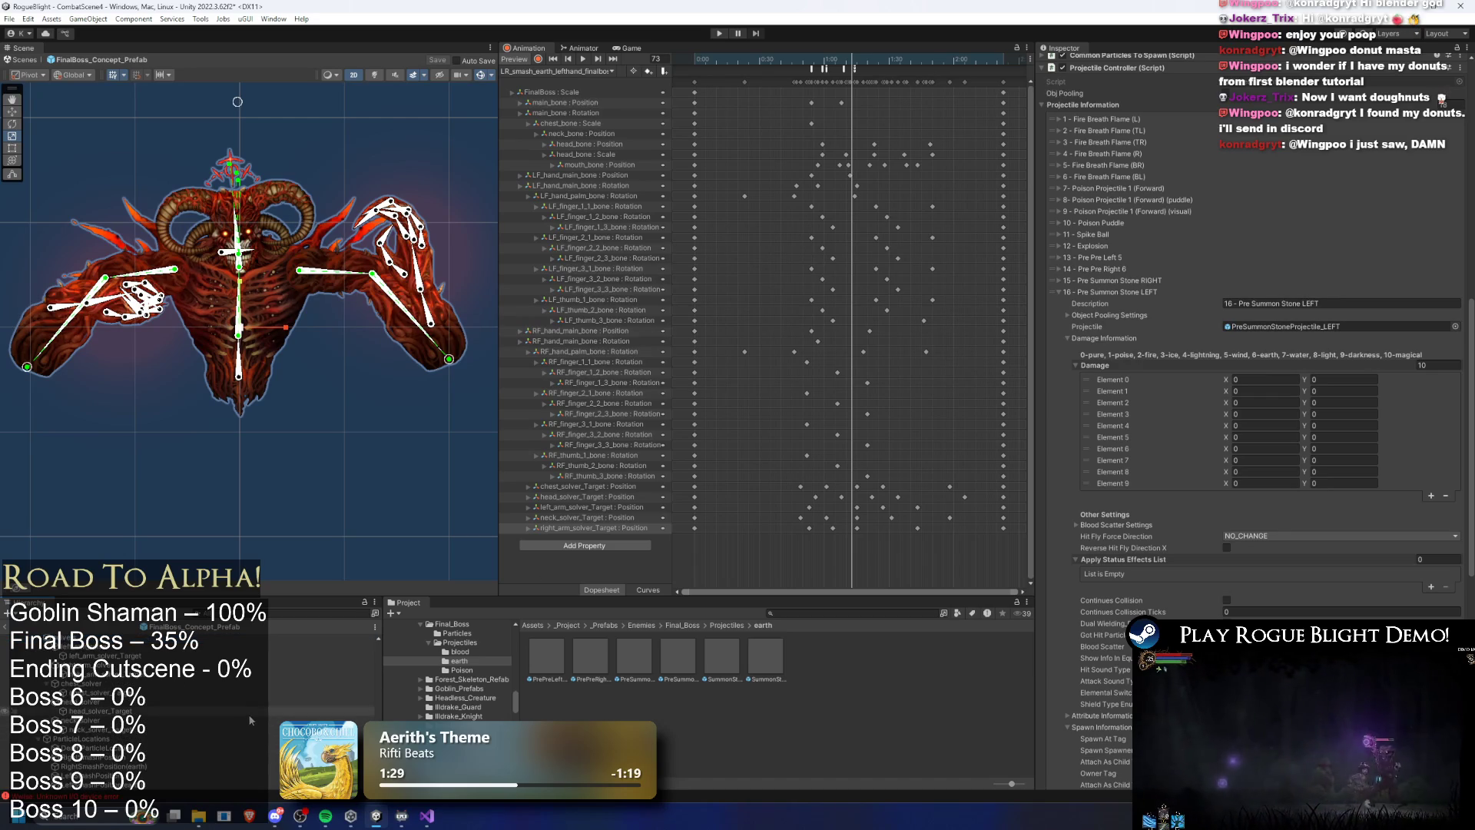
drag(1250, 498, 1316, 339)
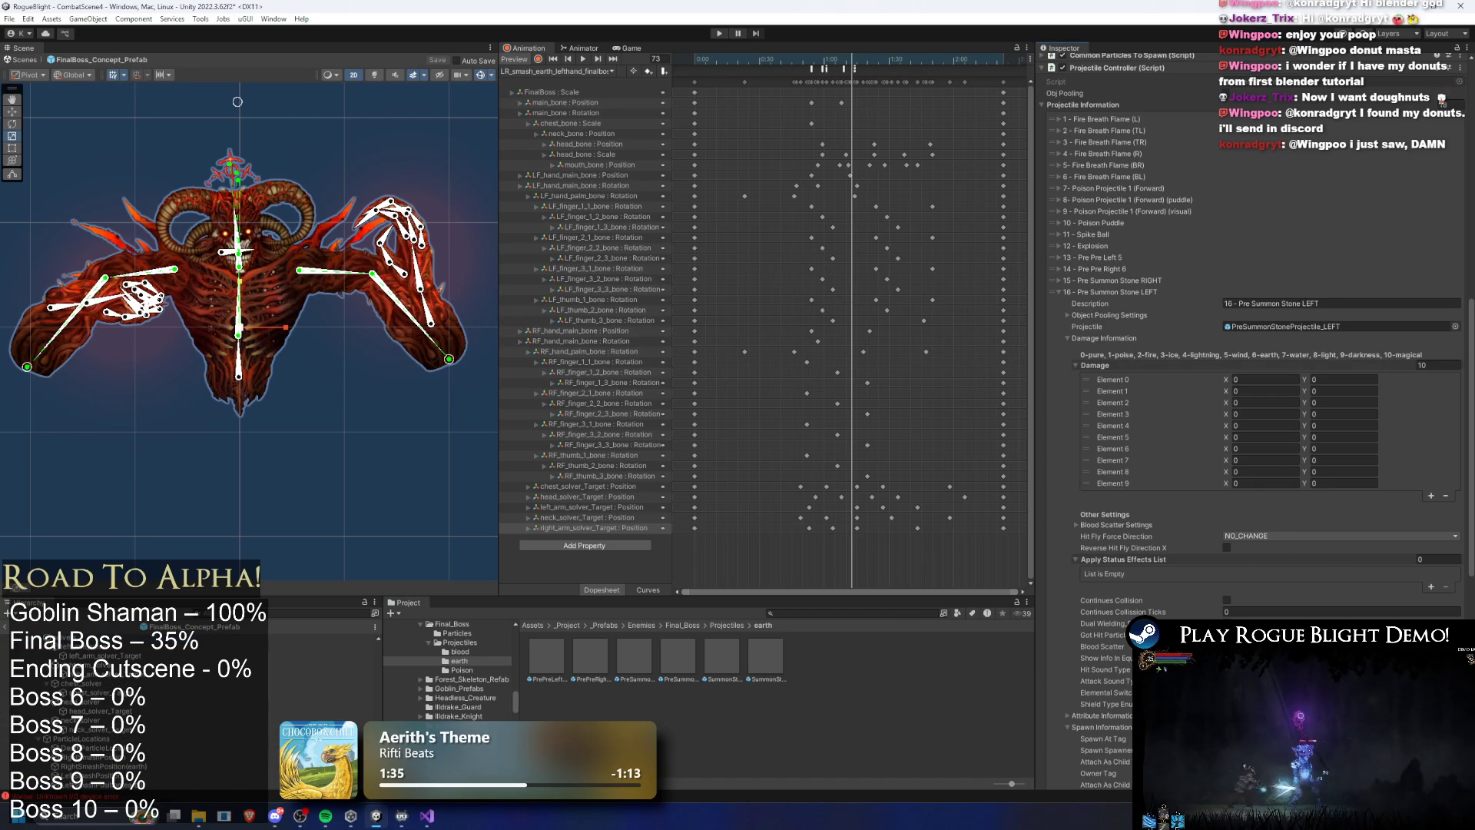
mouse_move(1260, 665)
mouse_down()
mouse_move(1301, 689)
mouse_move(1056, 747)
mouse_up()
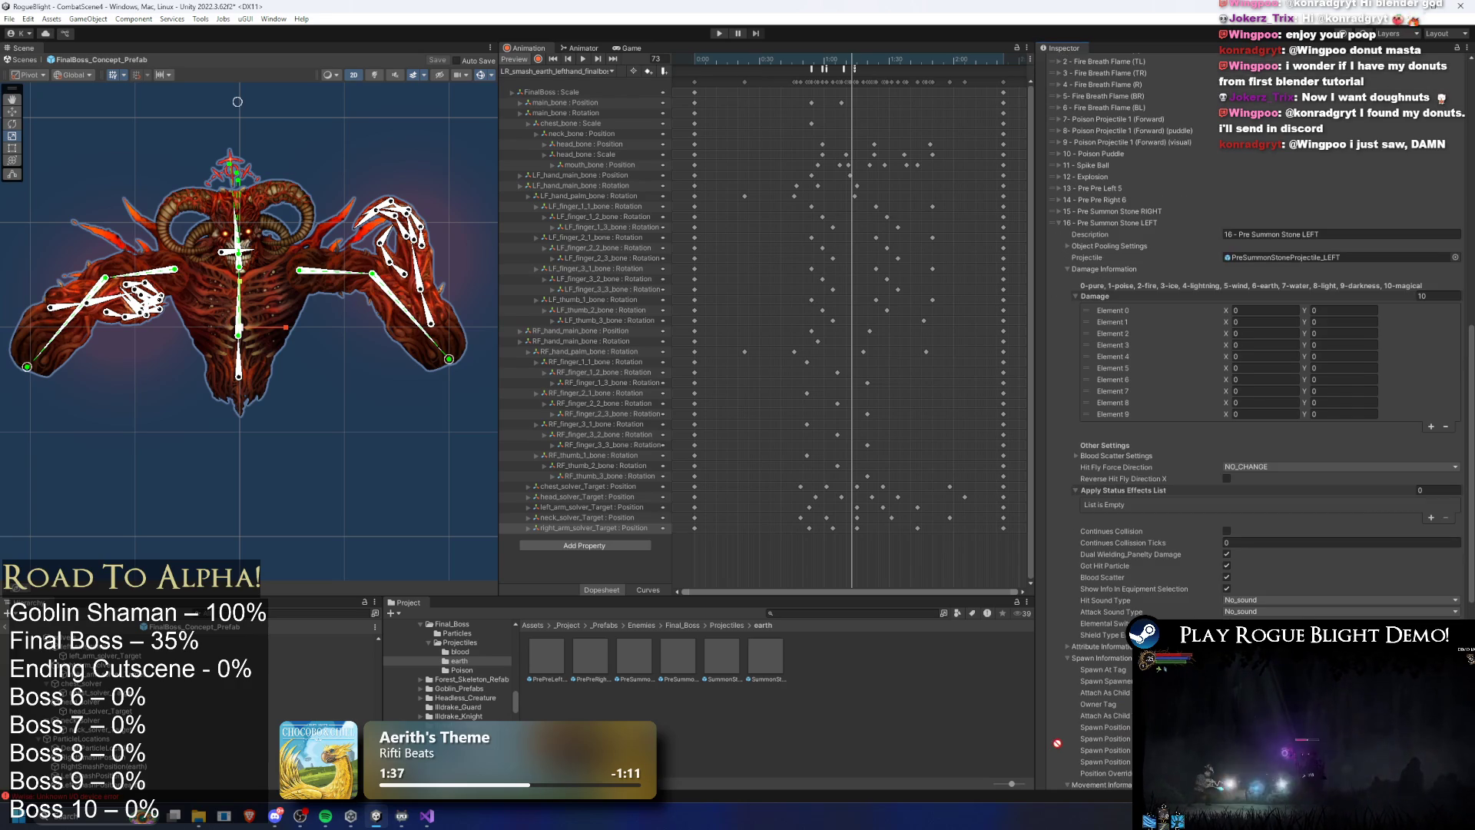
Fold the Pre Summon Stone LEFT and Pre Pre Left 5 entries and expand entry 14 'Pre Pre Right 6'
click(1140, 222)
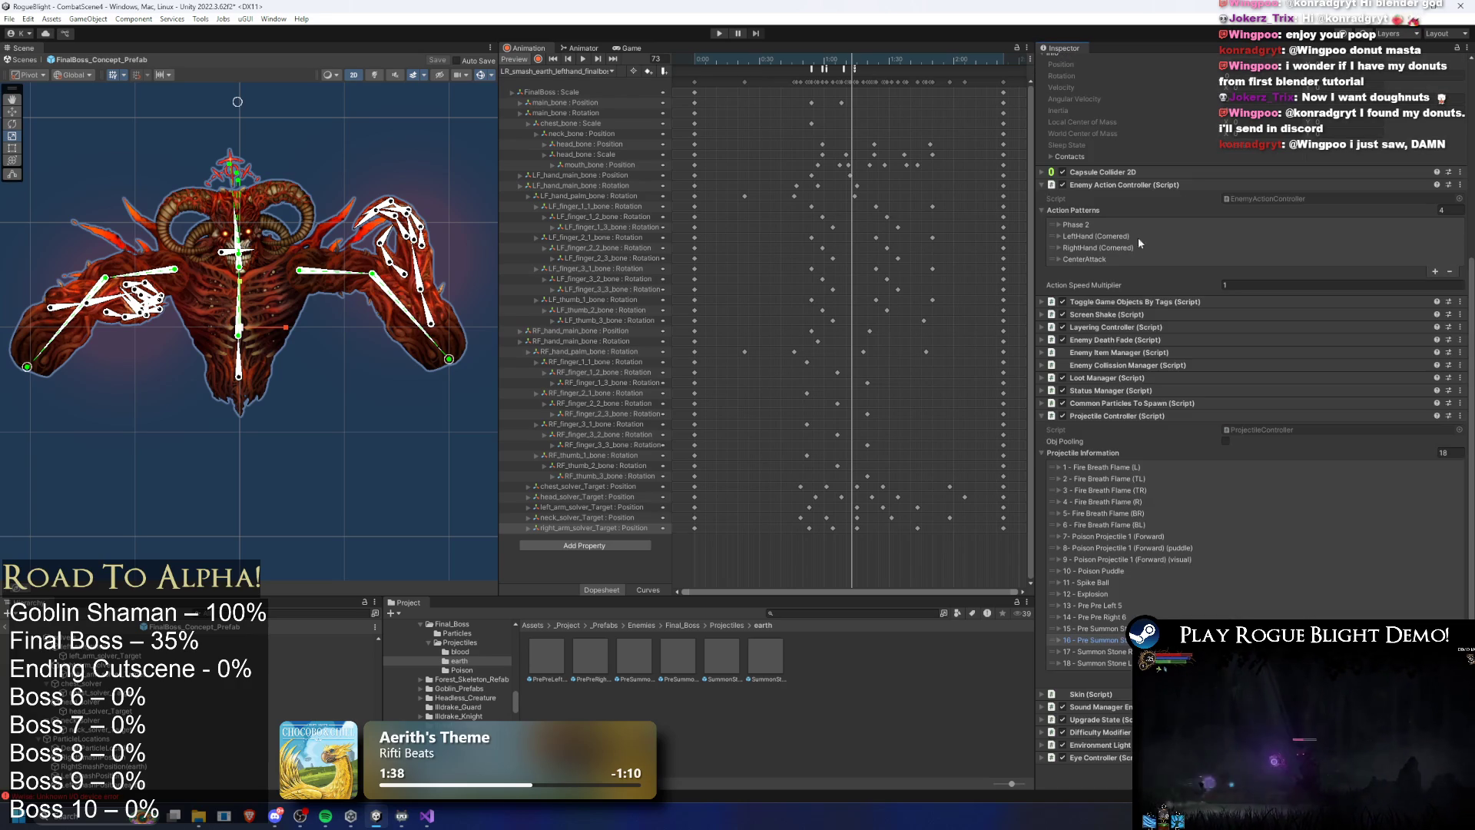
click(1111, 607)
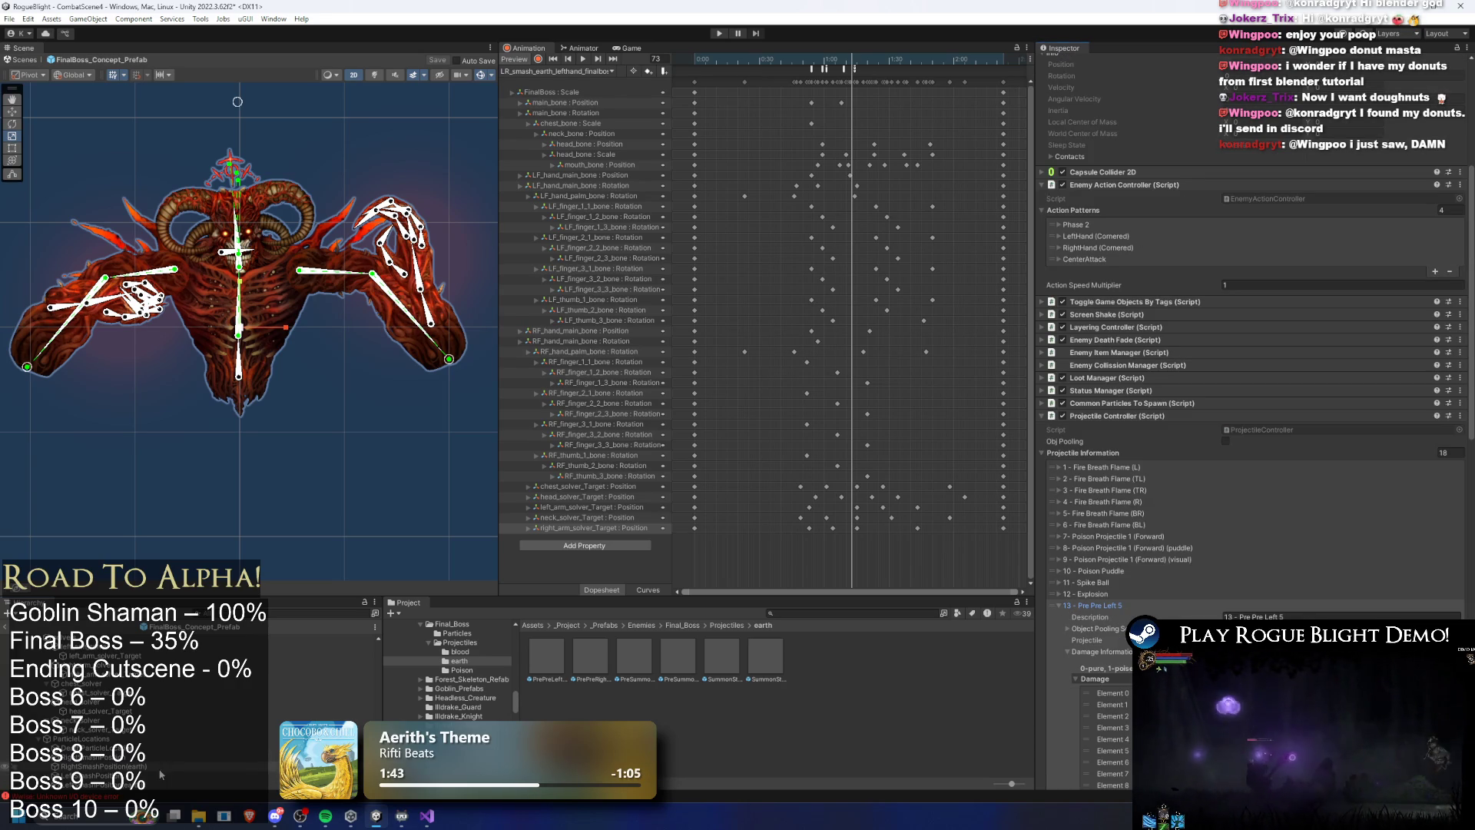
scroll(1441, 72, down, 3)
scroll(1442, 71, down, 6)
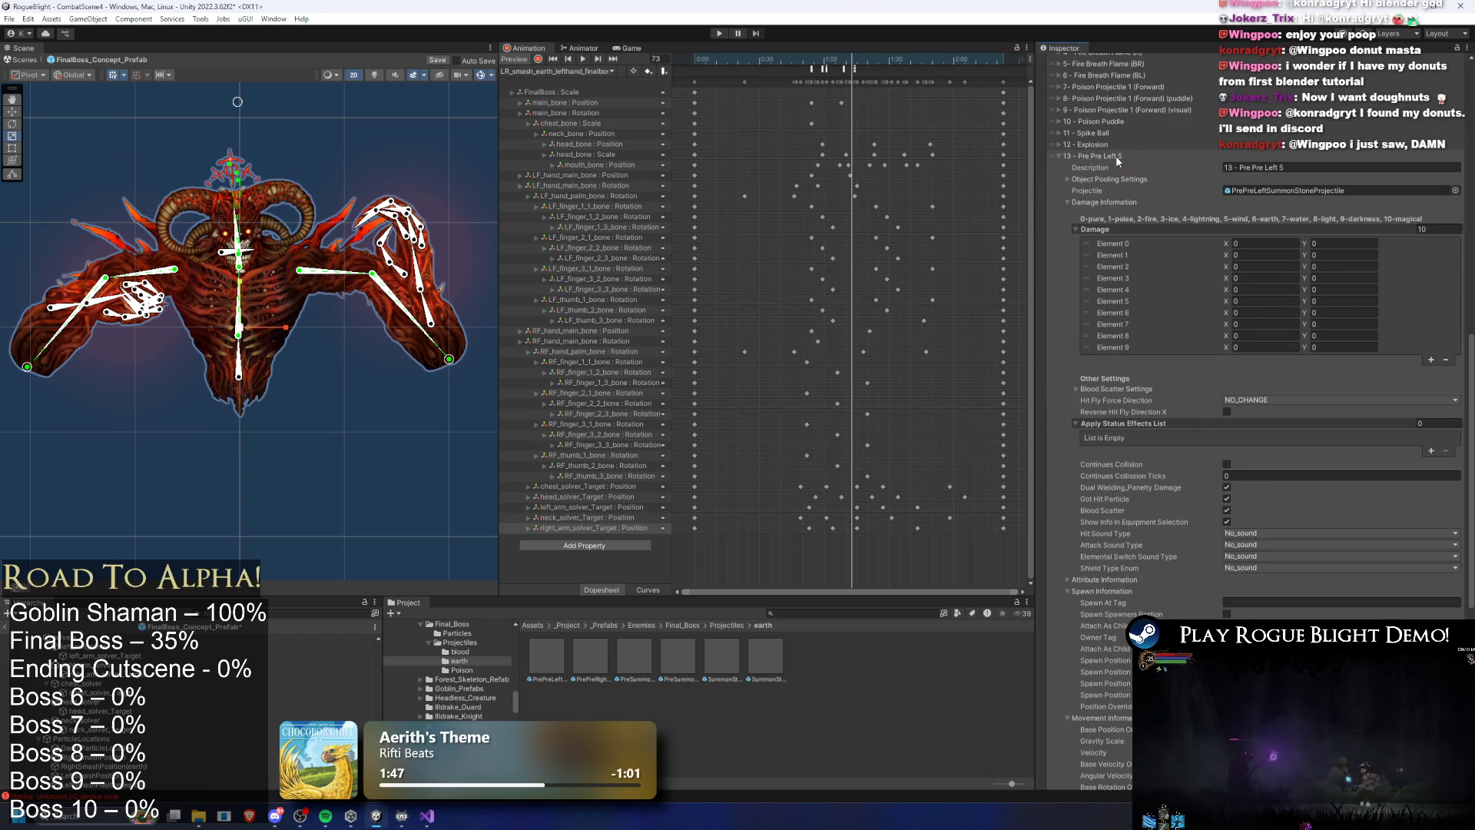
click(1117, 156)
click(1121, 618)
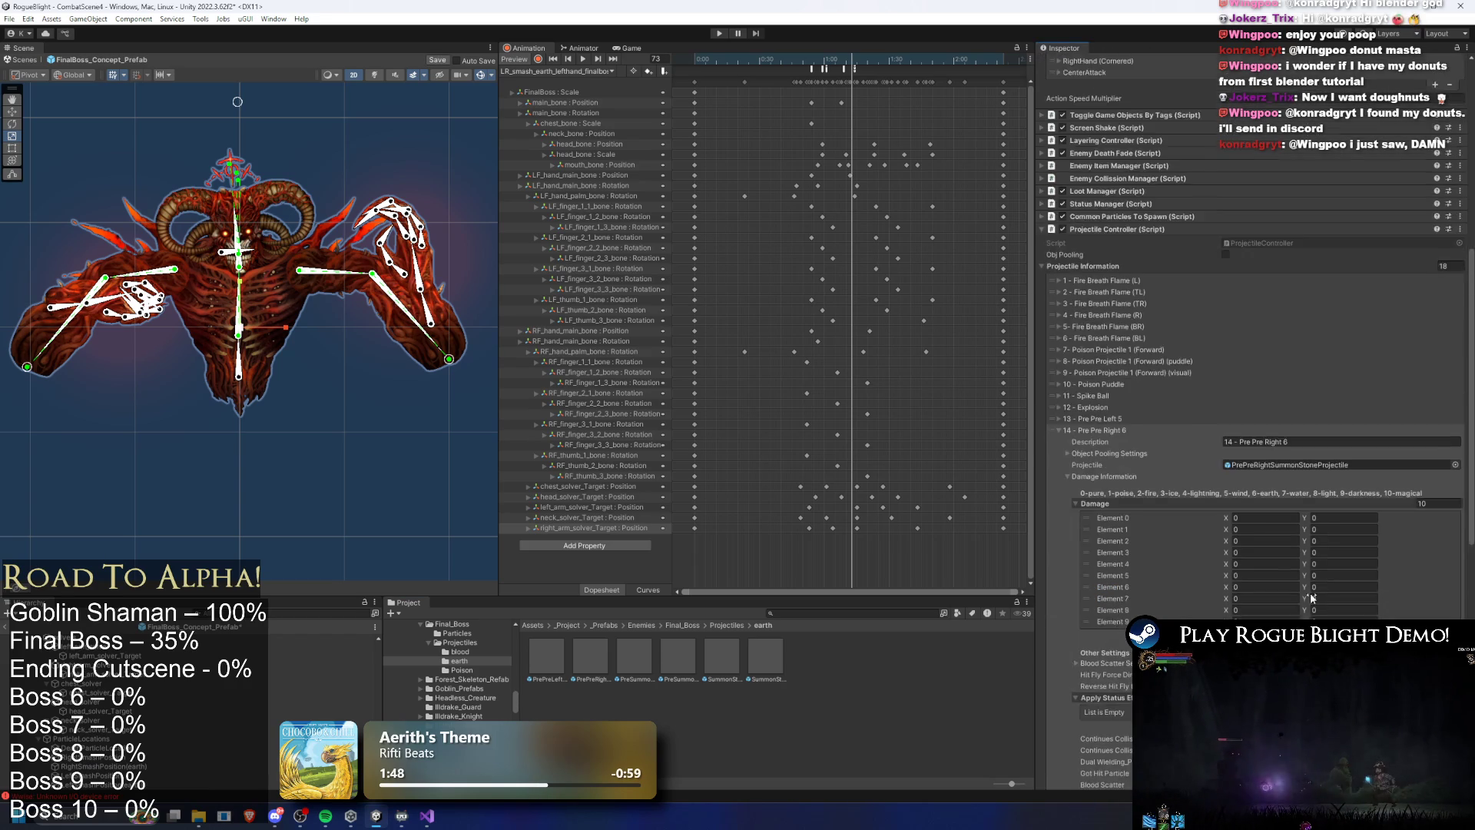
scroll(1357, 561, down, 10)
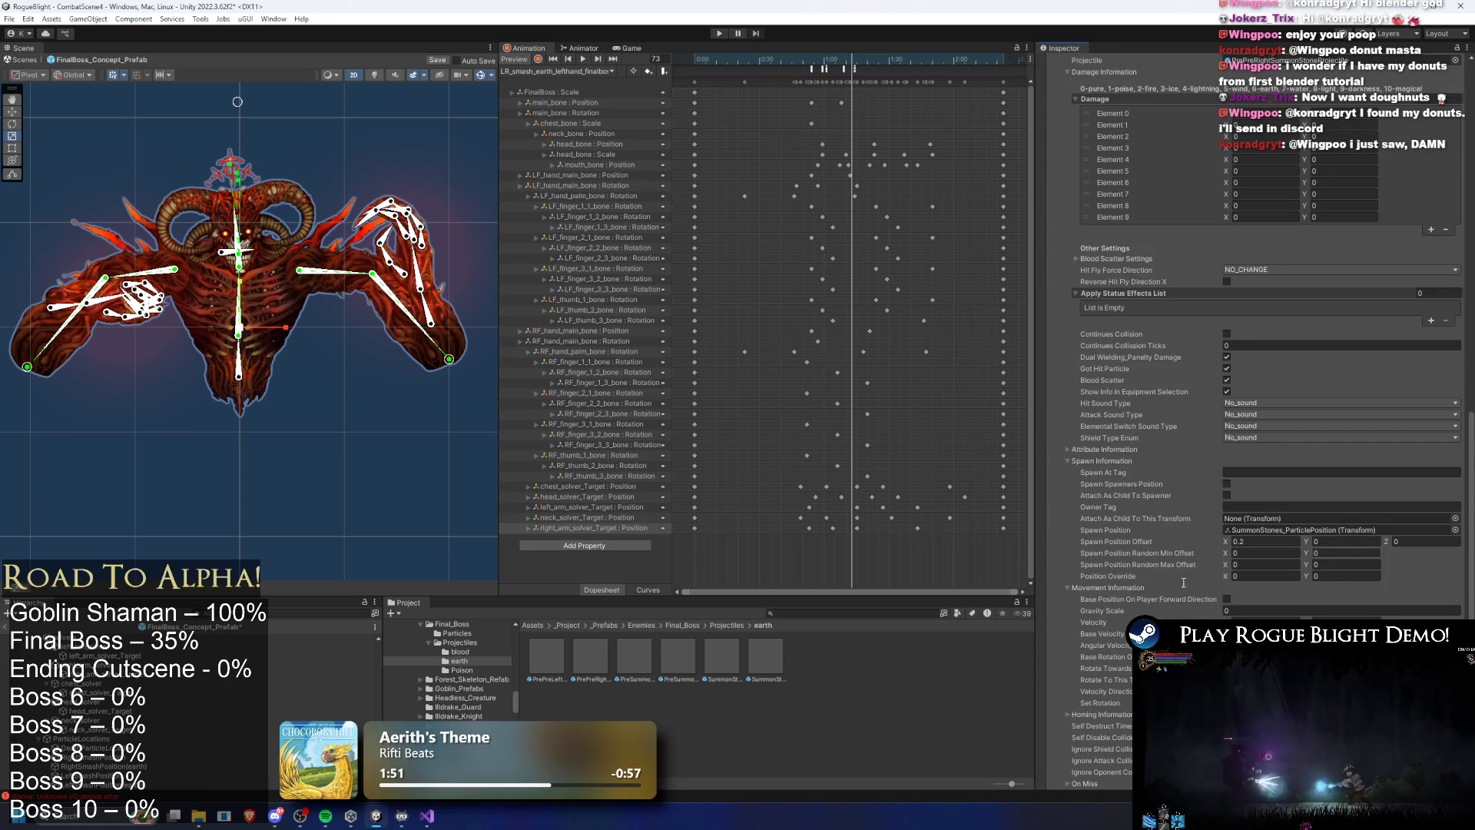
Make LeftSmashPosition(earth) entry 14's Spawn Position and rewind the animation to about frame 50
mouse_move(192, 776)
mouse_down()
mouse_move(845, 615)
mouse_move(1341, 530)
mouse_up()
scroll(1212, 291, up, 5)
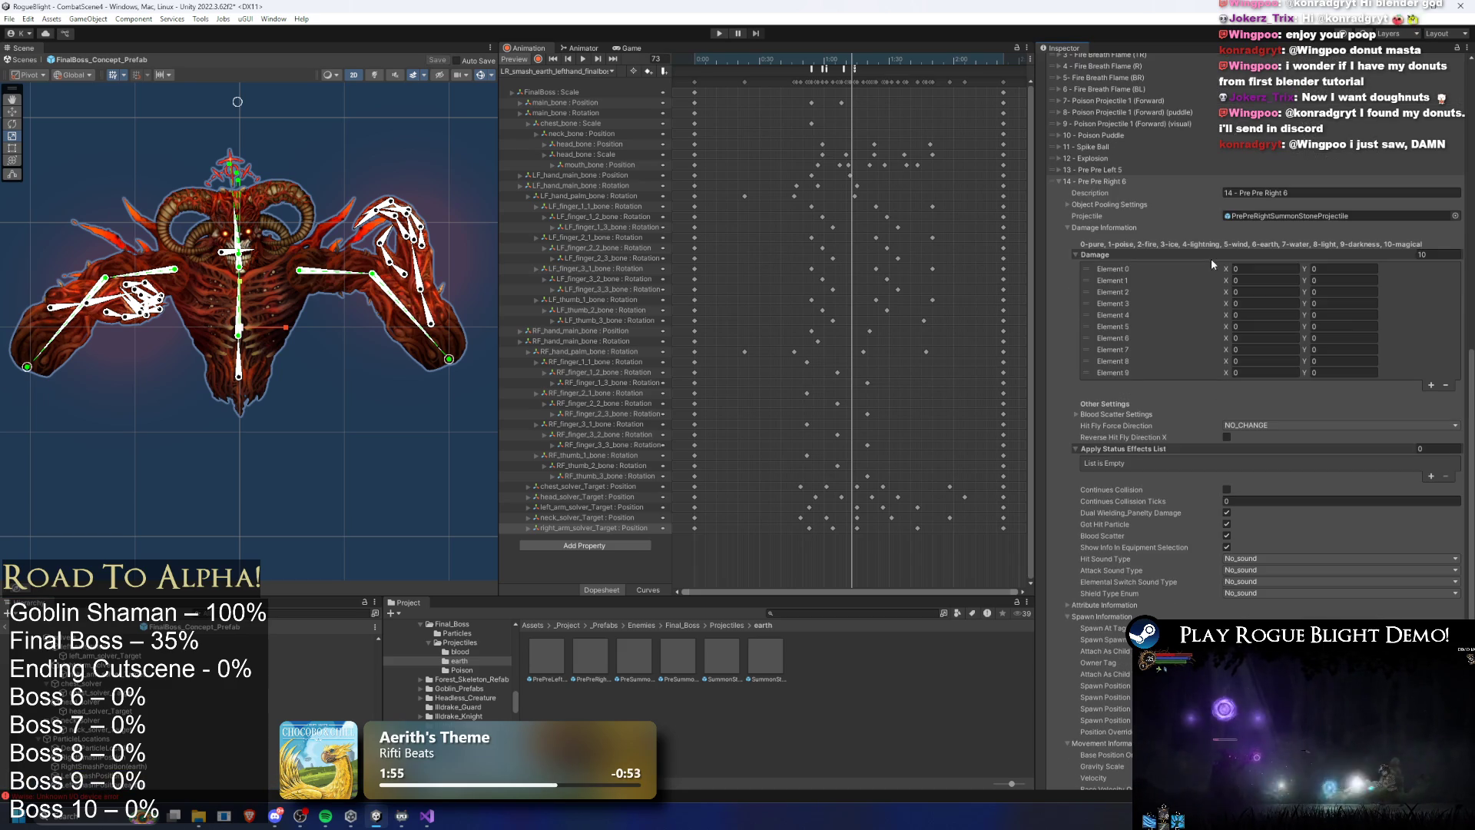
click(1097, 182)
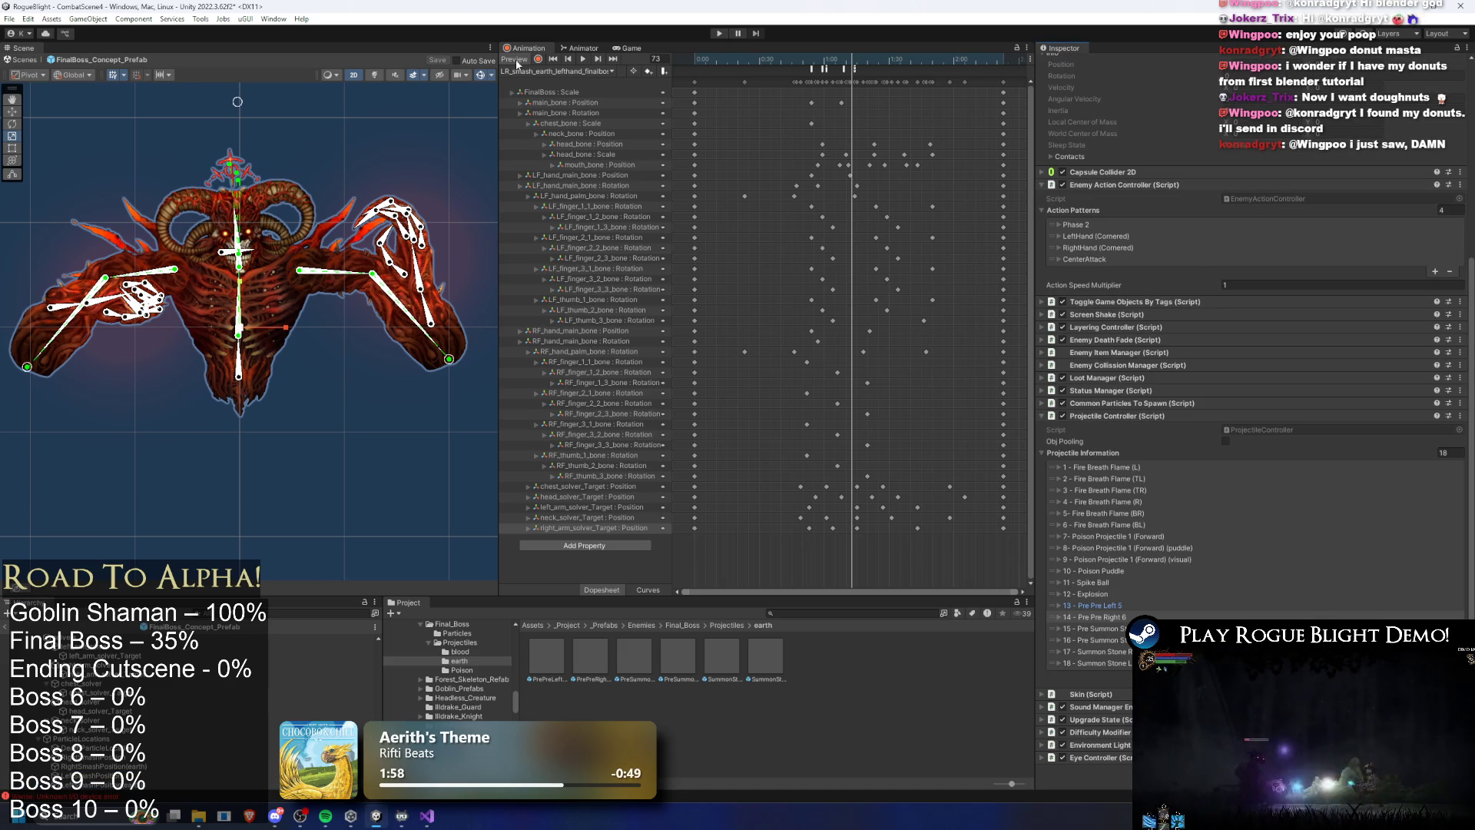
drag(739, 57, 816, 63)
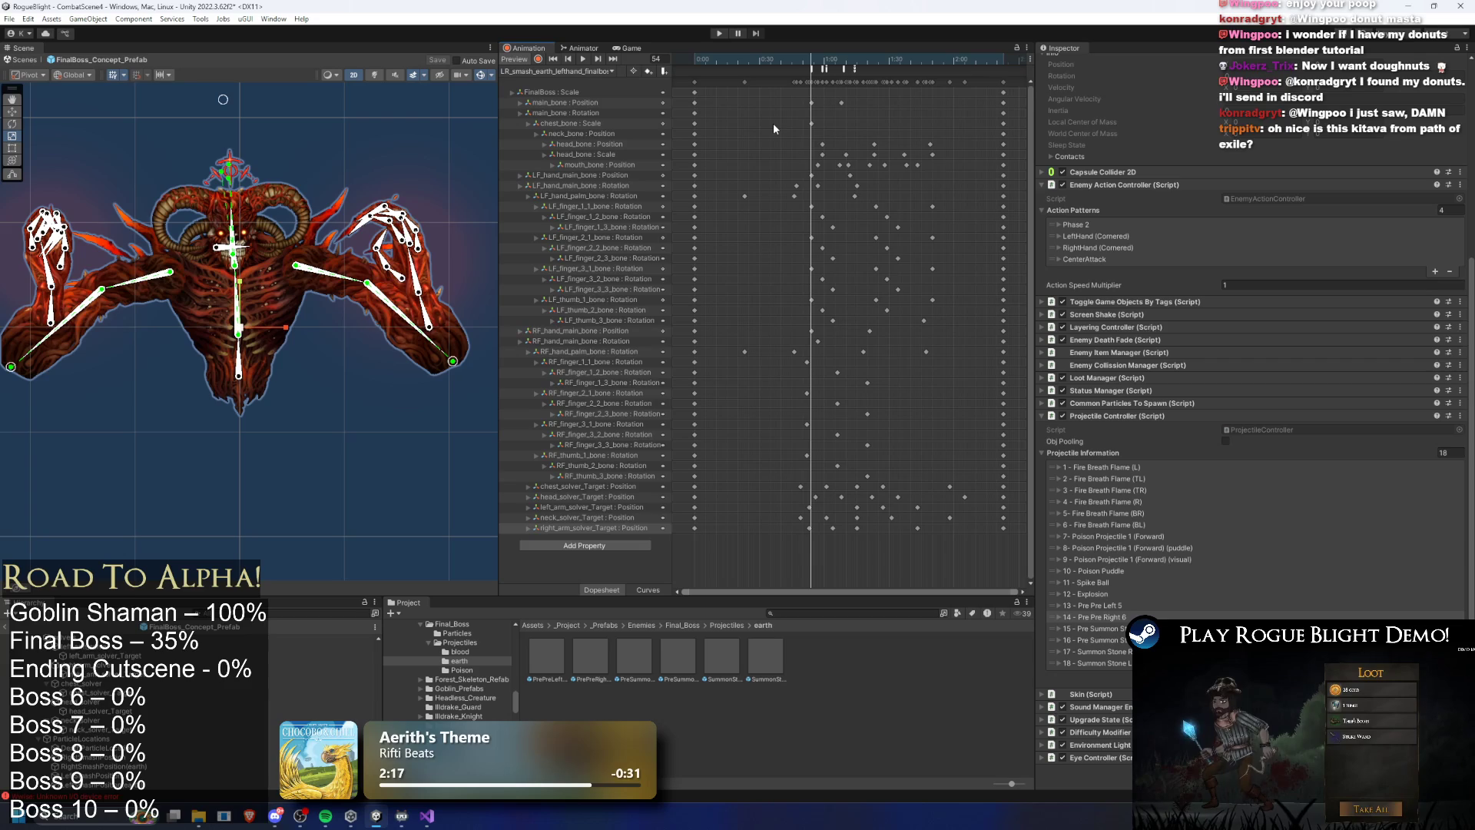
key(super)
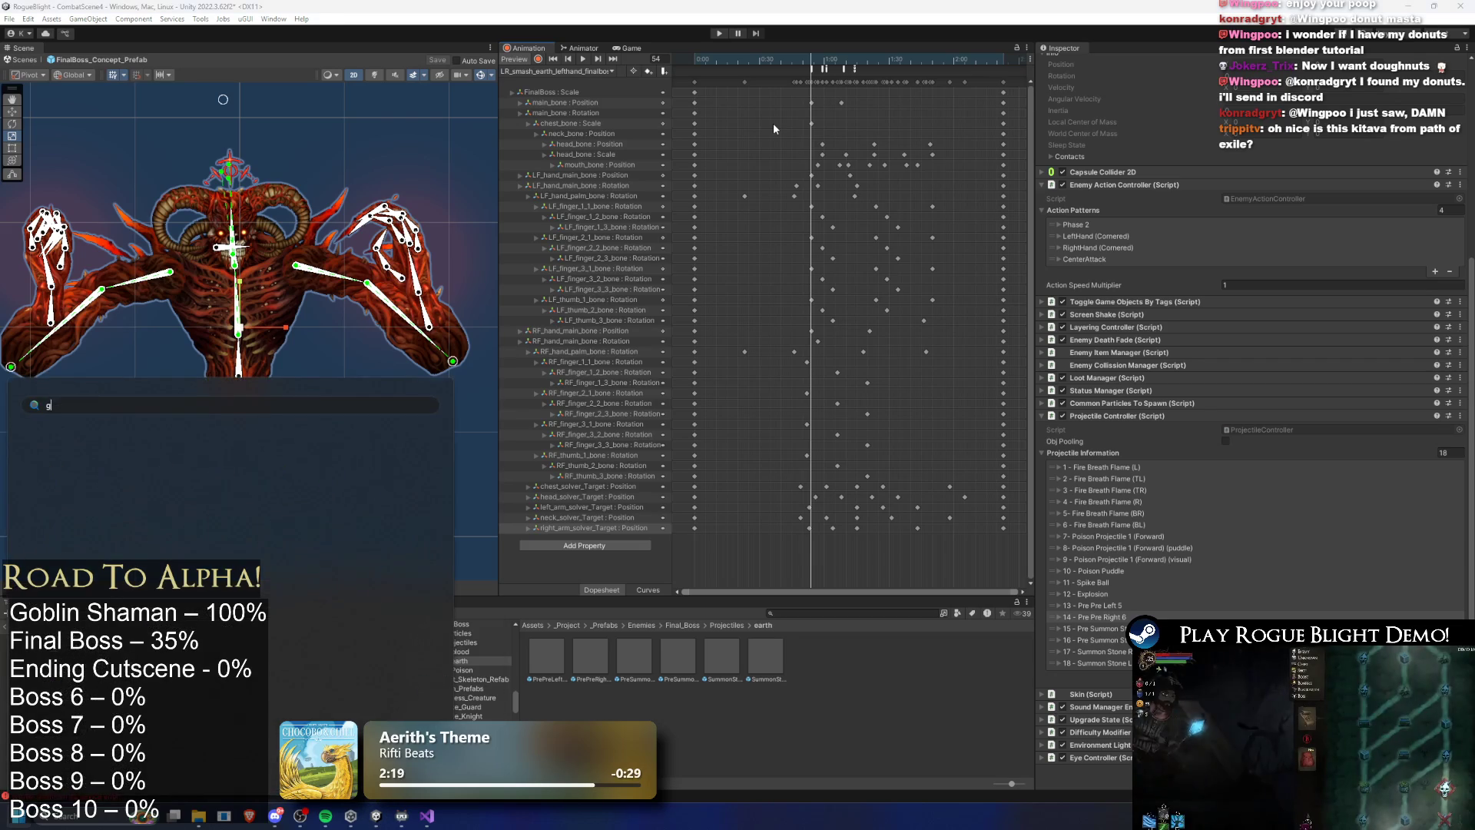
Launch Chrome, preview three Kitava reference images in Google Images, and switch back to Unity
text(g)
key(Return)
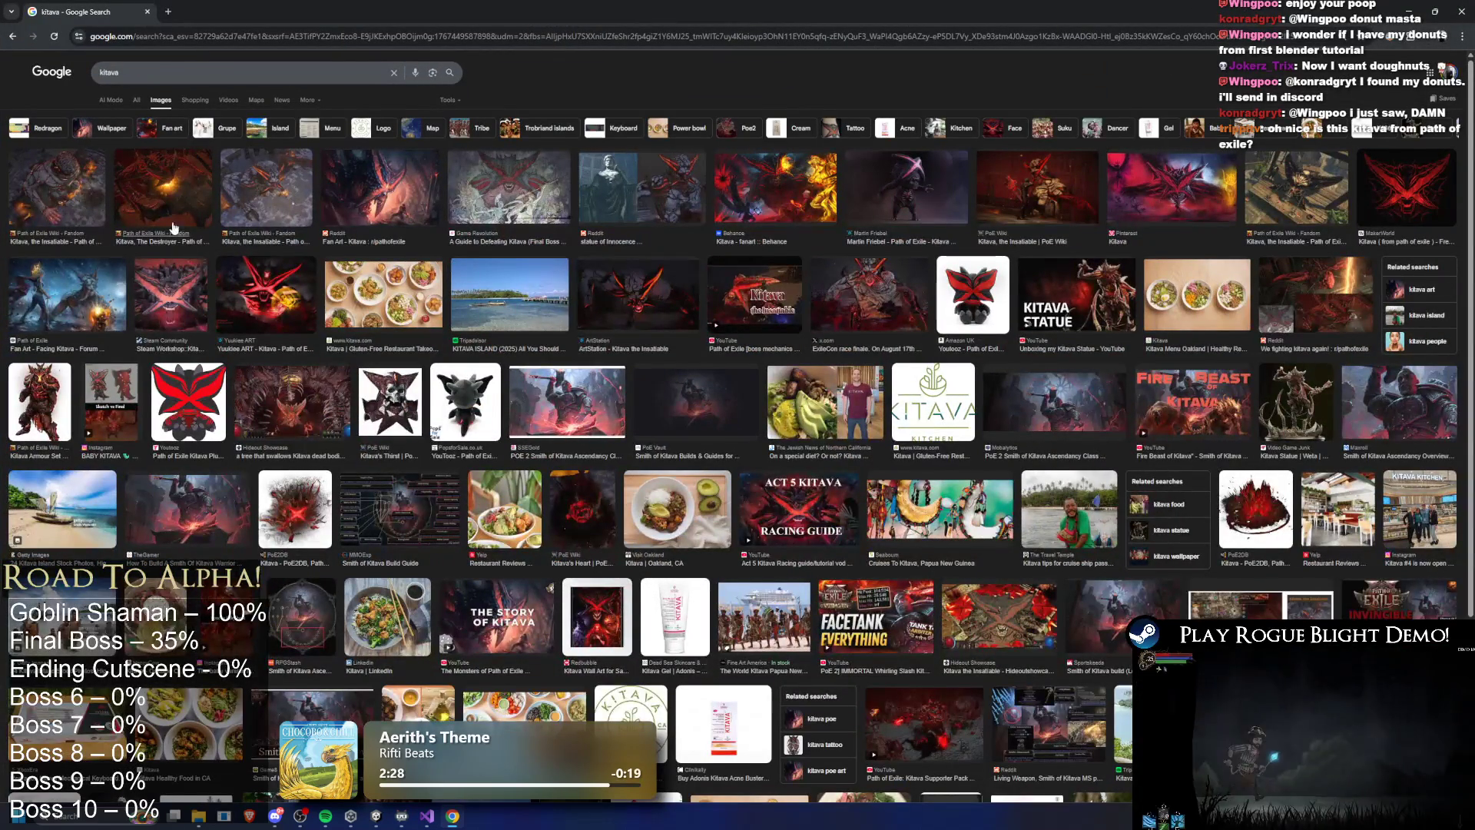
click(176, 237)
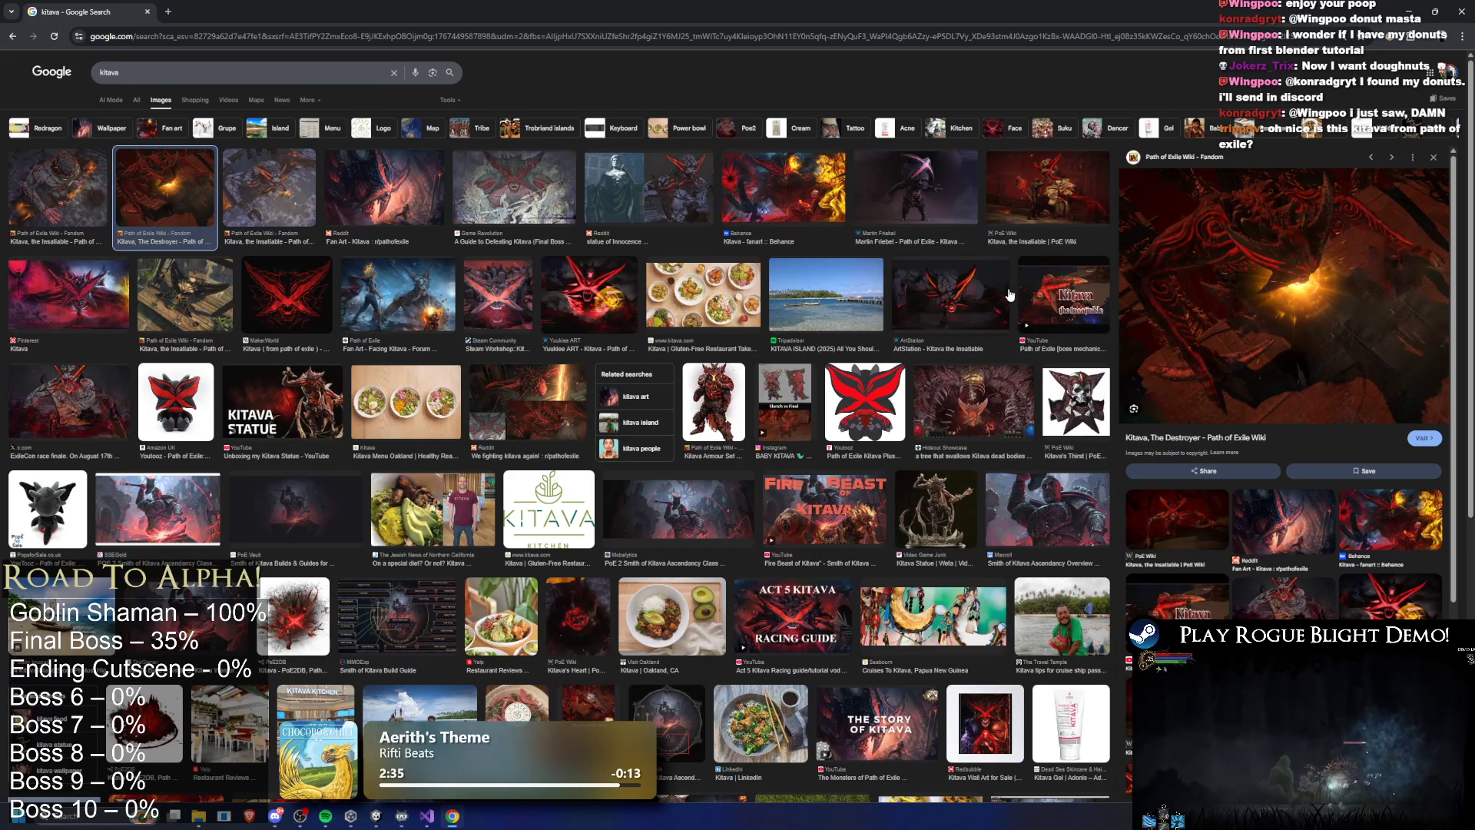
click(57, 402)
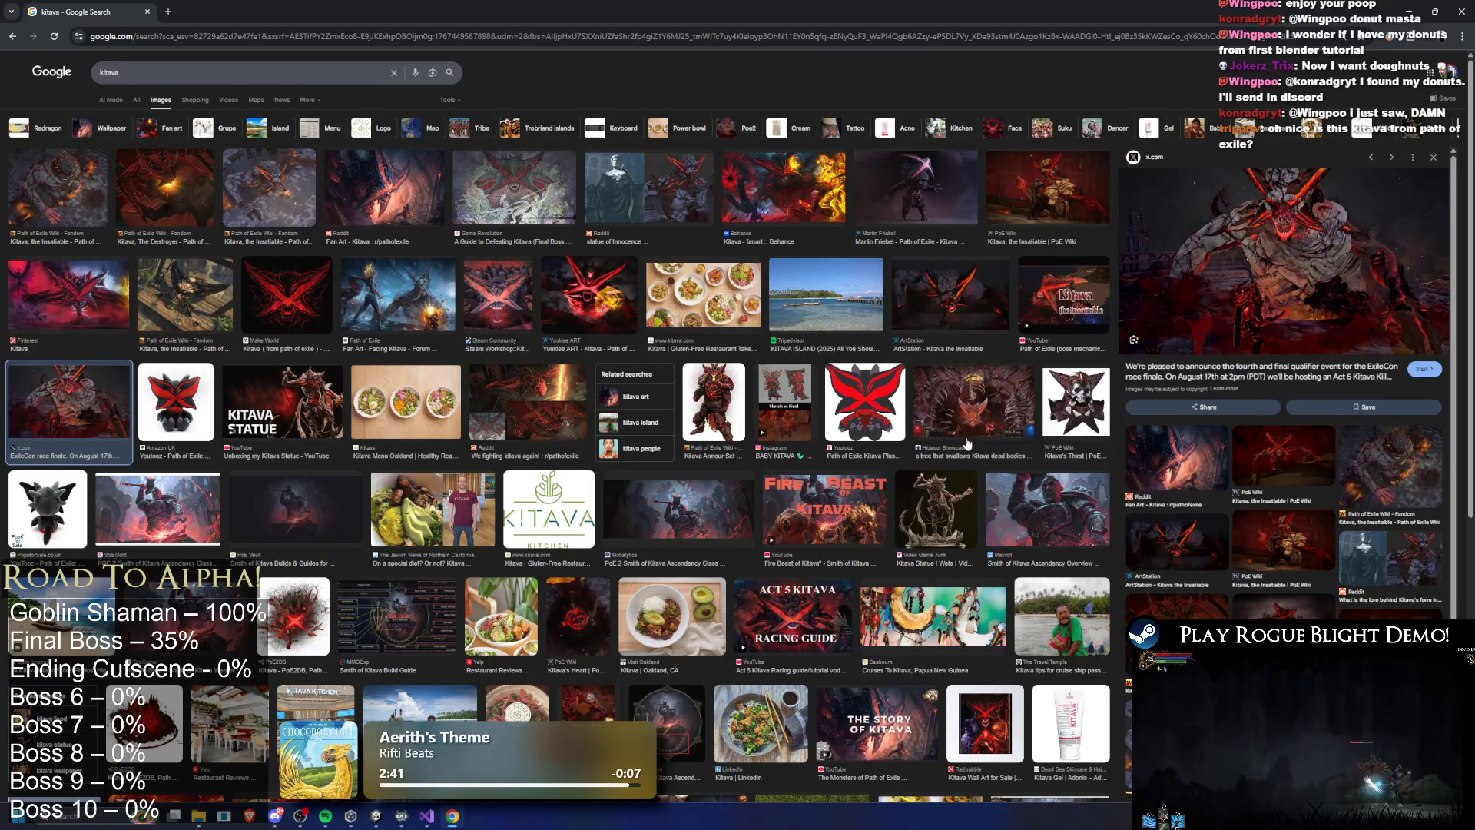
scroll(967, 444, down, 6)
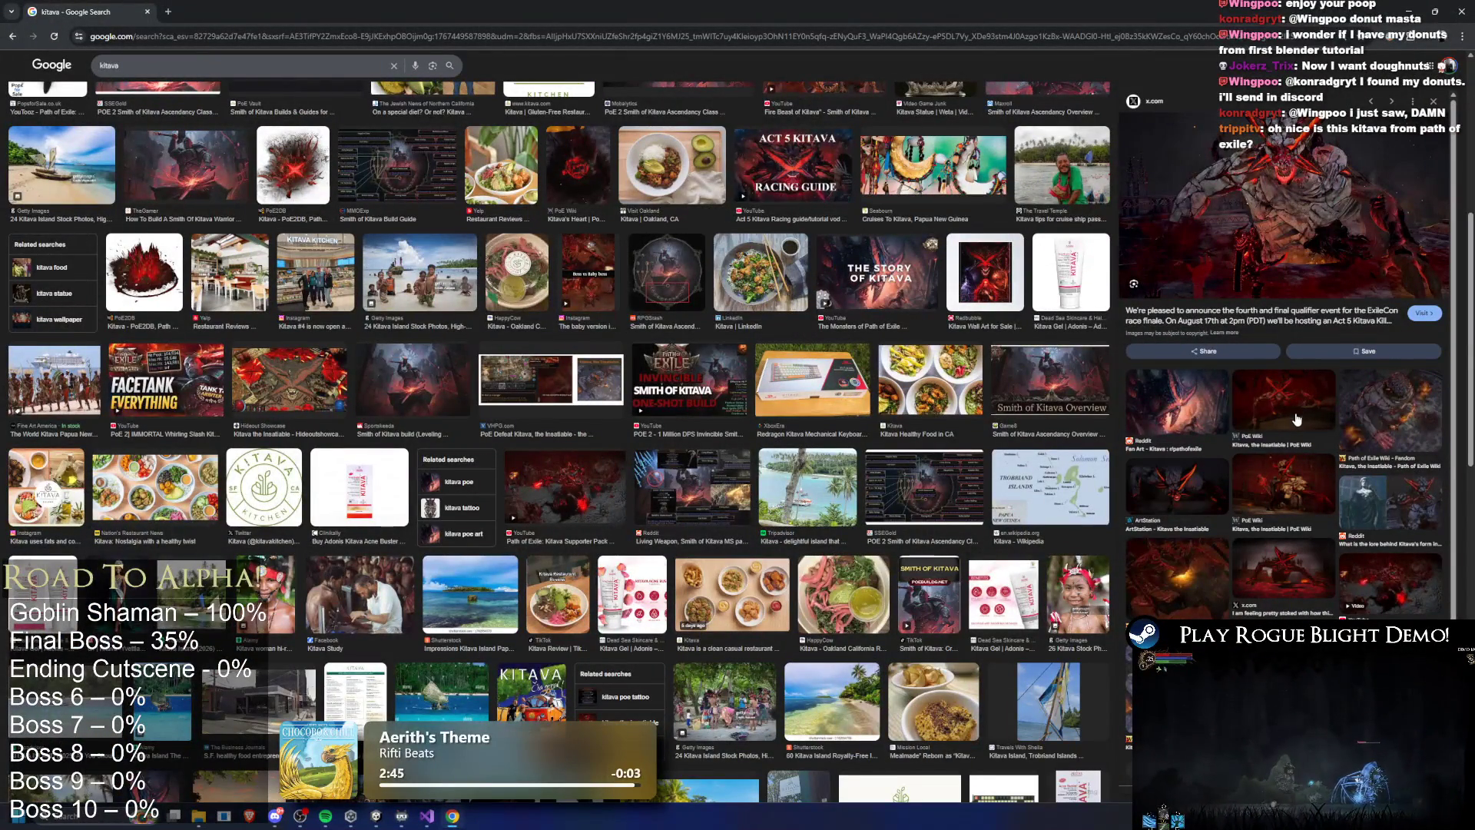
click(1275, 565)
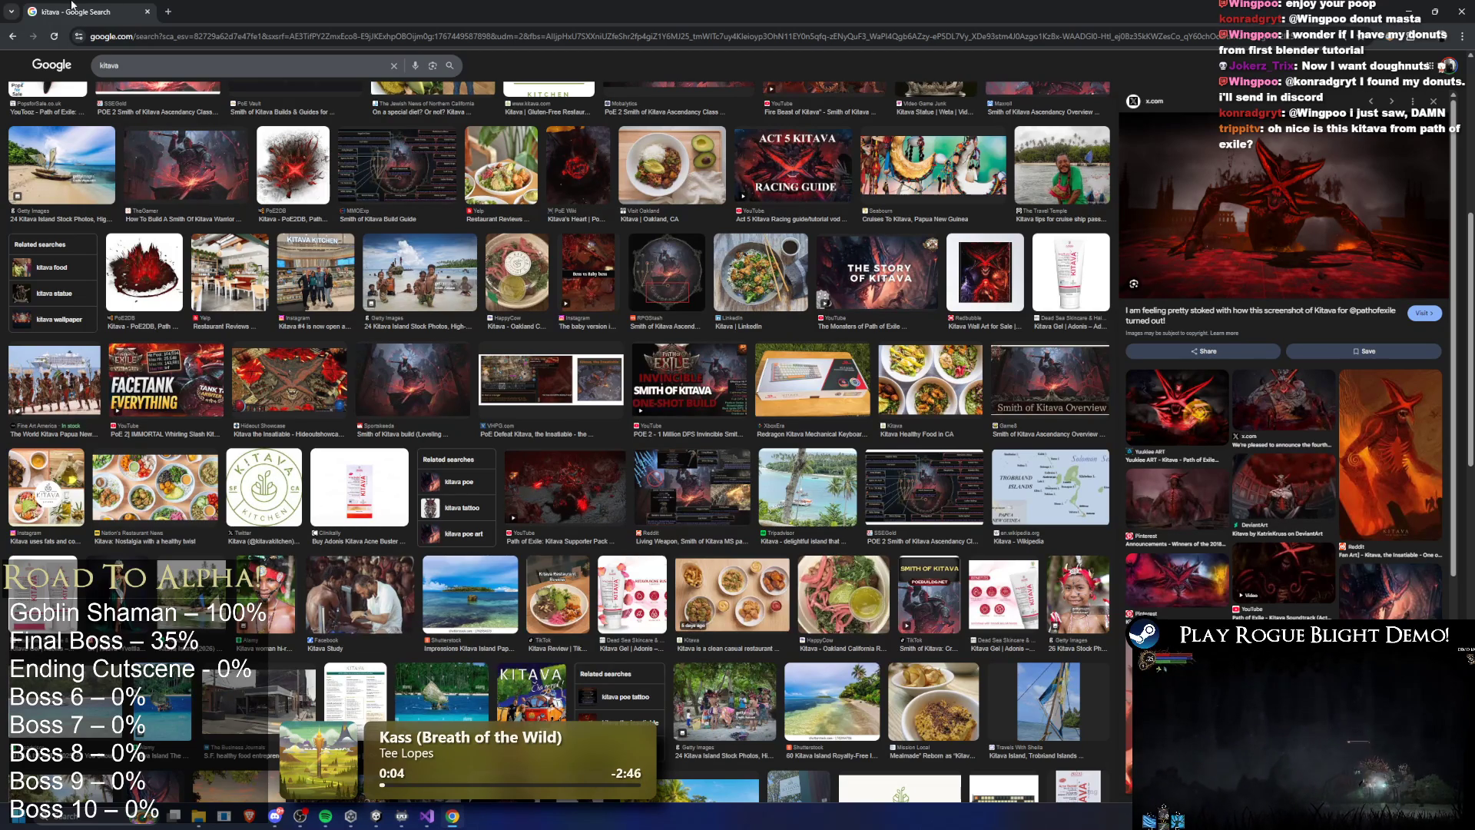
key(alt+Tab)
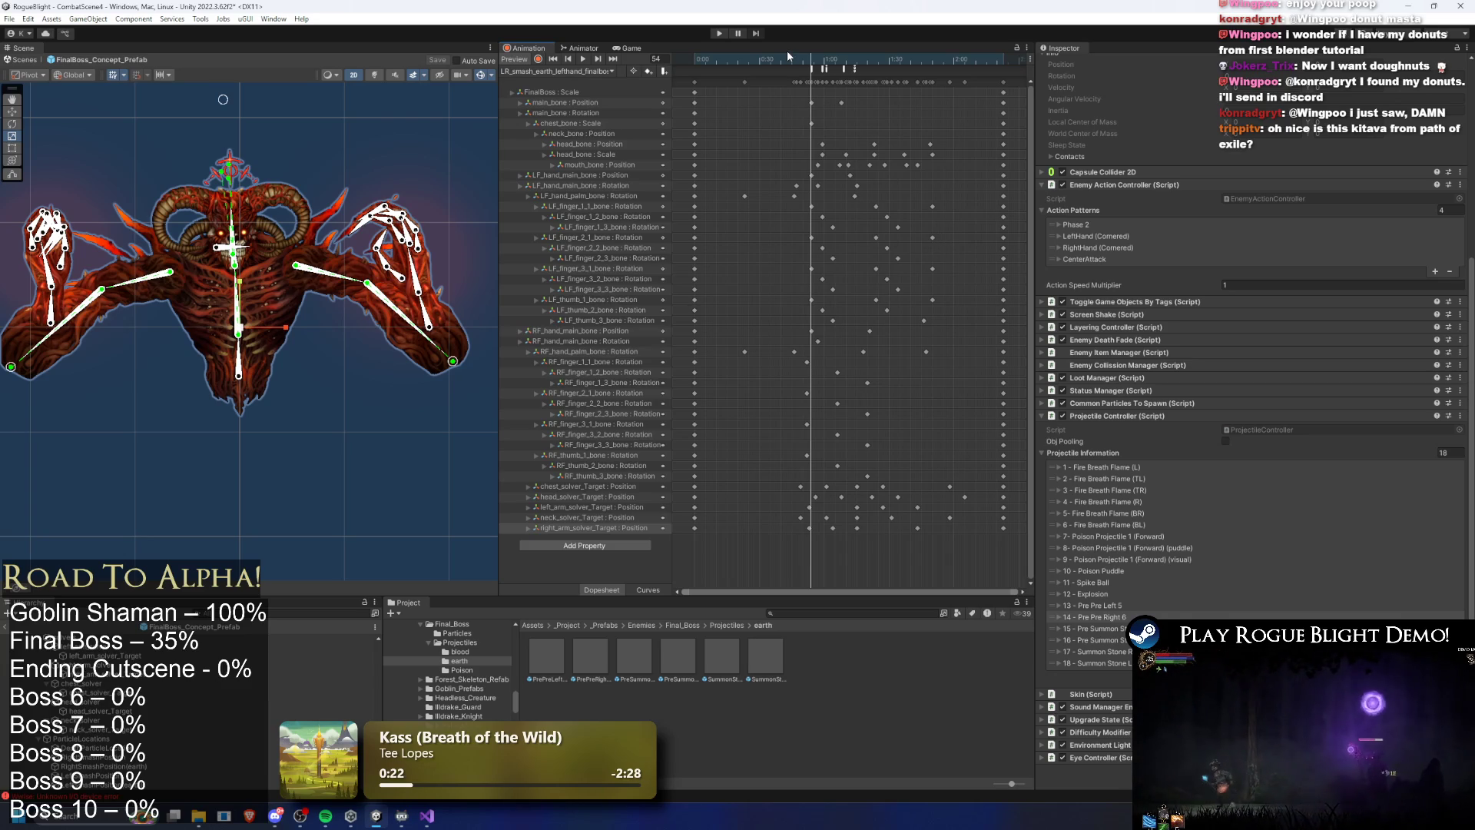
Inspect the attack trail, collision, particle, screen-shake and attack-sound events on the animation timeline
click(842, 69)
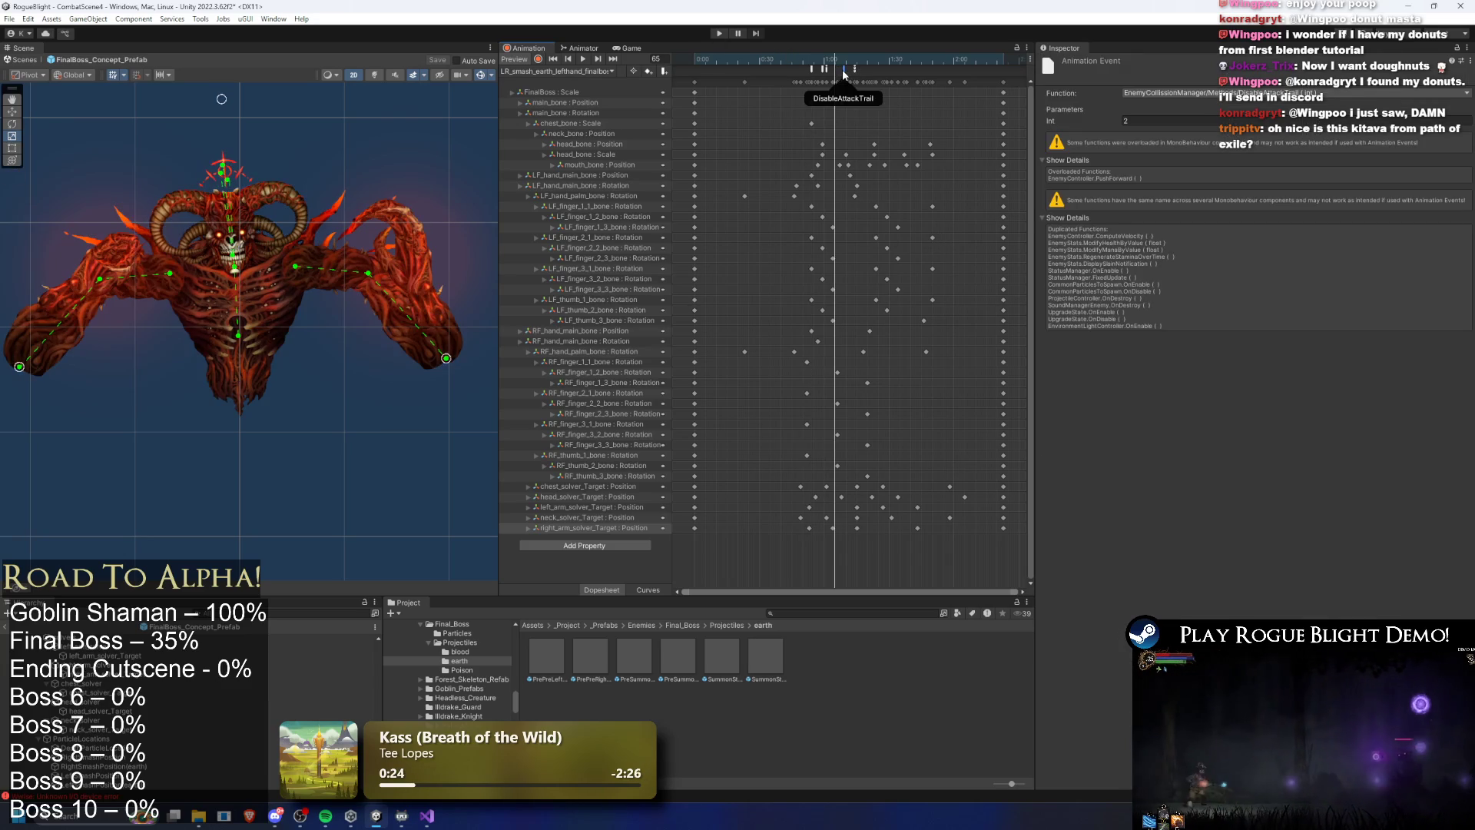
click(827, 70)
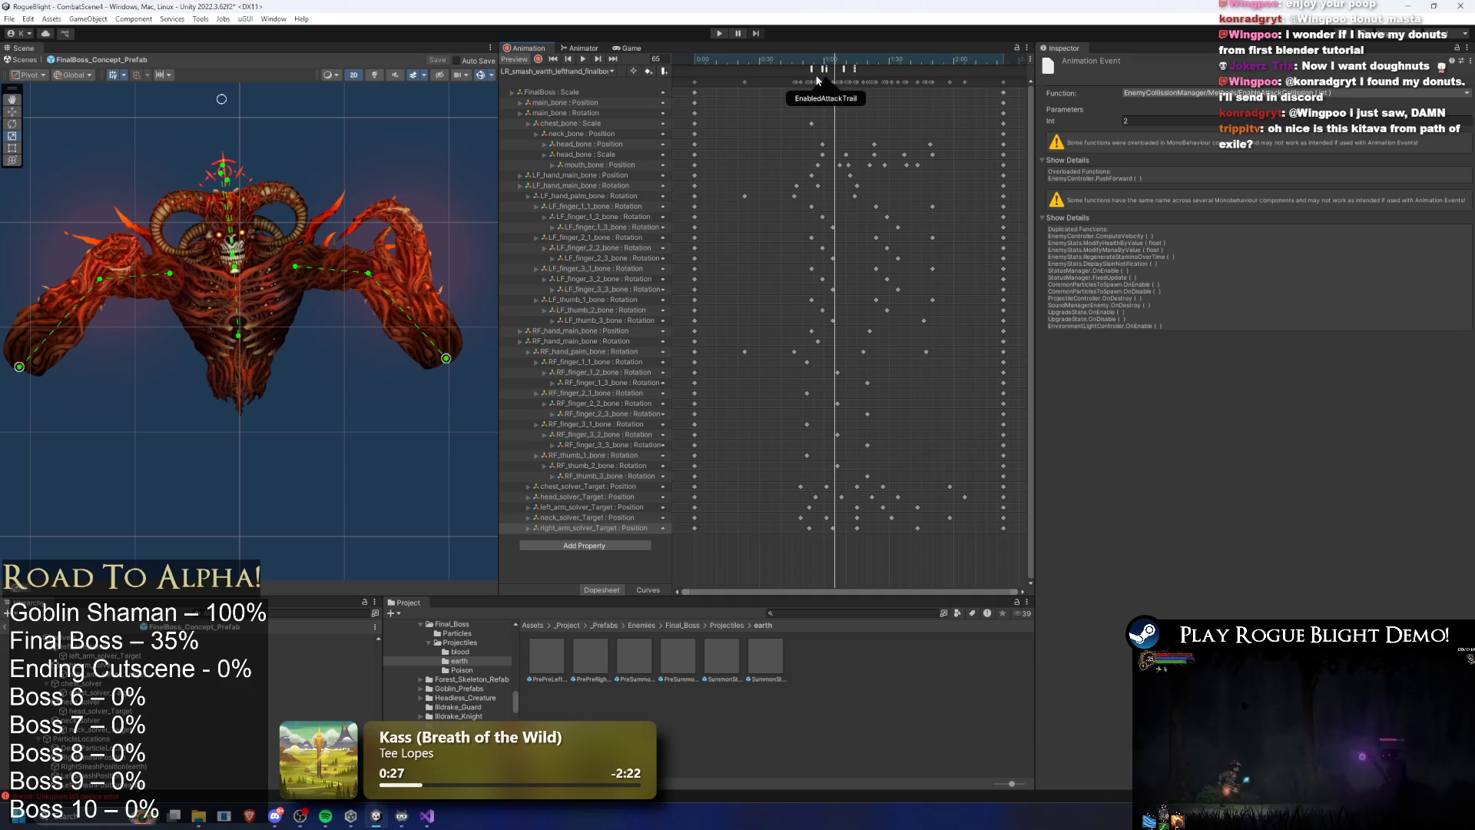
click(855, 70)
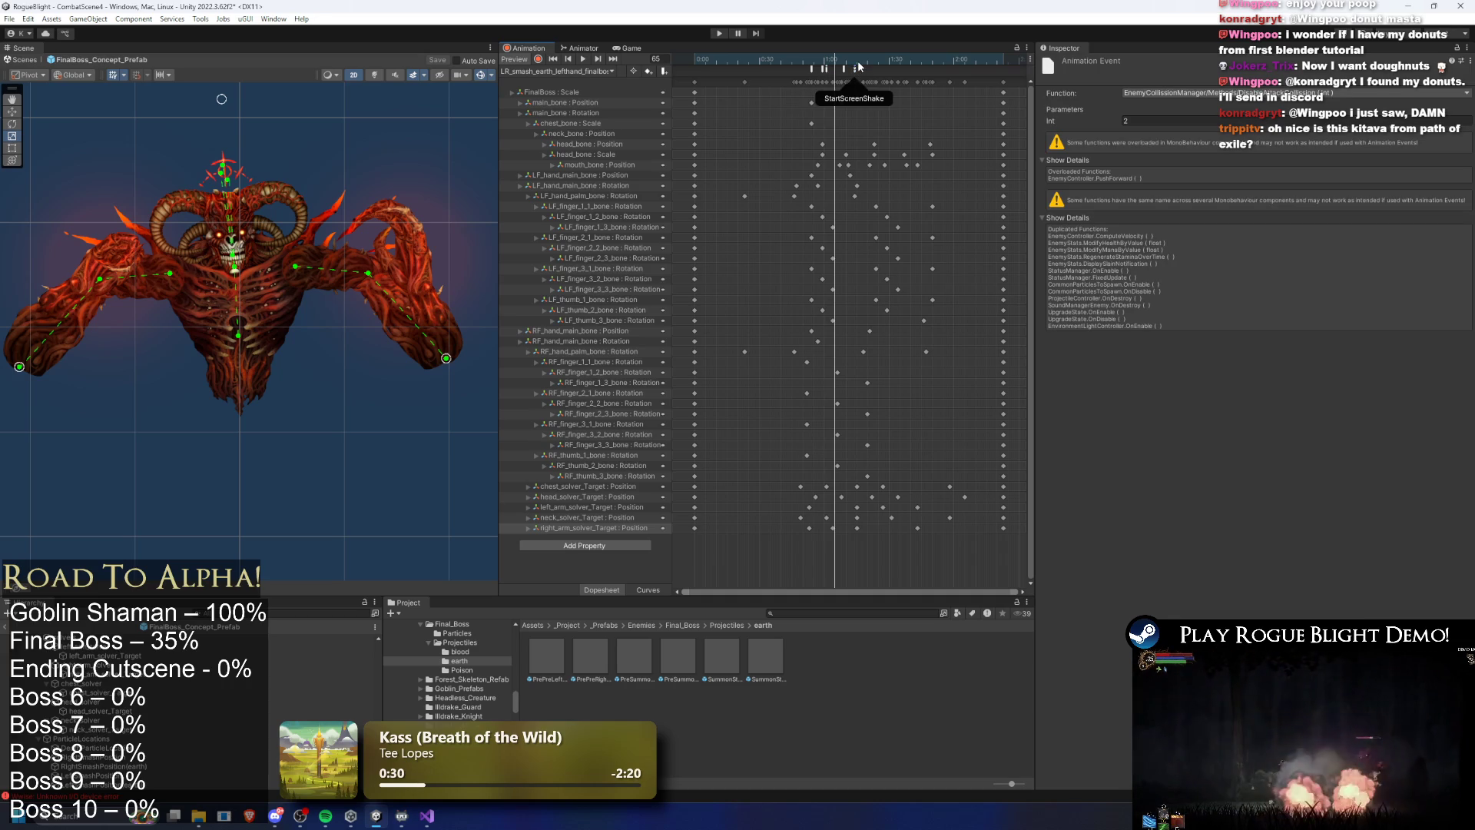
click(858, 61)
click(846, 69)
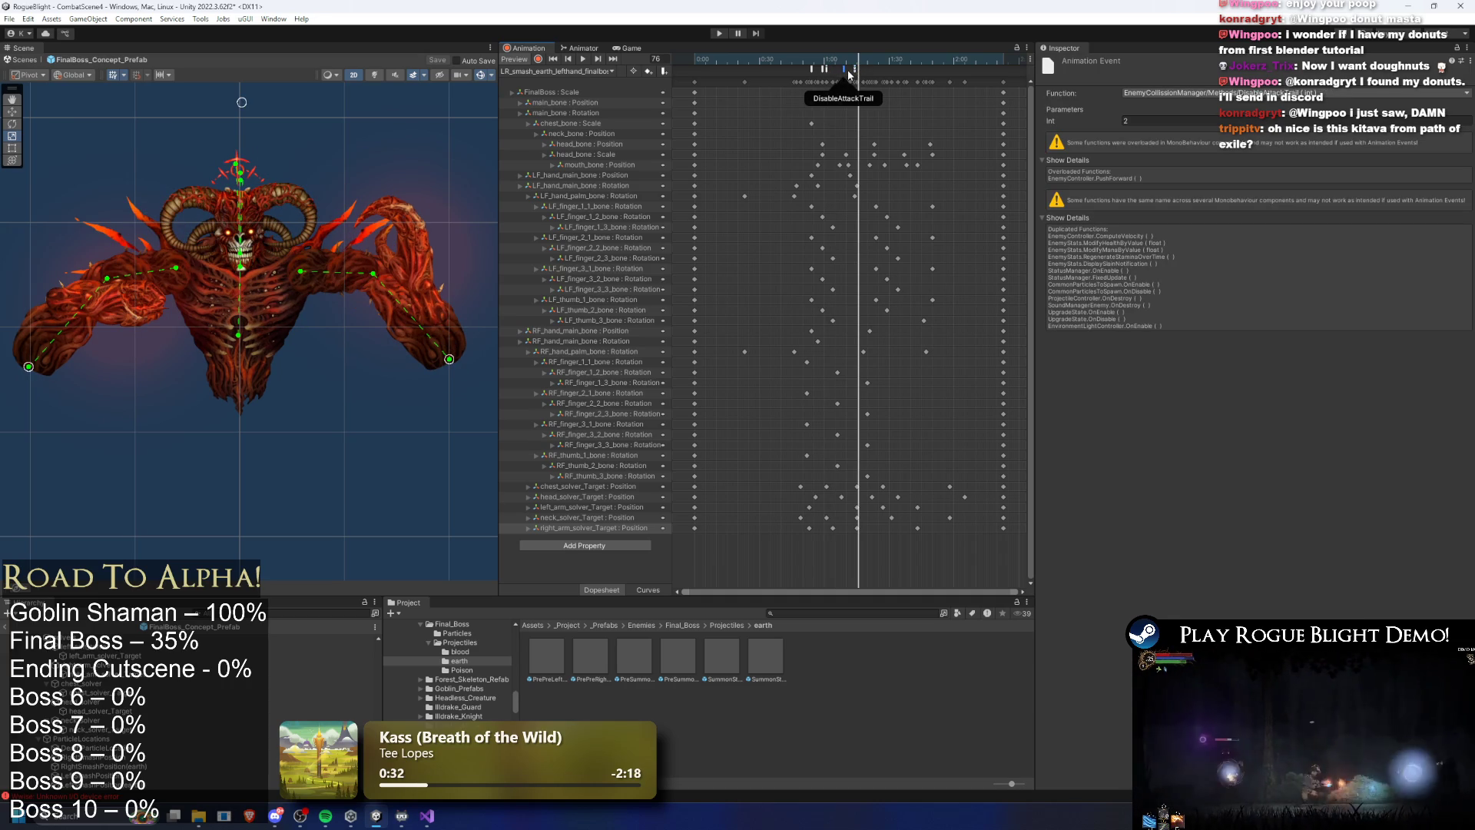
click(855, 70)
click(855, 70)
click(854, 70)
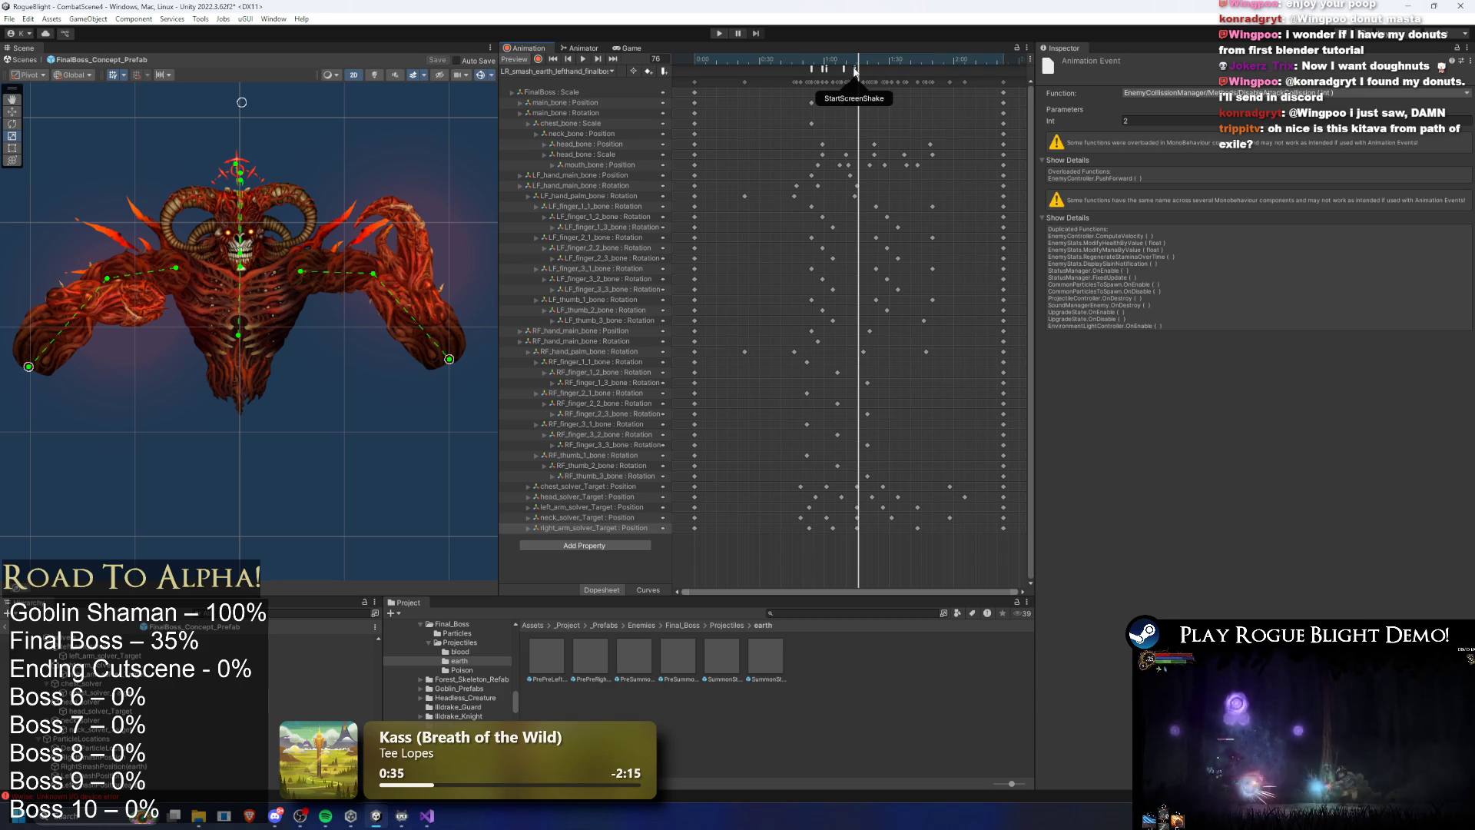
click(828, 70)
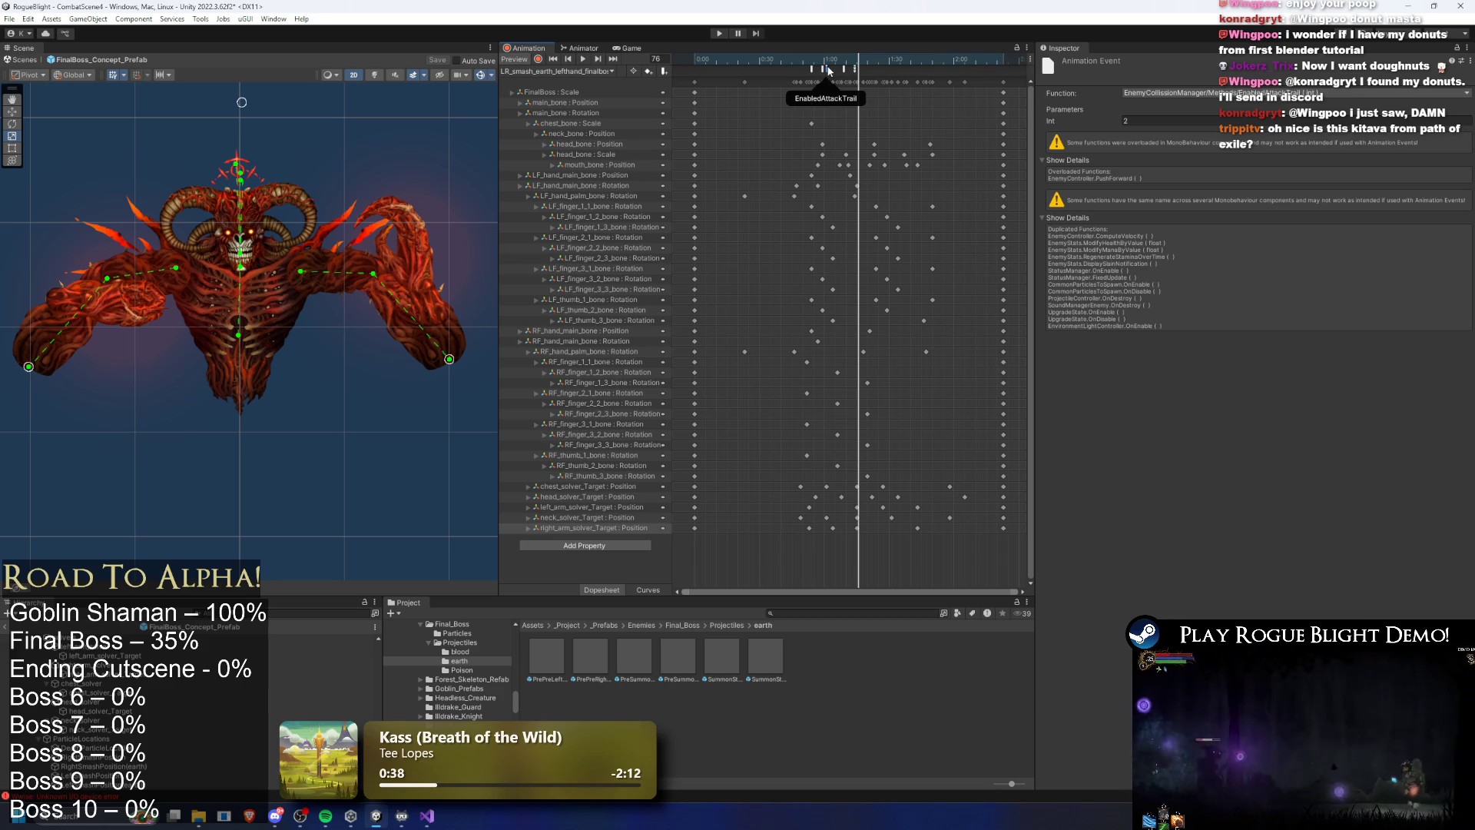
click(829, 70)
click(822, 70)
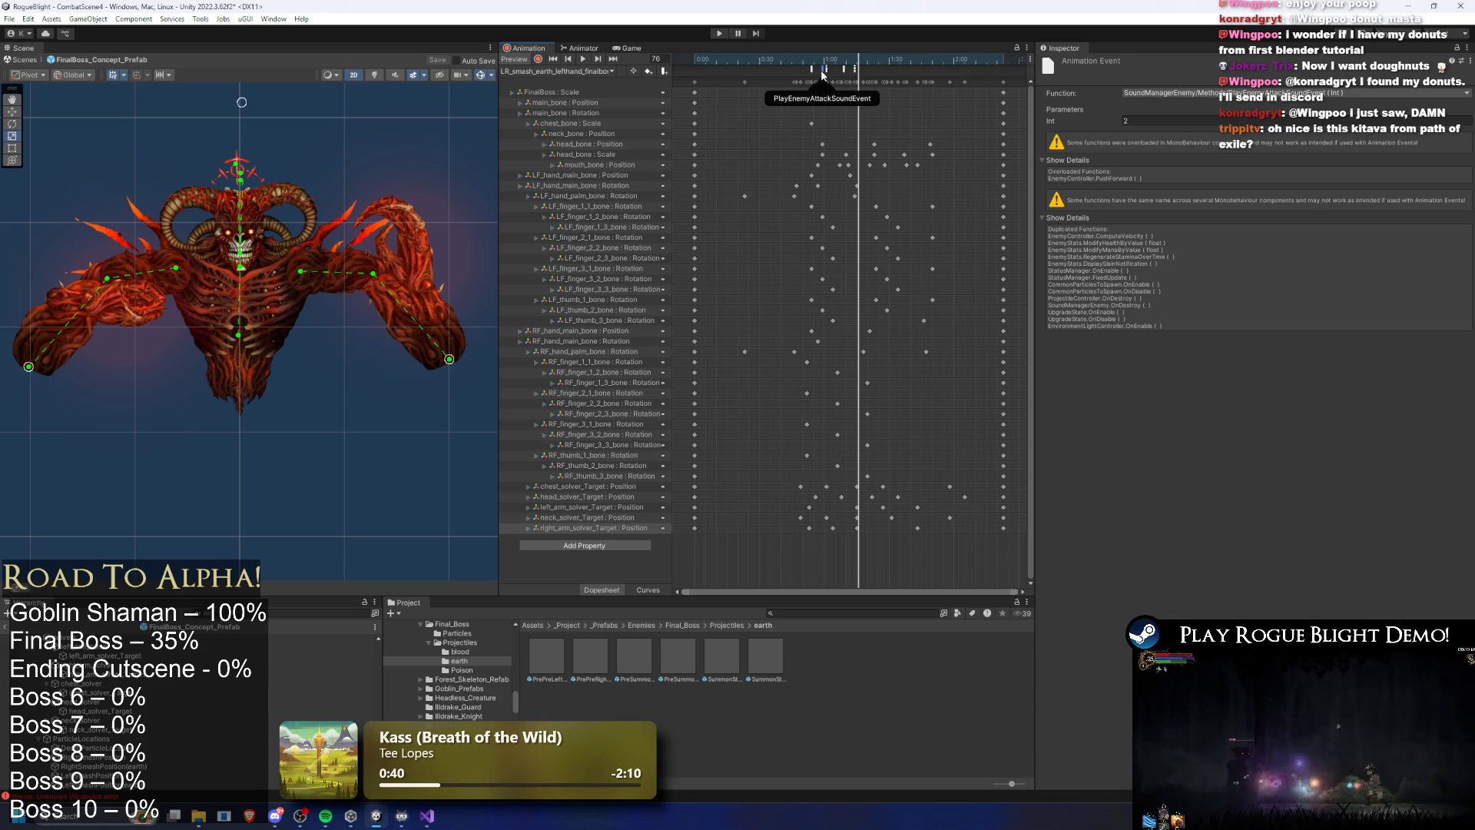
Select the SpawnProjectile event at frame 58, preview the pose at frame 73, and start Play mode
click(811, 69)
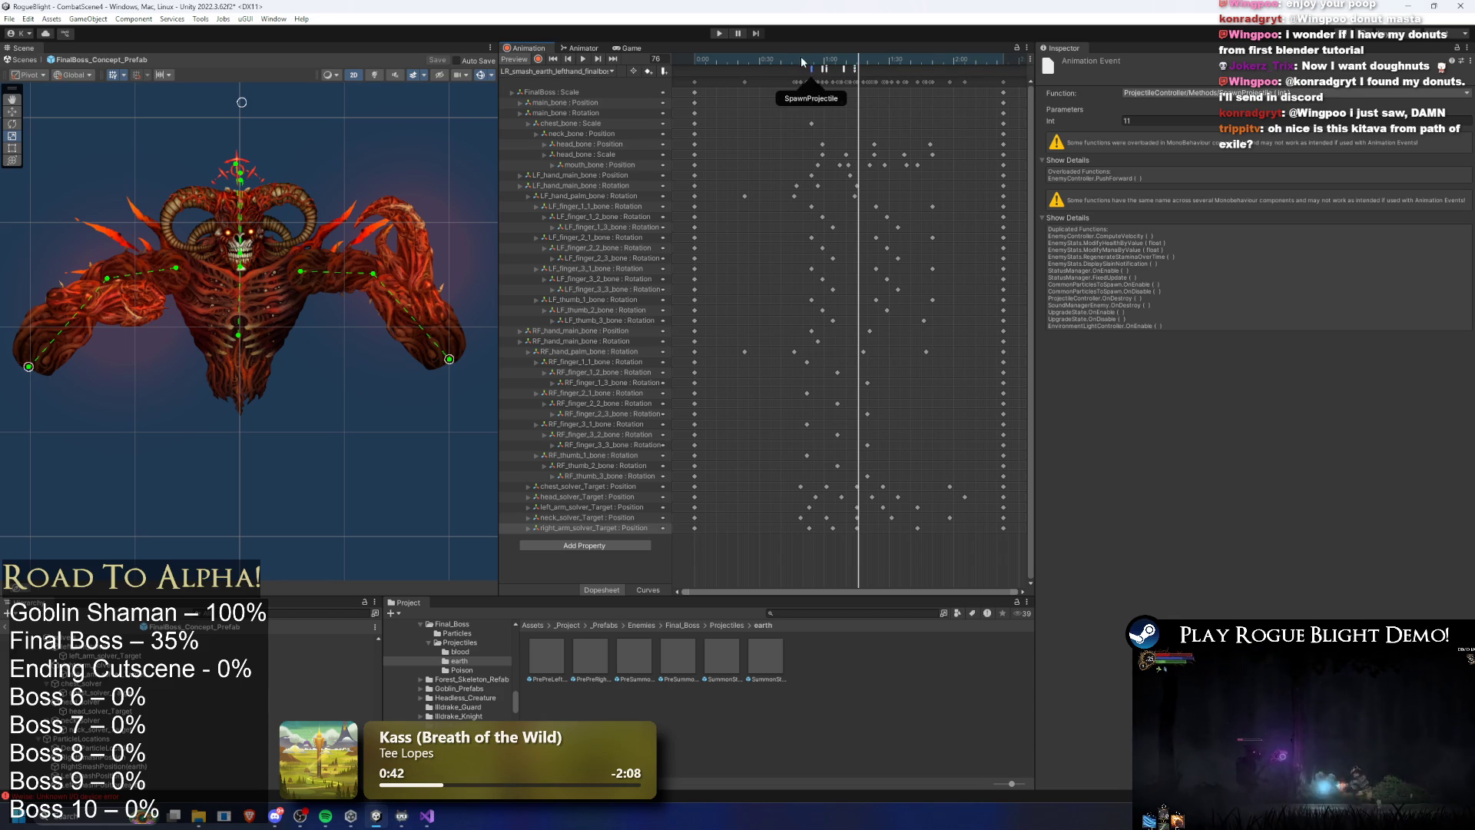
click(821, 60)
drag(820, 60, 858, 60)
mouse_move(858, 60)
mouse_down()
mouse_move(822, 69)
mouse_move(853, 71)
mouse_up()
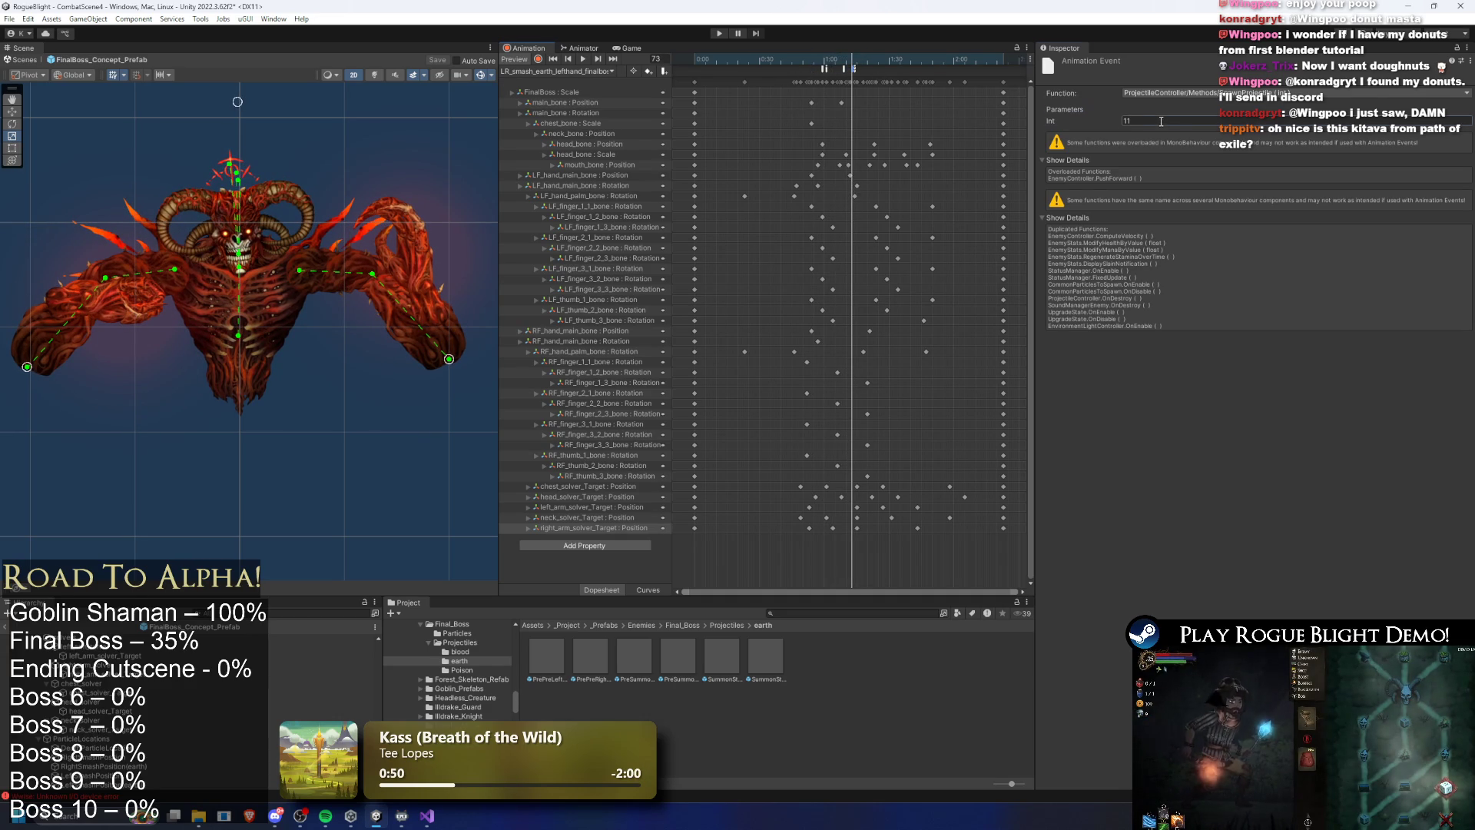
click(718, 33)
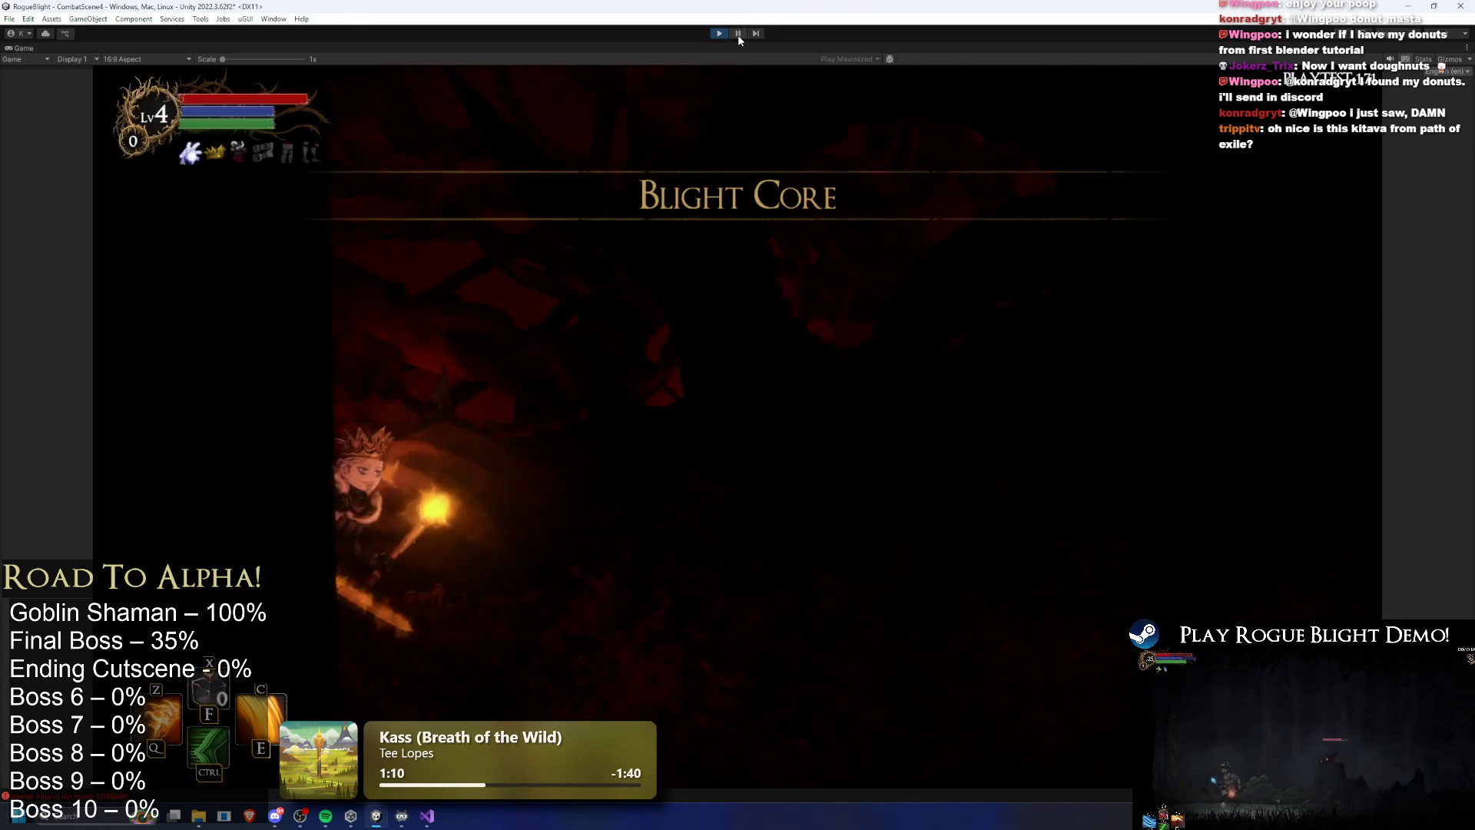
Fight the final boss in Blight Core, running left and right to dodge its fire breath, then pause
key(a)
key(d)
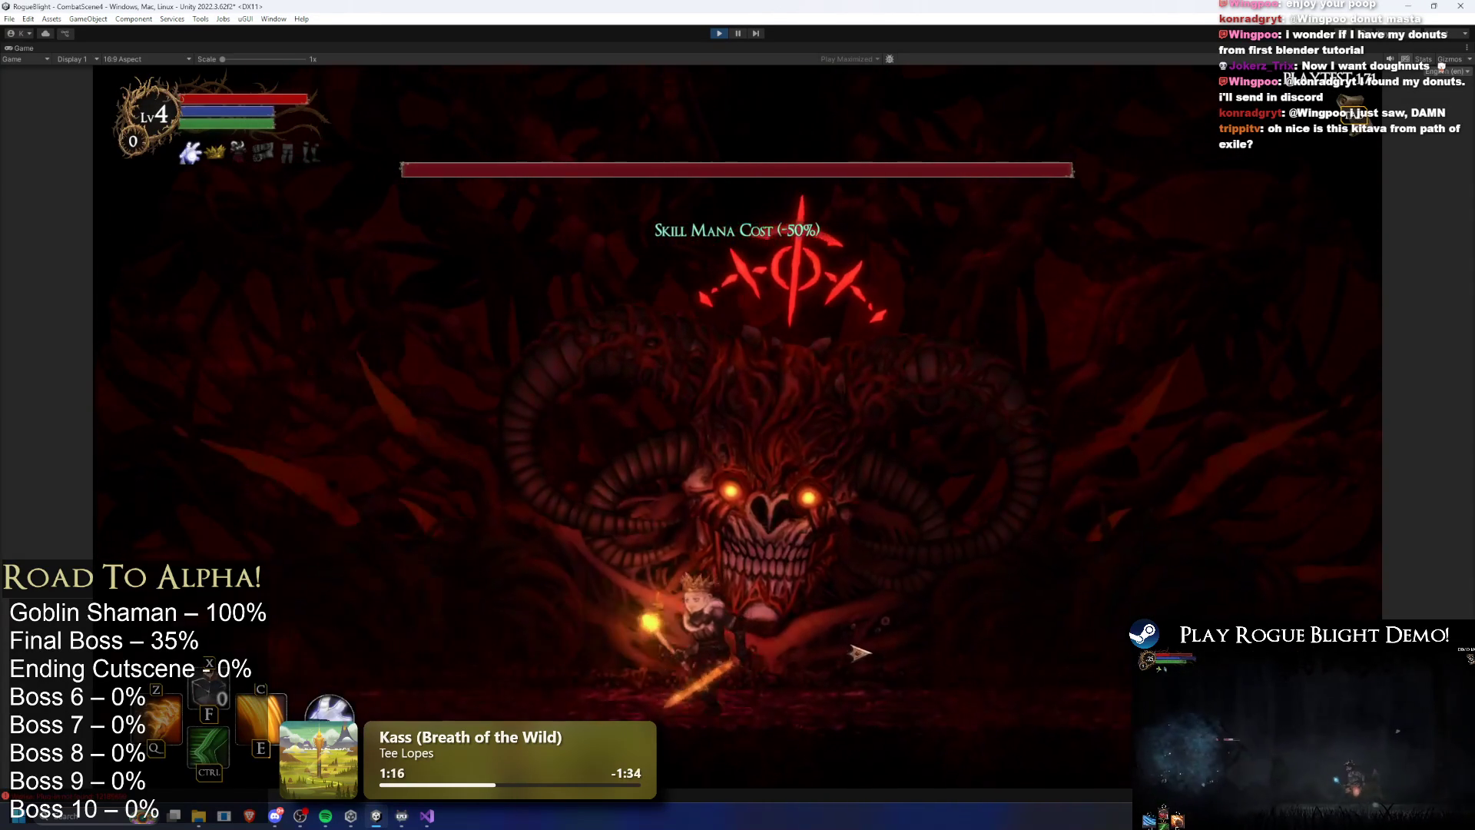
key(d)
key(a)
key(d)
key(d)
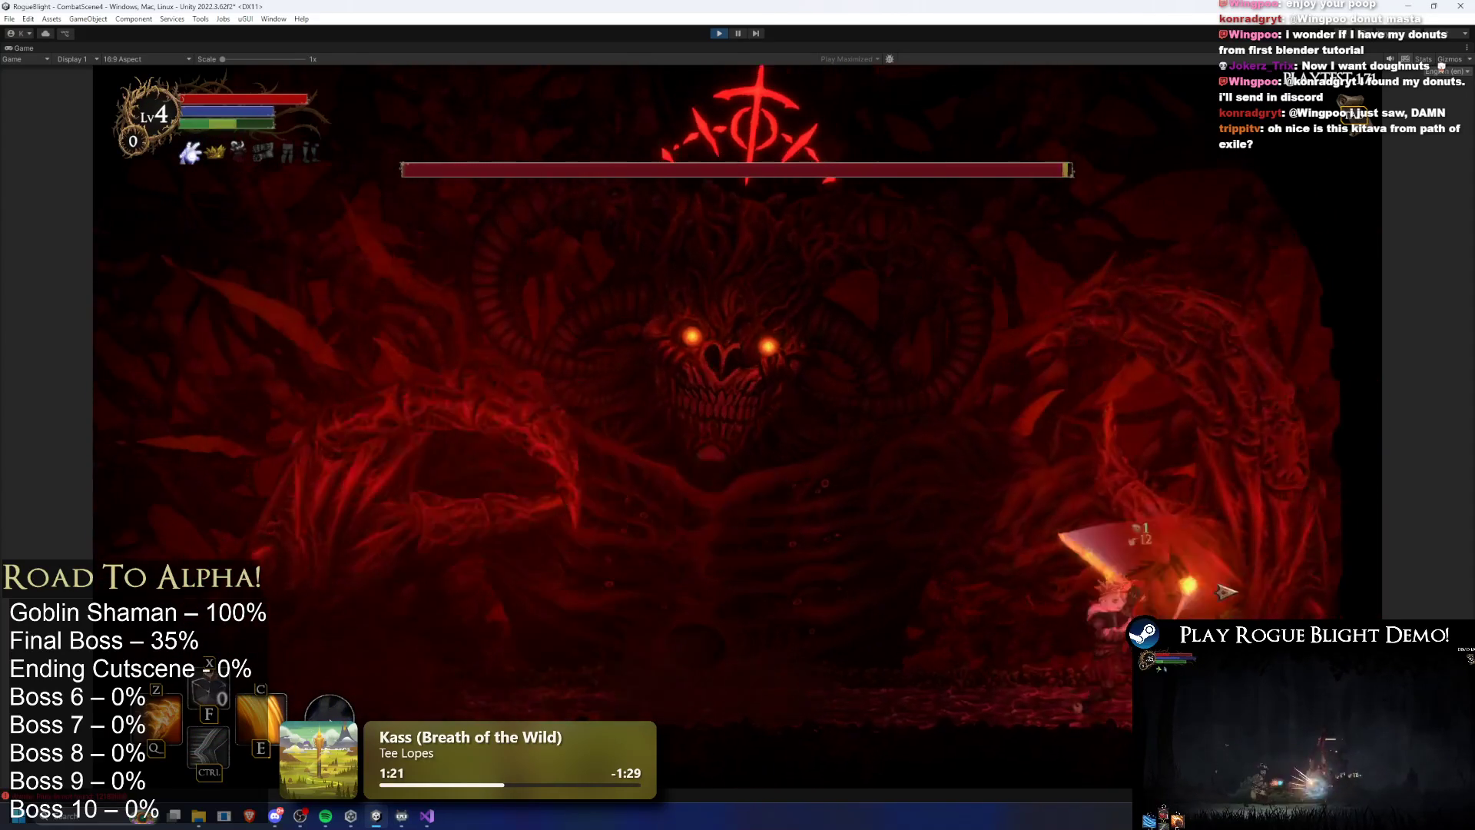
key(a)
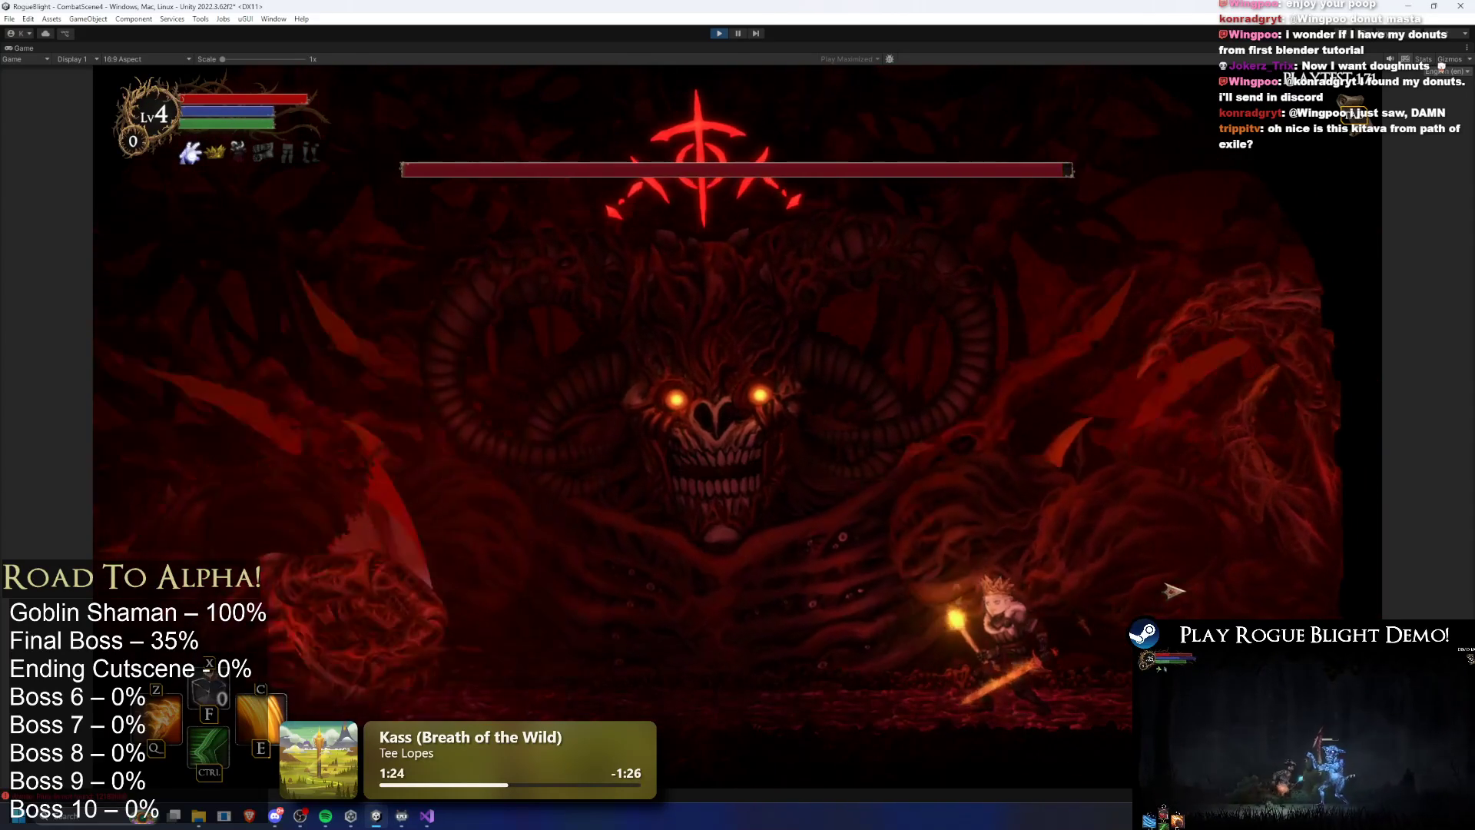
key(a)
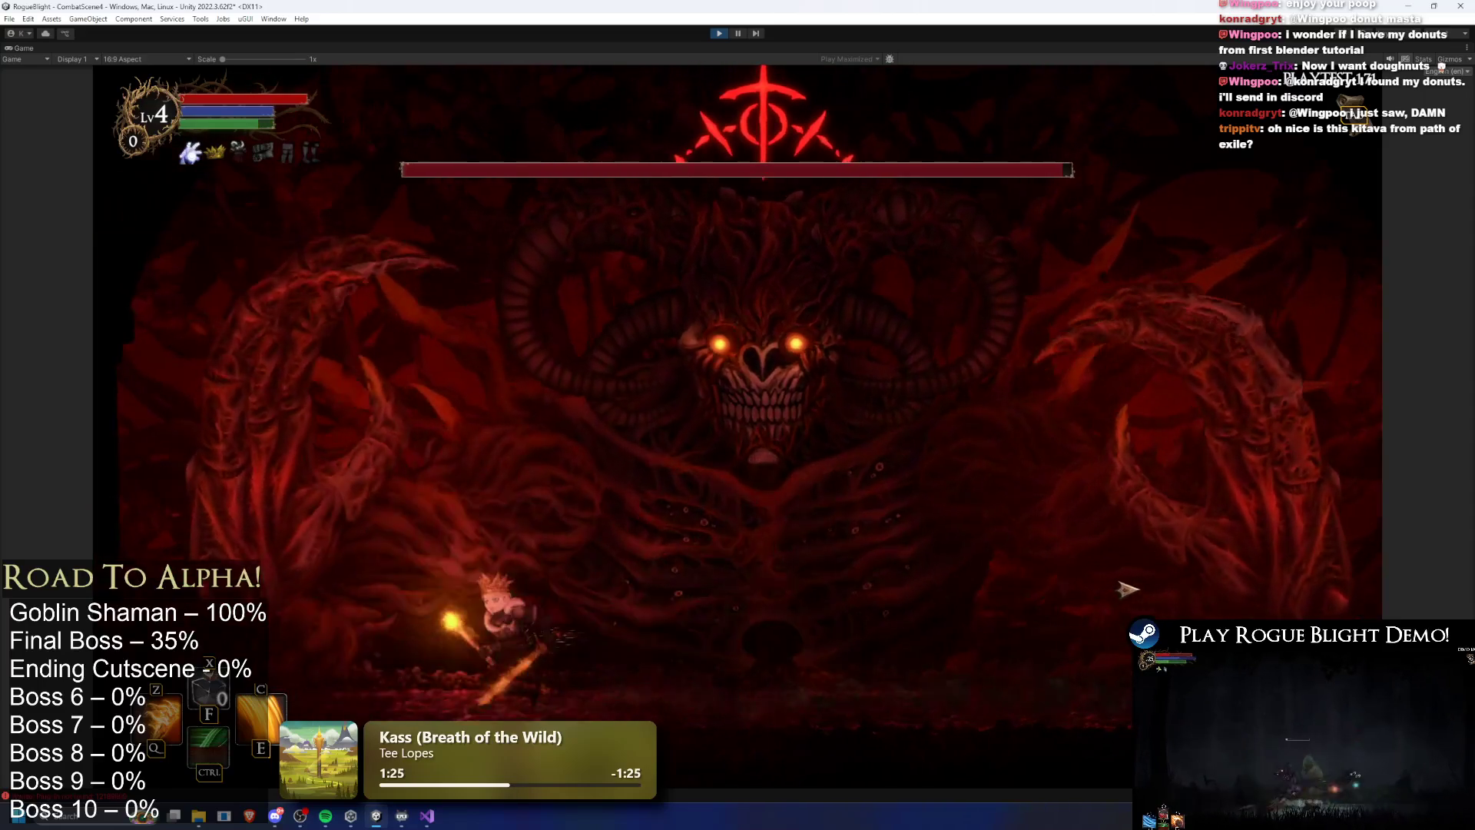
key(d)
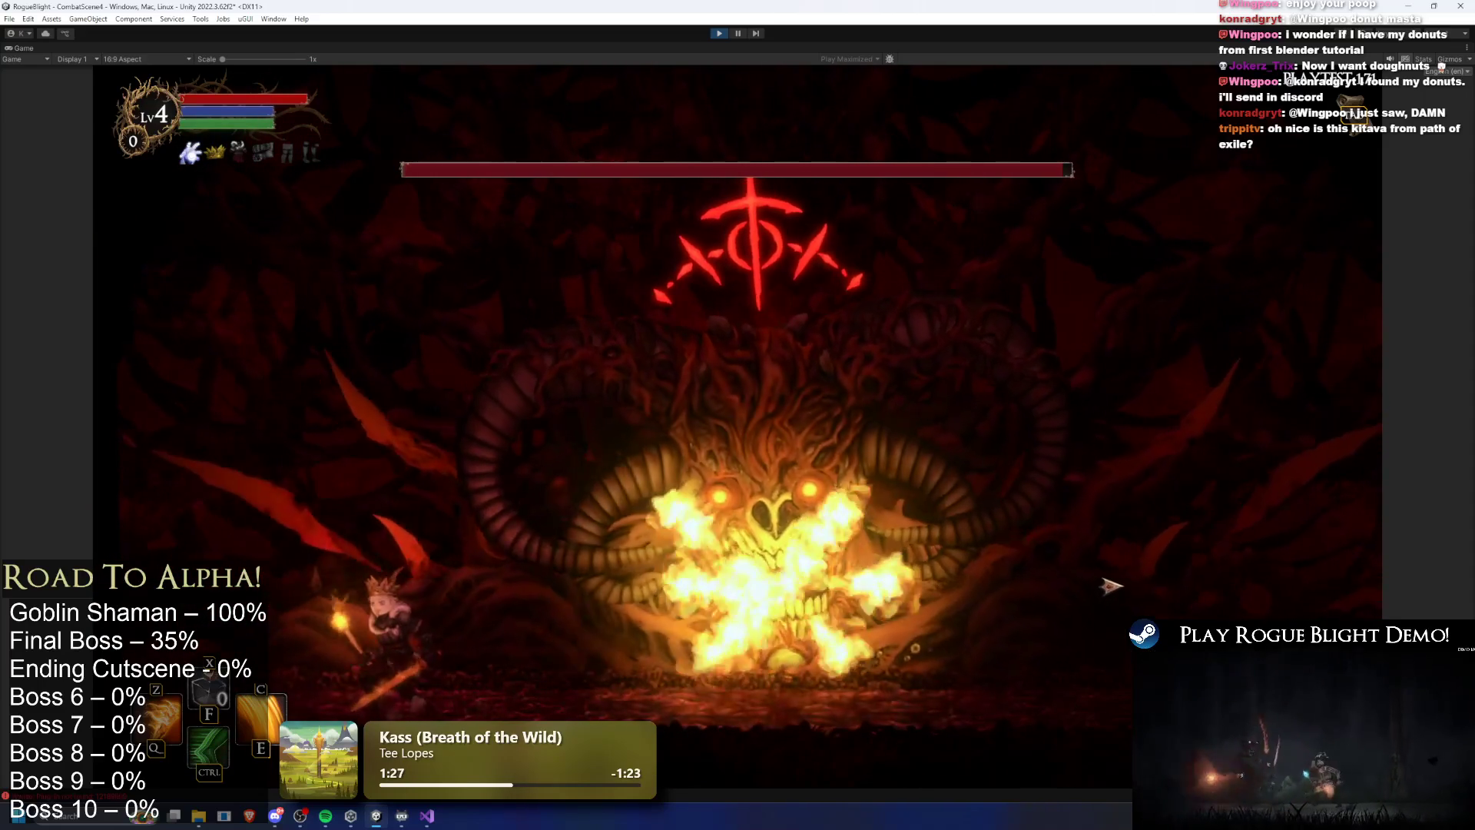
key(d)
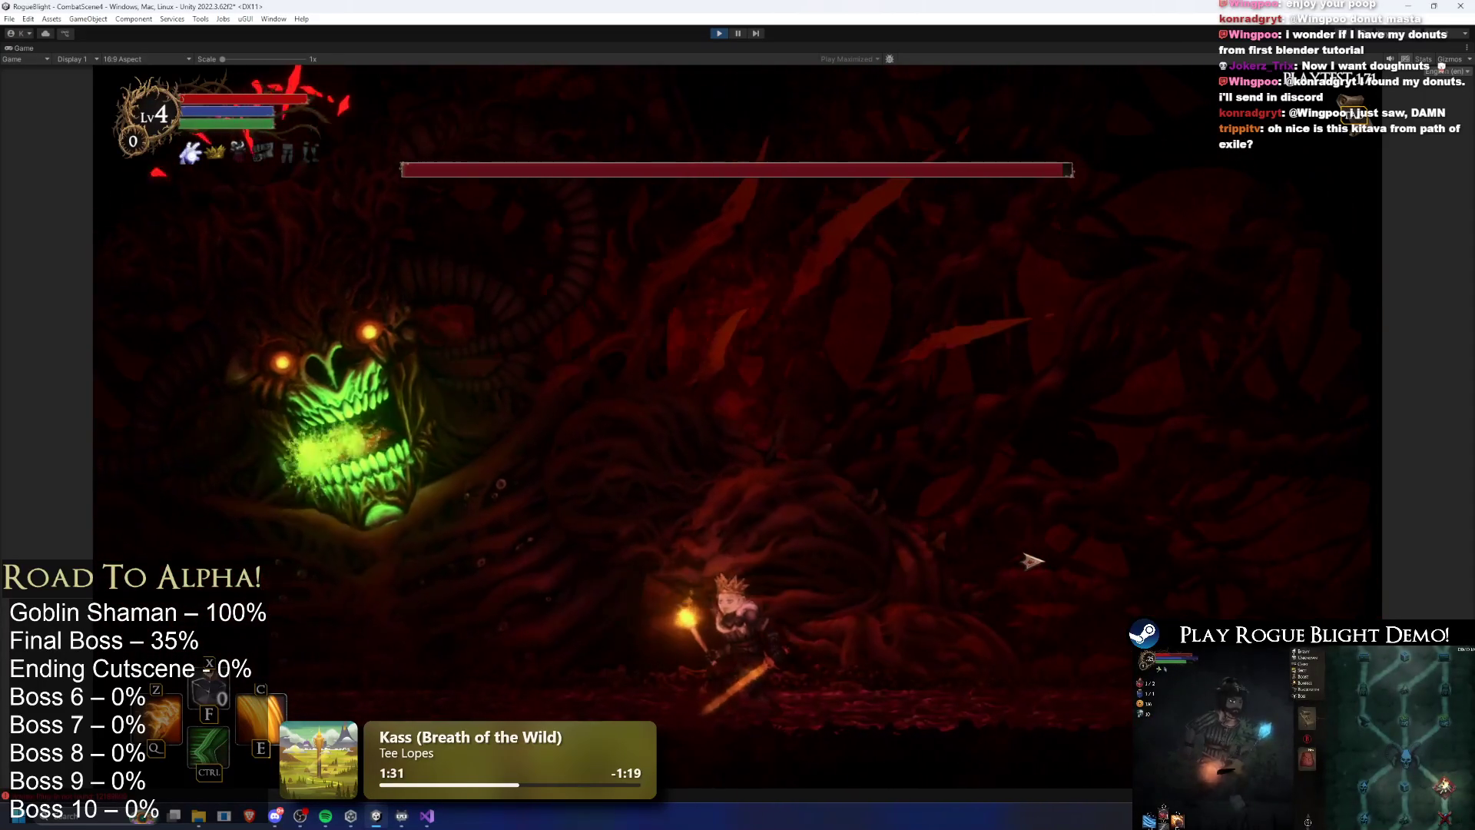
key(d)
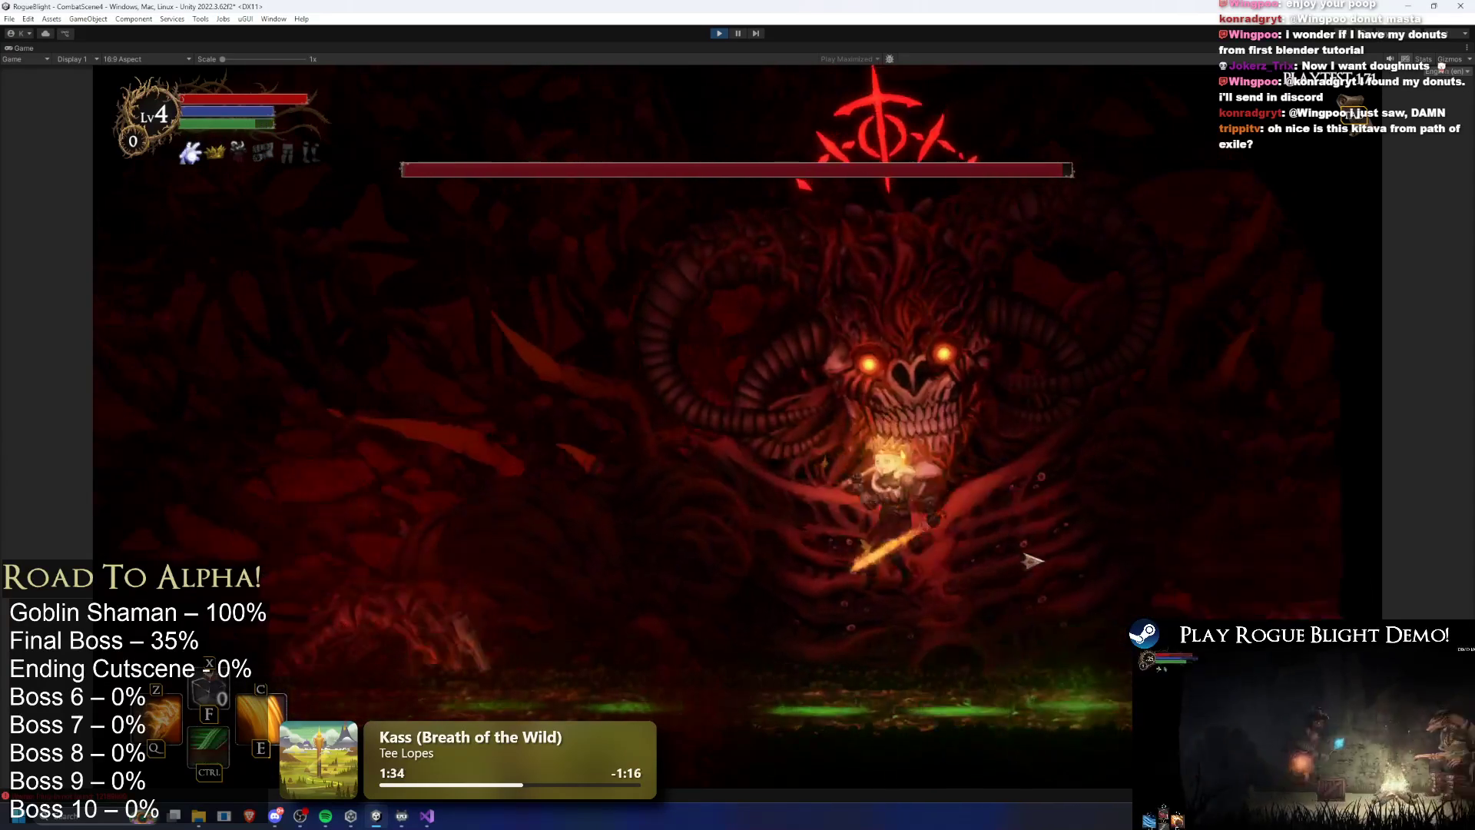
key(a)
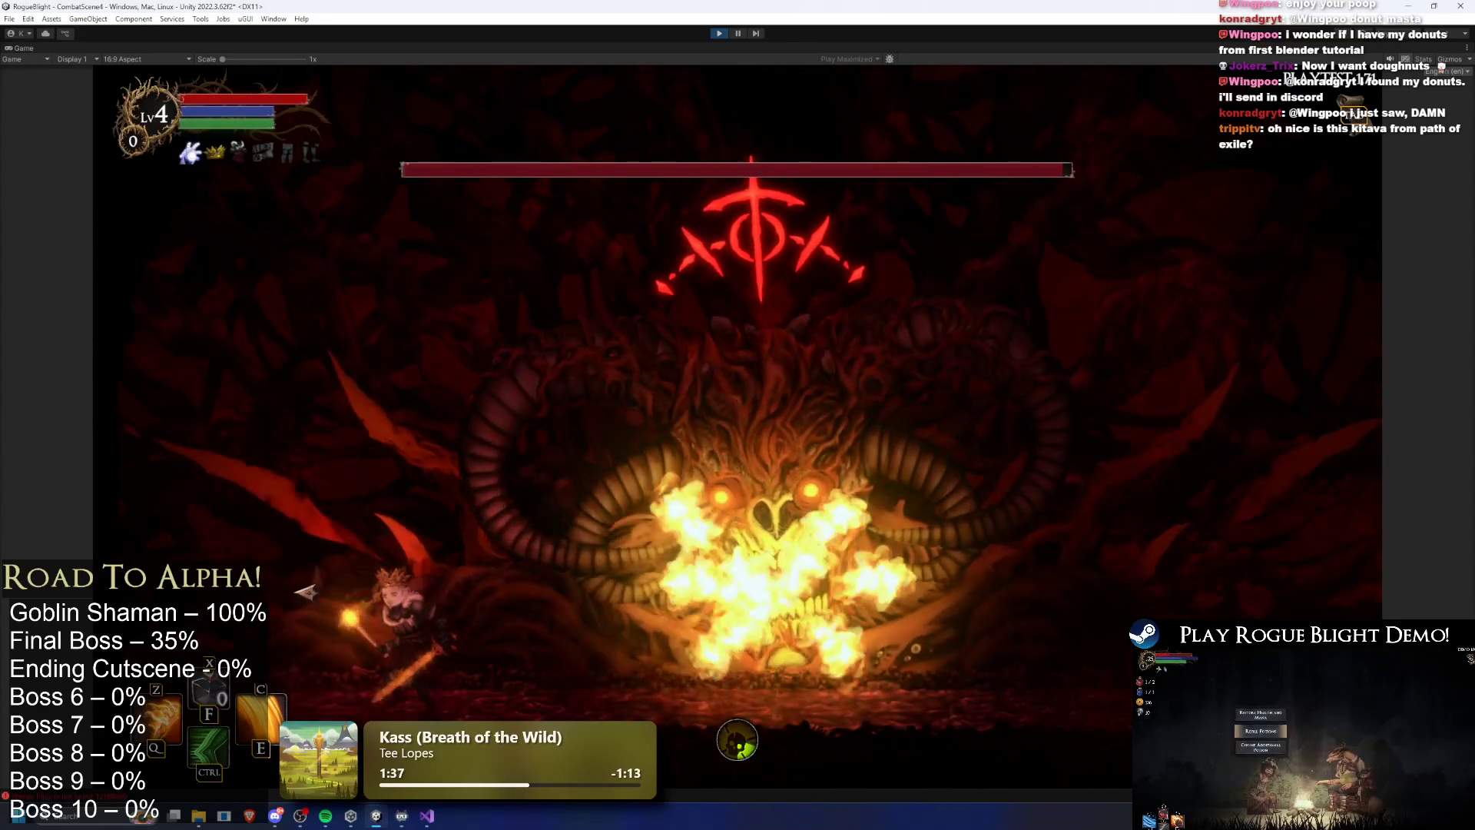
key(d)
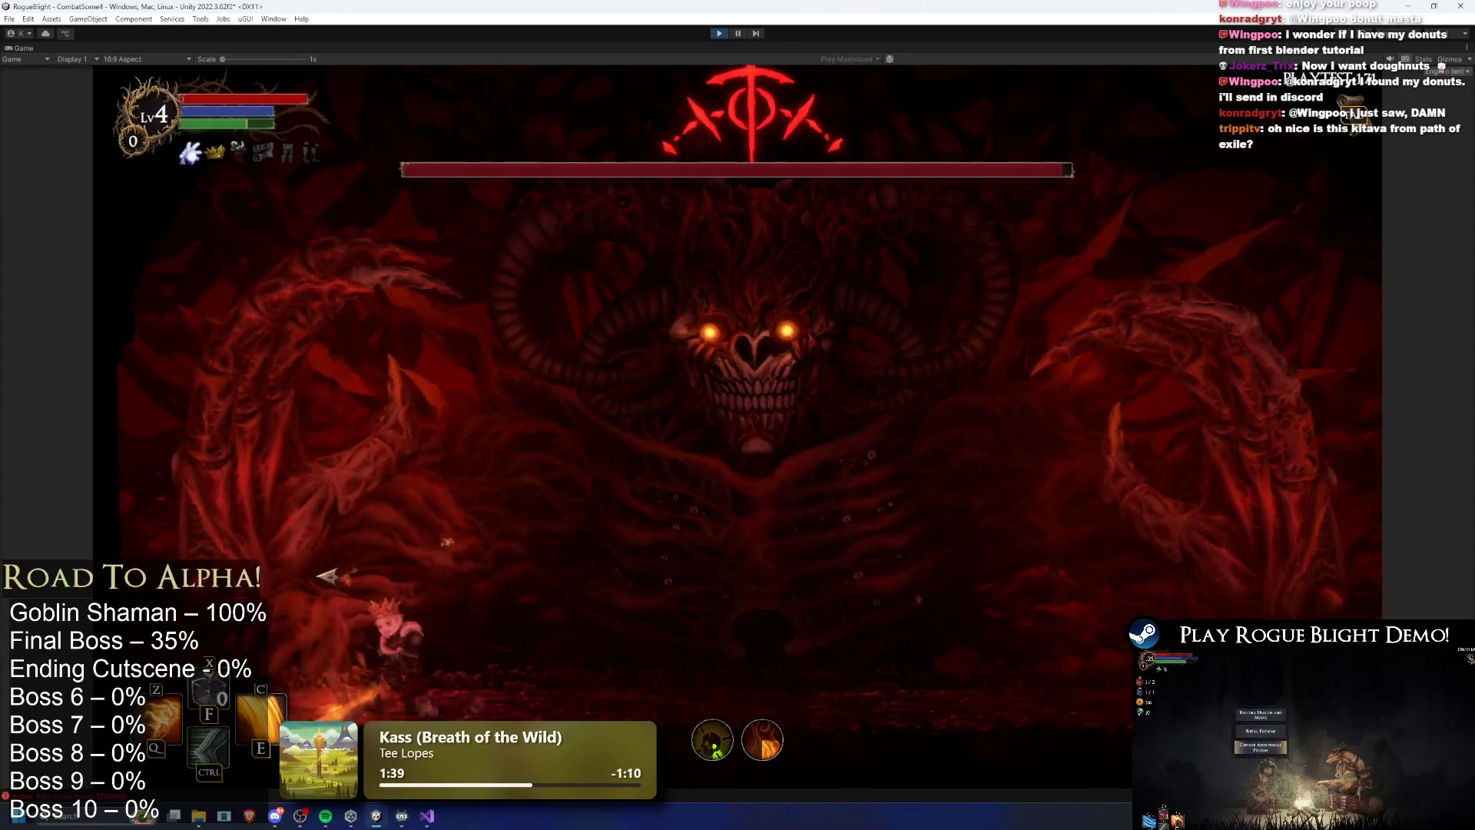
key(Escape)
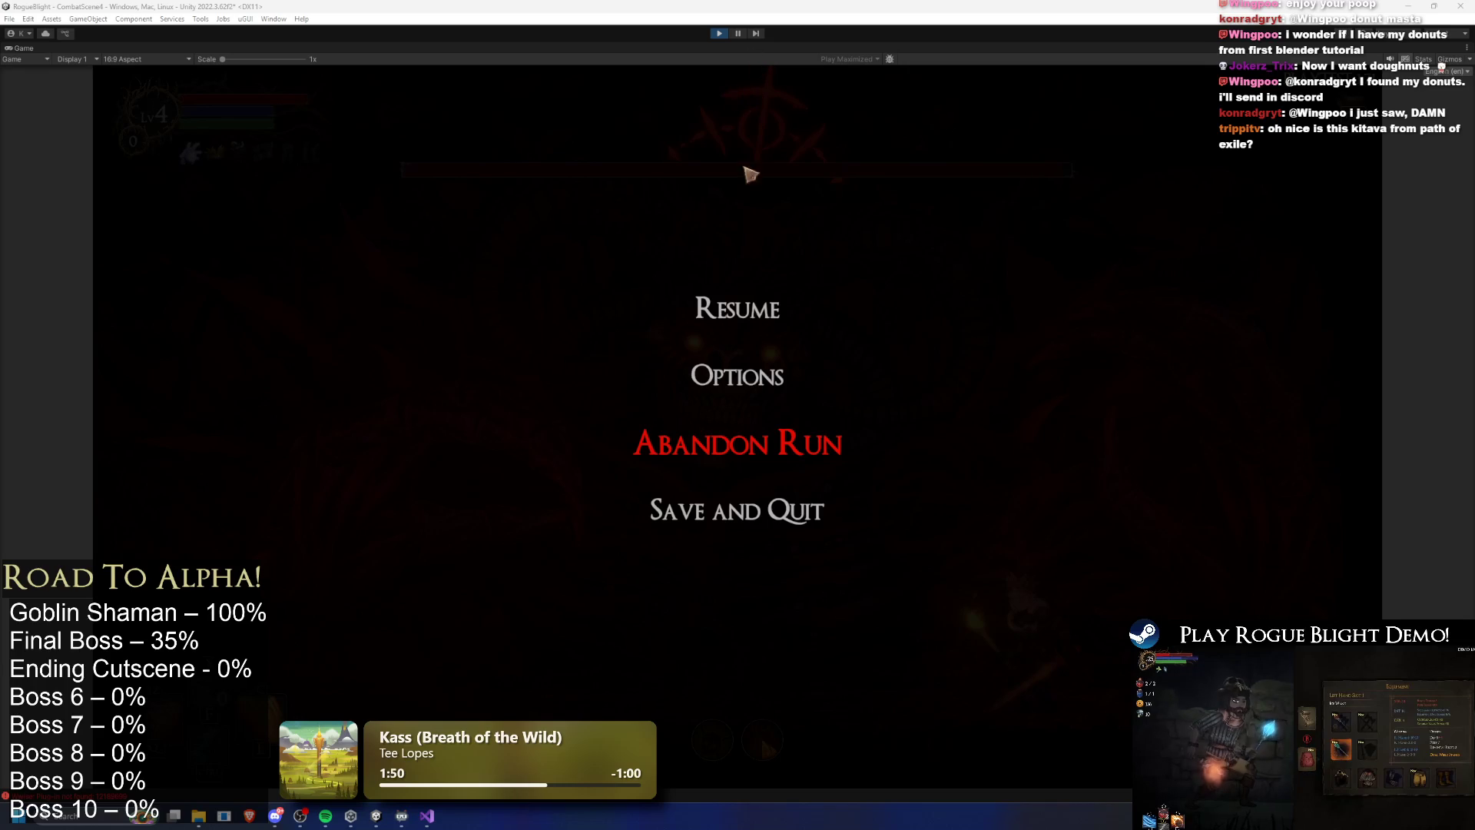
Save and quit the run, then start the game and load the first save slot
click(773, 516)
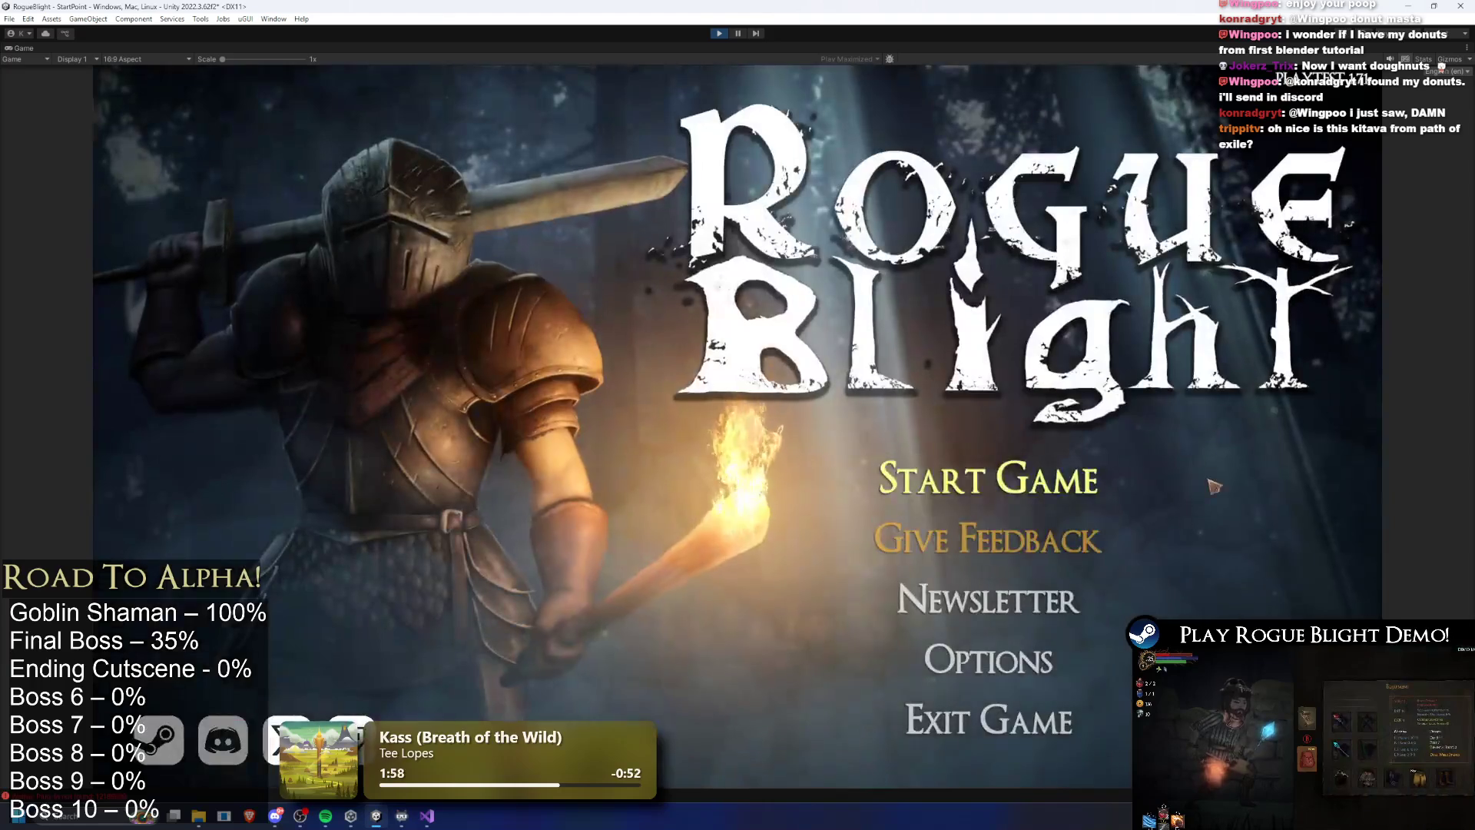
click(988, 461)
click(986, 421)
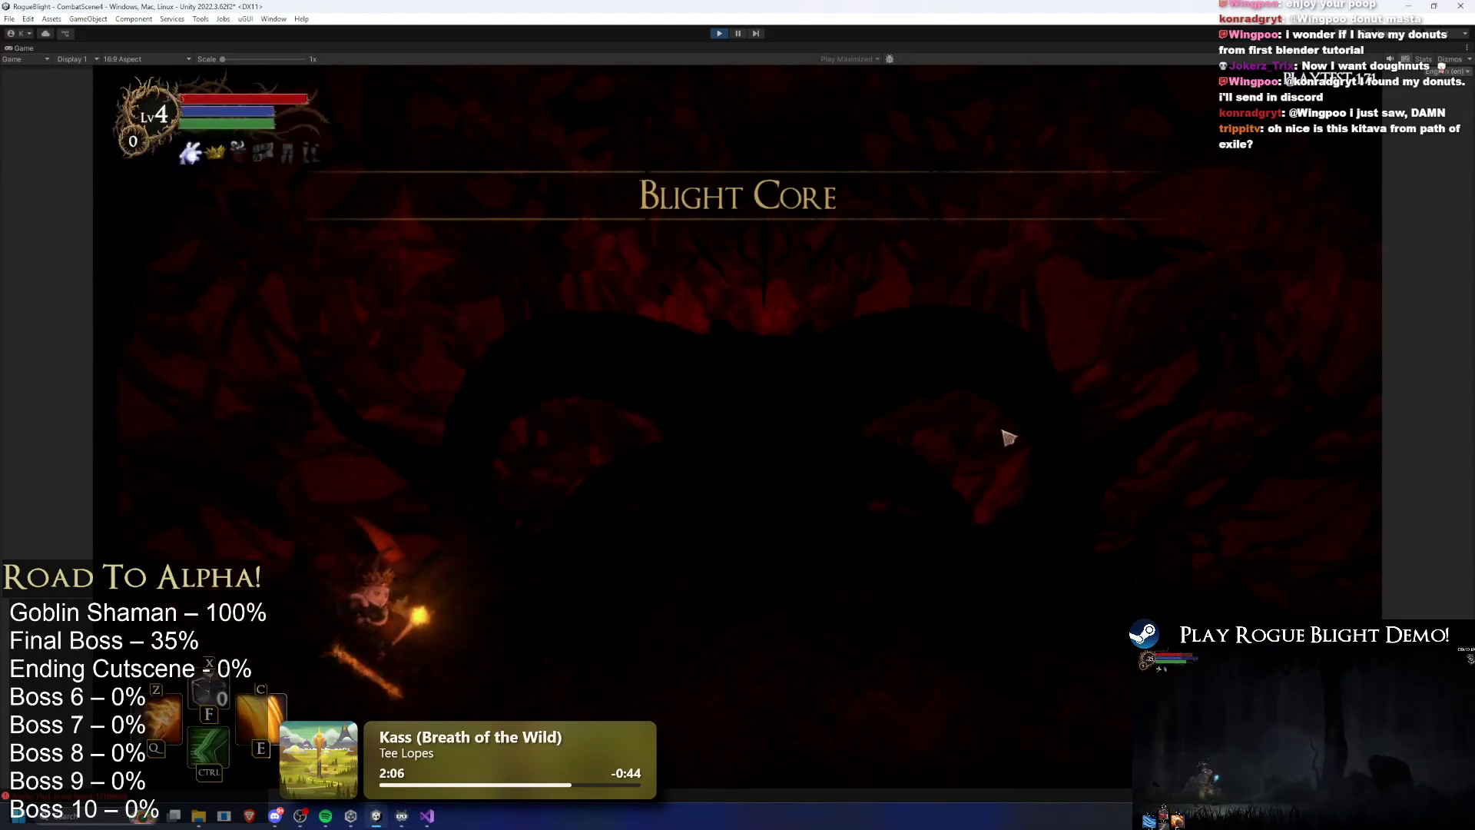
Walk the hero into the arena, pause, and exit Play mode
key(d)
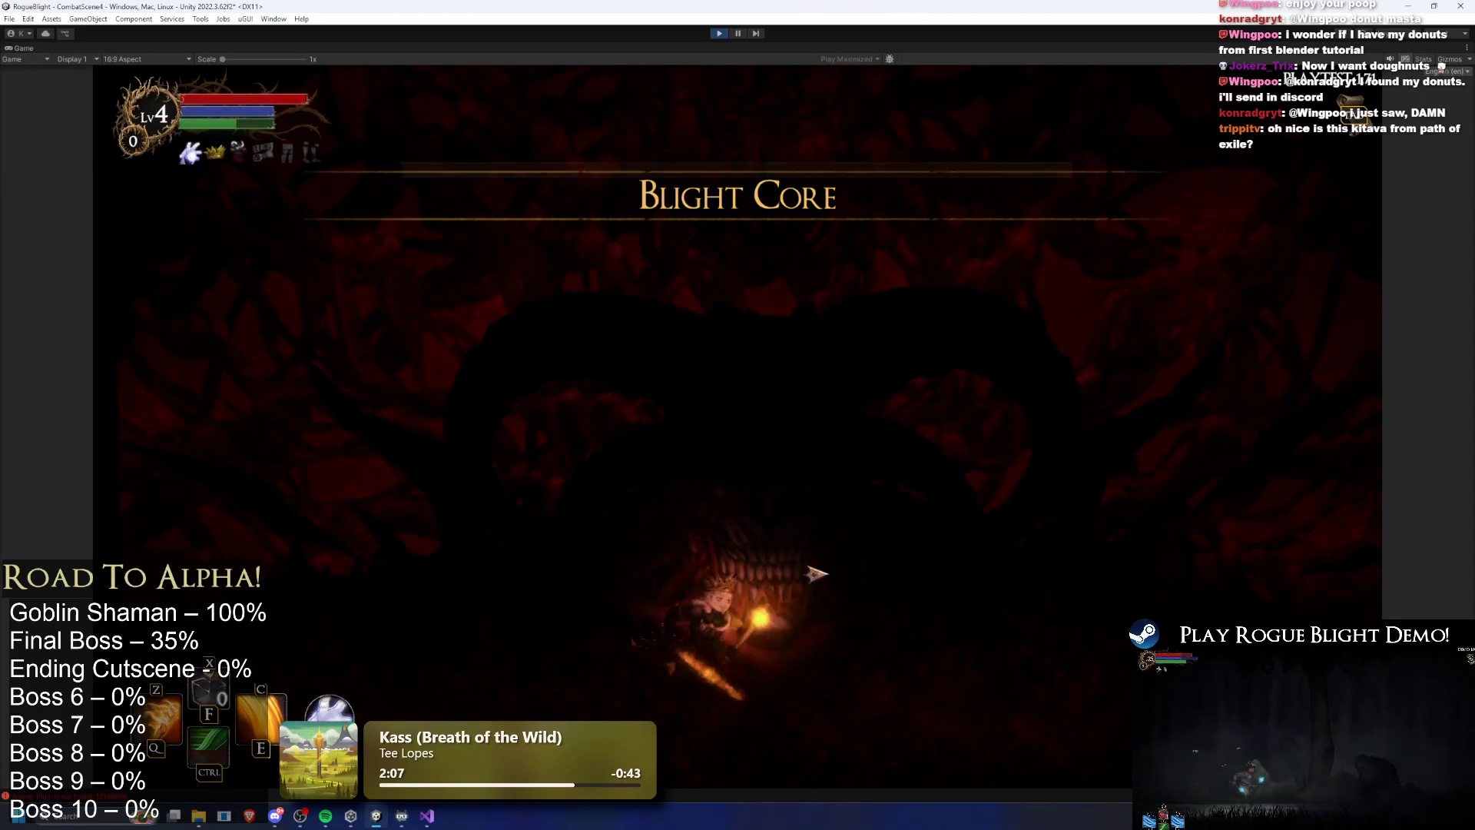
key(Escape)
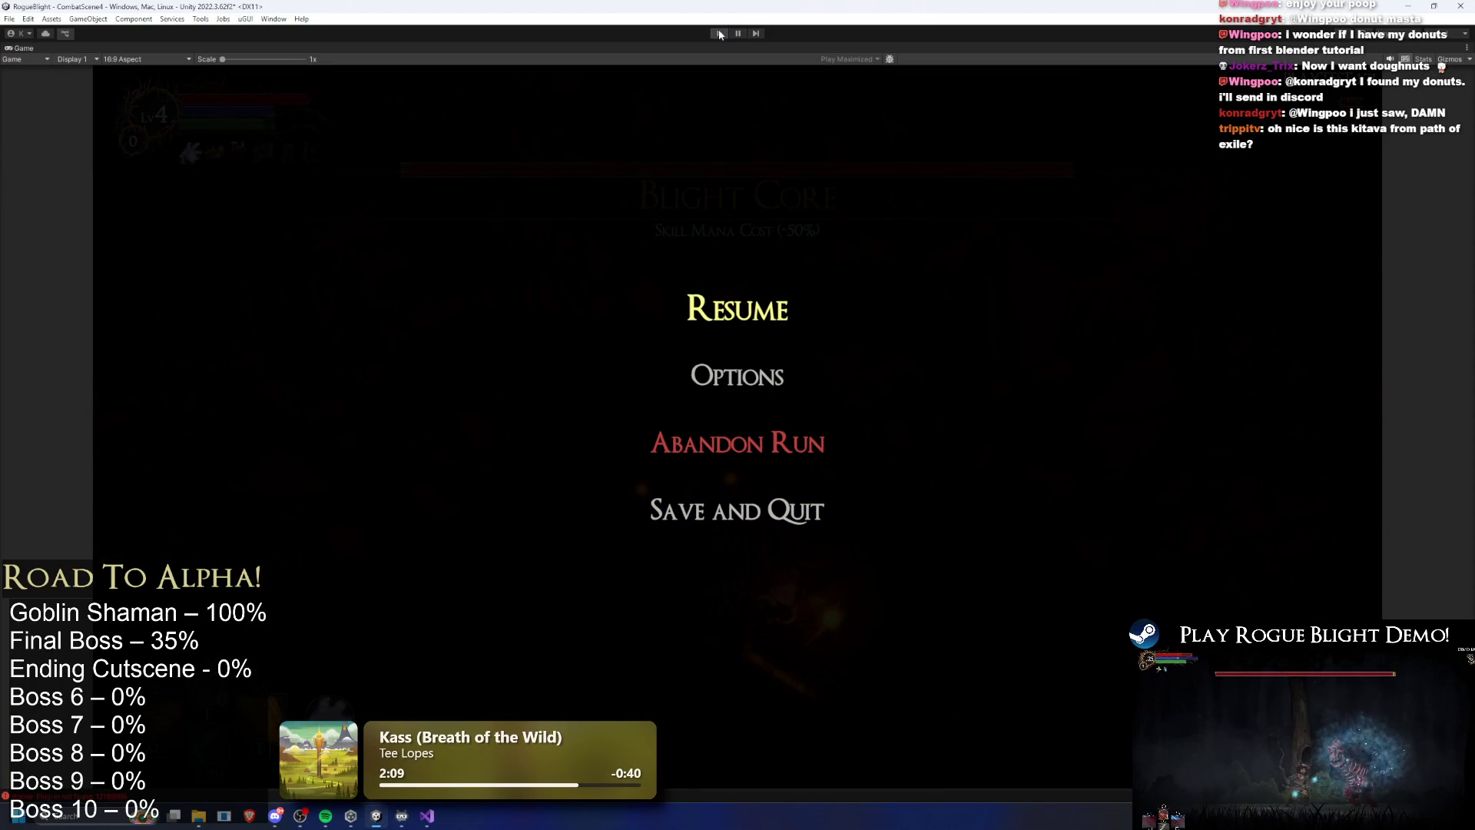
click(718, 32)
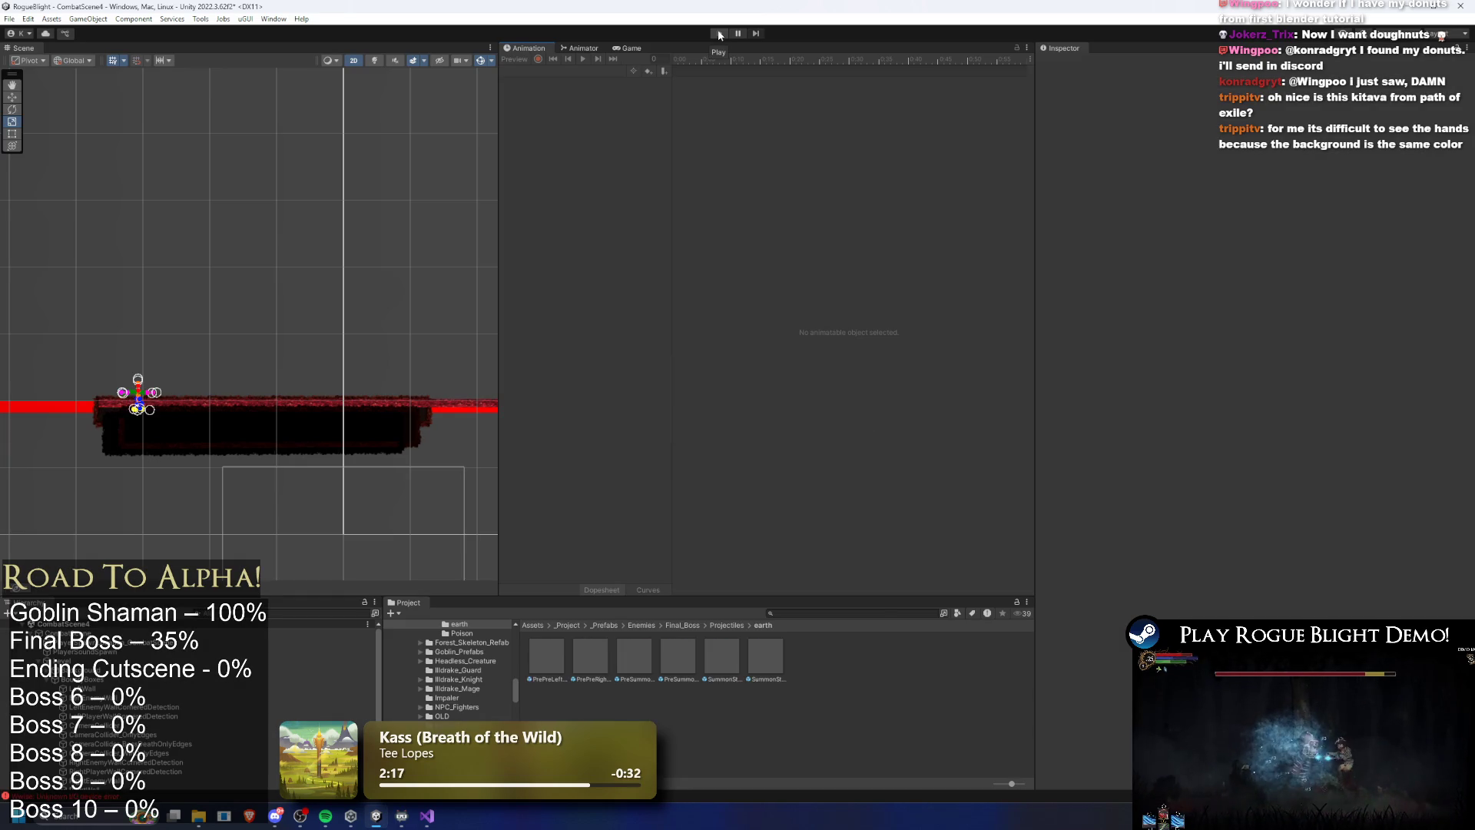
Start another playtest and move the hero around the arena to trigger the boss intro
click(718, 34)
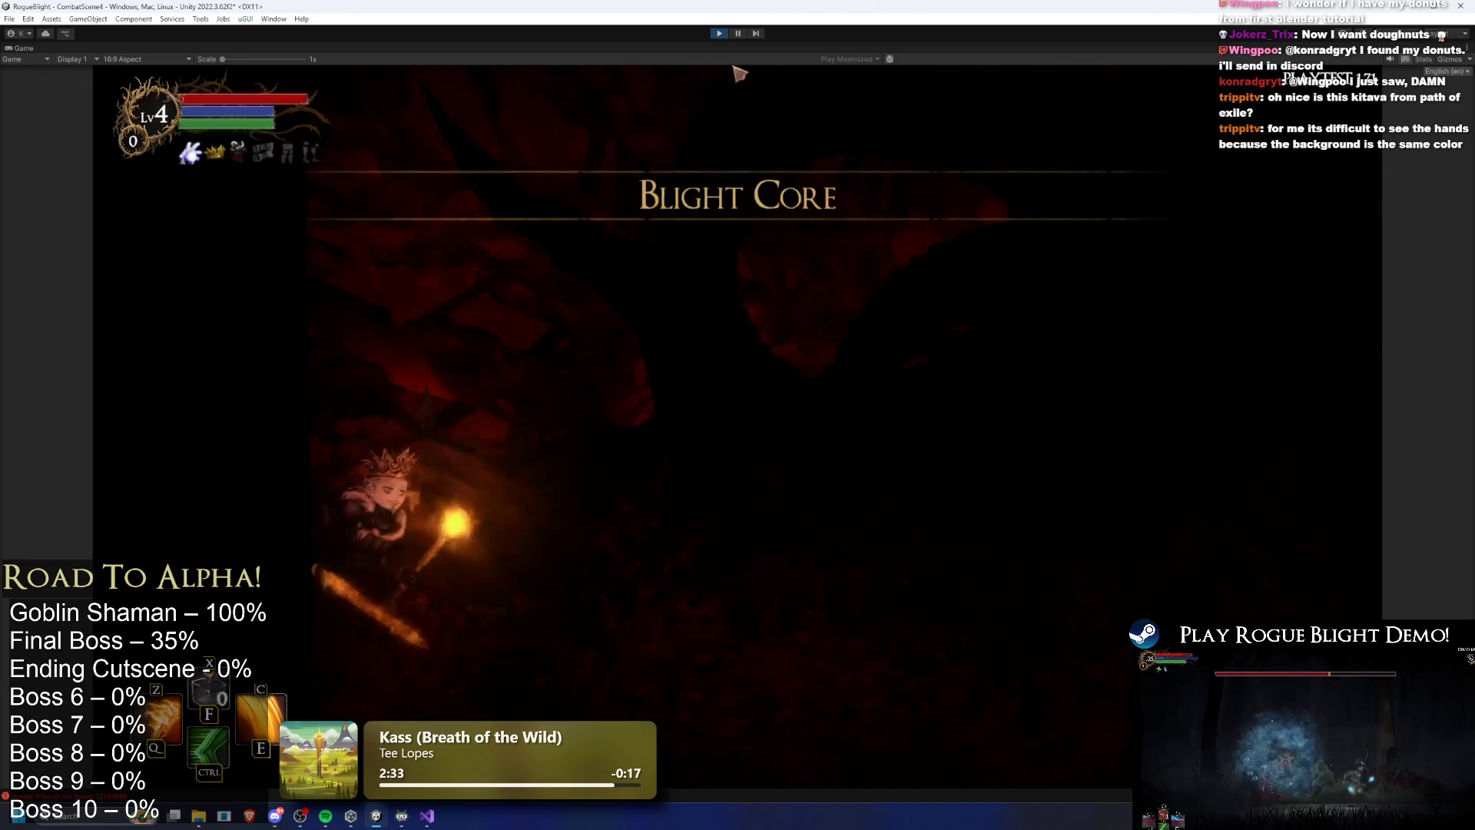
key(d)
key(a)
key(d)
key(a)
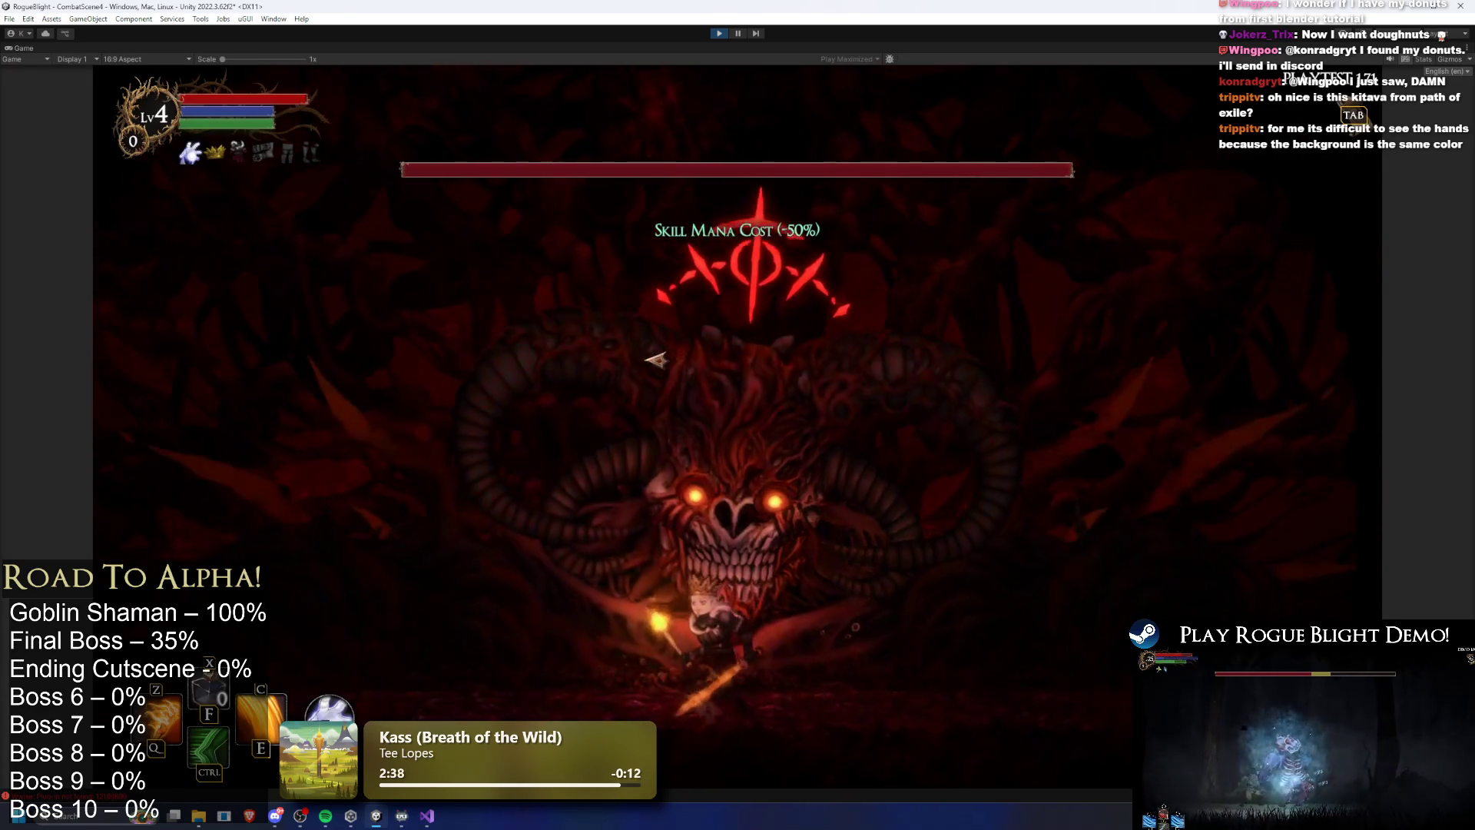
key(d)
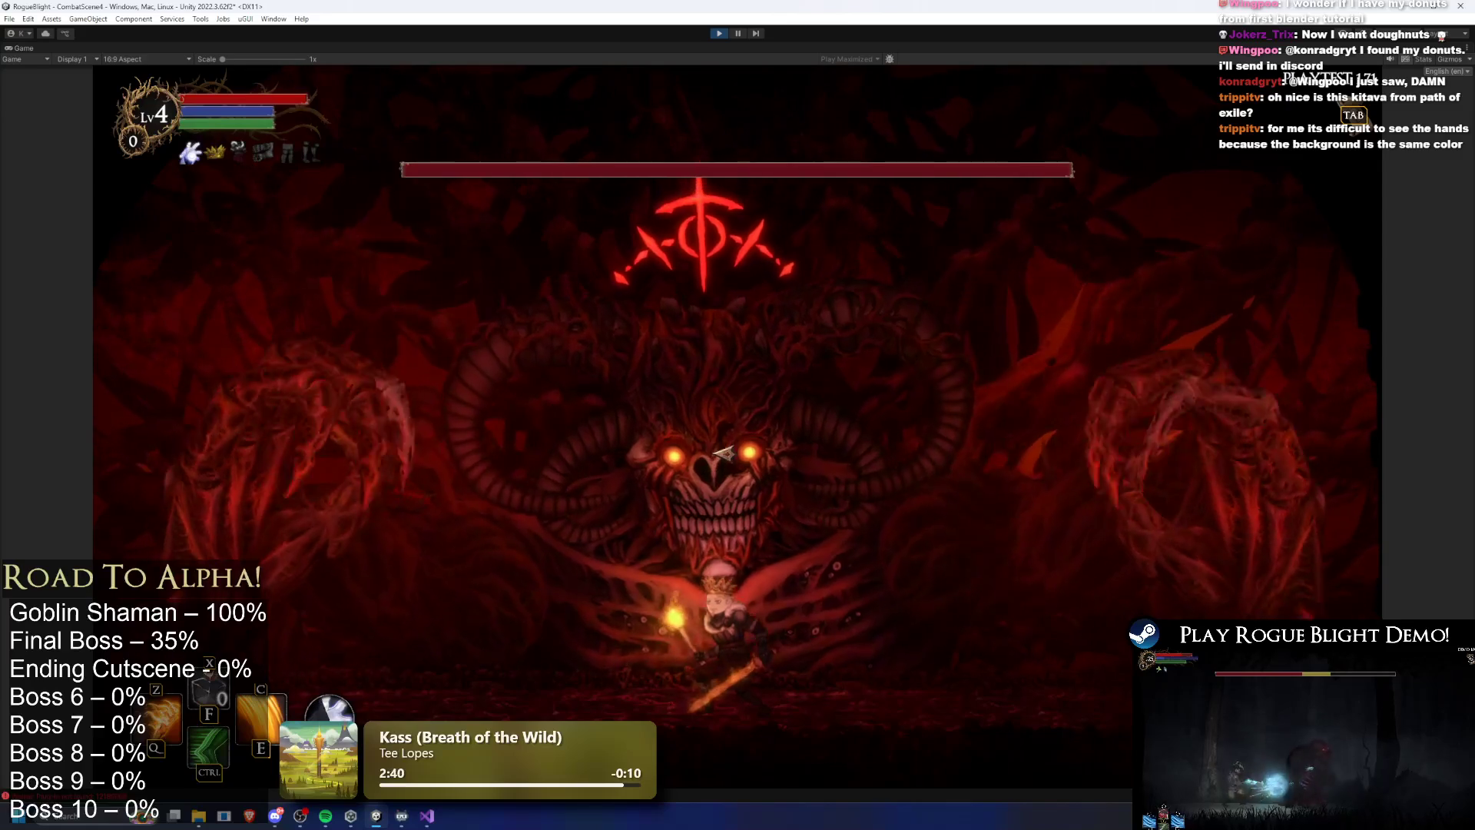
key(d)
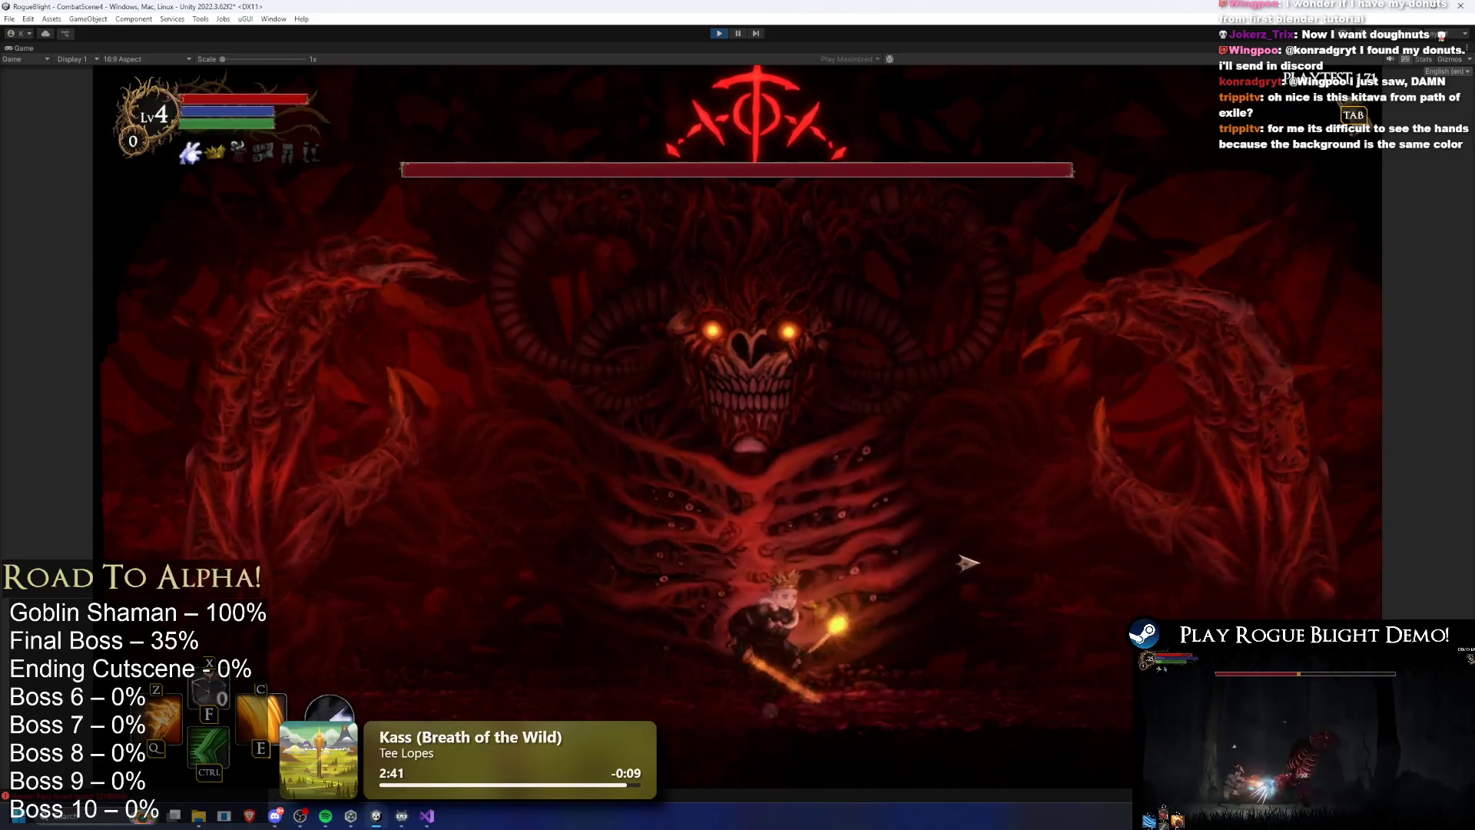
key(d)
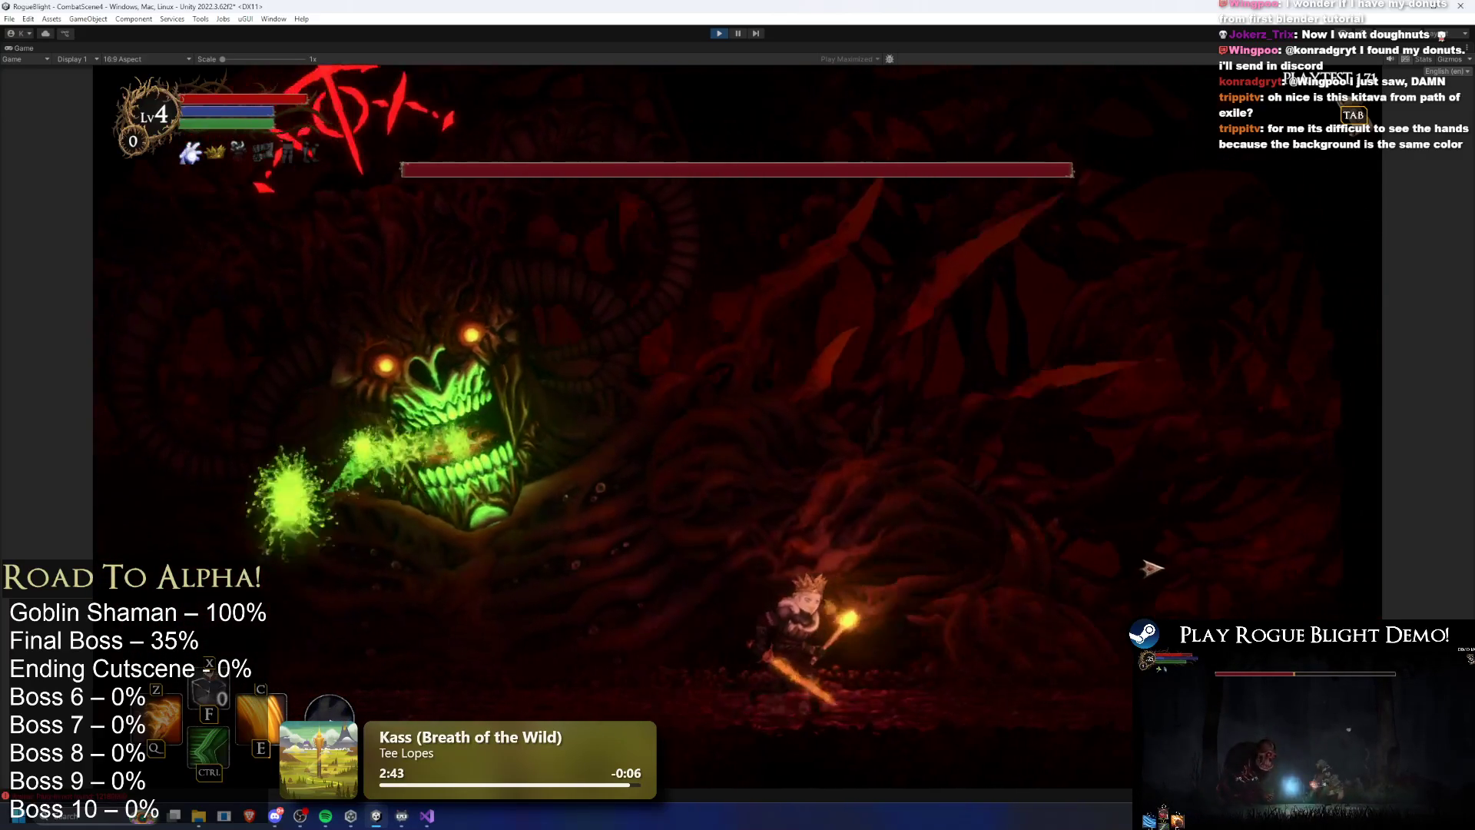
key(d)
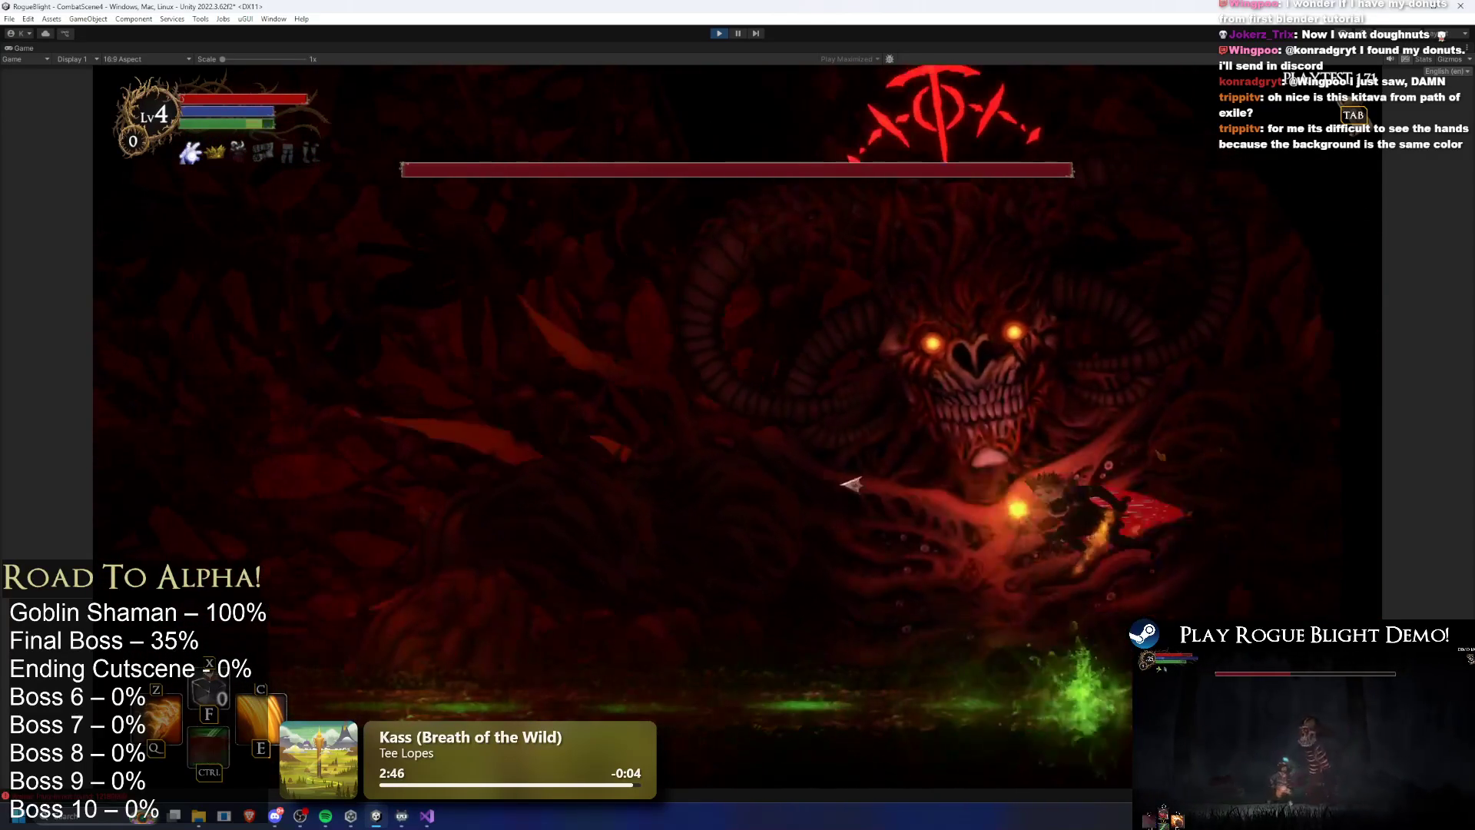
Attack the Blight Core boss, run back and forth beneath it, then exit play mode
click(1000, 464)
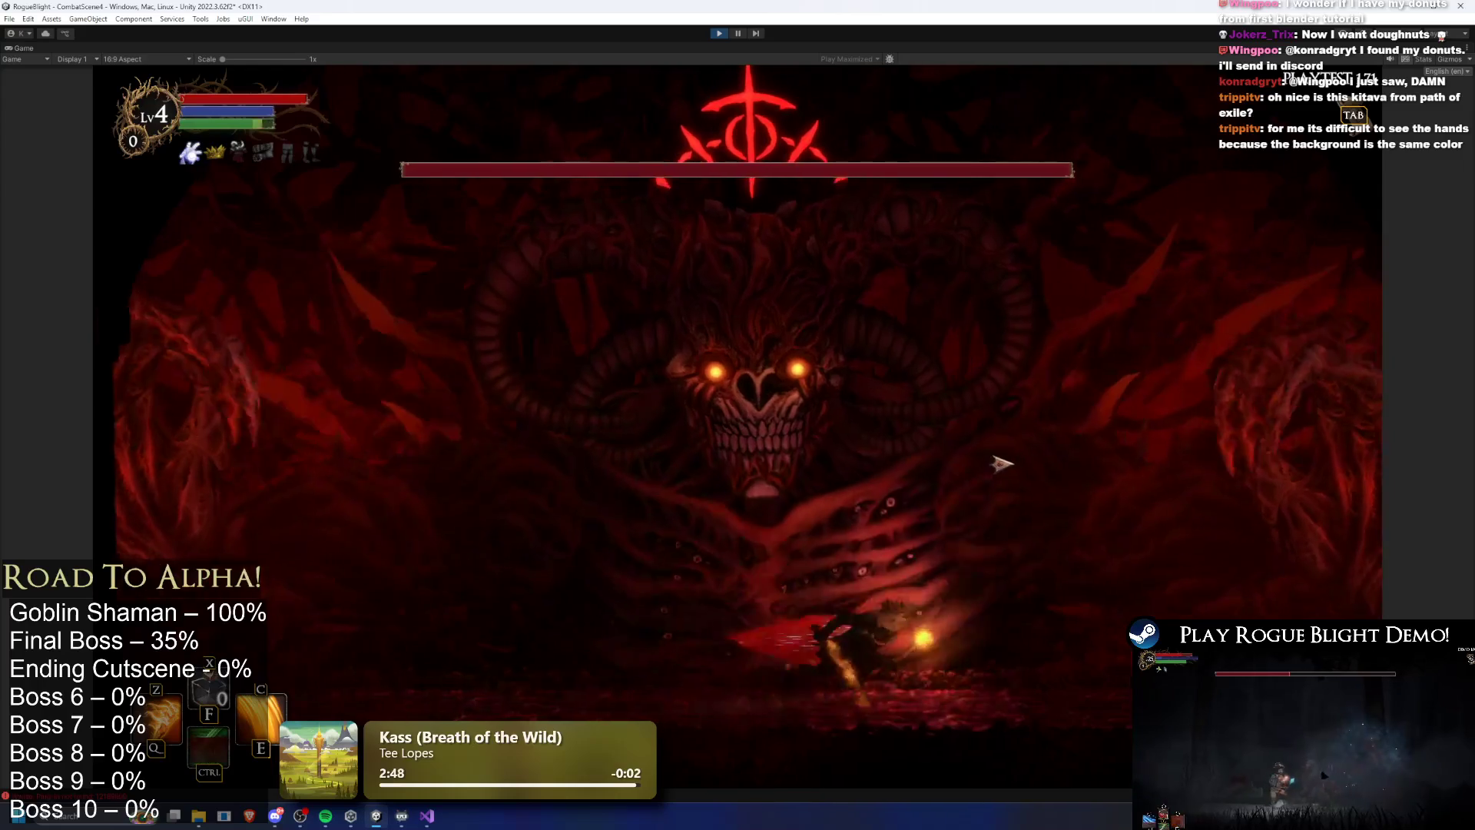
key(a)
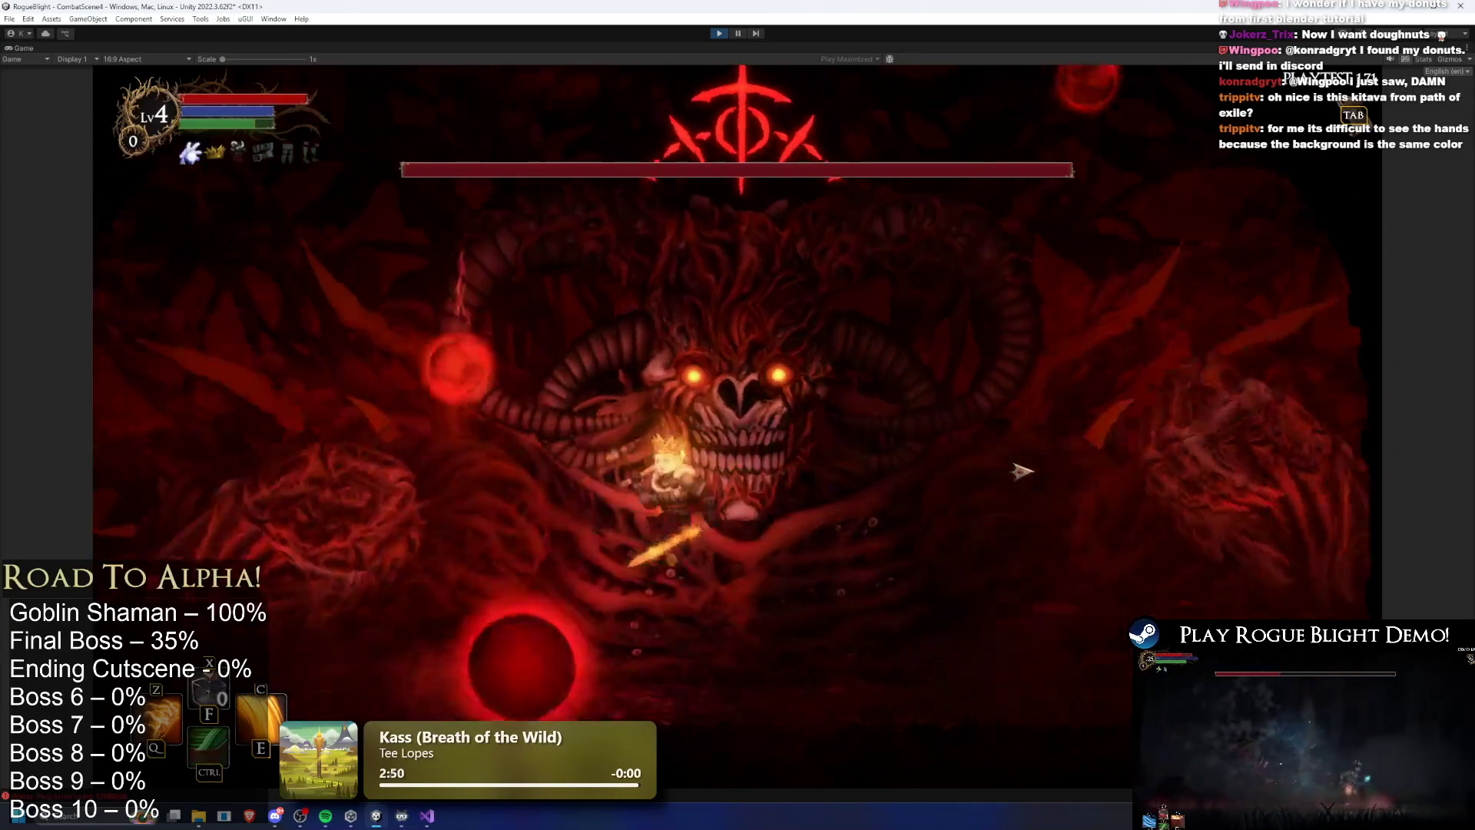
key(d)
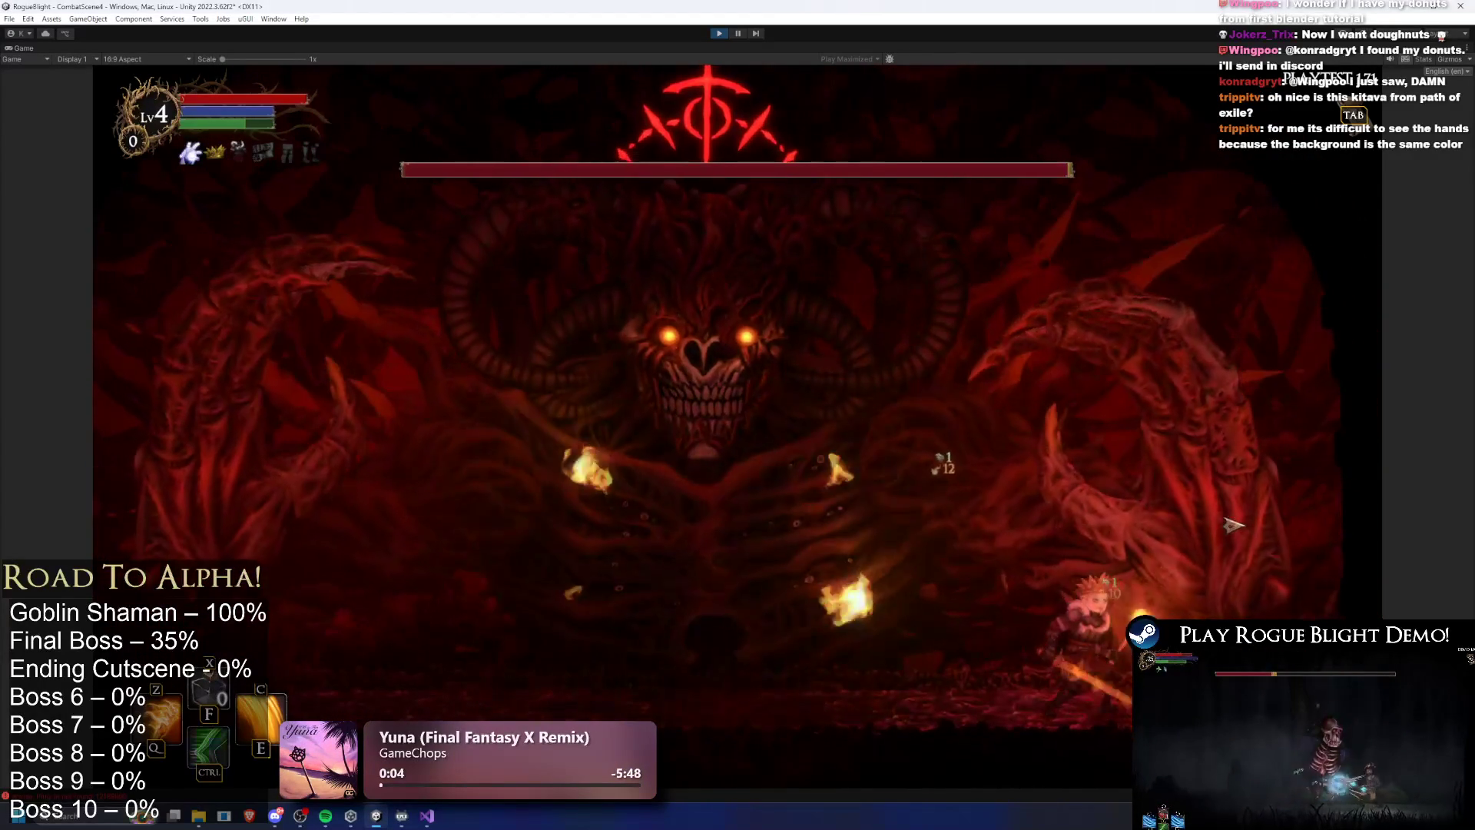
key(a)
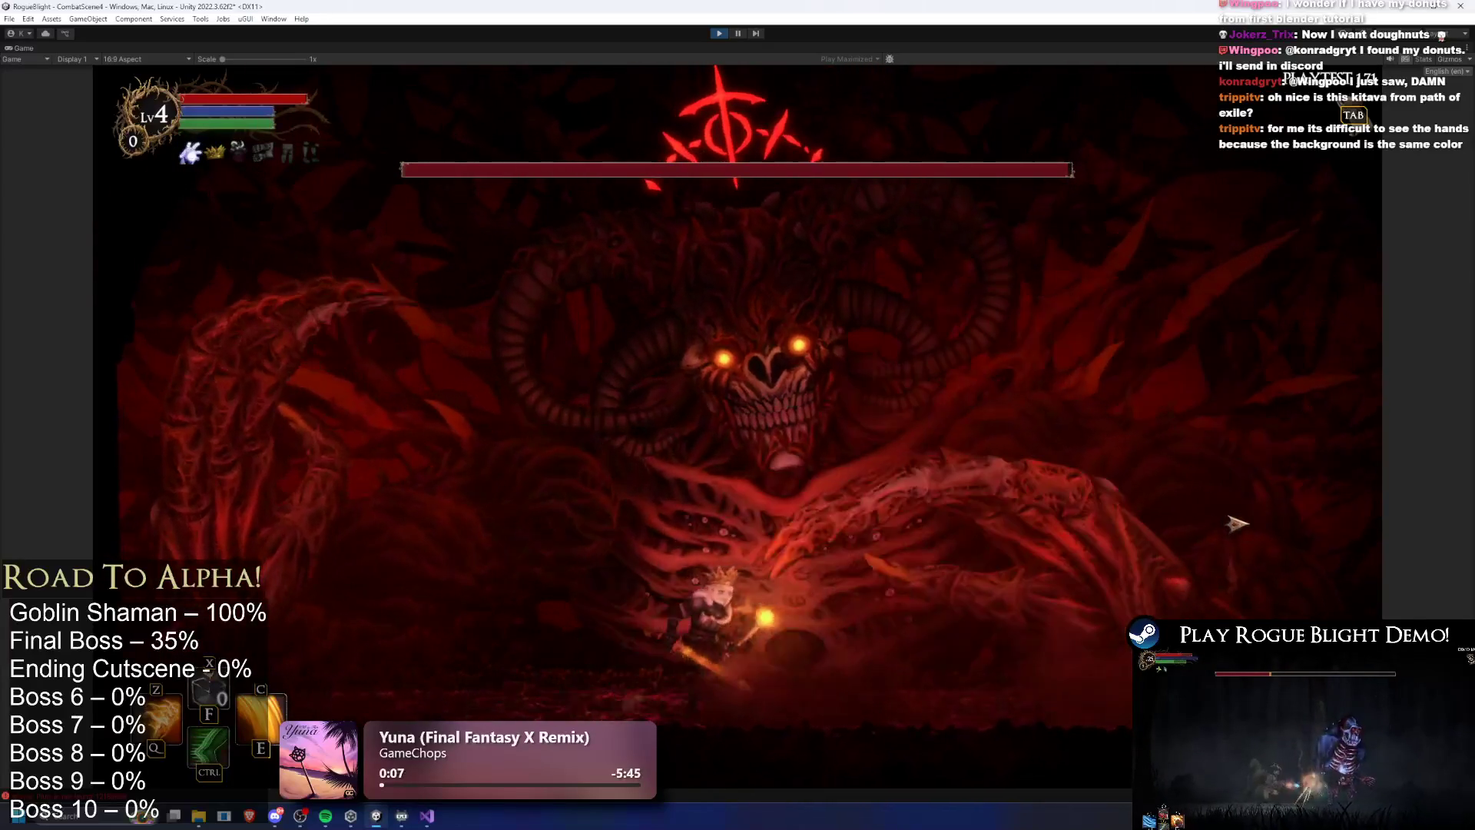
key(d)
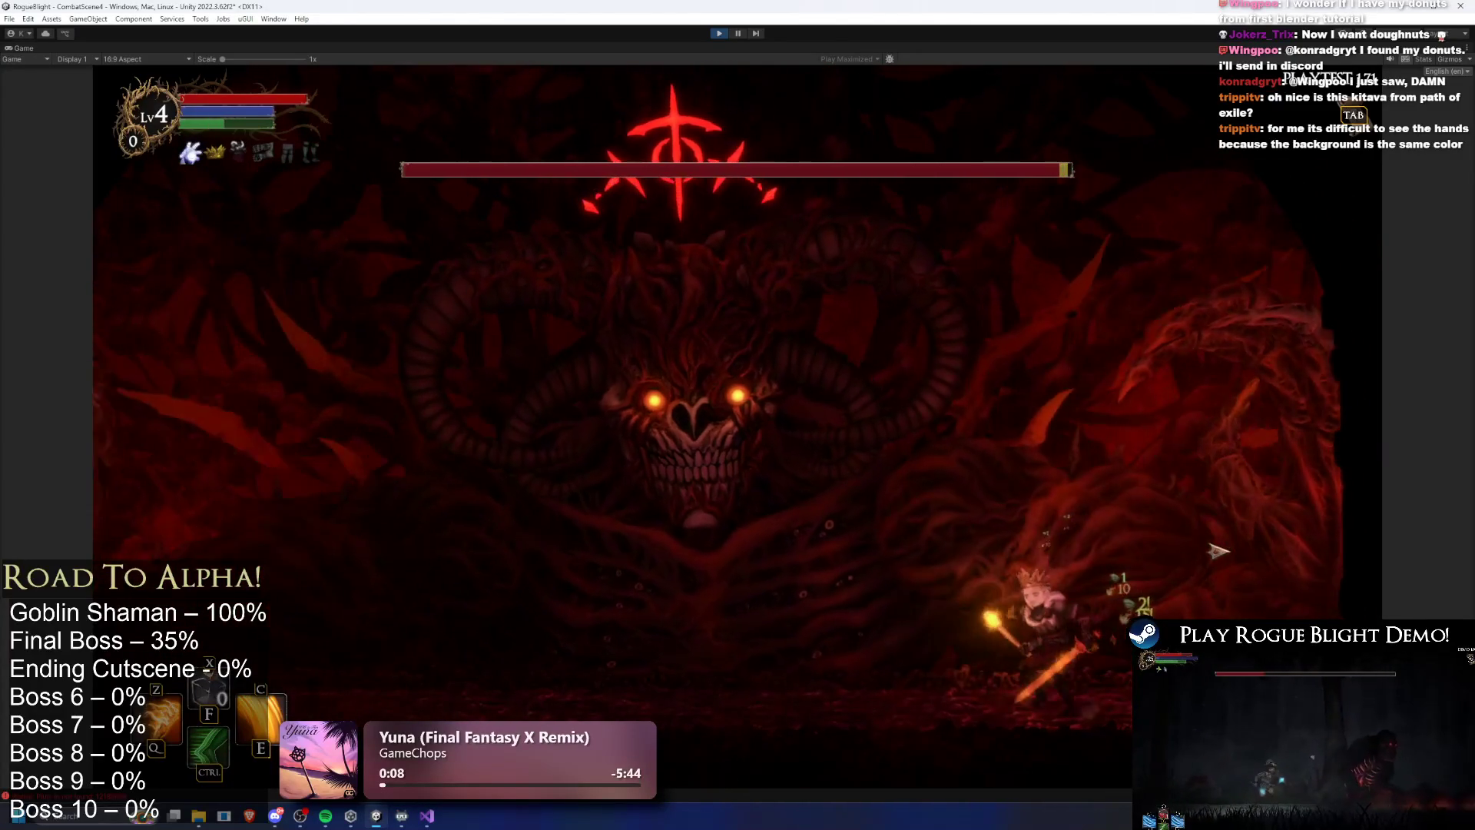
key(a)
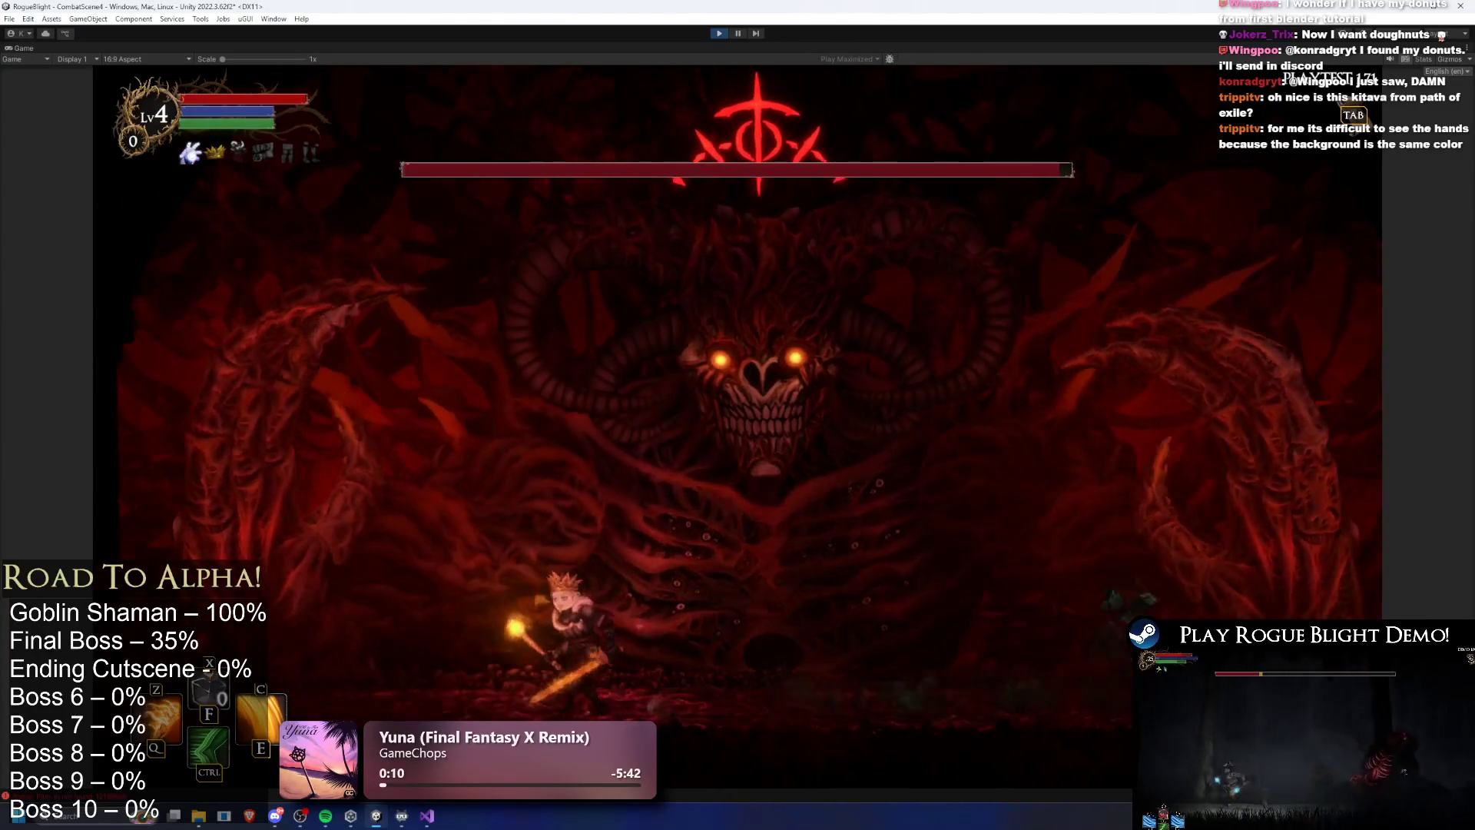
key(d)
key(ctrl+p)
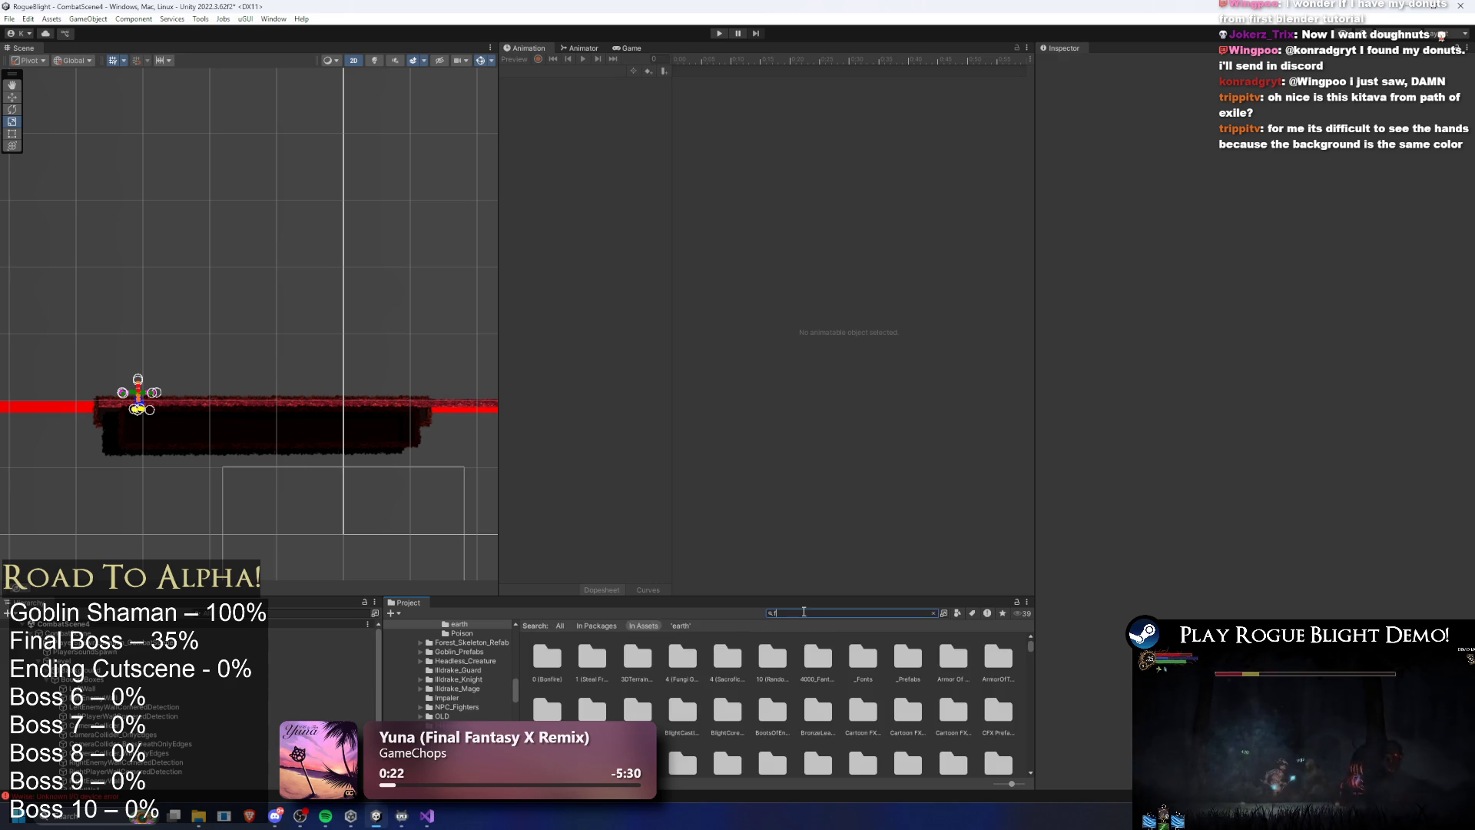
Search the Project for the final boss prefab and open FinalBoss_Concept_Prefab
text(final bos)
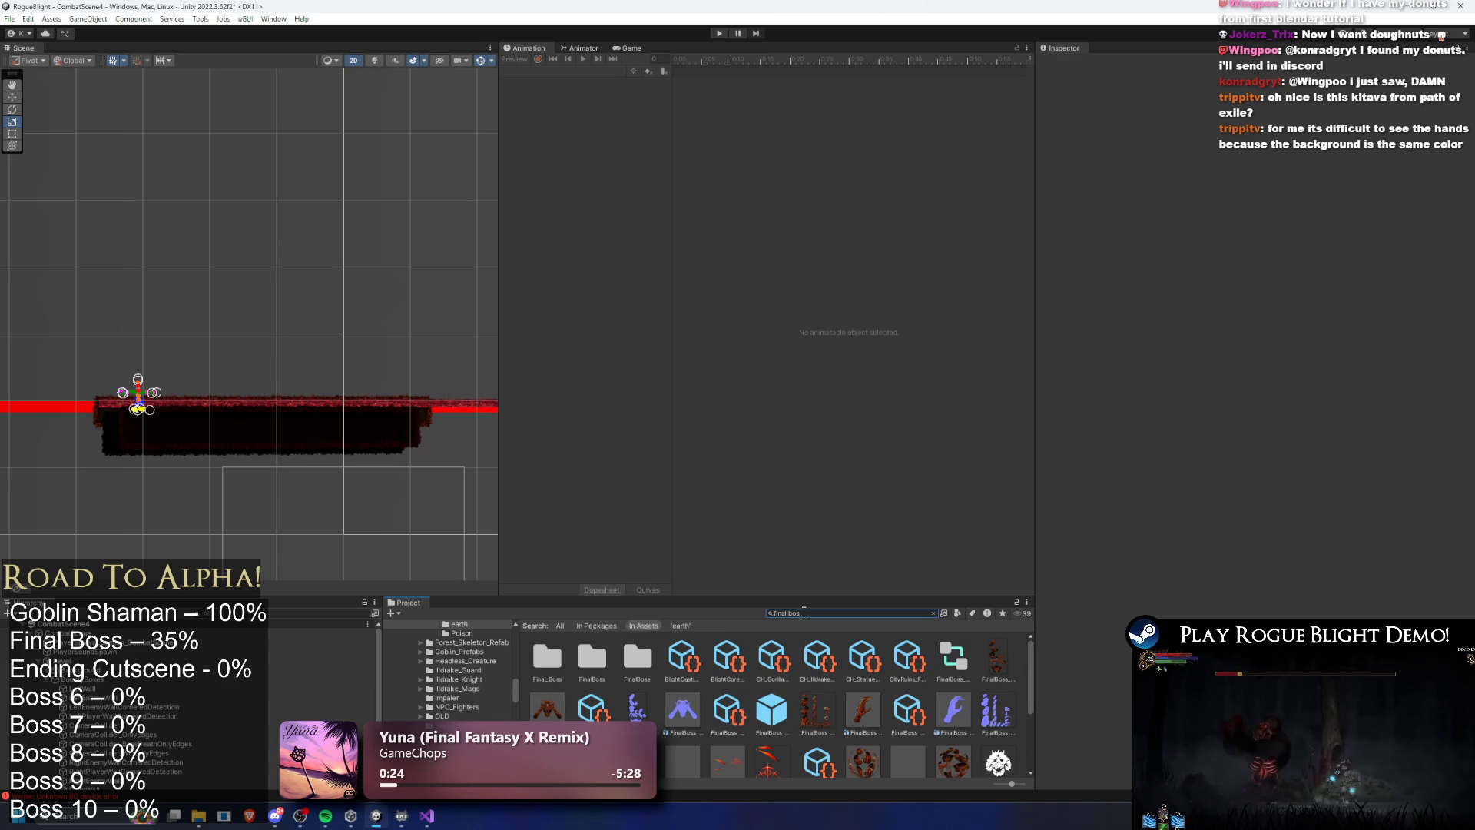
text(s prefa)
key(Down)
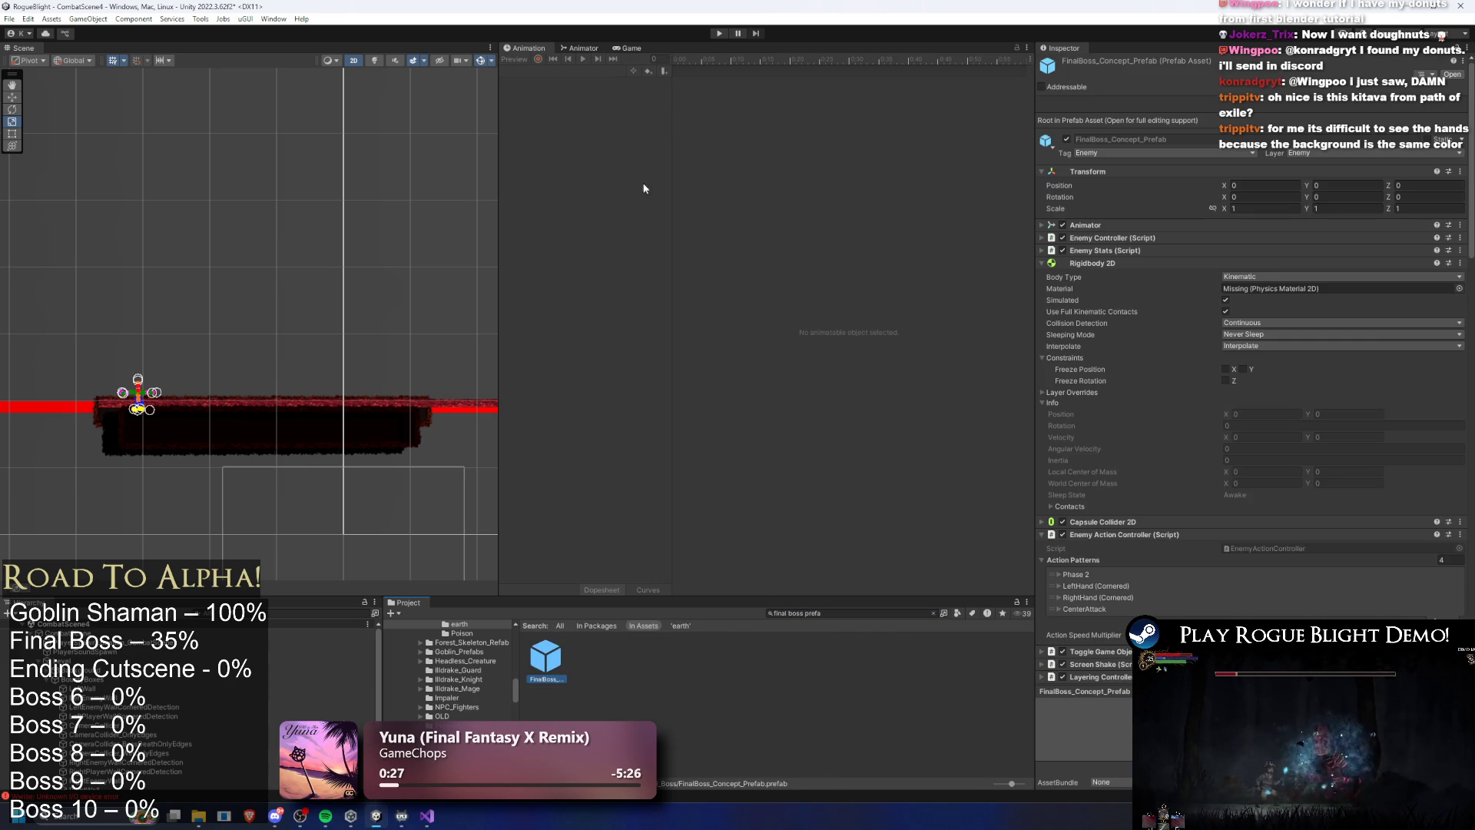
double_click(558, 662)
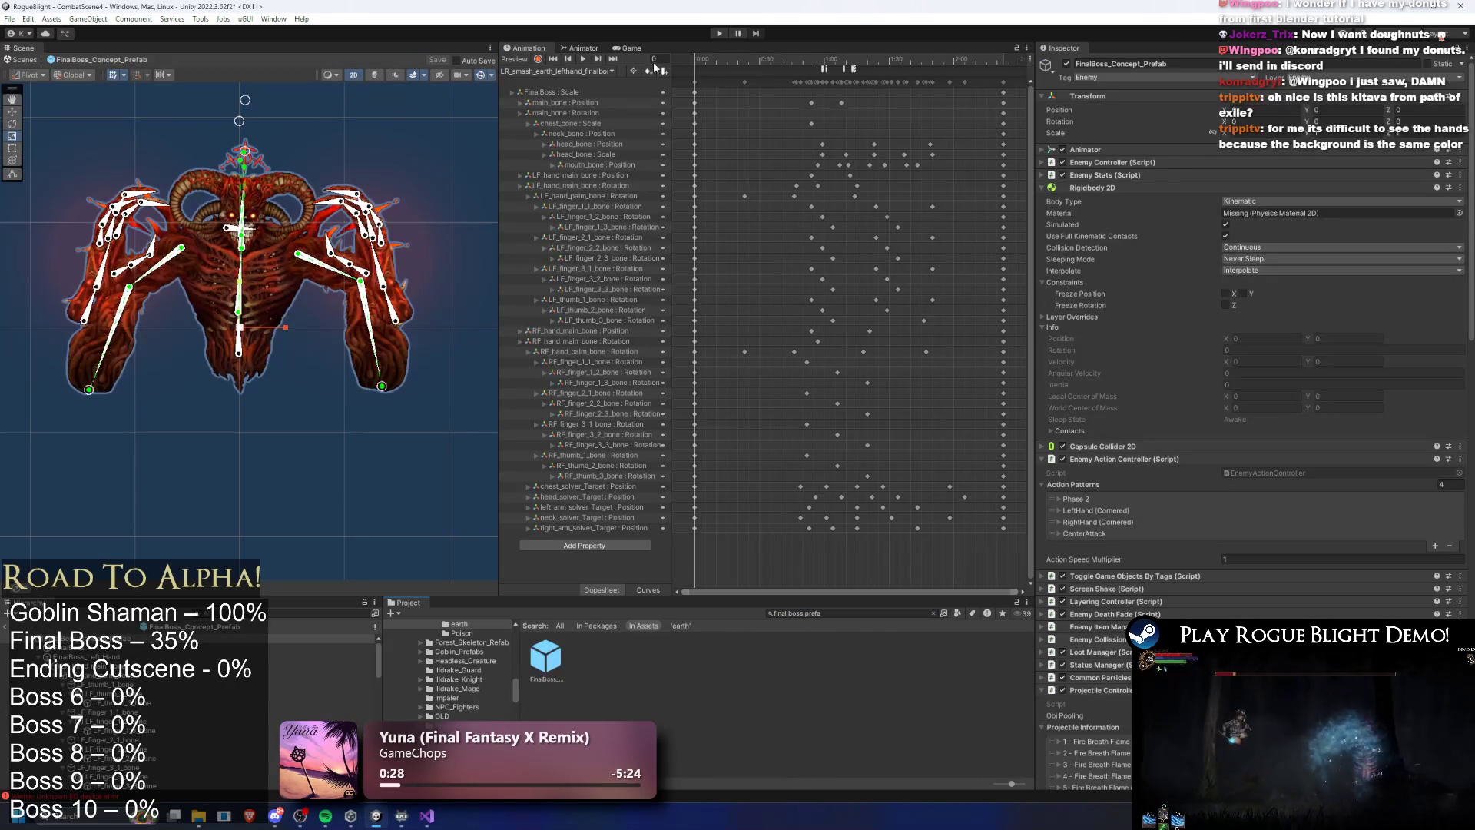
Change the animation event's projectile int from 13 to 14, save, and start play mode
click(852, 69)
click(1164, 123)
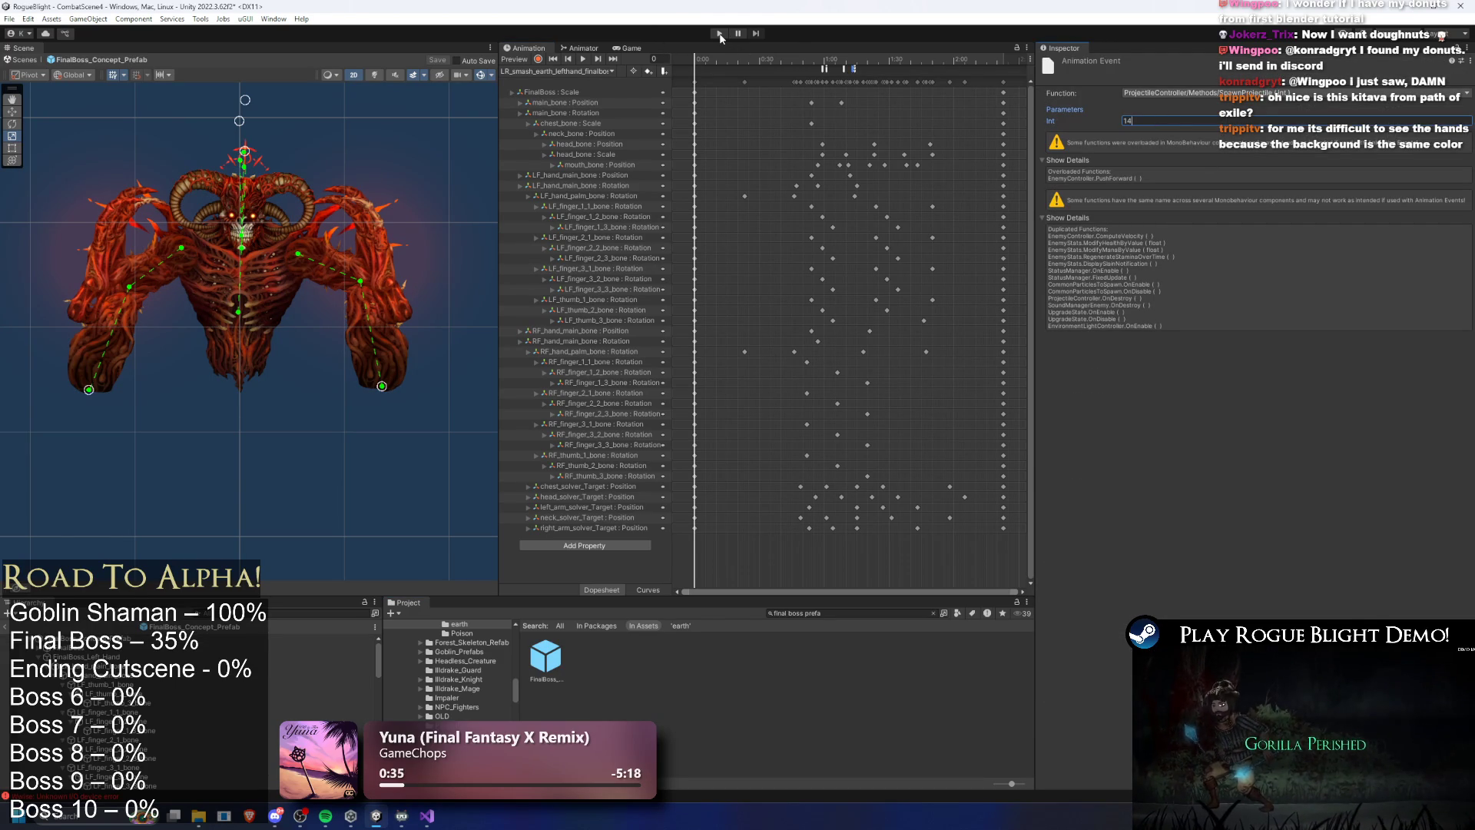
key(ctrl+s)
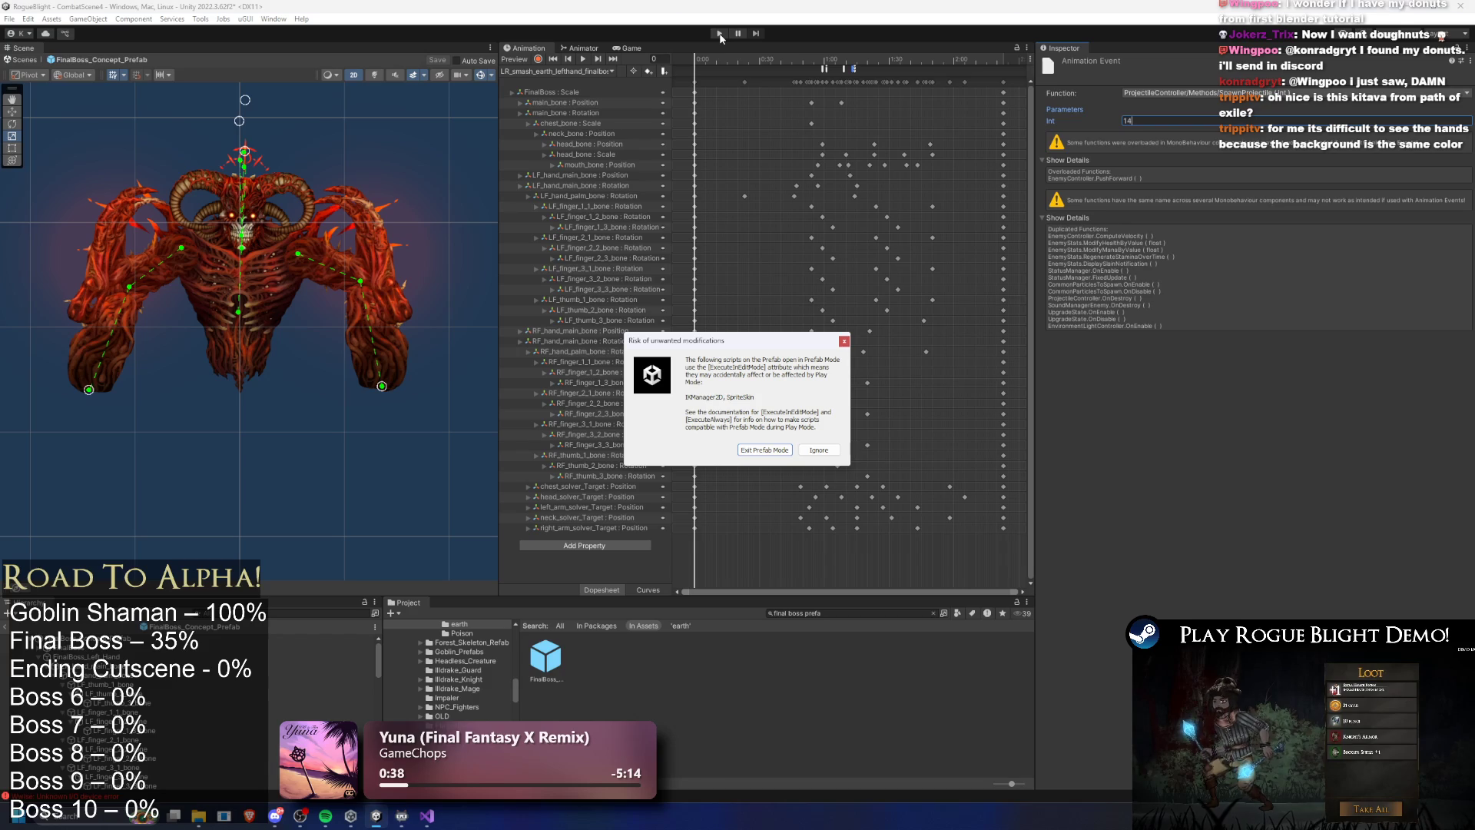
click(818, 450)
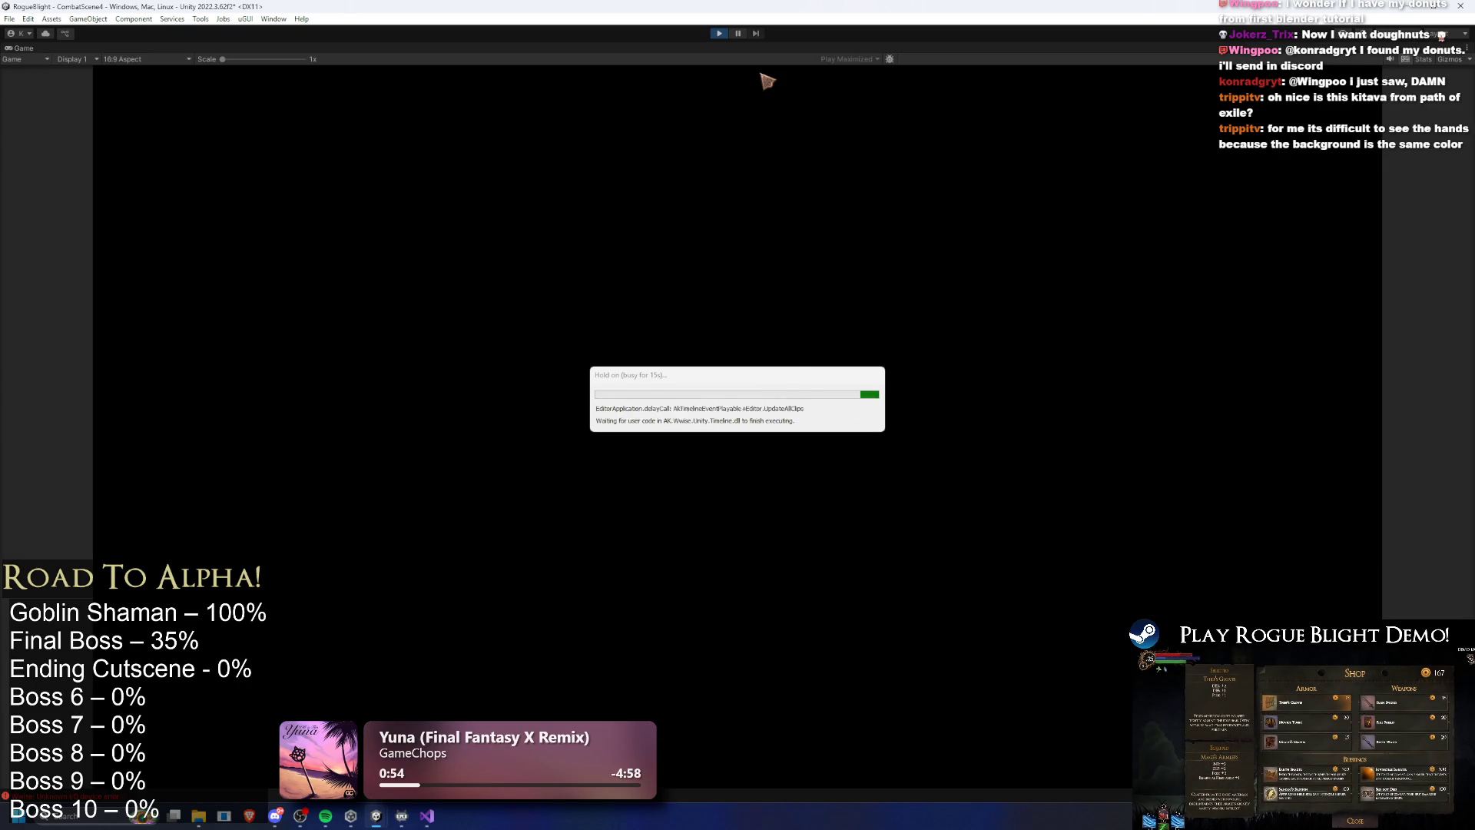
Pause and resume the game, then leap at the Blight Core boss and strike it with sword slashes
click(738, 33)
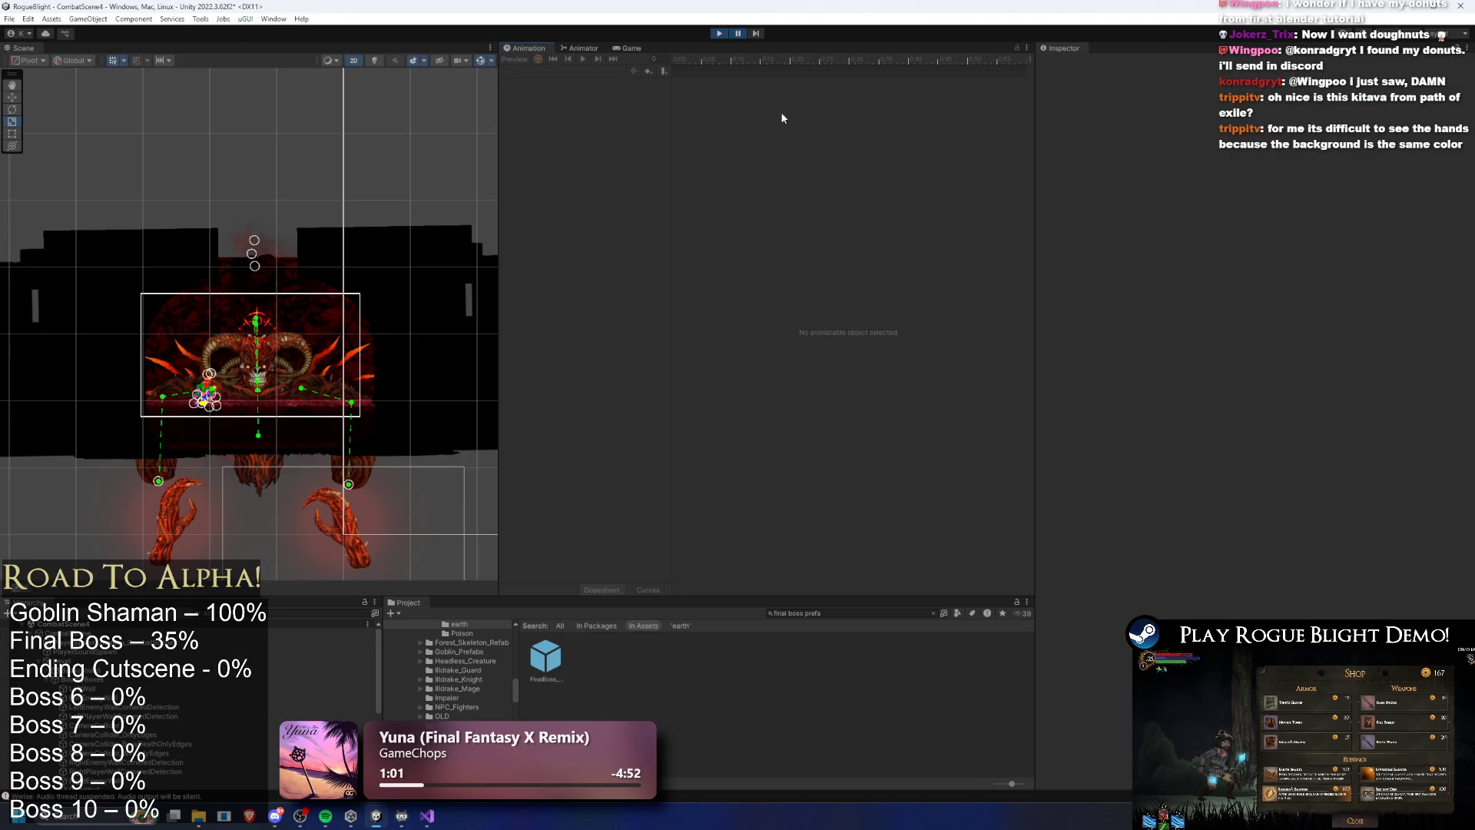
click(738, 33)
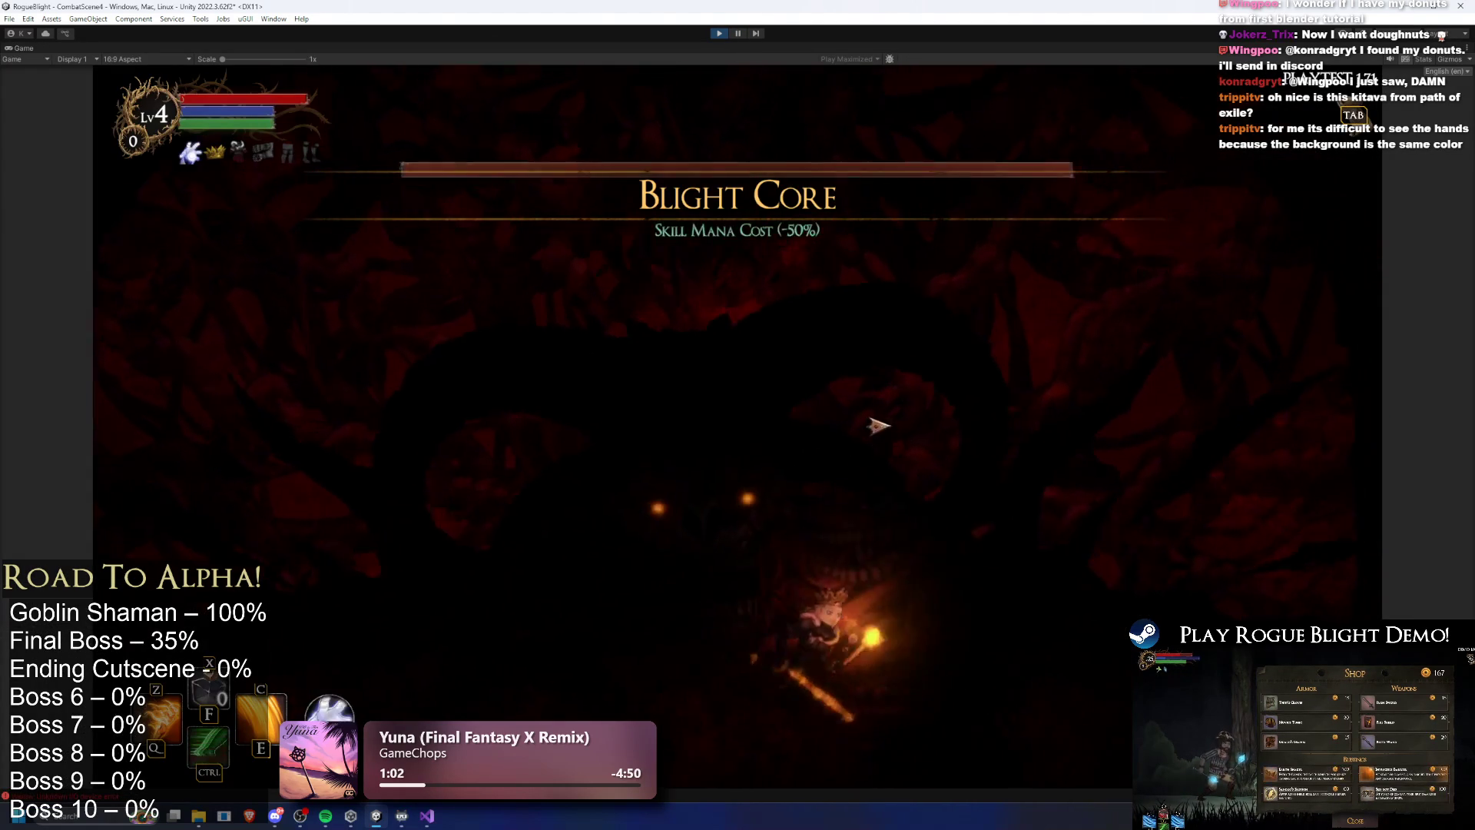
key(space)
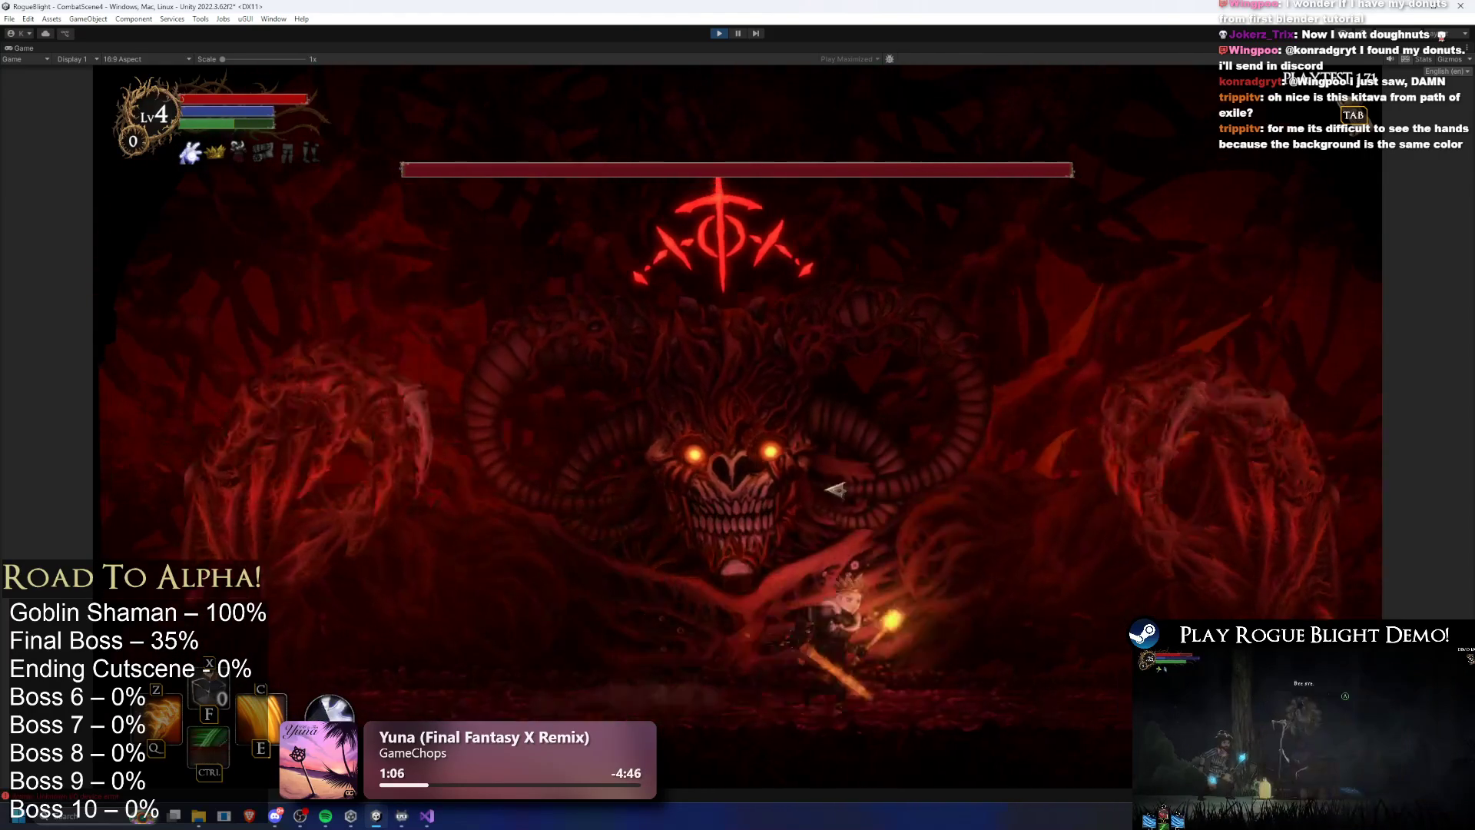
click(729, 477)
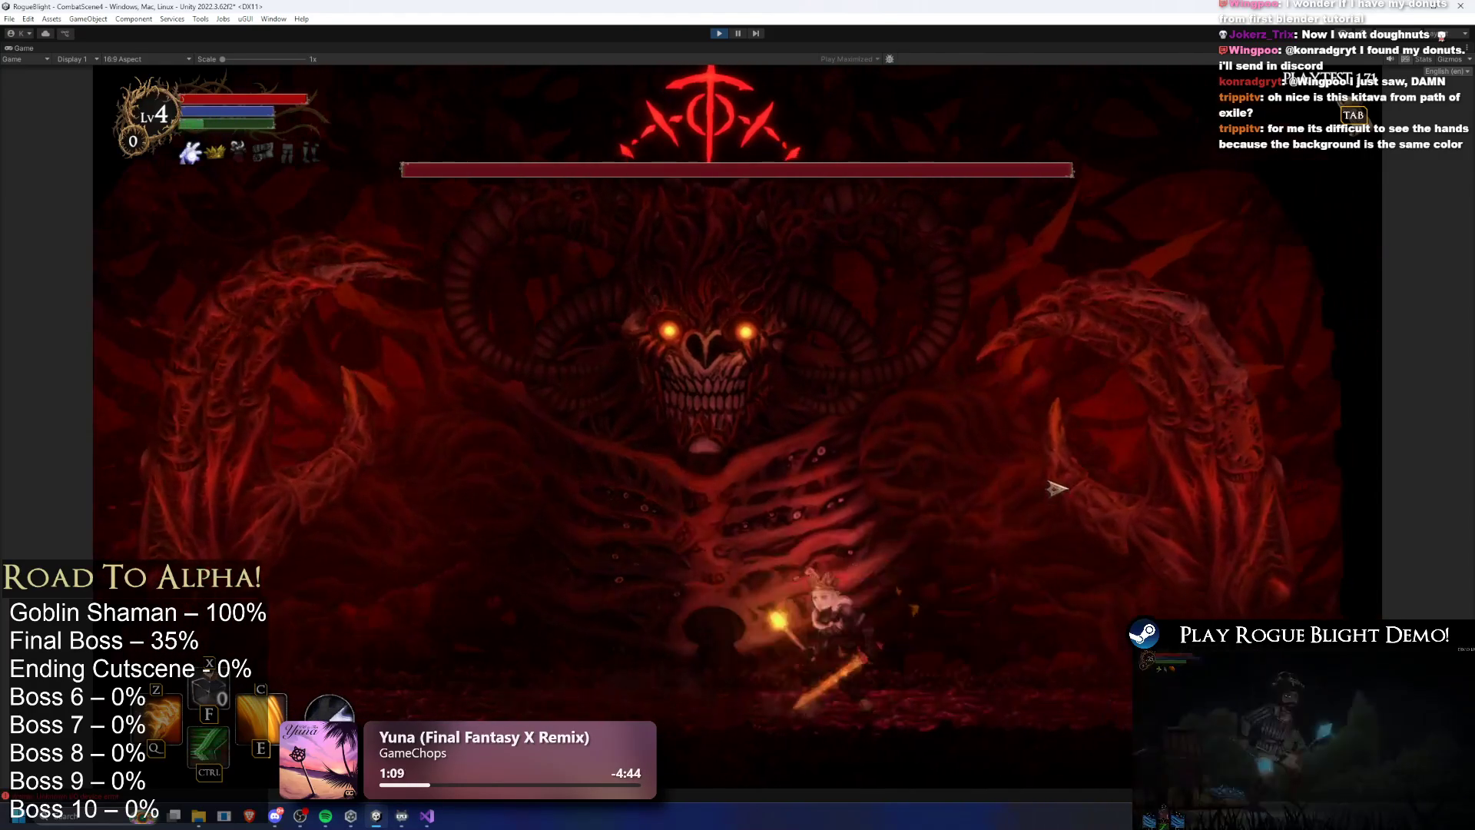
click(1031, 474)
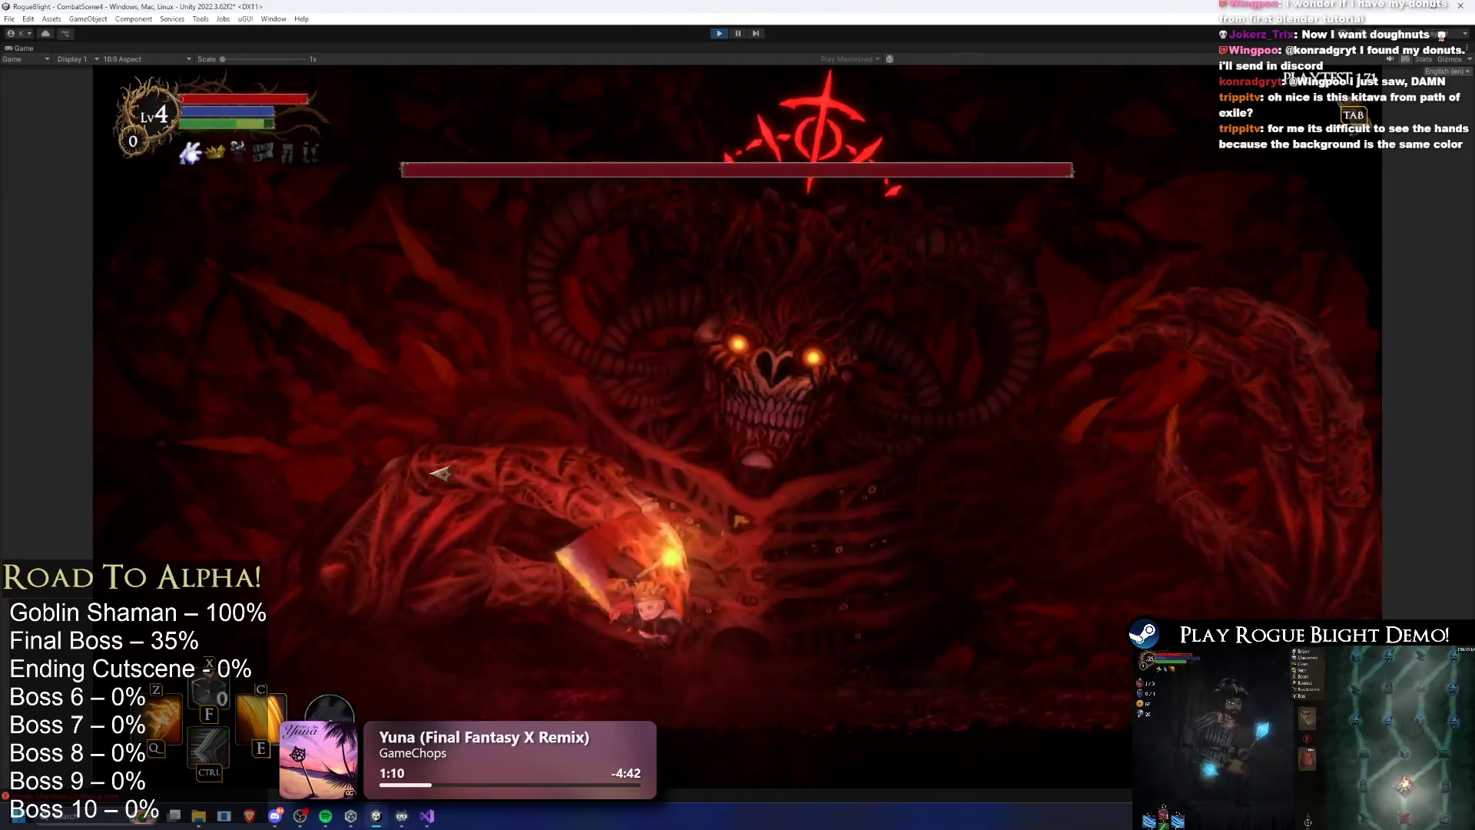
click(489, 458)
click(984, 514)
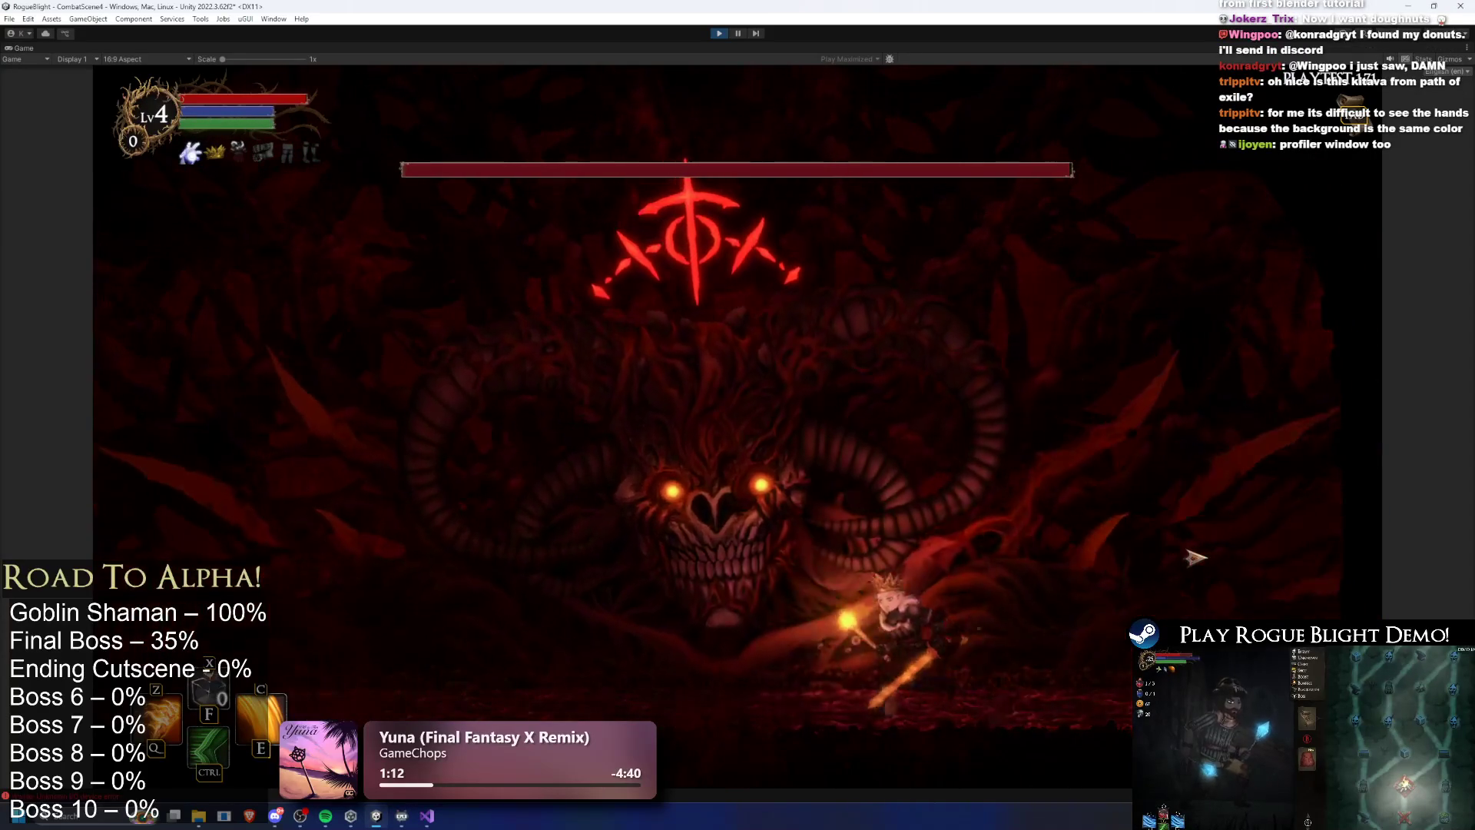
Run under the boss, use a skill and dashes against it, then stop play mode
key(d)
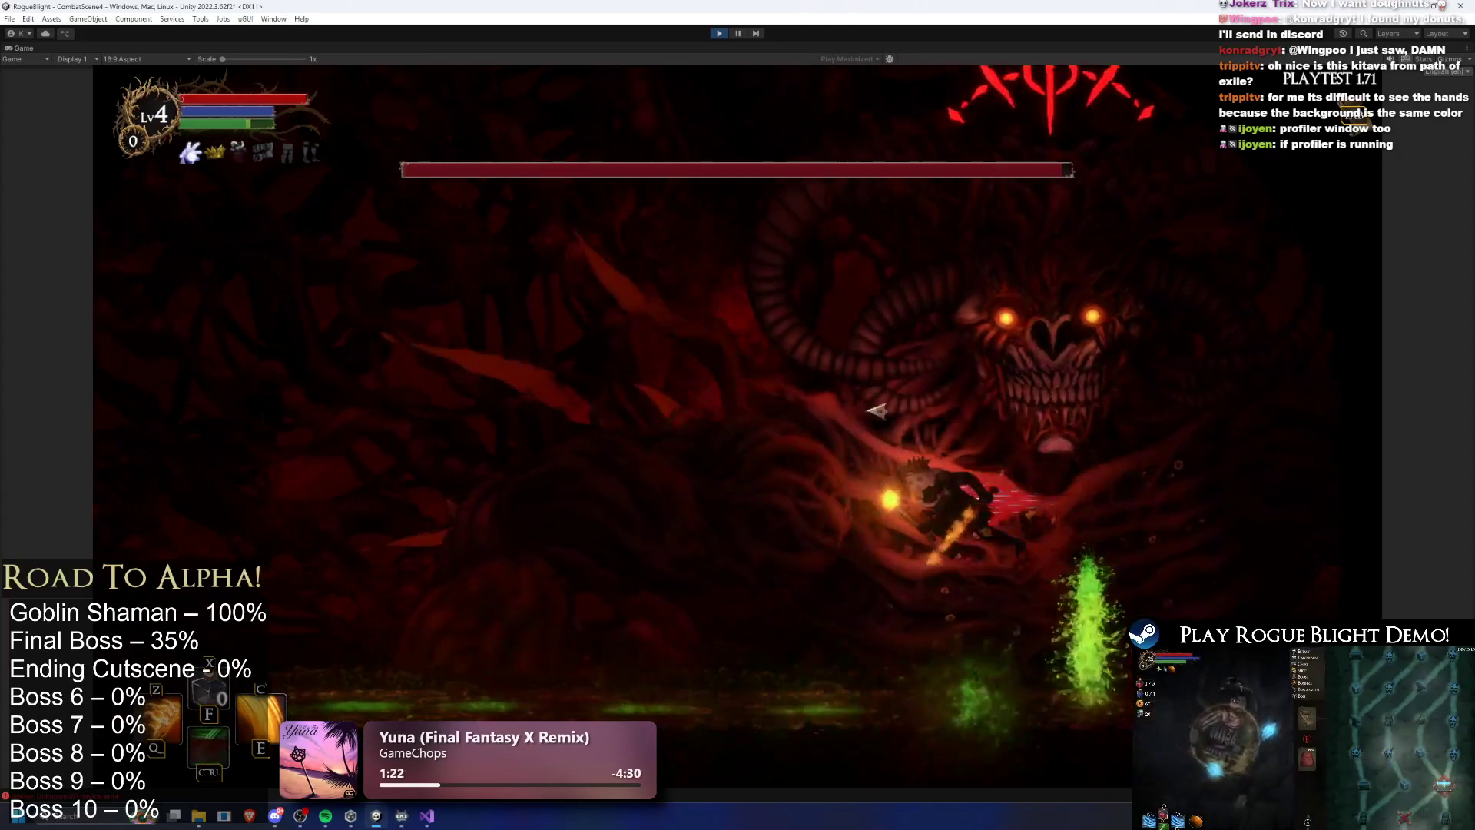
key(c)
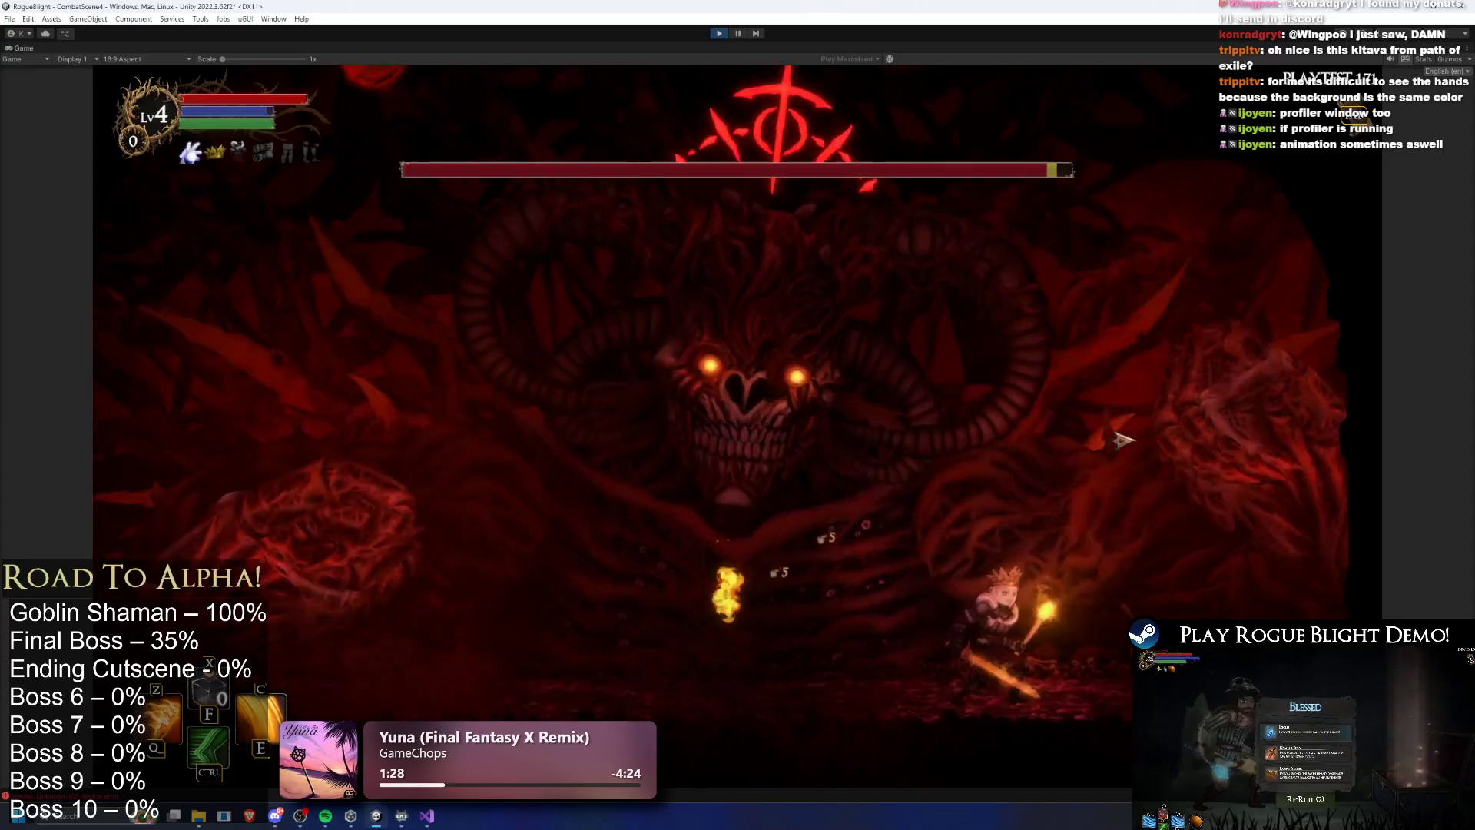
key(ctrl)
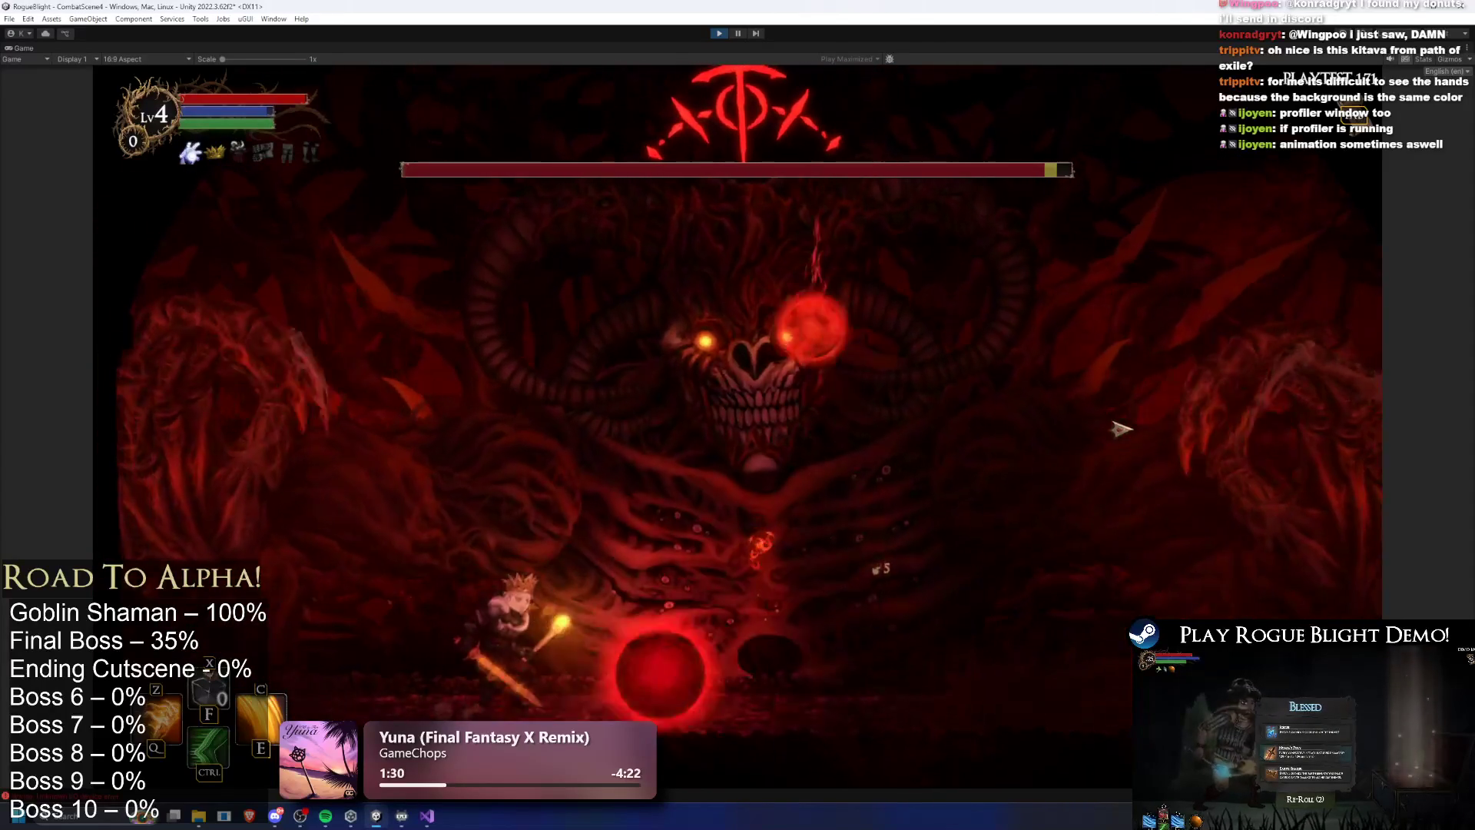
key(ctrl)
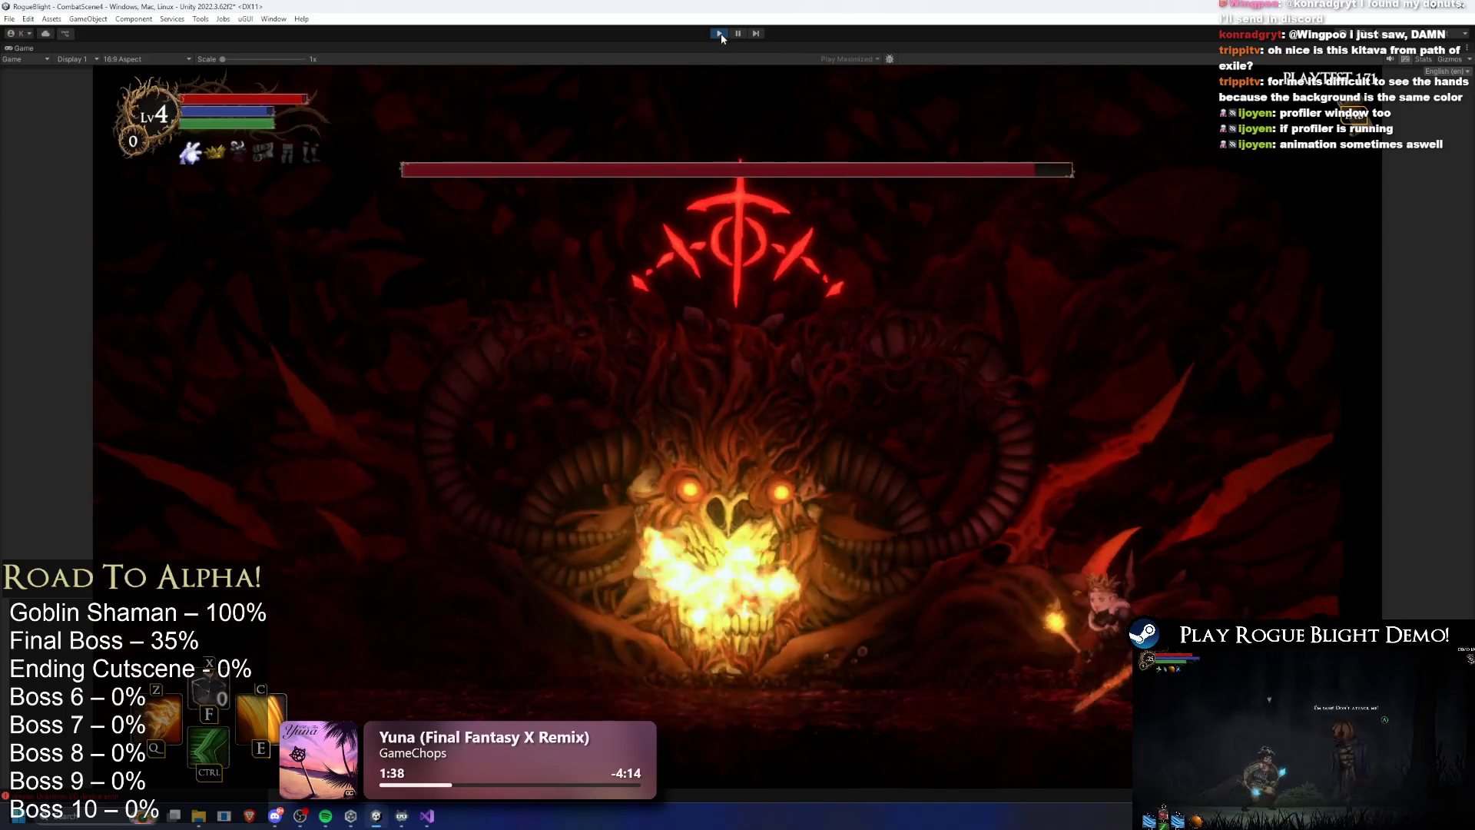
key(ctrl+p)
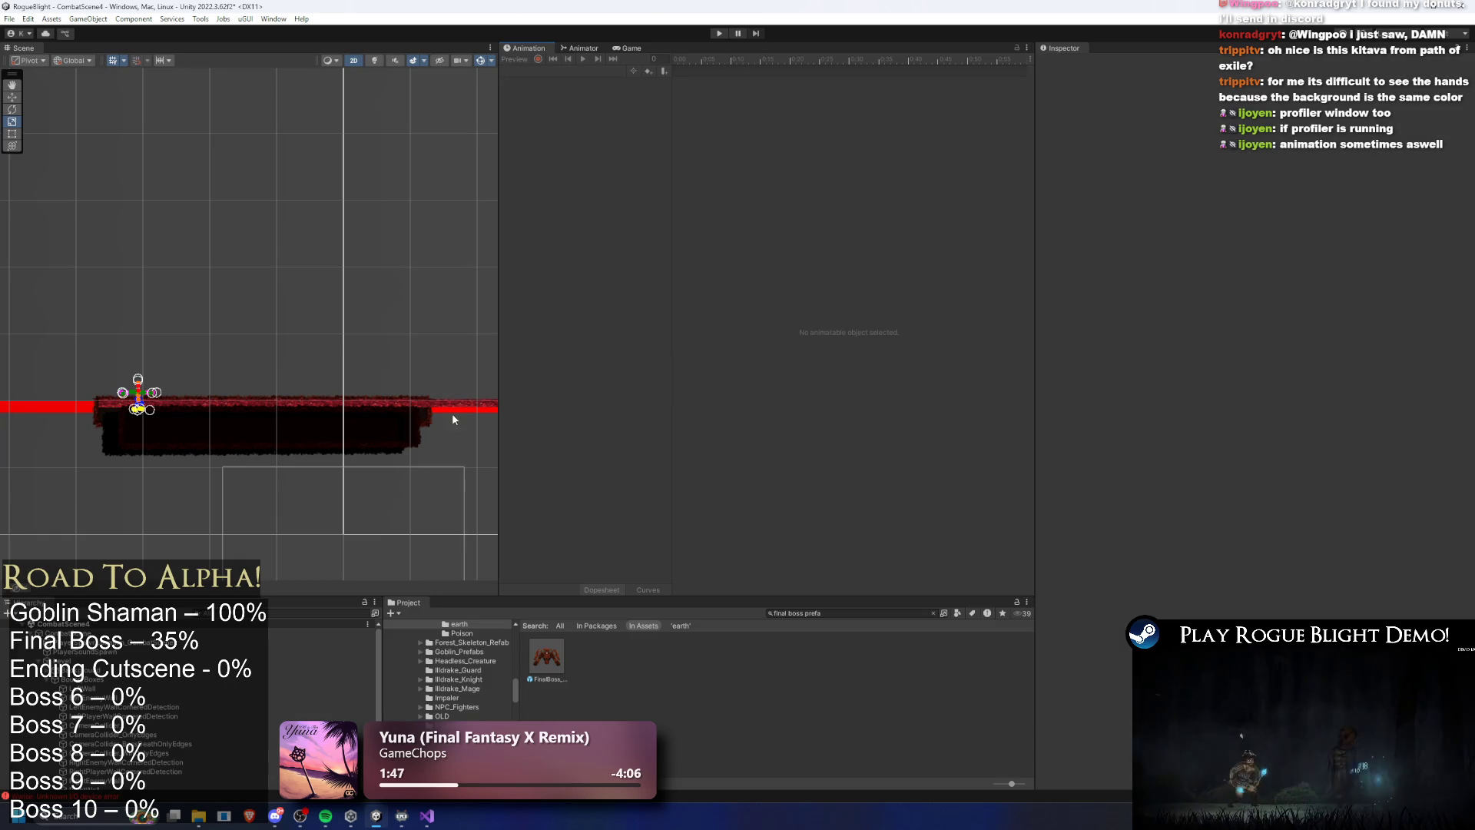
Reopen FinalBoss_Concept_Prefab and reselect the prefab asset to show its components
double_click(547, 661)
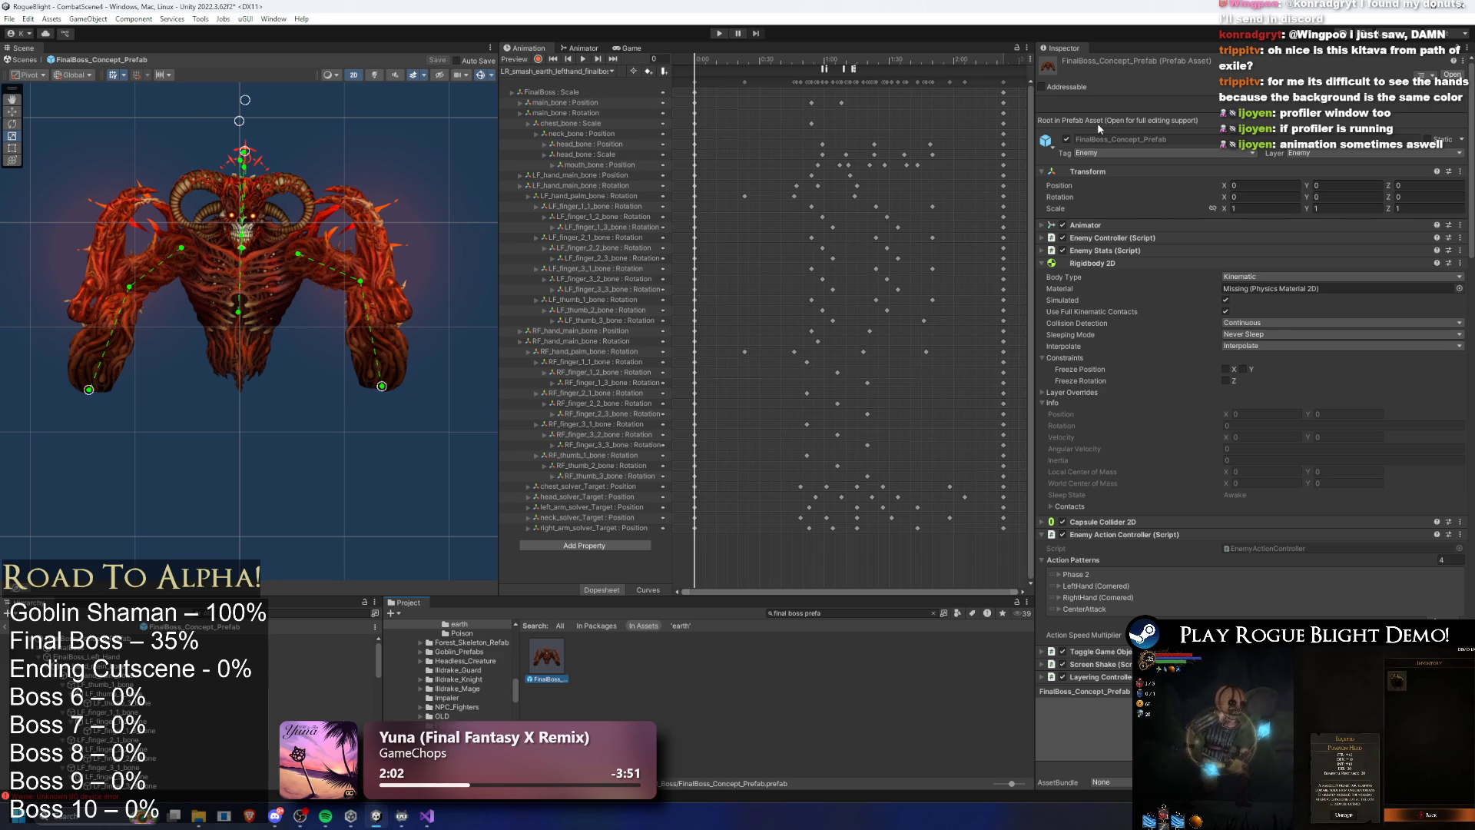
scroll(1083, 223, down, 3)
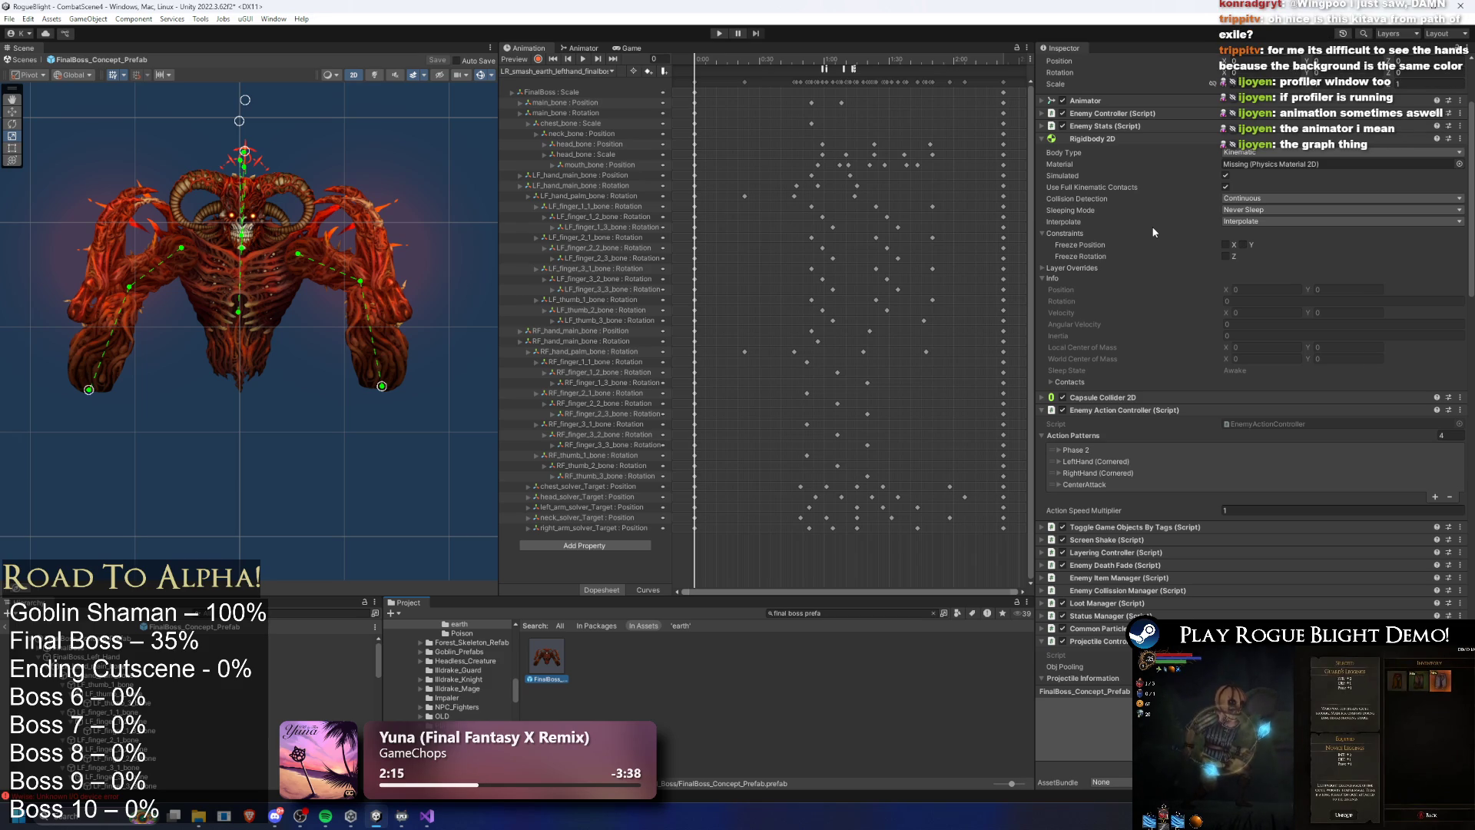
right_click(1165, 379)
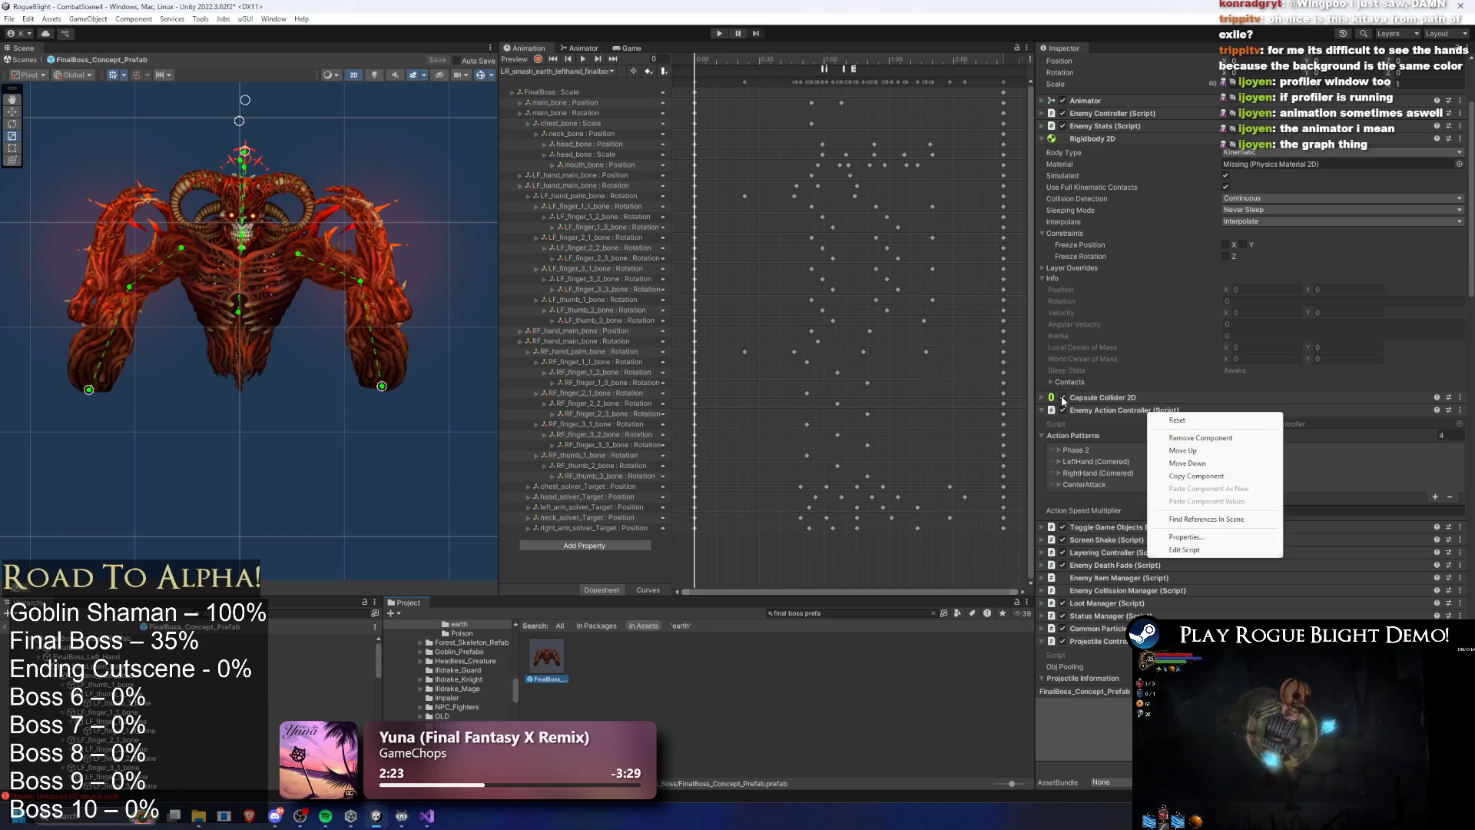
click(868, 708)
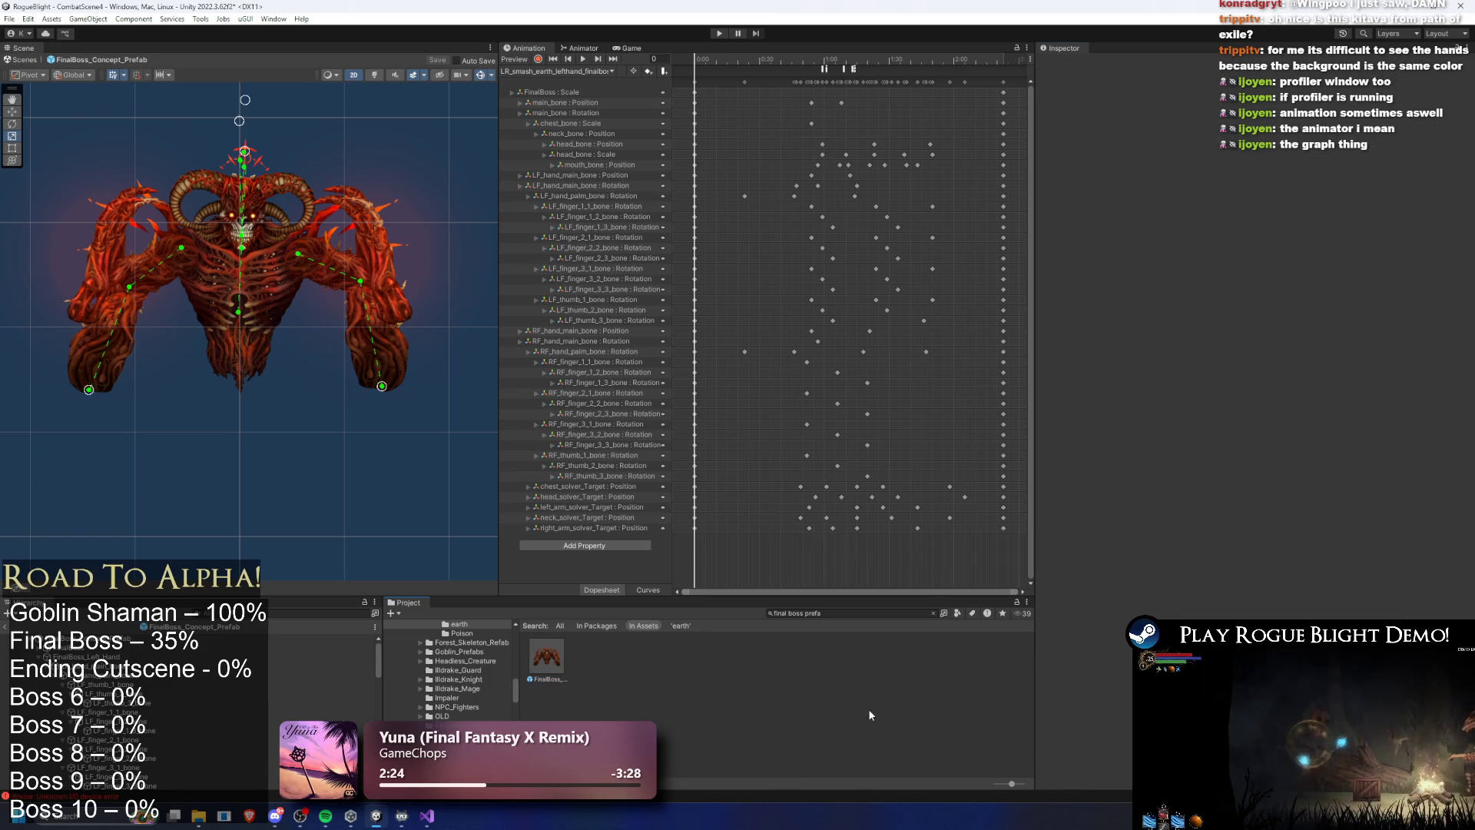
click(544, 657)
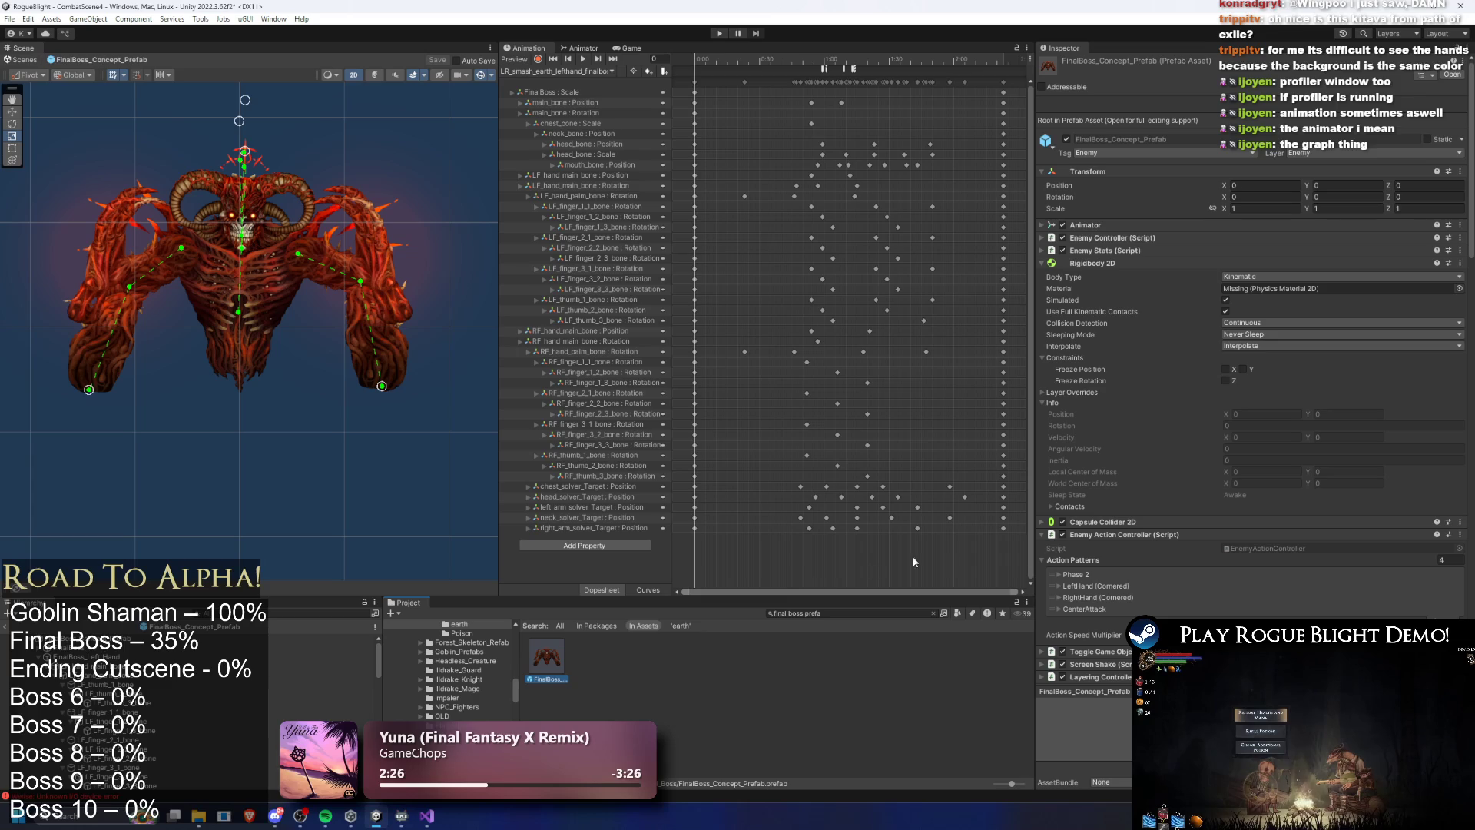
Expand the Pre Pre Left 5 projectile and set Self Destruct and Self Disable Collider timers to 15
scroll(1157, 445, down, 10)
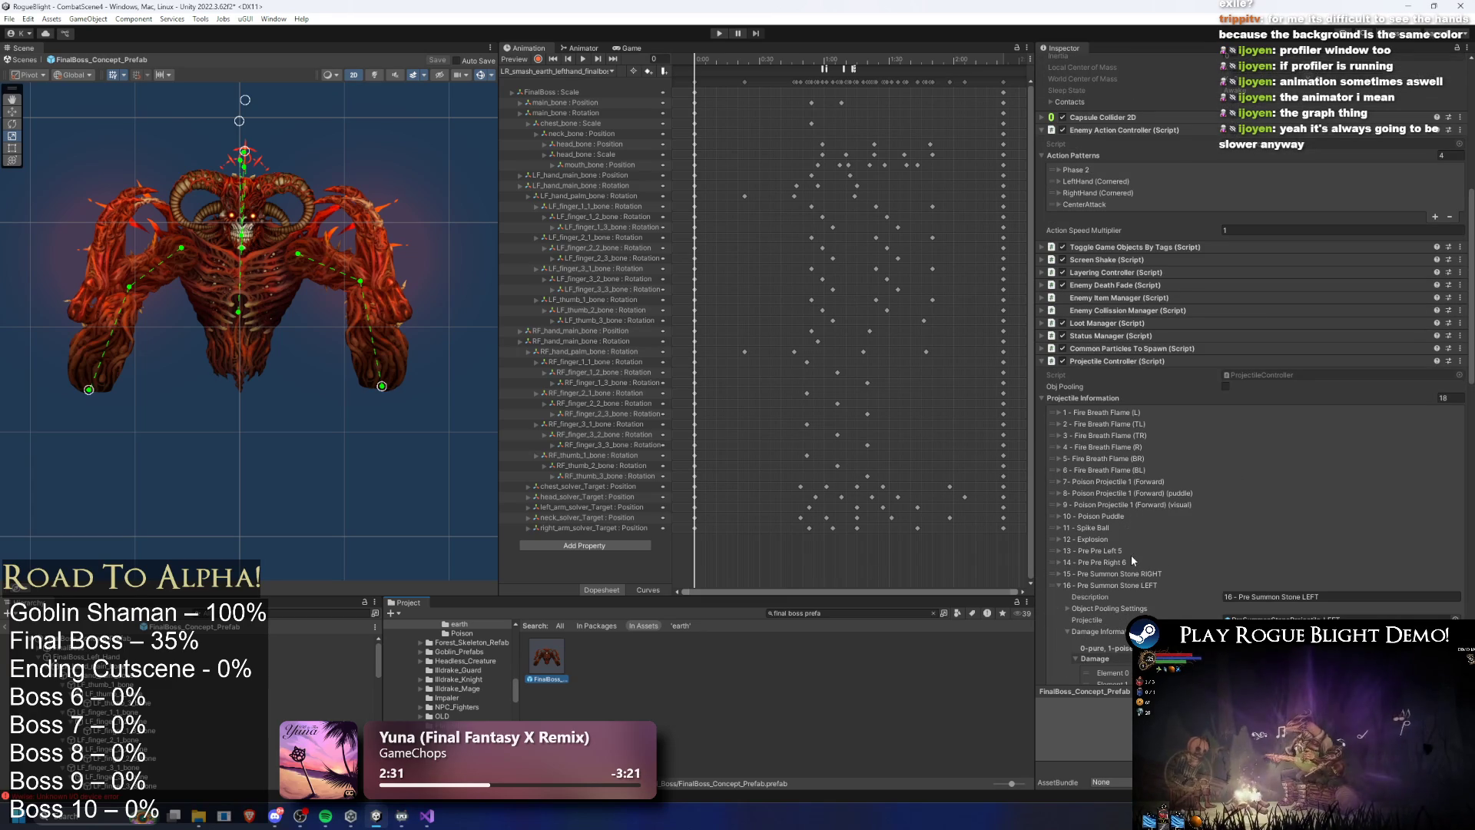
click(1126, 550)
scroll(1312, 455, down, 10)
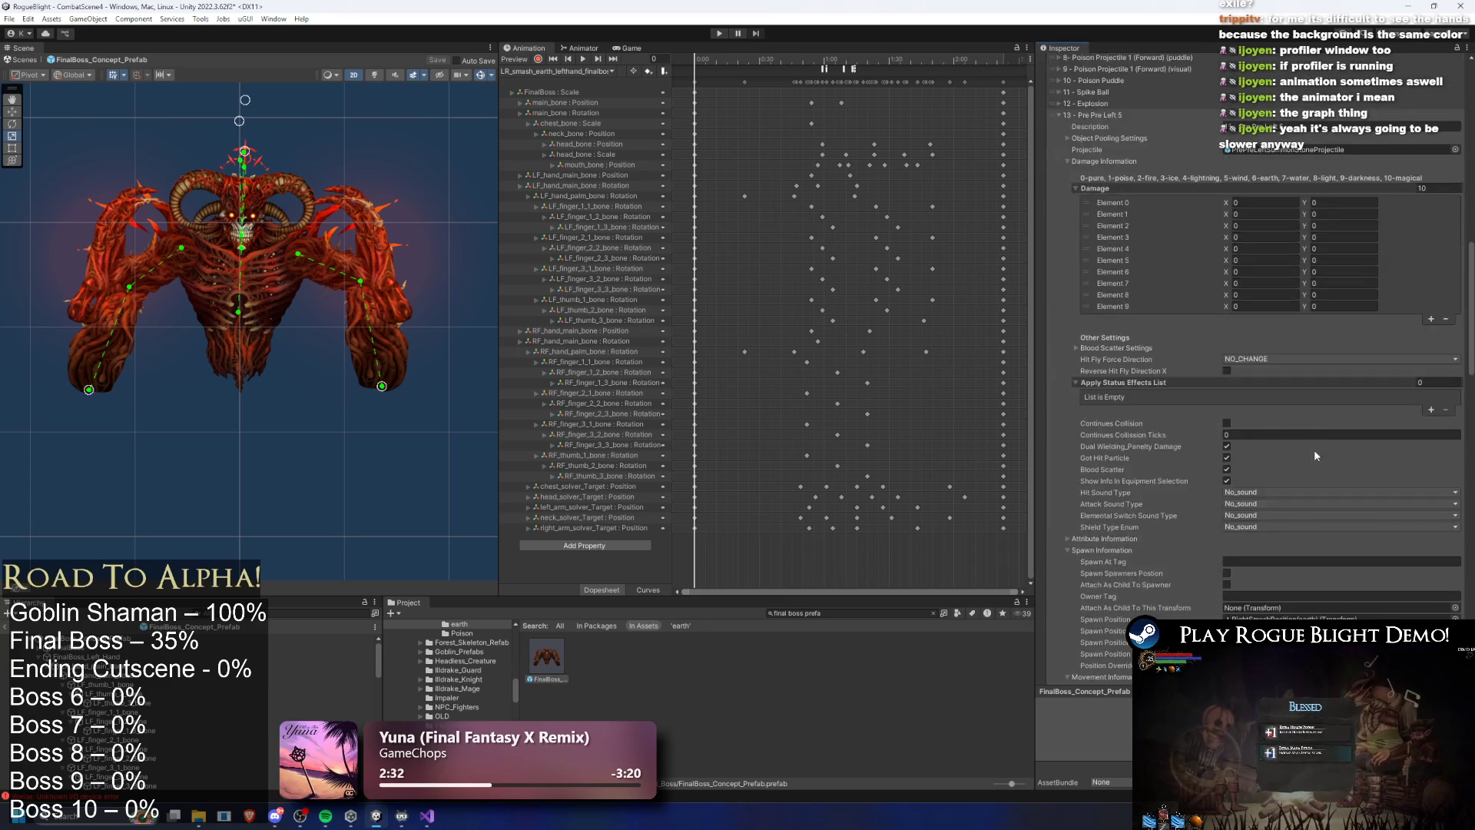
scroll(1312, 455, down, 8)
click(1279, 523)
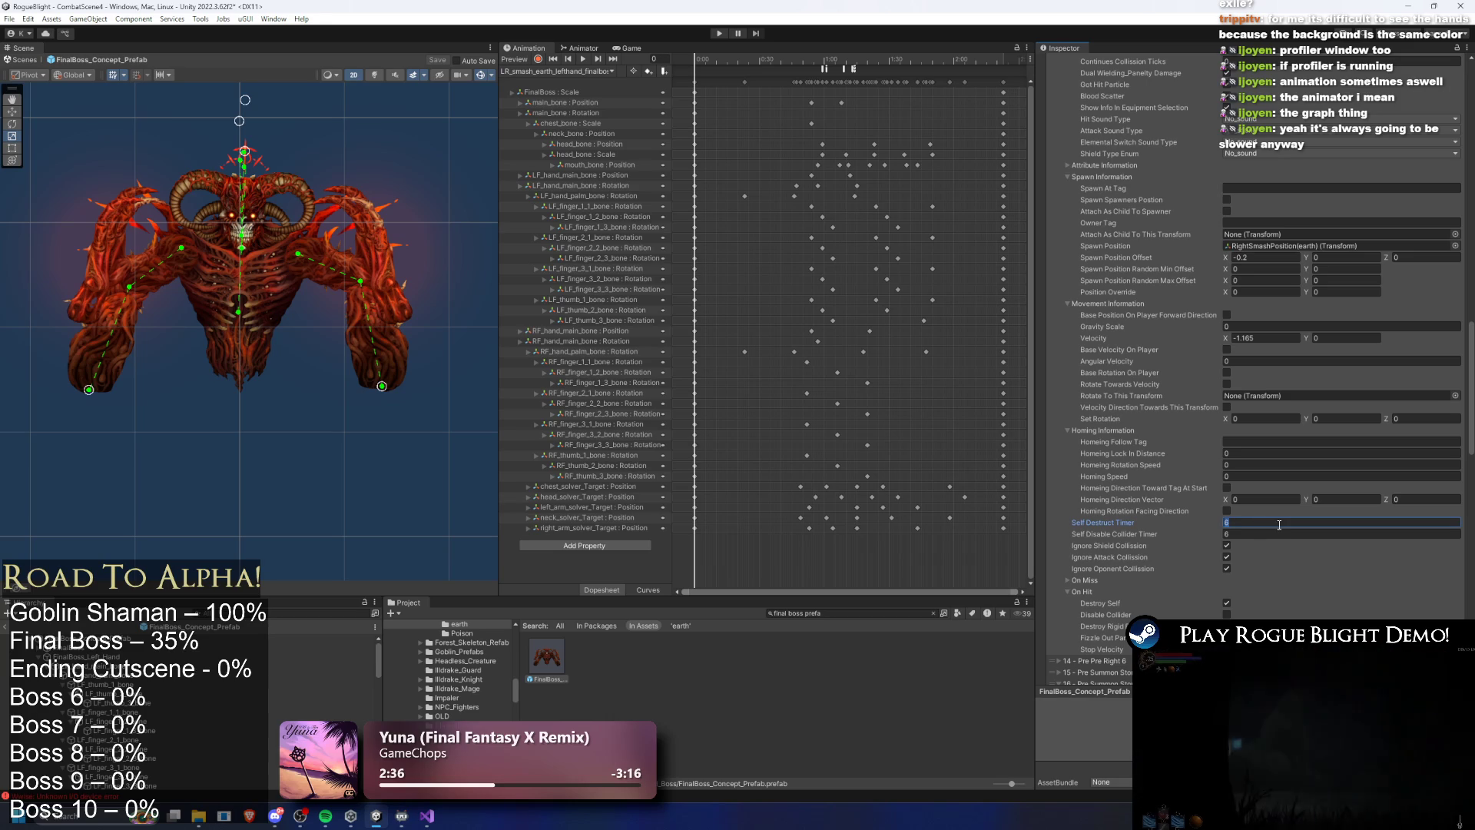
scroll(1270, 537, down, 5)
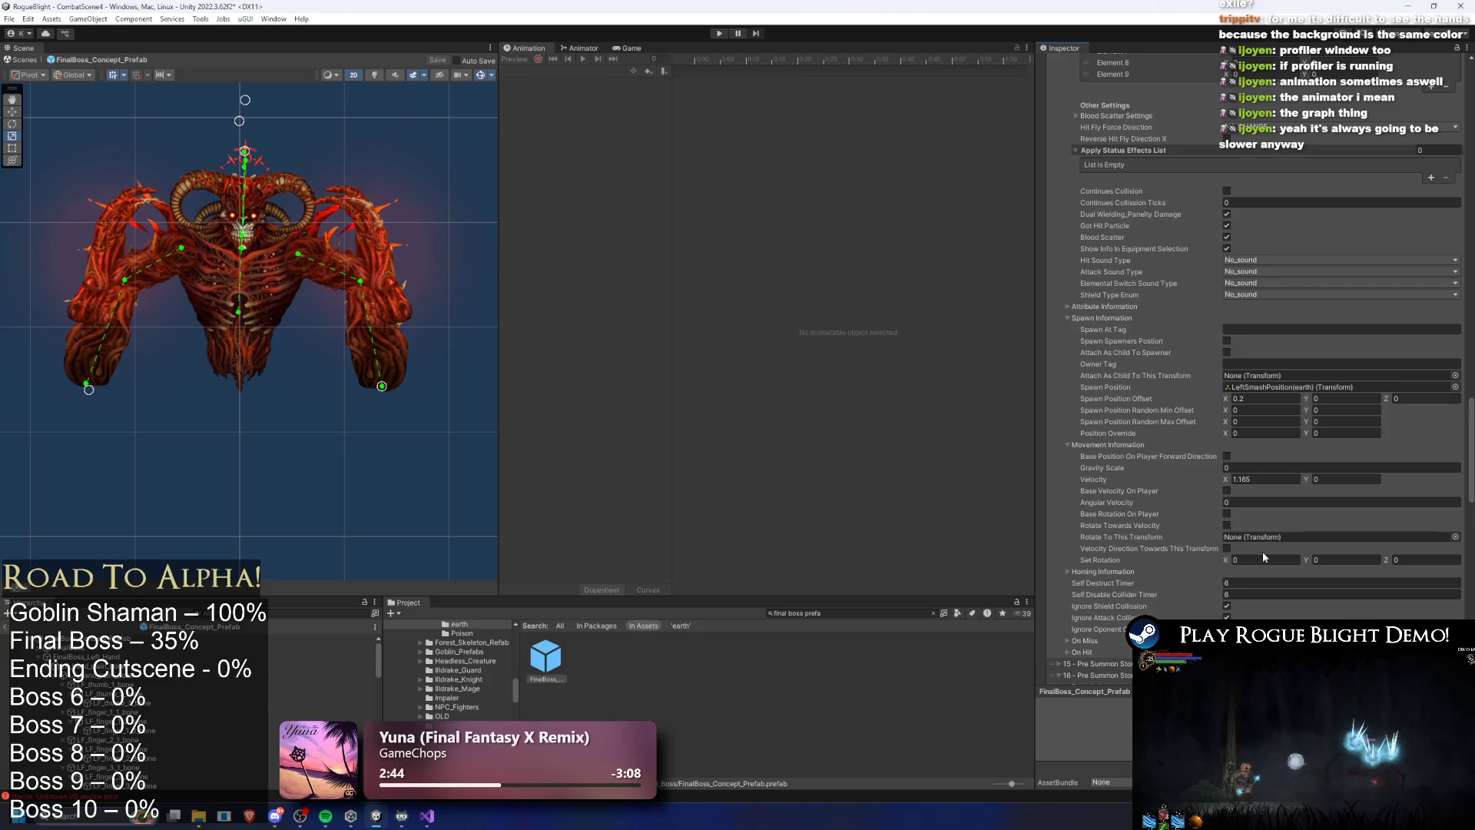
click(1246, 594)
text(15)
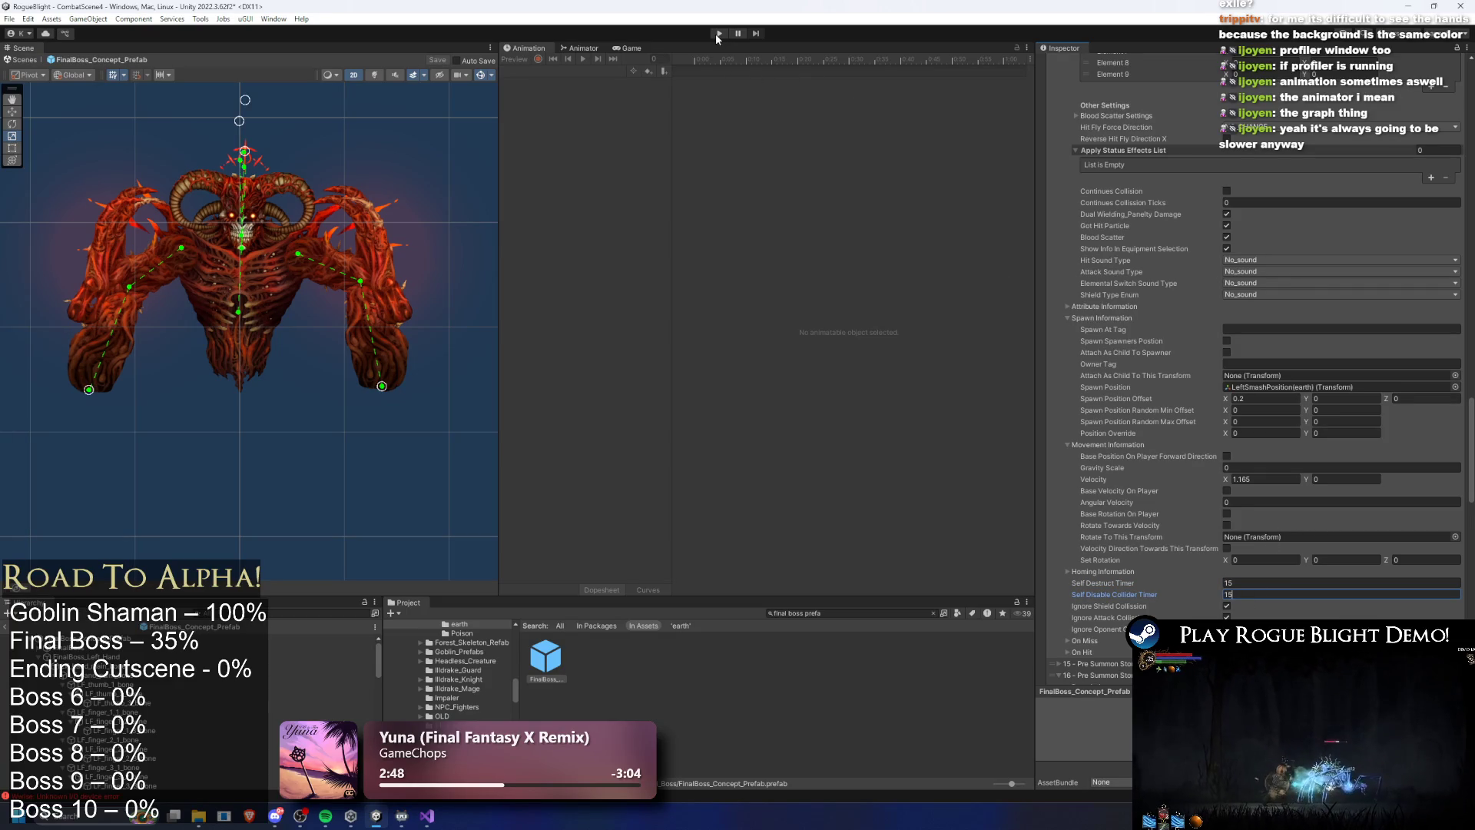
Save the prefab, start the playtest, and approach and attack the Blight Core boss
key(ctrl+s)
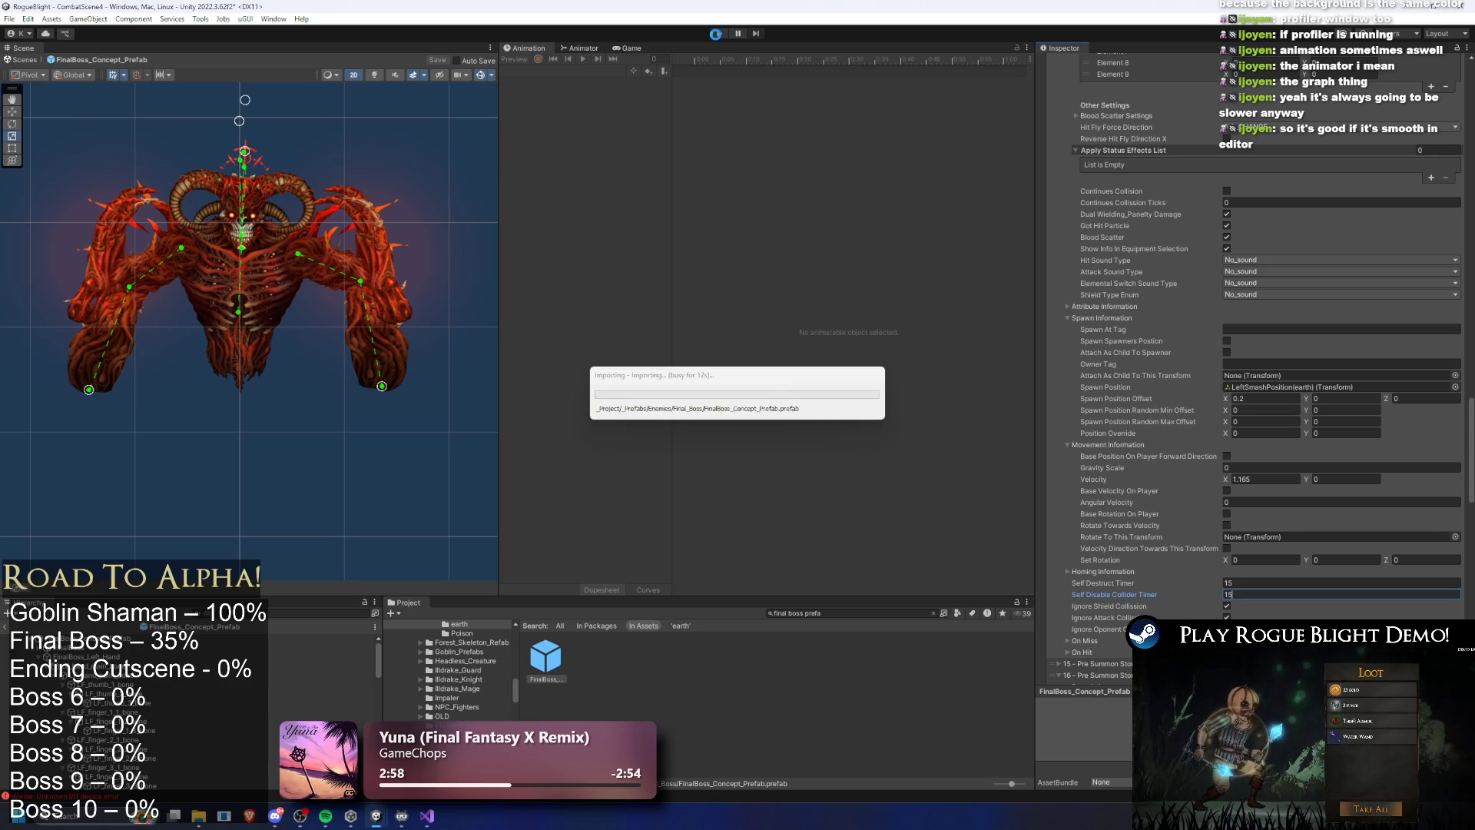
key(Return)
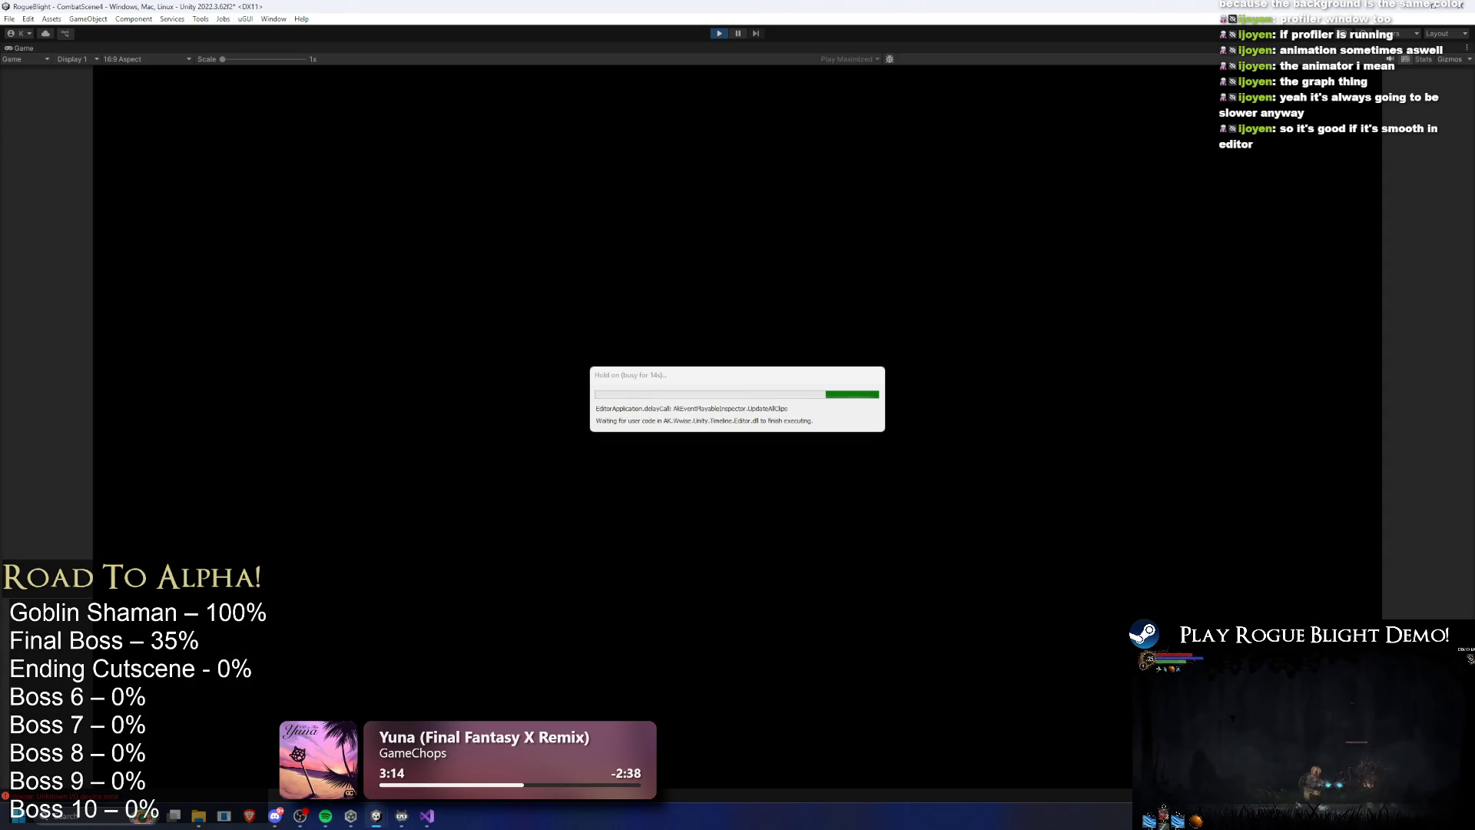
key(d)
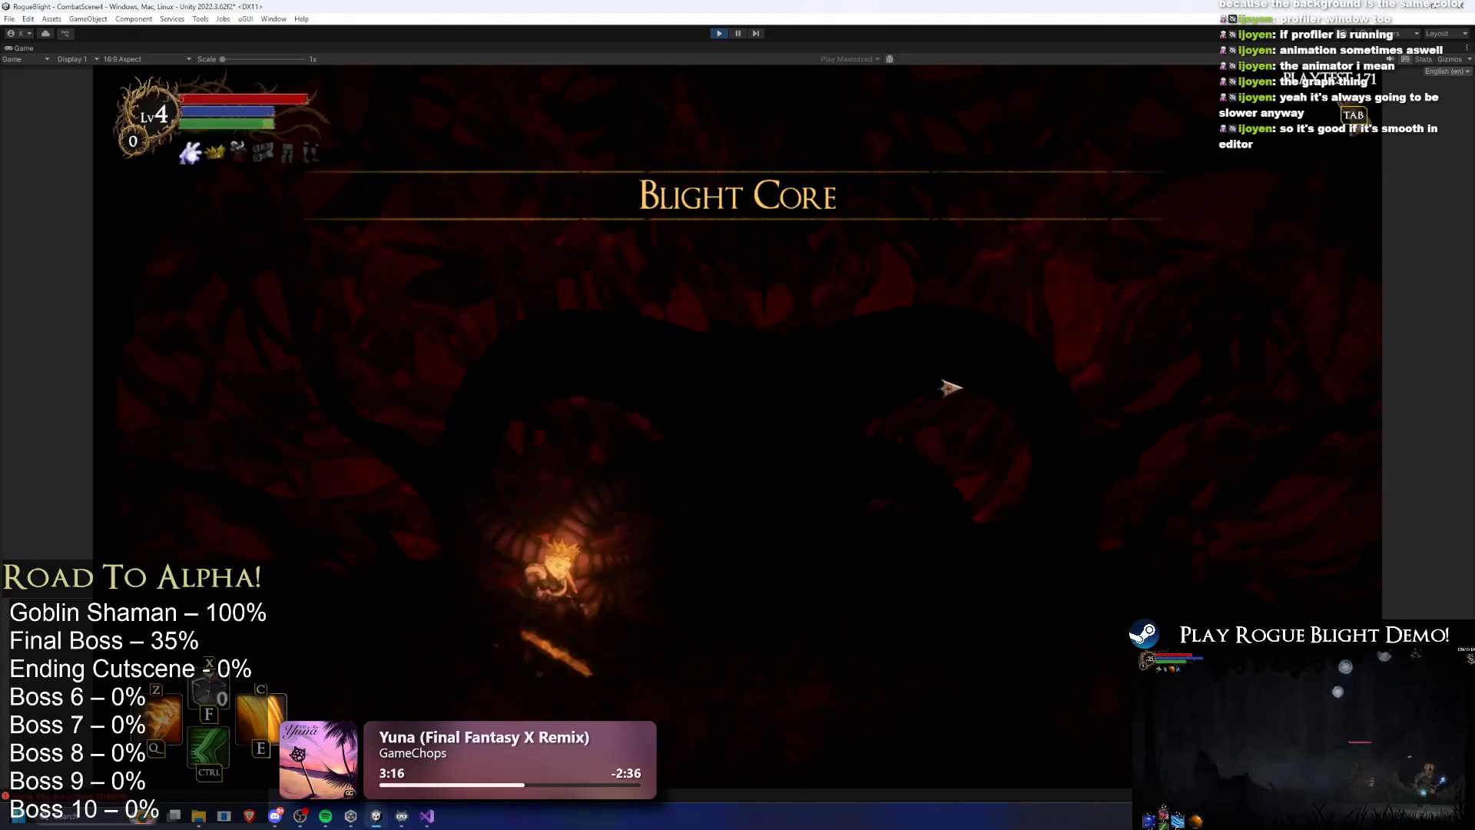
key(a)
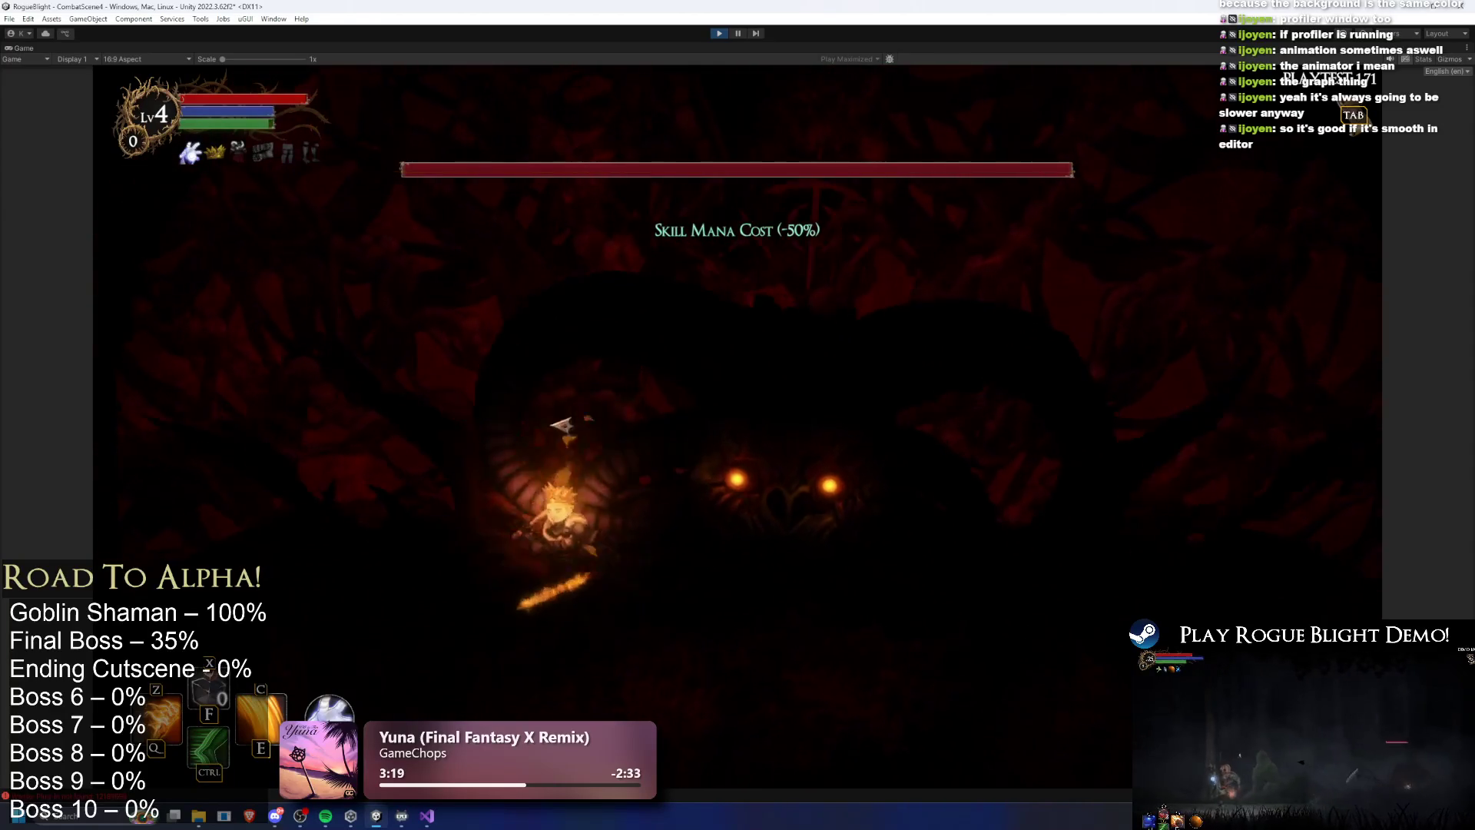
click(586, 427)
key(a)
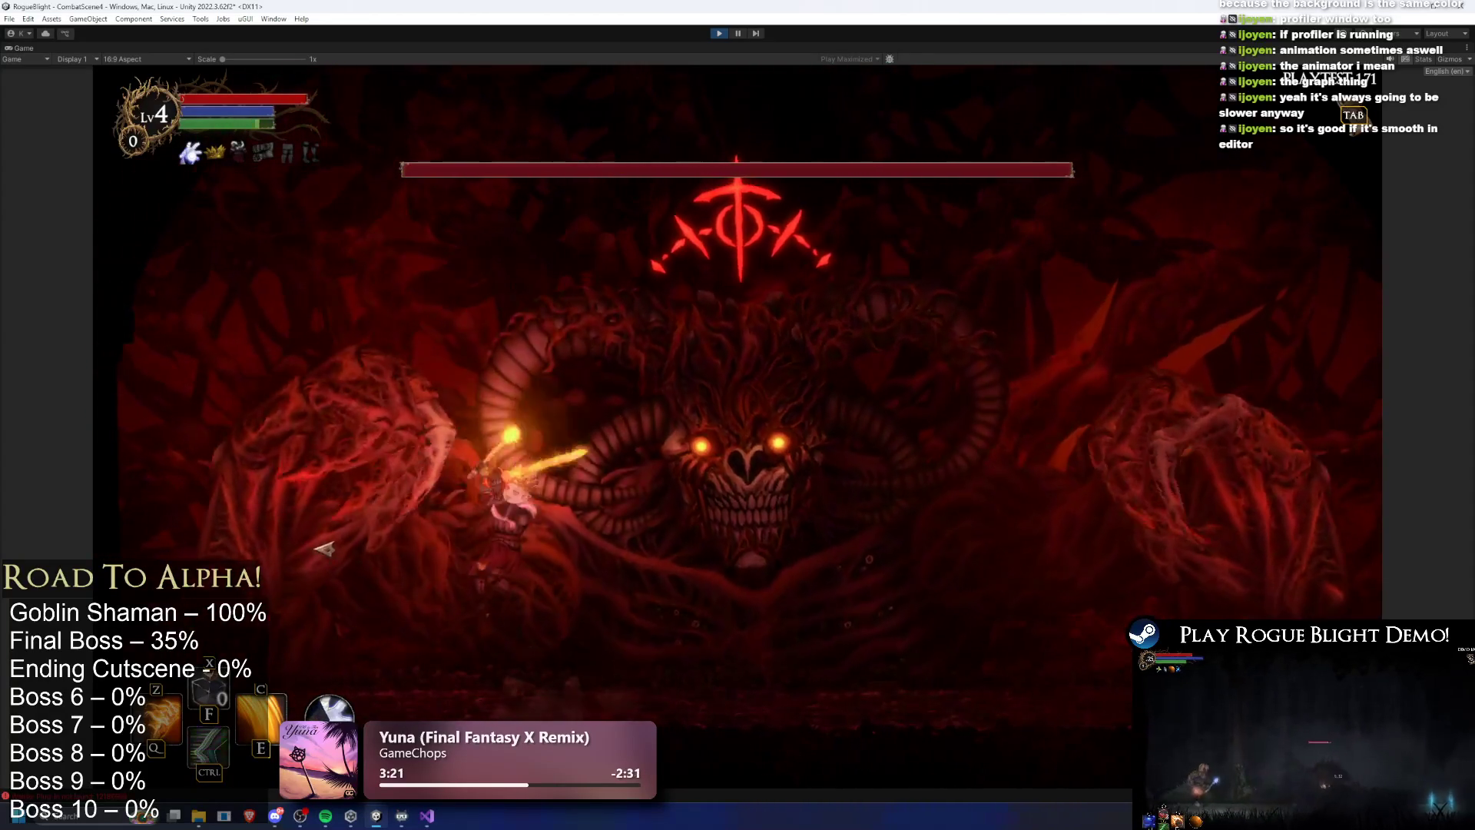
key(d)
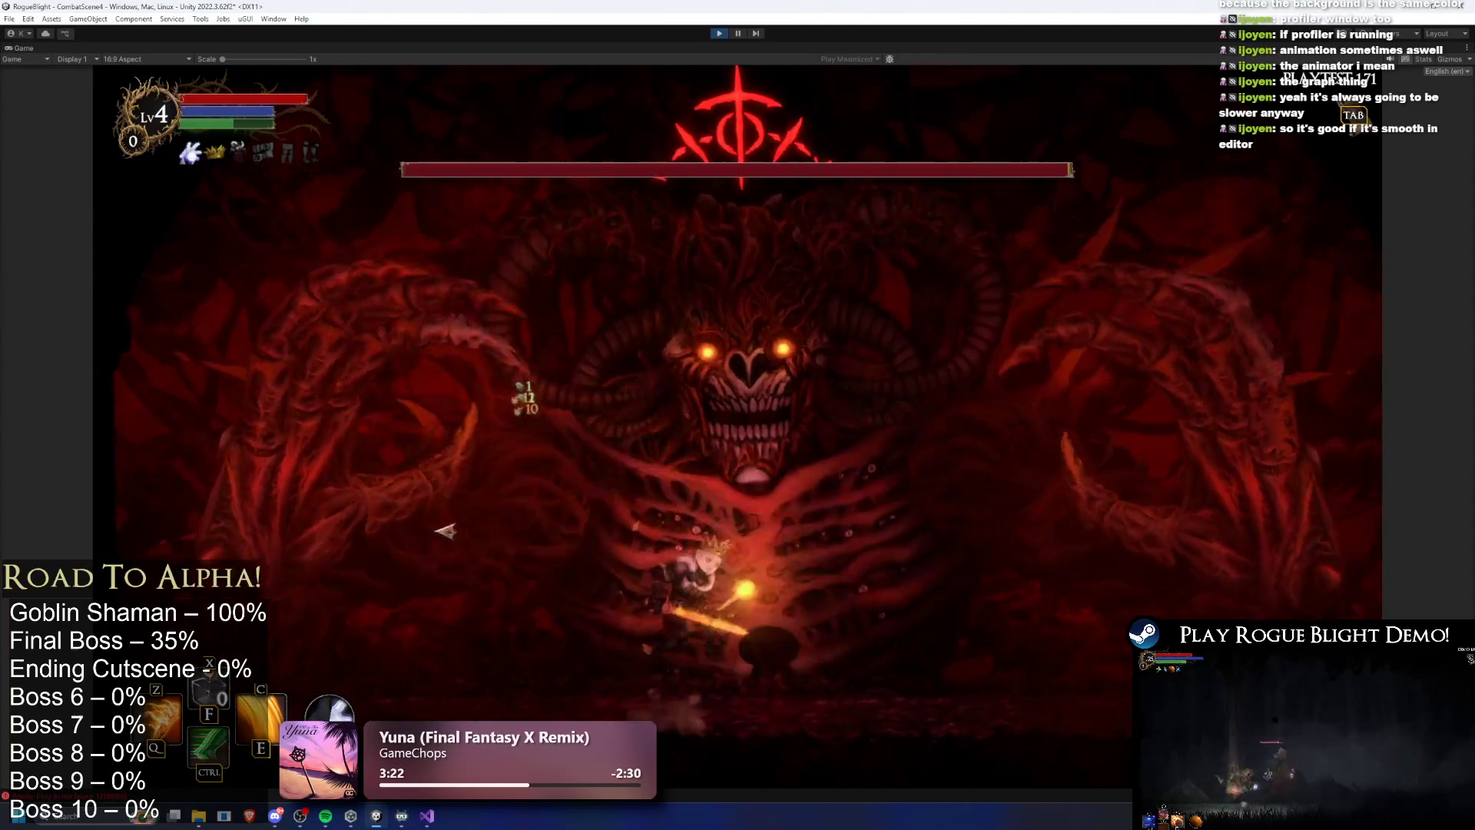
key(d)
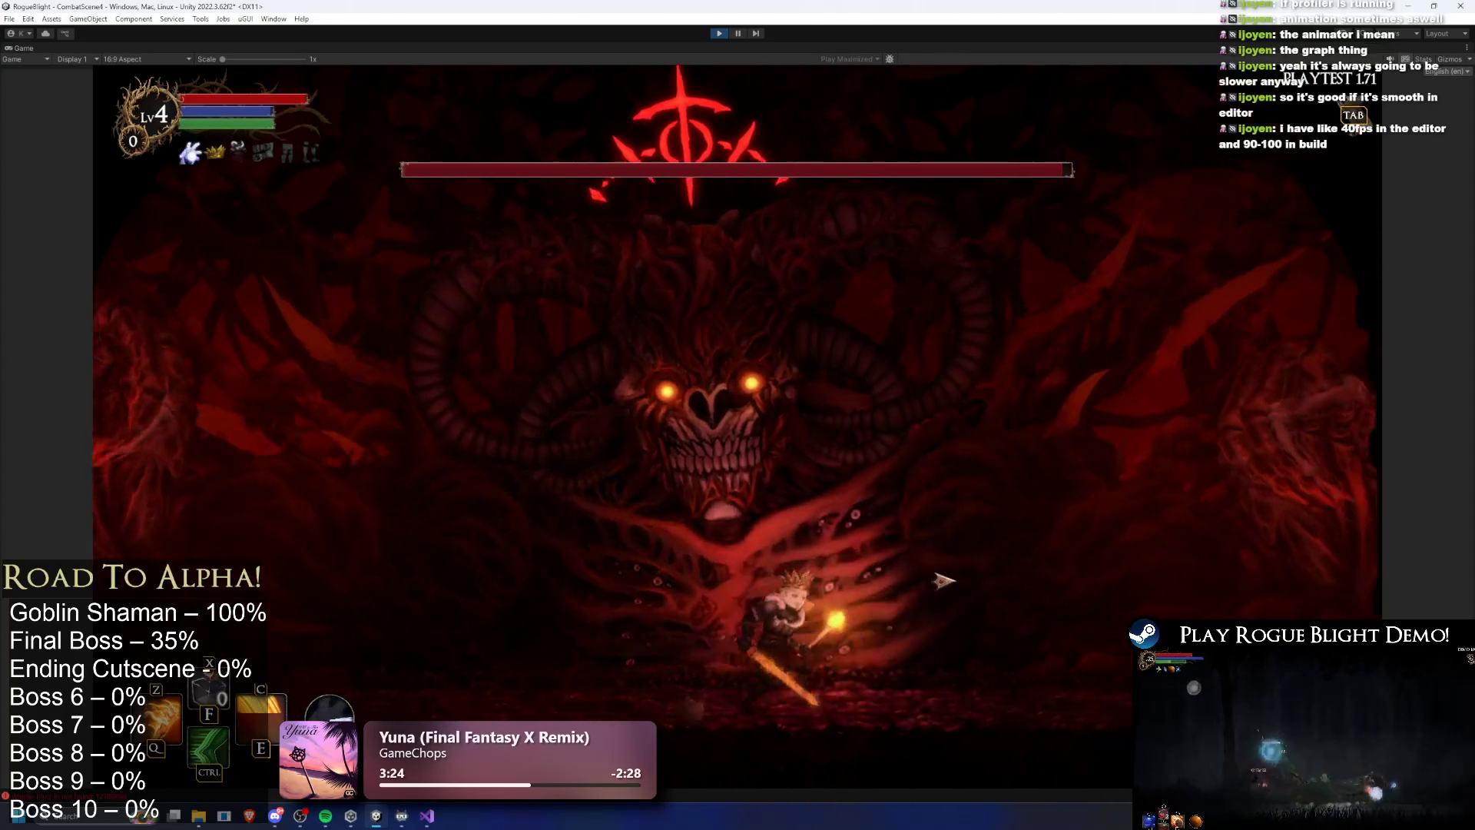
key(a)
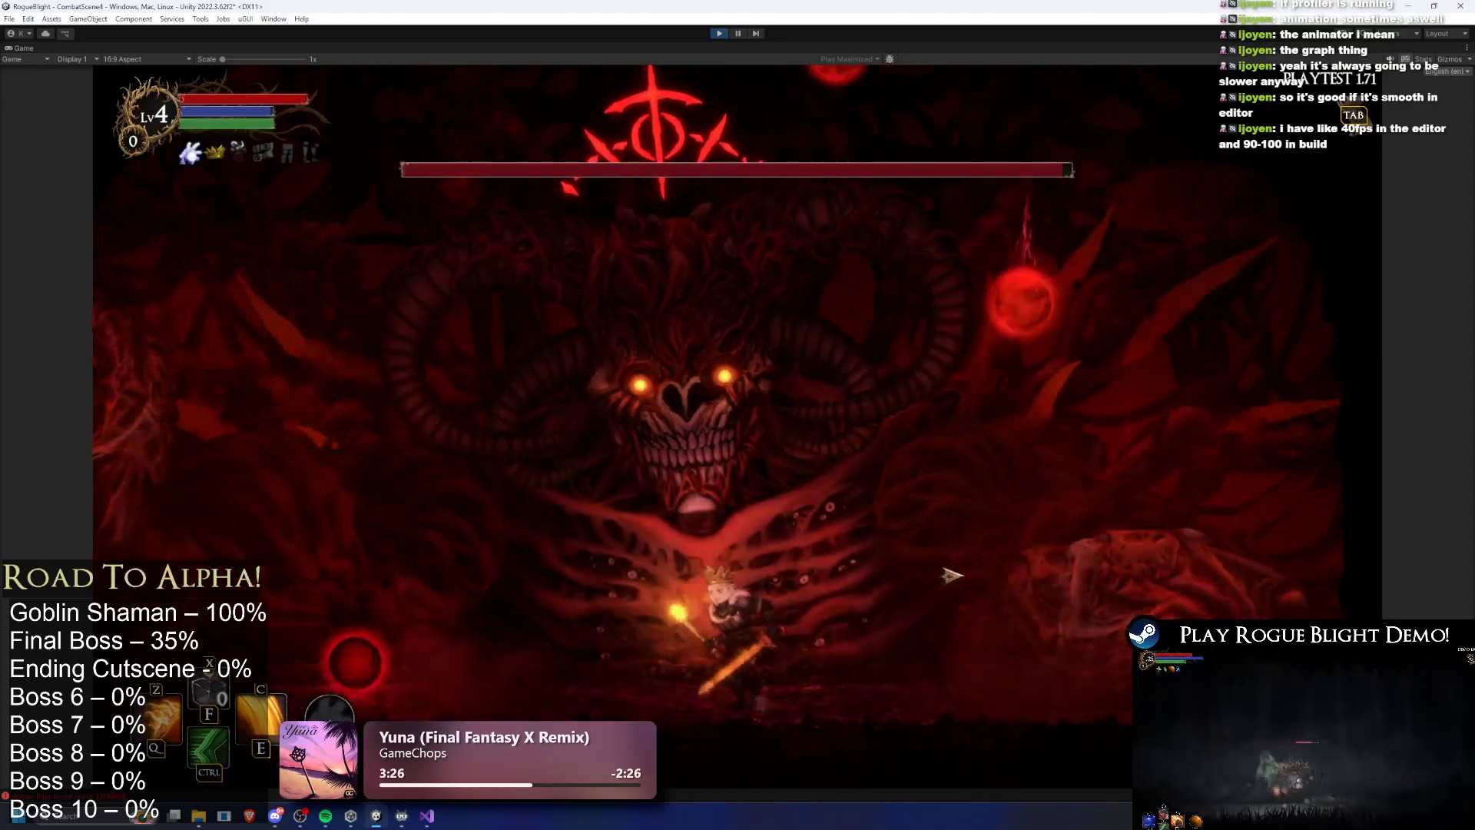
Keep fighting the boss while dodging fireballs and its breath attack, then stop play mode
key(d)
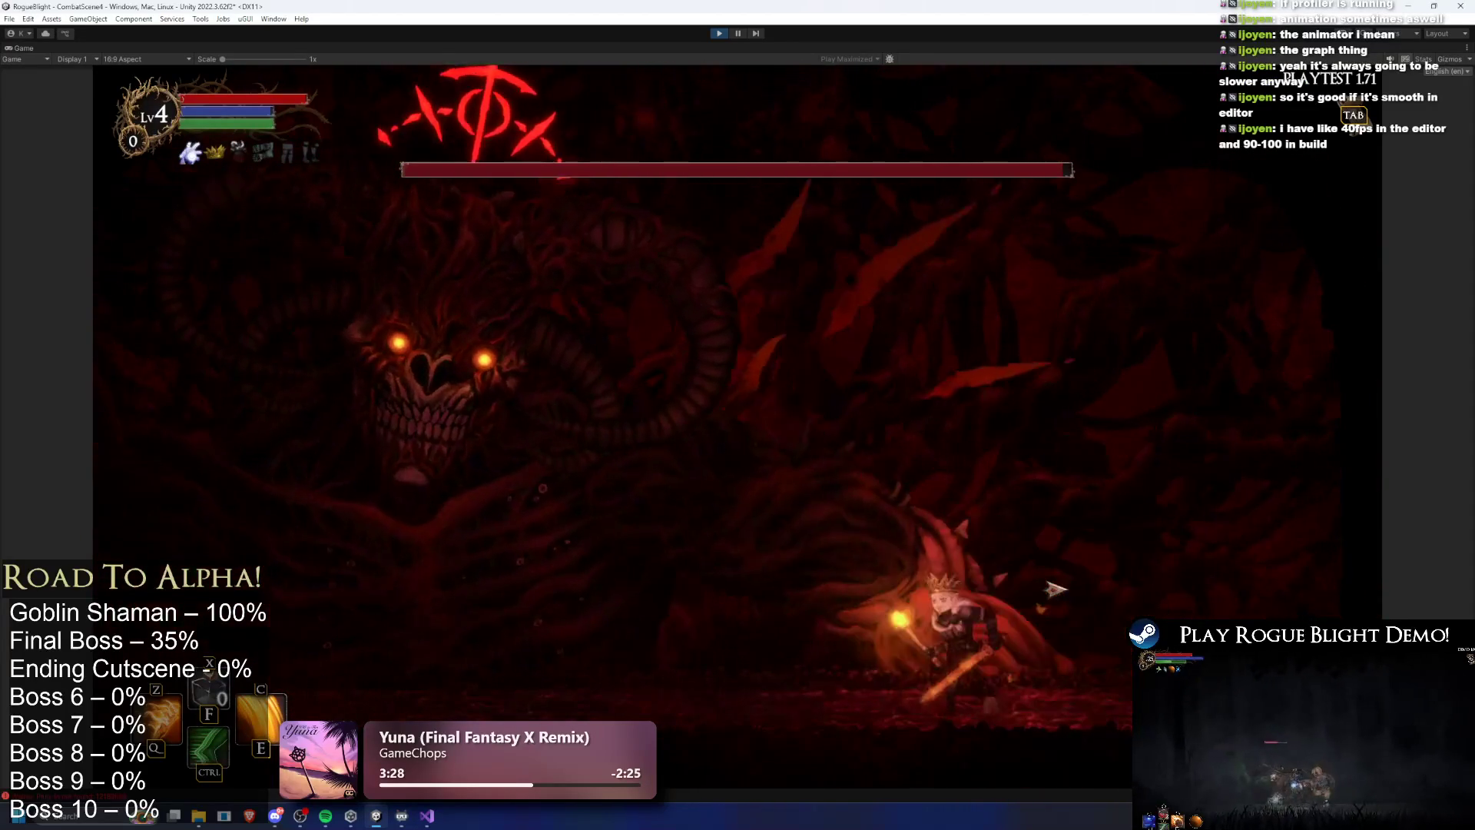
key(d)
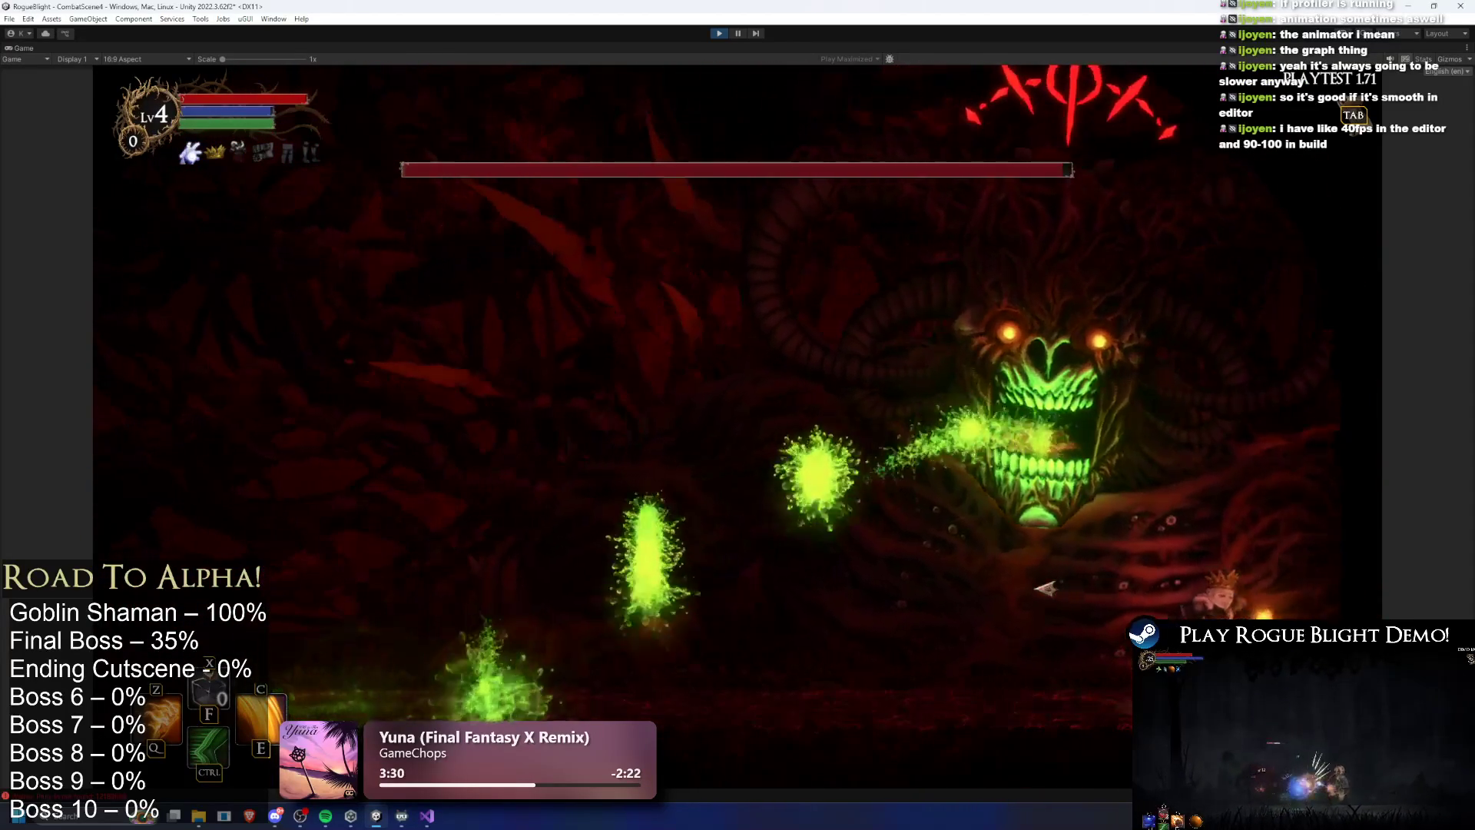
key(a)
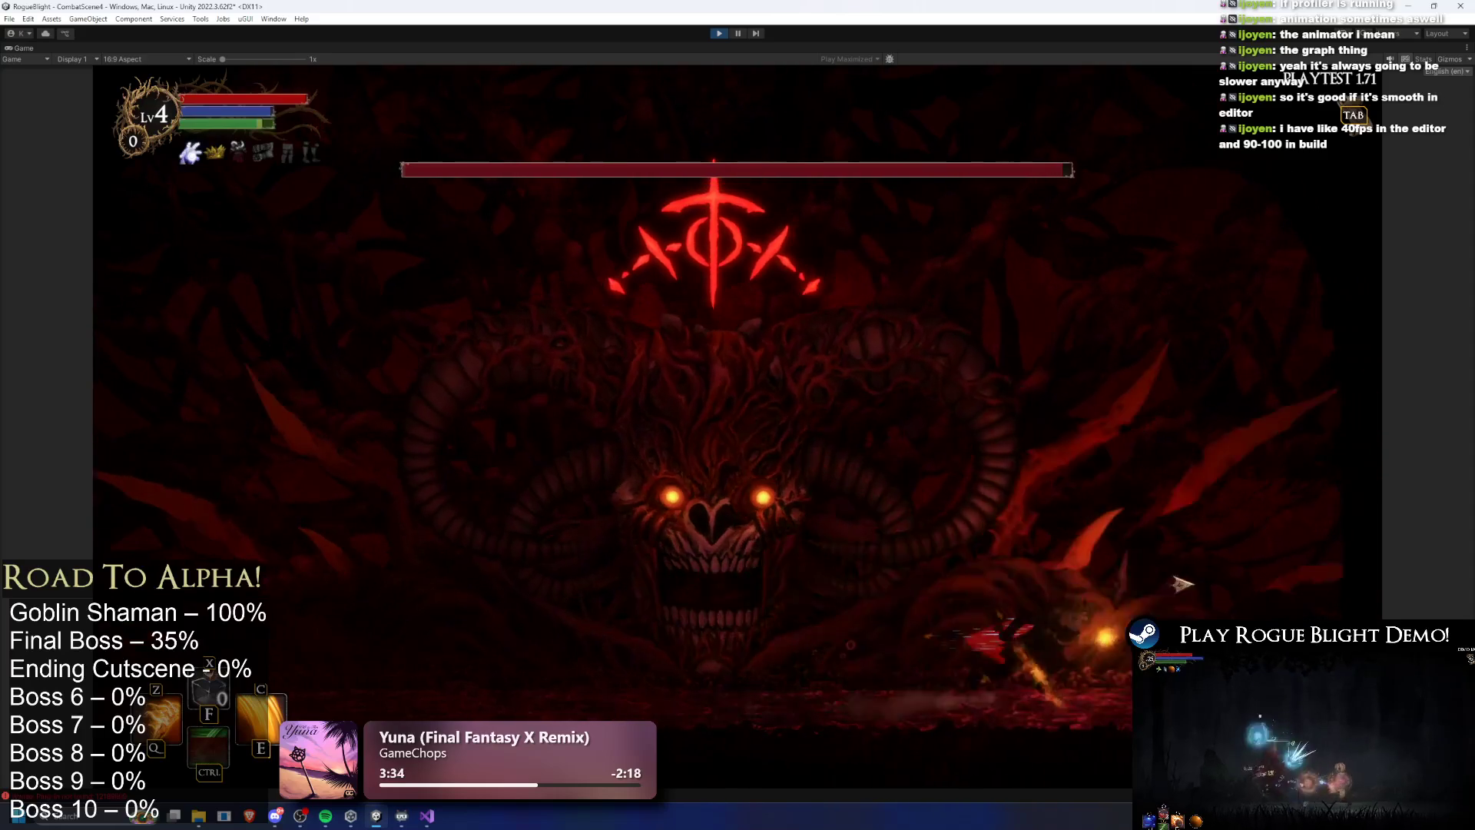
key(a)
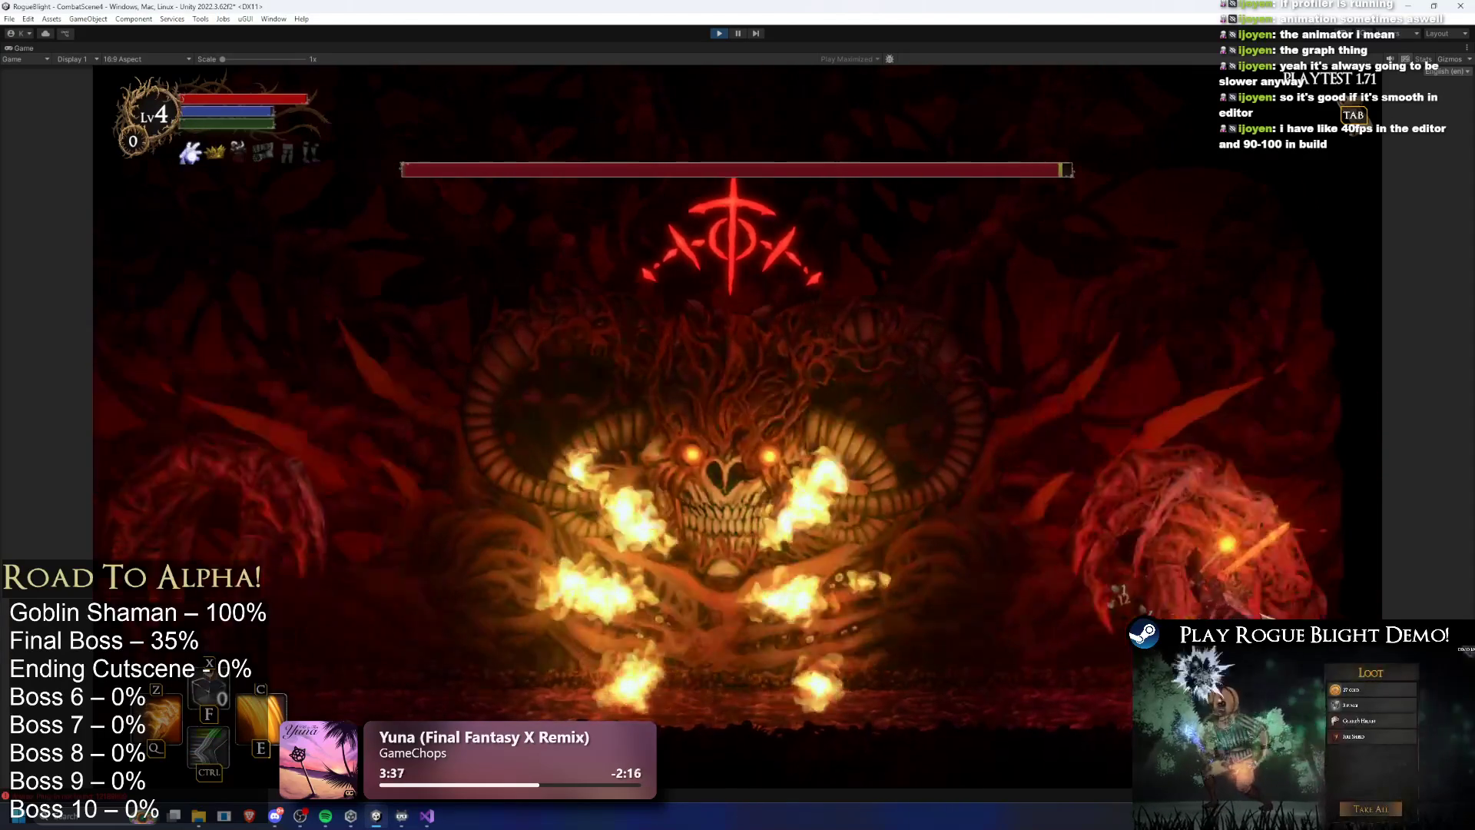
key(a)
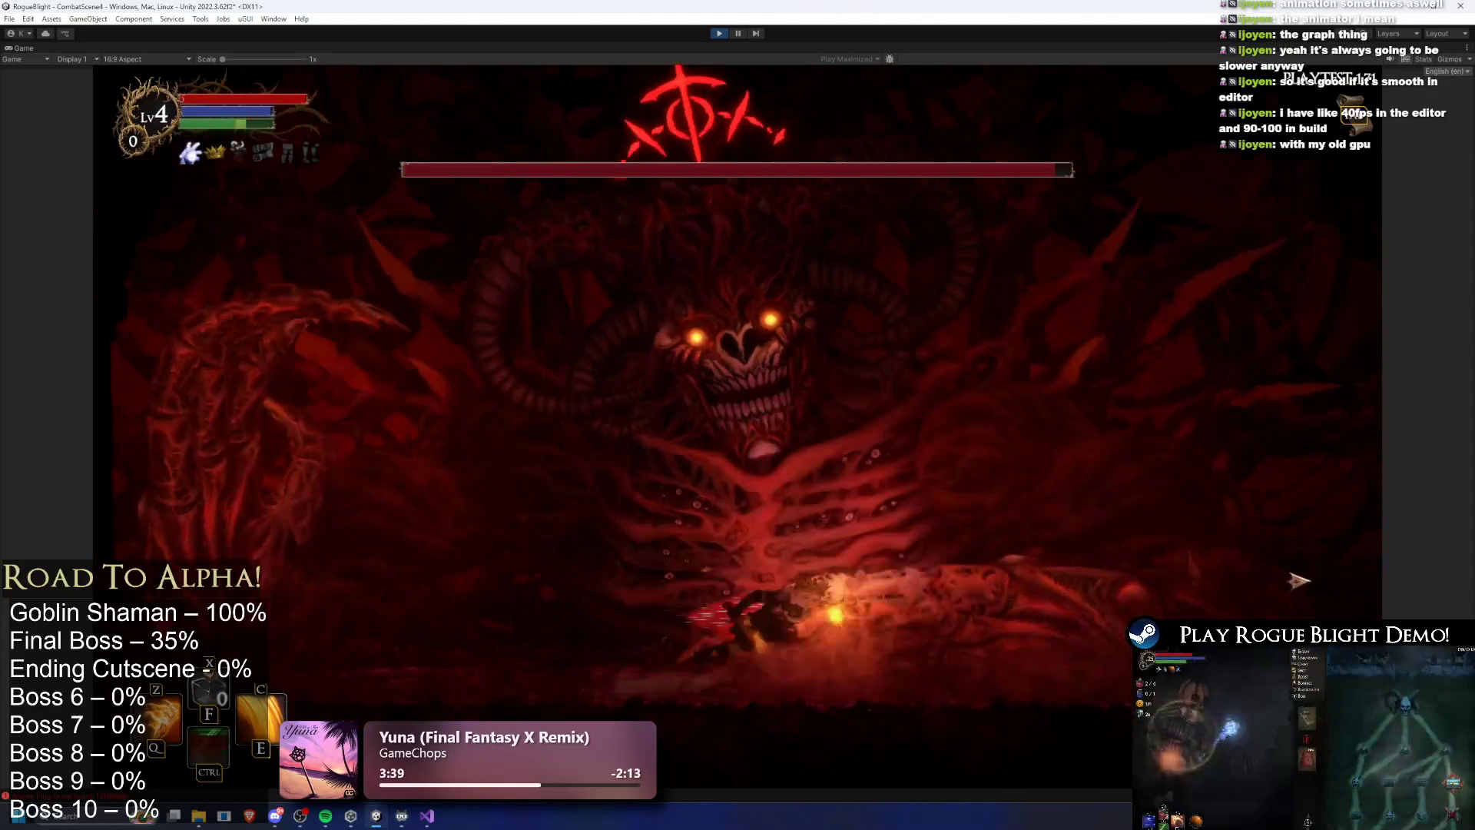
key(d)
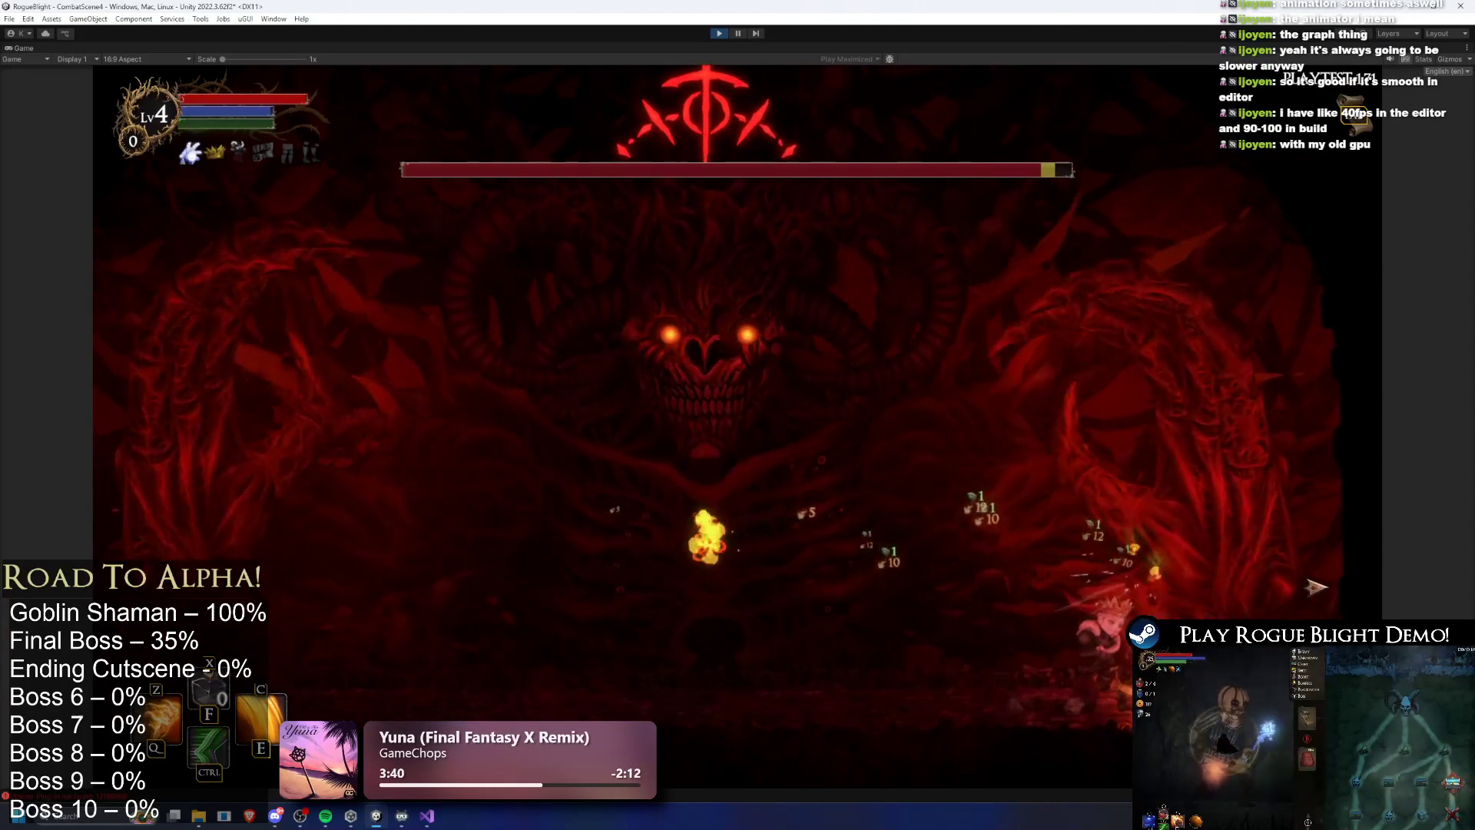
key(a)
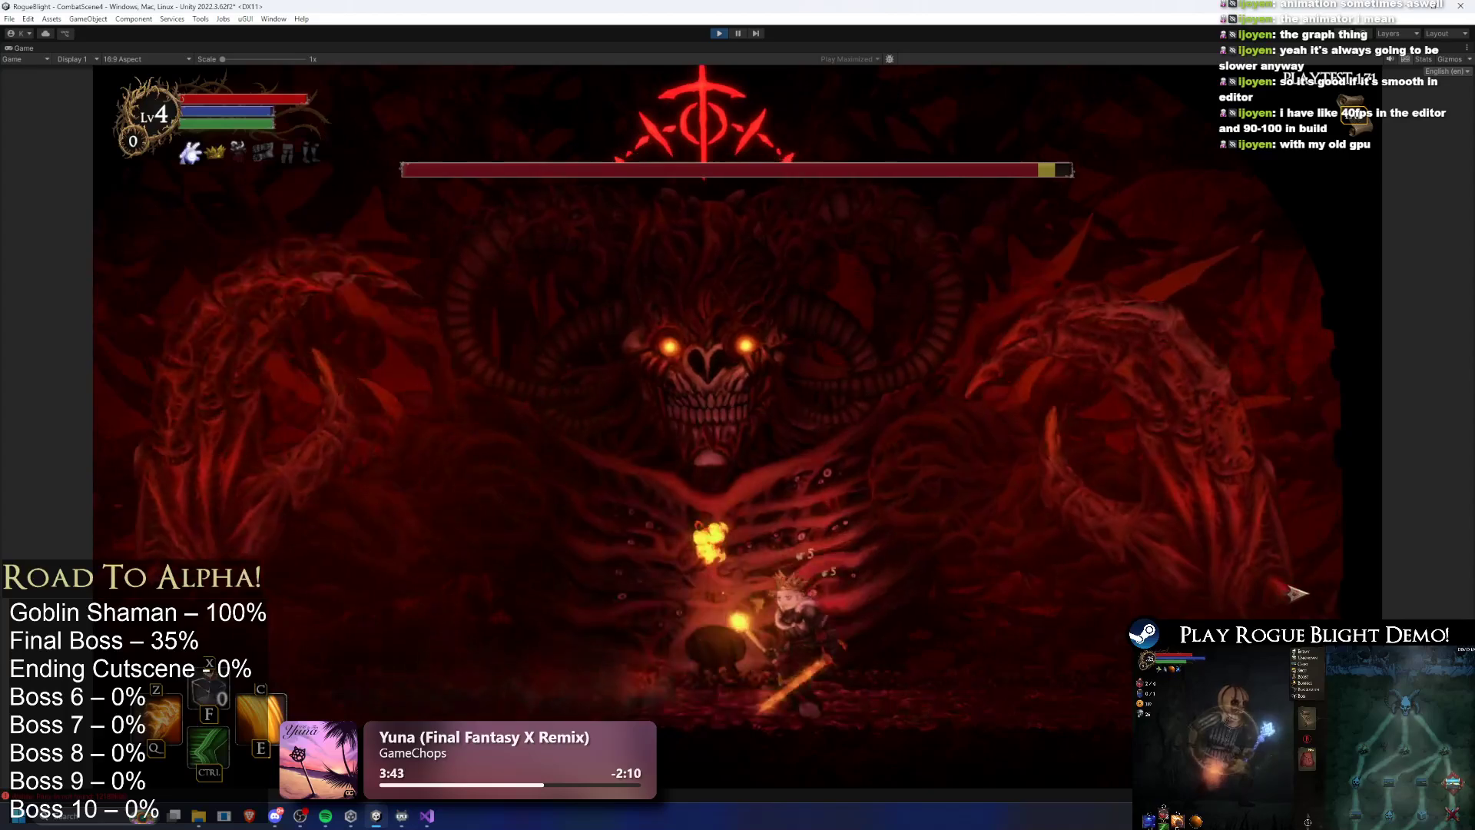
key(a)
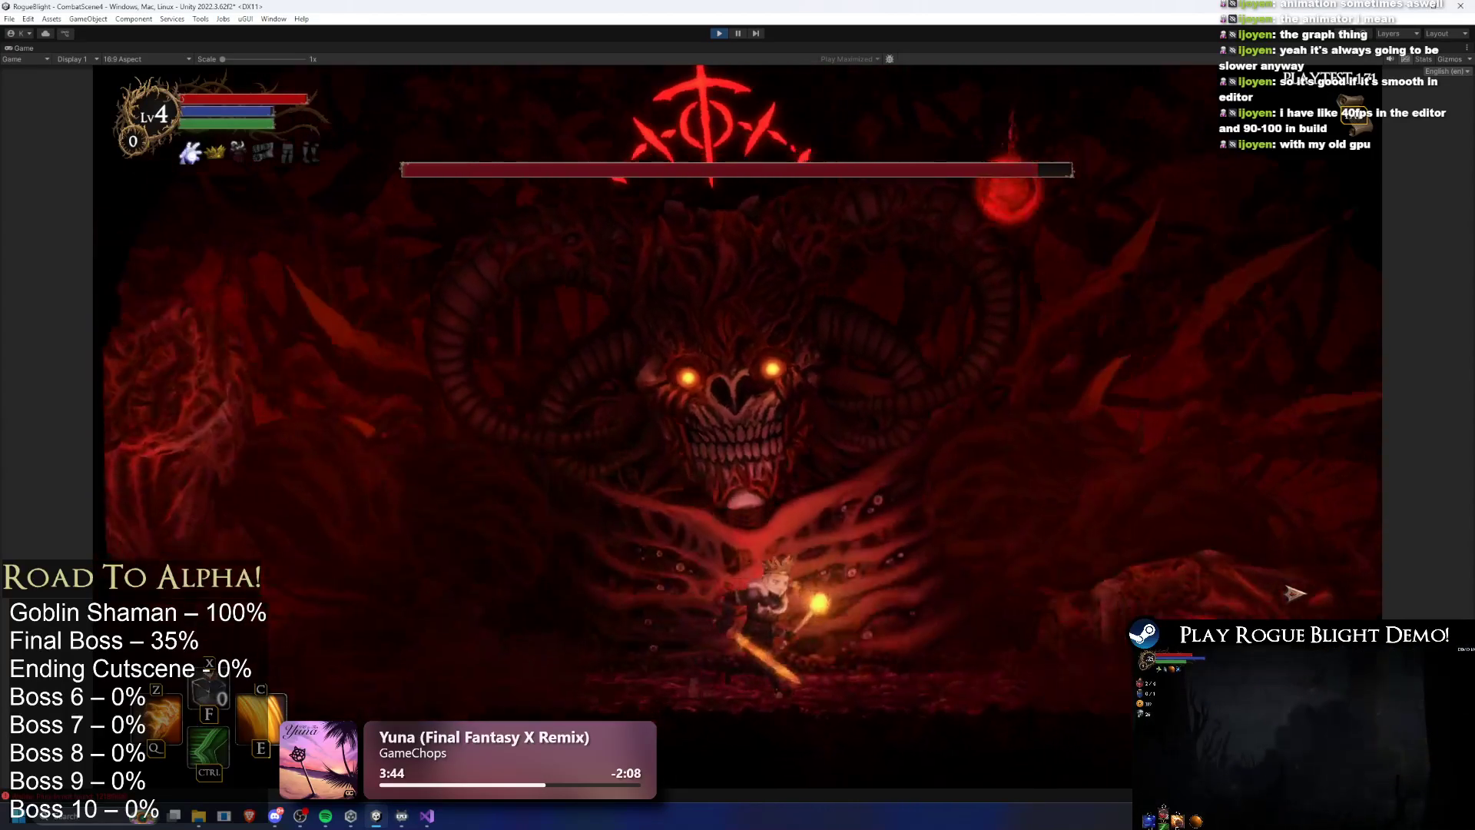
key(d)
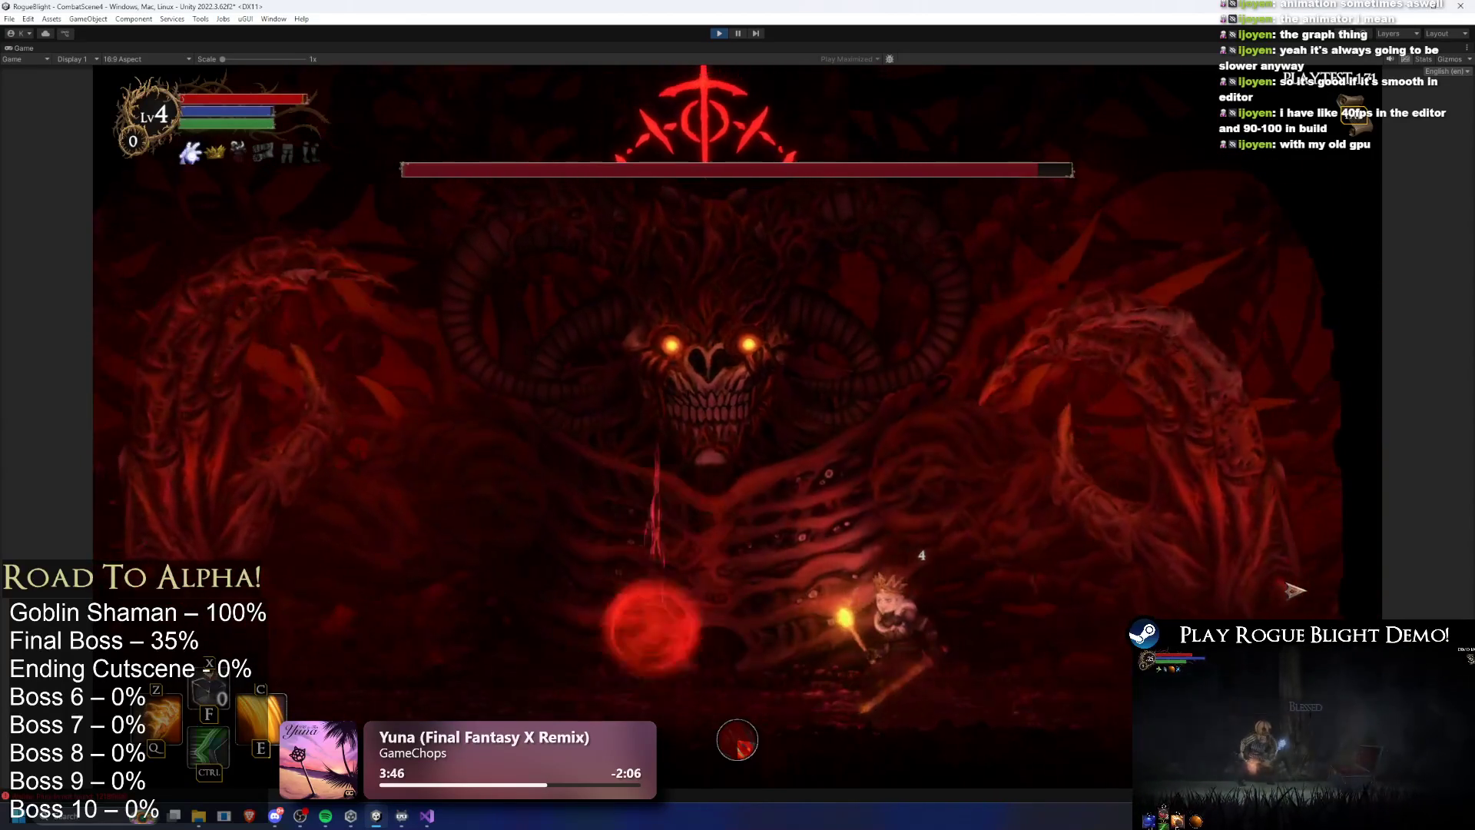
key(d)
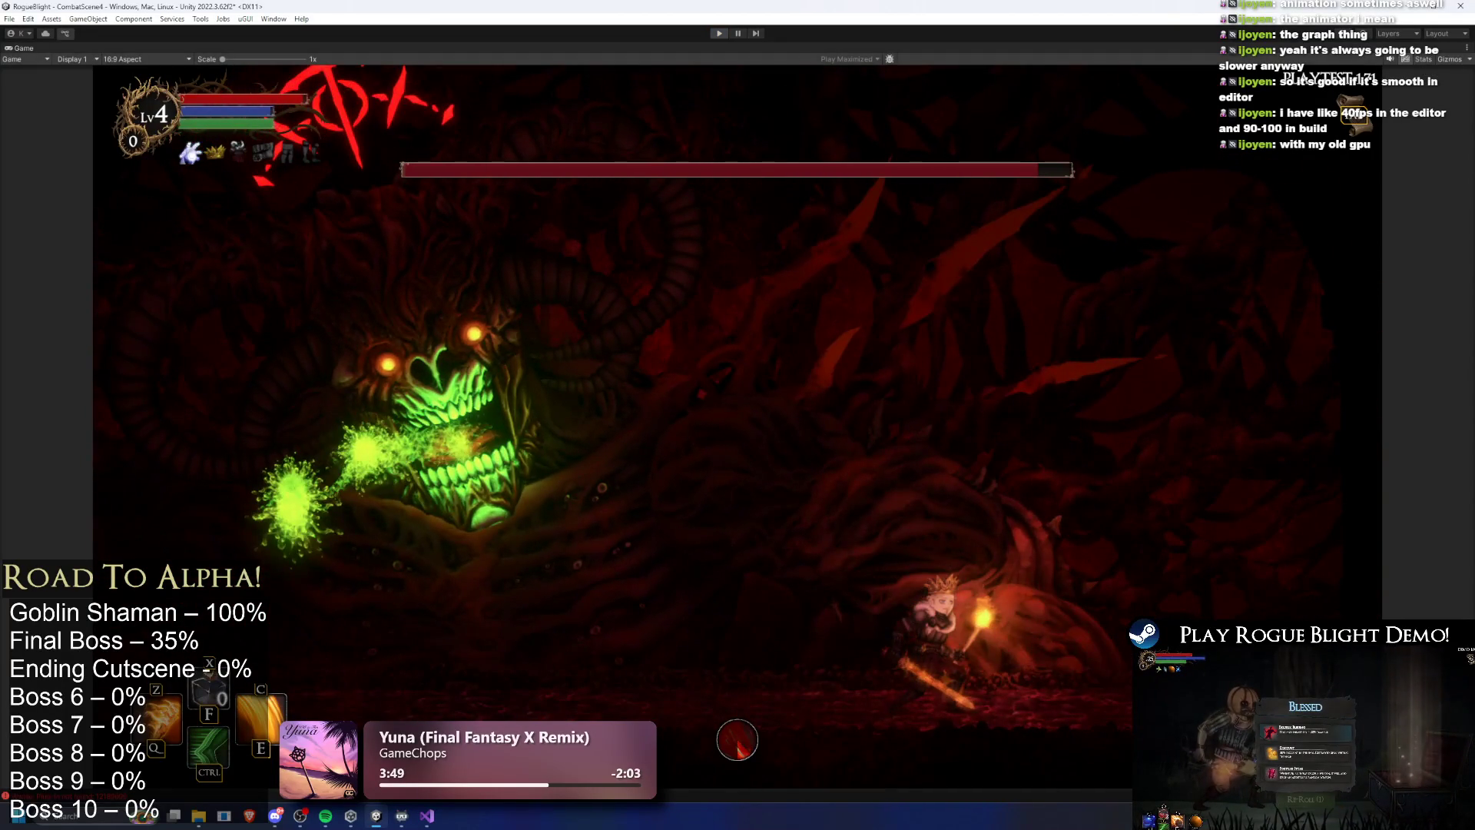
key(ctrl+p)
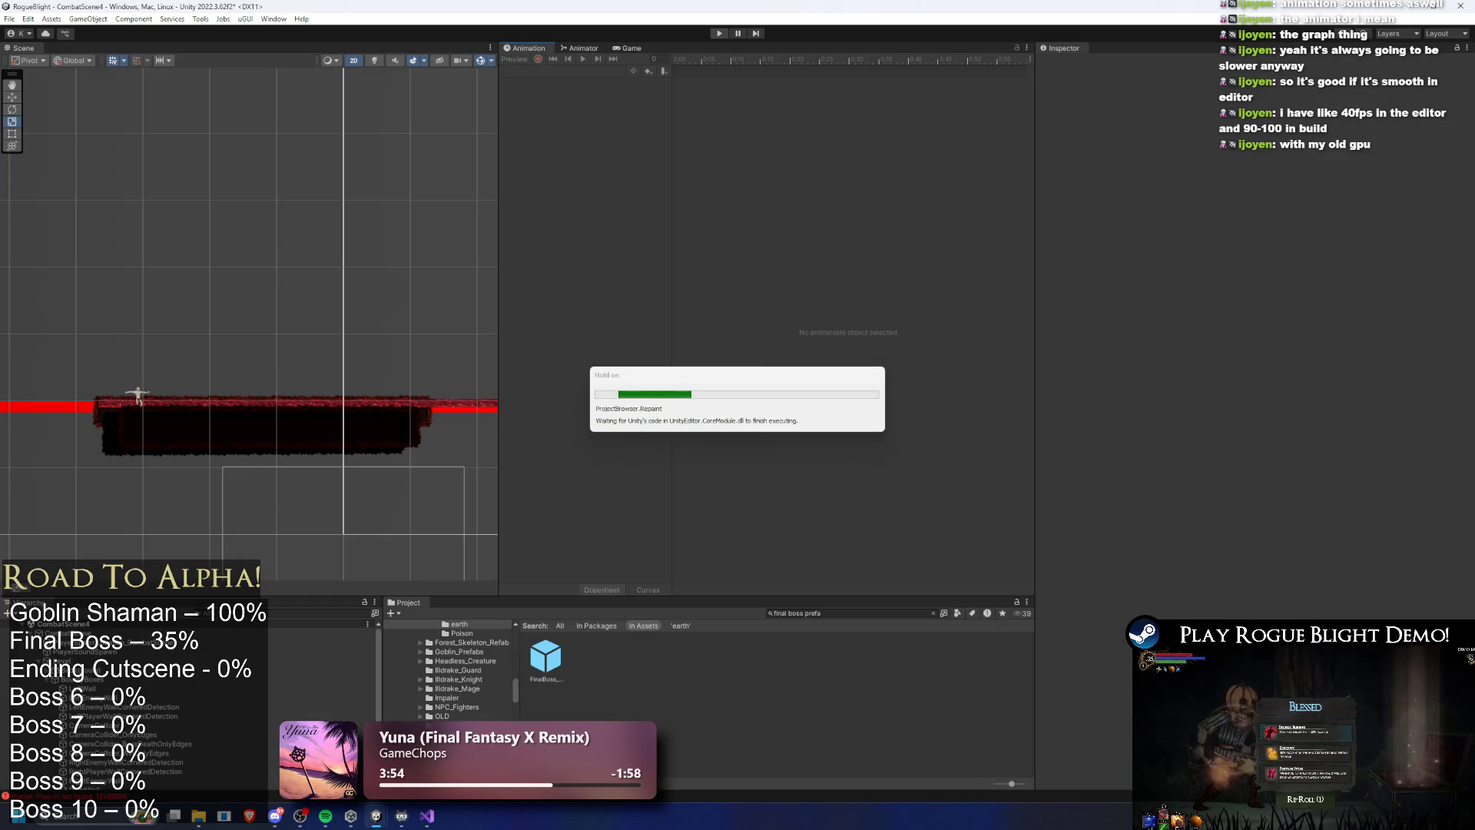
Reselect FinalBoss_Concept_Prefab and collapse Rigidbody 2D, Enemy Action Controller and Pre Pre Left 5 sections
click(542, 665)
scroll(1256, 462, down, 10)
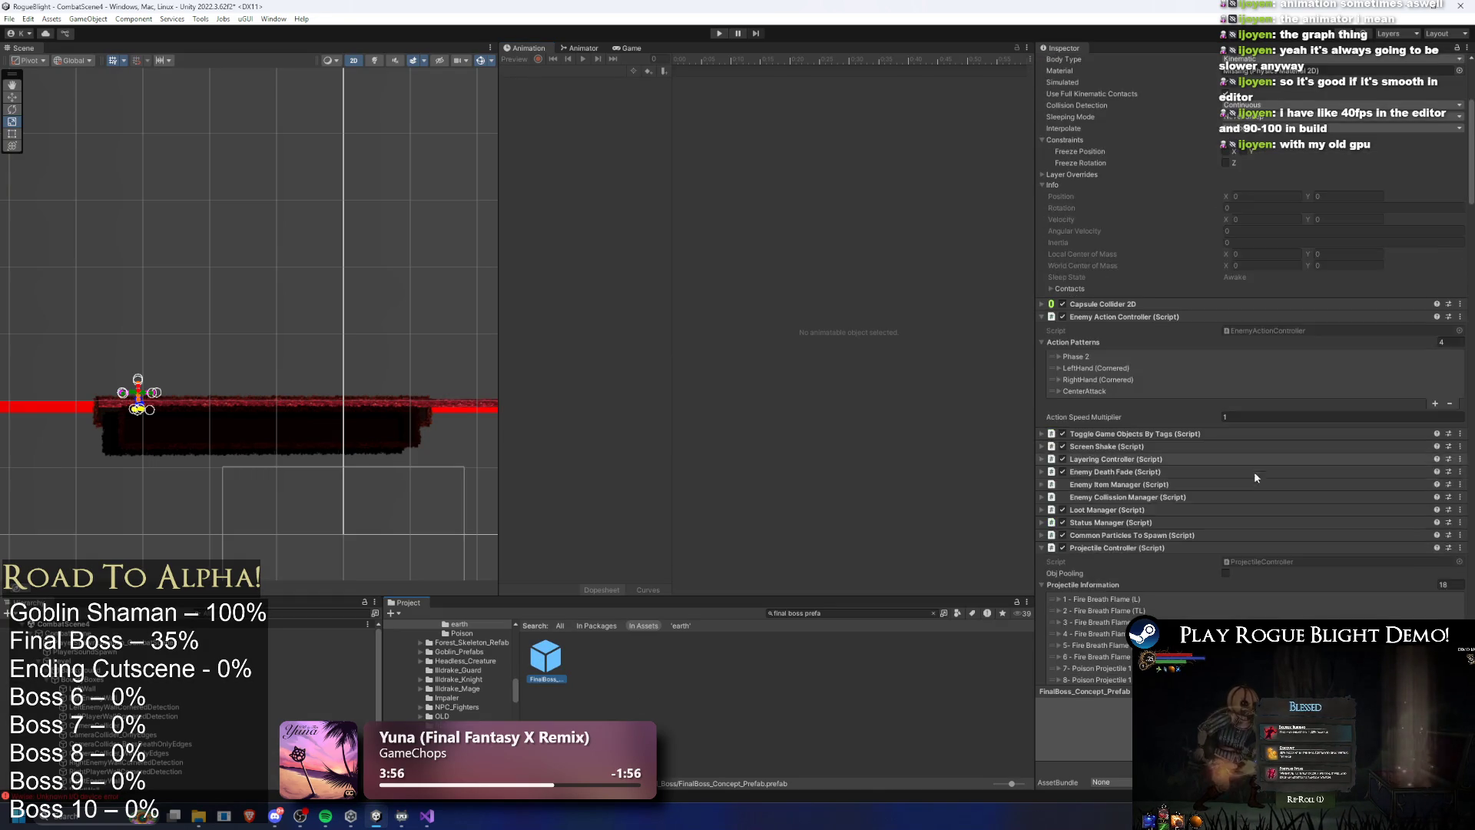
scroll(1169, 439, down, 15)
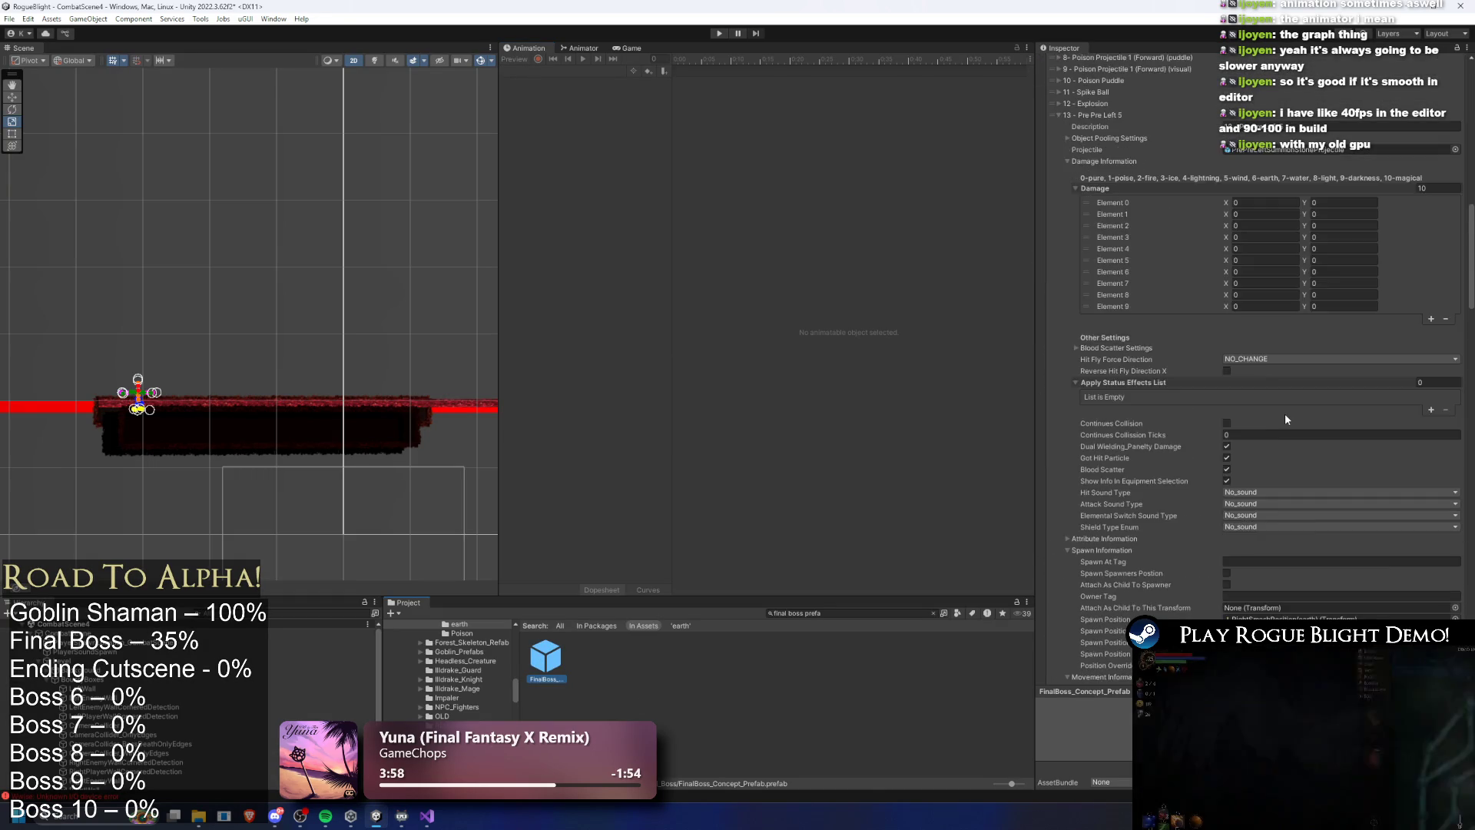
scroll(1279, 407, down, 12)
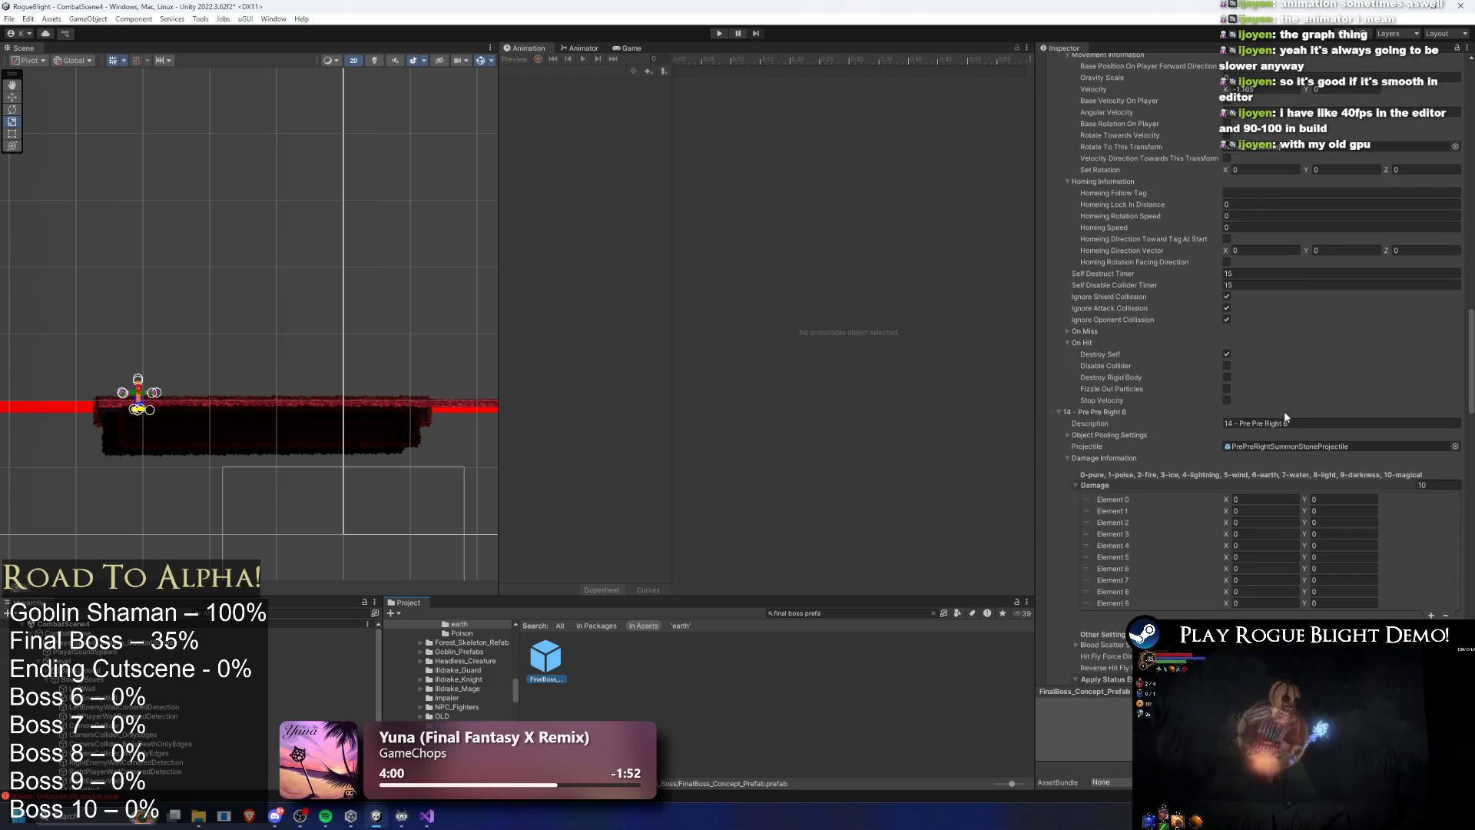
scroll(1337, 413, up, 20)
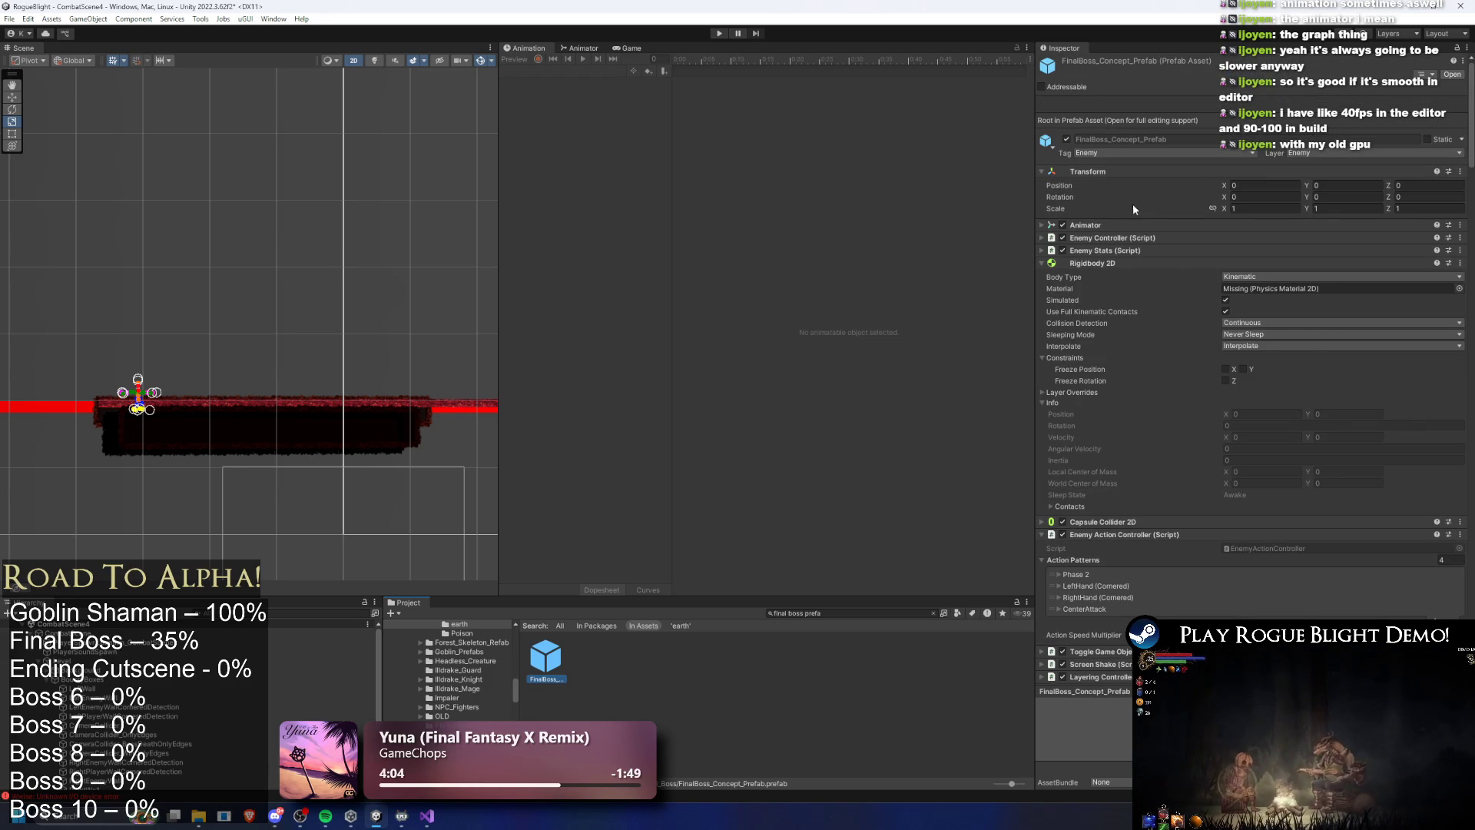
click(1114, 262)
click(1137, 288)
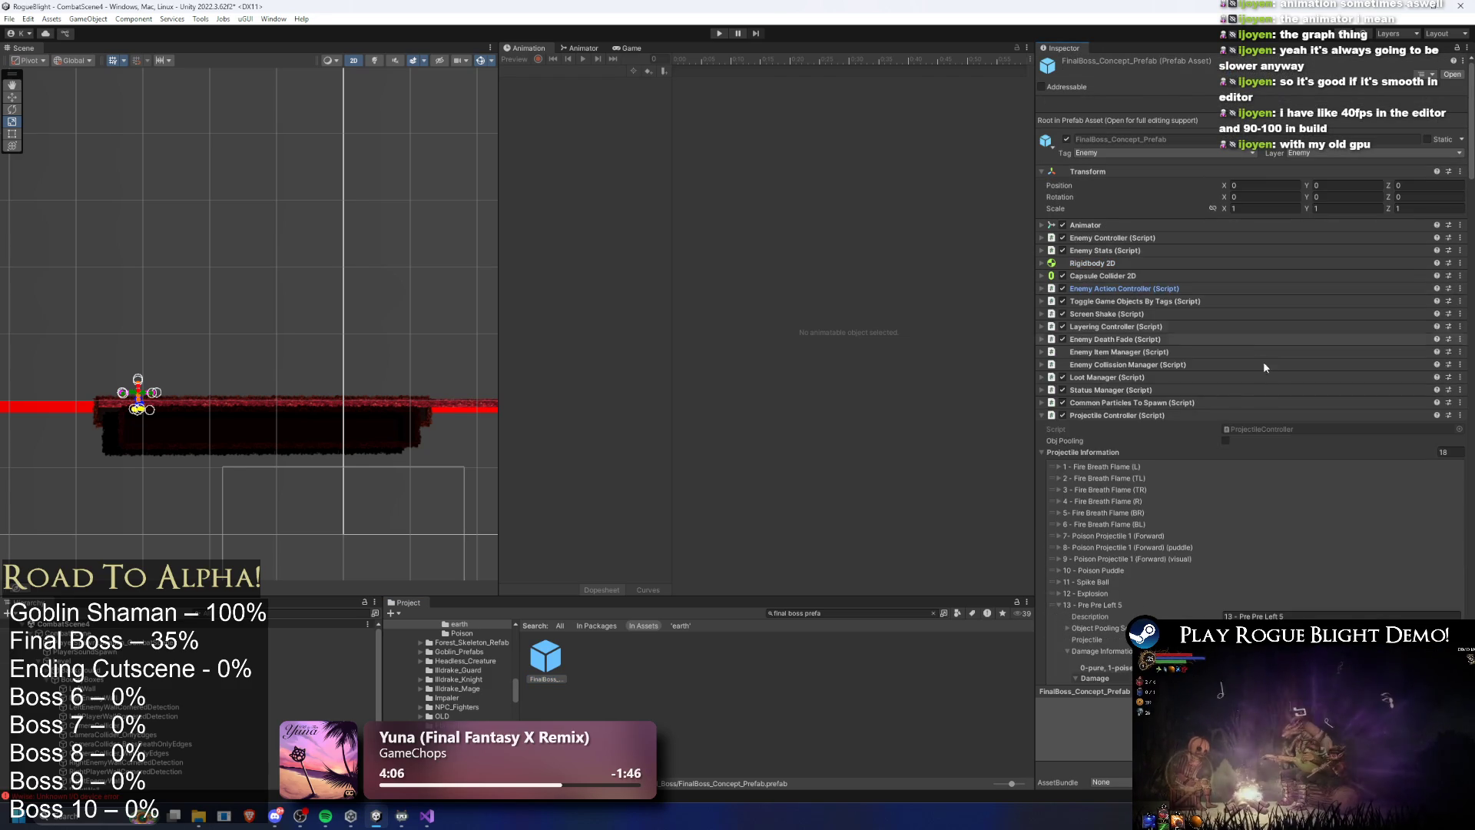
scroll(1143, 433, down, 6)
click(1097, 386)
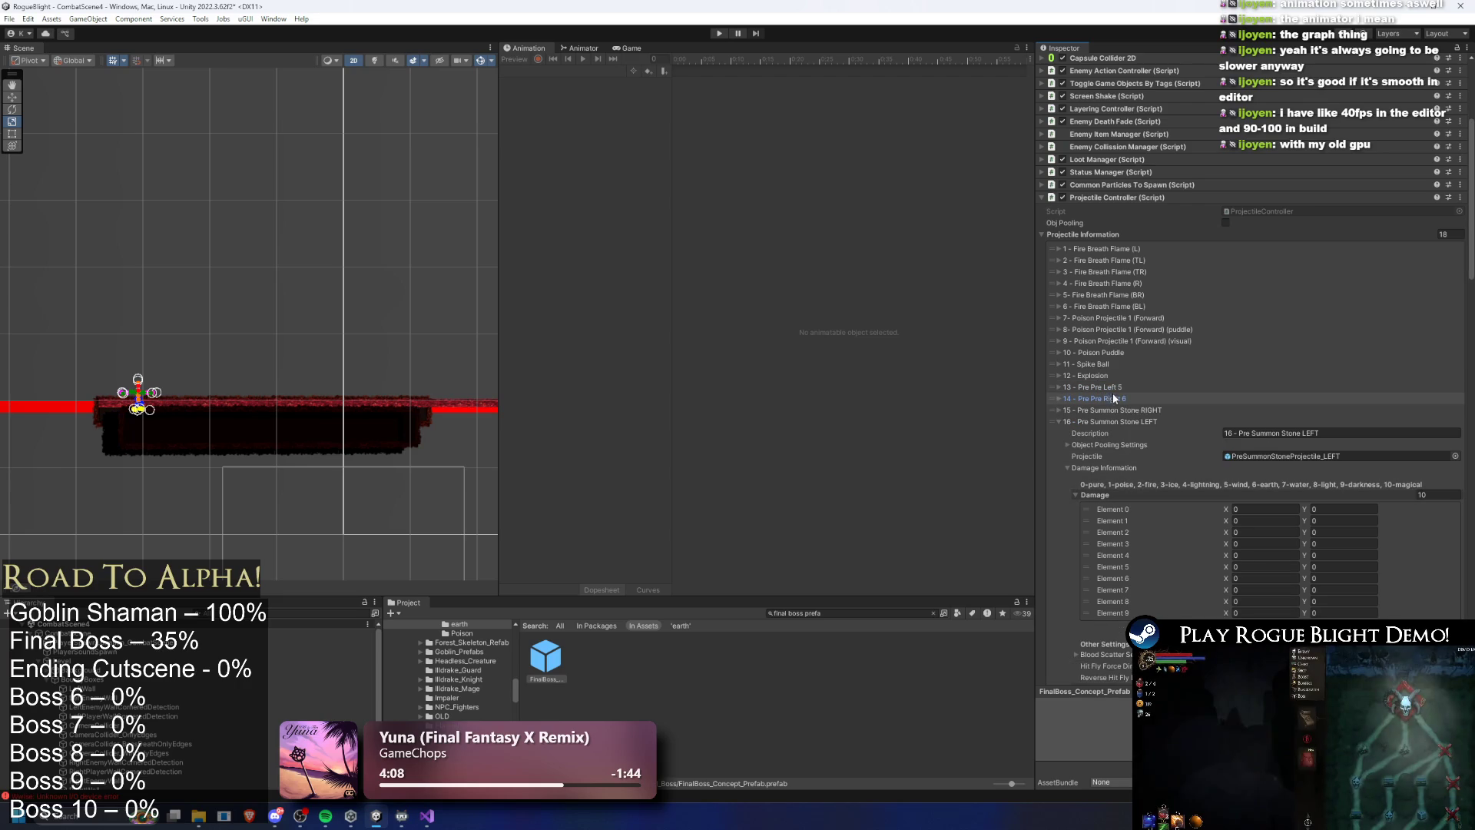
Expand Pre Summon Stone RIGHT and set its Self Destruct and Self Disable Collider timers to 7
click(1200, 410)
scroll(1229, 384, down, 20)
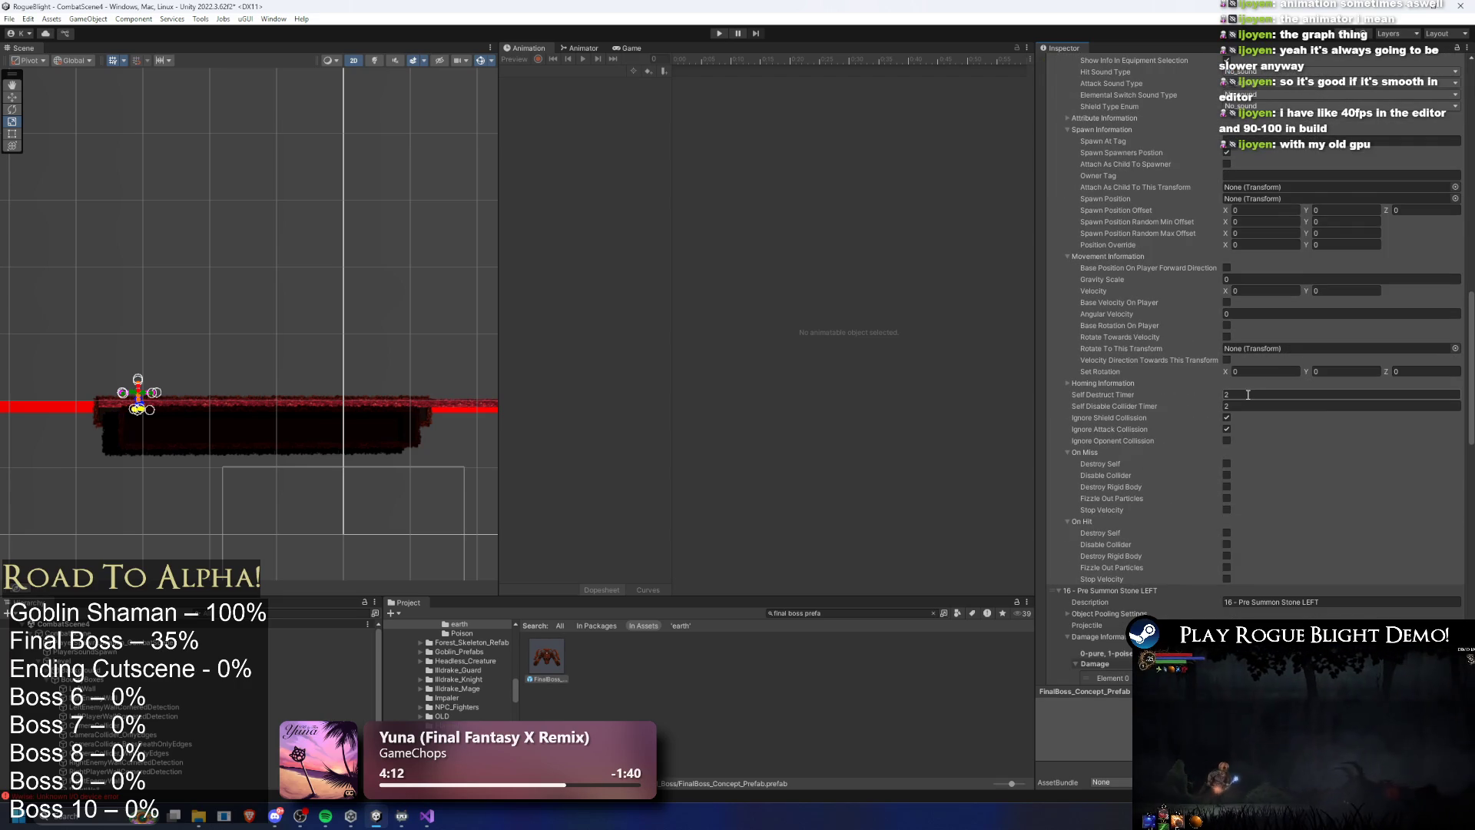
text(6)
key(Tab)
text(6)
scroll(1307, 392, up, 6)
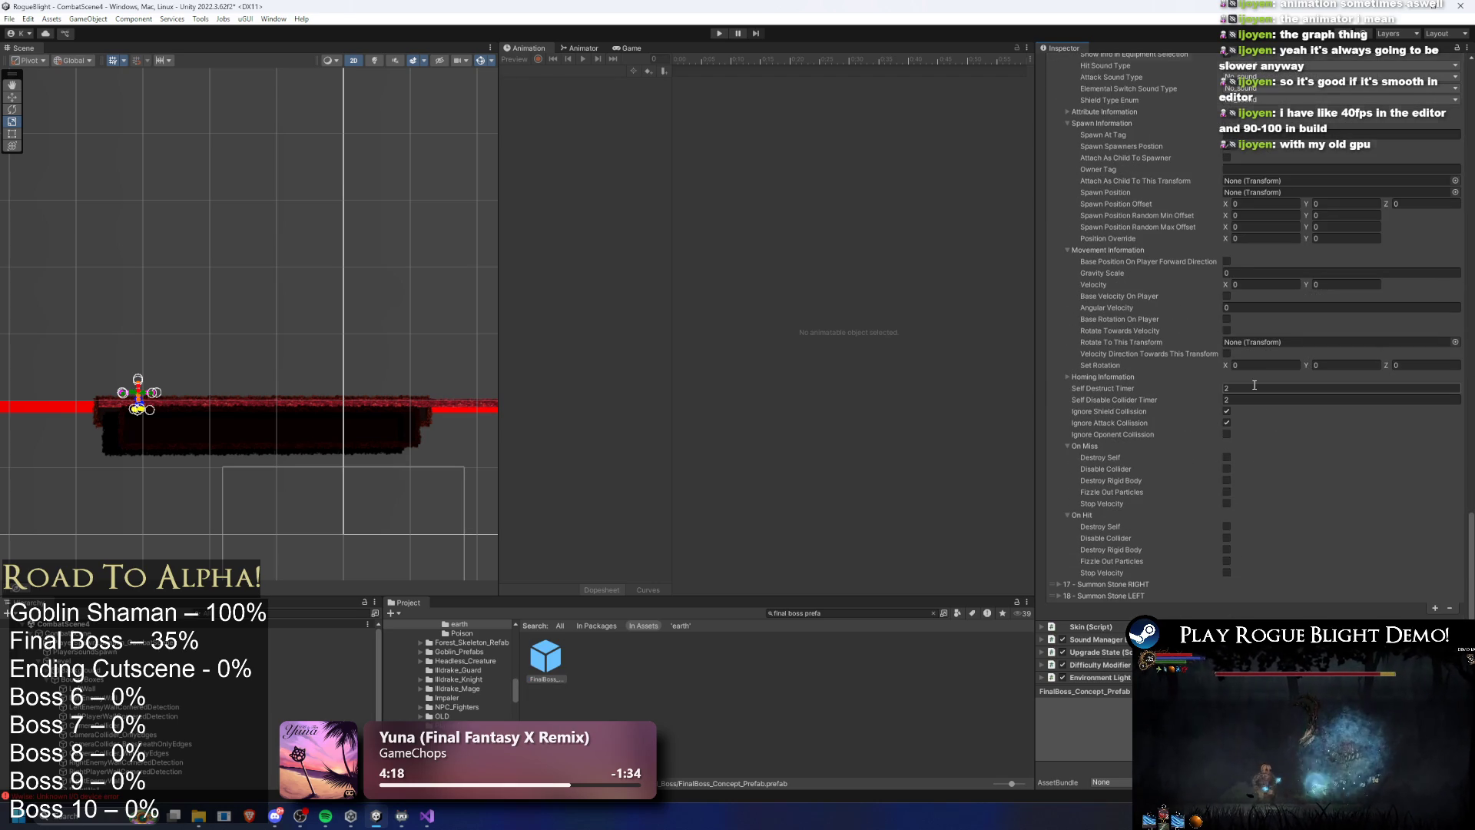
scroll(1283, 415, down, 6)
scroll(1276, 408, up, 2)
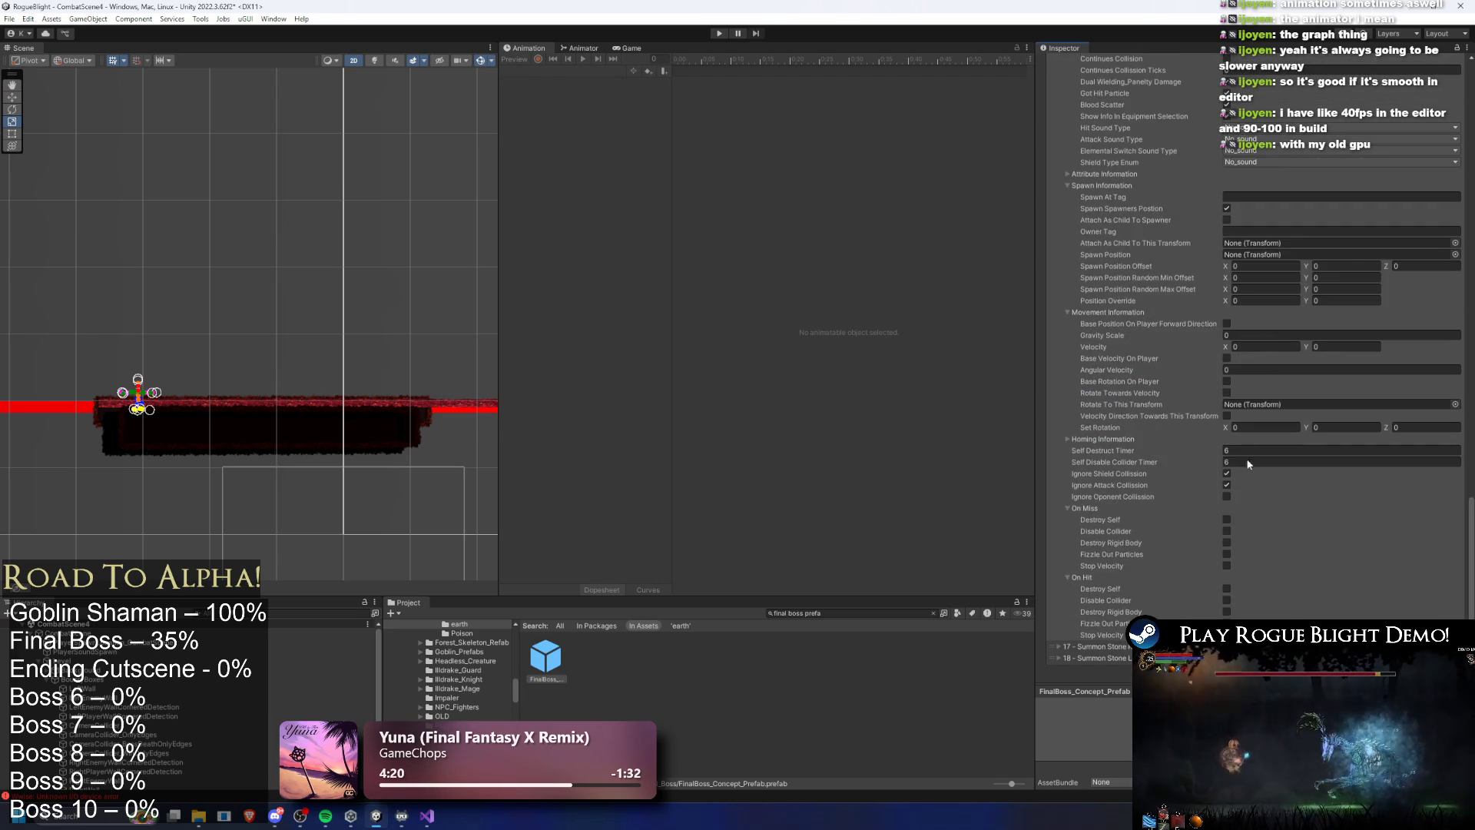
text(7)
click(1236, 461)
scroll(1302, 353, up, 20)
click(1243, 200)
click(1244, 219)
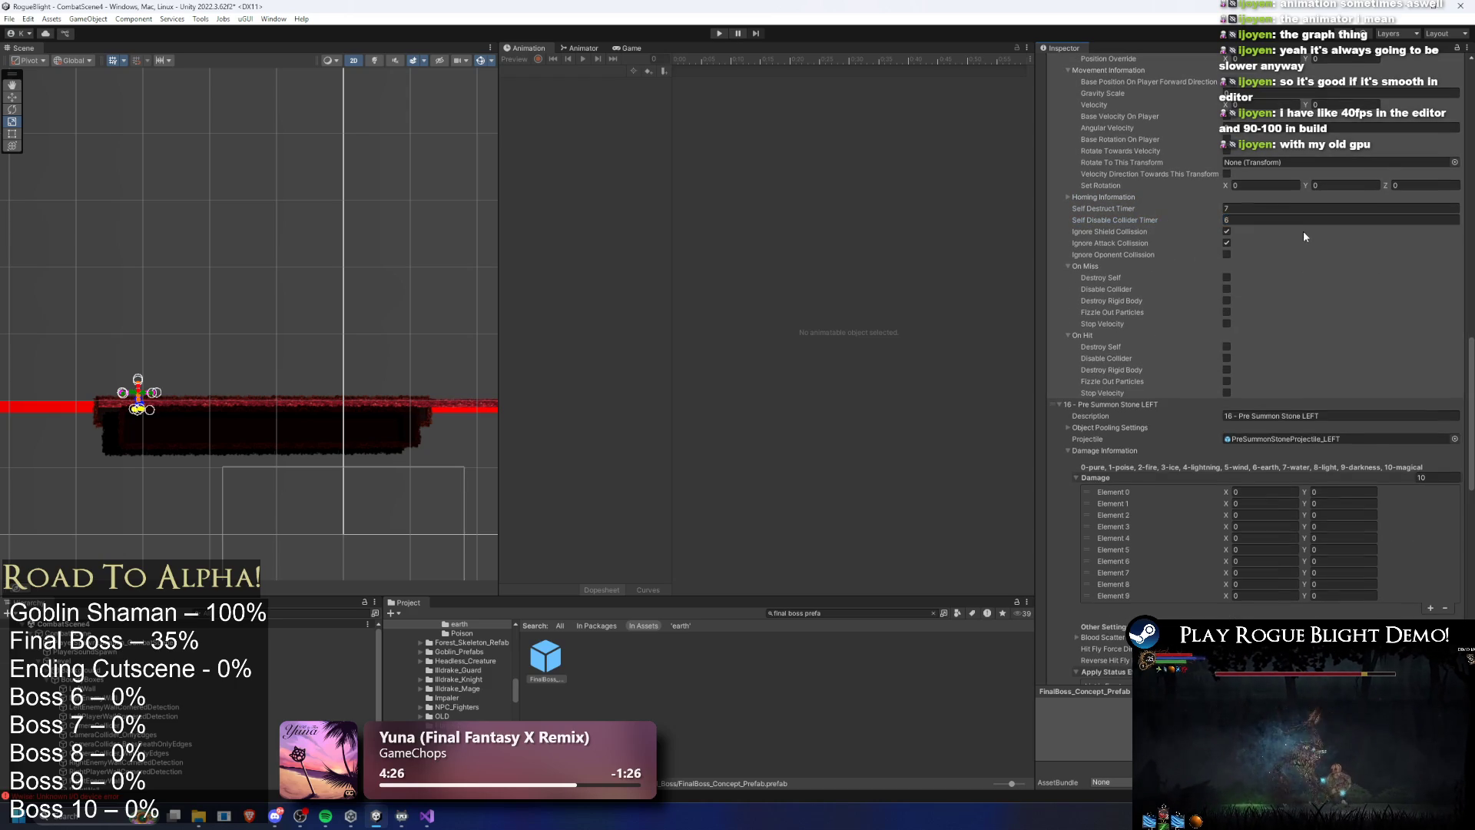
scroll(1242, 250, up, 10)
Set both timers on the 14 - Pre Pre Right 6 entry to 7 and save the prefab
click(1085, 212)
scroll(1292, 324, down, 5)
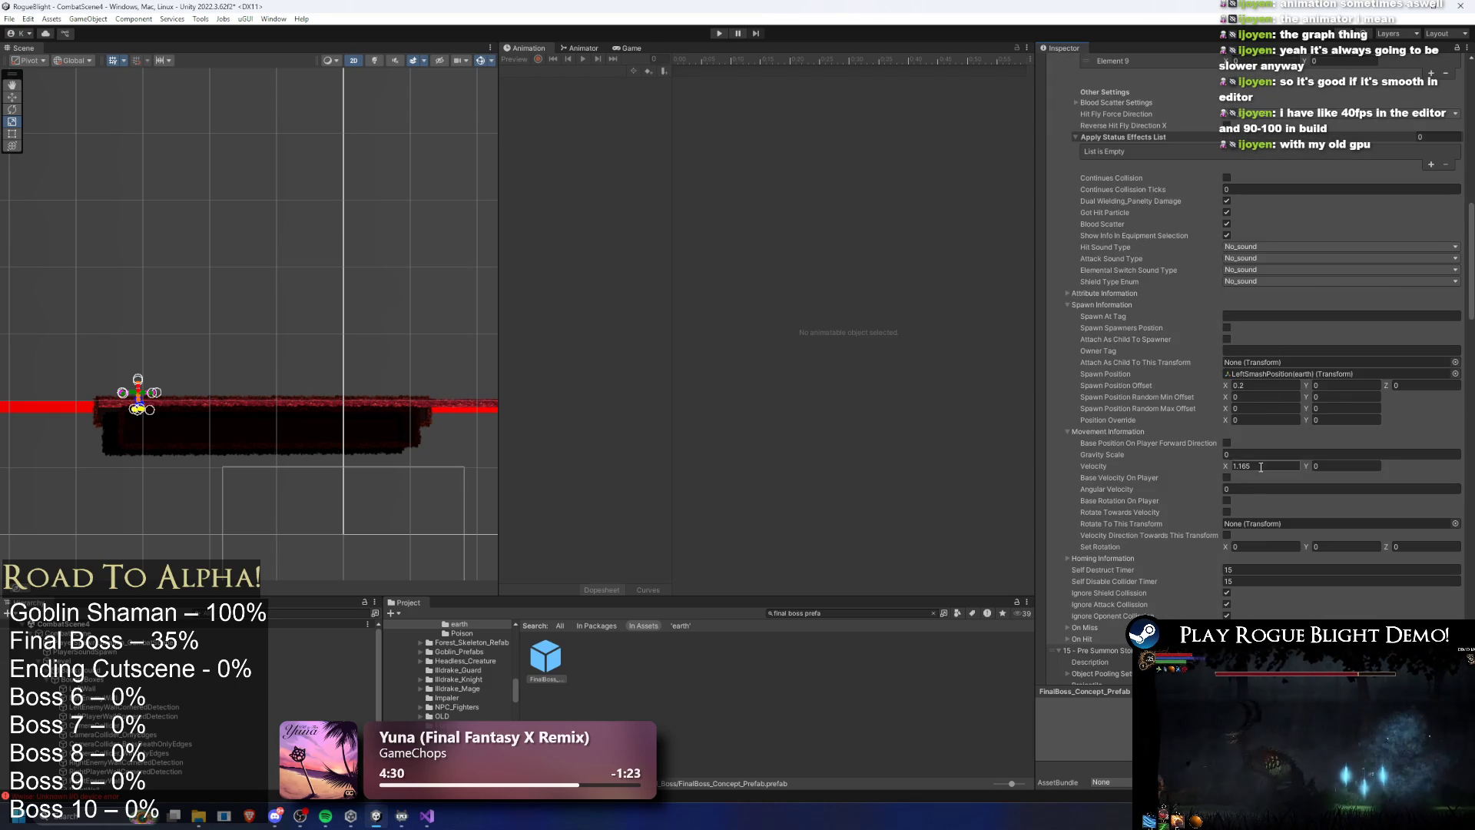
scroll(1260, 469, down, 2)
text(7)
key(Tab)
text(7)
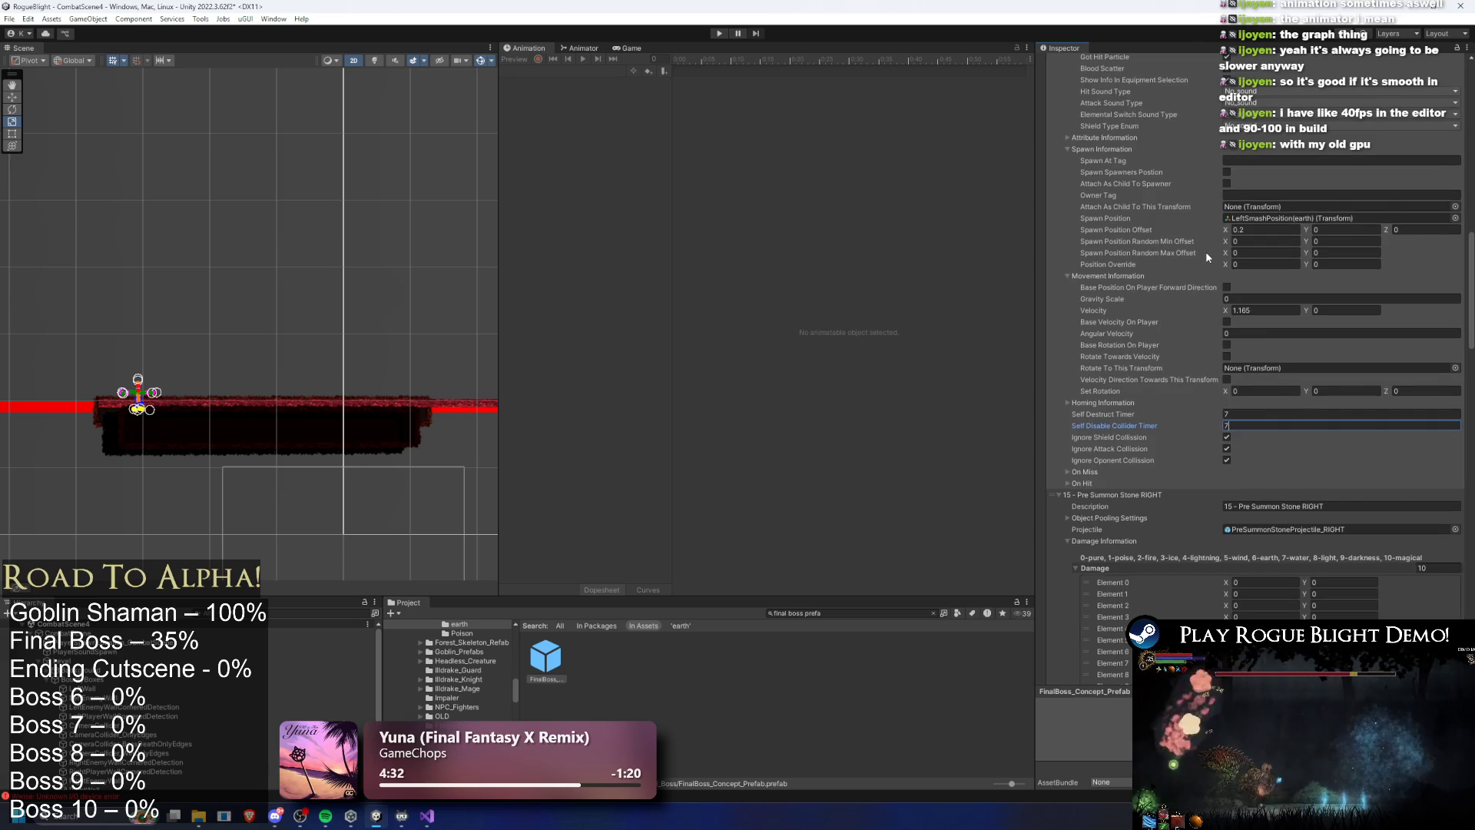
scroll(1202, 262, down, 6)
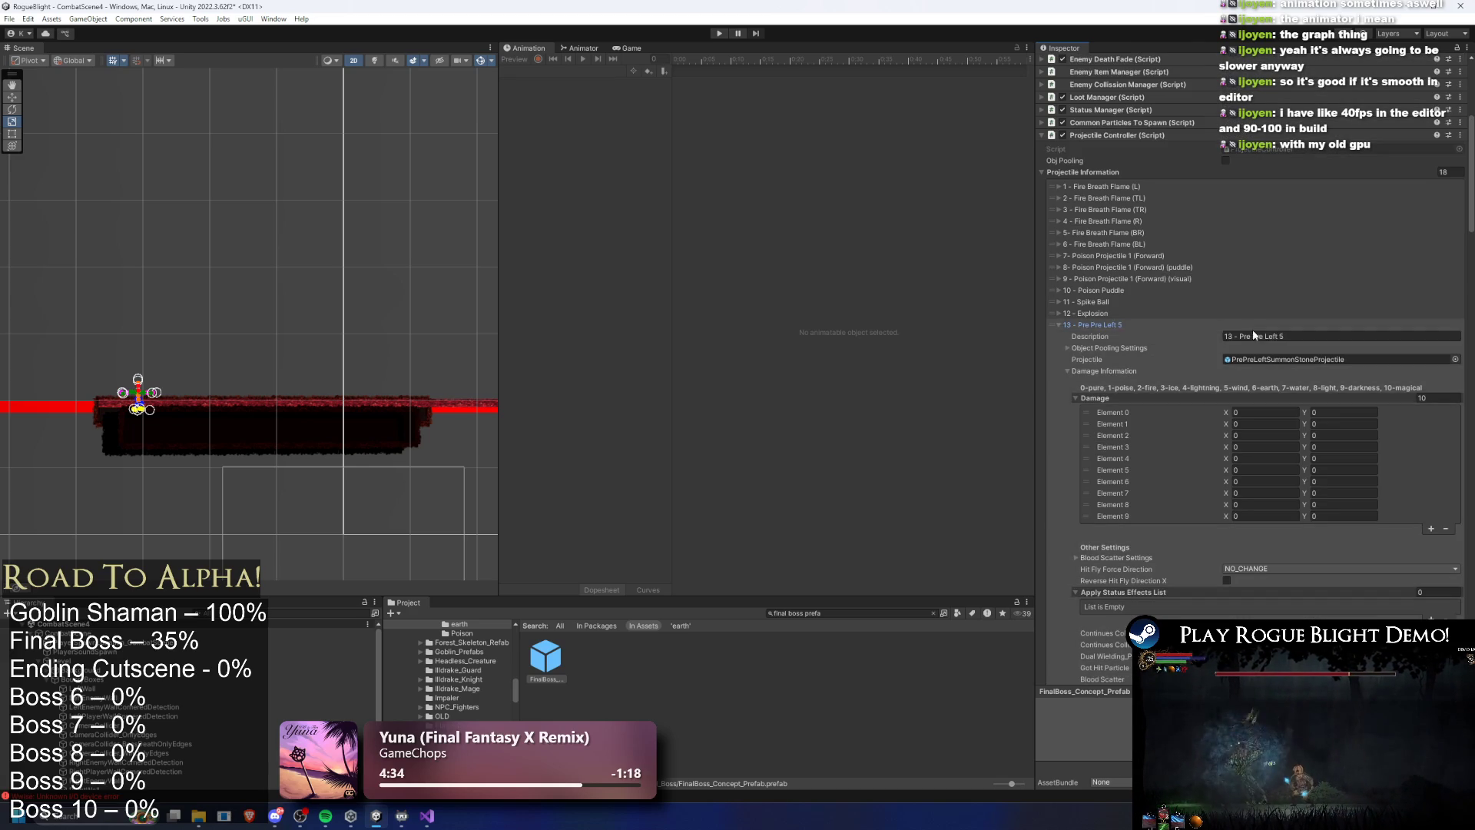
scroll(1324, 351, down, 3)
click(1242, 543)
text(7)
key(Tab)
text(7)
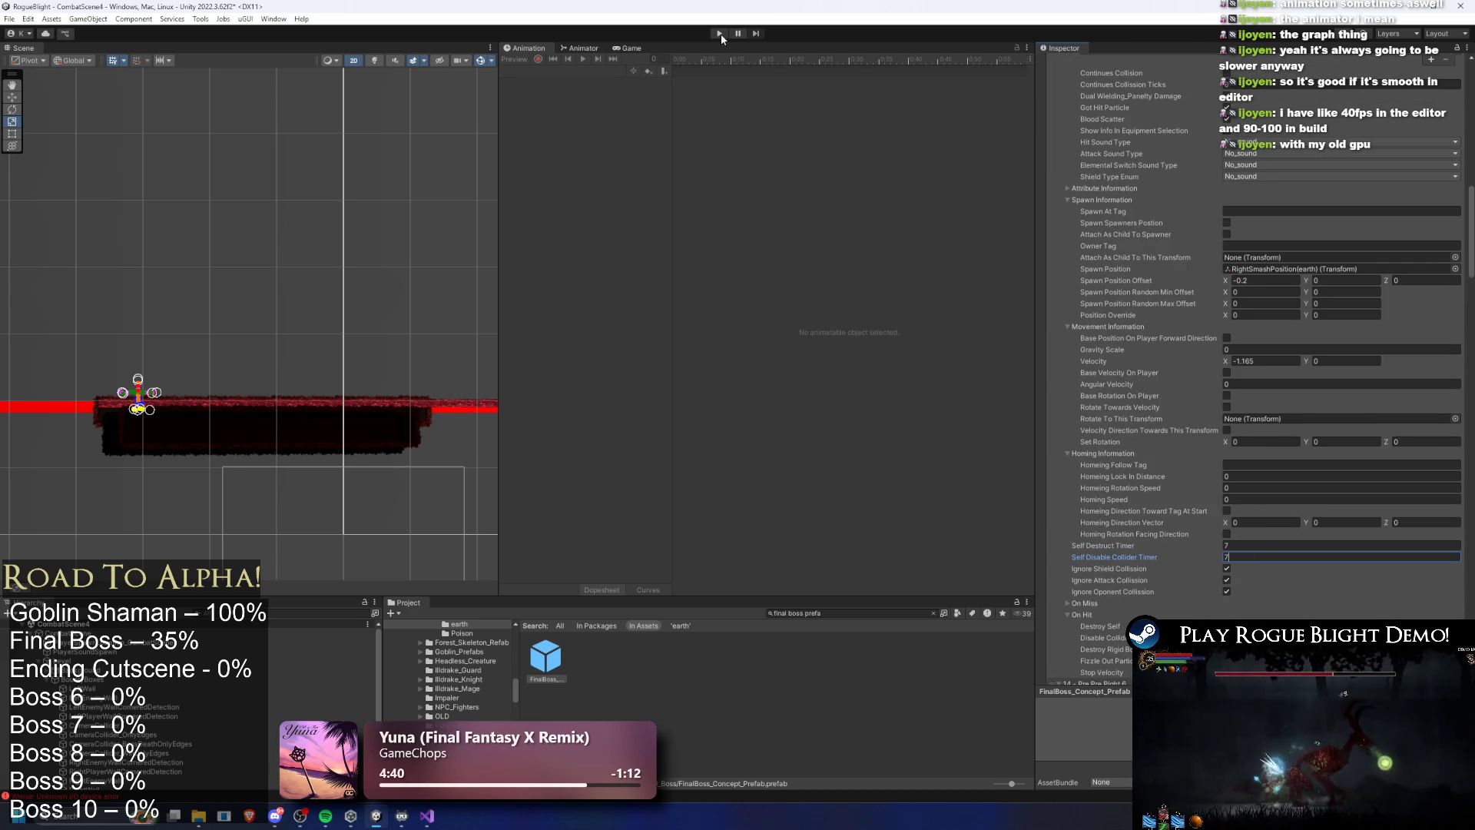
key(ctrl+s)
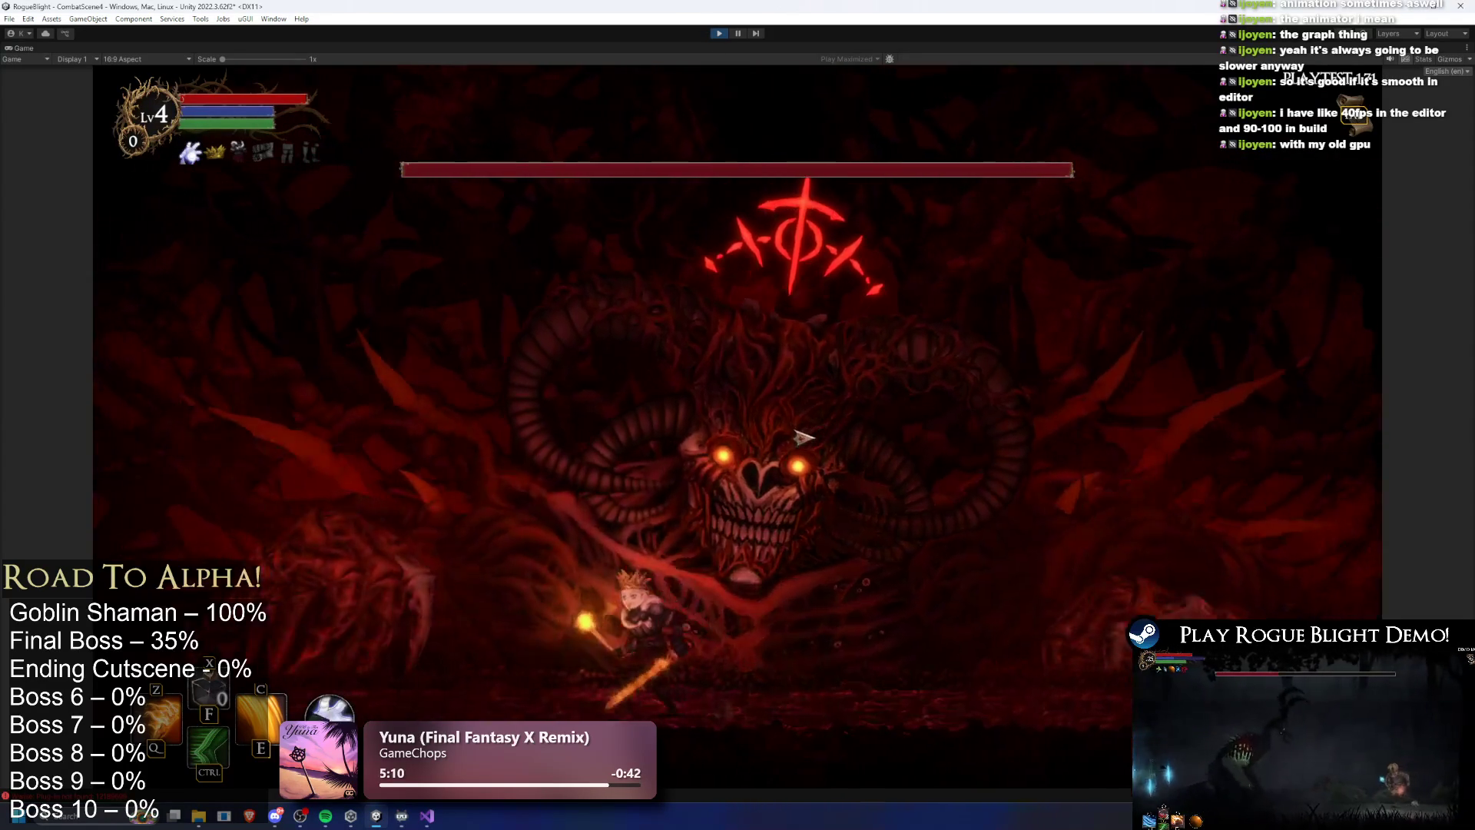
Fight the Blight Core boss, running past the red orbs and chipping its health, then stop play mode
key(d)
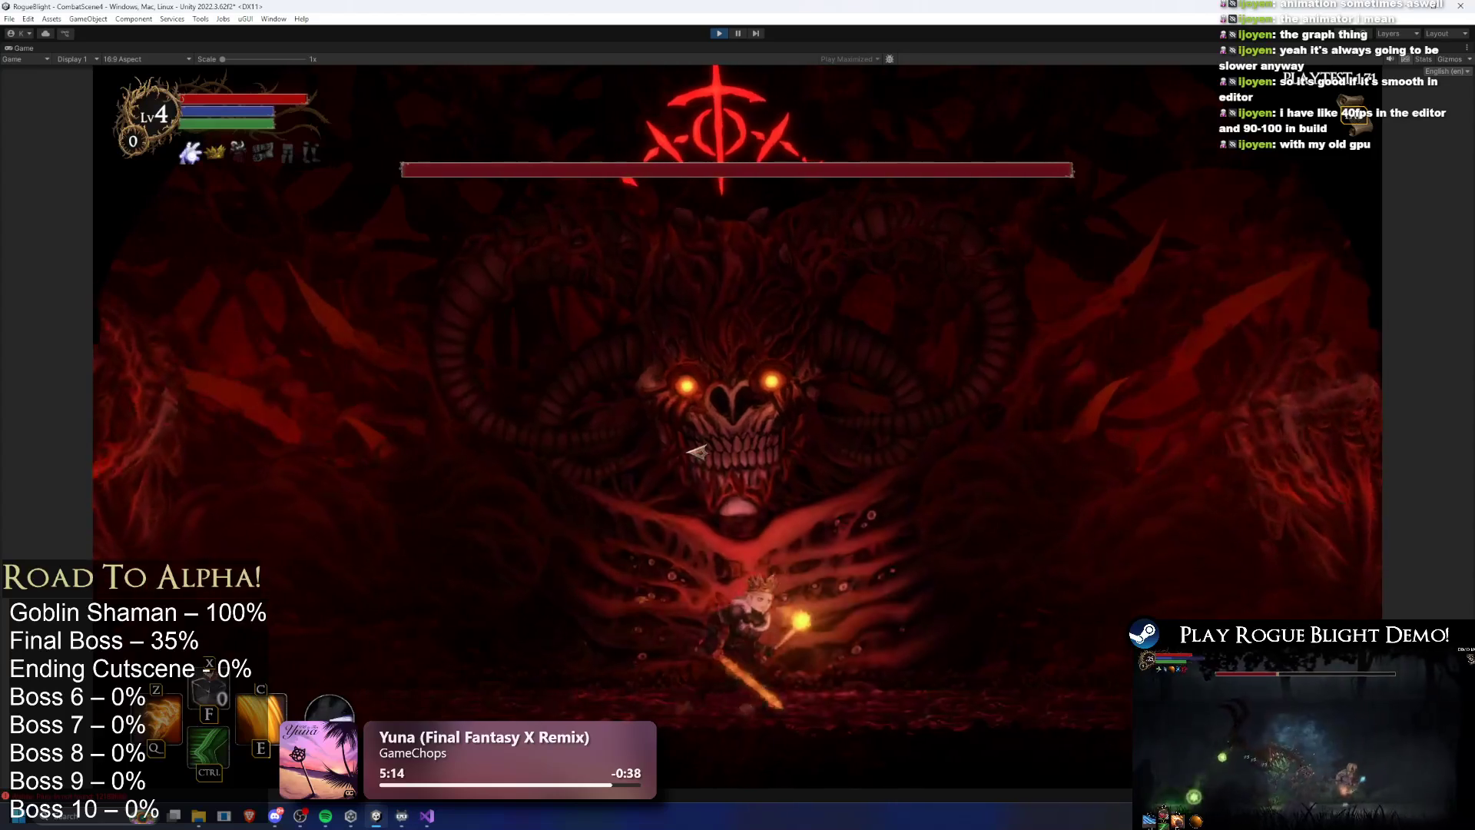
key(a)
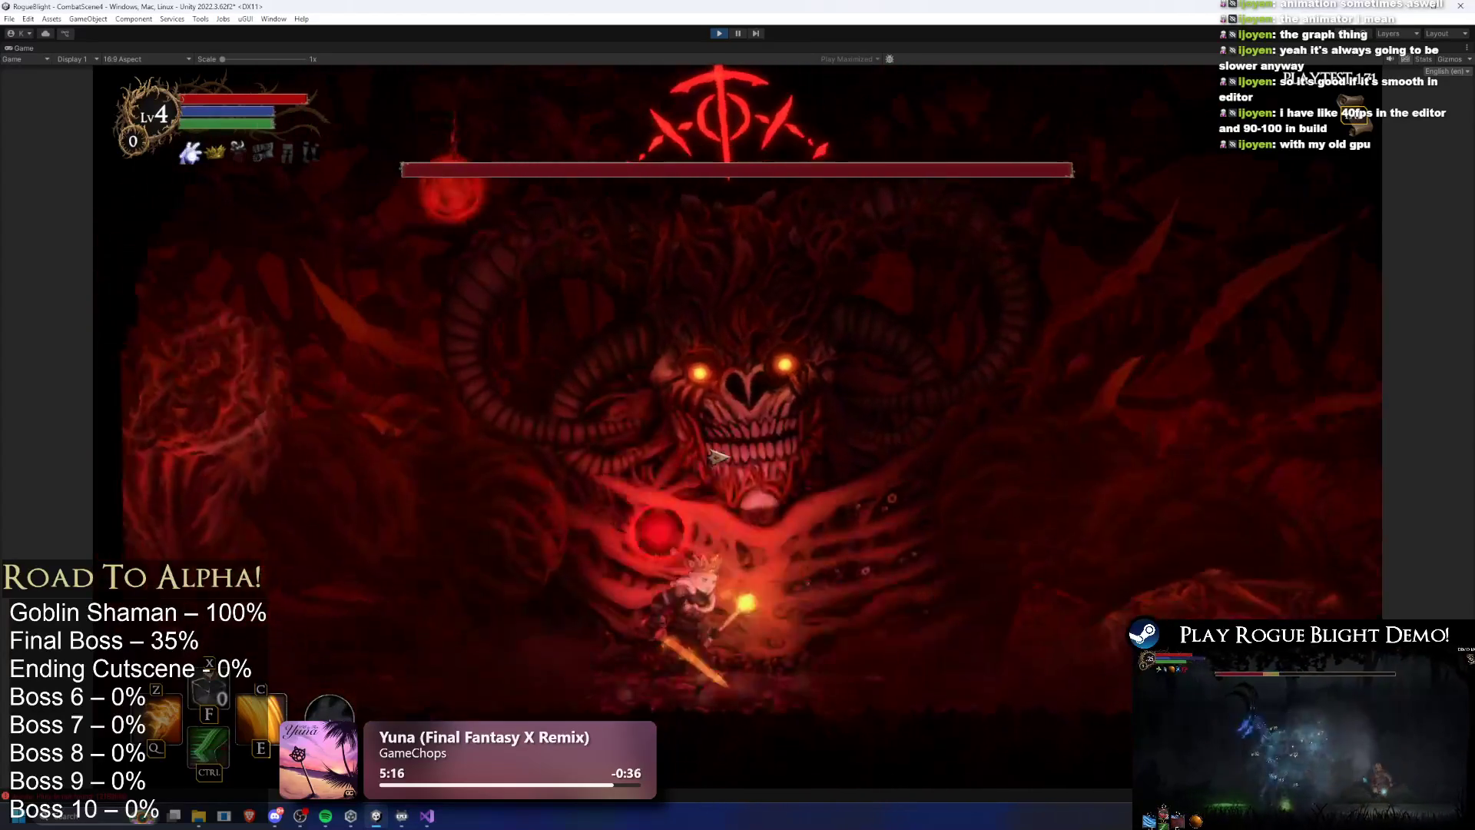
key(d)
key(d)
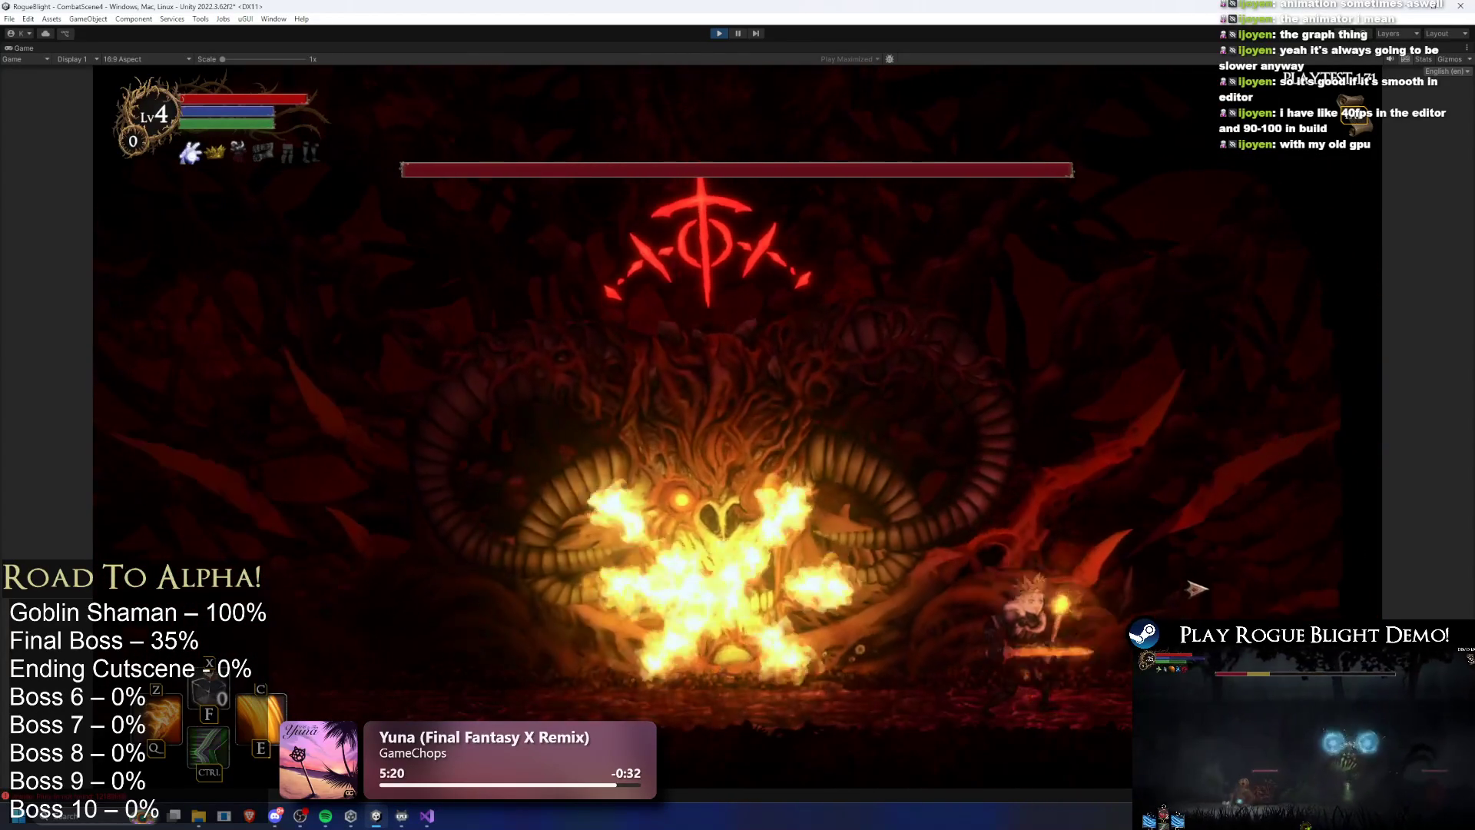
click(1203, 588)
key(a)
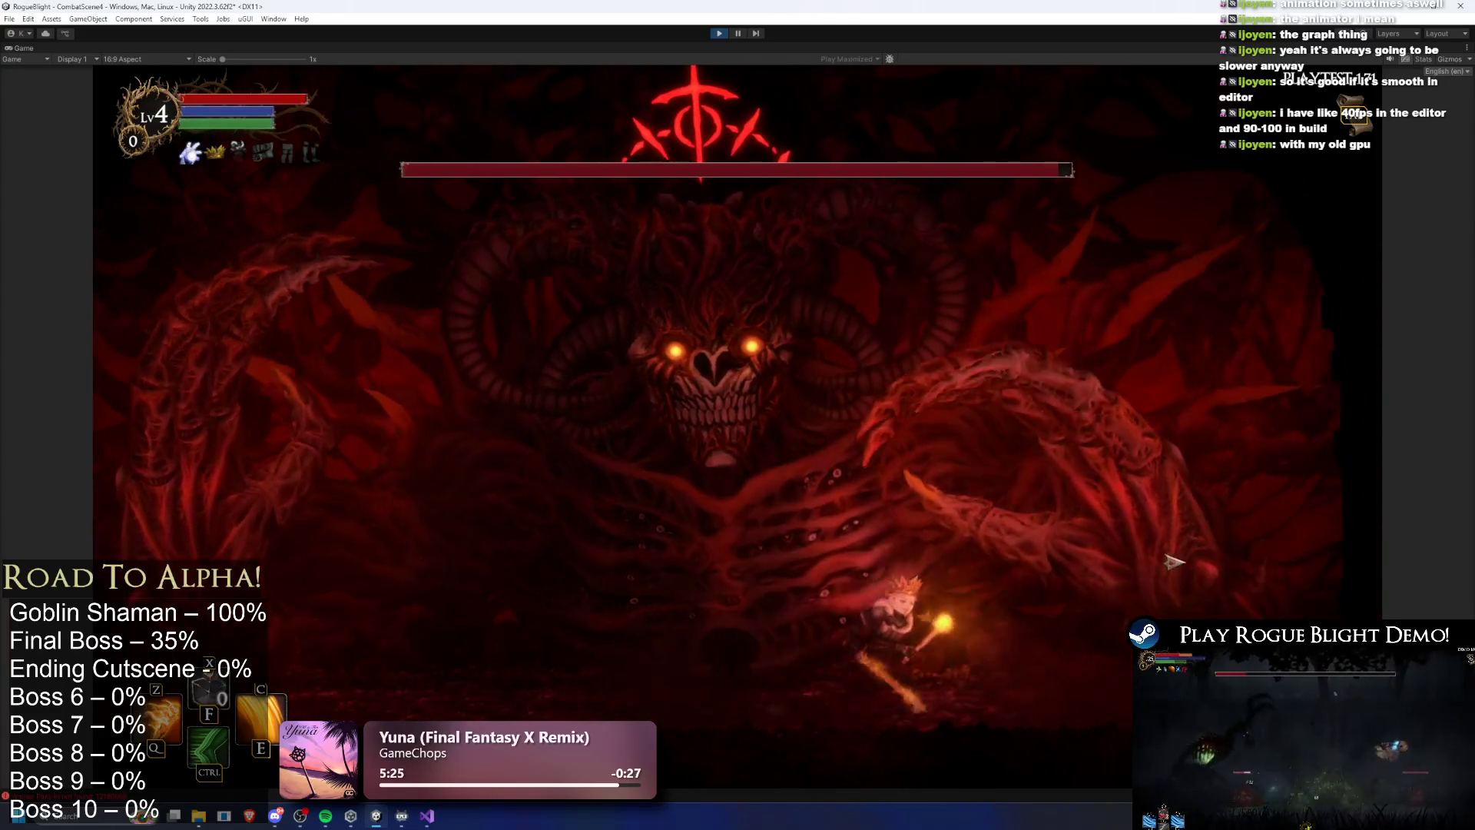
key(a)
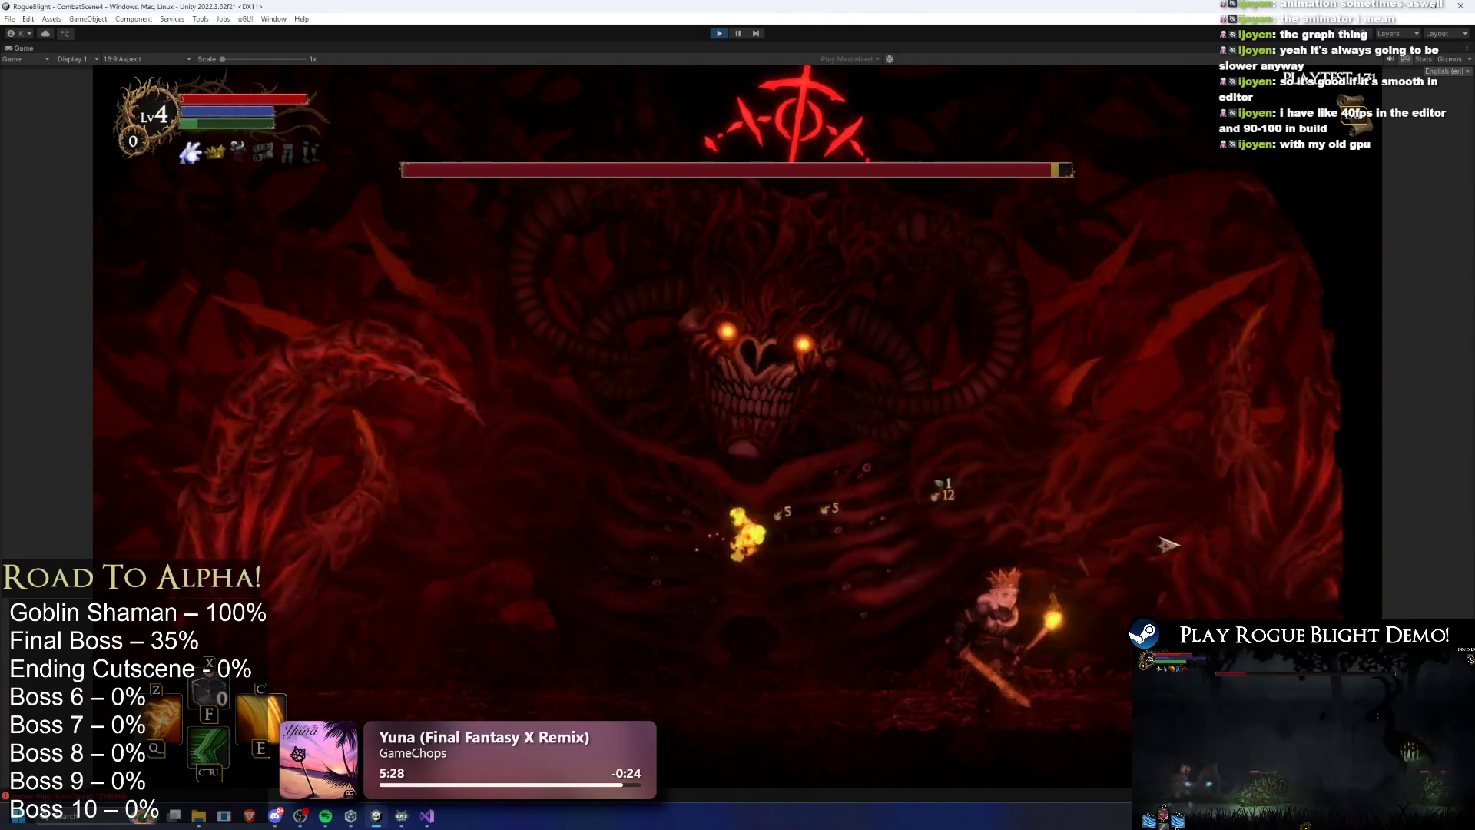
key(d)
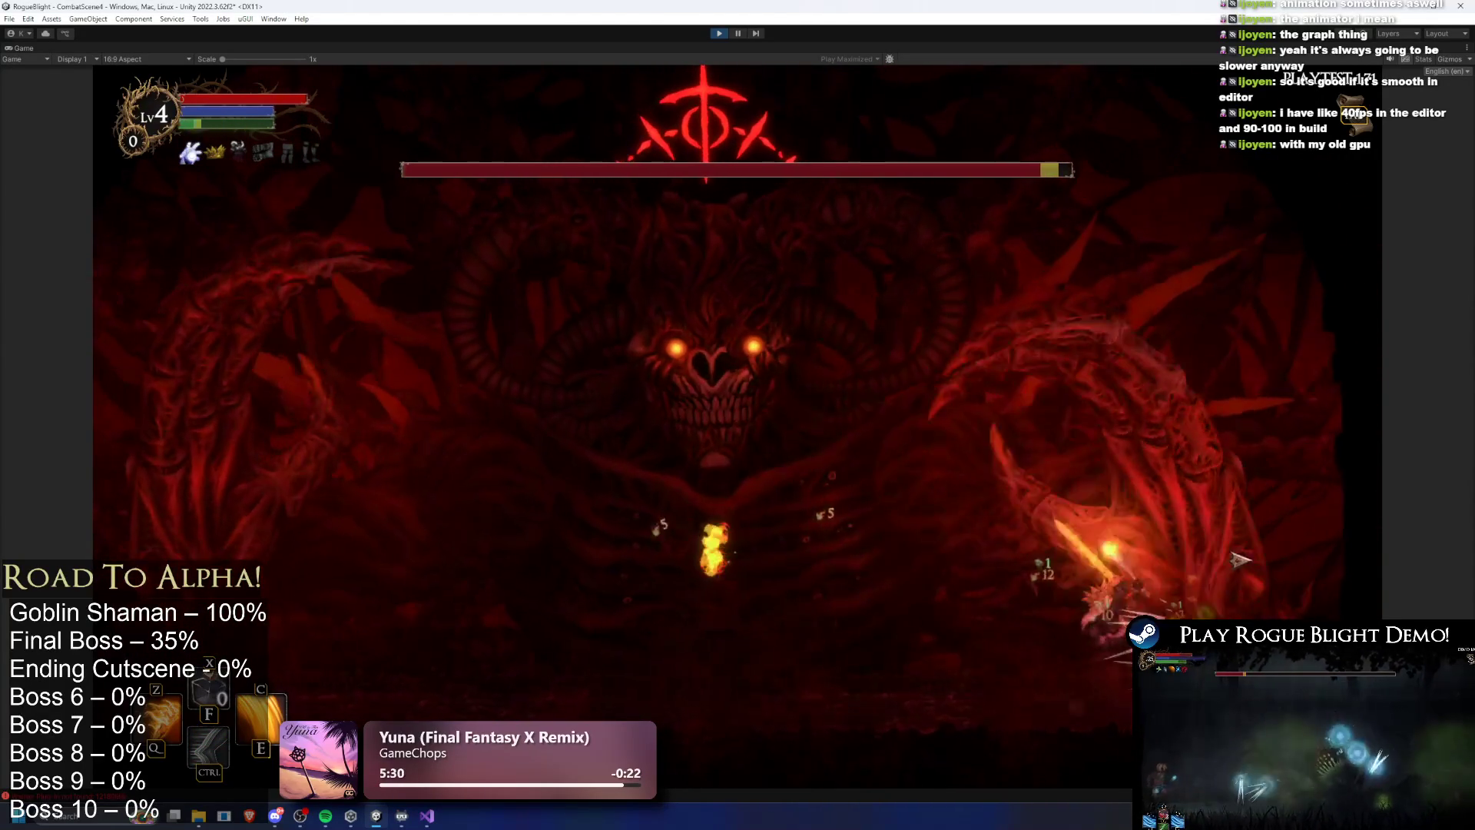
key(a)
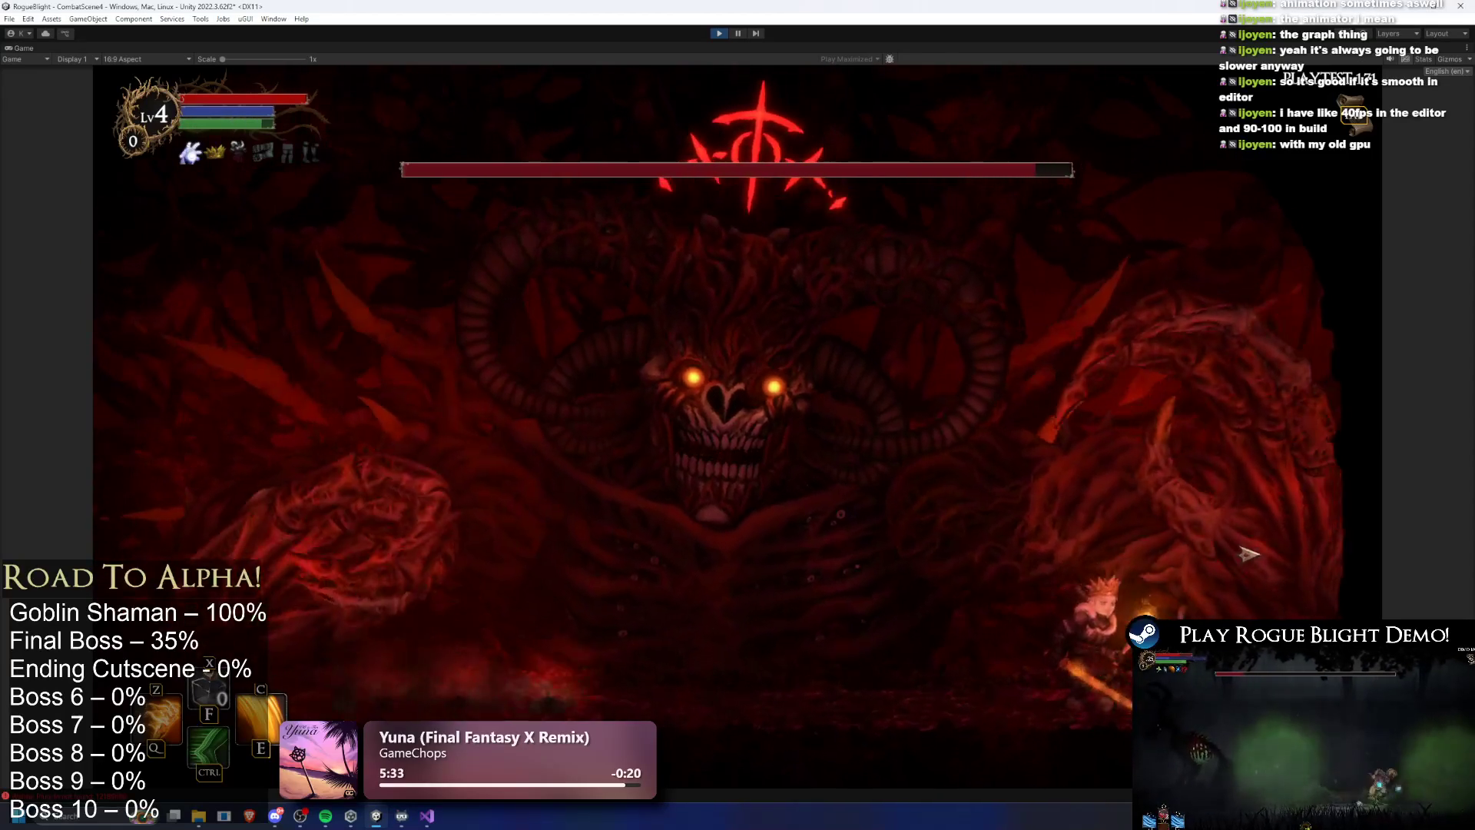
key(a)
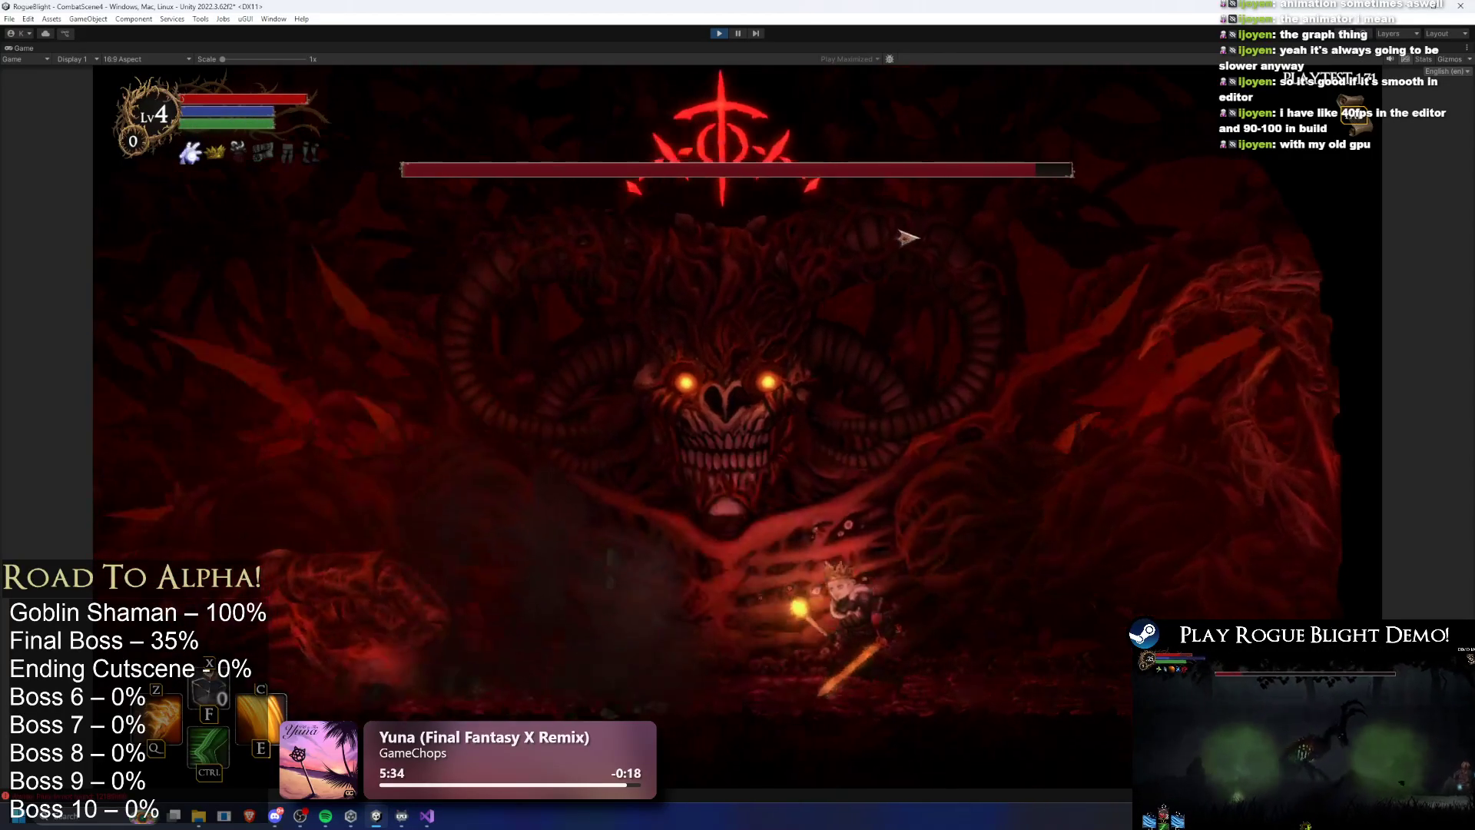
key(d)
key(a)
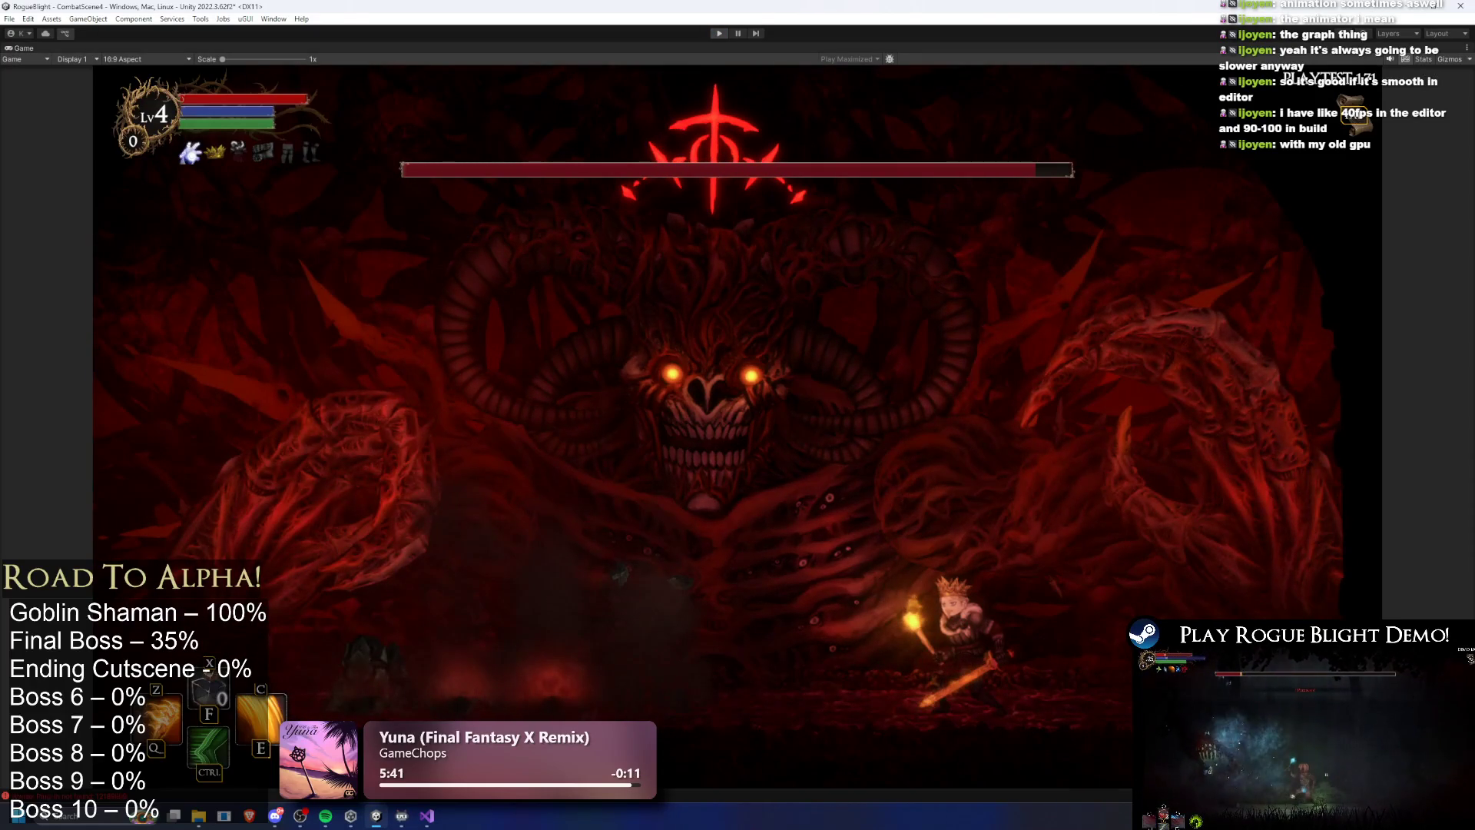
key(ctrl+p)
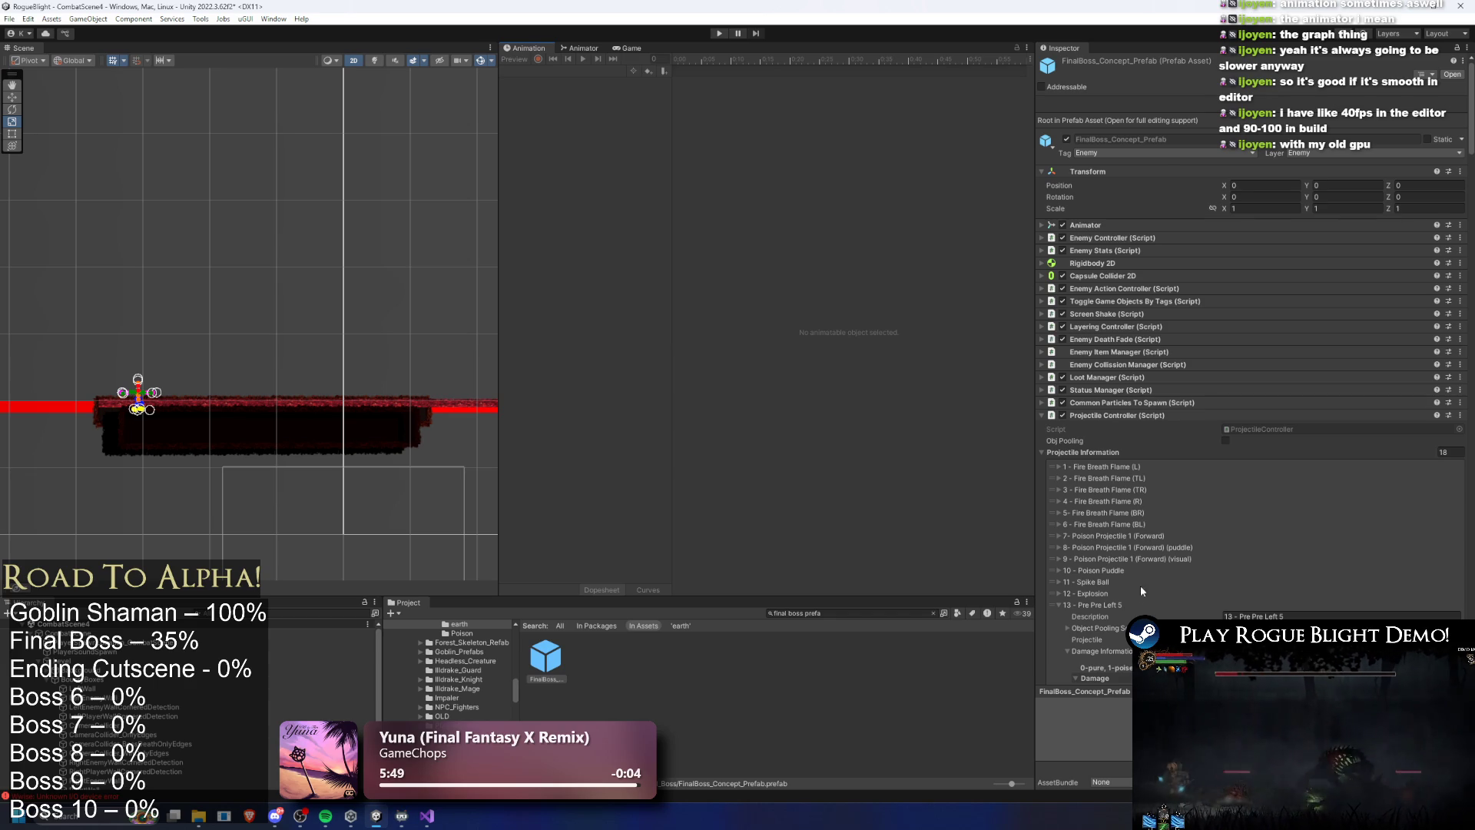
Locate the entry's projectile prefab and inspect PrePreLeft's spawn interval and self-destruct time
scroll(1141, 577, down, 5)
click(1315, 454)
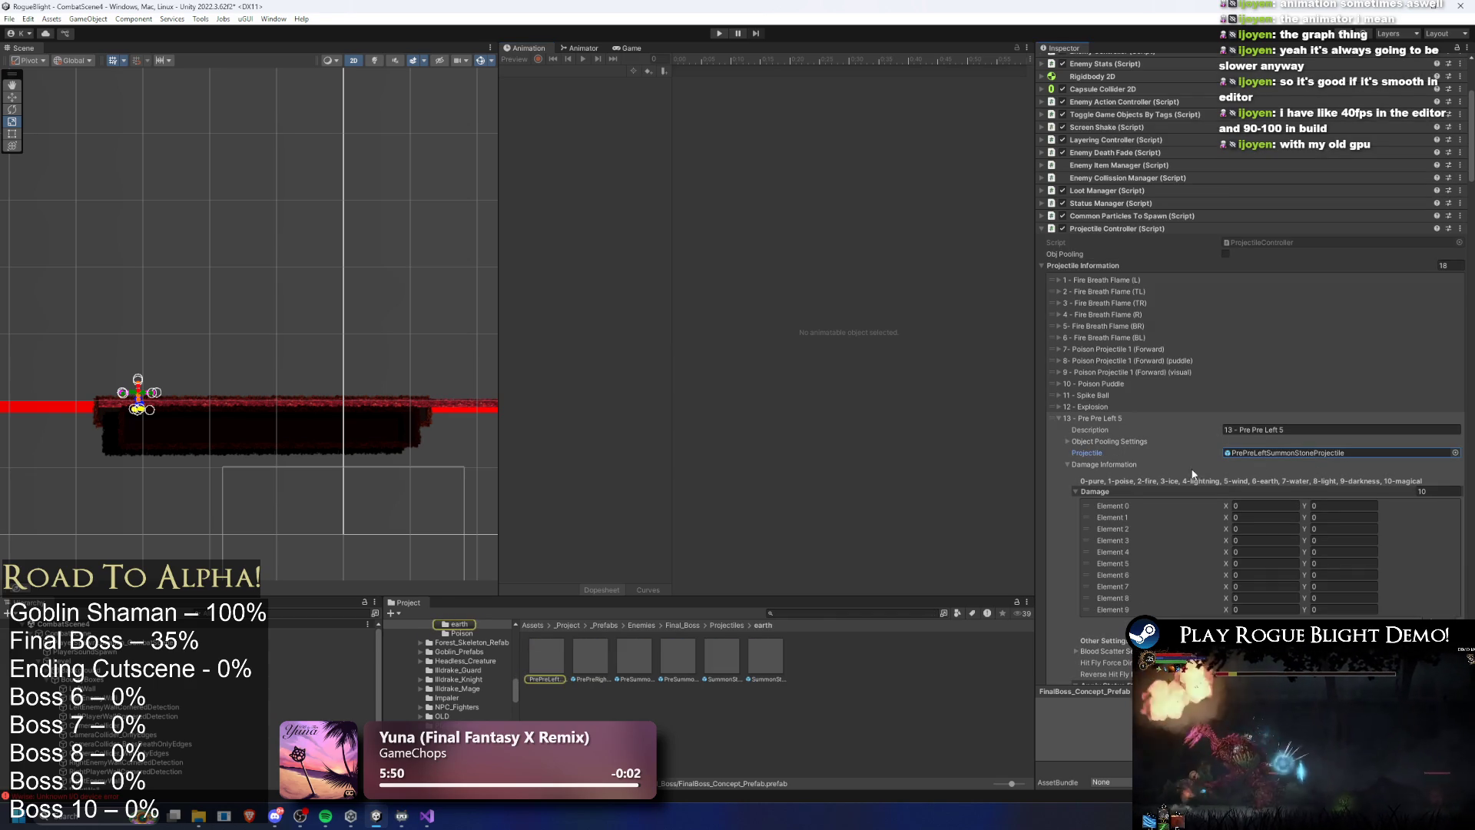
click(552, 664)
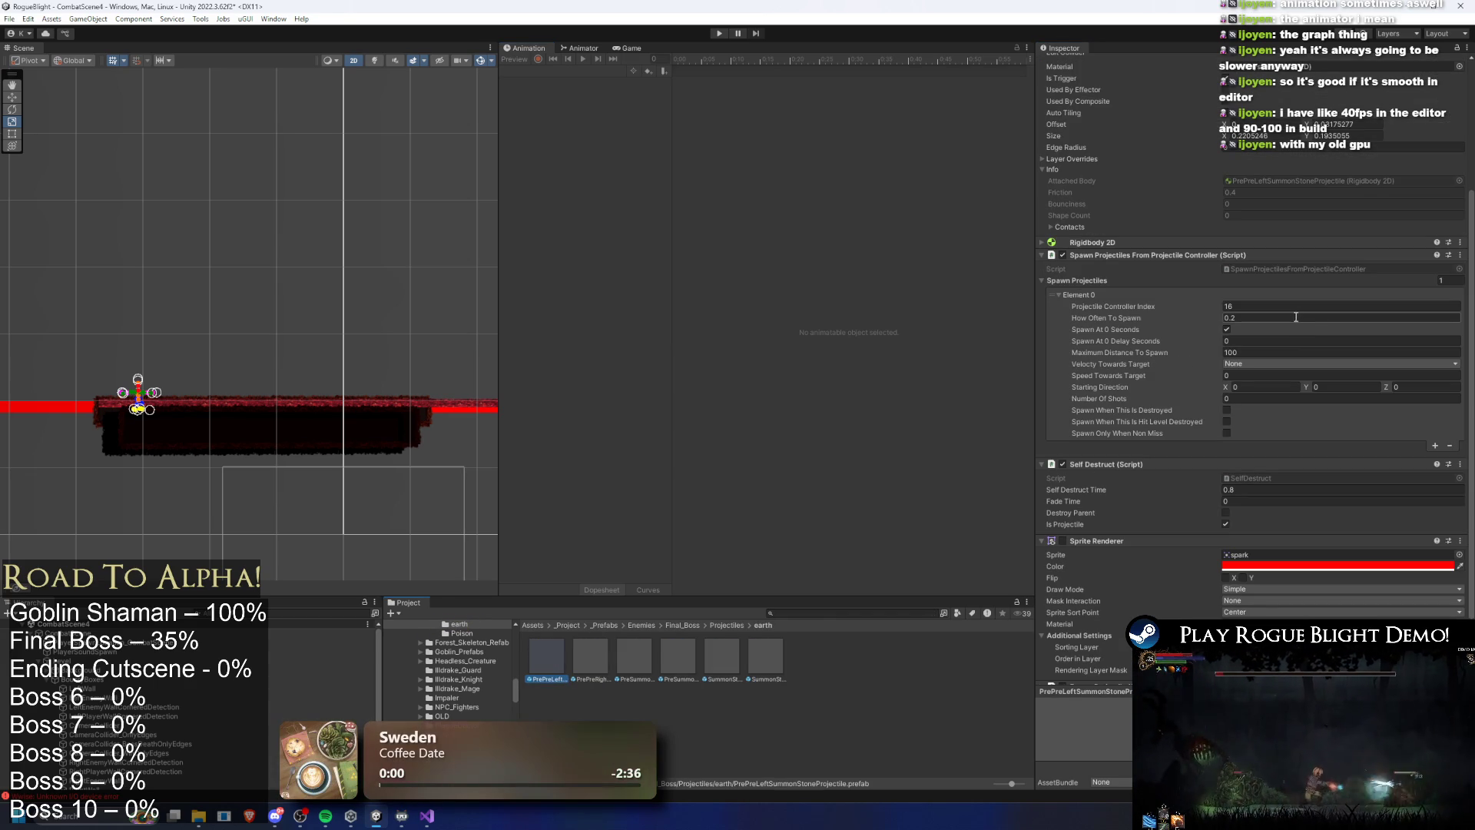
click(1293, 316)
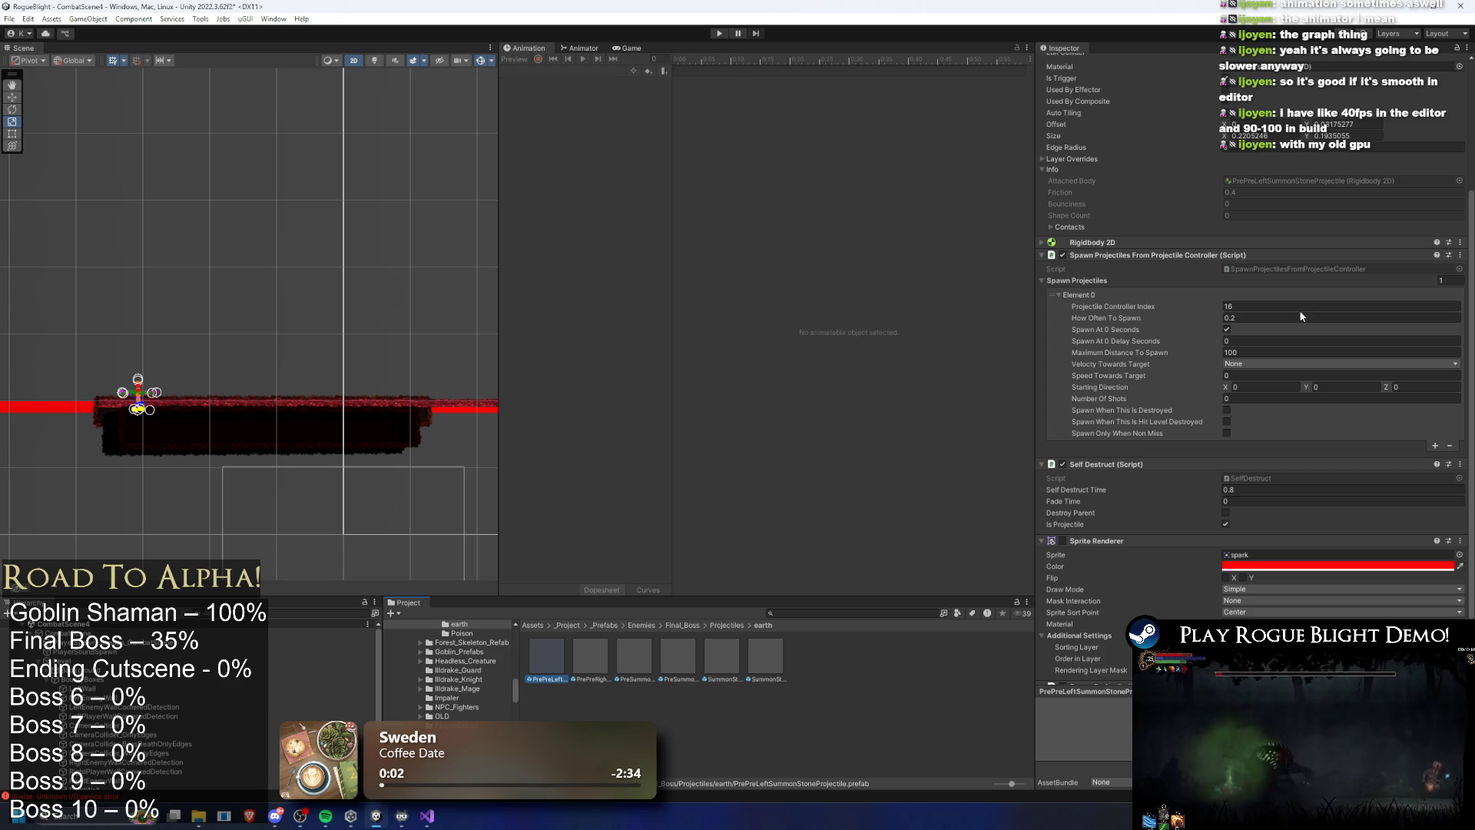
click(1248, 490)
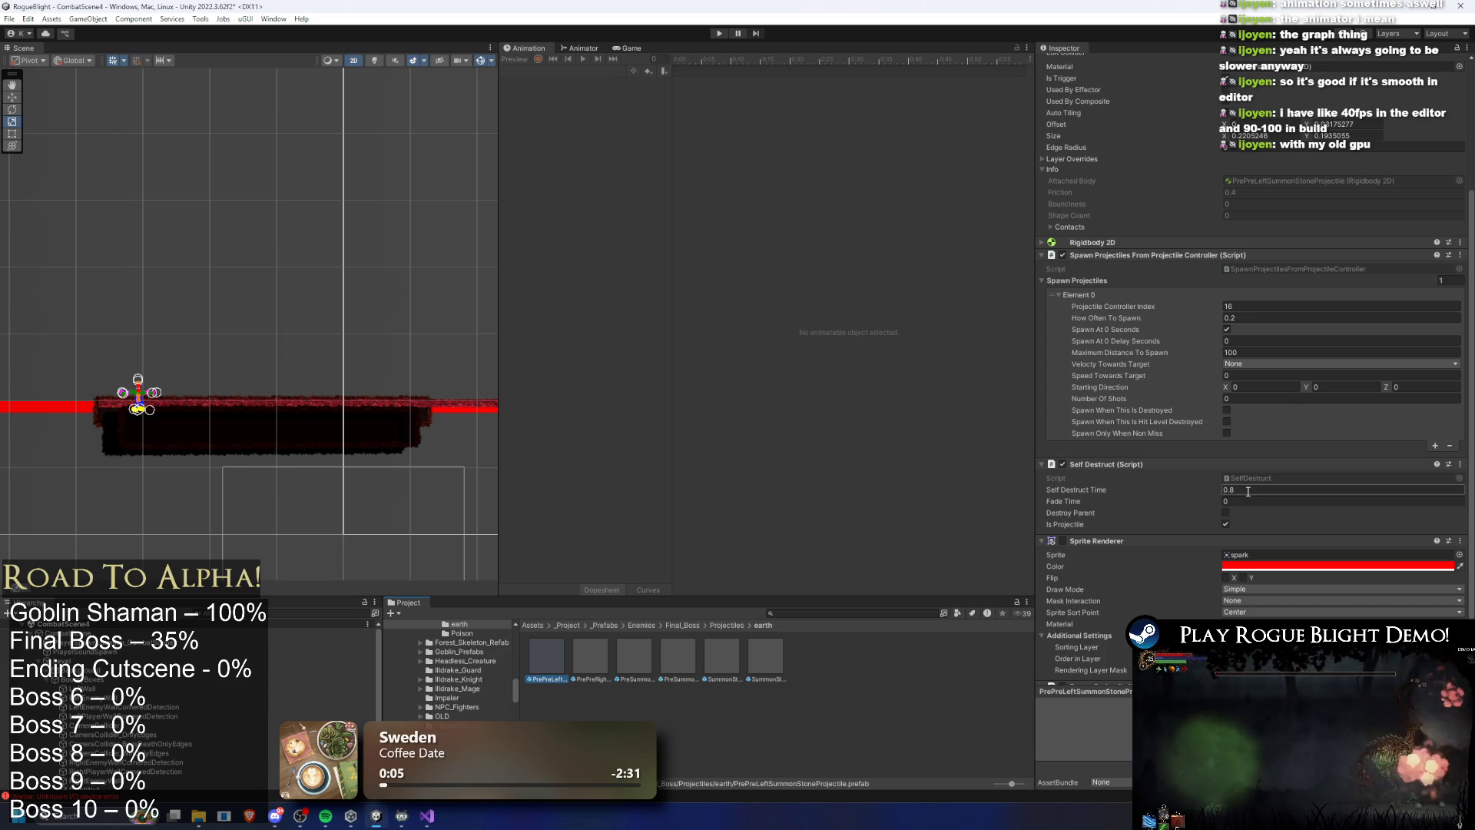
Change the PrePreRight projectile prefab's Self Destruct Time from 0.8 to 2.4 and start a playtest
click(586, 647)
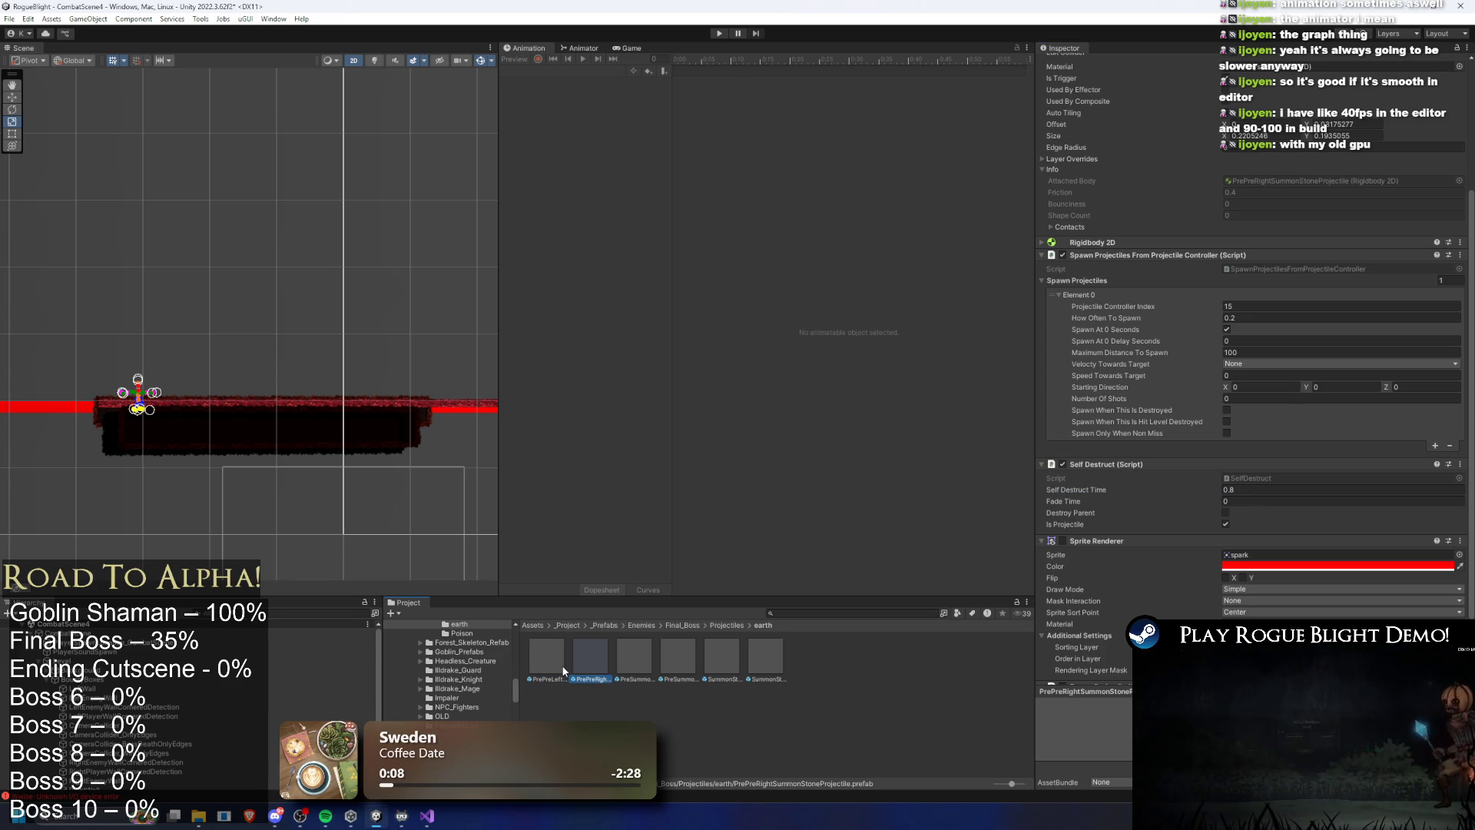
click(1264, 491)
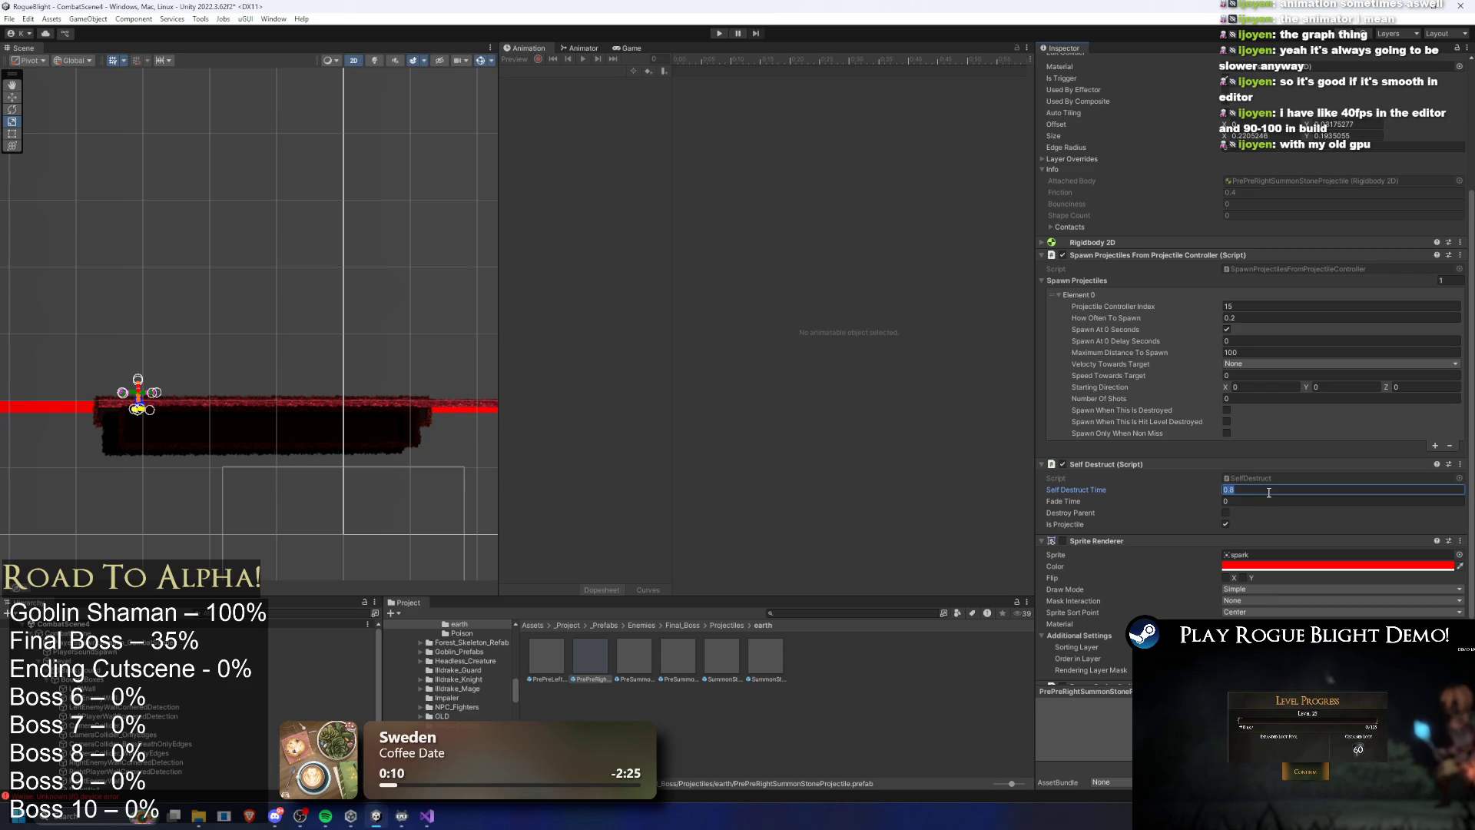
click(527, 651)
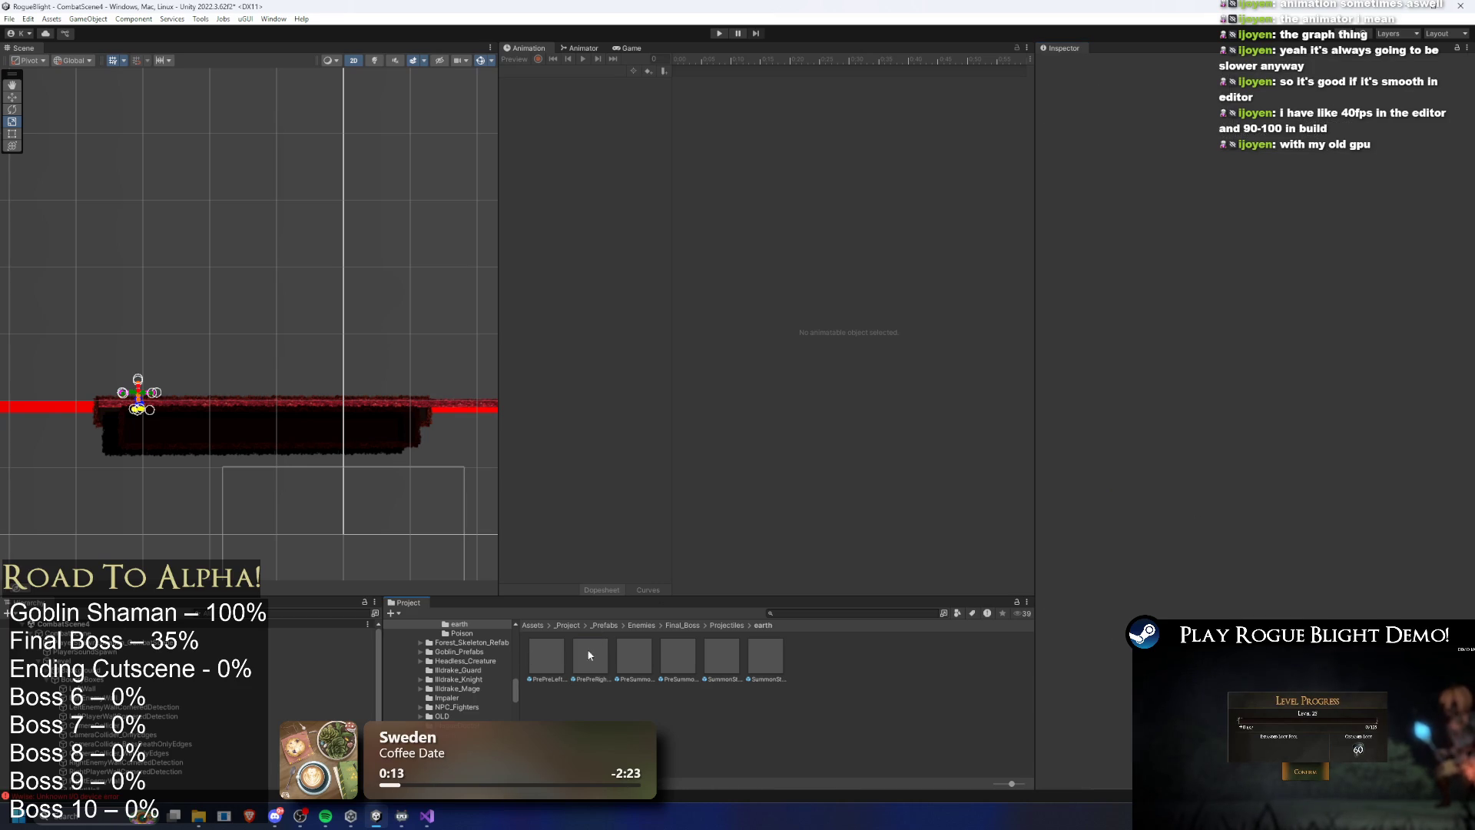
key(super)
key(super)
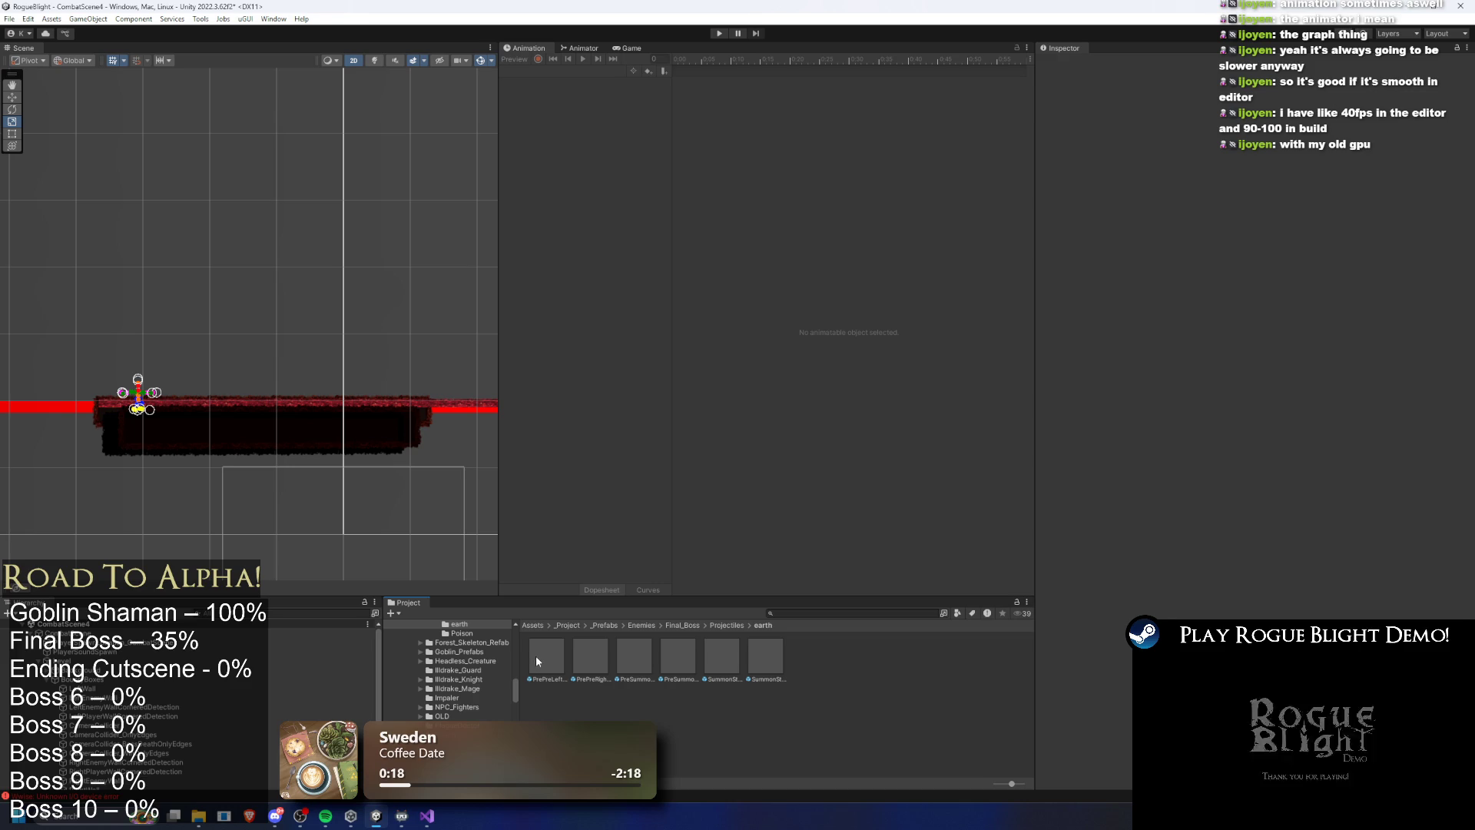
click(536, 656)
scroll(1259, 504, down, 3)
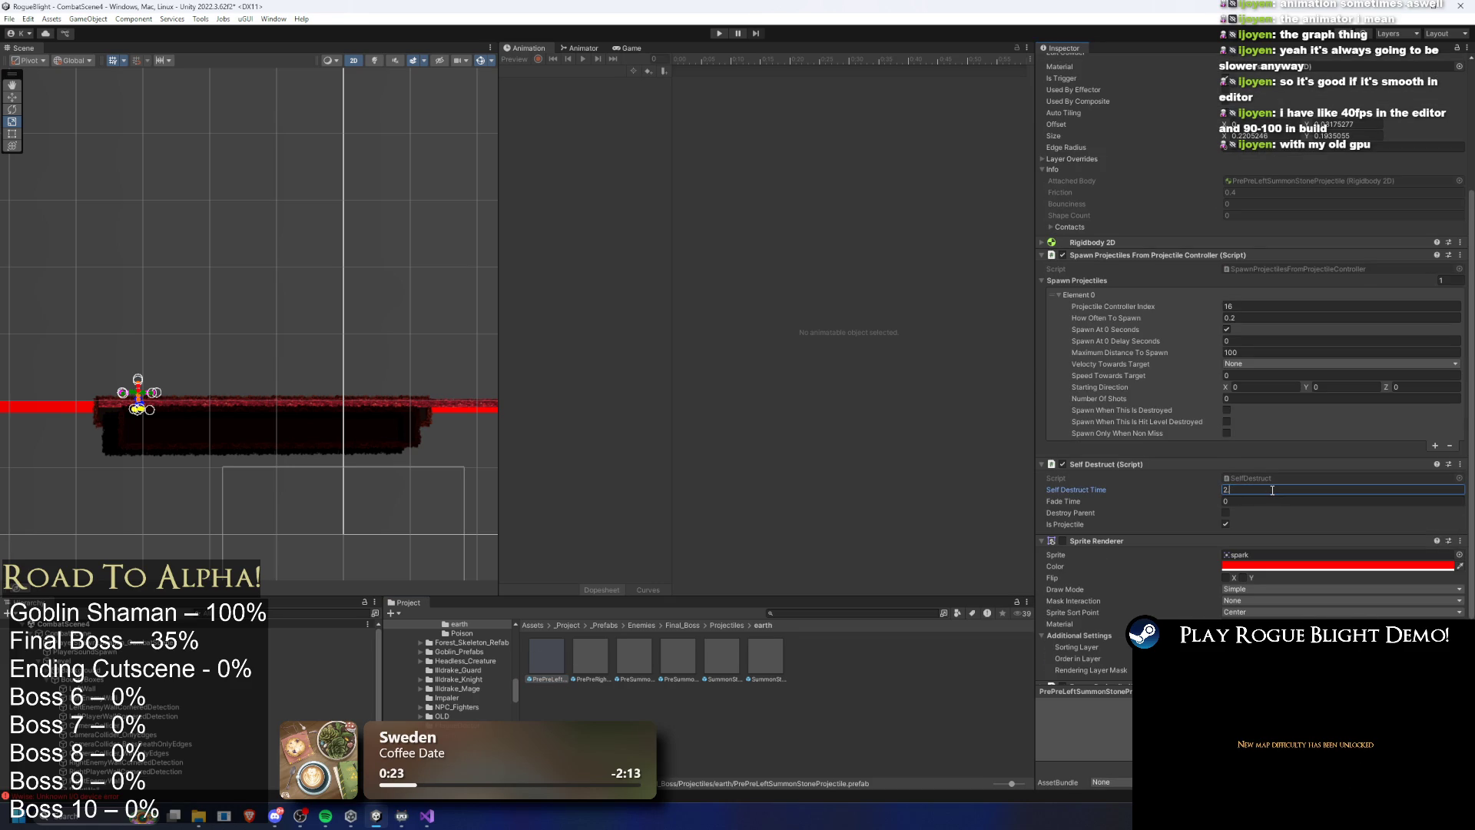
click(590, 657)
click(1275, 492)
click(637, 658)
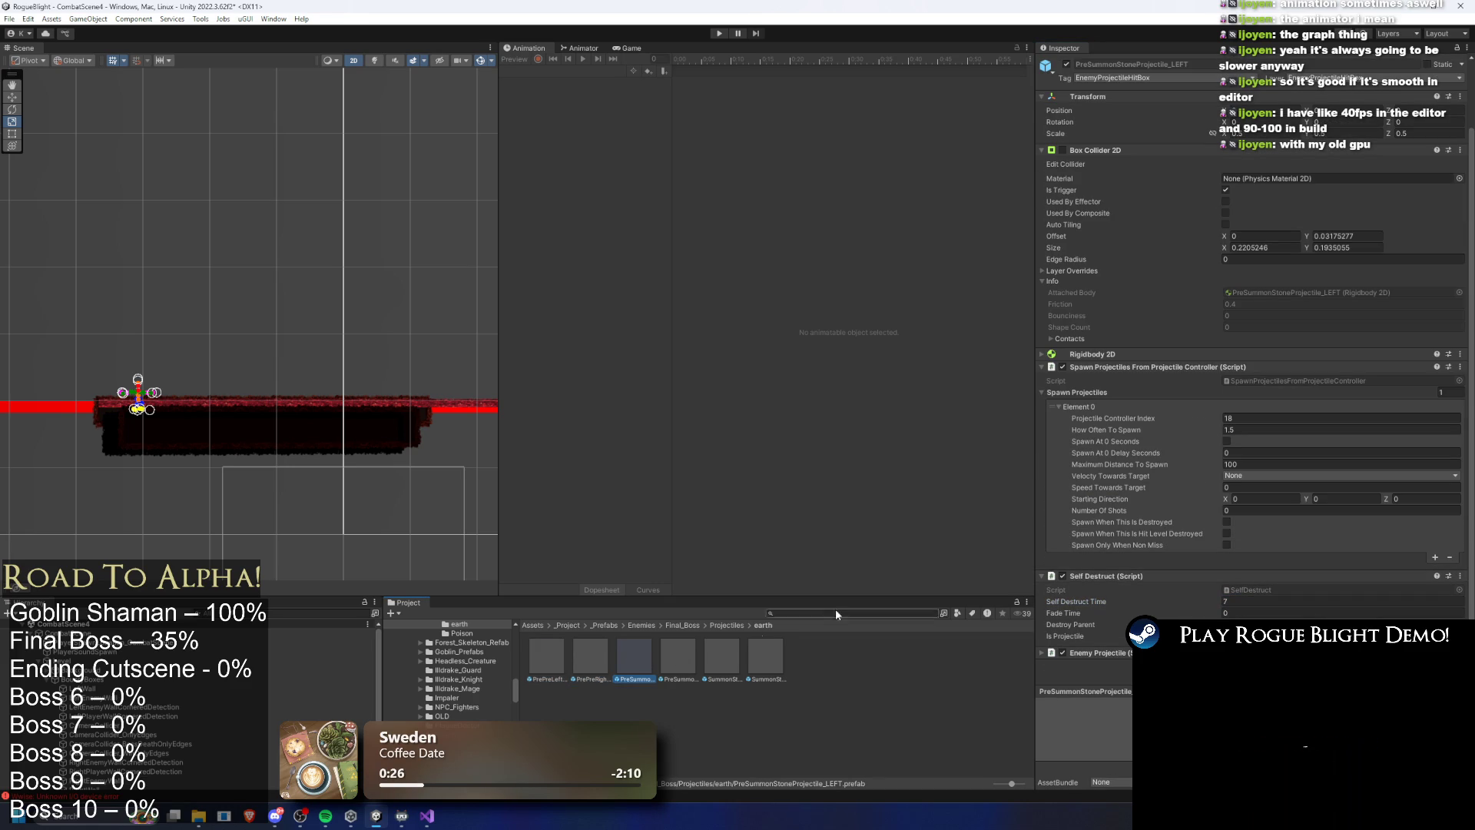
click(719, 33)
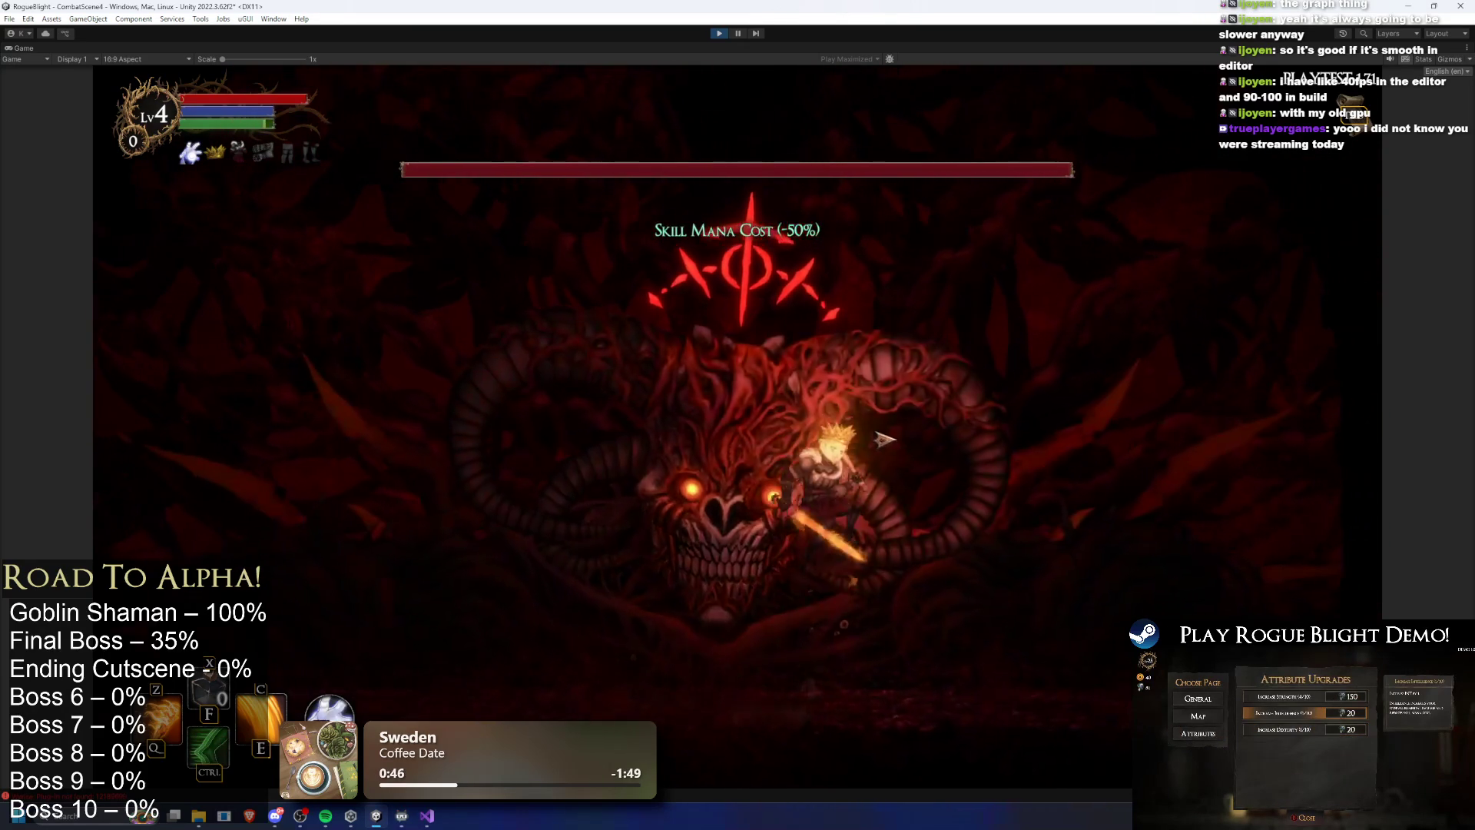
Slash at the boss's left claw, then run the hero right across the Blight Core arena
key(a)
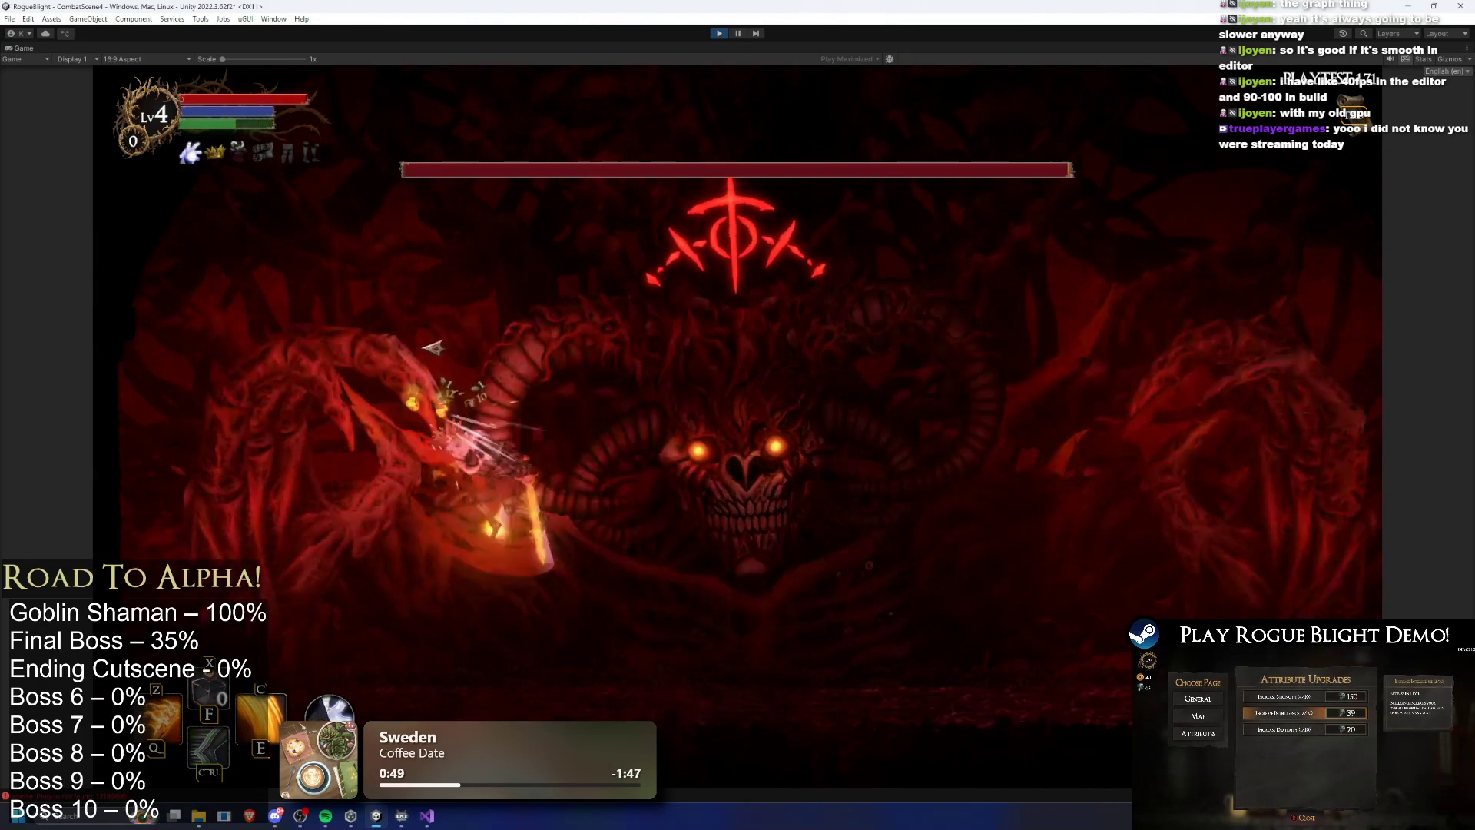
click(295, 358)
key(d)
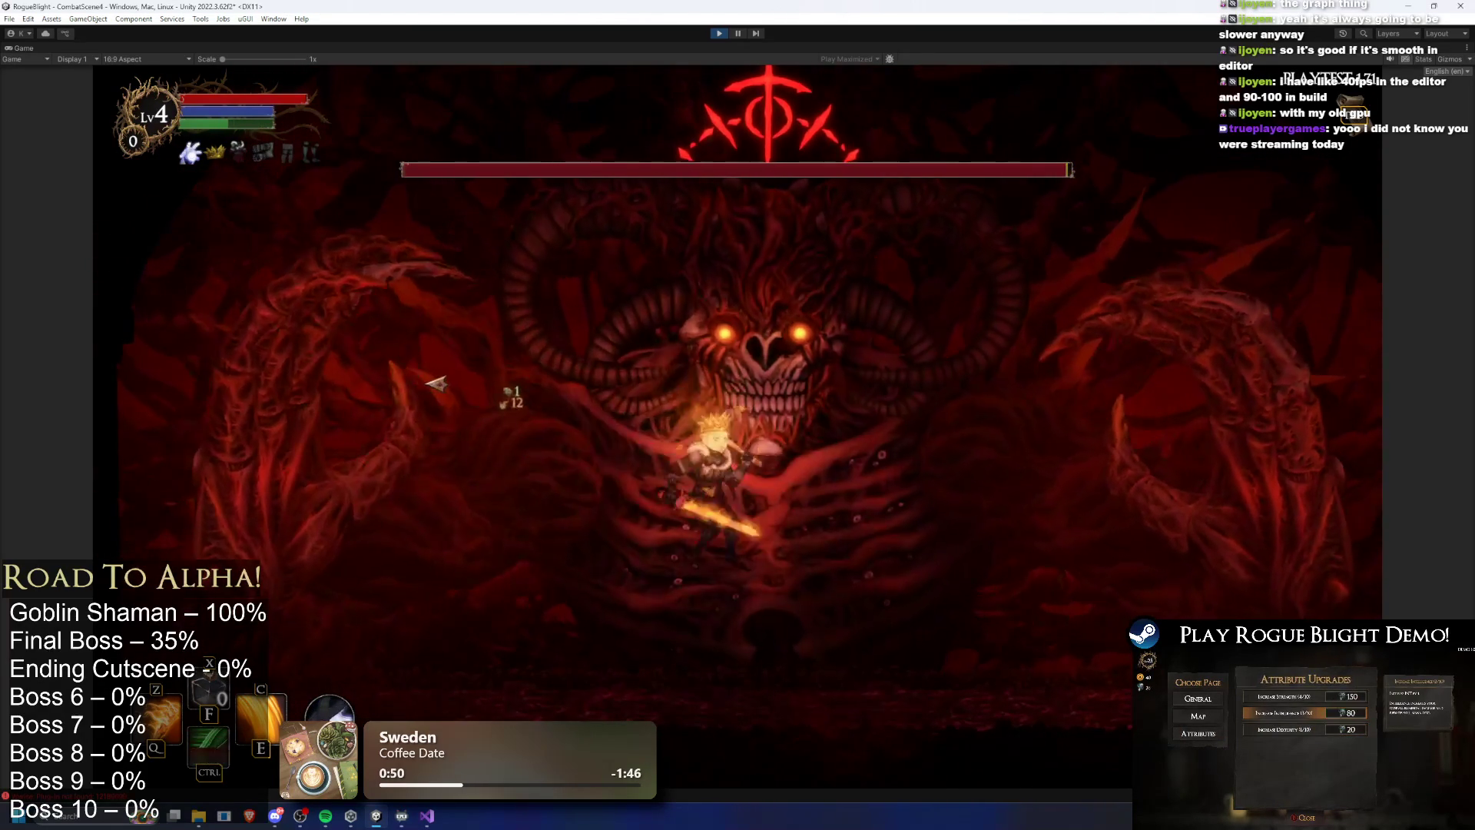
key(d)
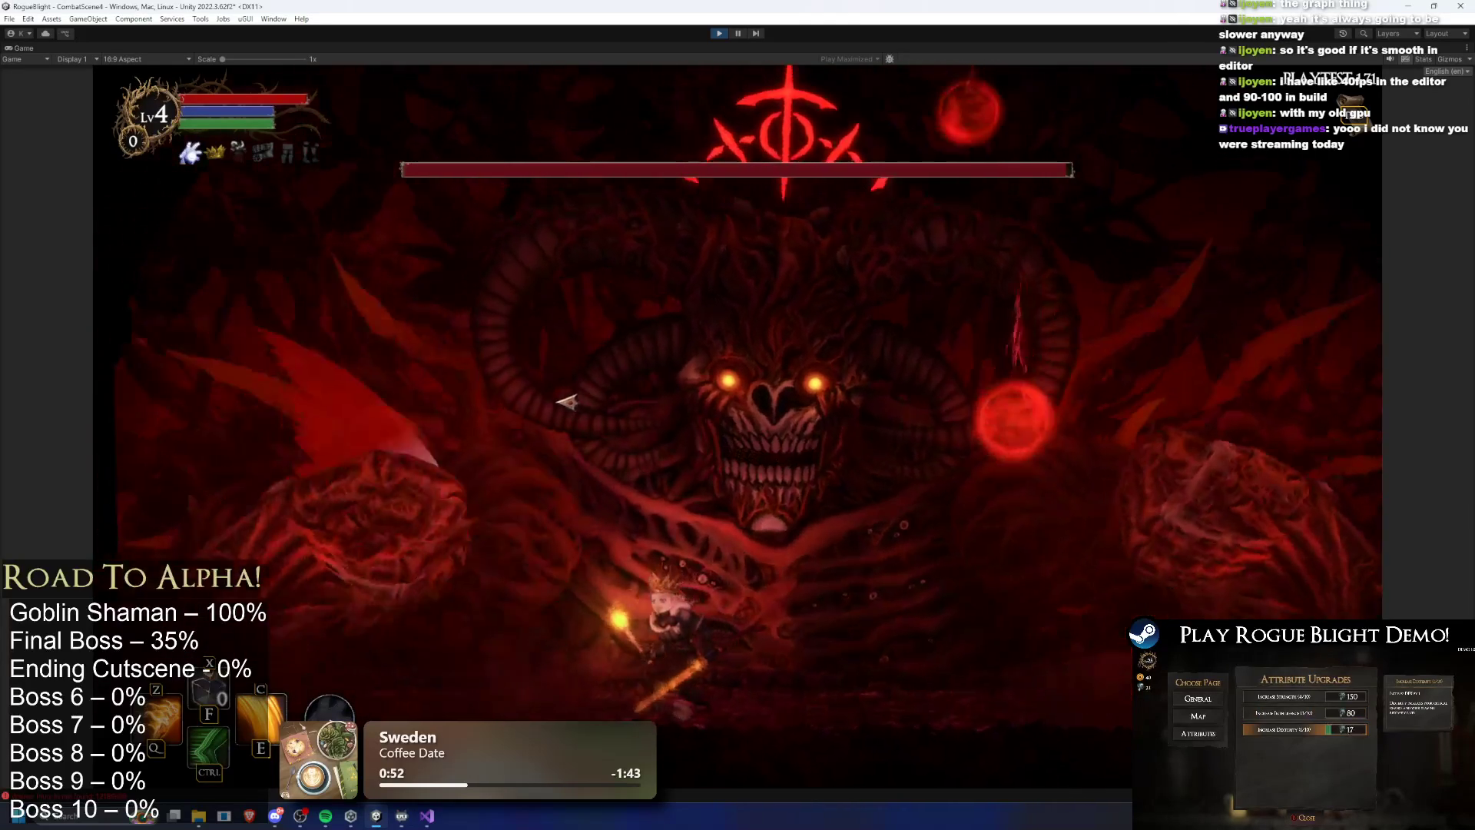
key(d)
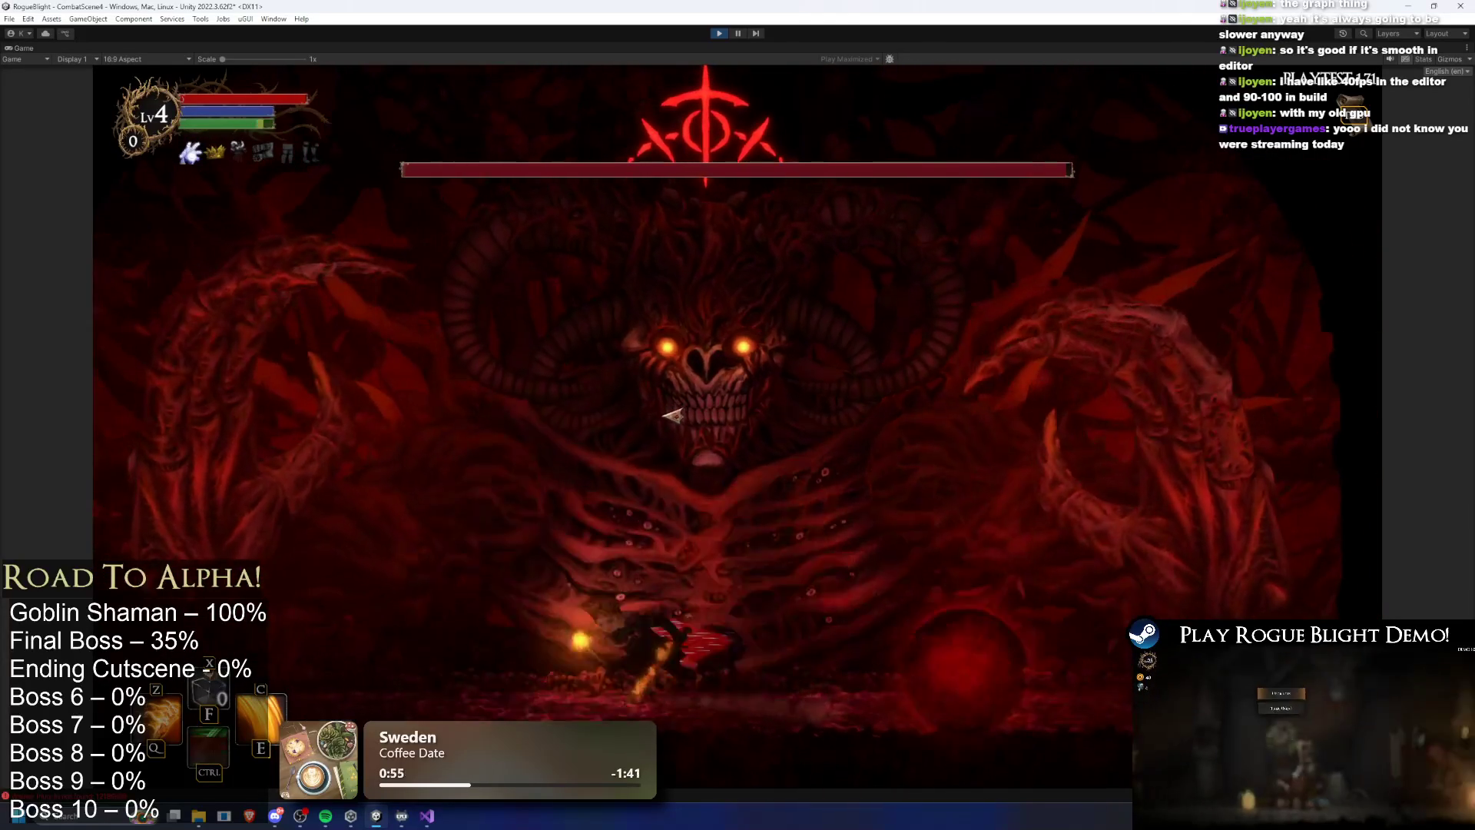
key(d)
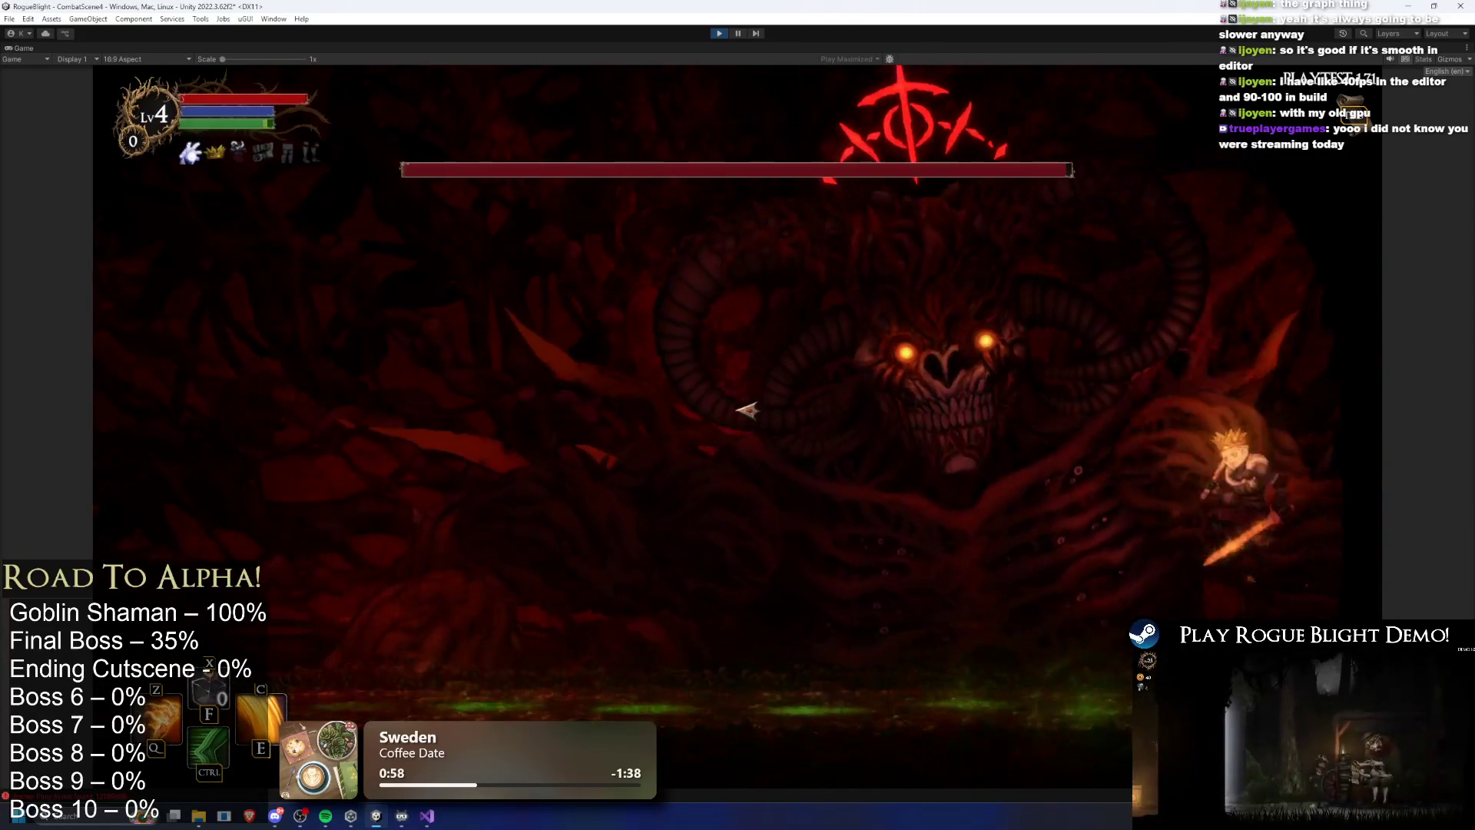
key(d)
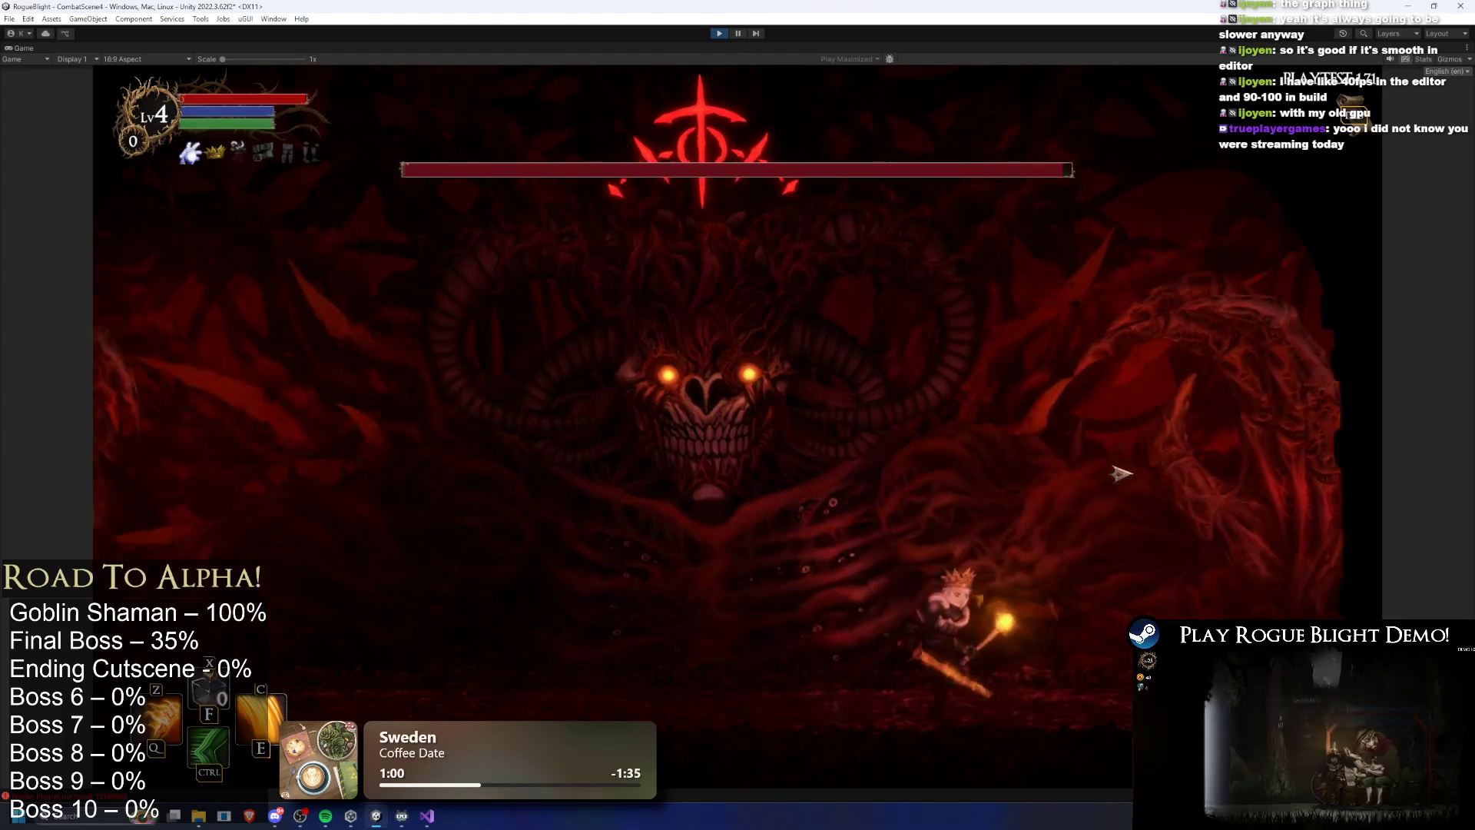
Leap to the boss's face, attack with the fire skill, then stop the playtest
key(a)
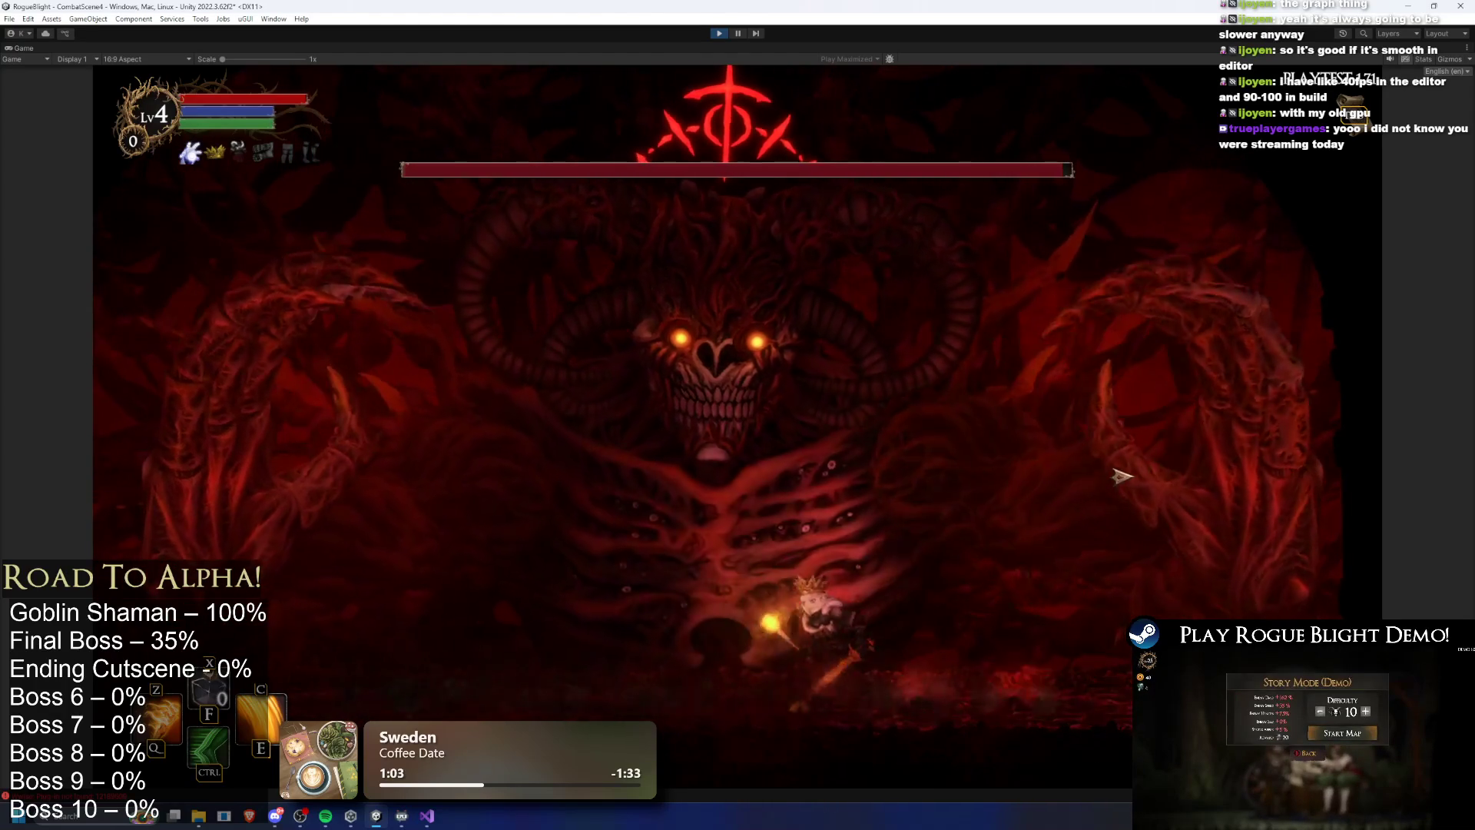
key(d)
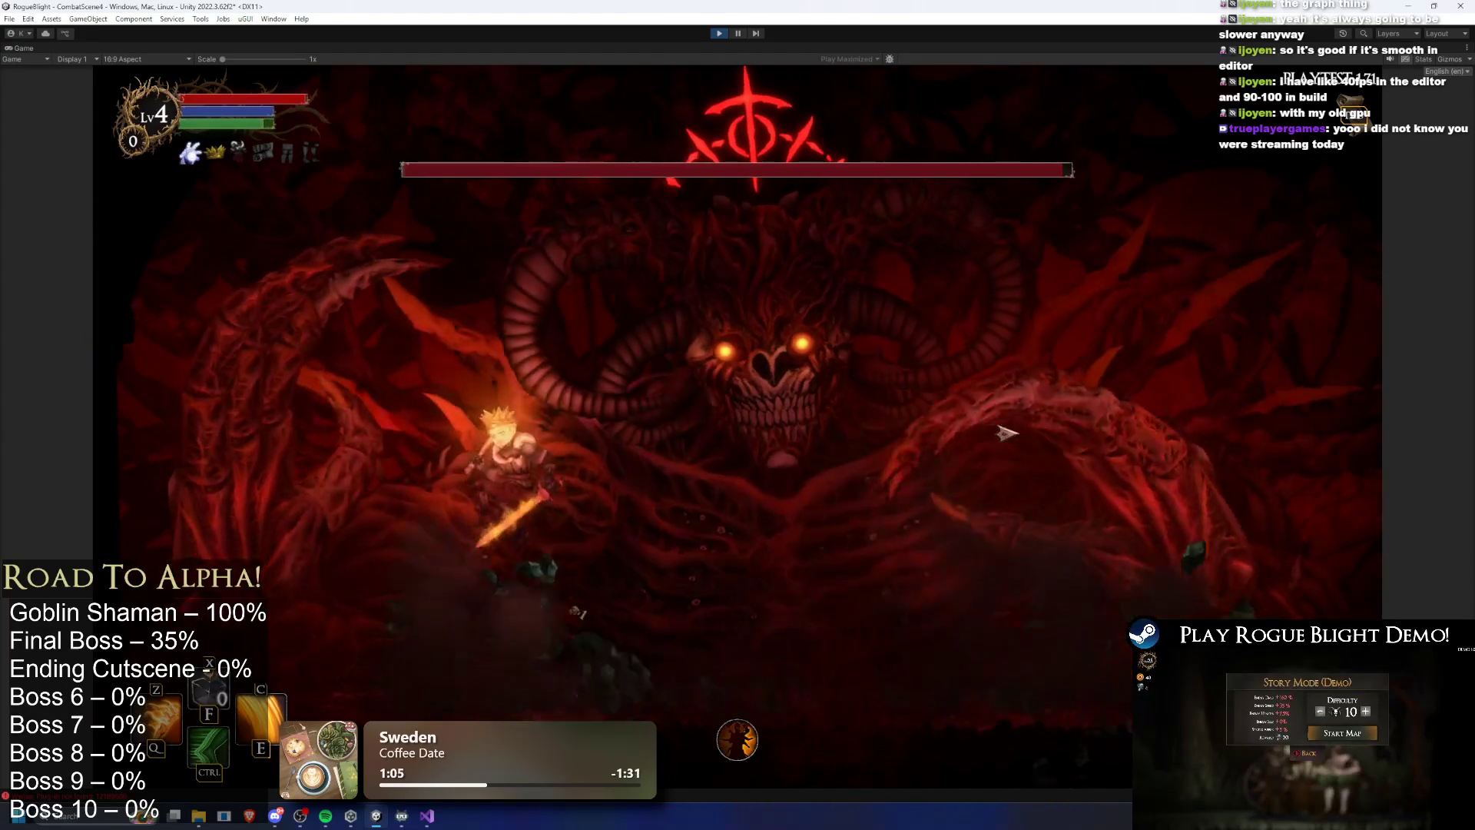
key(space)
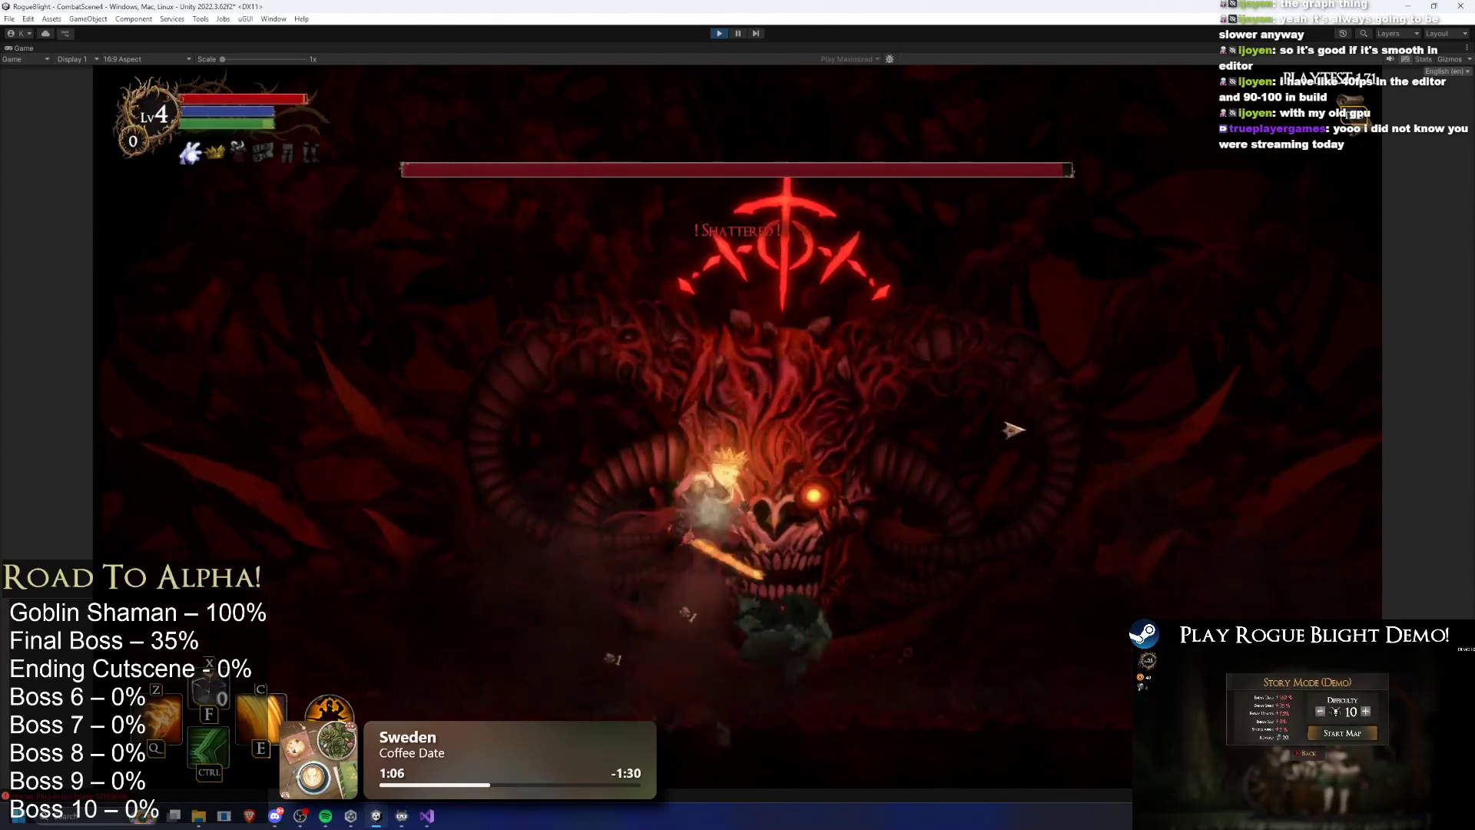
key(ctrl)
key(a)
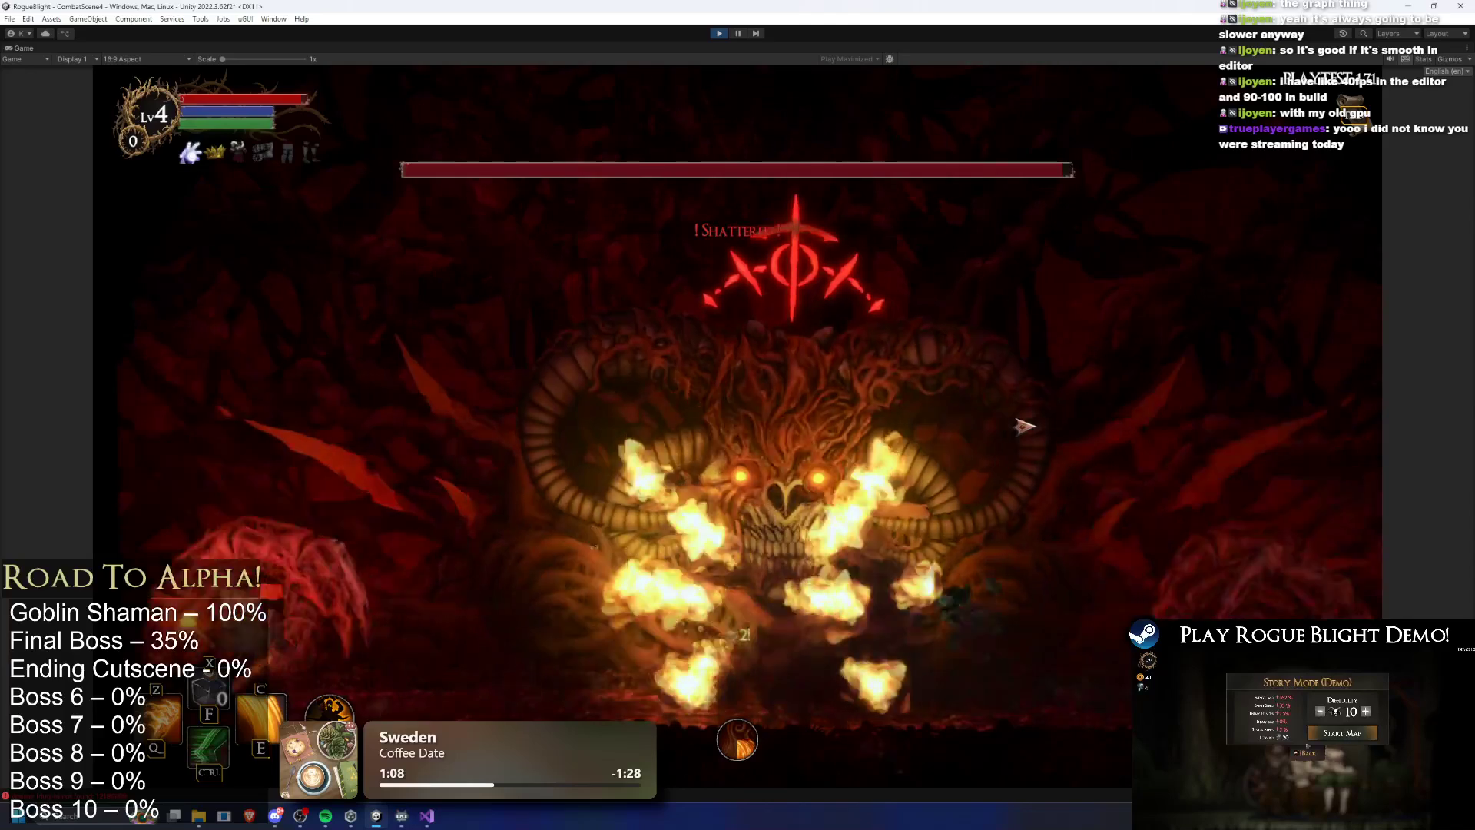
key(d)
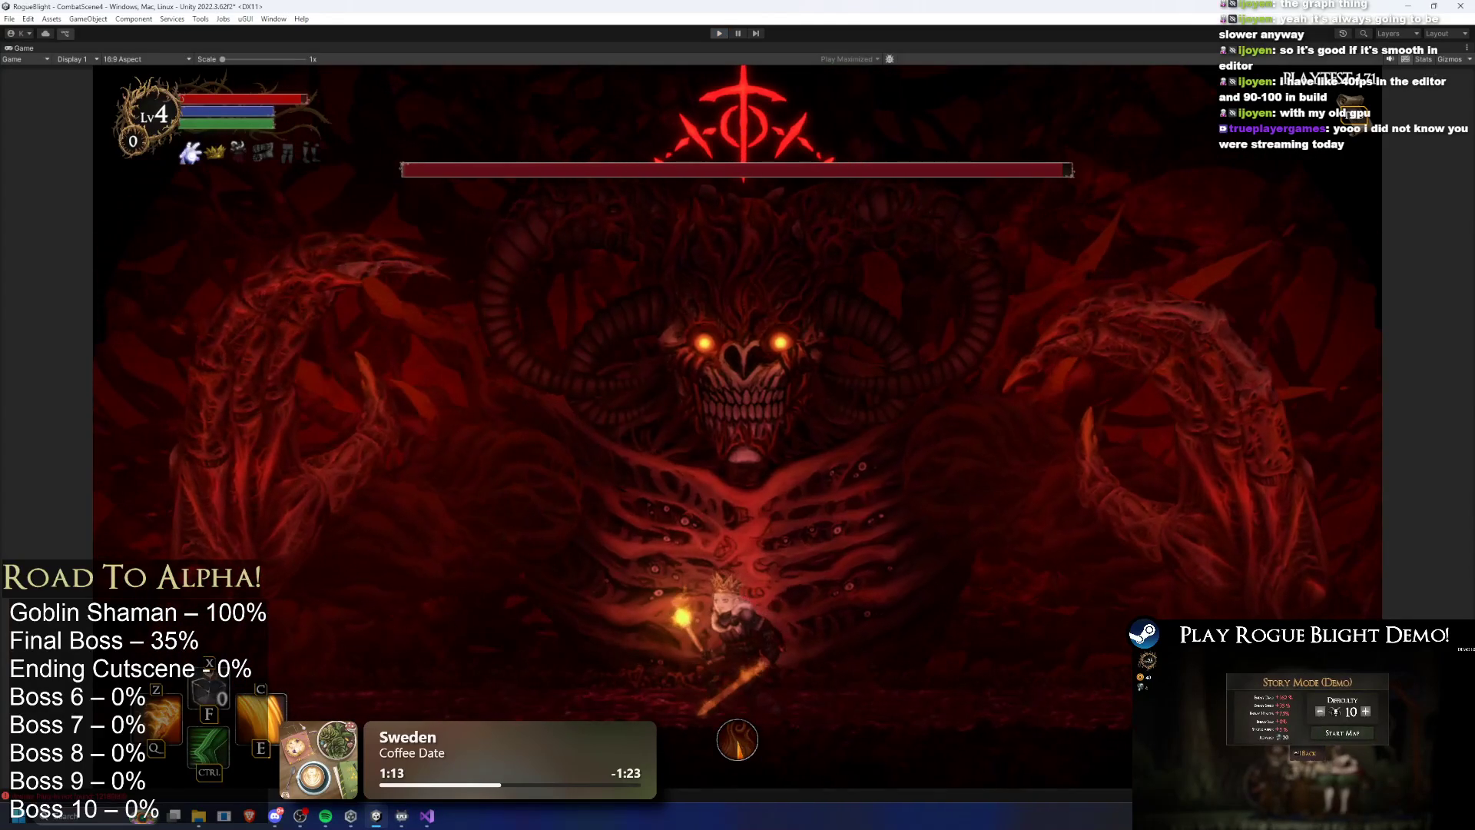
key(ctrl+p)
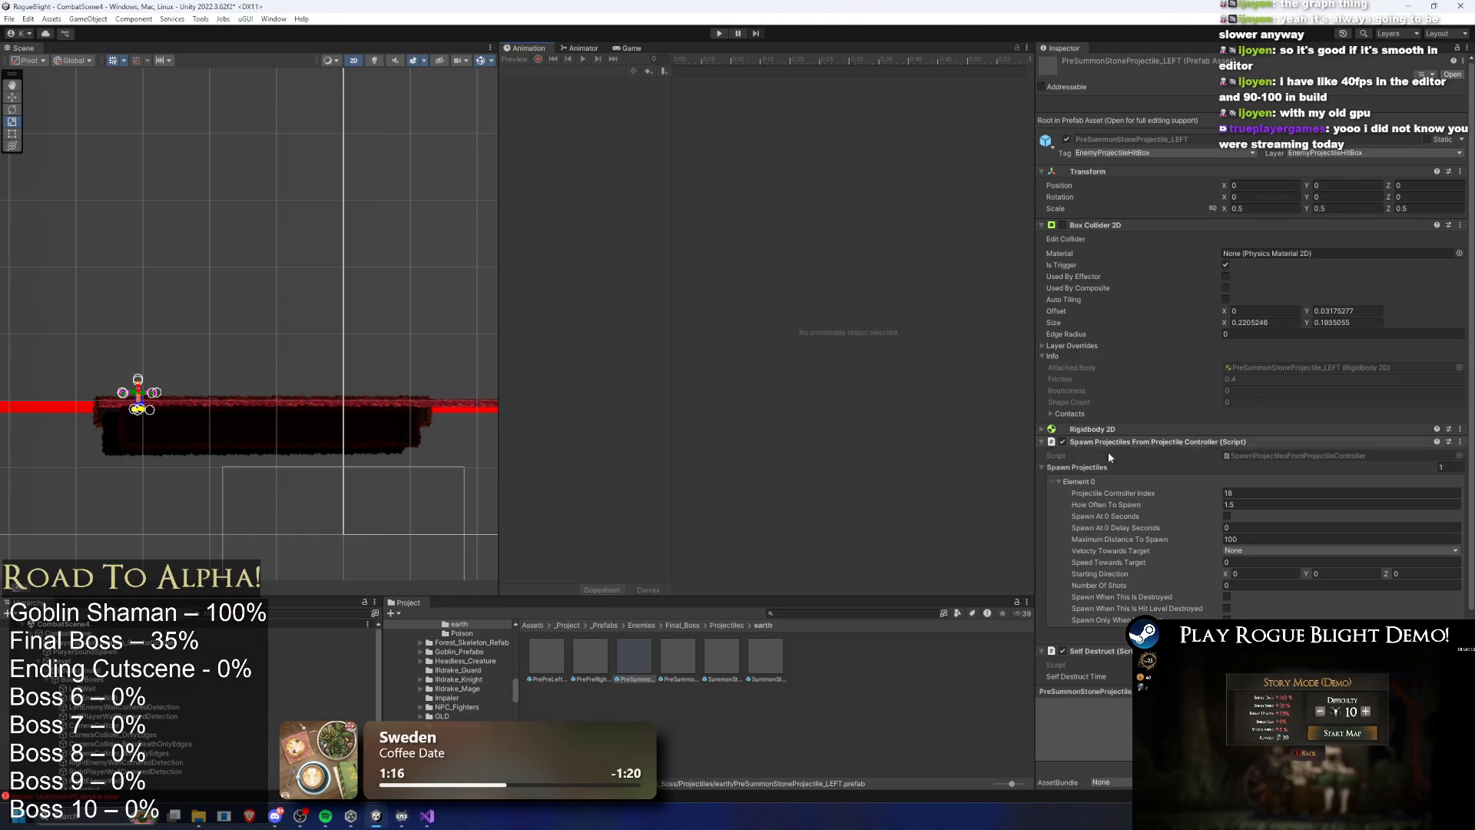
Collapse the spawn-projectiles settings and inspect PrePreLeftSummonStoneProjectile, then return to the Final_Boss folder
click(1108, 441)
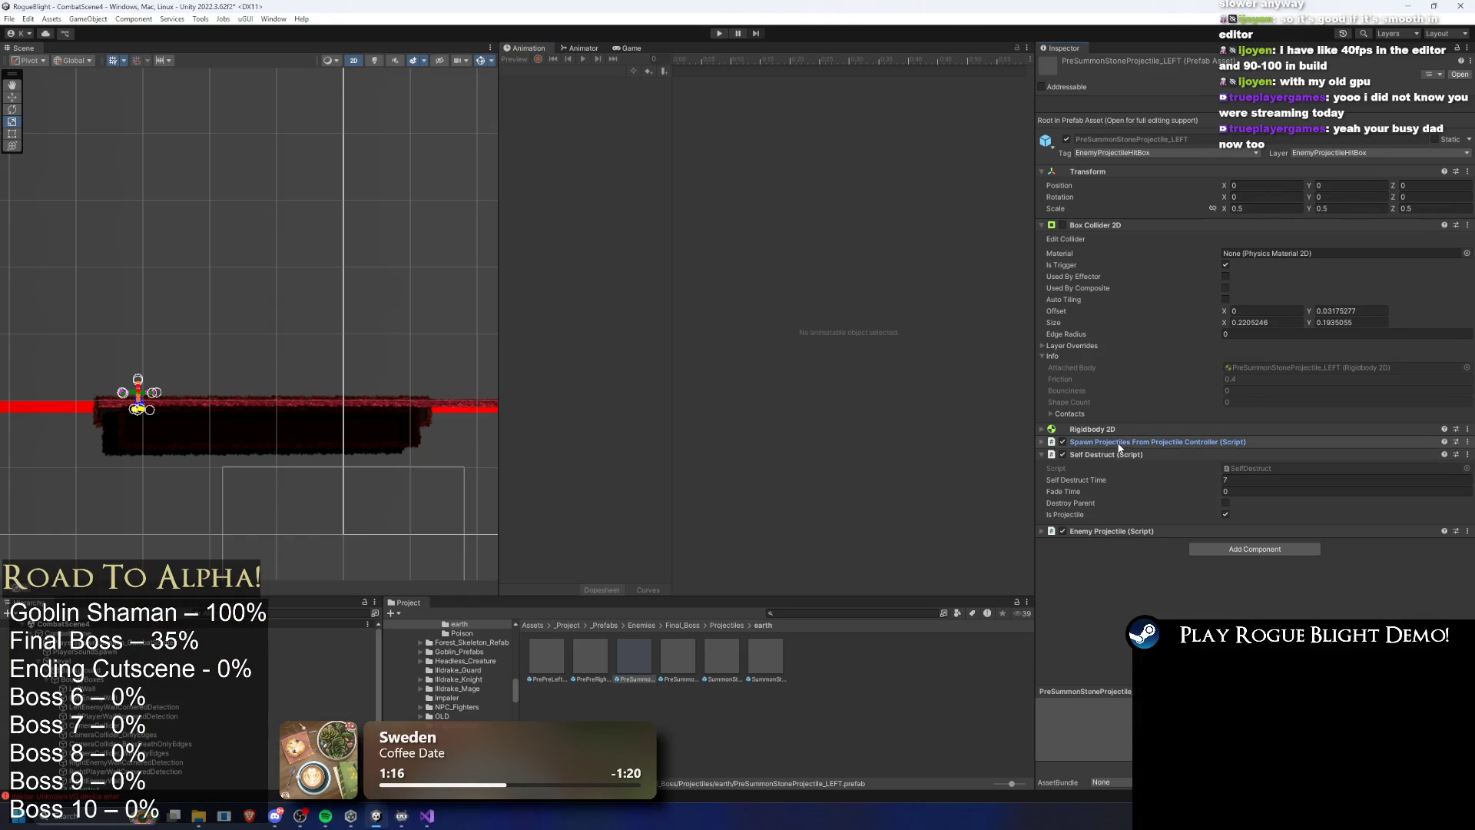
click(547, 662)
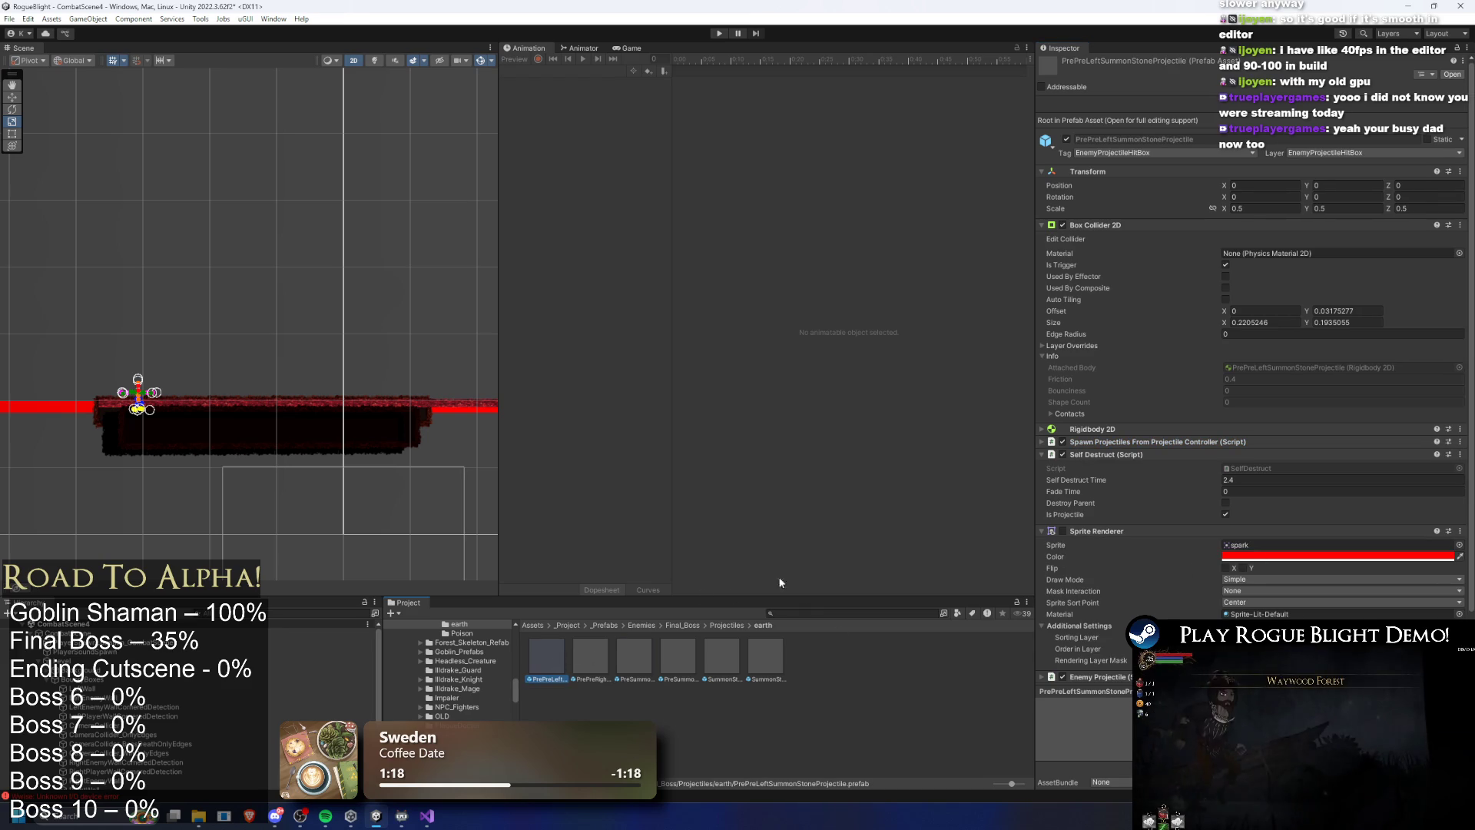
click(728, 625)
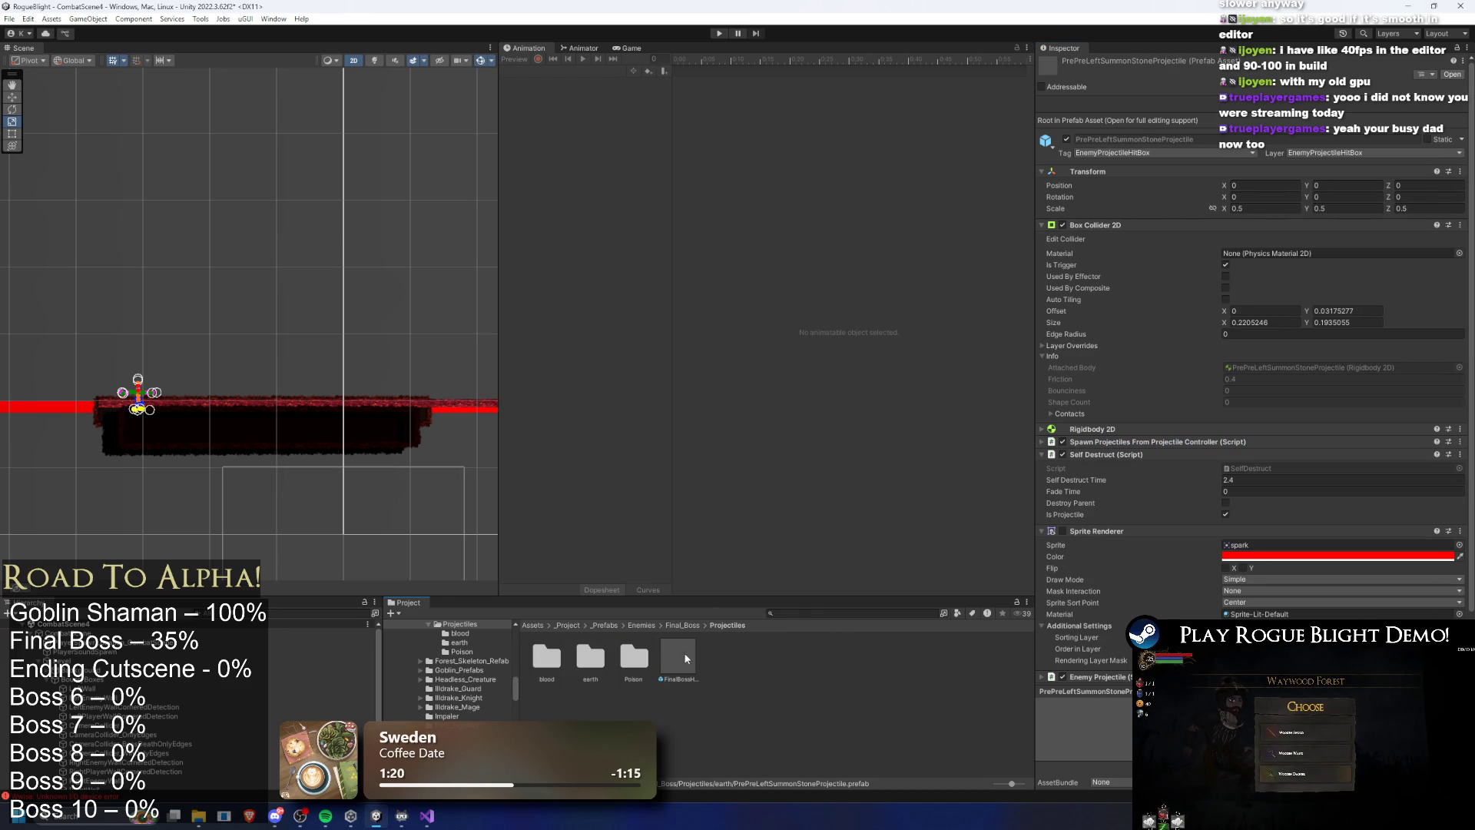
click(683, 626)
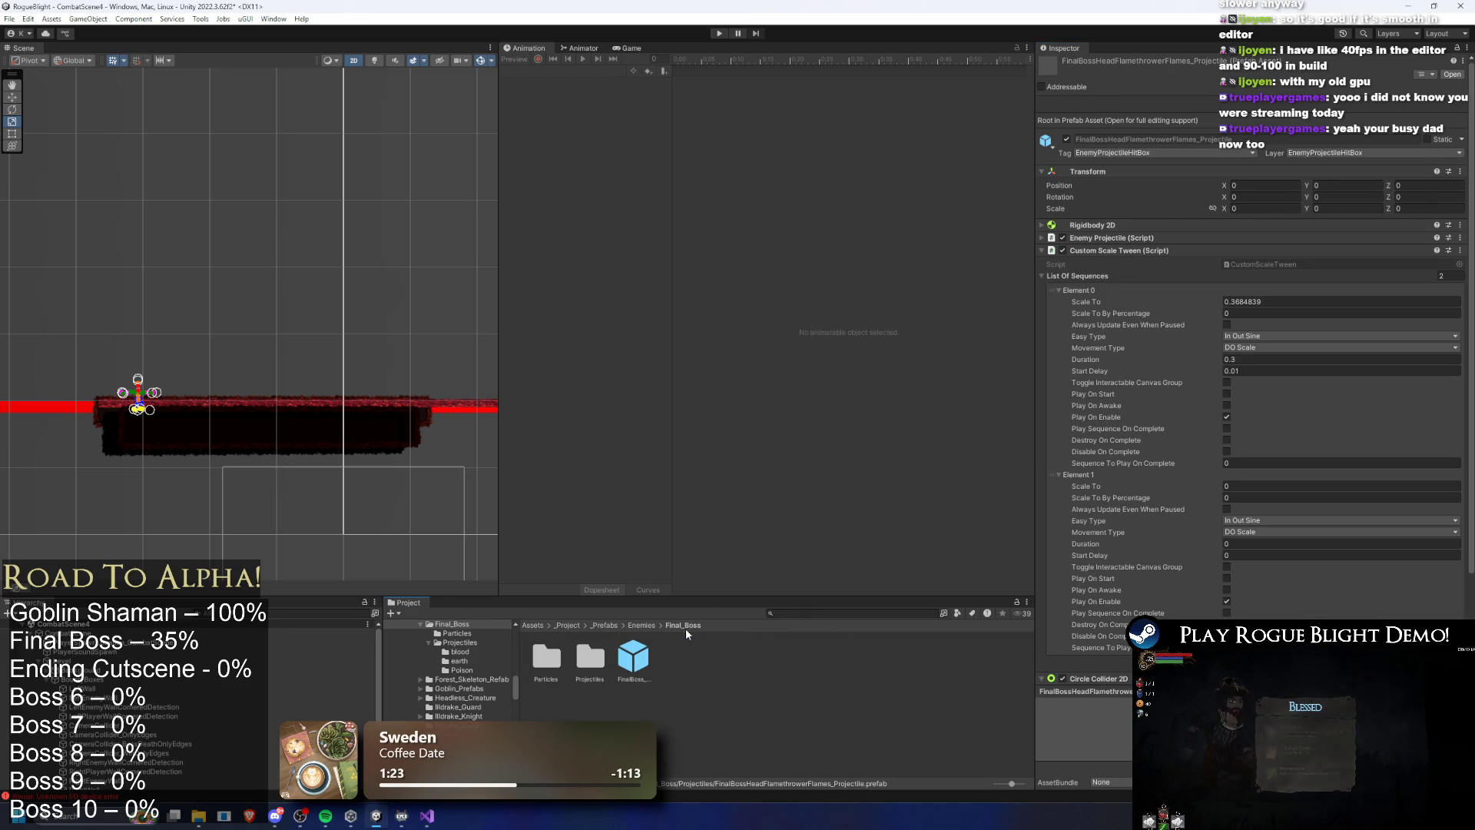
Select the final boss prefab and scroll its Inspector through the Projectile Controller entries
click(635, 665)
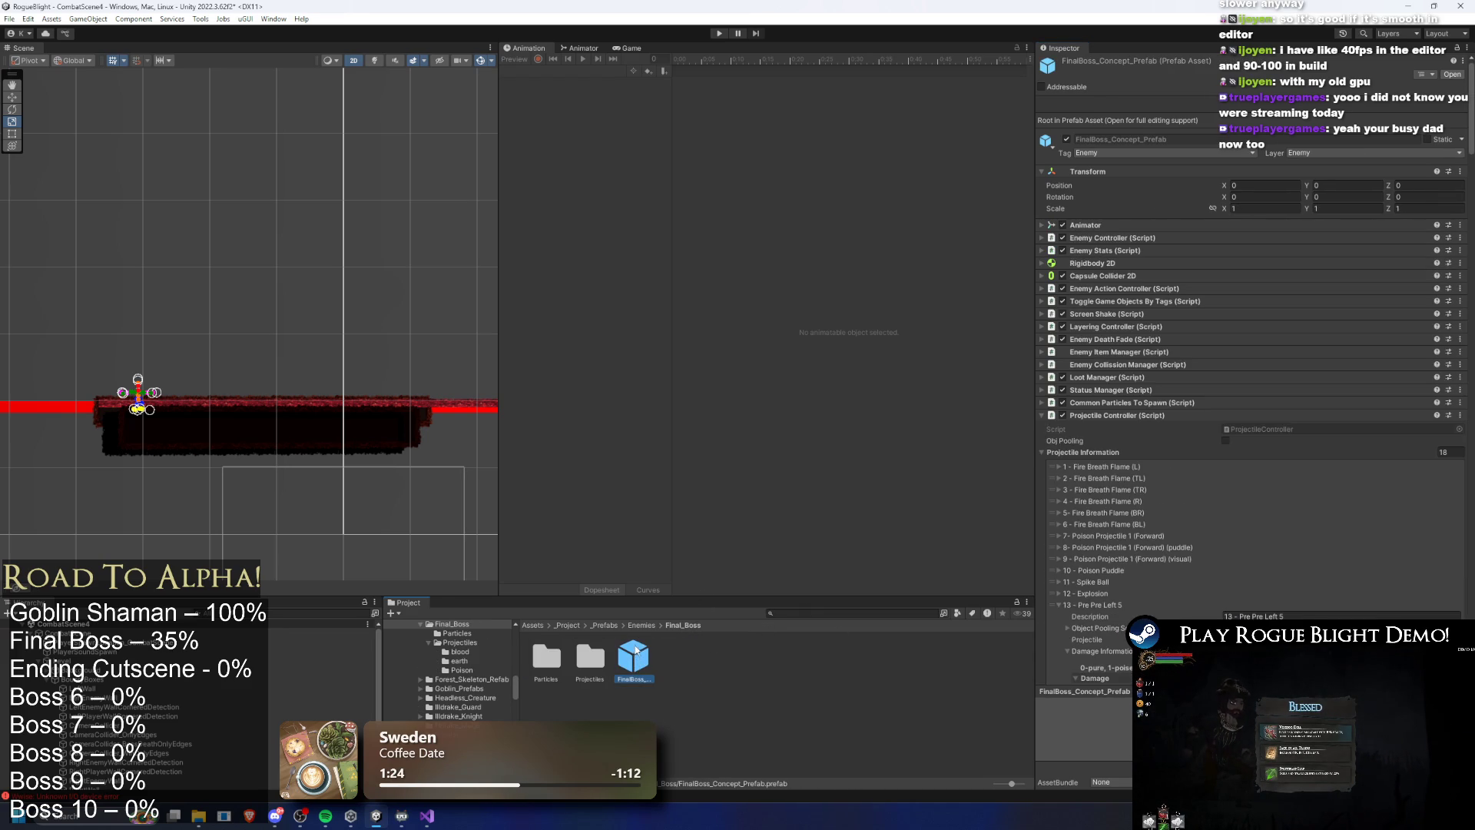
scroll(1214, 457, down, 5)
click(1104, 388)
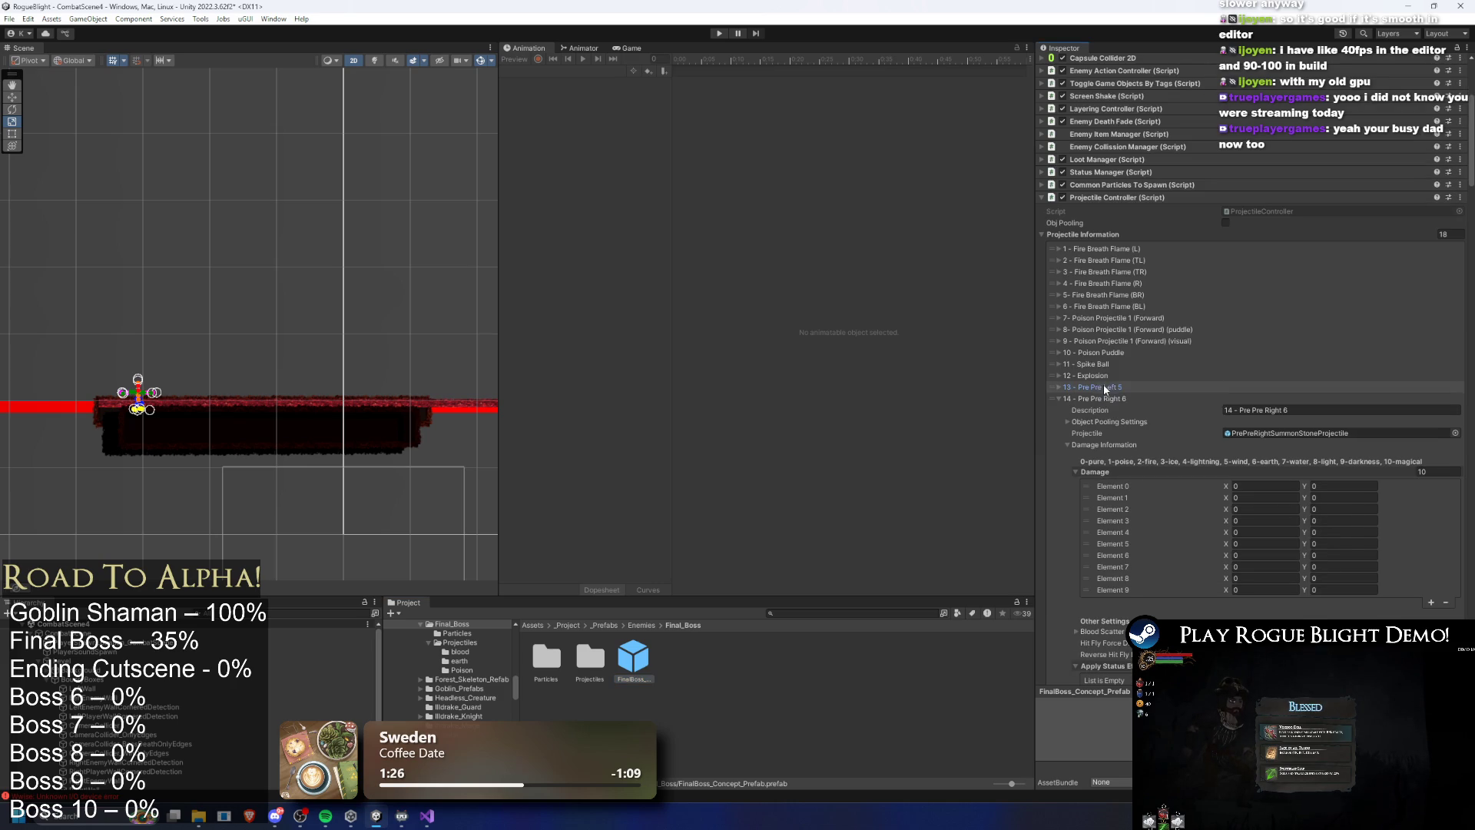
scroll(1334, 452, down, 10)
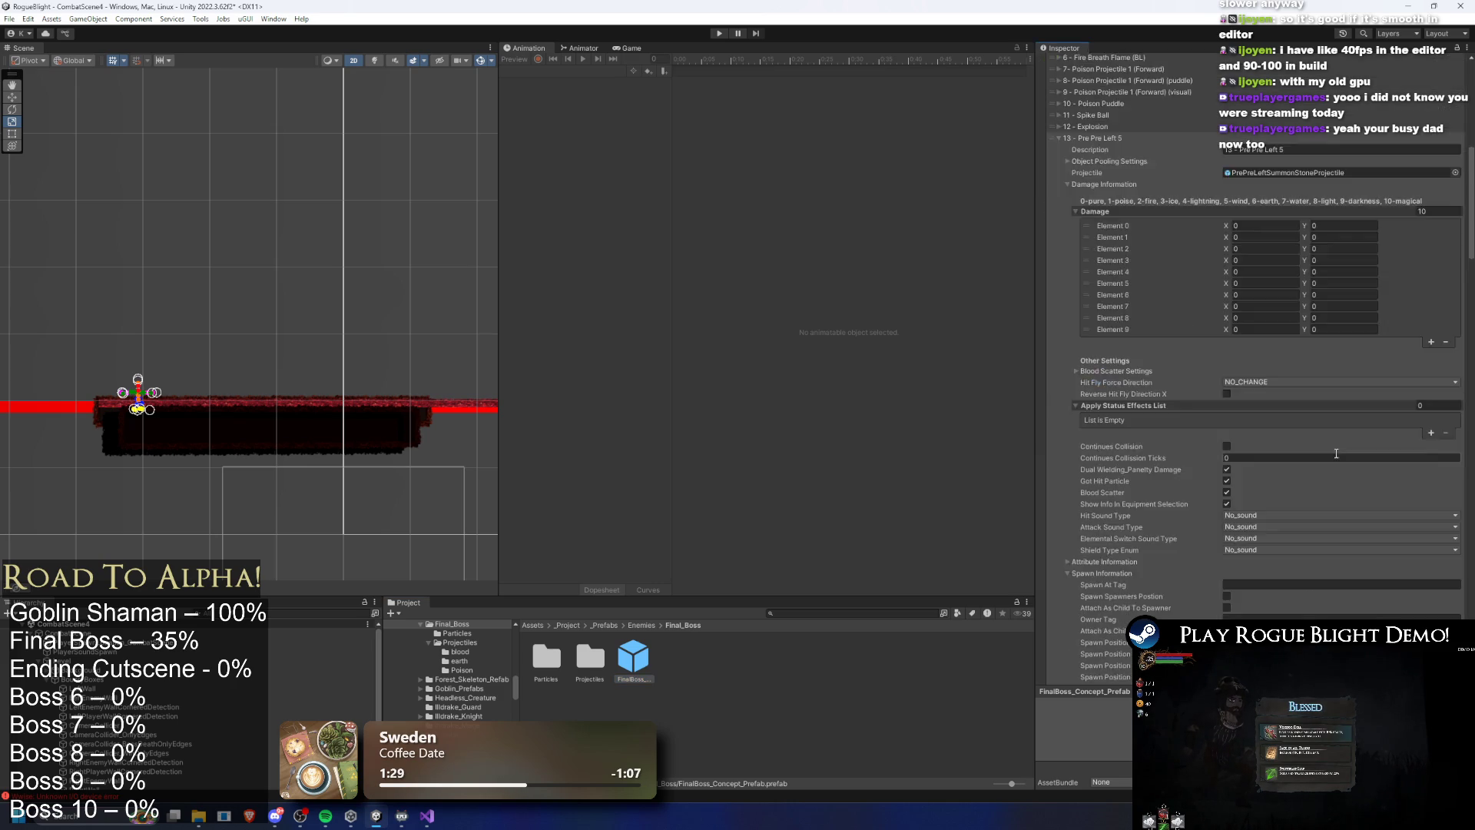
scroll(1321, 472, down, 2)
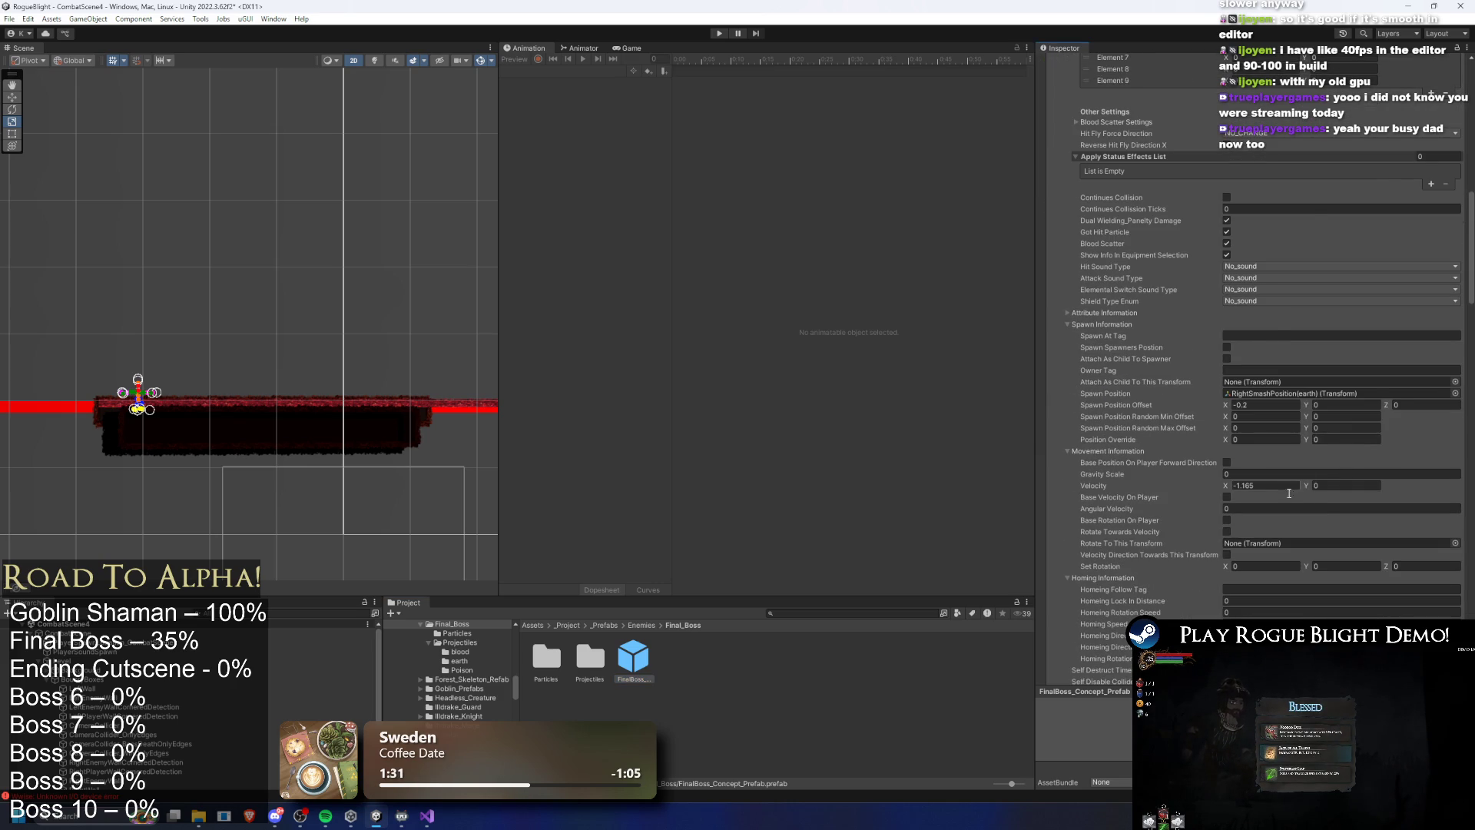
scroll(1299, 490, down, 7)
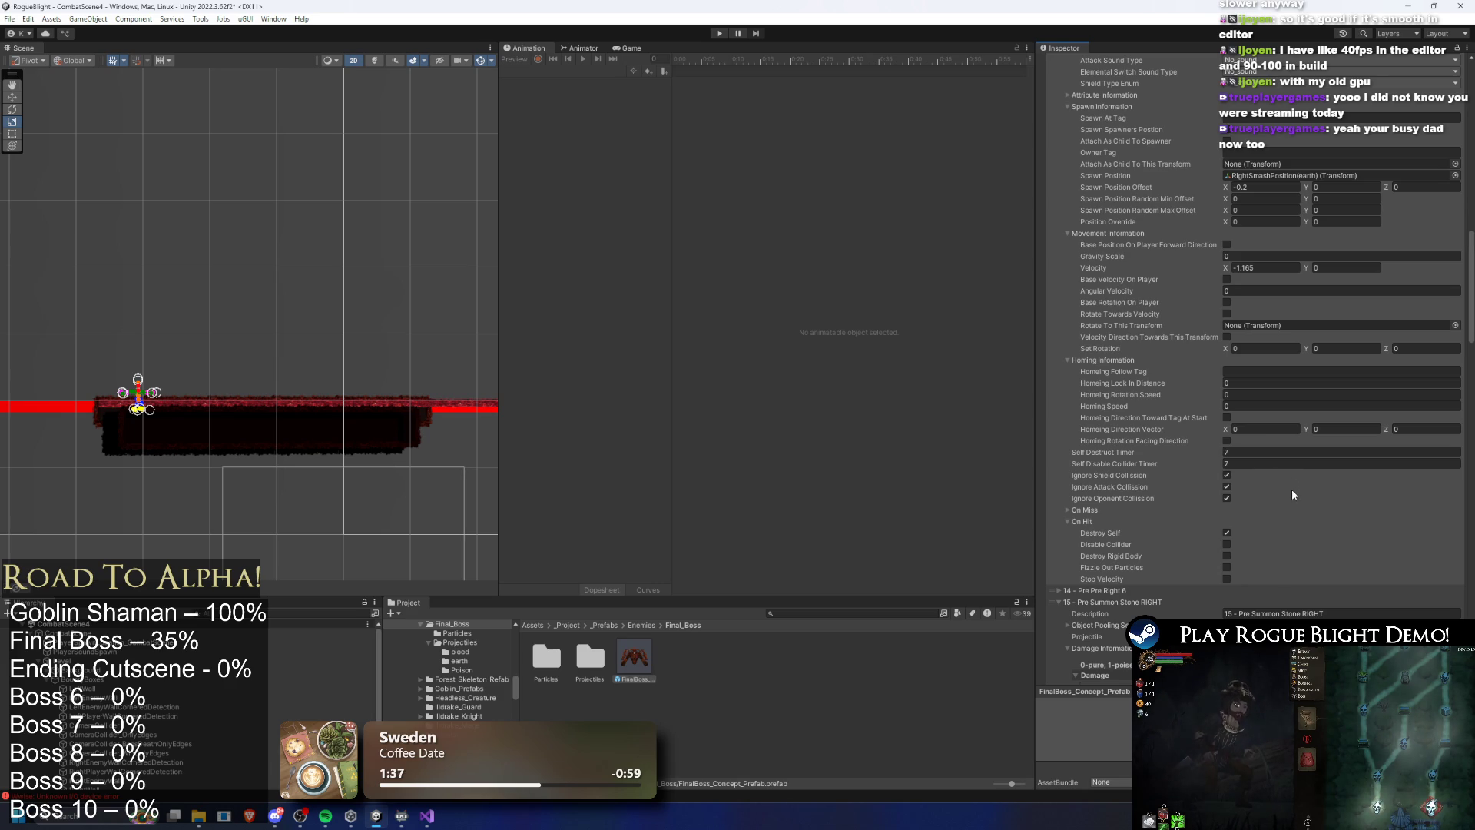
Set the projectile entry's Self Destruct Timer to 2.4 and Self Disable Collider Timer to 2.8
click(1256, 454)
text(2.8)
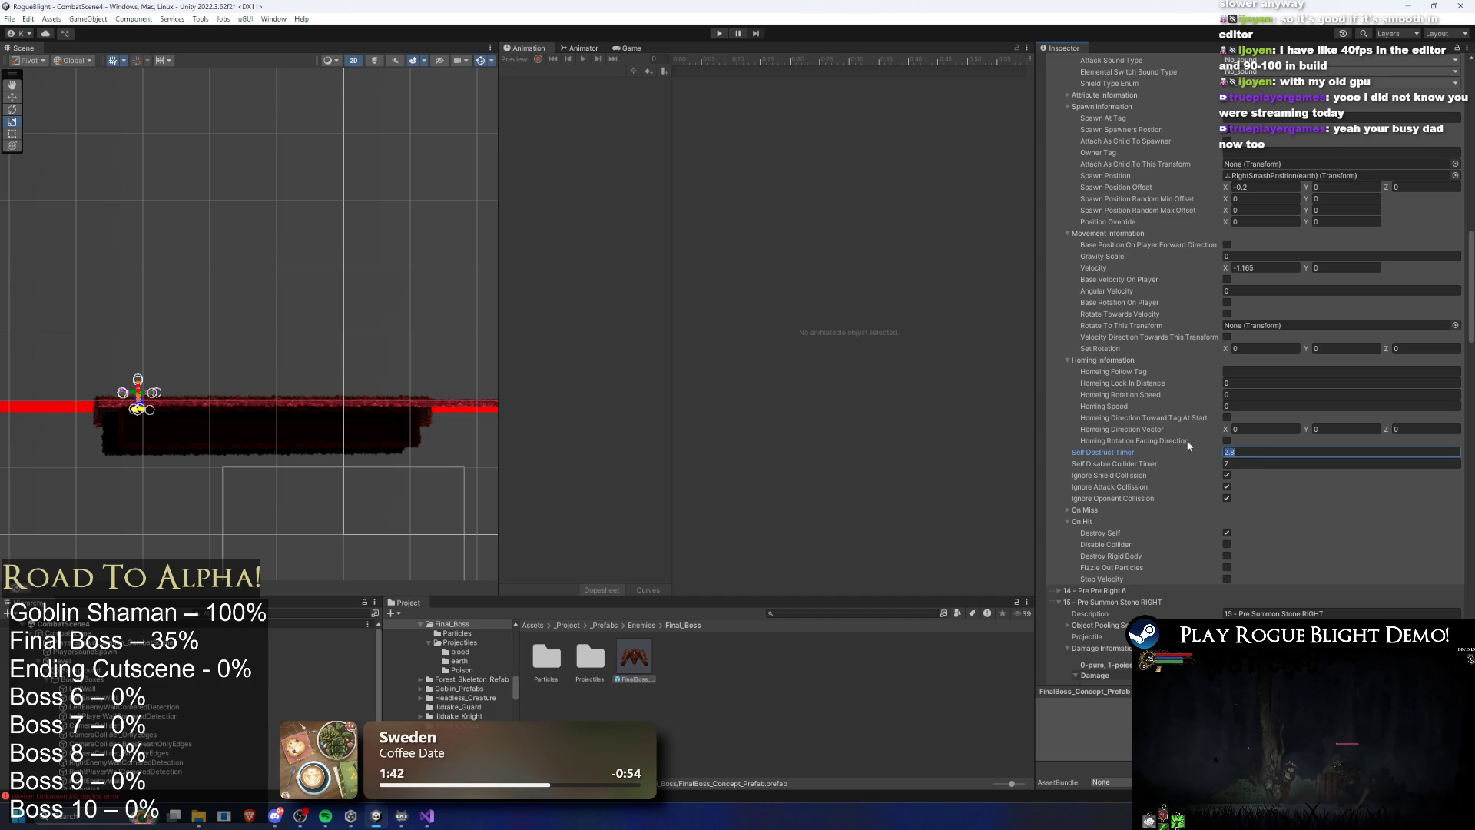
key(Tab)
text(2.8)
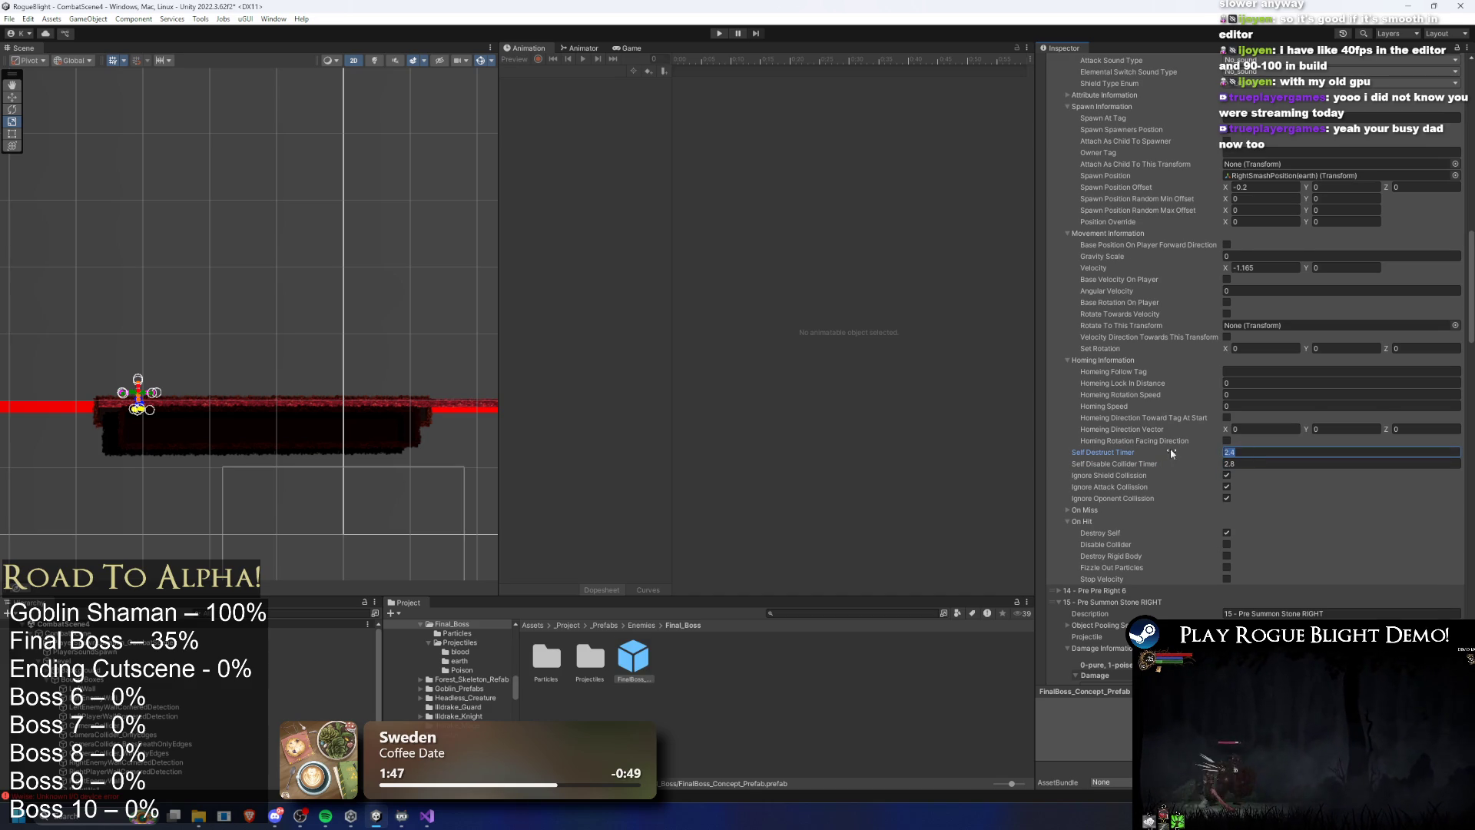
click(1273, 466)
scroll(1357, 524, up, 10)
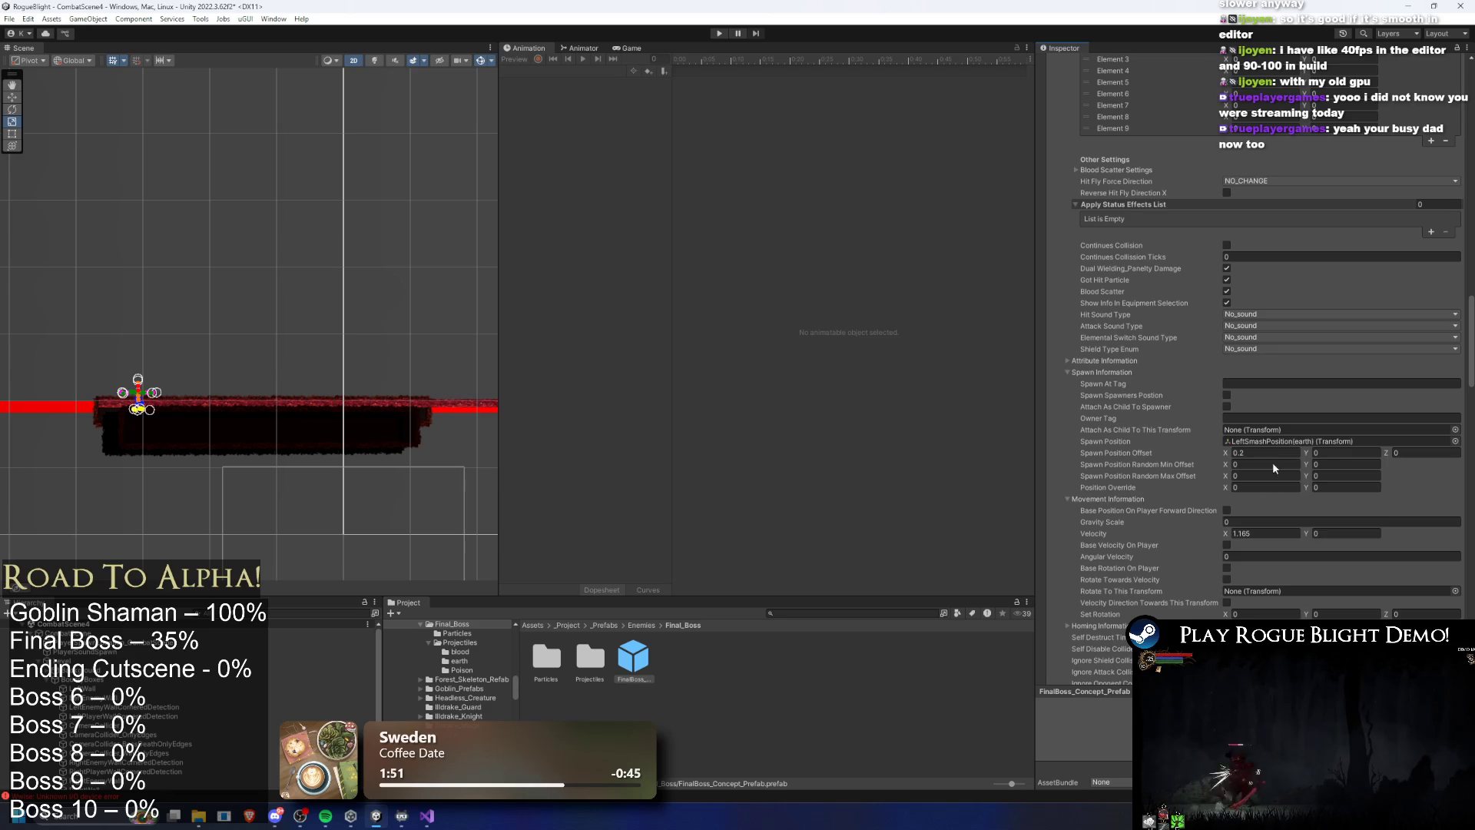
scroll(1271, 471, down, 4)
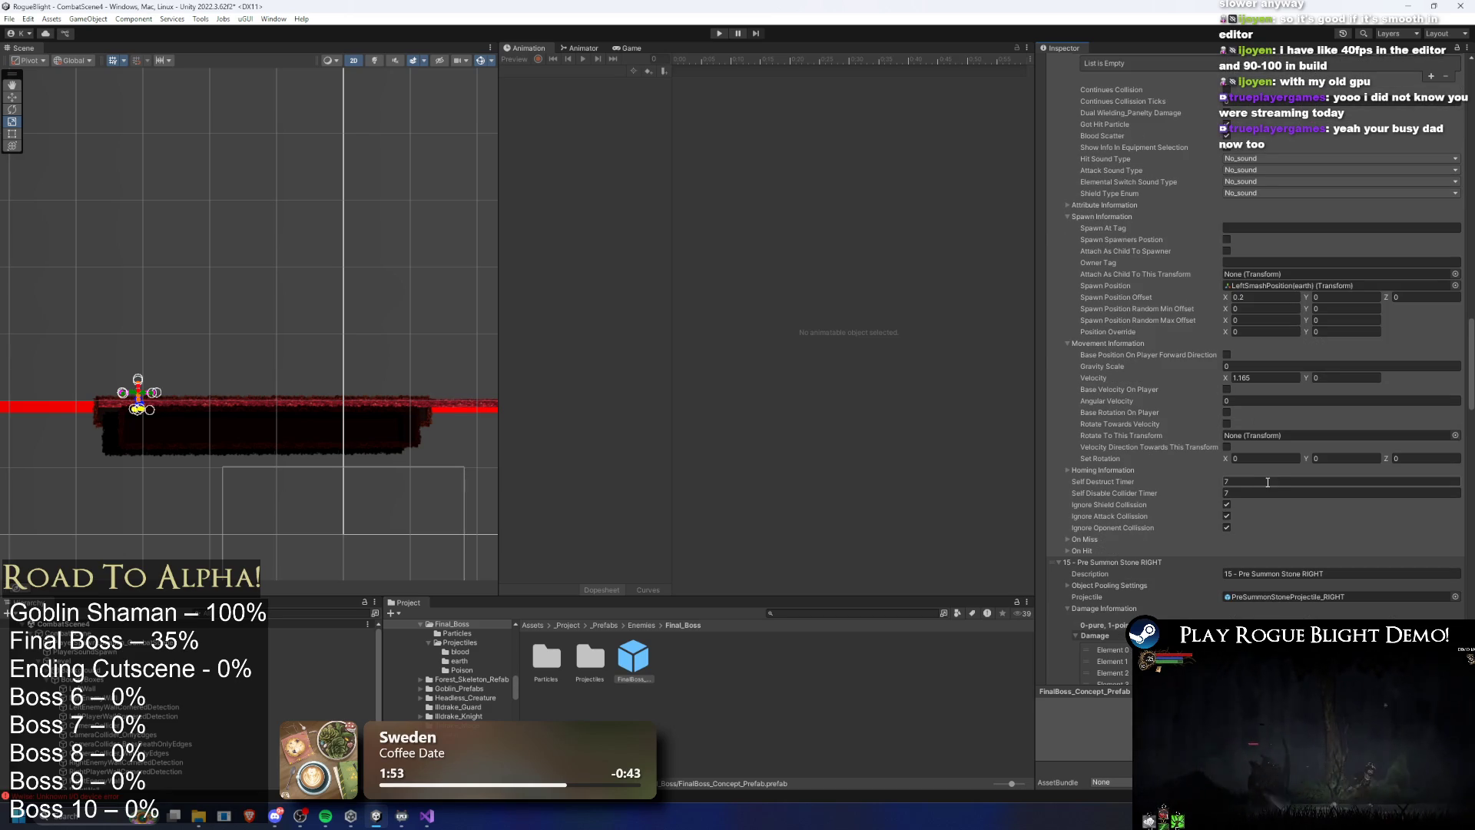
key(Escape)
click(1257, 492)
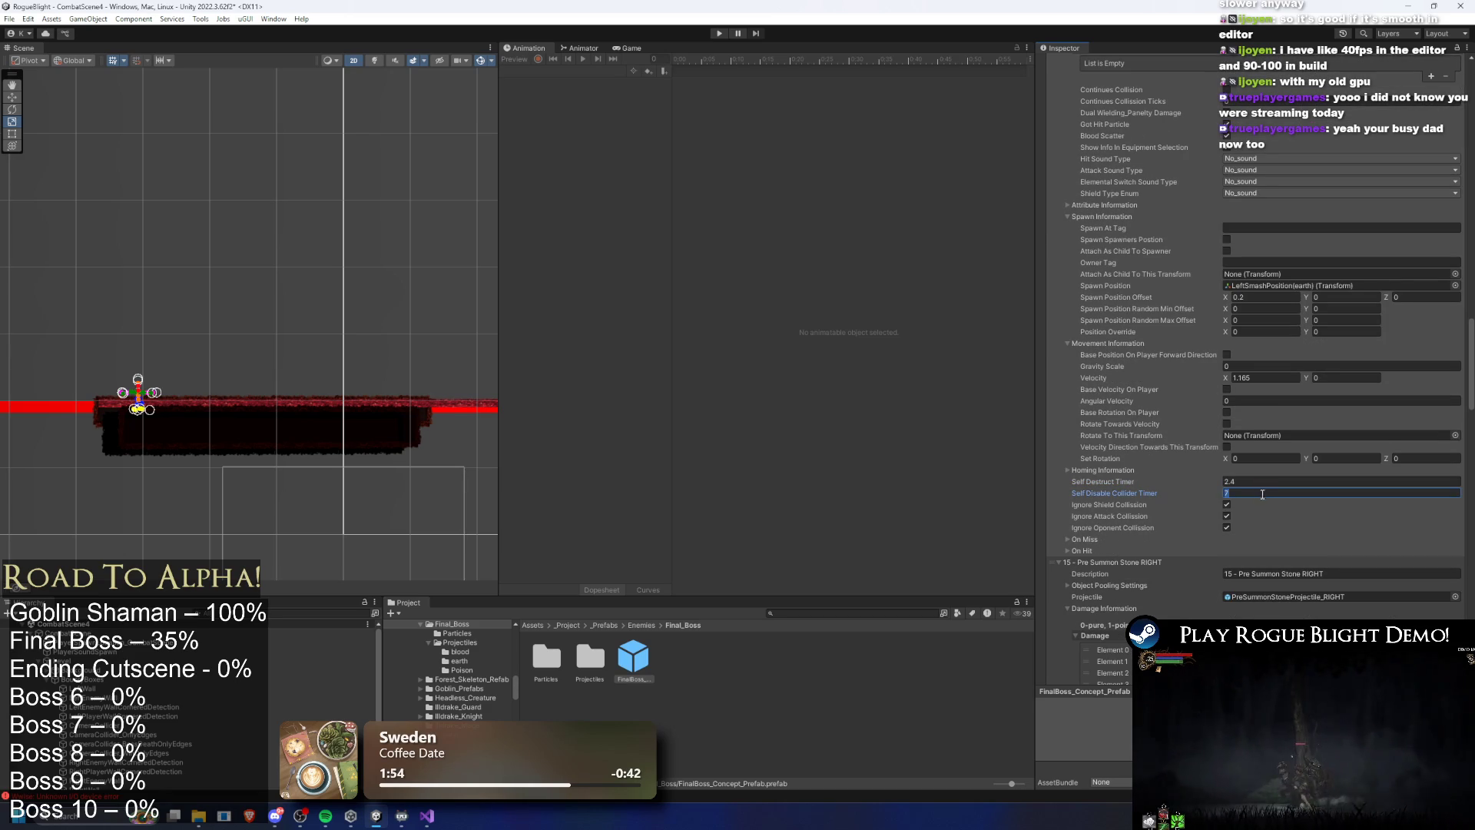
text(2.4)
scroll(1252, 532, down, 15)
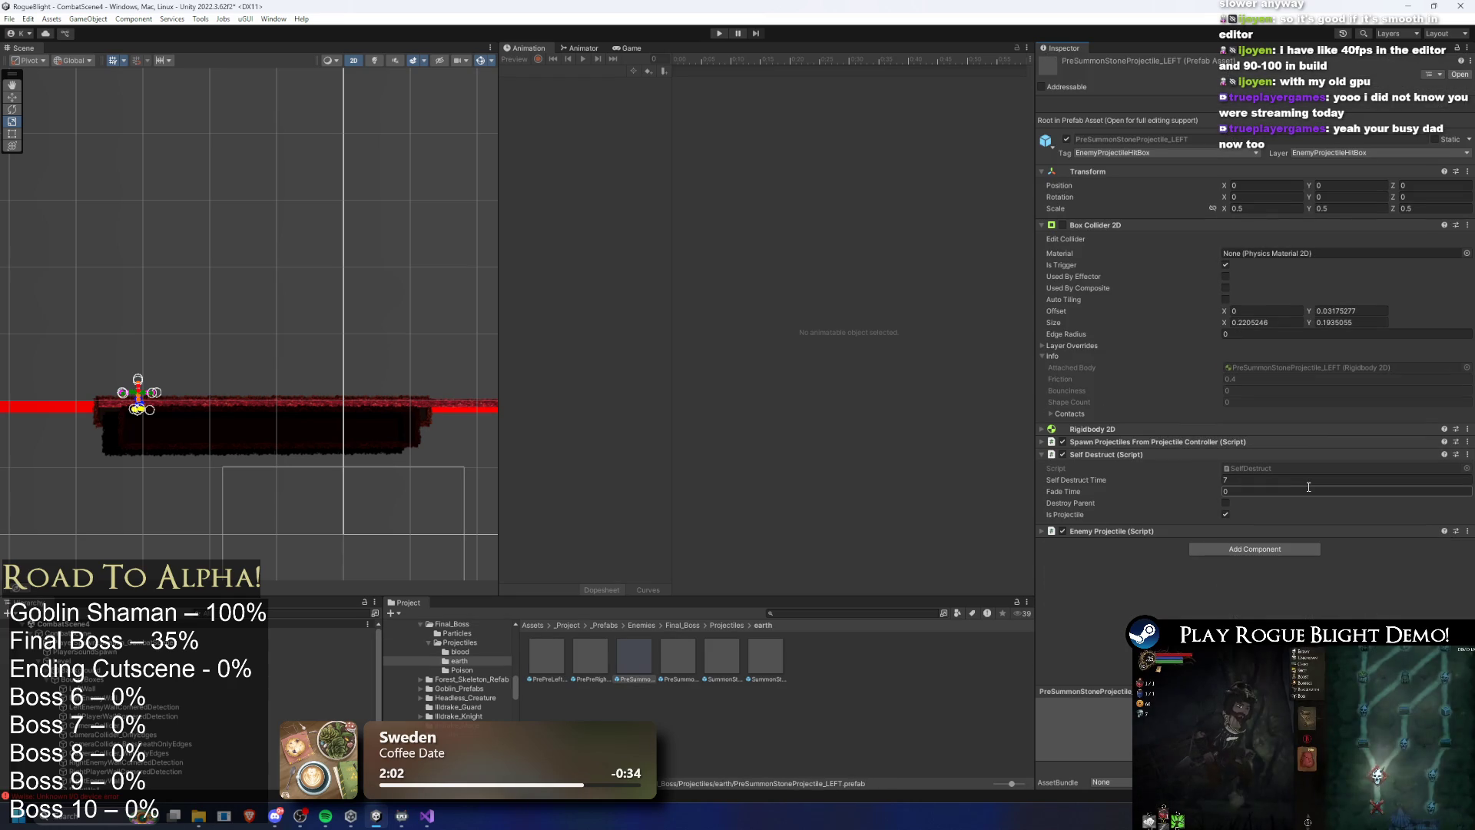
key(Left)
click(1319, 481)
text(0.8)
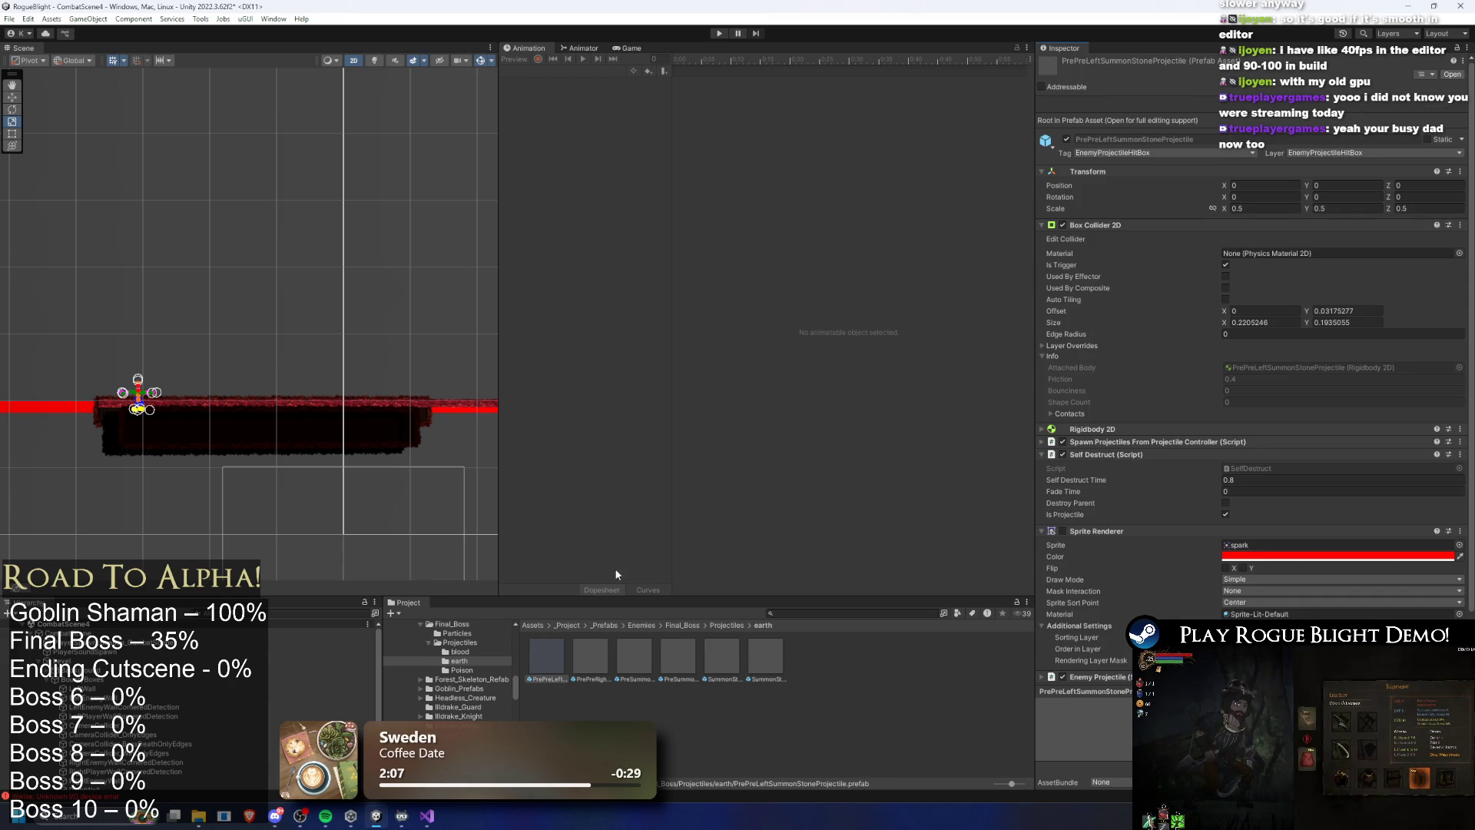
click(734, 625)
click(672, 622)
click(629, 641)
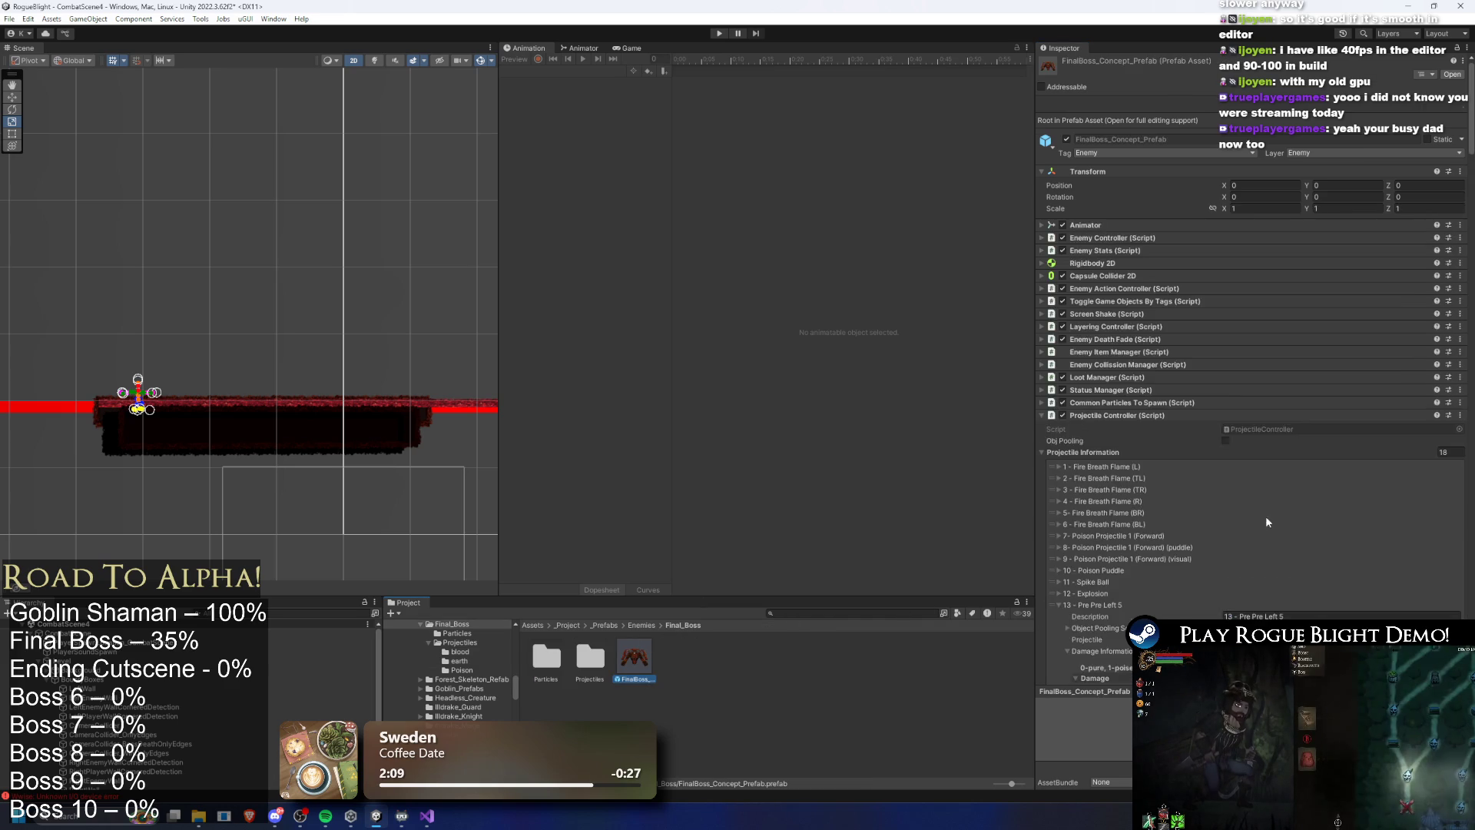
scroll(1369, 473, down, 15)
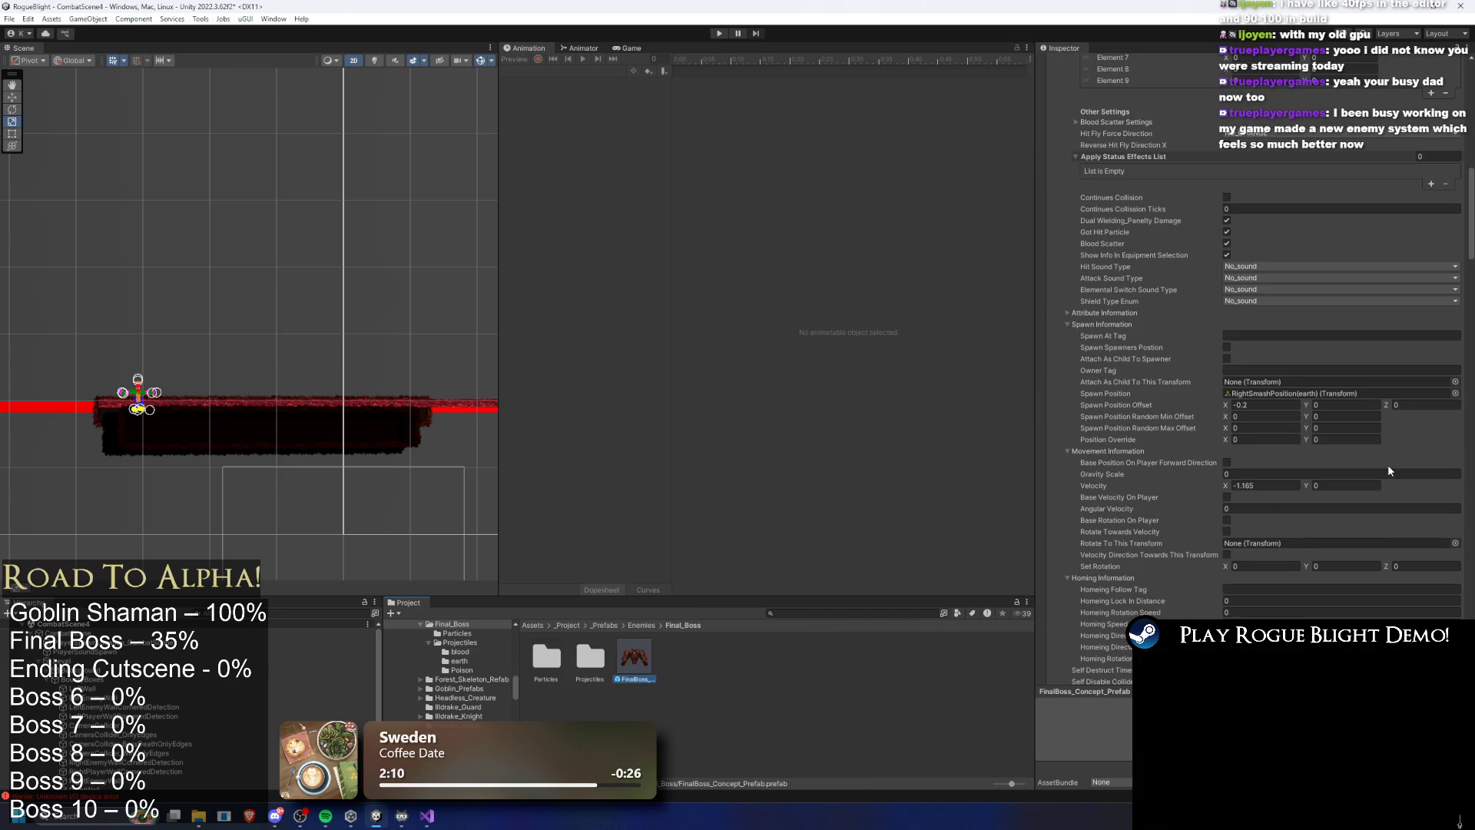
key(ctrl+z)
key(ctrl+y)
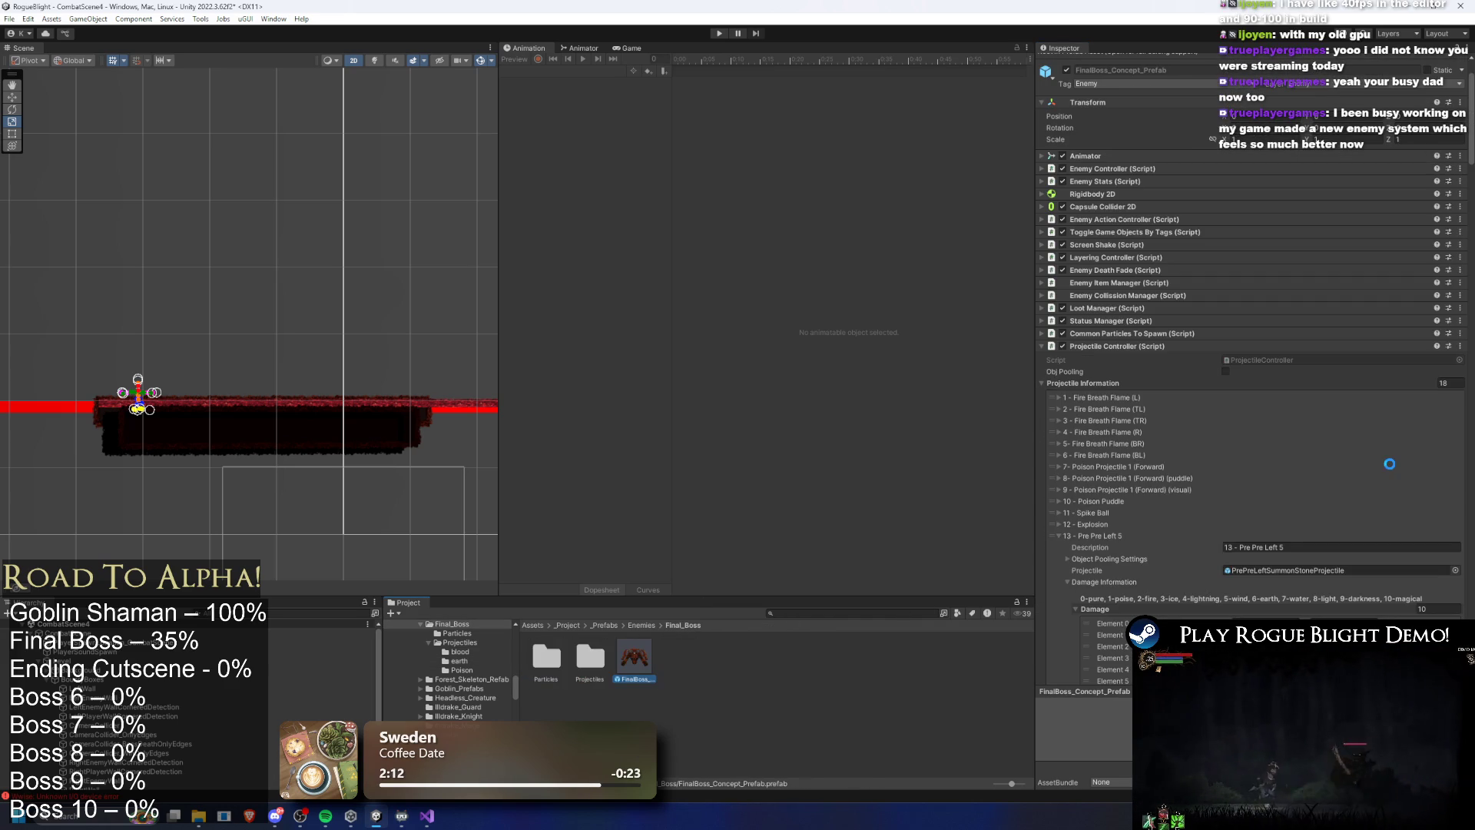
scroll(1391, 466, down, 10)
scroll(1398, 468, down, 8)
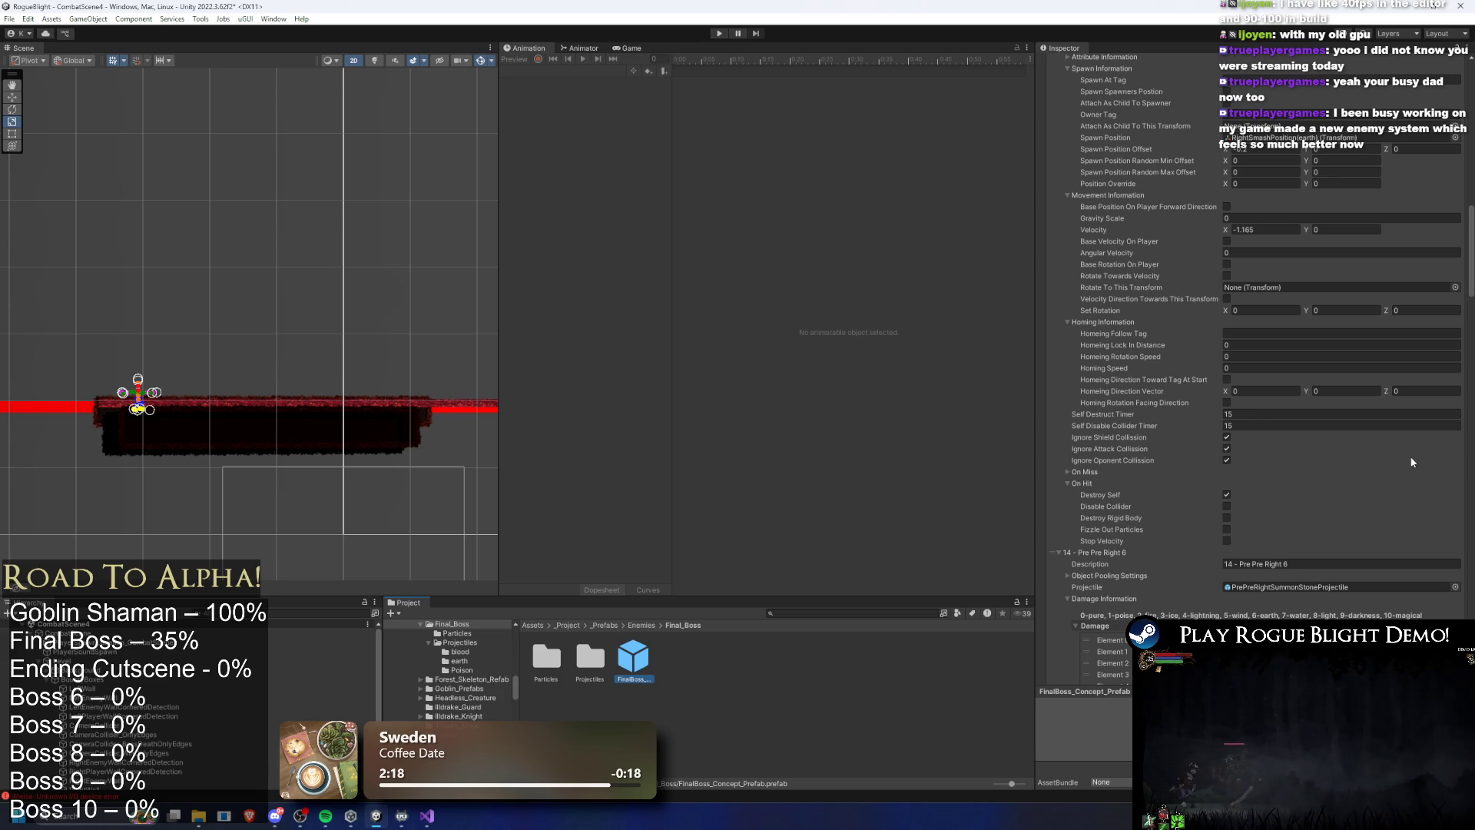
scroll(1394, 453, up, 5)
scroll(1391, 455, up, 10)
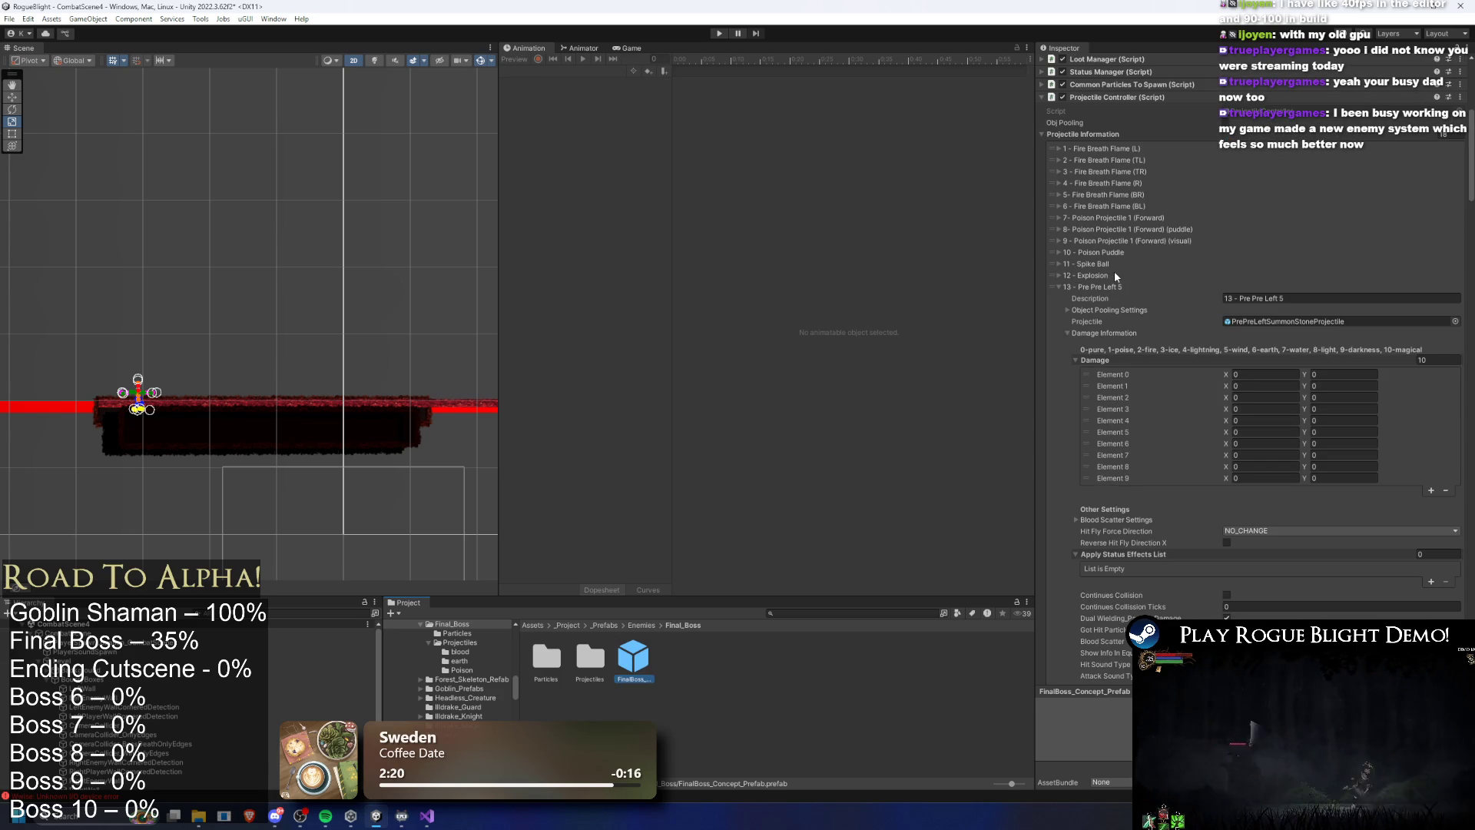
scroll(1234, 289, down, 20)
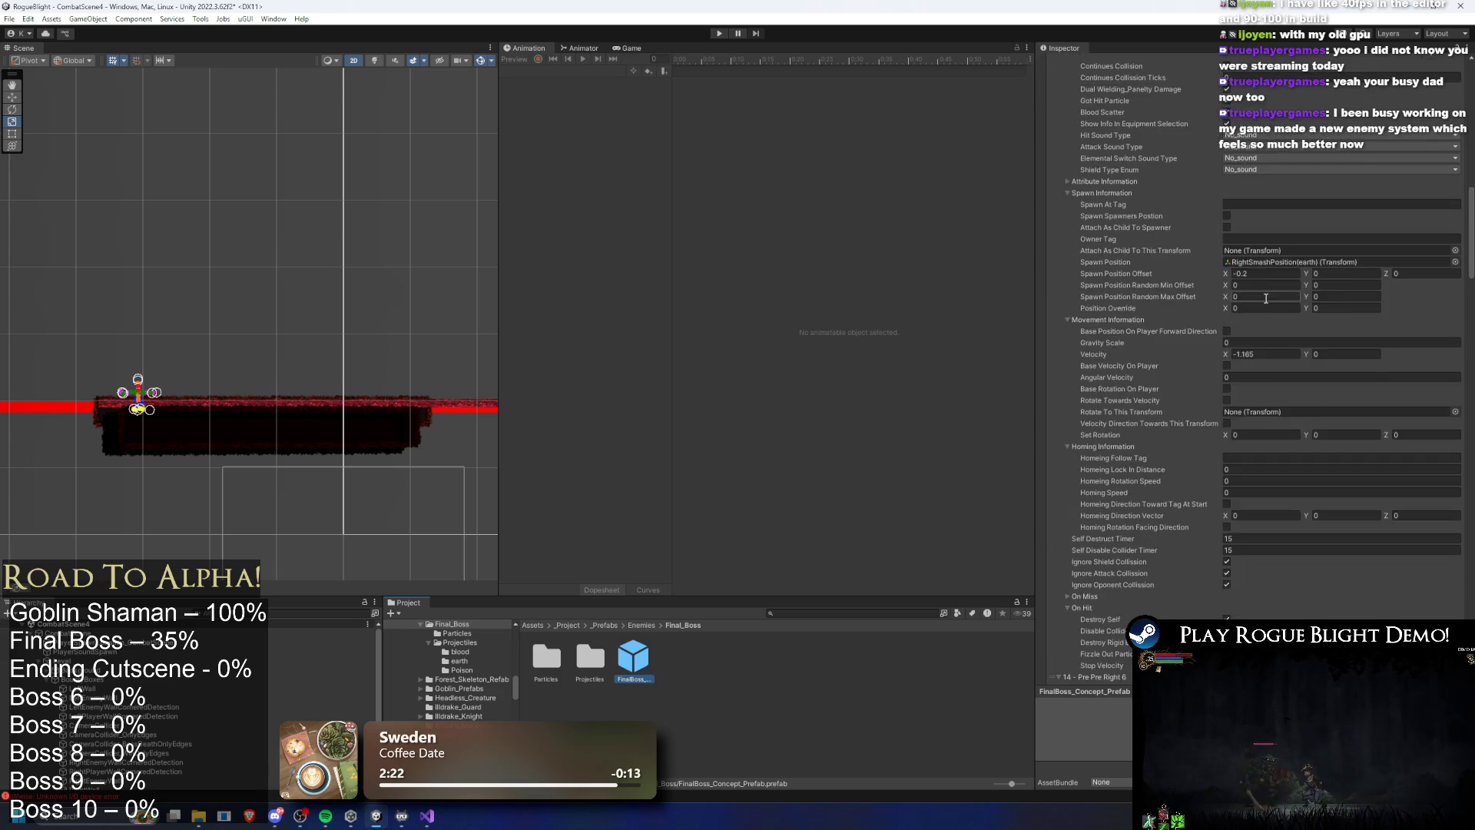
scroll(1279, 308, down, 11)
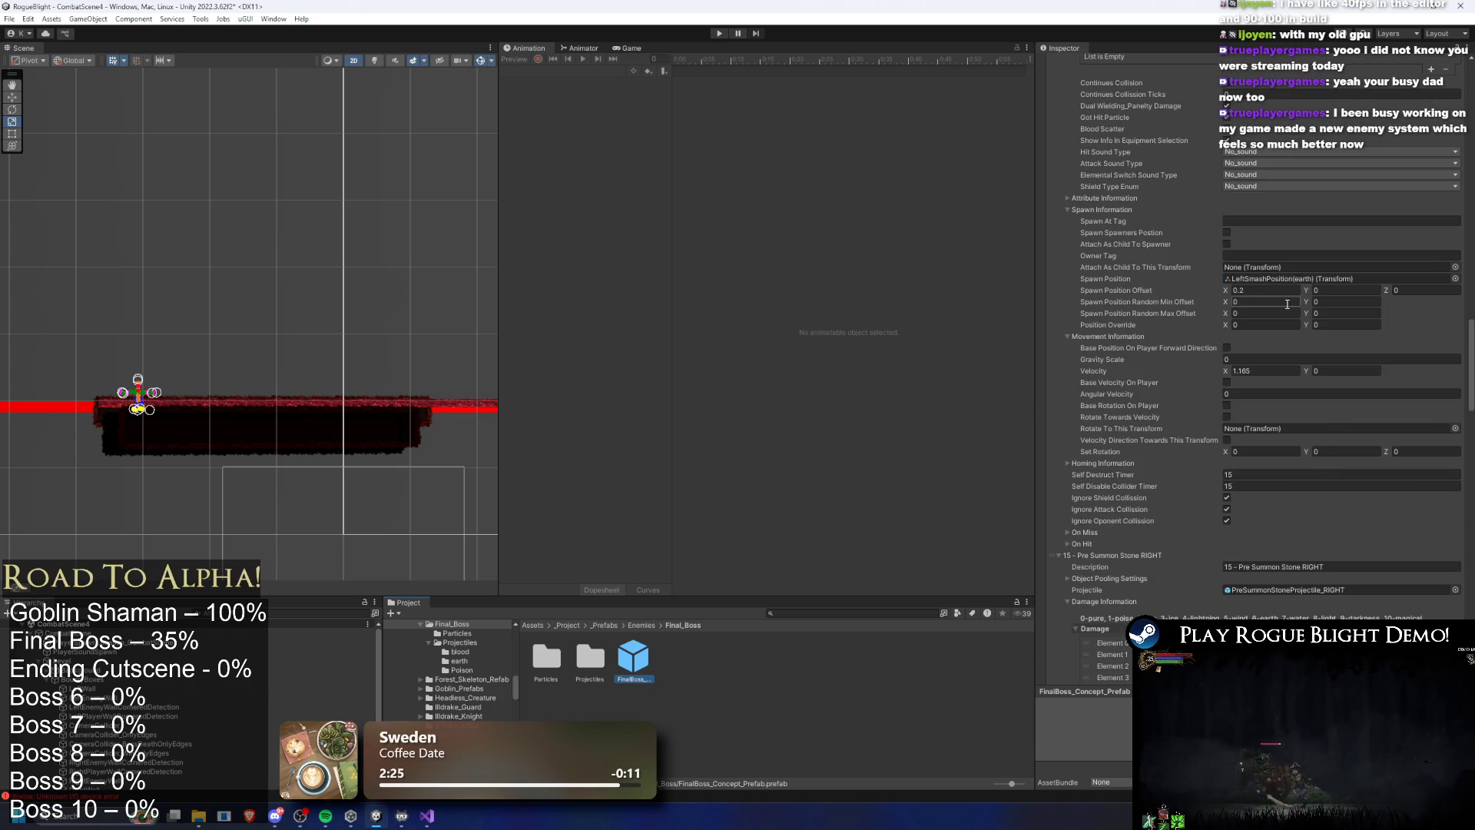
scroll(1289, 306, up, 15)
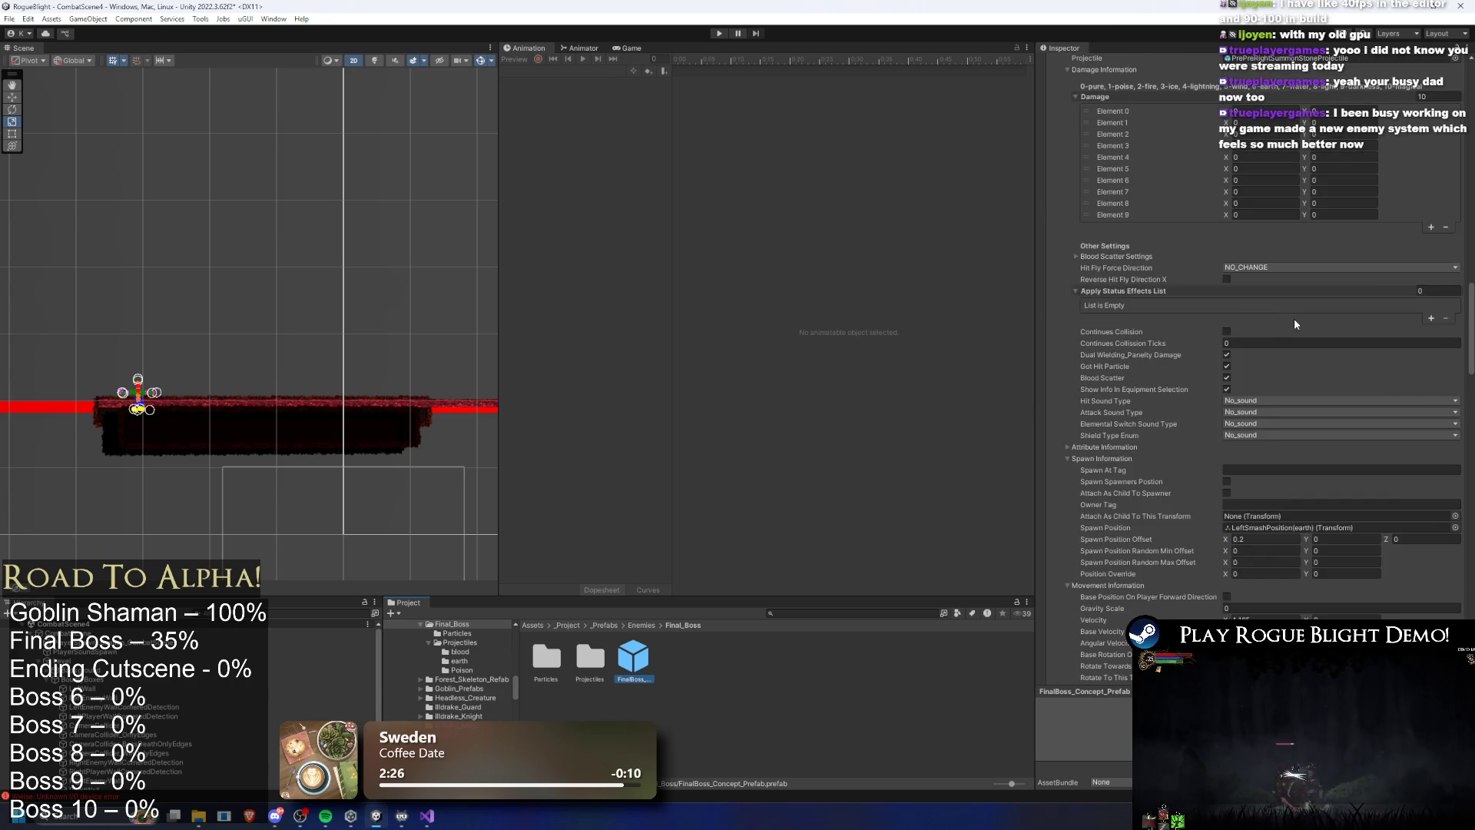
scroll(1313, 333, up, 4)
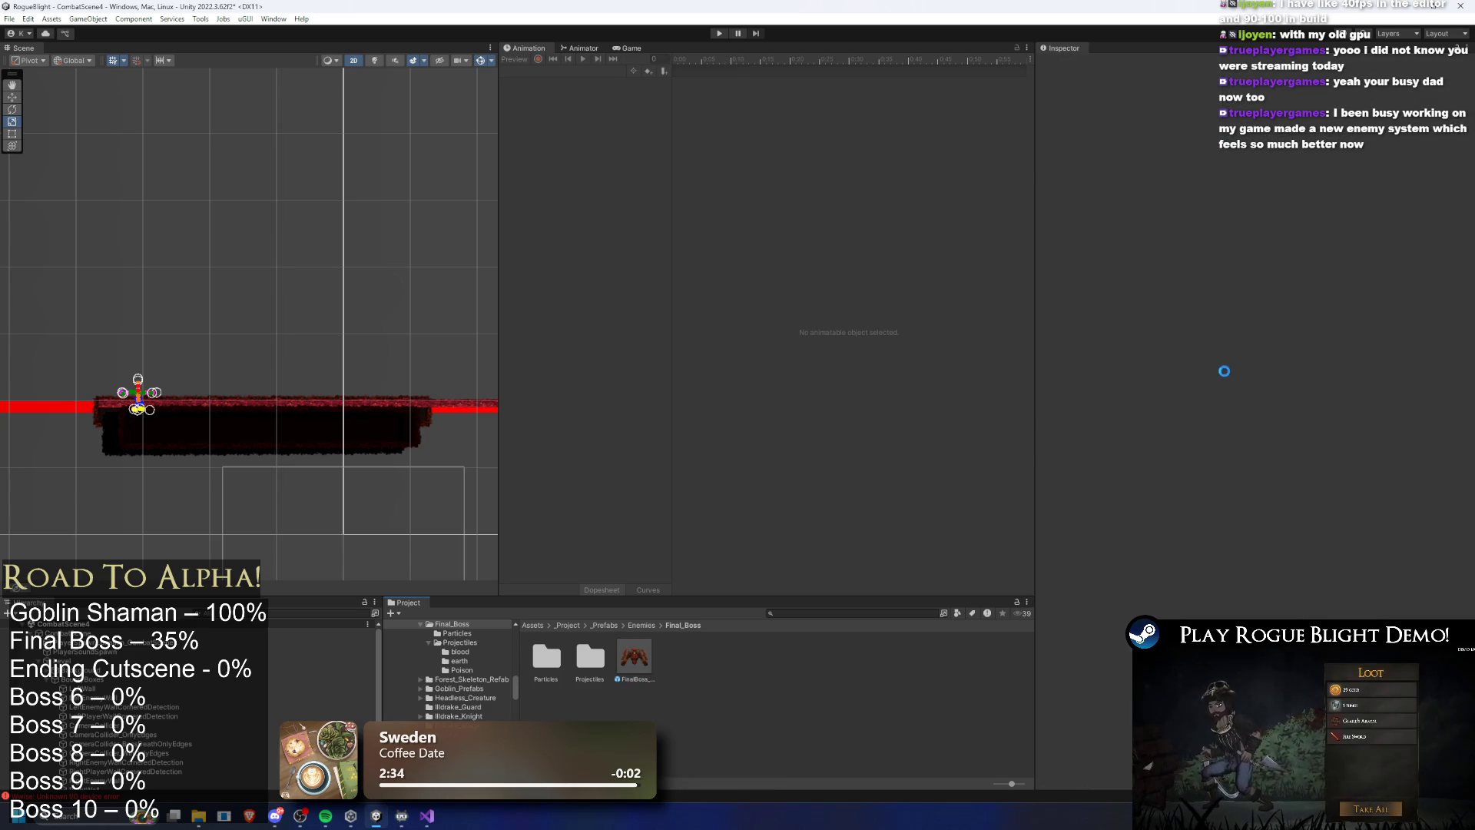
Set the Pre Pre Left 5 entry's Self Disable Collider Timer to 15
scroll(1256, 361, down, 5)
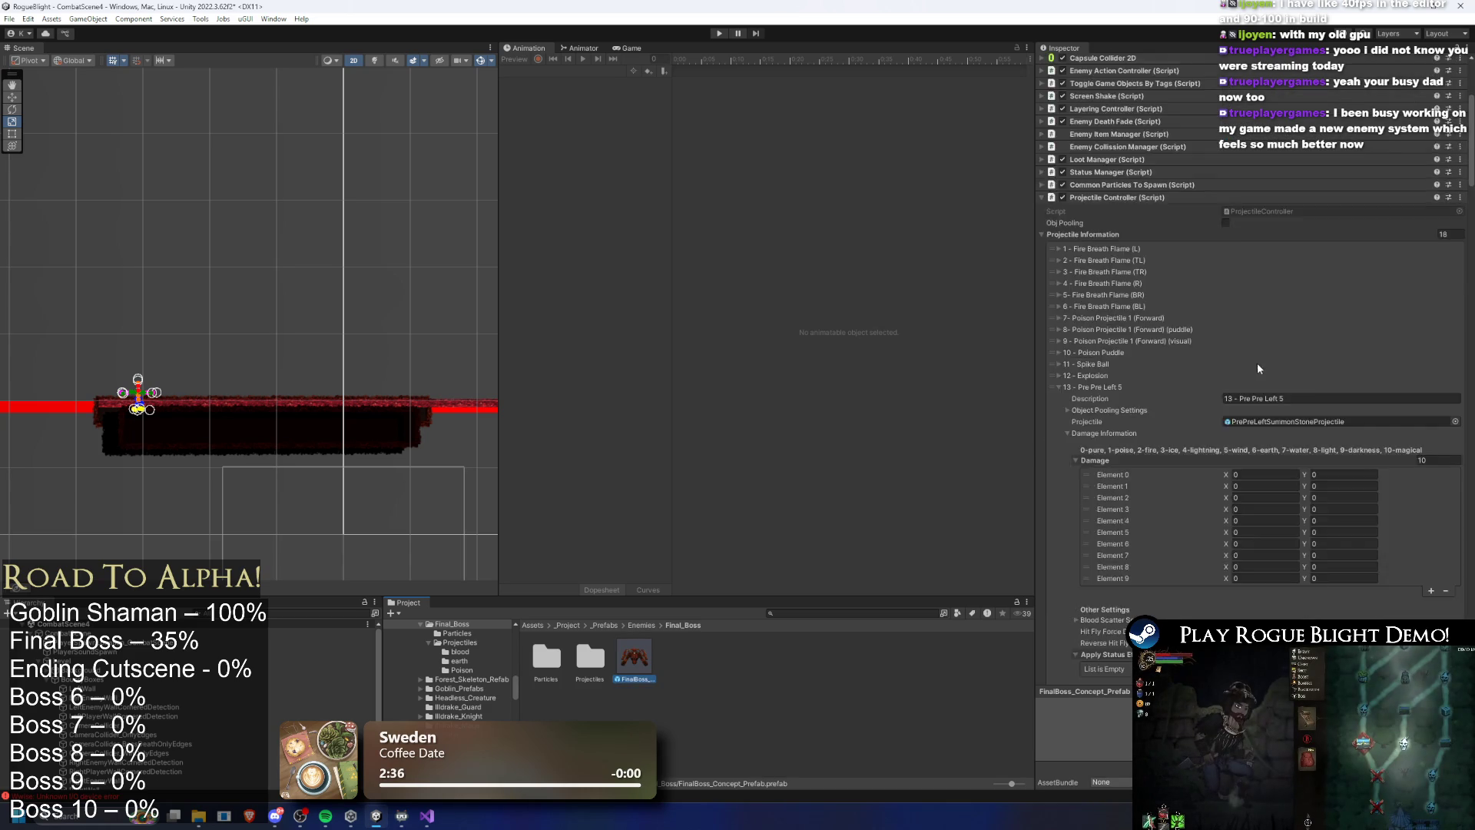
scroll(1258, 360, down, 15)
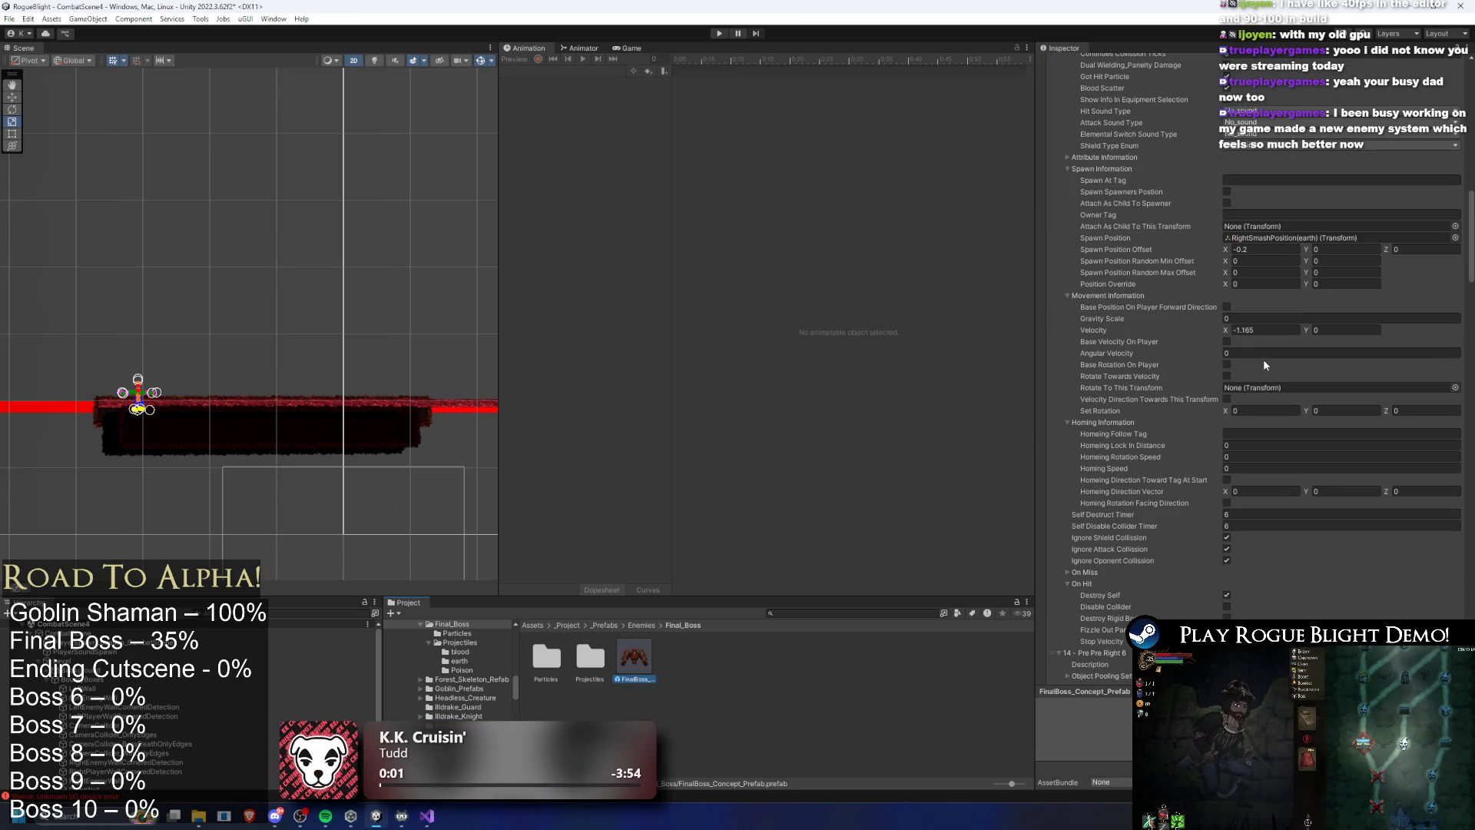
scroll(1266, 357, up, 8)
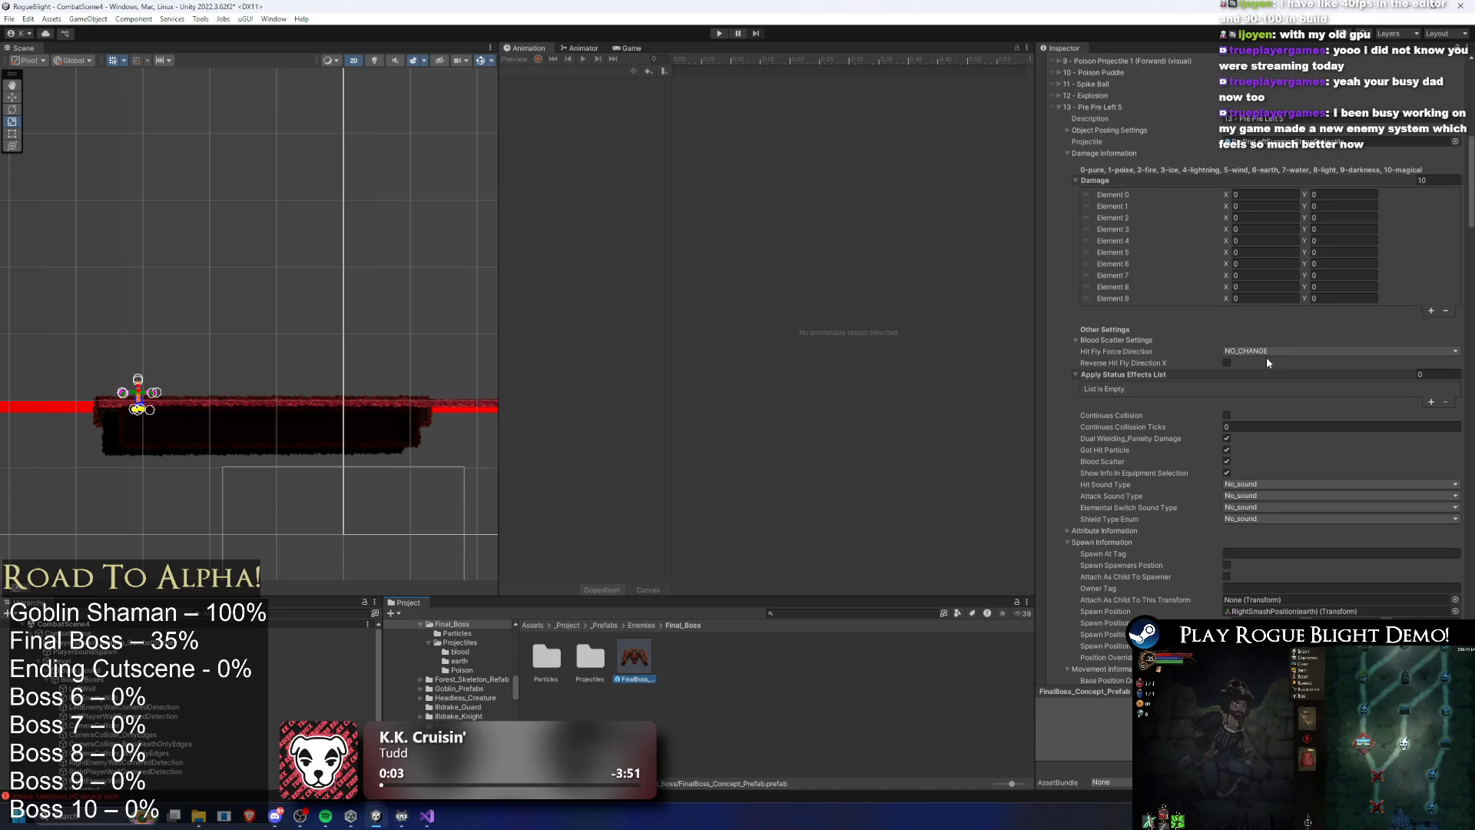
scroll(1266, 356, down, 4)
scroll(1272, 358, down, 9)
text(15)
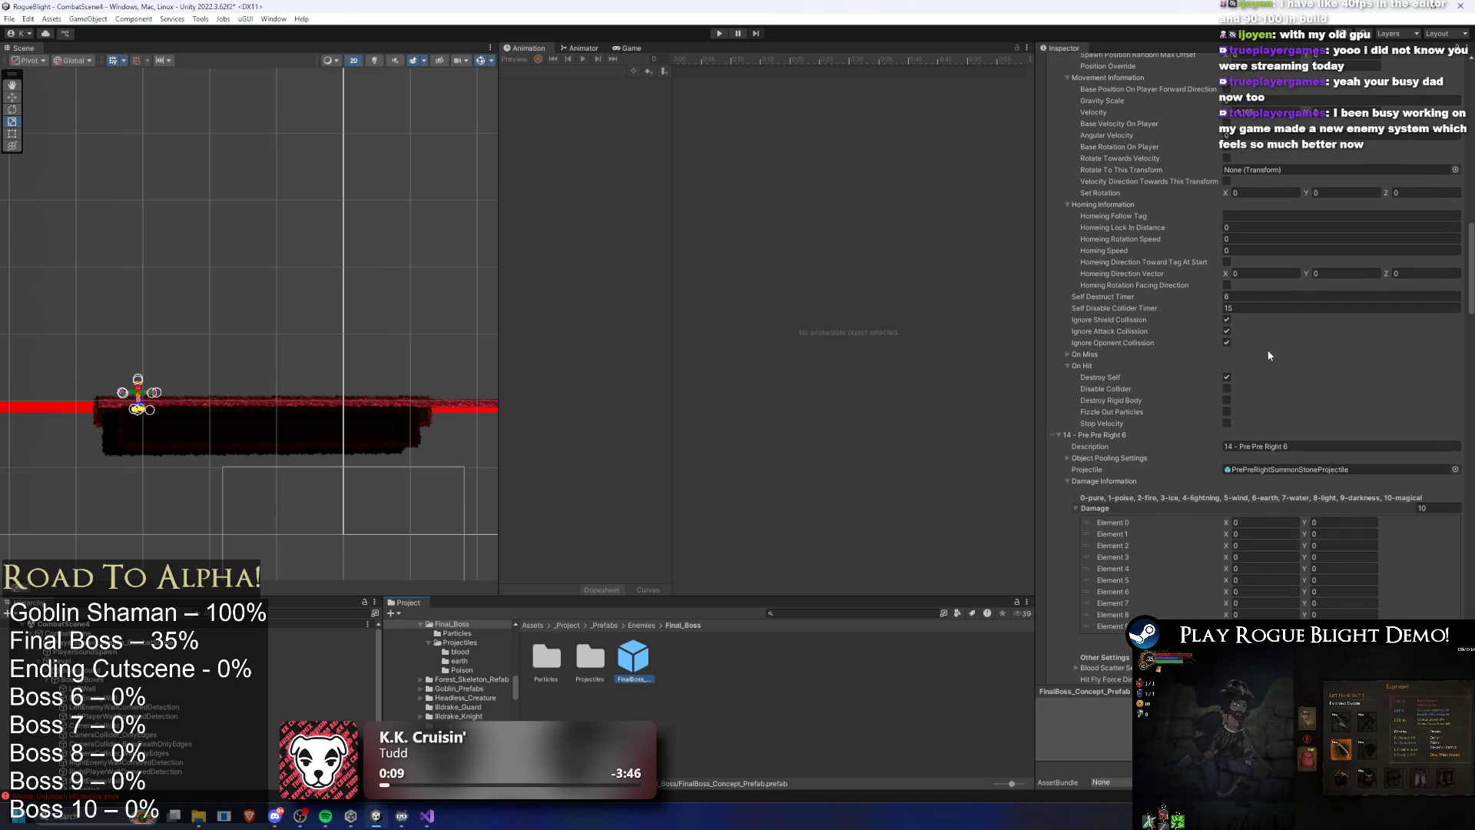
Scroll to the Pre Summon Stone LEFT entry and edit its self destruct timer
scroll(1266, 321, down, 9)
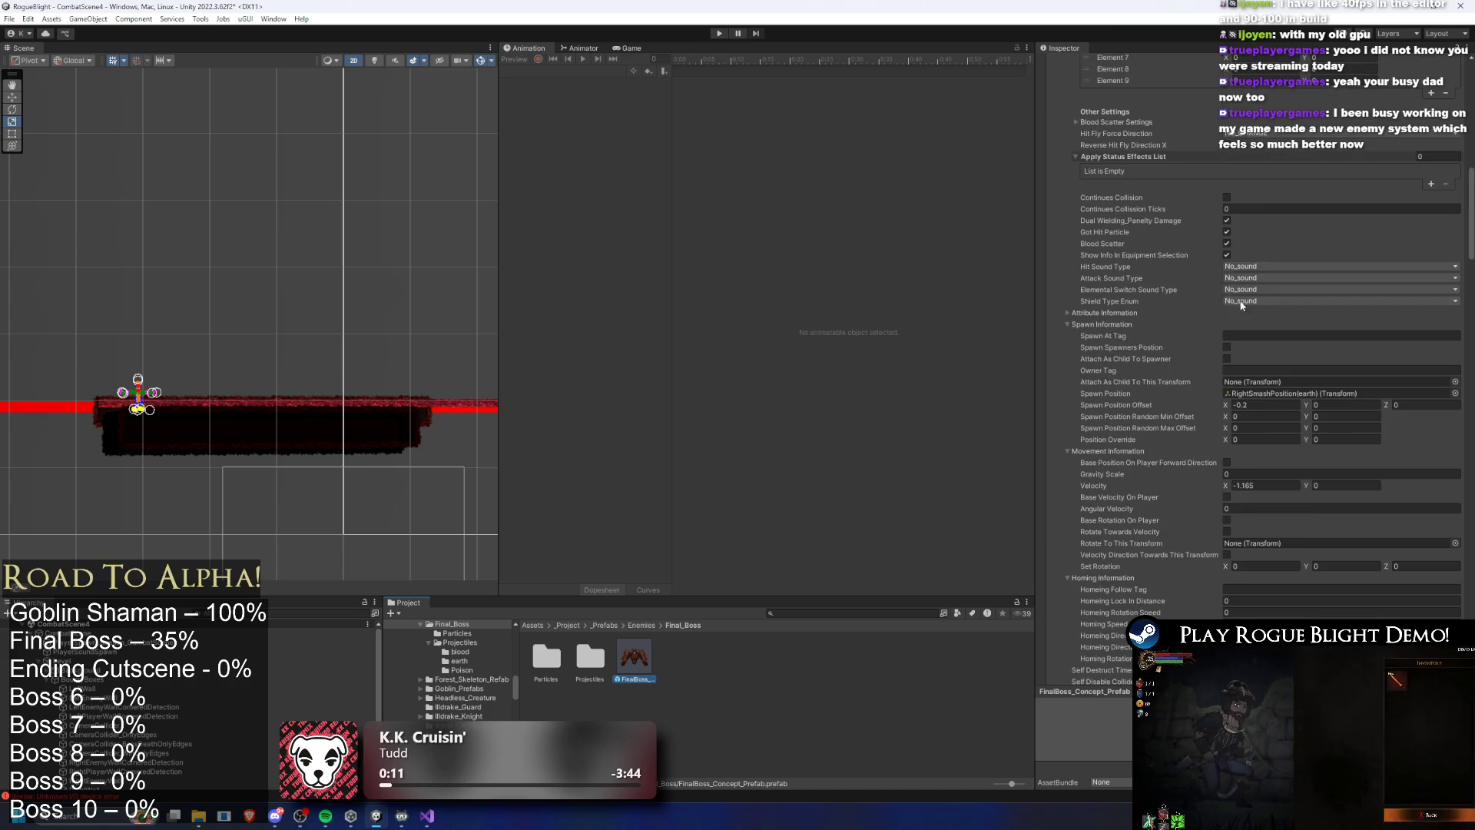
scroll(1105, 105, up, 4)
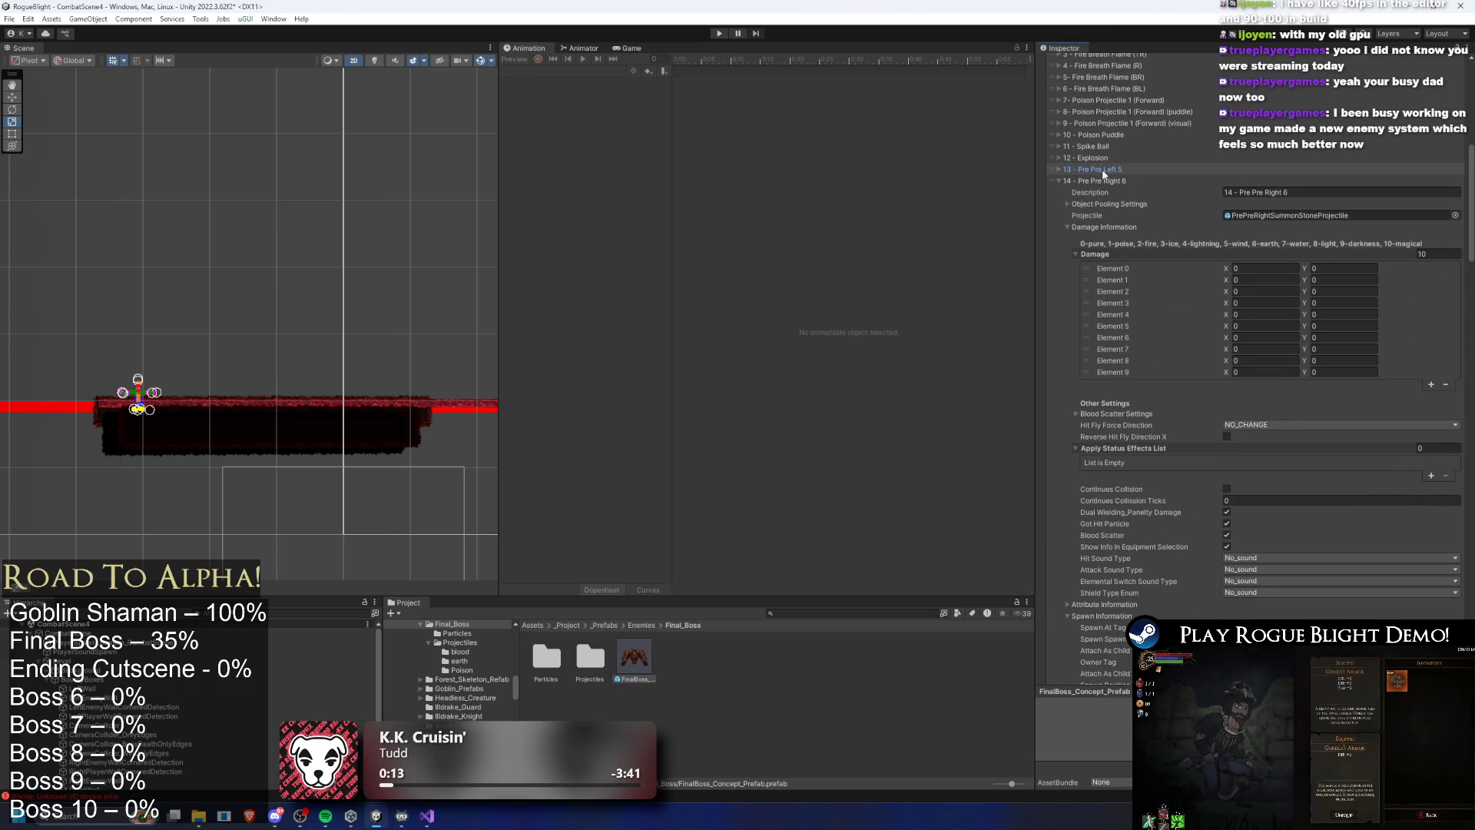
scroll(1165, 258, down, 20)
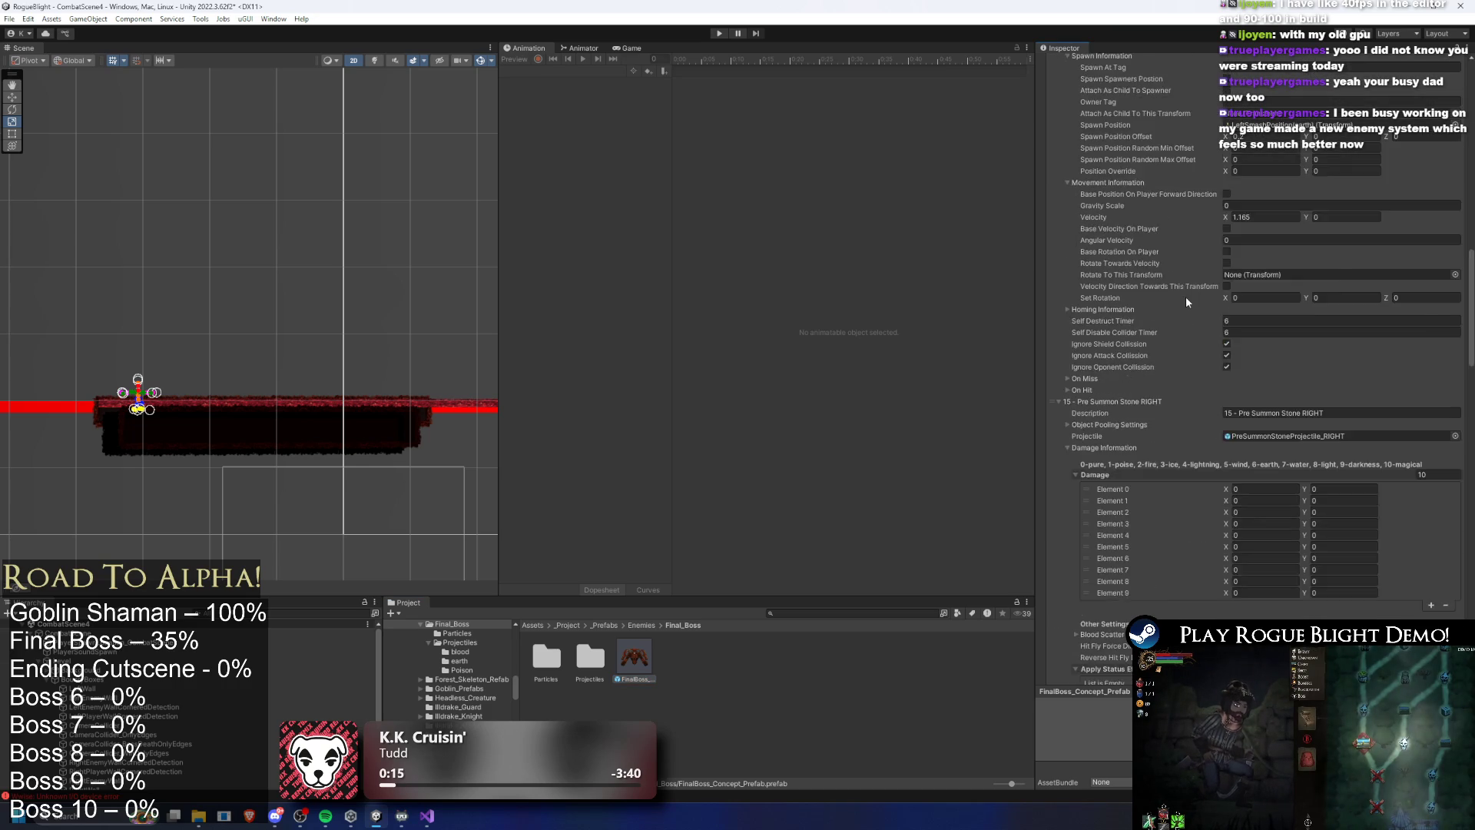
scroll(1191, 289, down, 15)
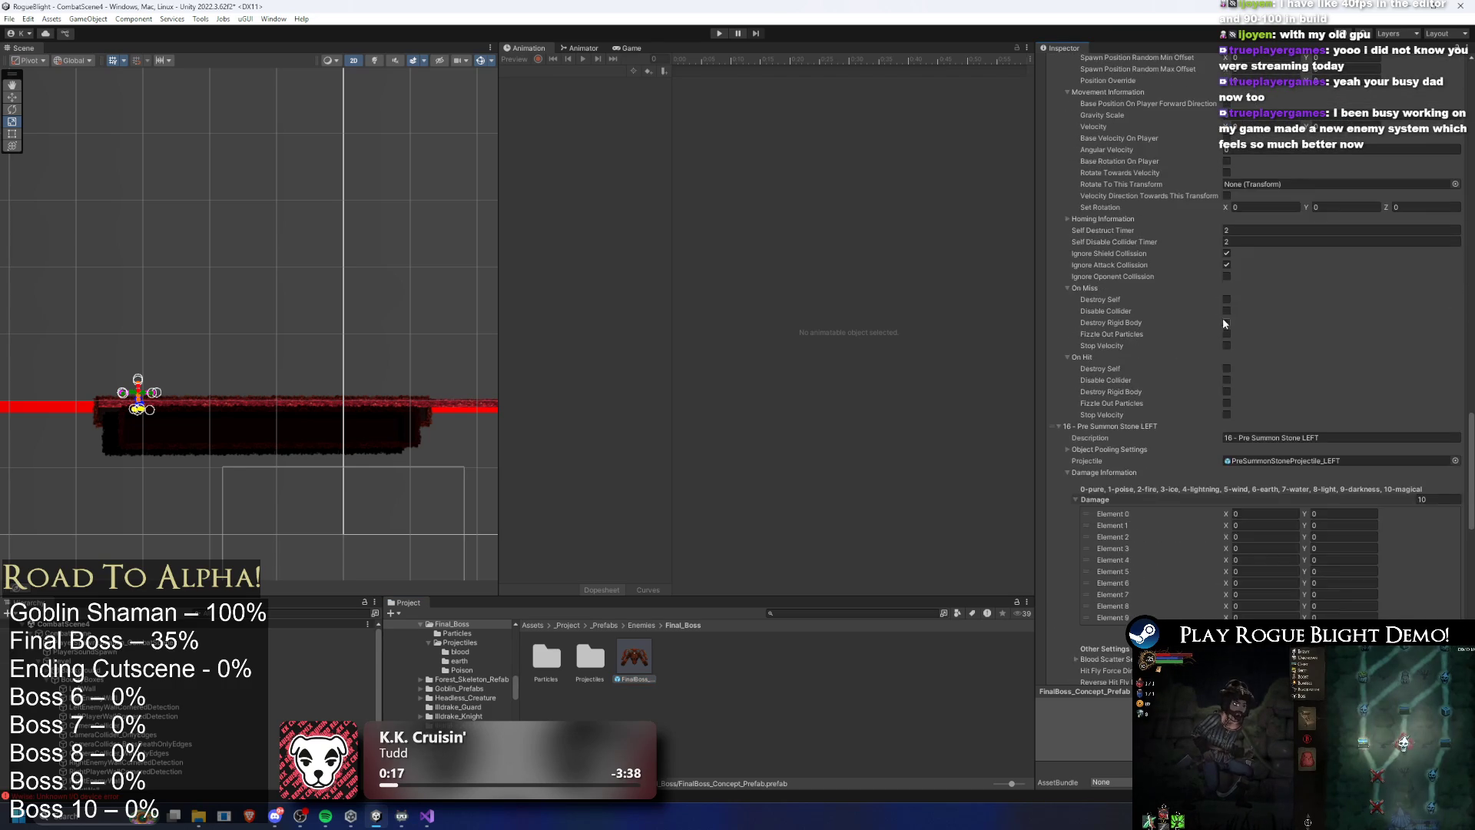
scroll(1266, 343, down, 10)
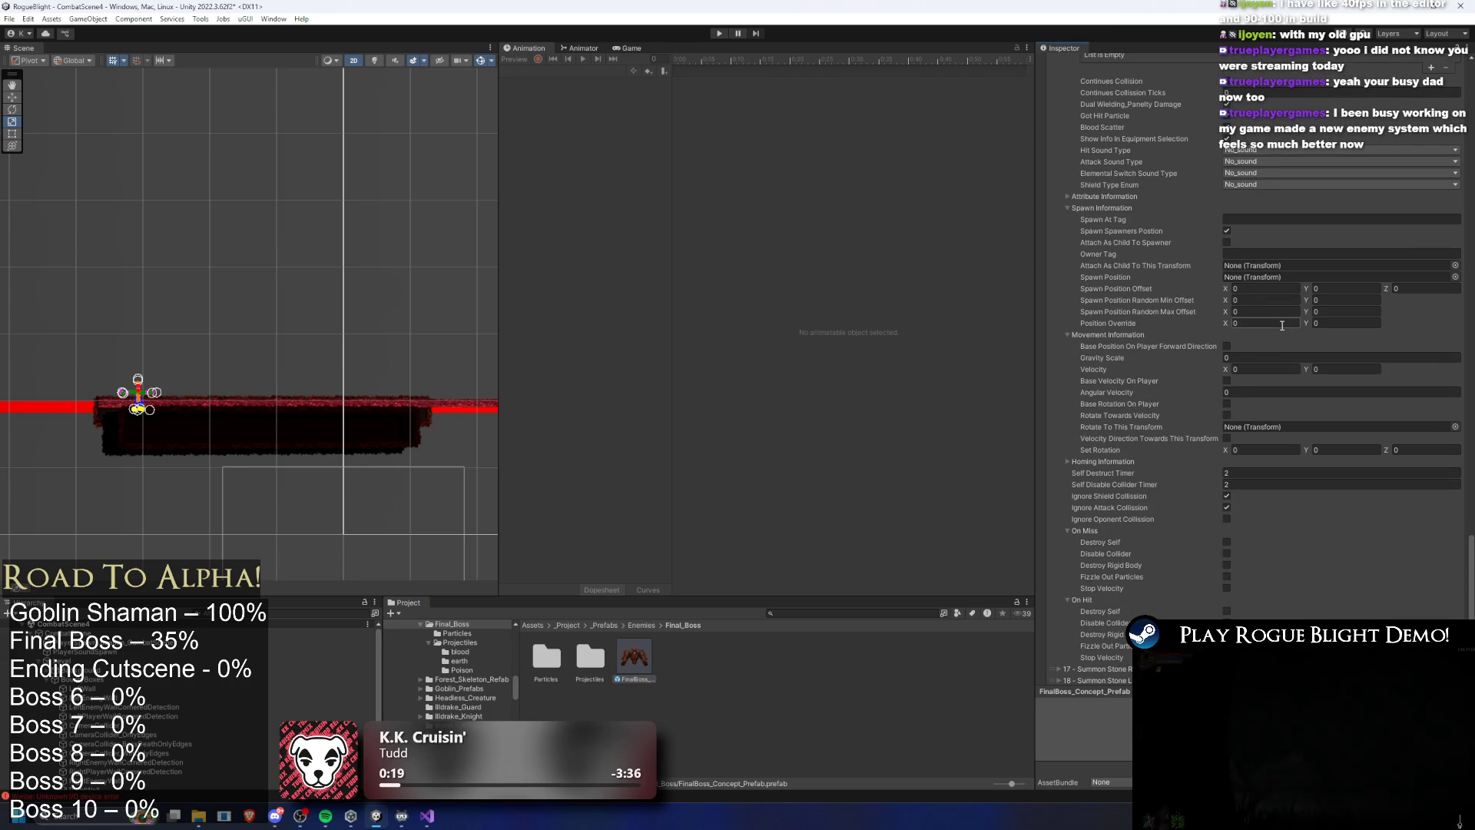
click(1269, 473)
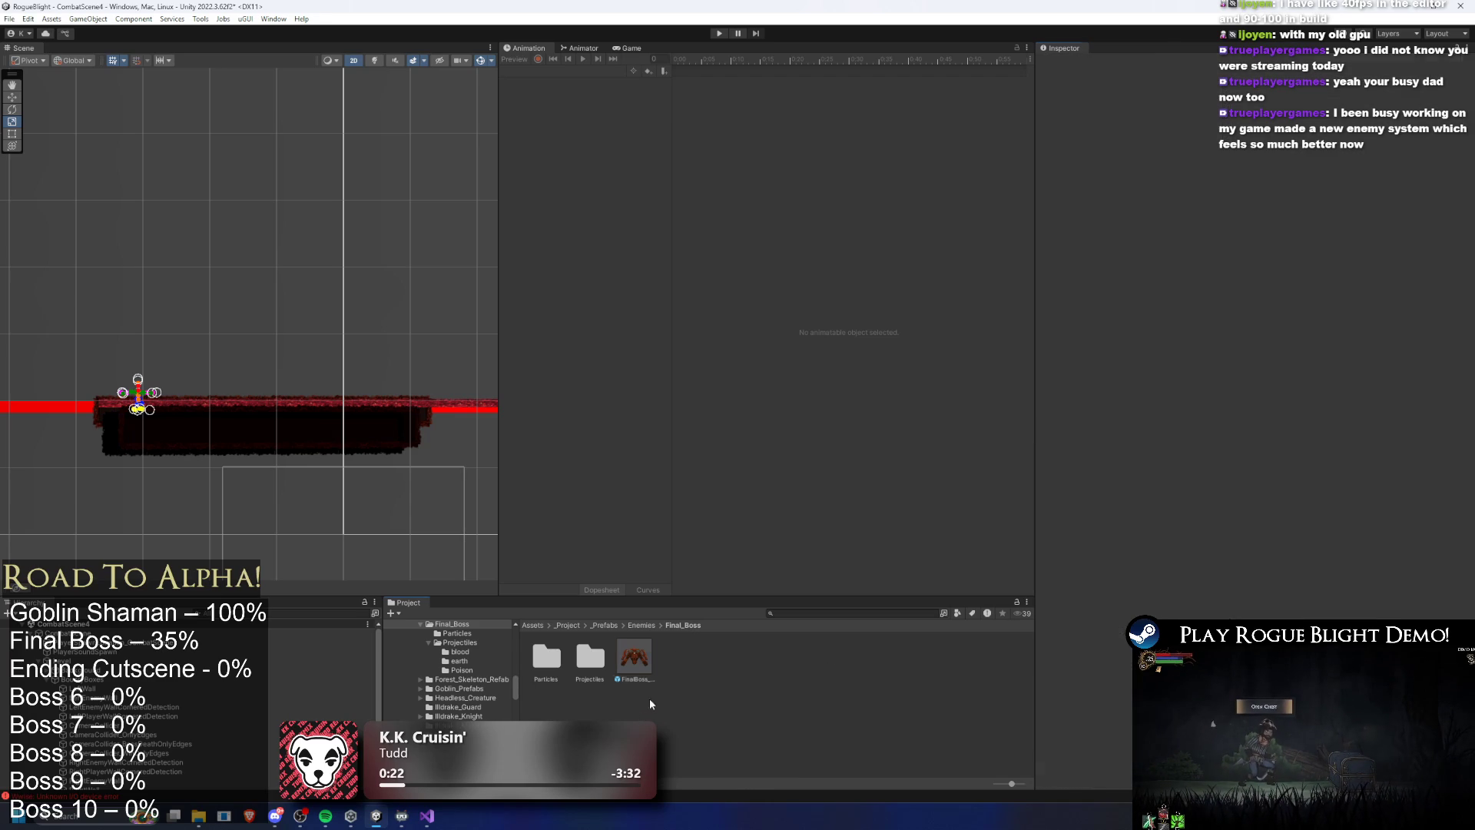
Open the Projectiles and earth folders, then start Play mode for another playtest
double_click(589, 657)
double_click(590, 658)
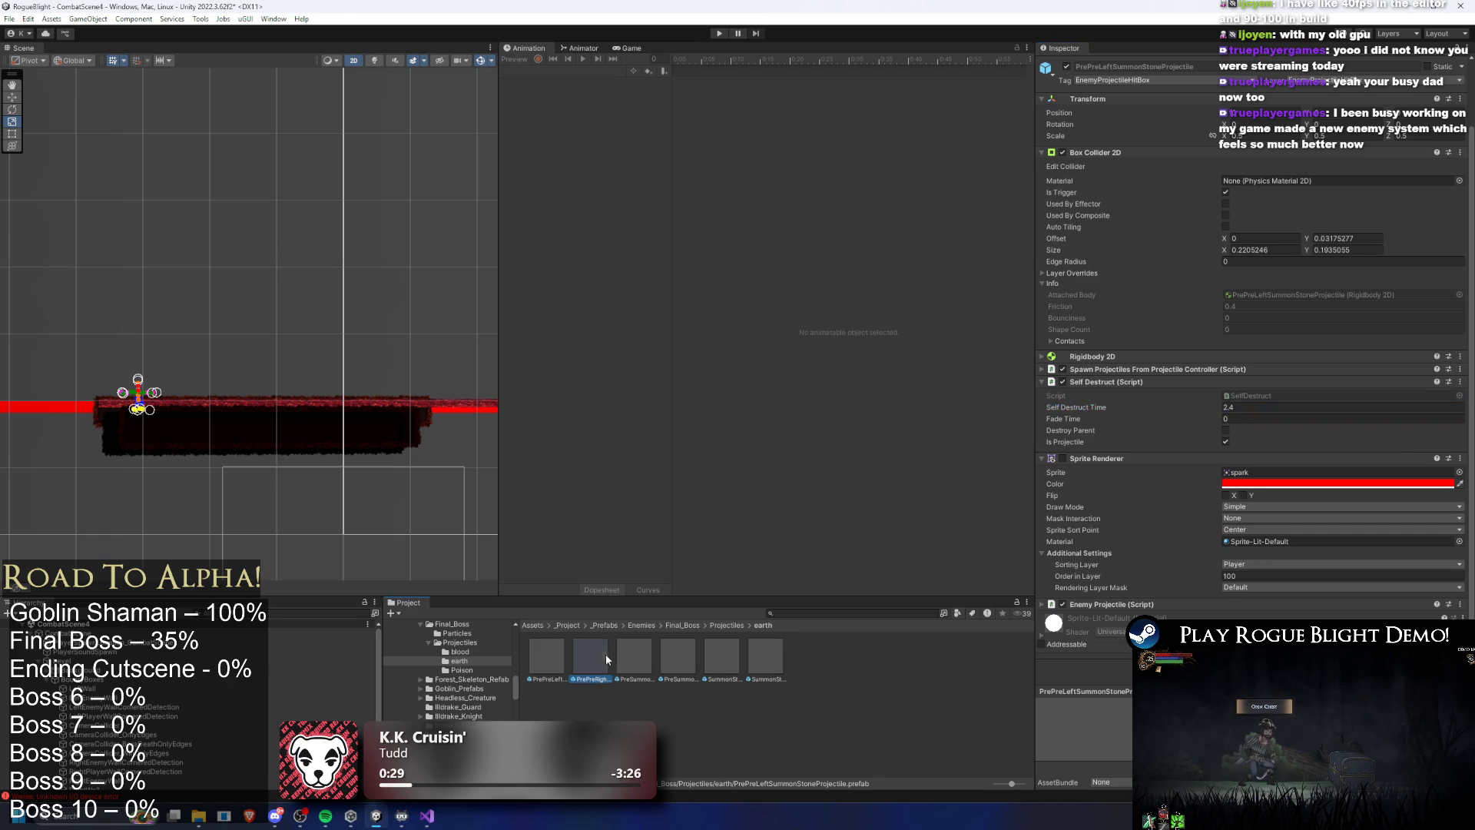
click(719, 34)
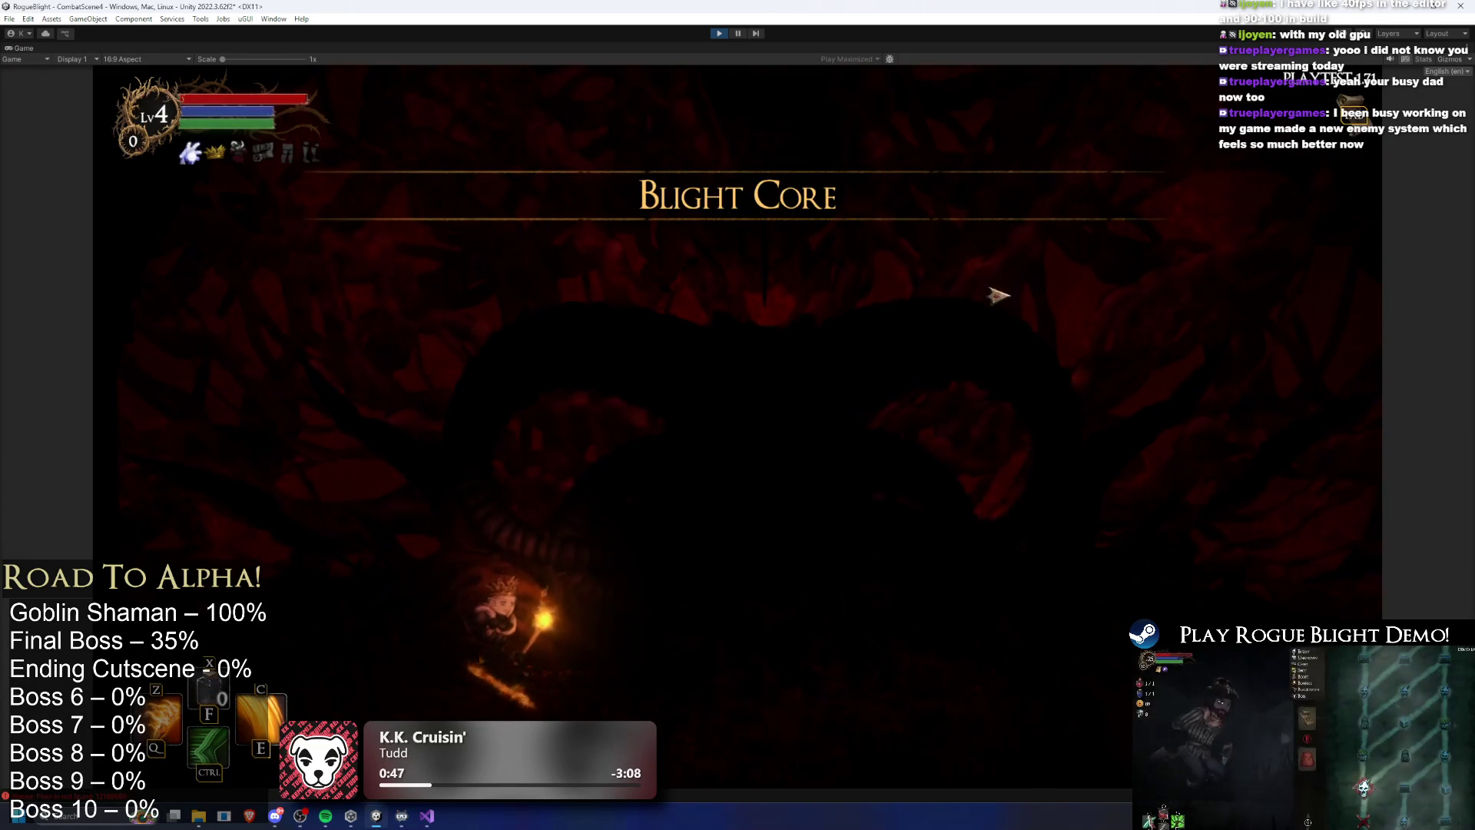
Dash, leap and cast the fiery swirl skill, then dash to dodge the boss's red orbs
key(ctrl)
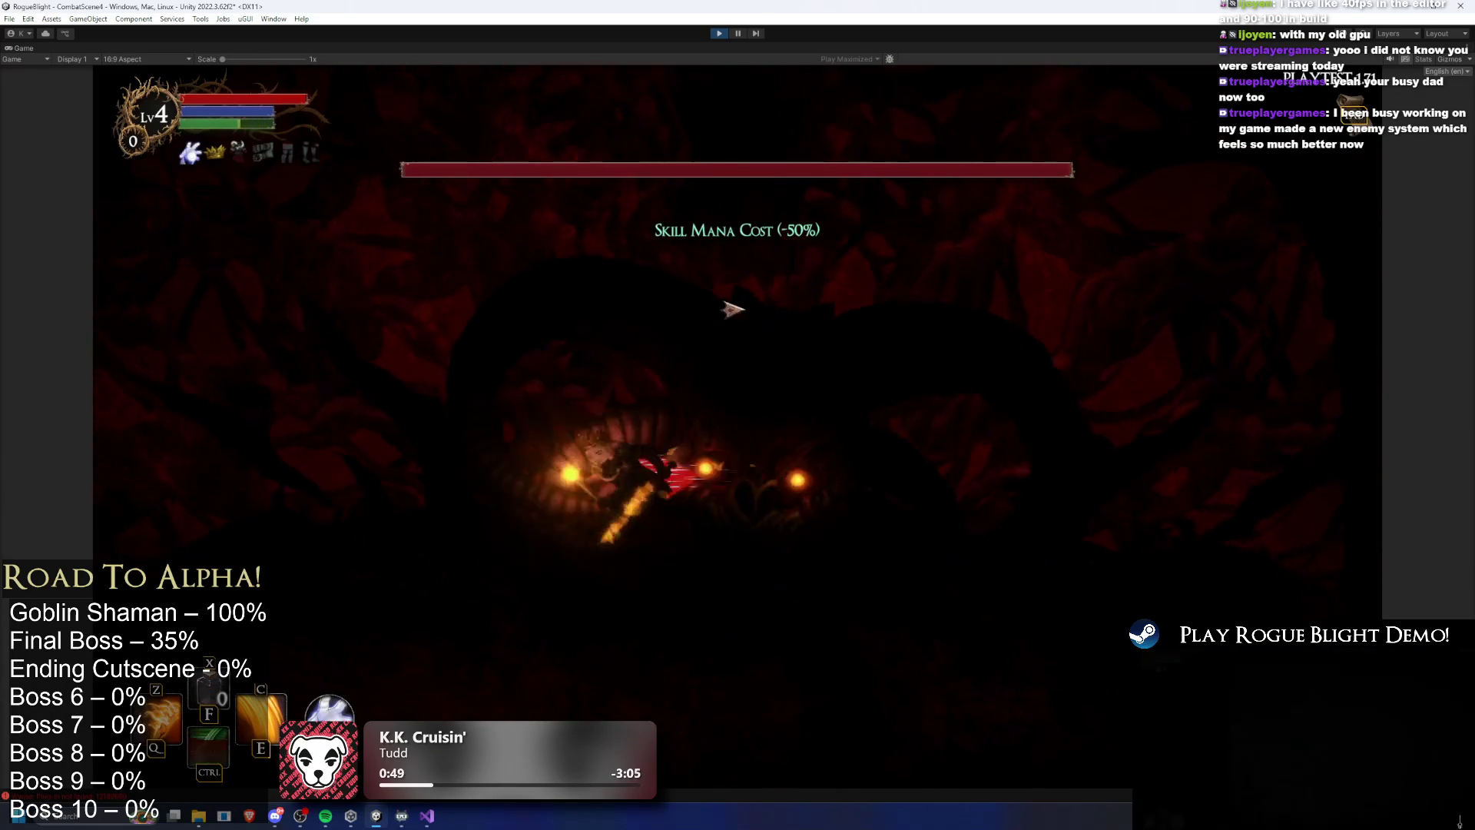
key(a)
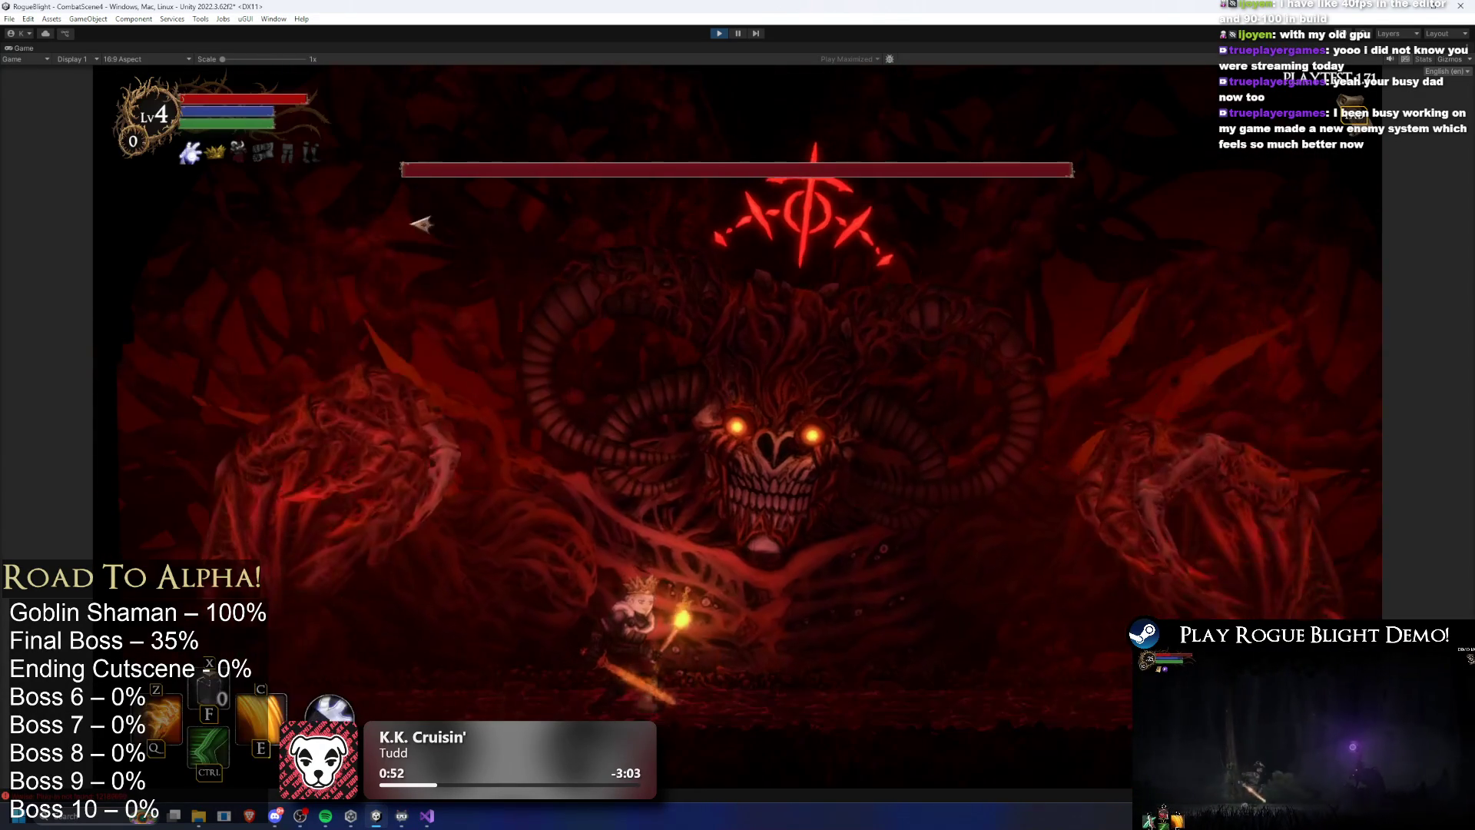
key(space)
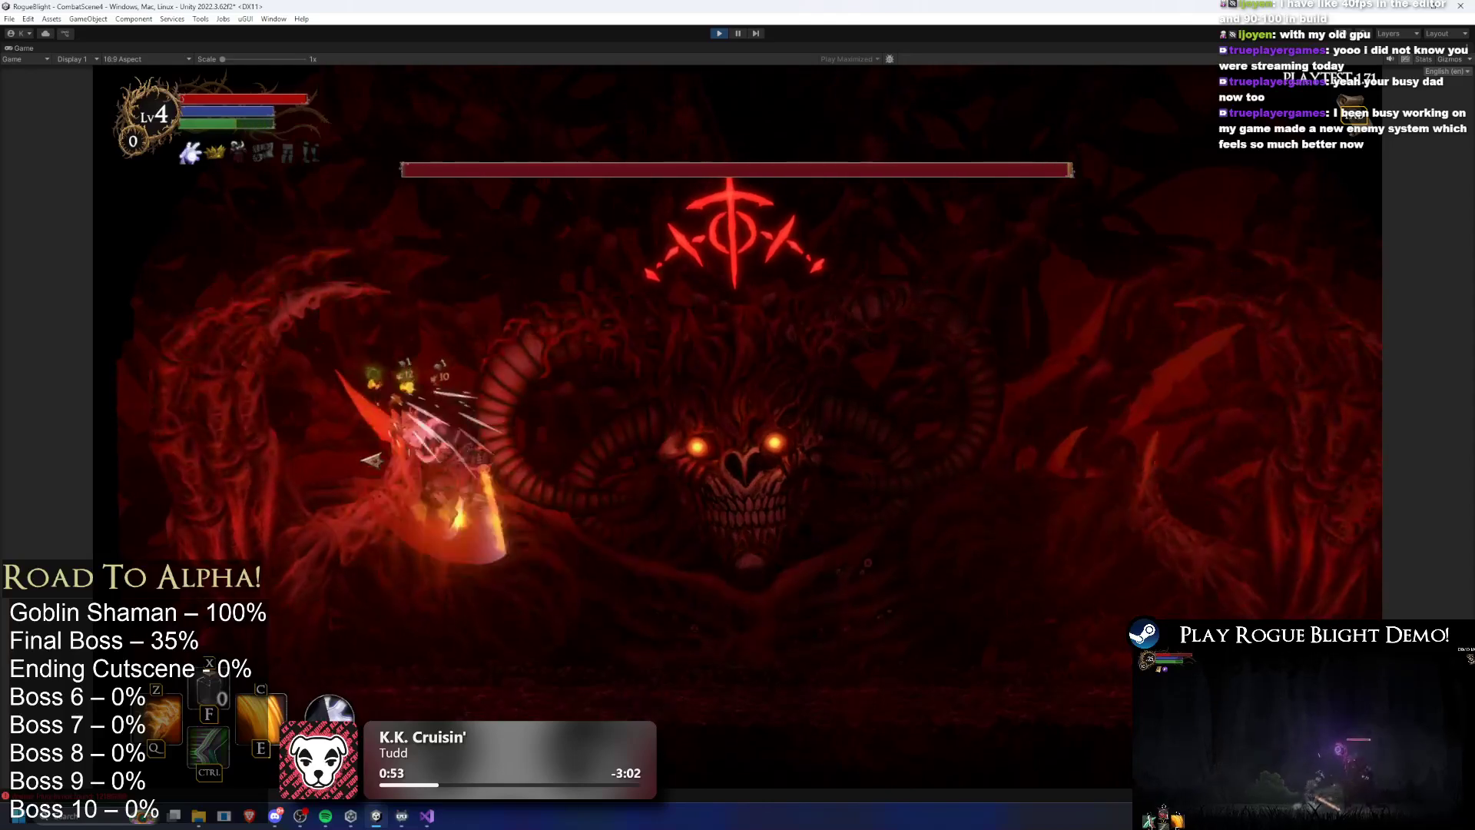
key(c)
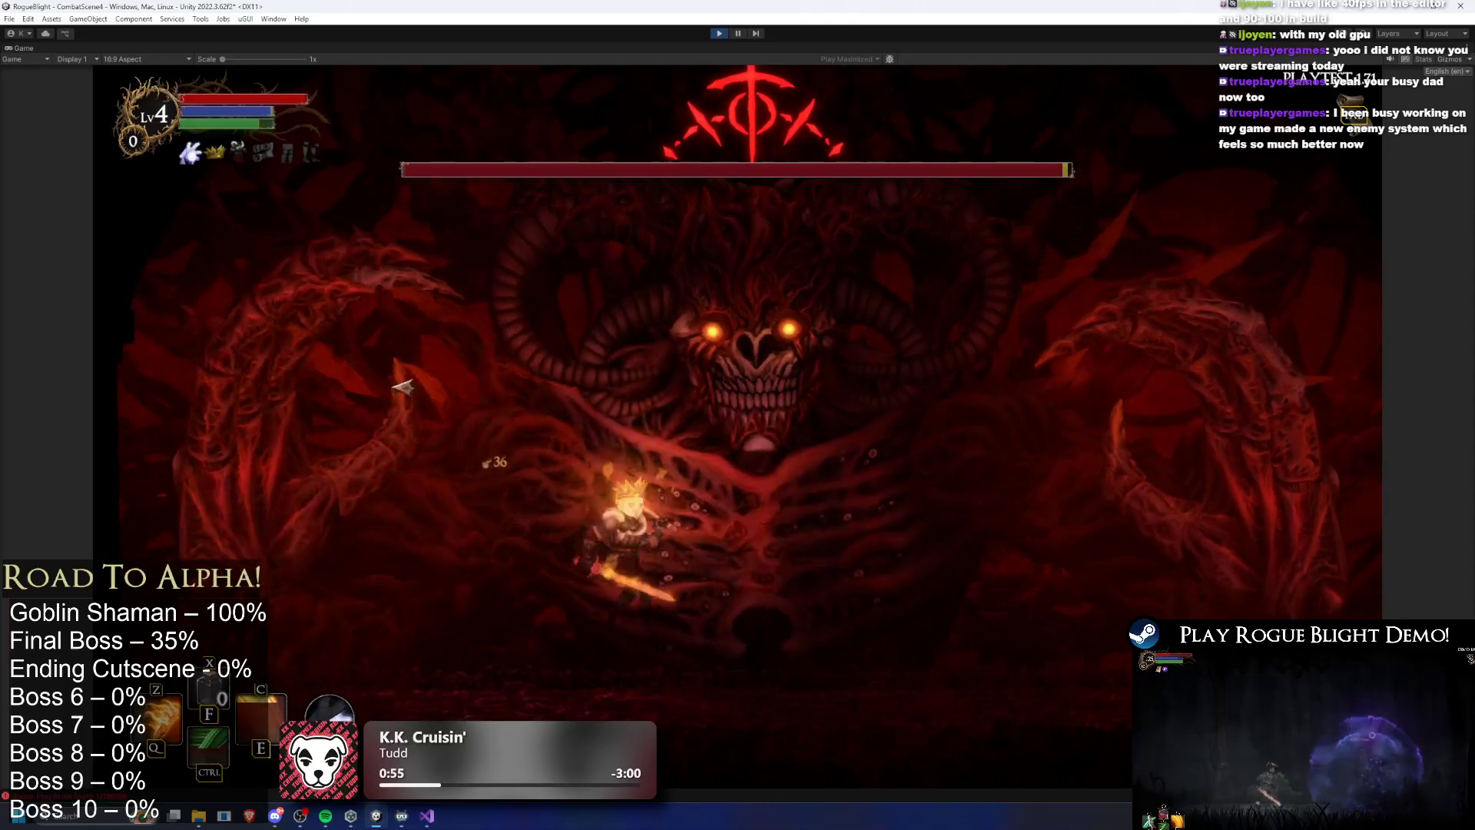
key(d)
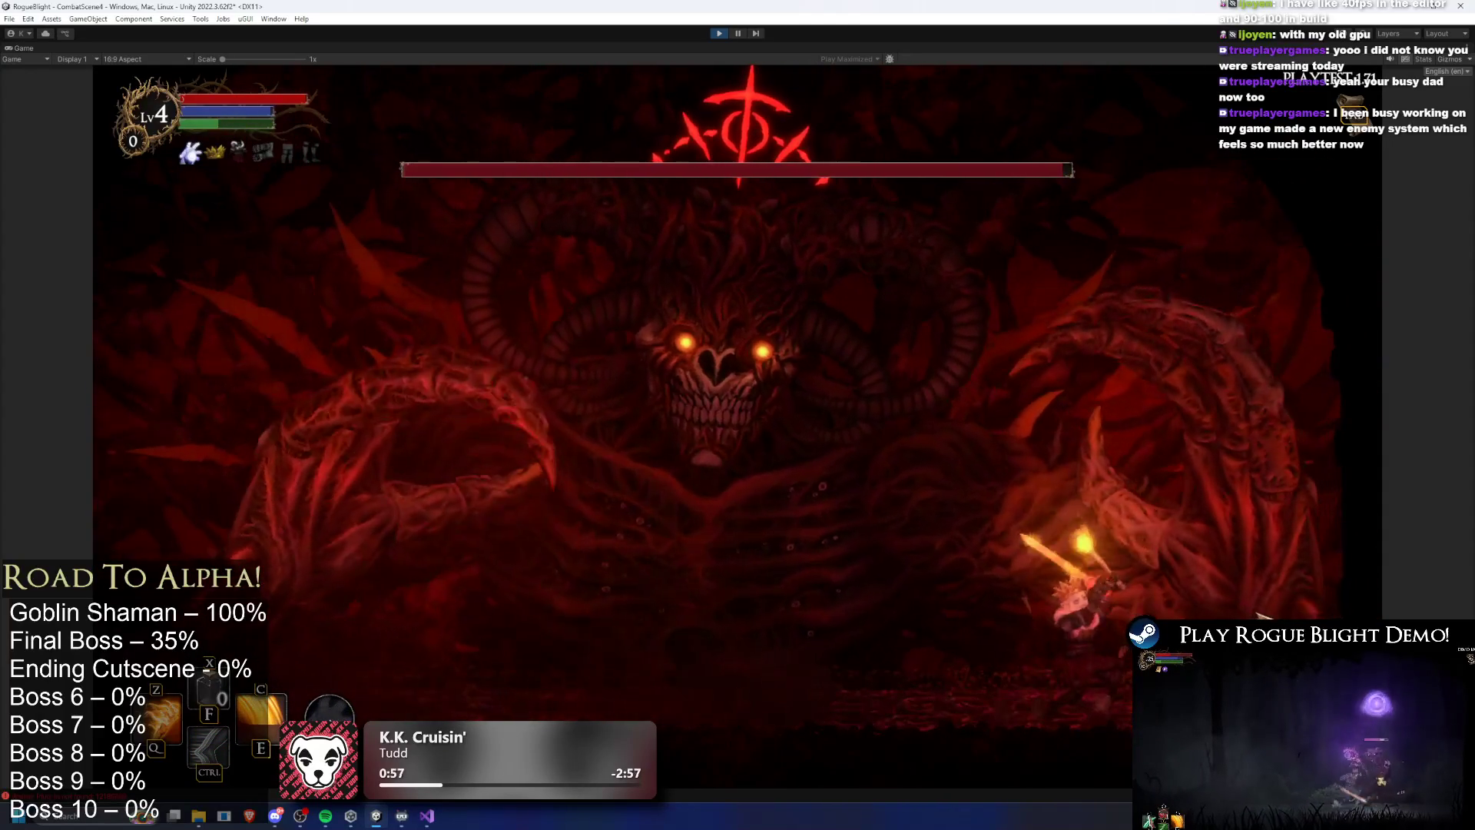
key(a)
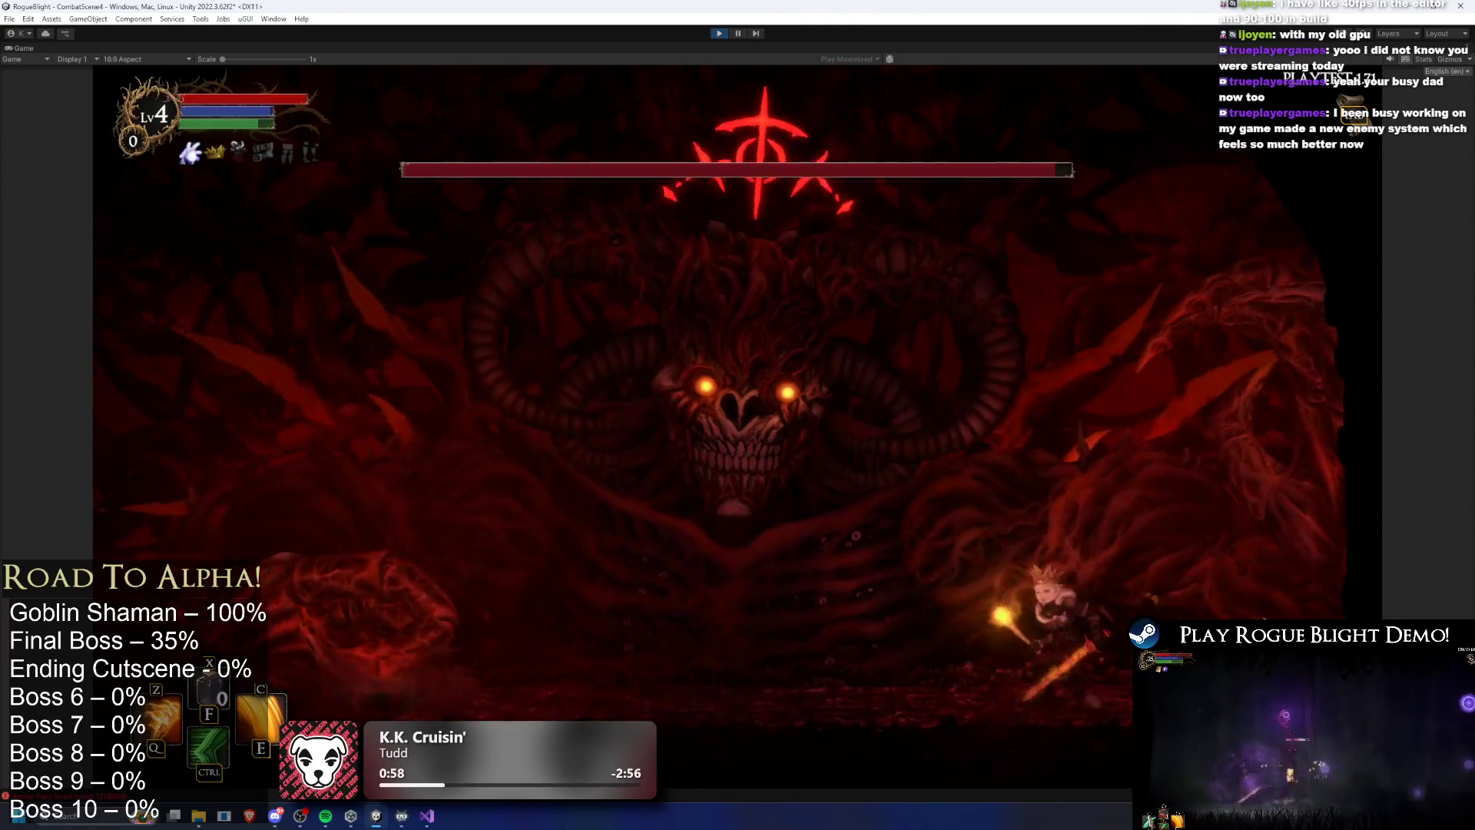
key(a)
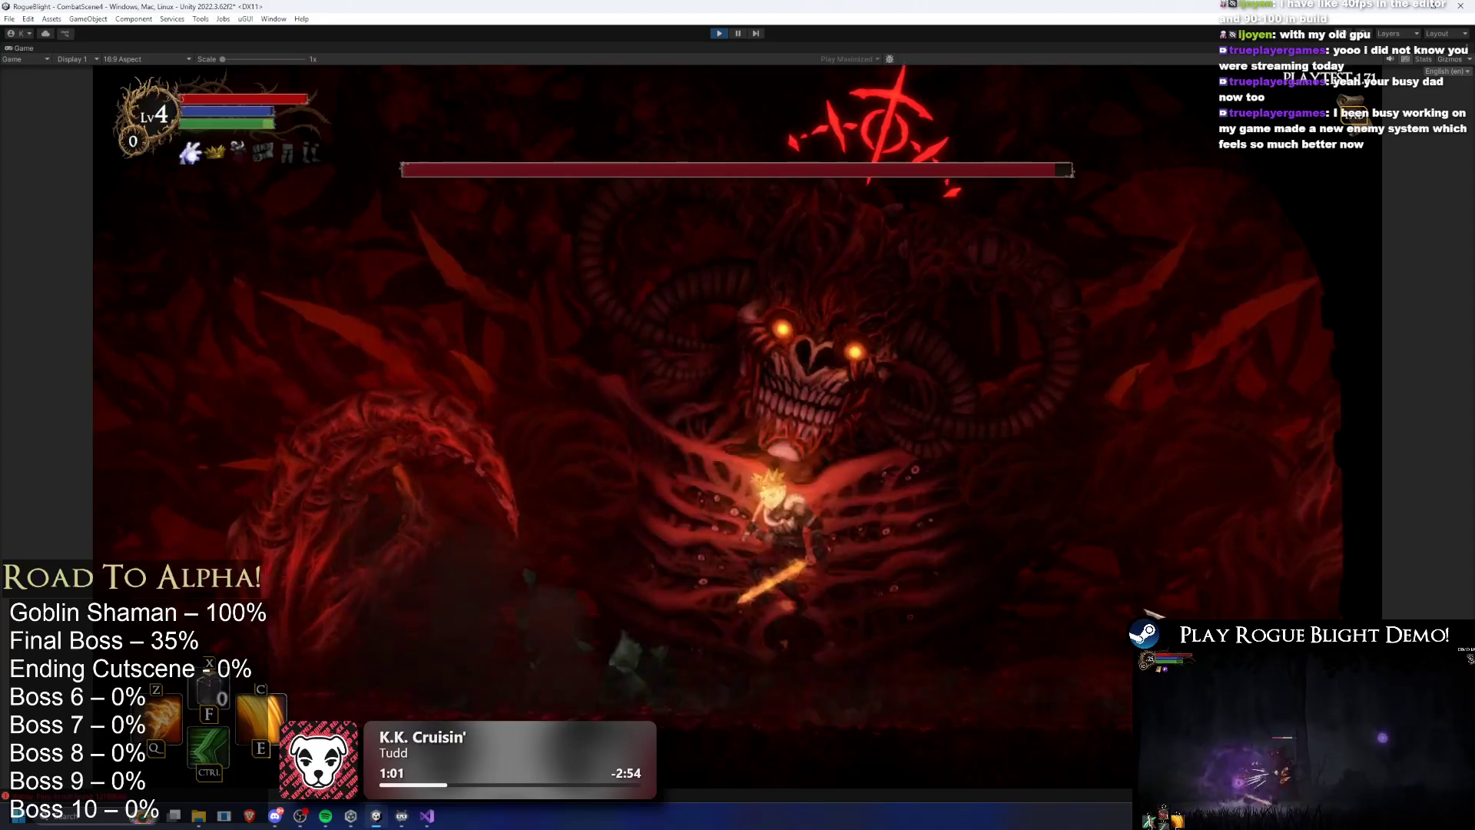
key(a)
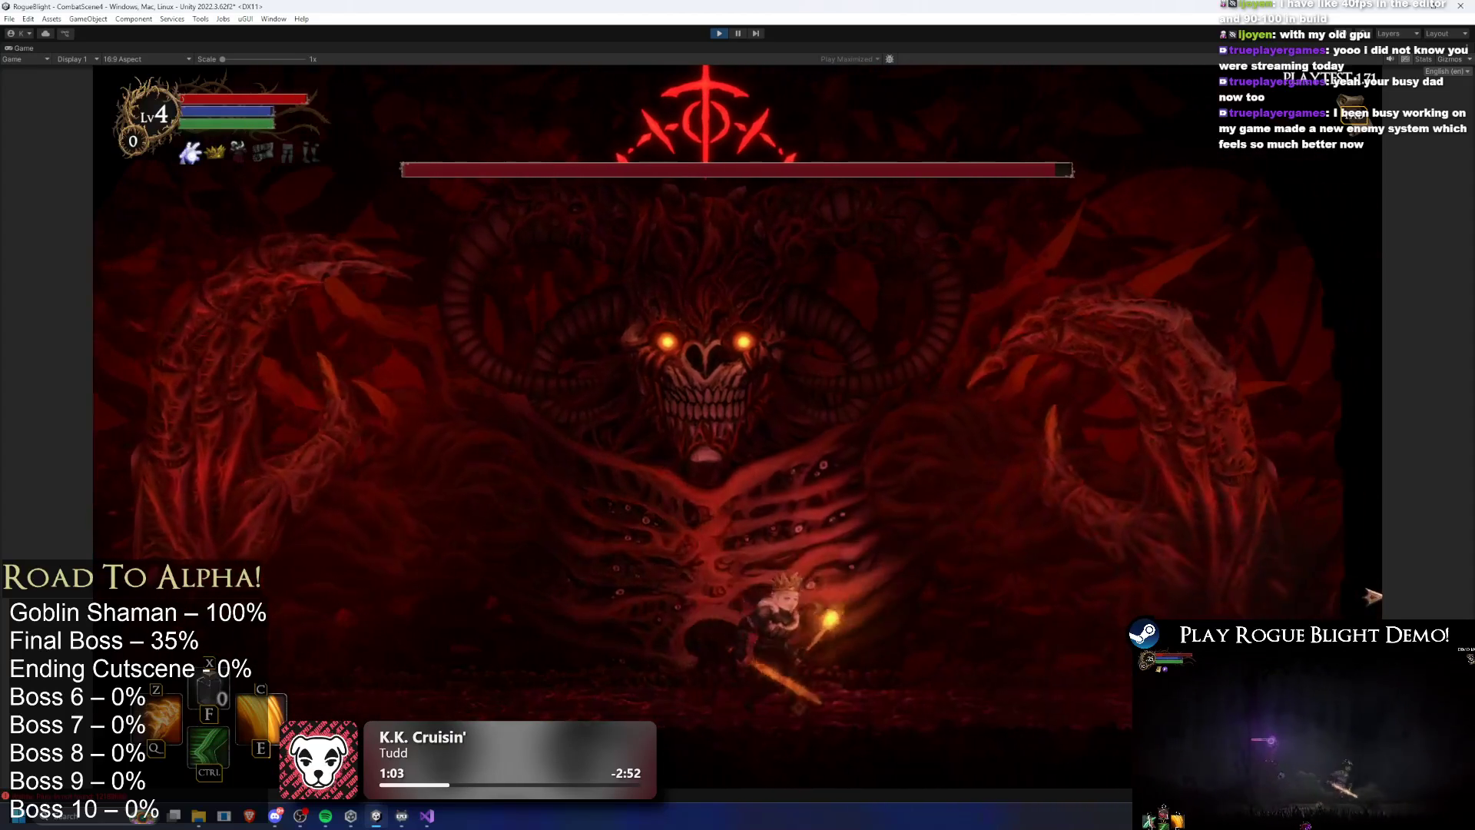
key(ctrl)
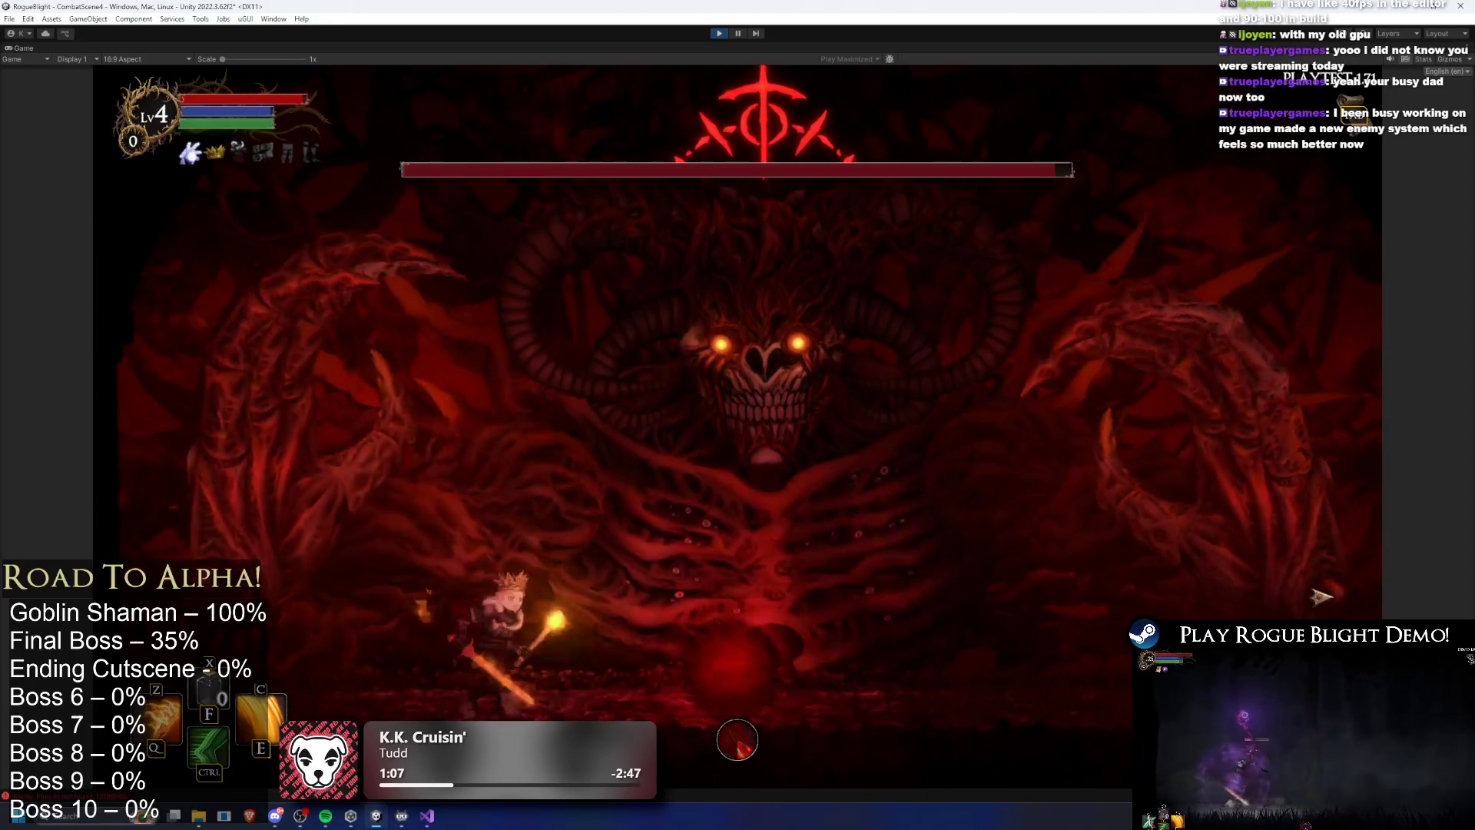
Leap up to the boss's face, use a skill, and strike it with the sword
key(d)
key(d)
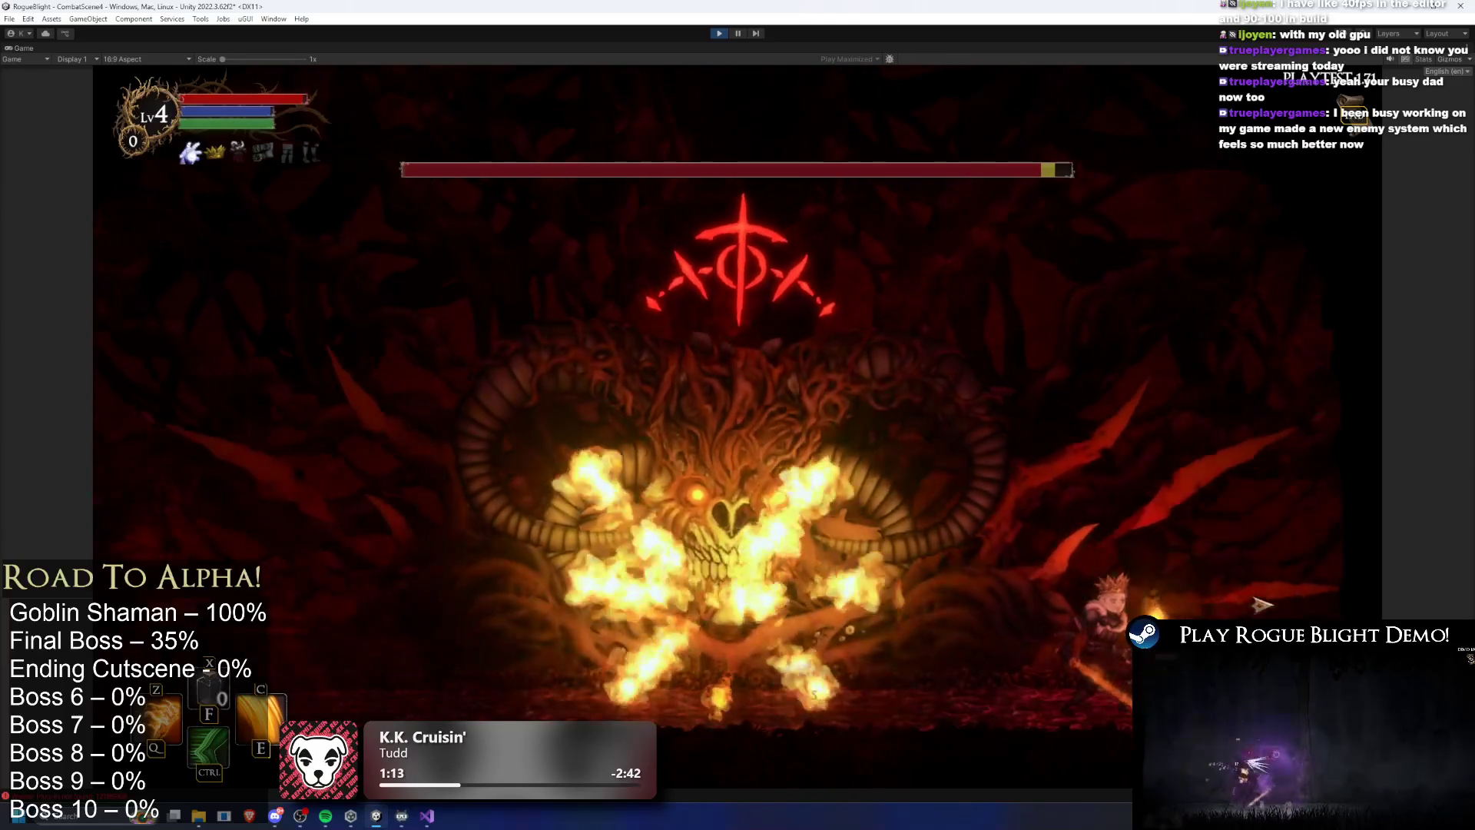
key(a)
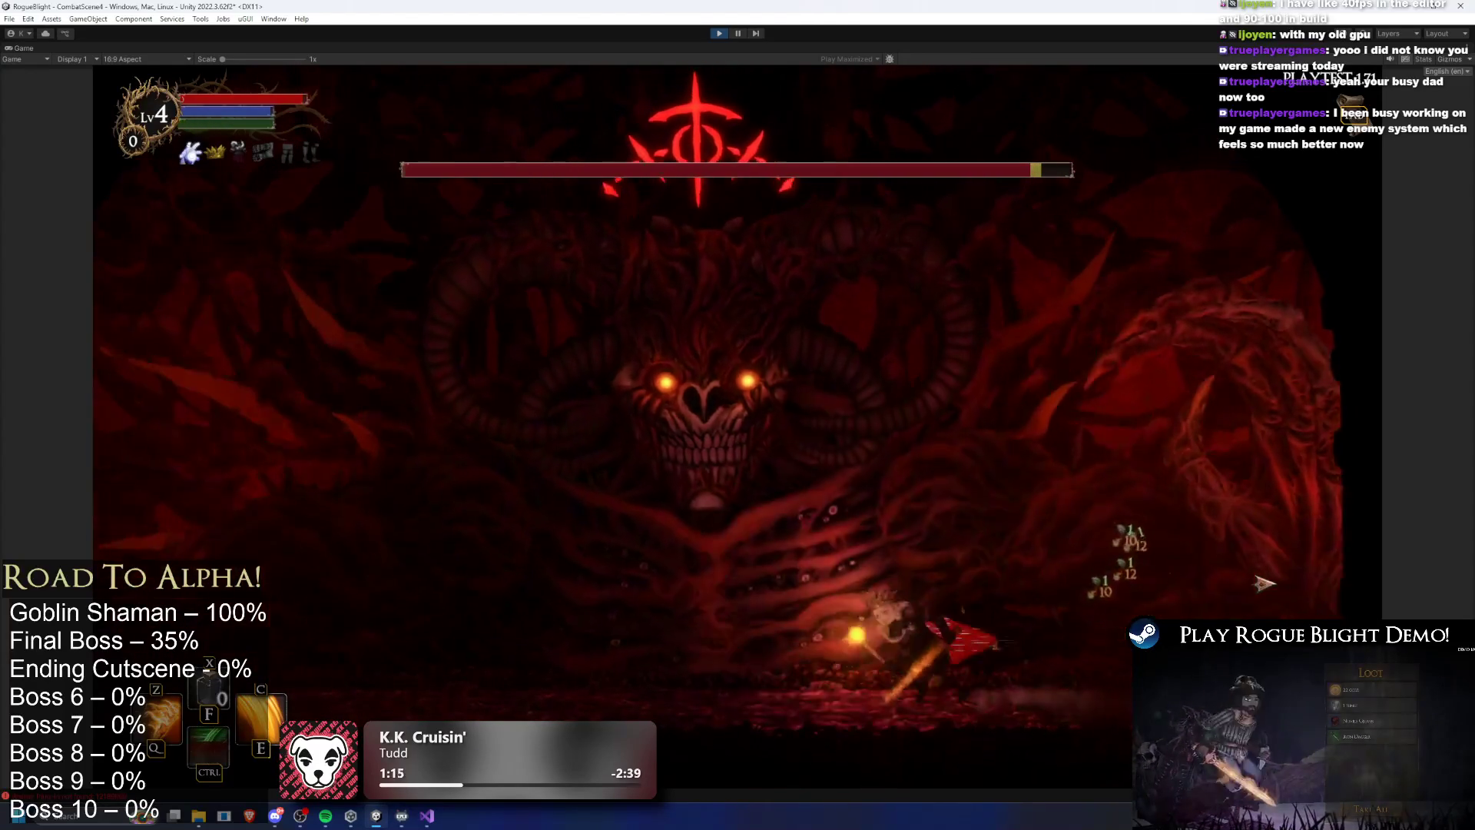
key(space)
key(a)
key(d)
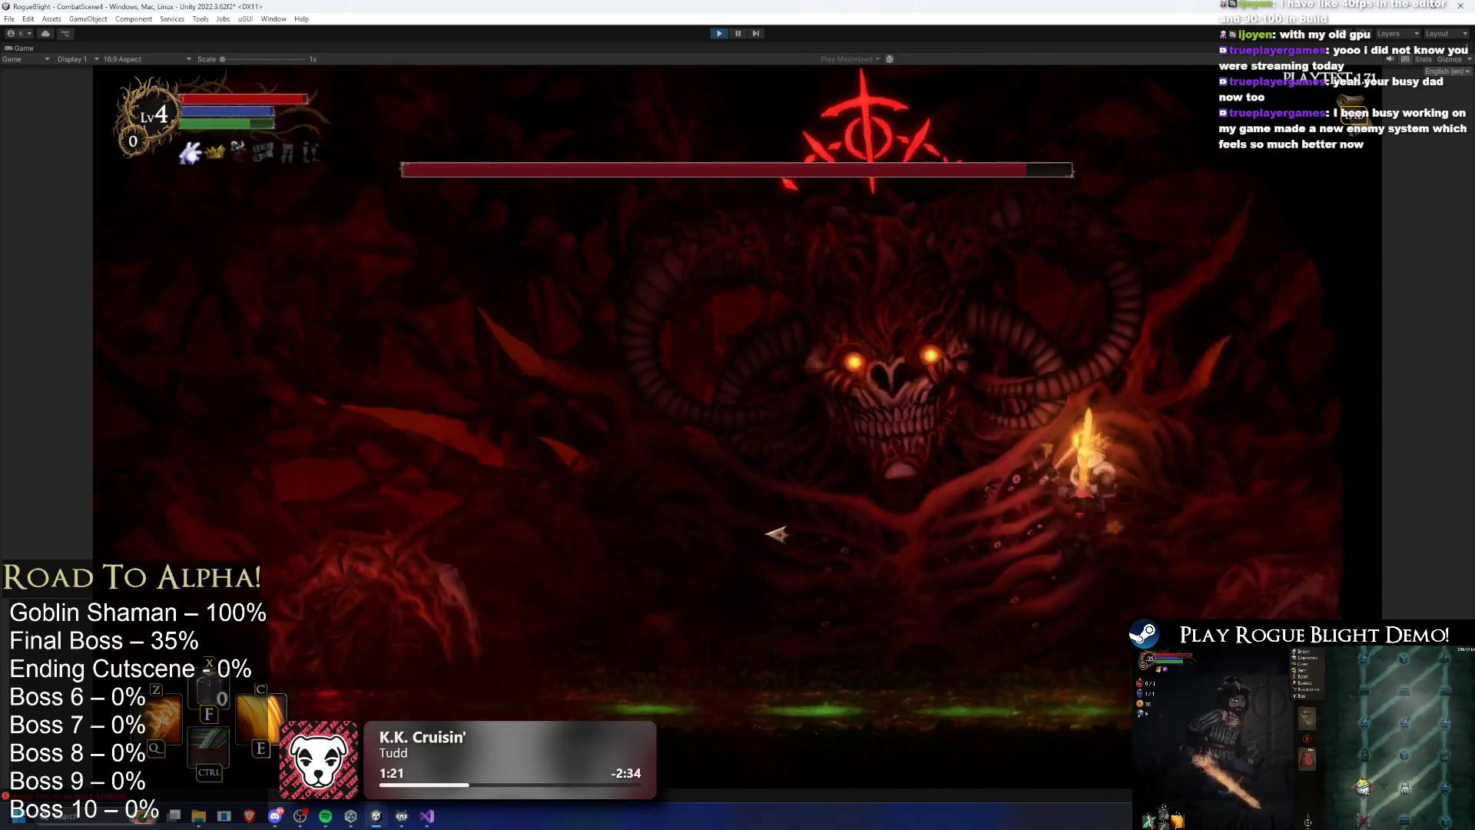
key(a)
key(c)
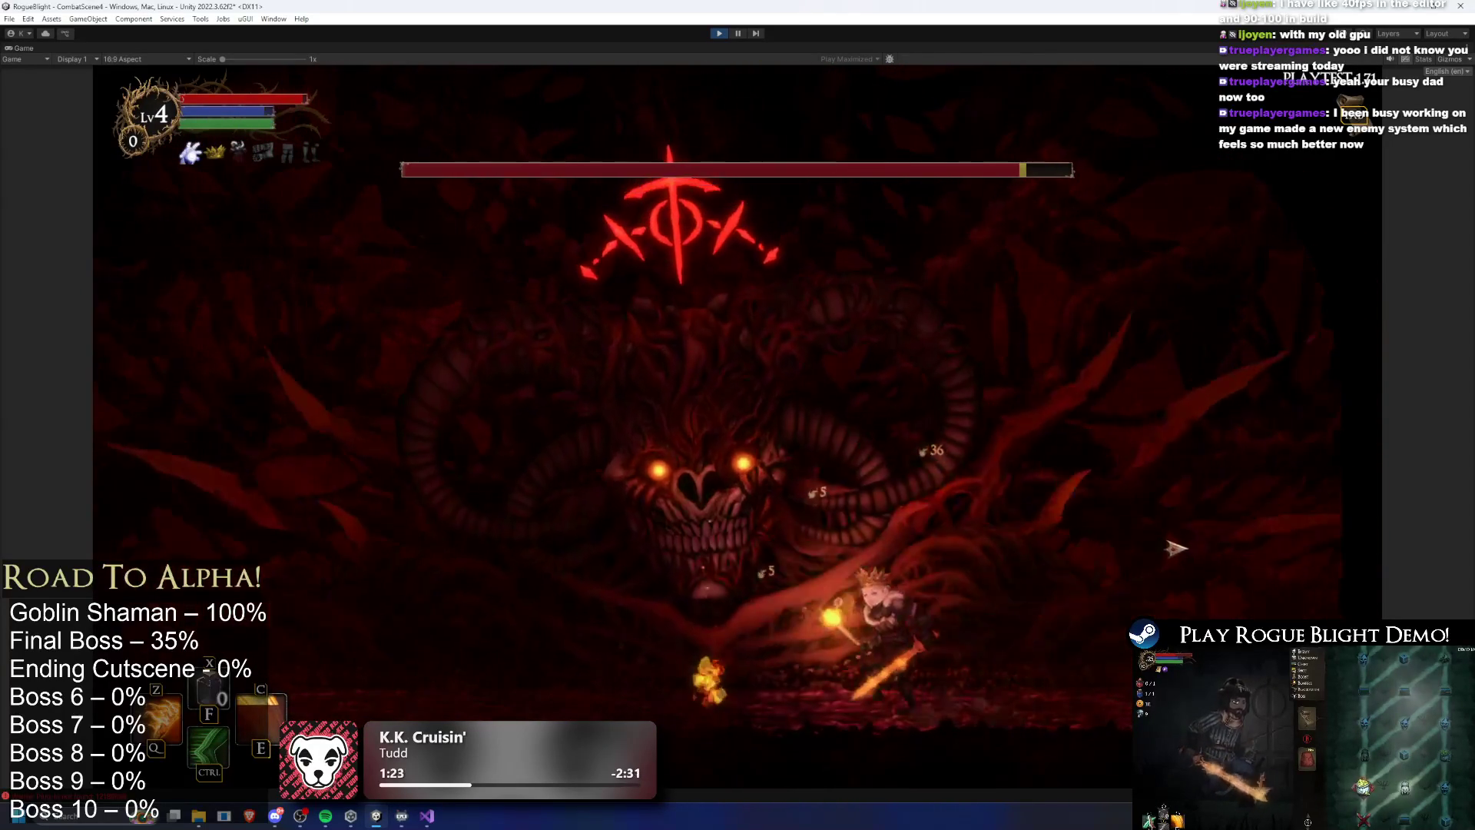
key(d)
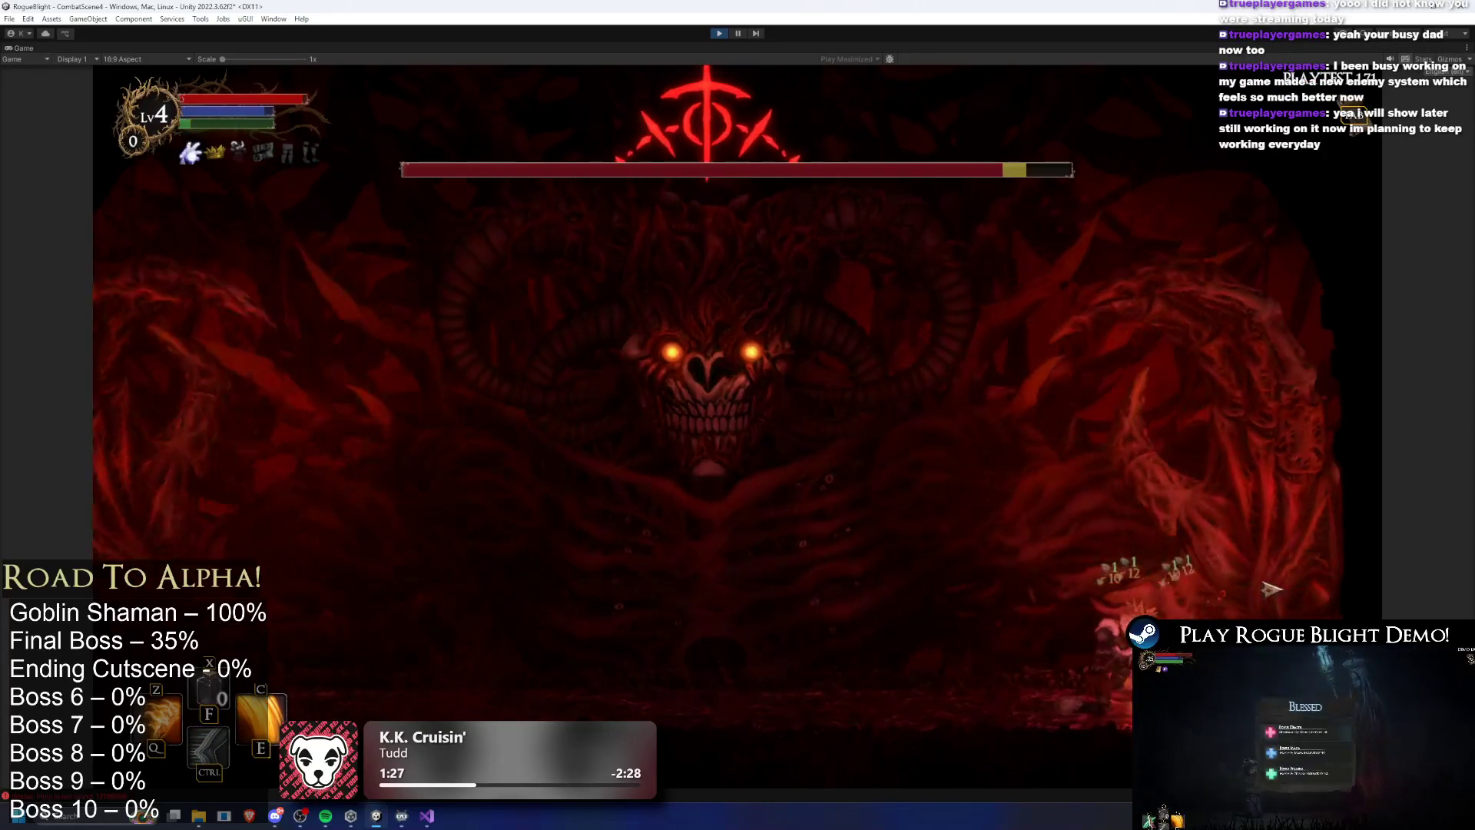
click(1272, 589)
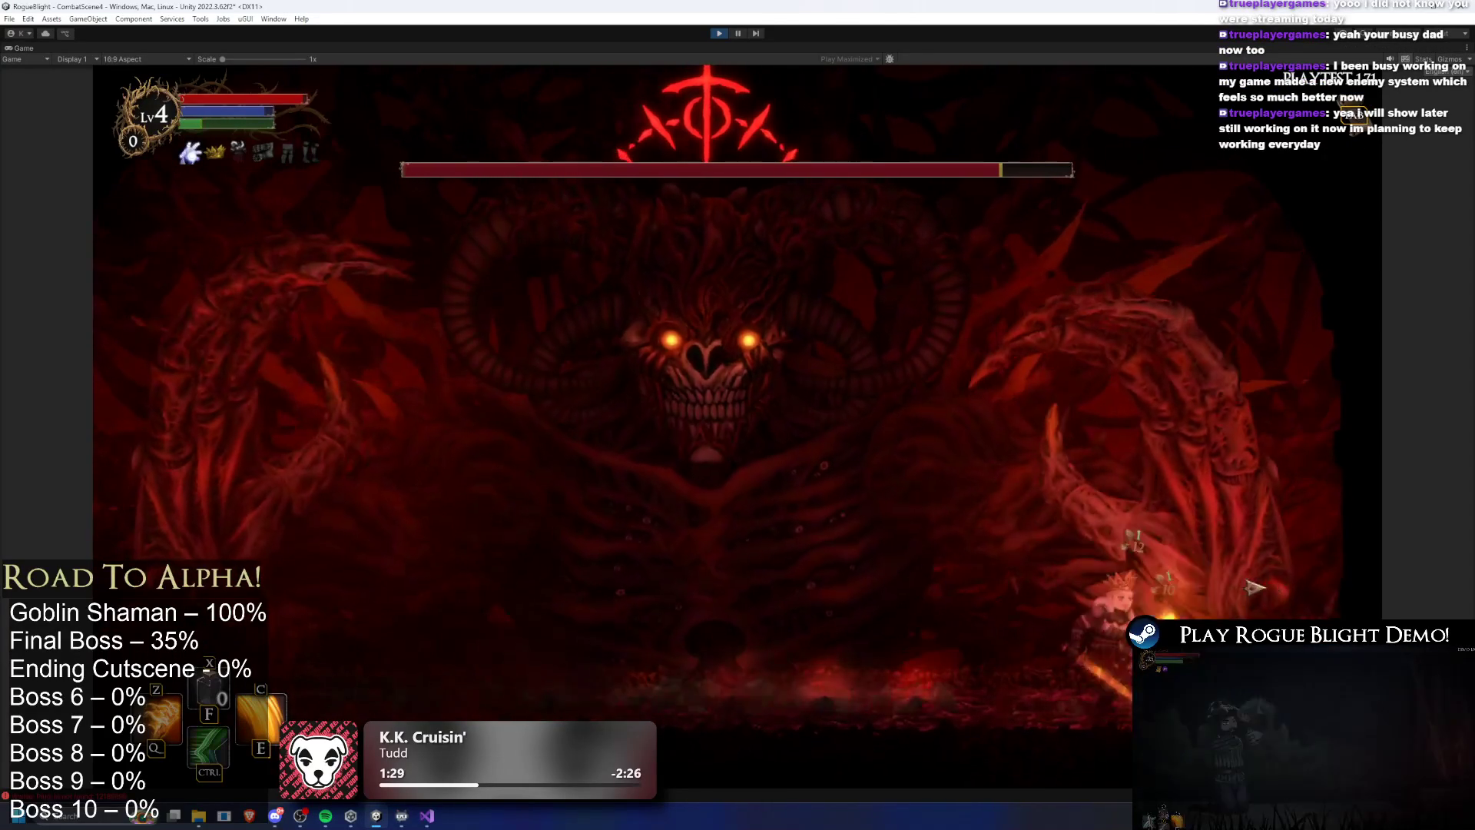
Reposition around the boss's fire breath, hit it with skill and sword, then dash away
key(a)
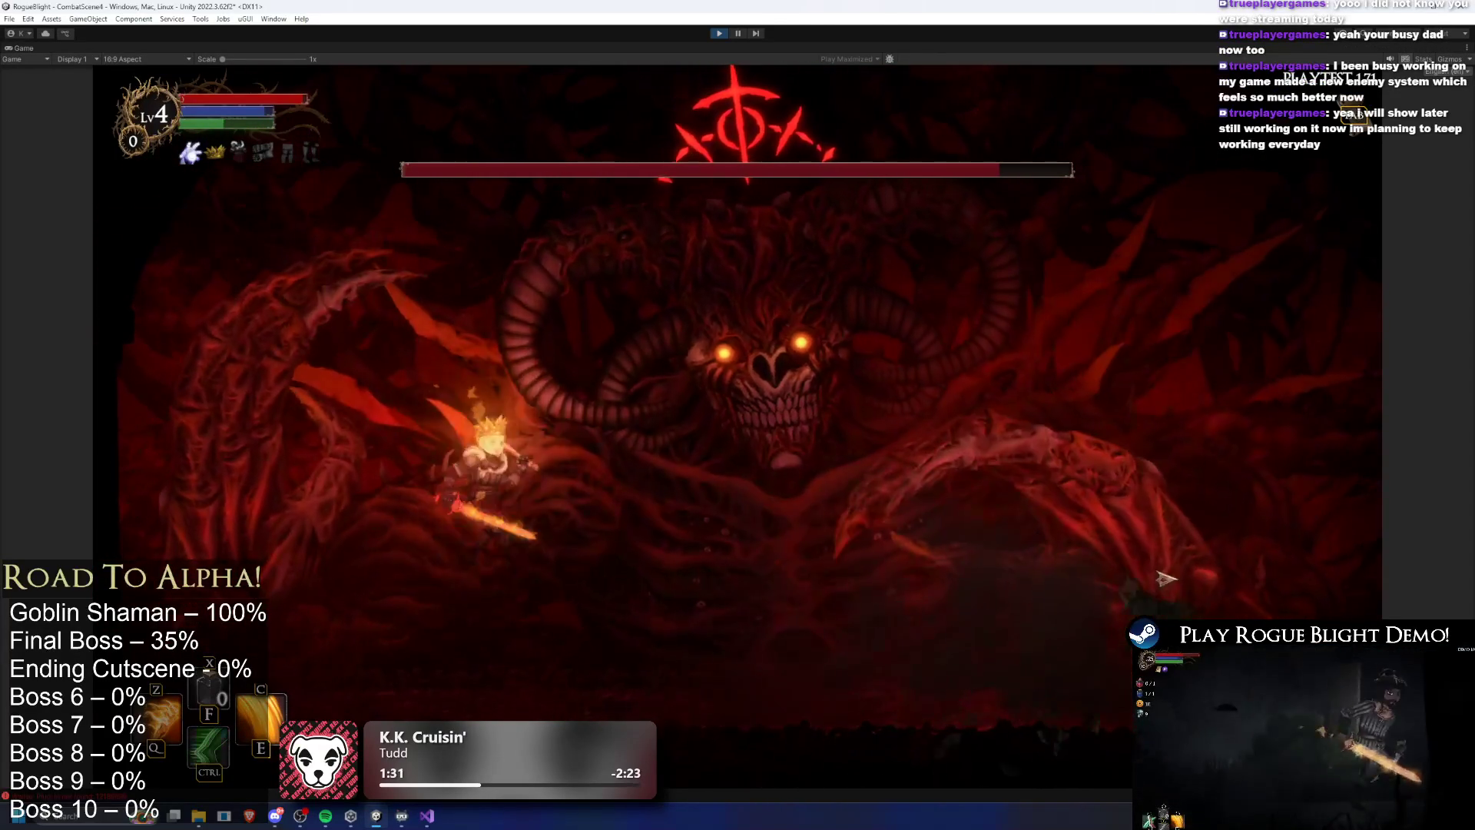
key(d)
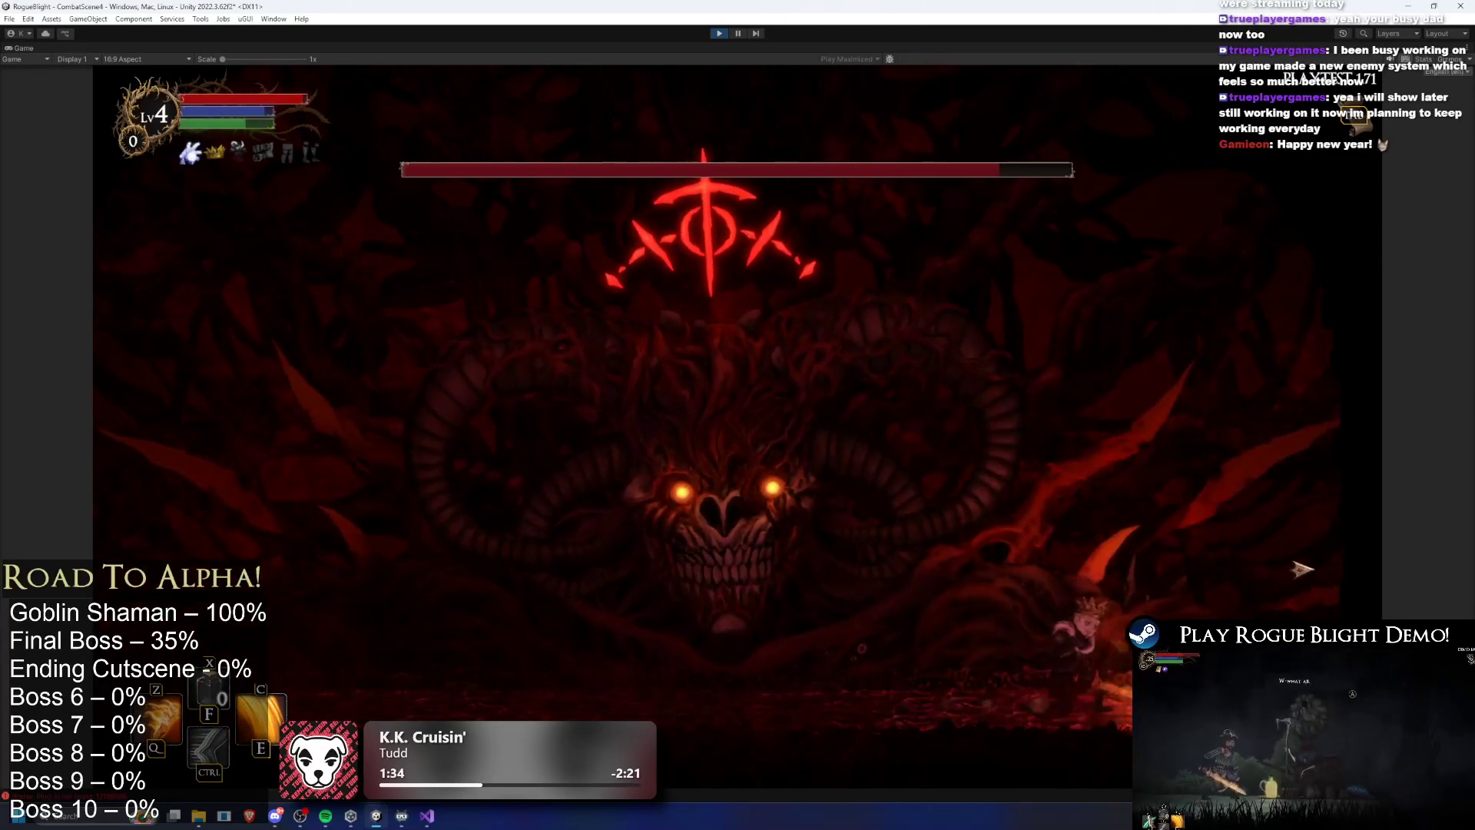
key(d)
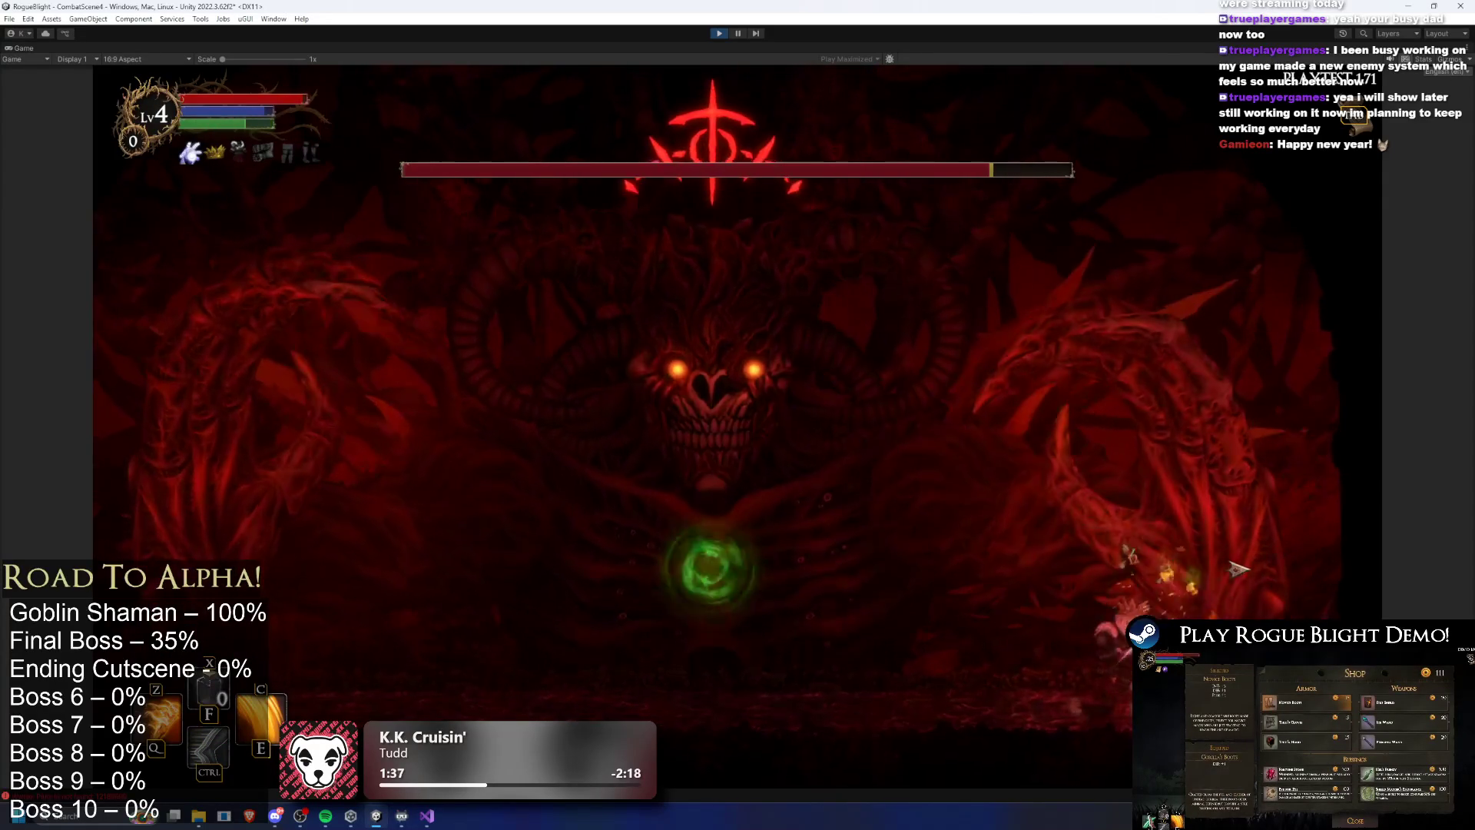
key(a)
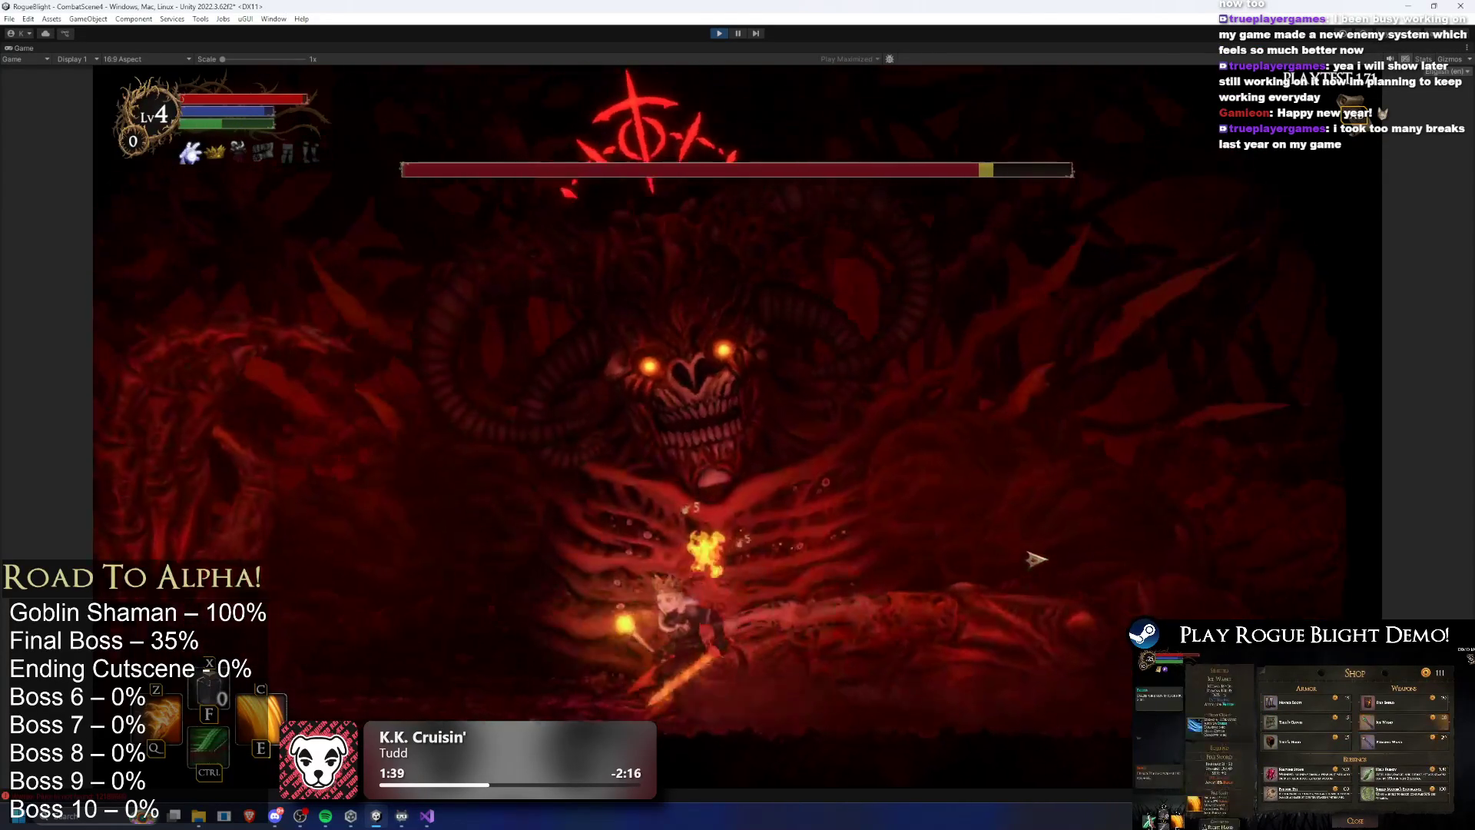
key(c)
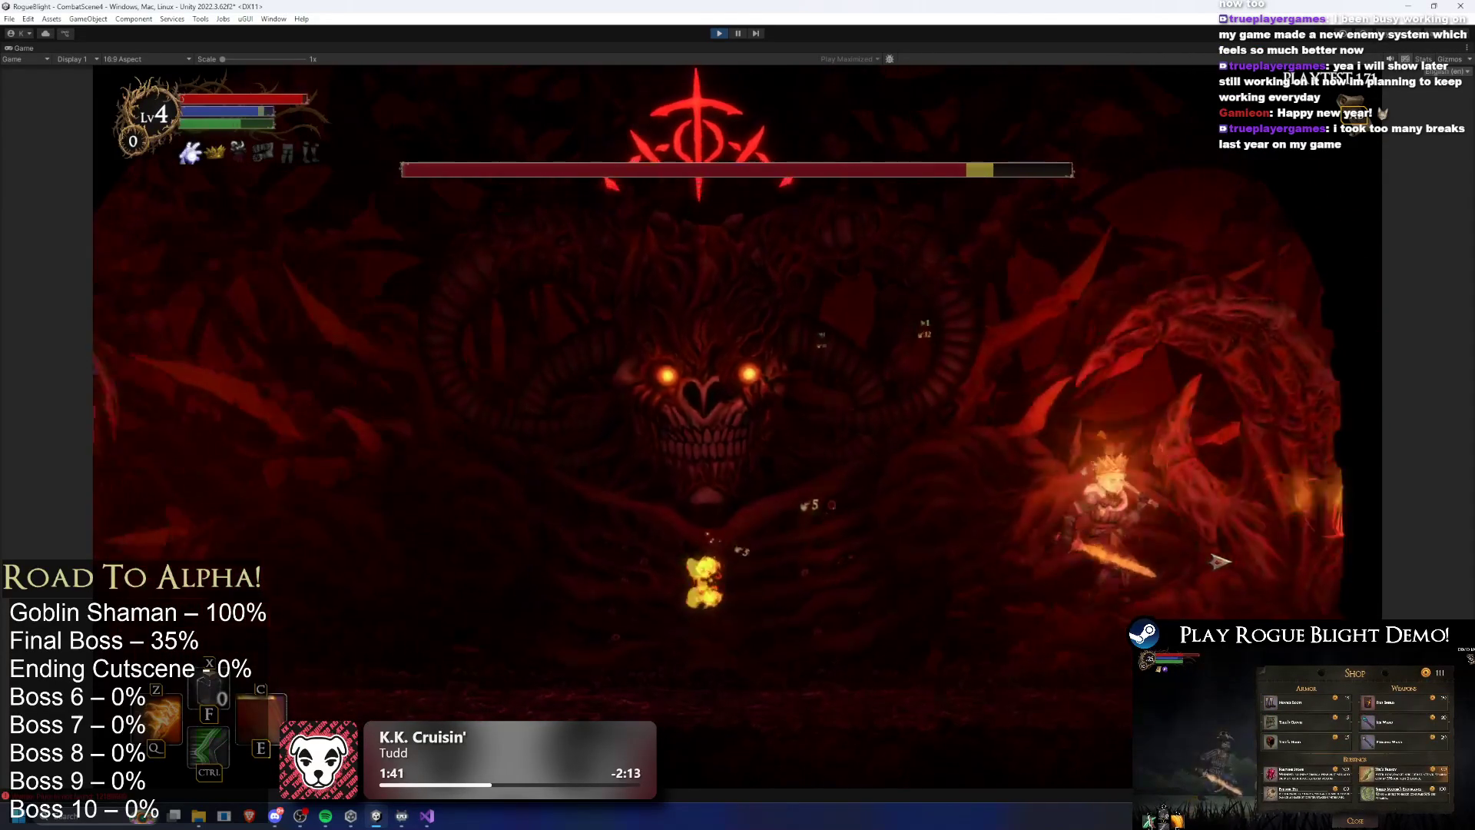
click(1266, 572)
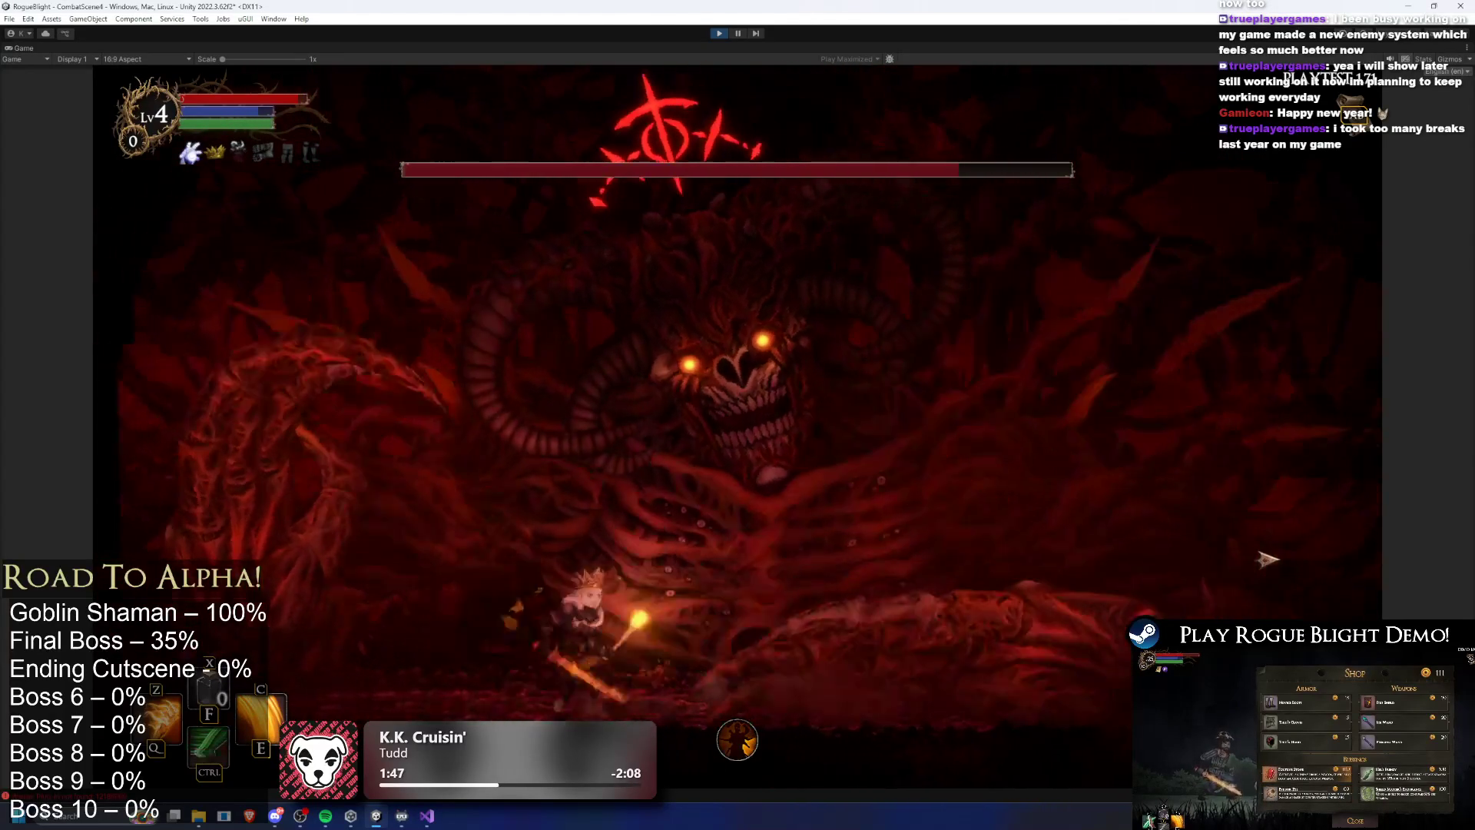
key(ctrl)
key(a)
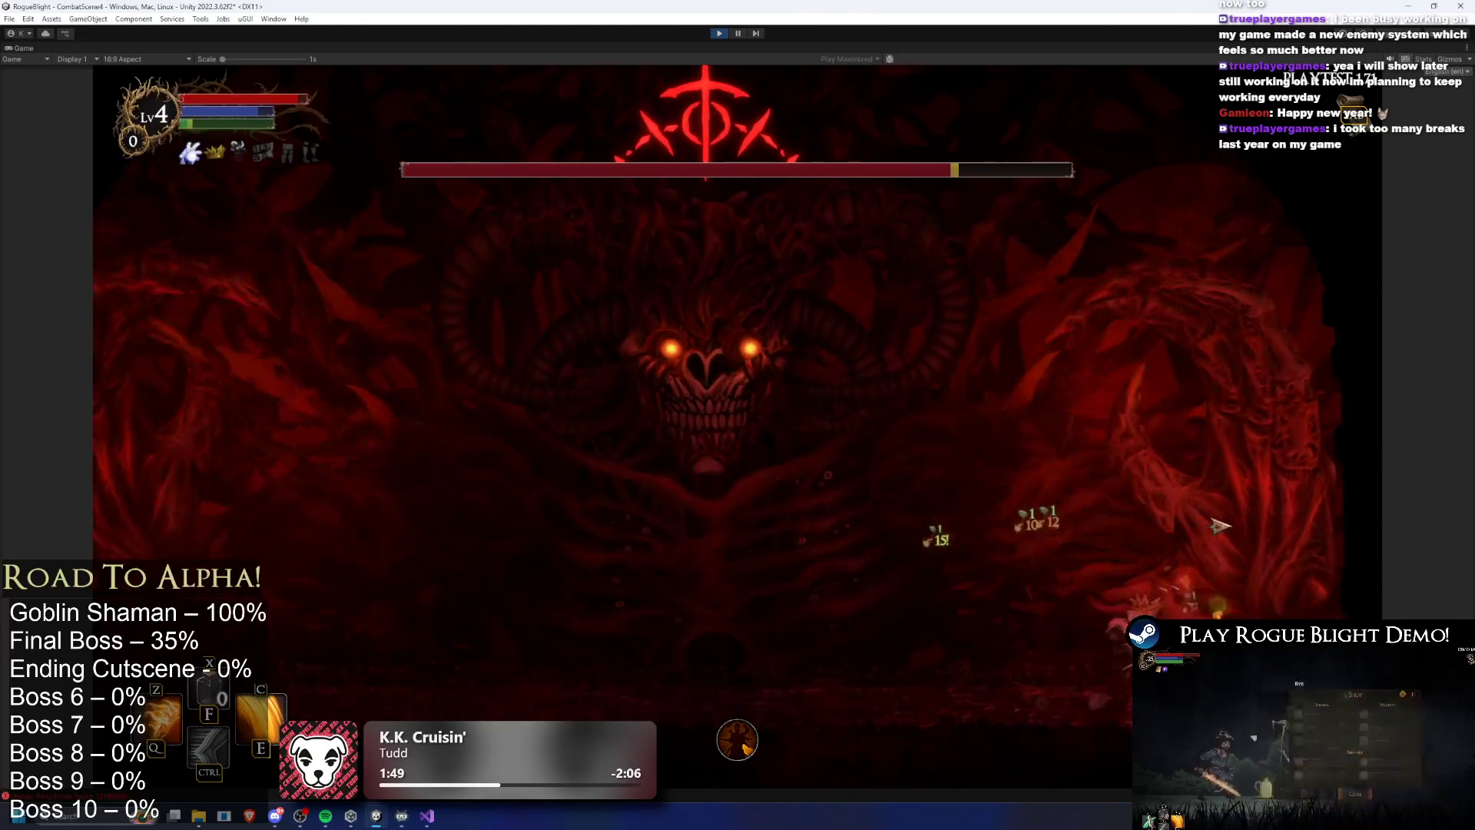
key(ctrl)
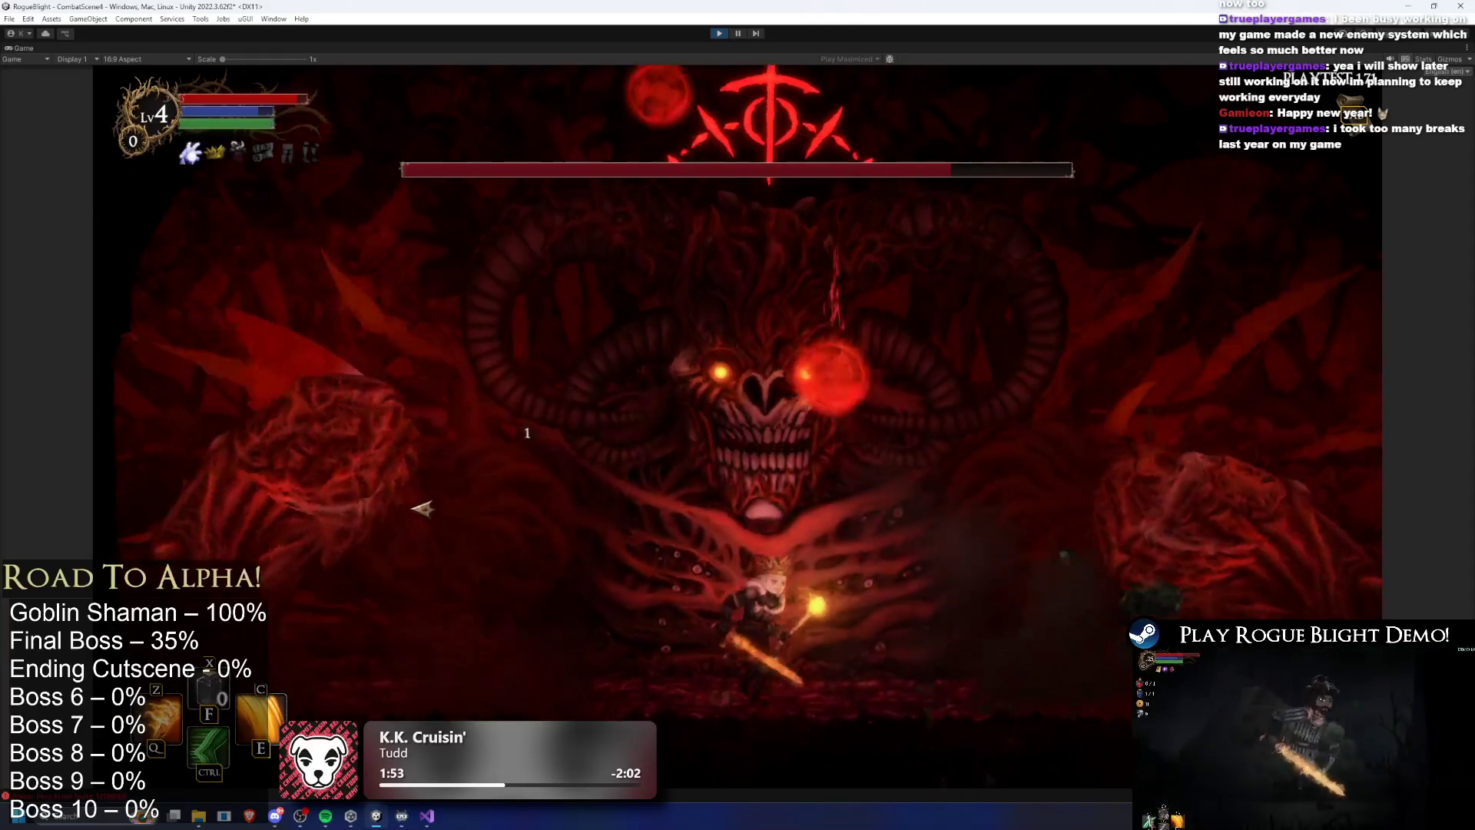
Dash under the boss with fiery slashes while running right past the green projectiles
key(ctrl)
key(d)
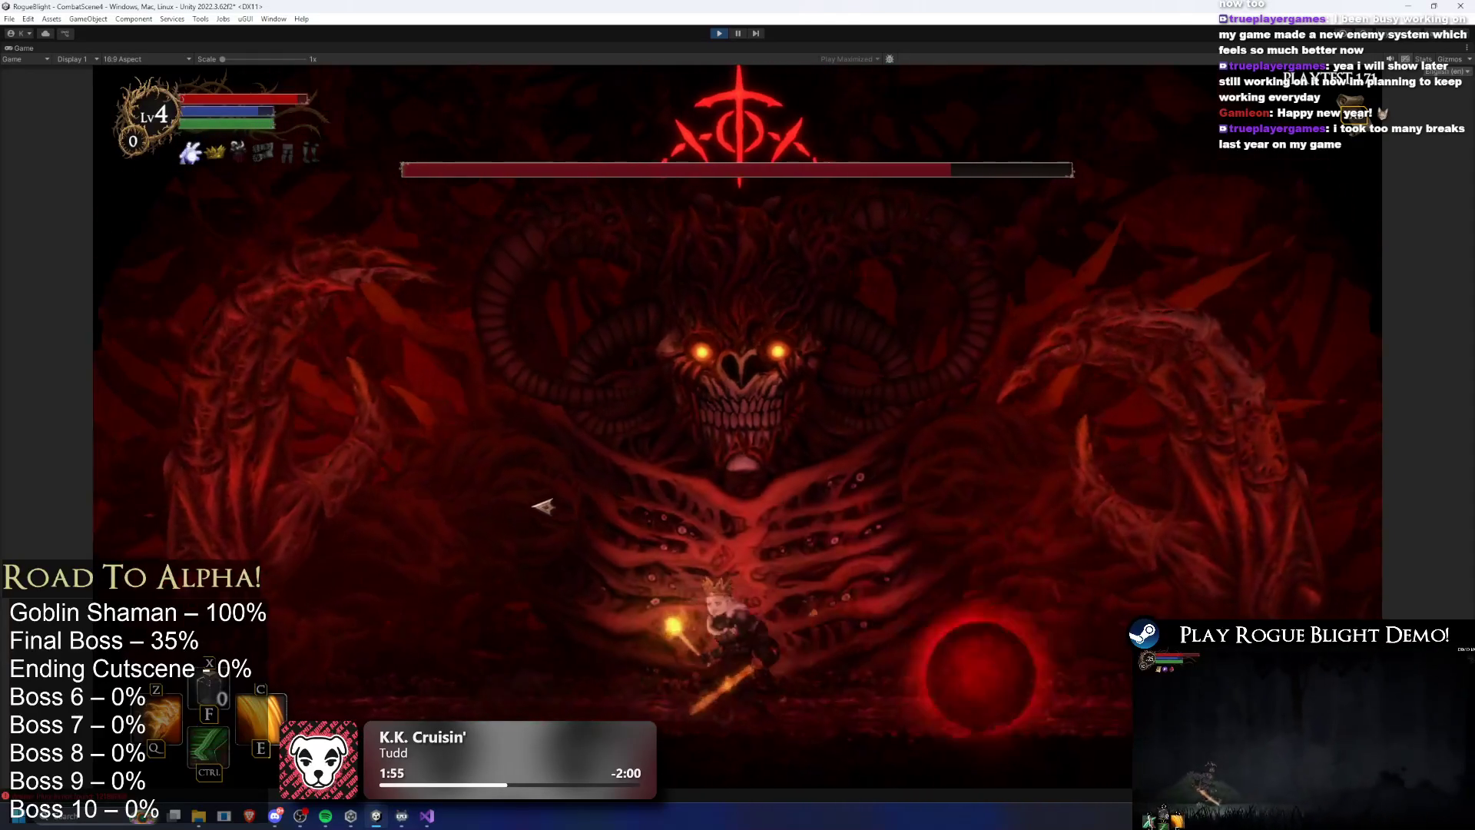
key(d)
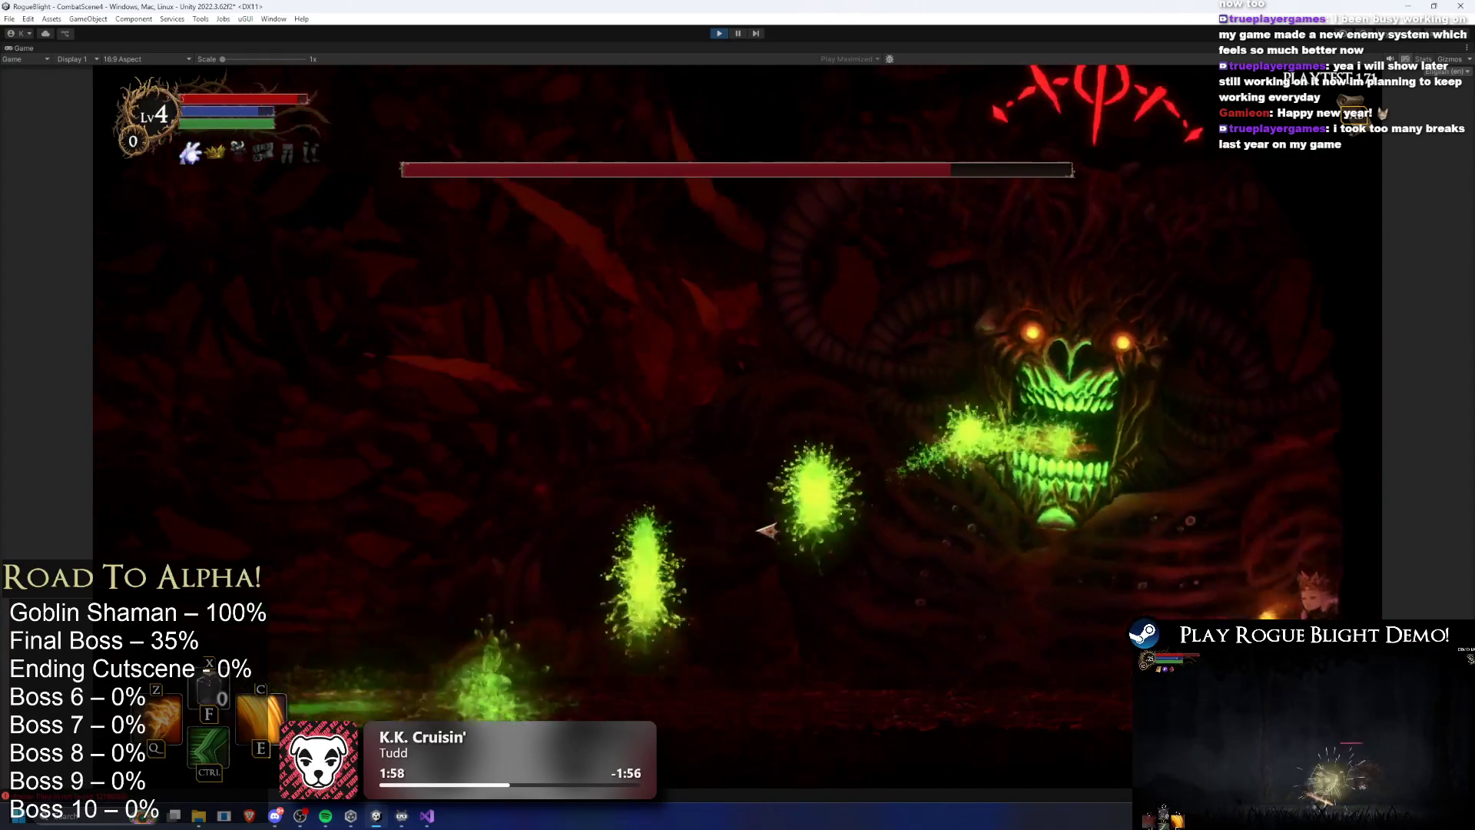
key(ctrl)
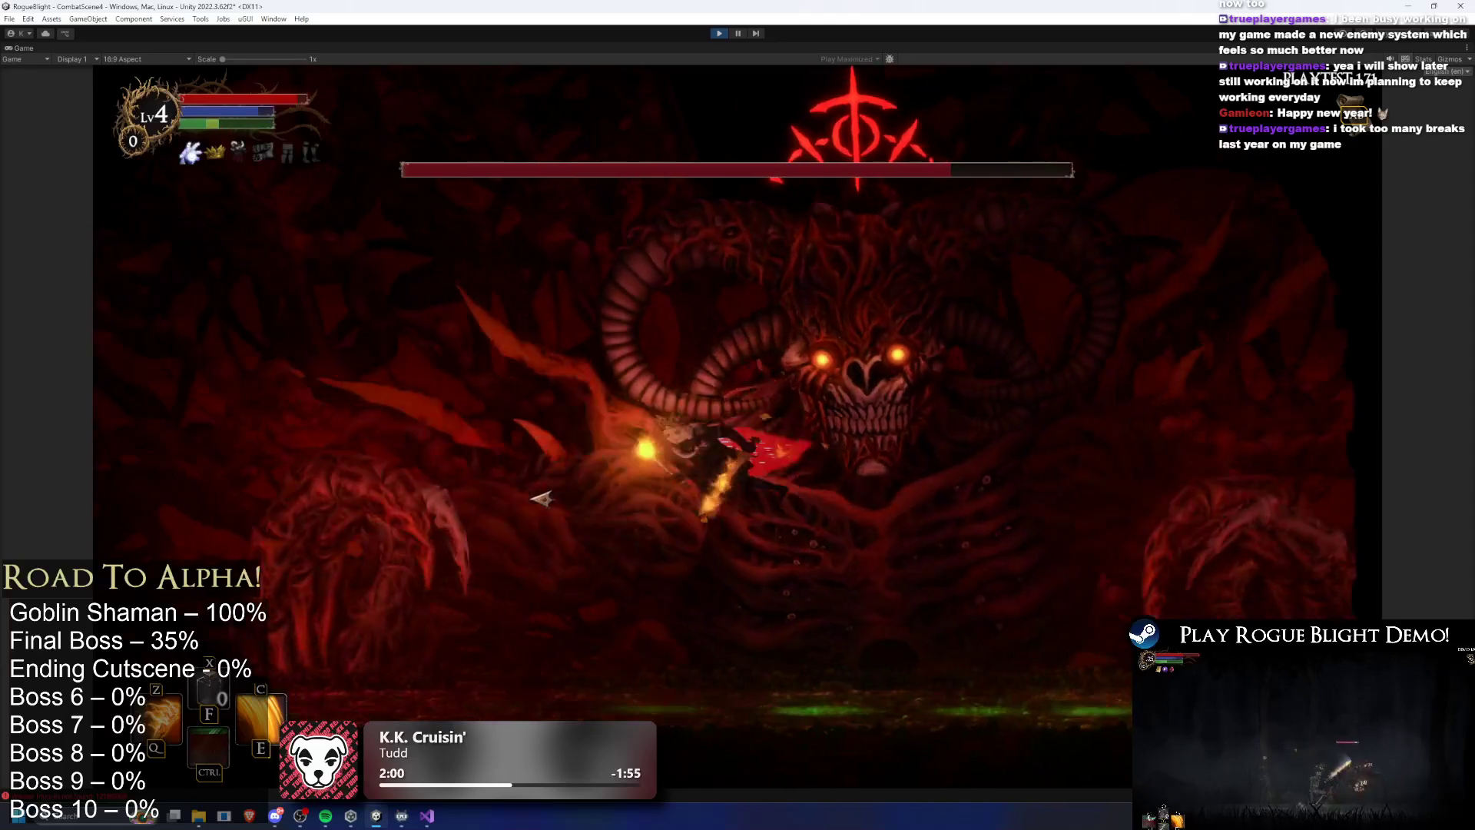
key(d)
key(c)
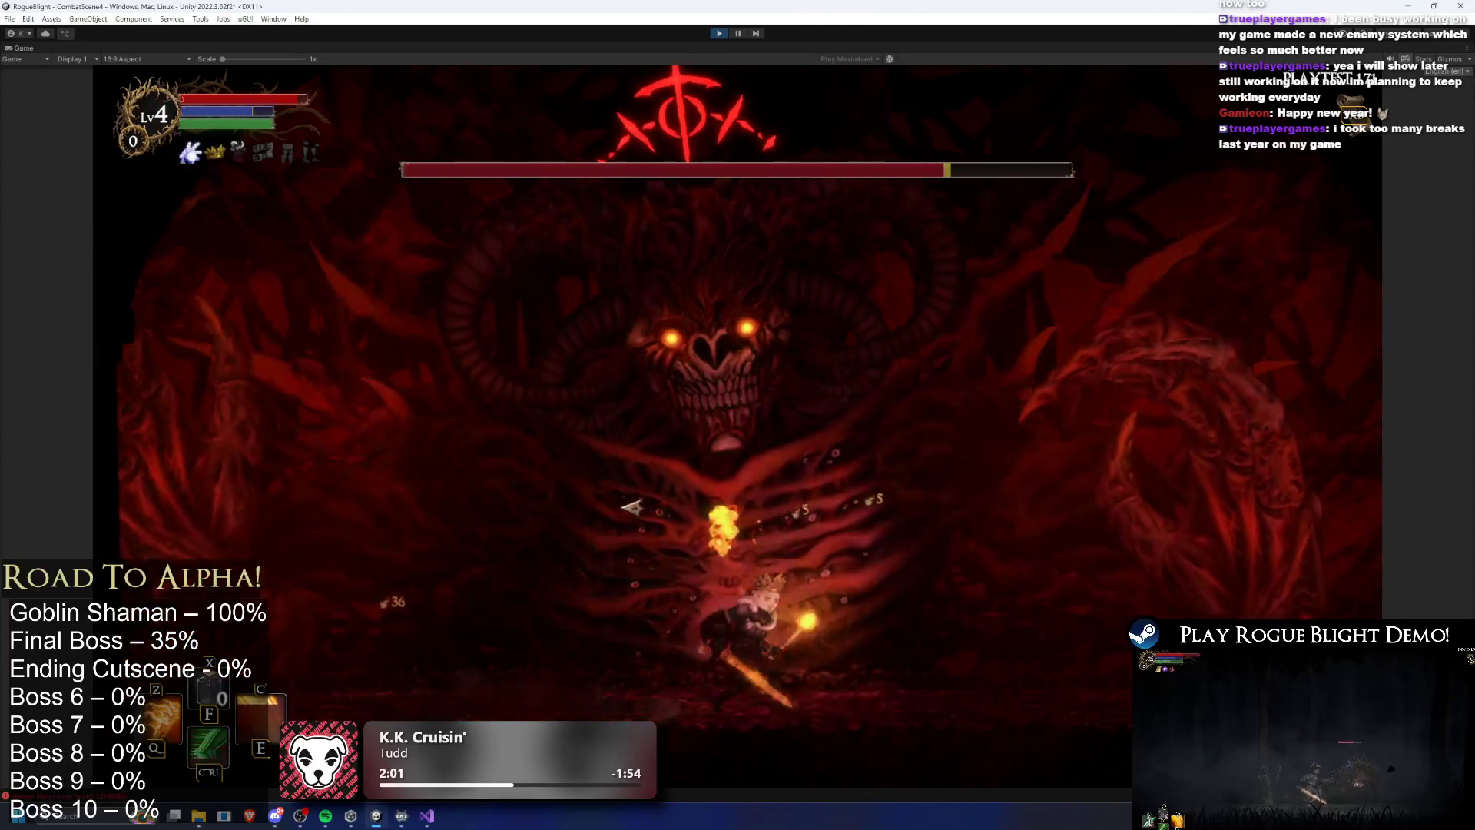
key(d)
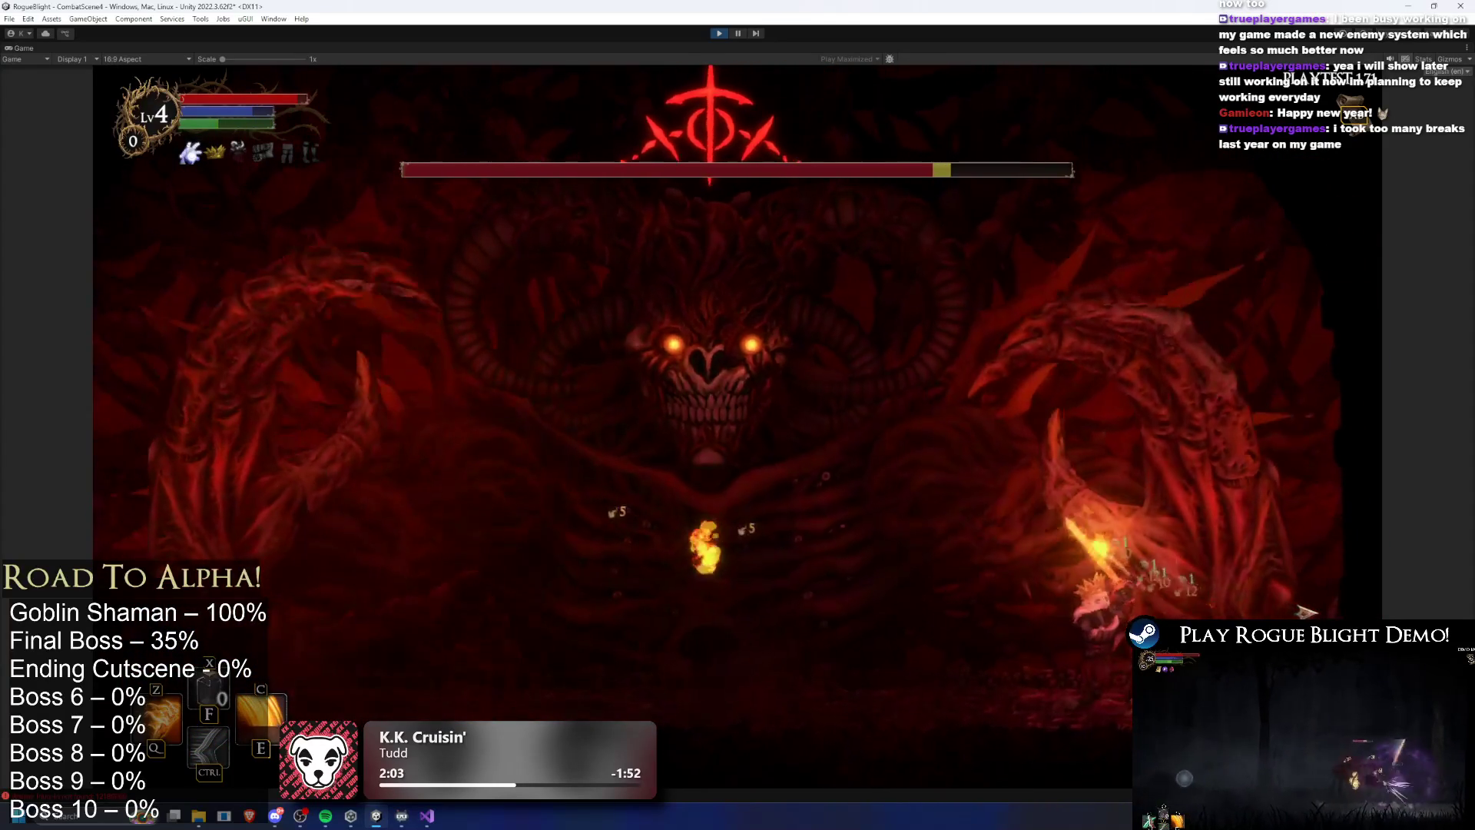
key(d)
key(ctrl)
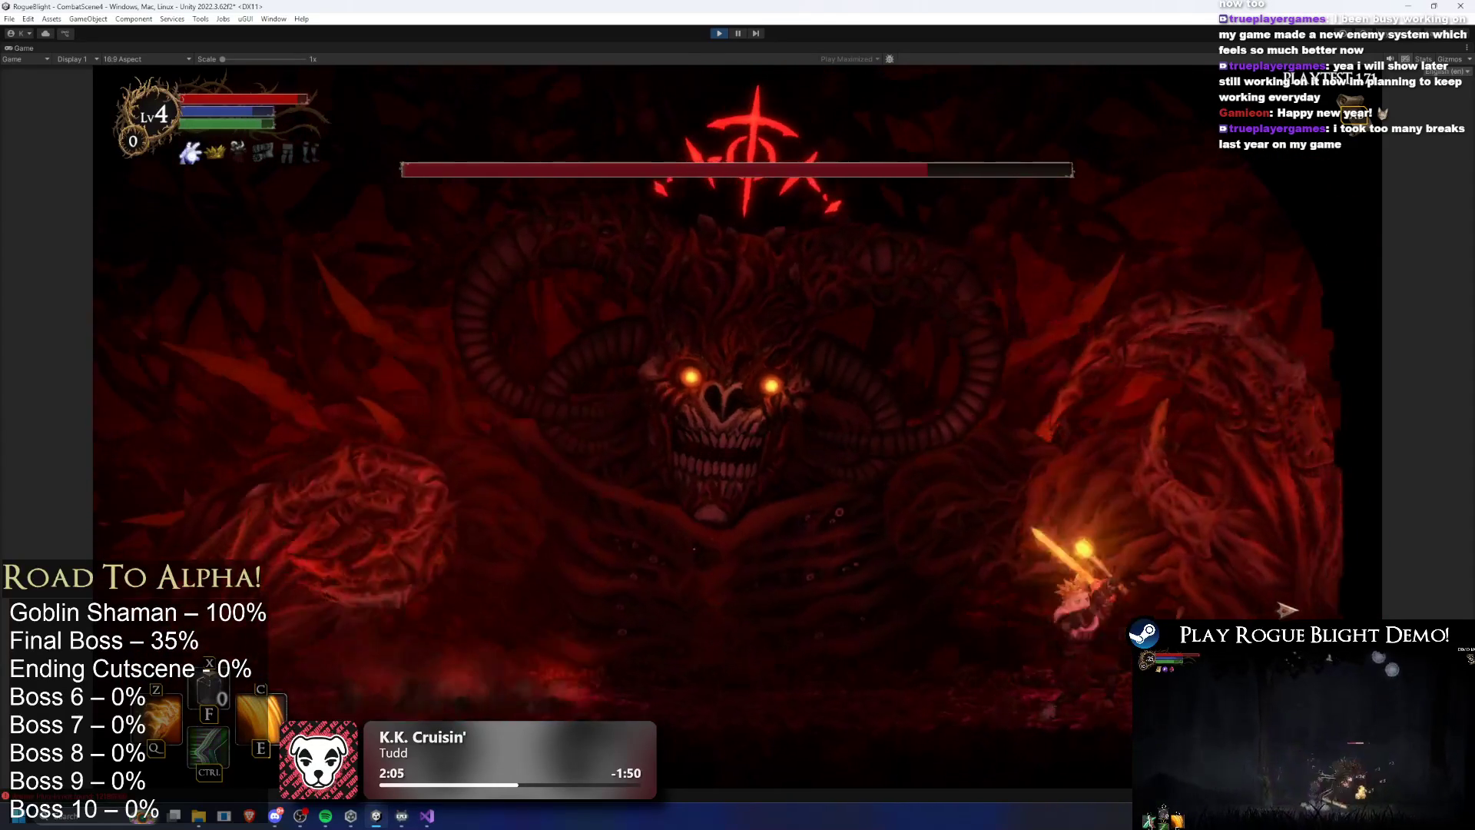
Slash and use skills as the boss summons red orbs, then drop onto it attacking
key(a)
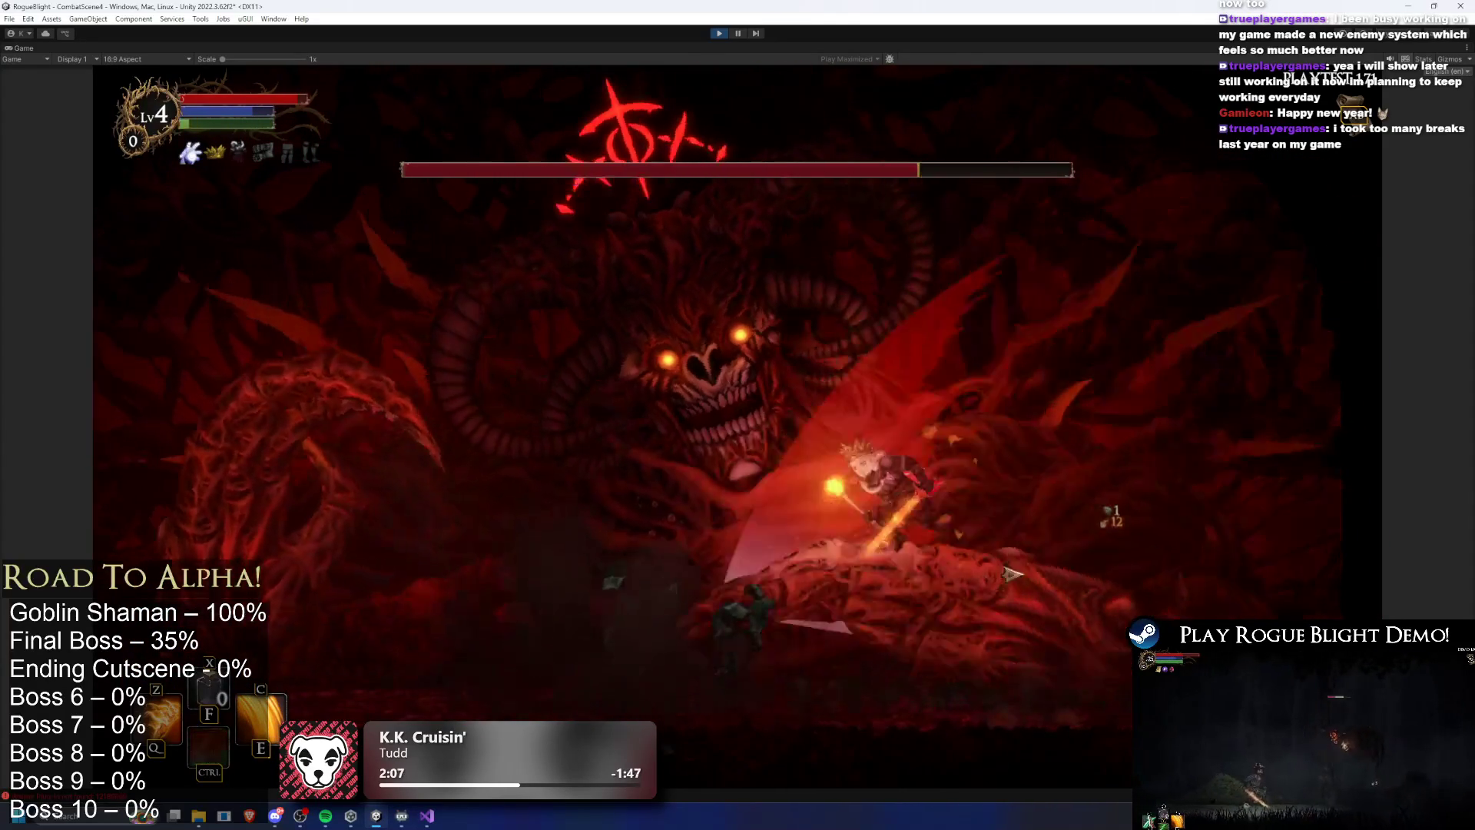
key(c)
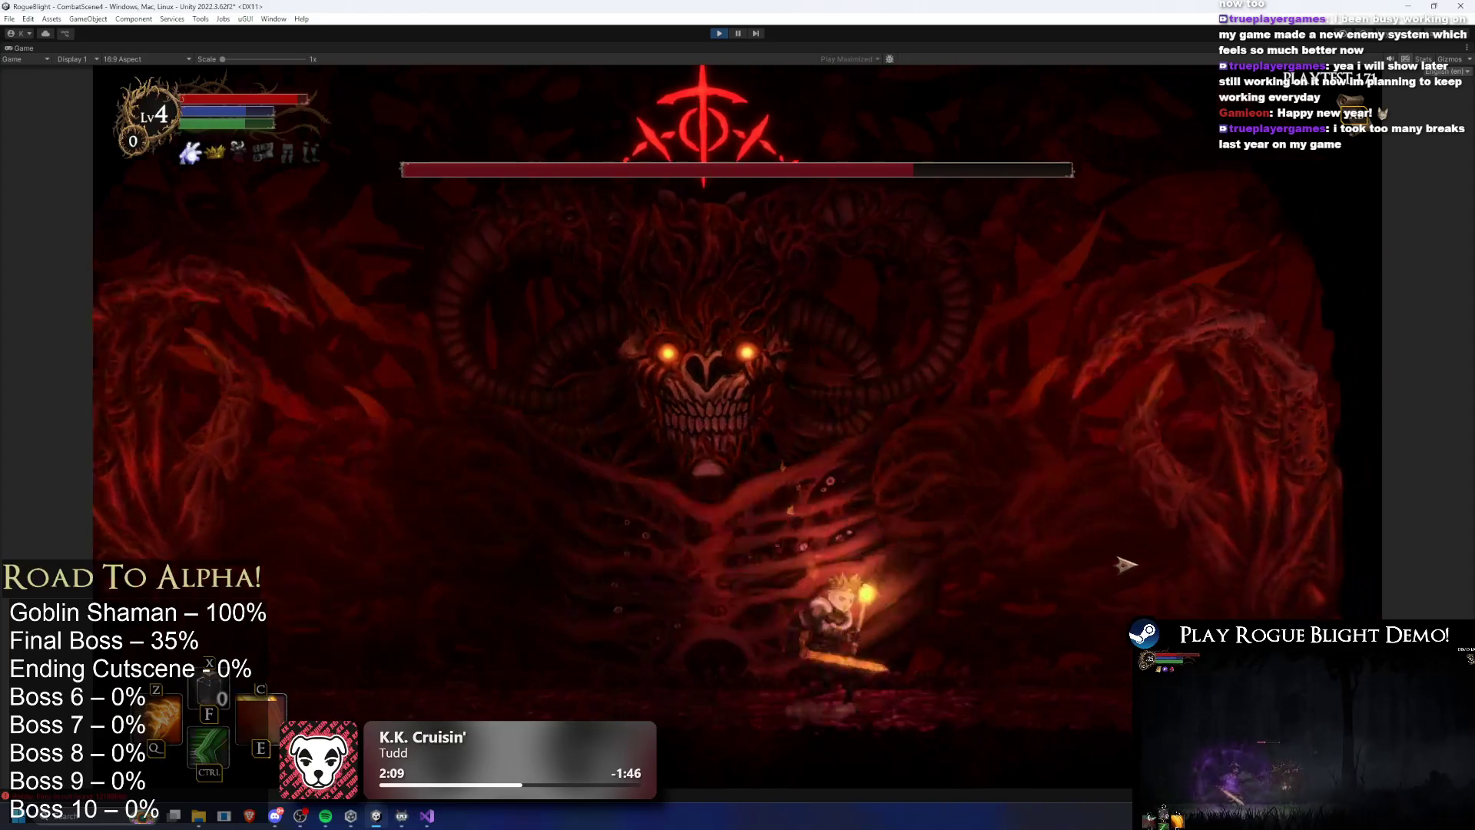
key(a)
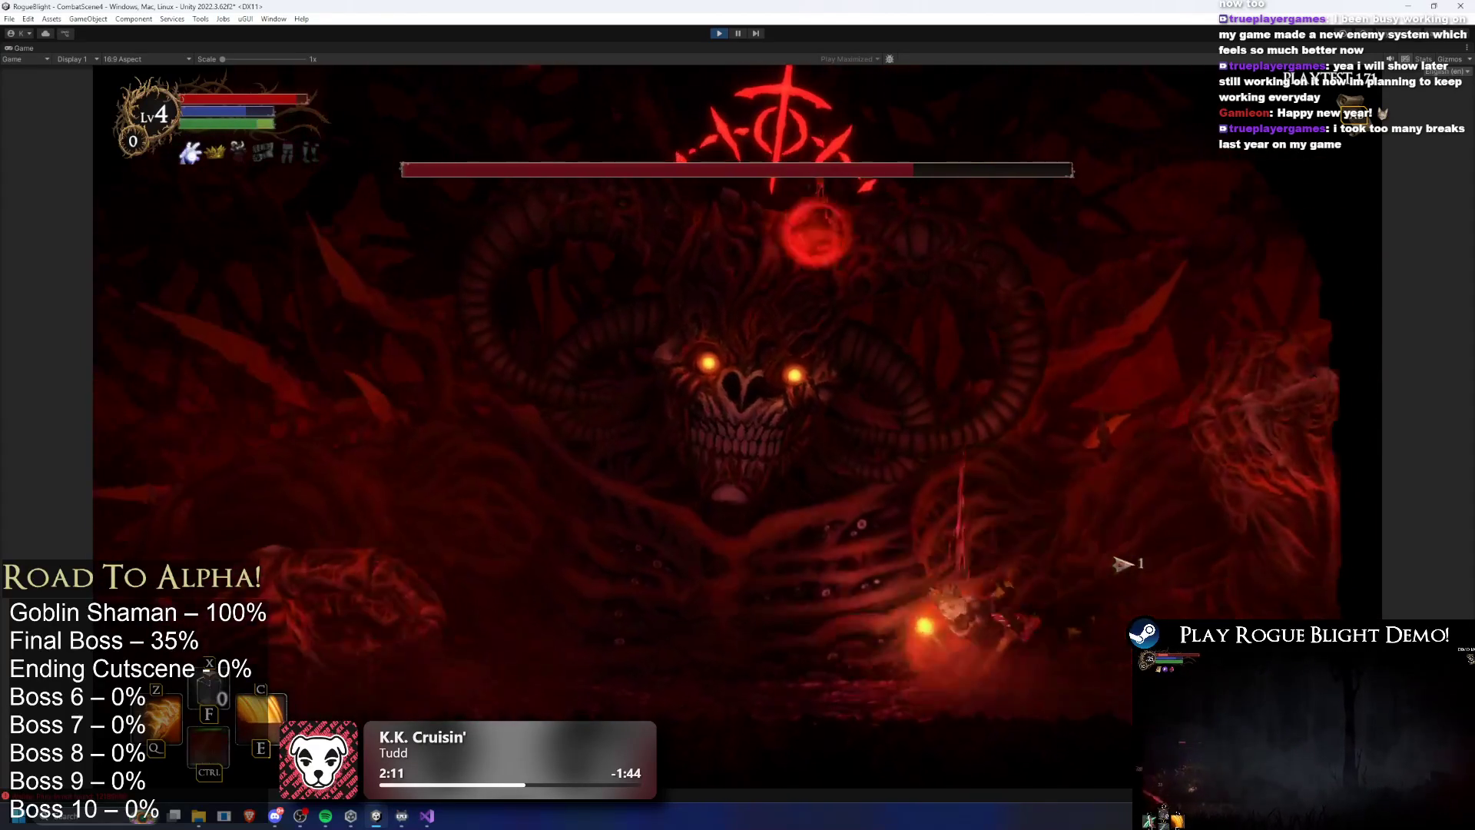
key(d)
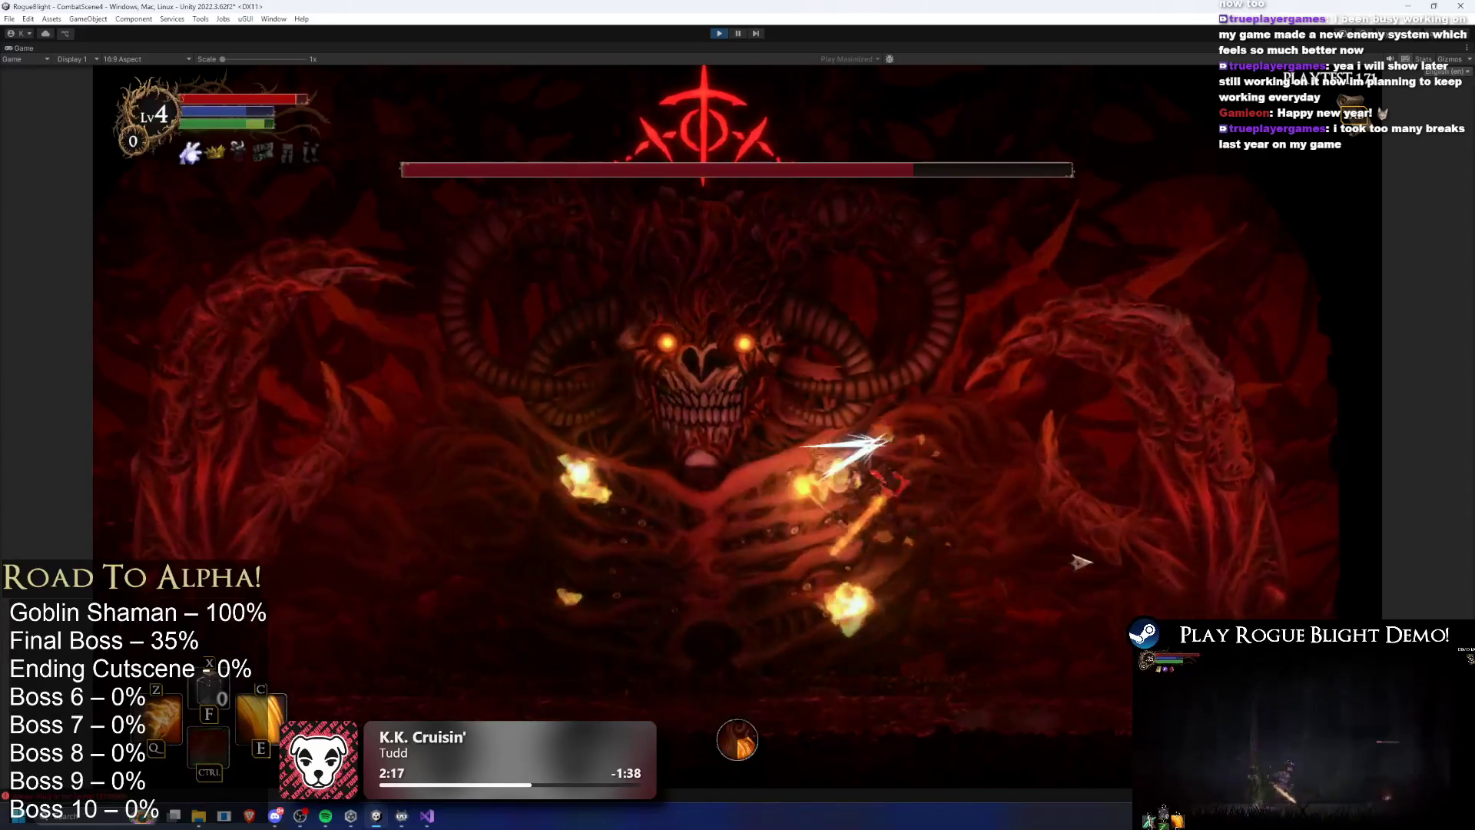
key(d)
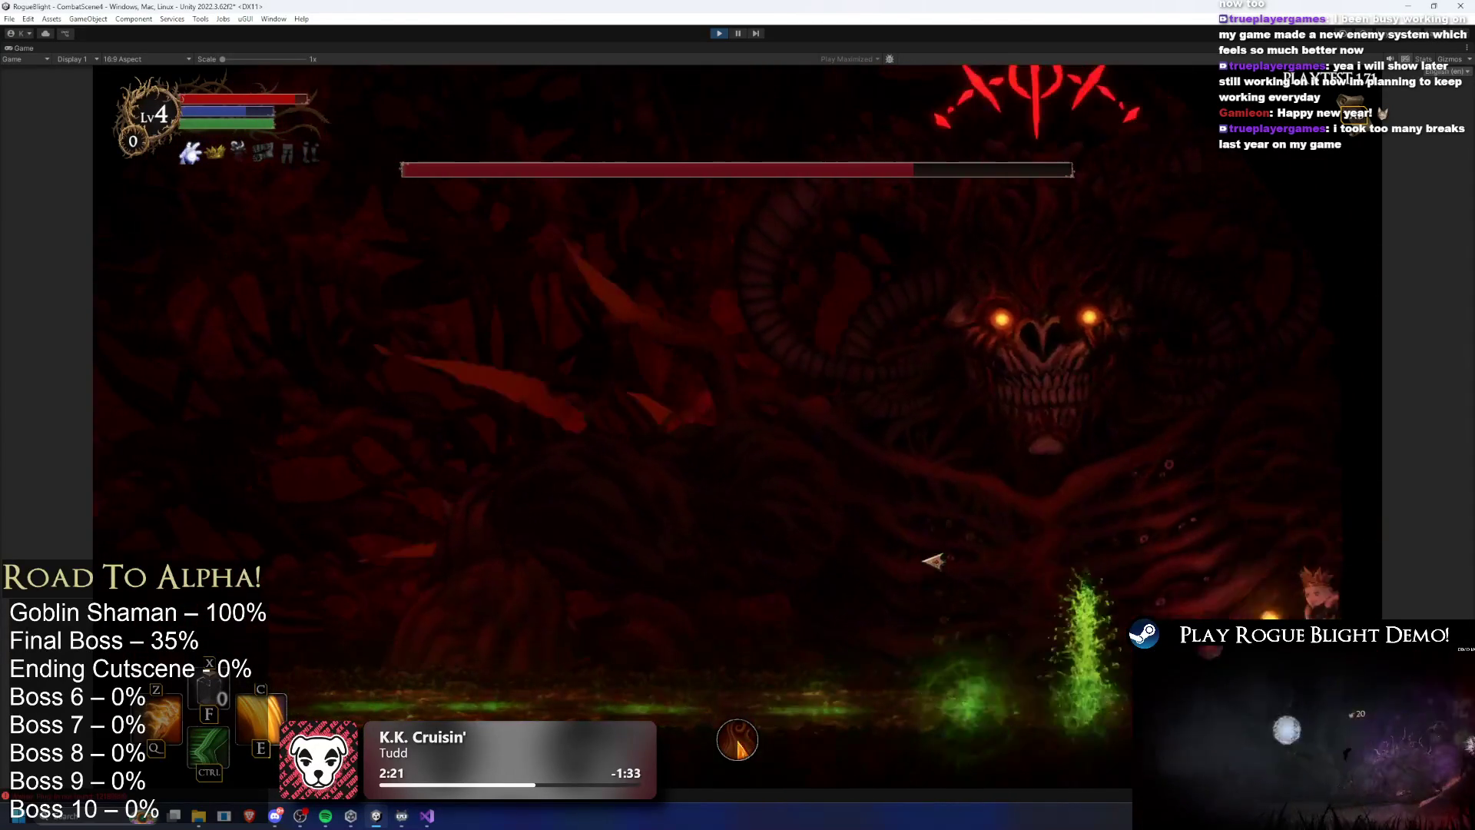
key(ctrl)
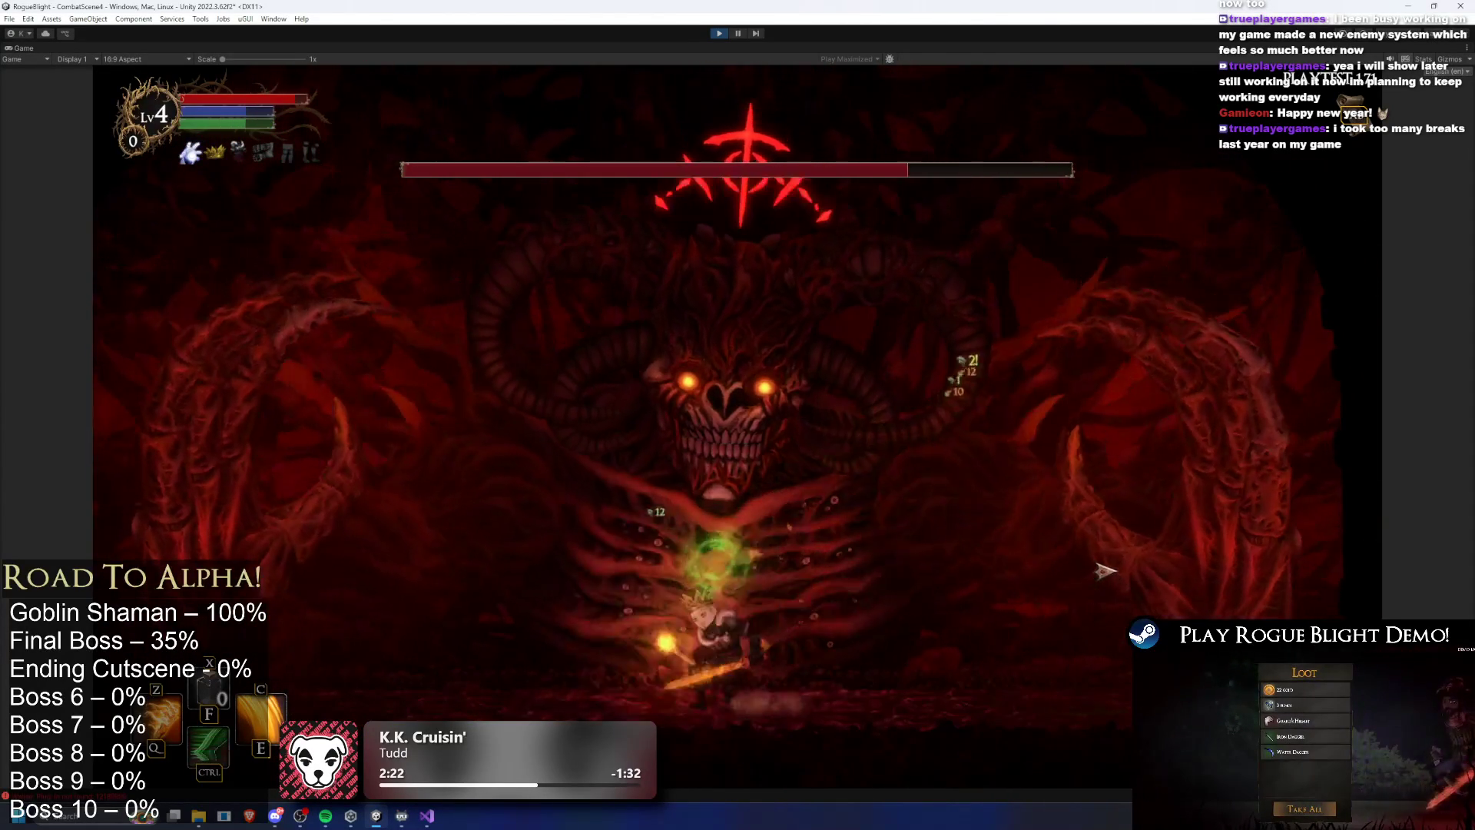
key(ctrl)
key(e)
key(ctrl)
key(ctrl)
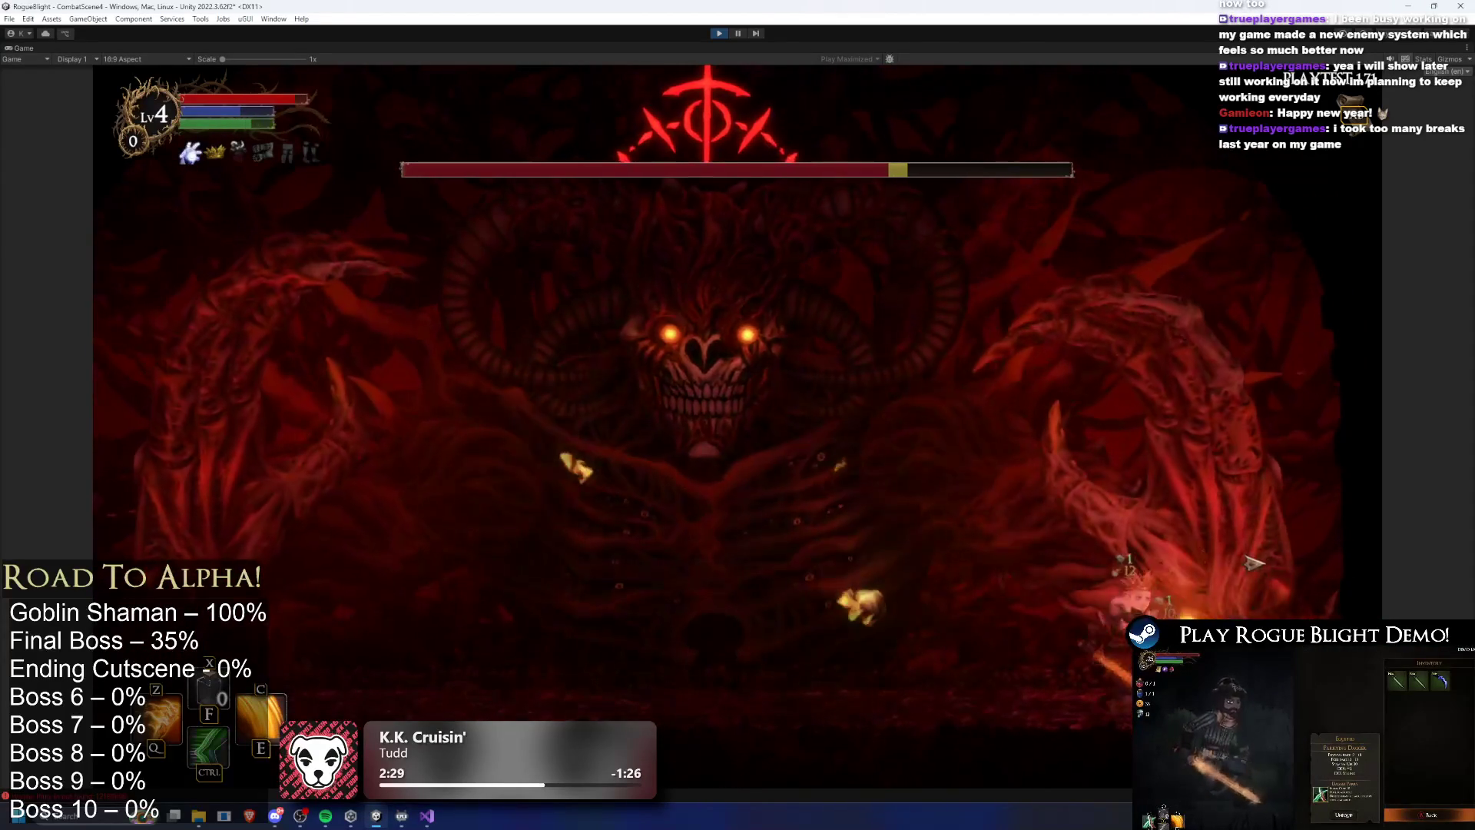
Jump and slash across the arena, escape the fire burst, and keep attacking the boss
key(a)
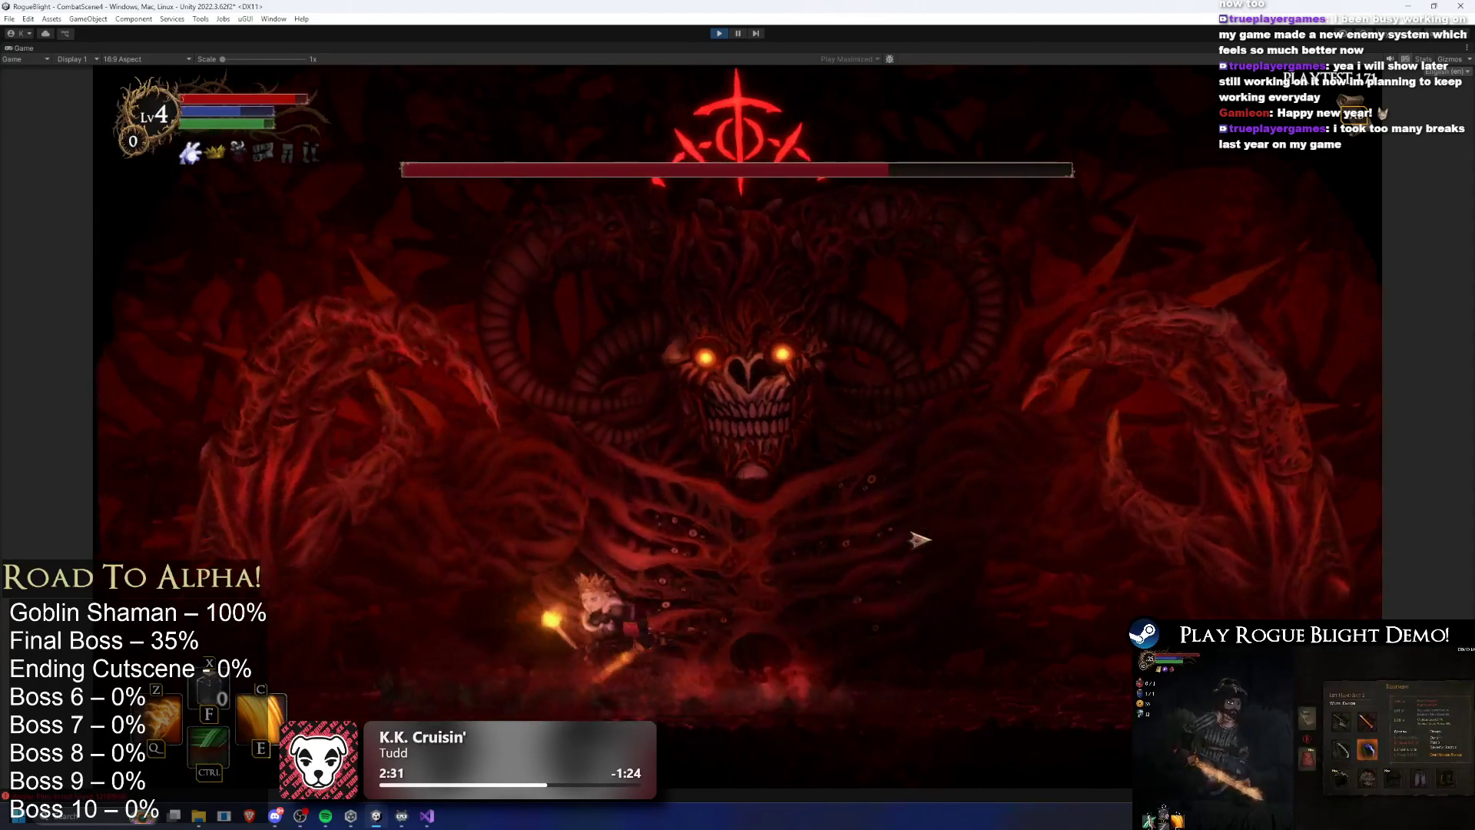
key(space)
key(a)
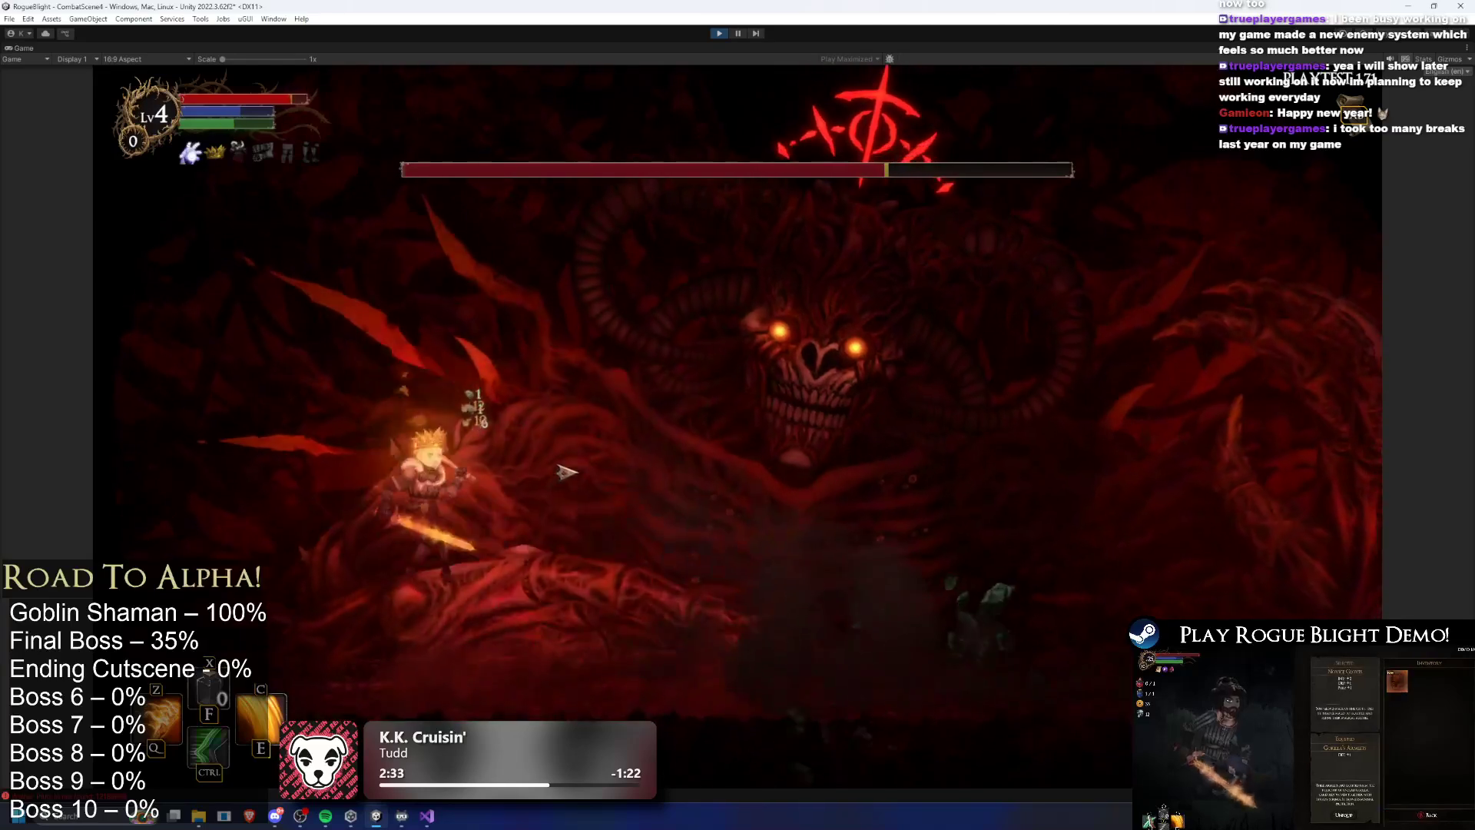
key(d)
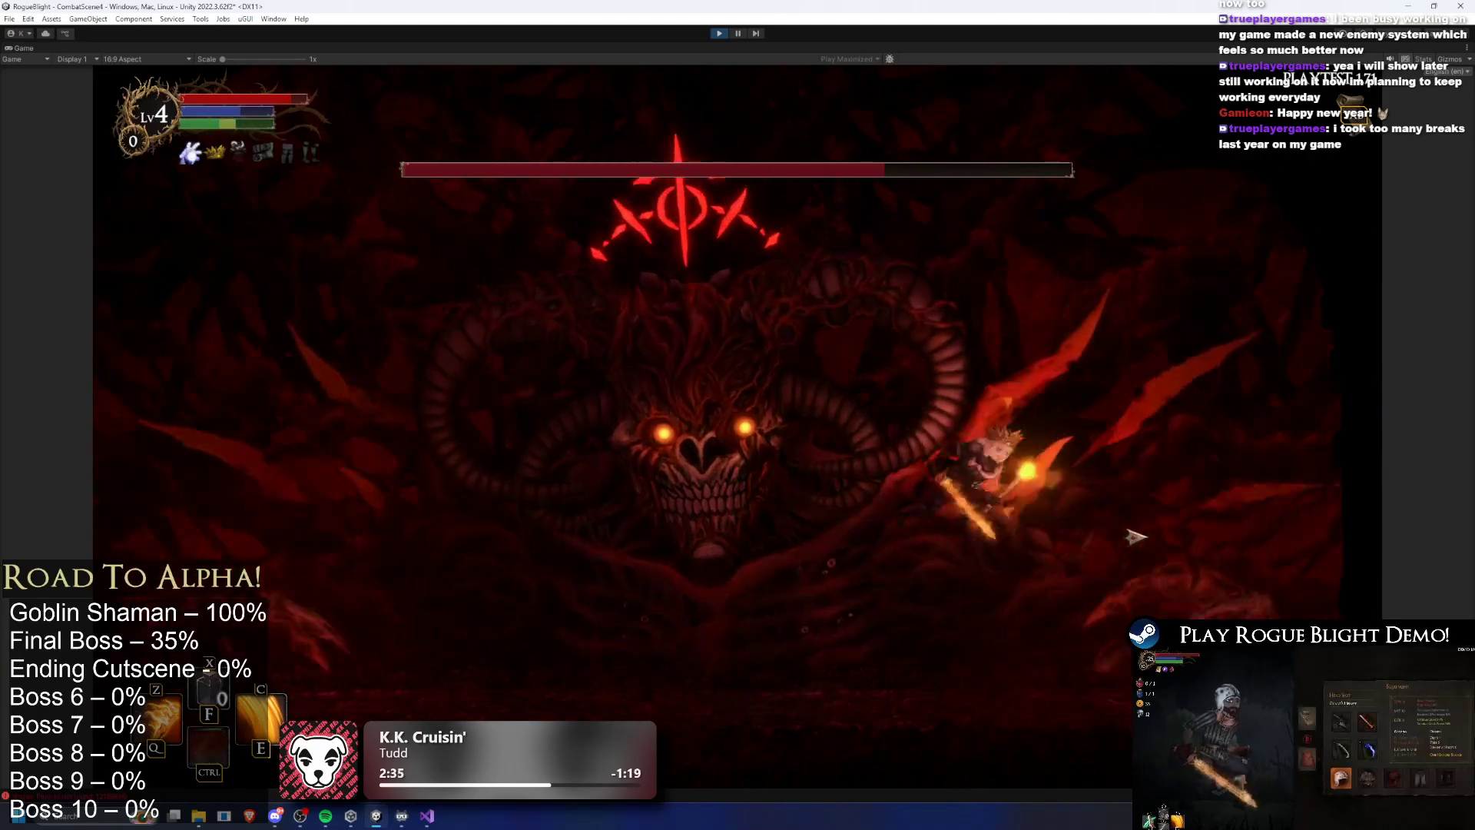
key(d)
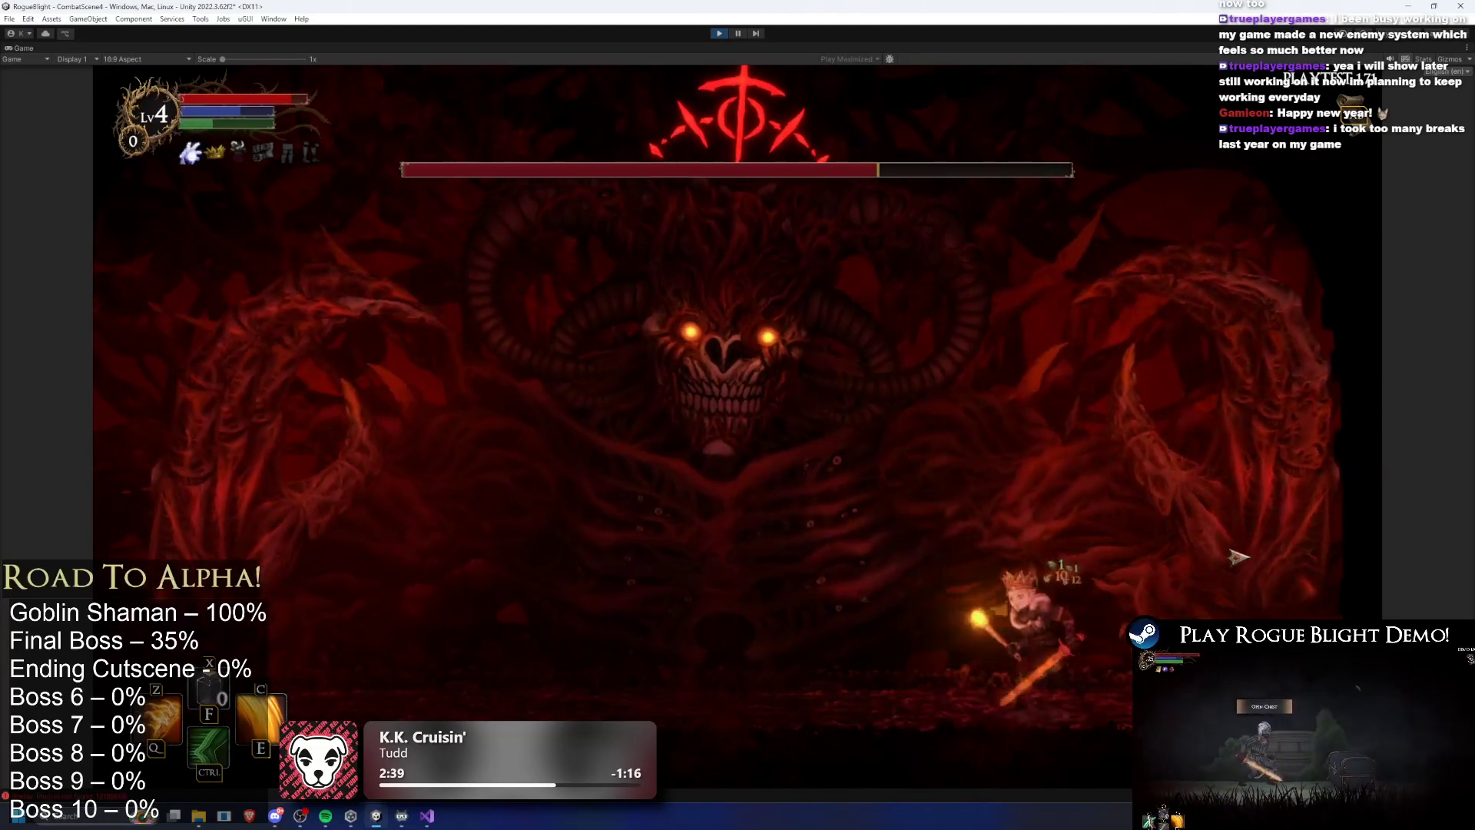
key(ctrl)
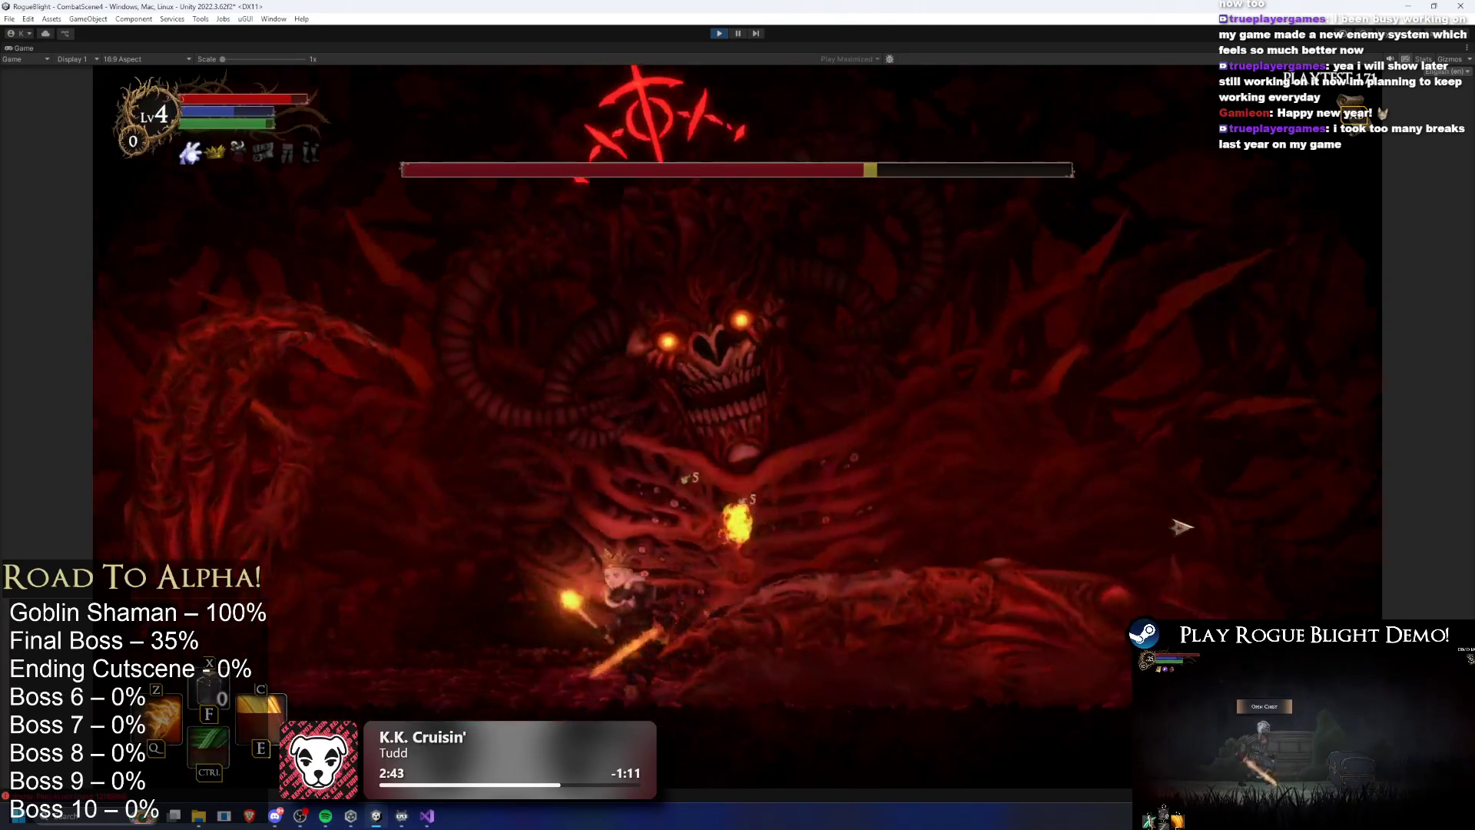
key(Tab)
key(Tab)
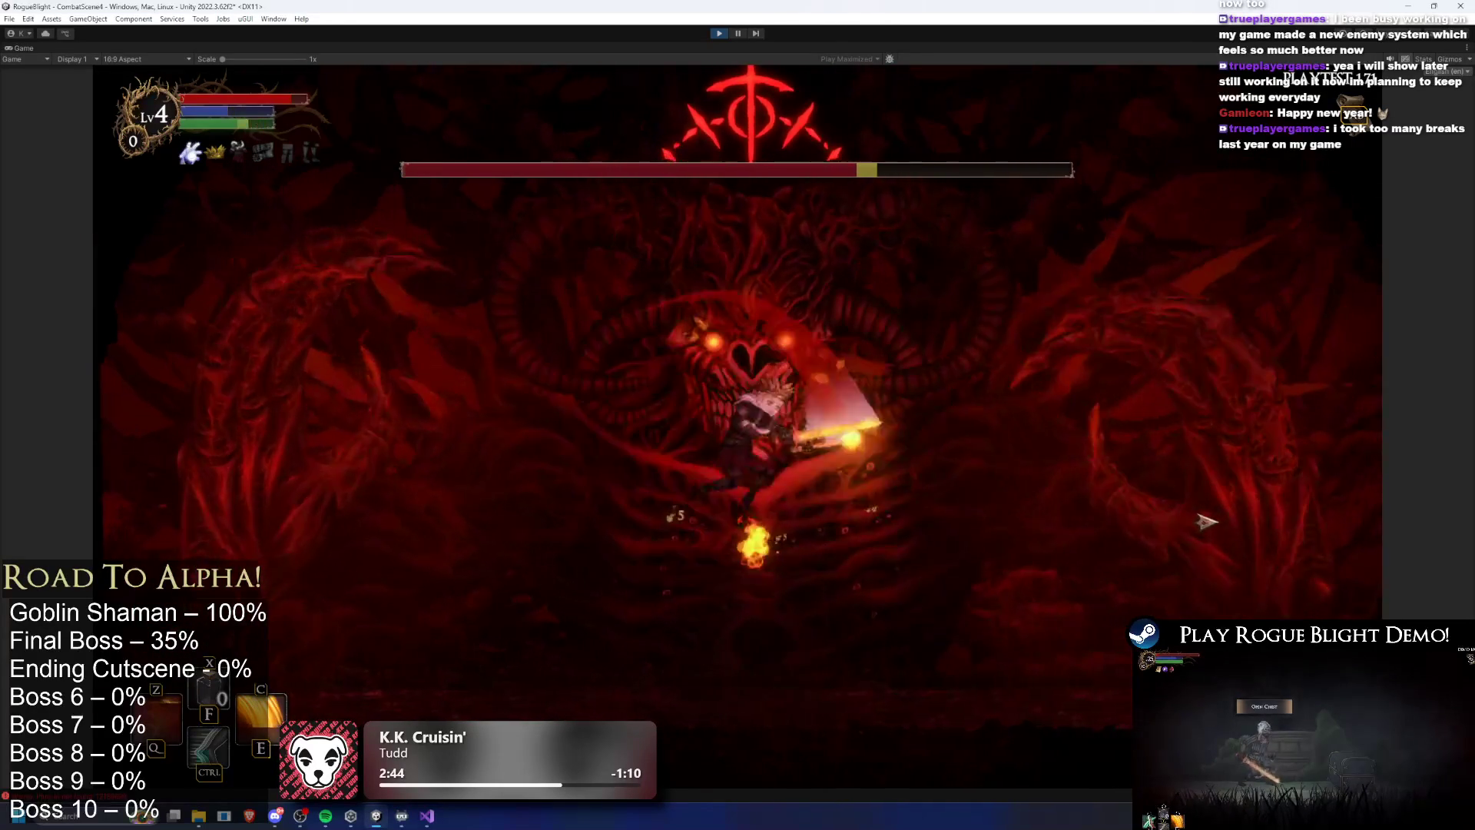
key(d)
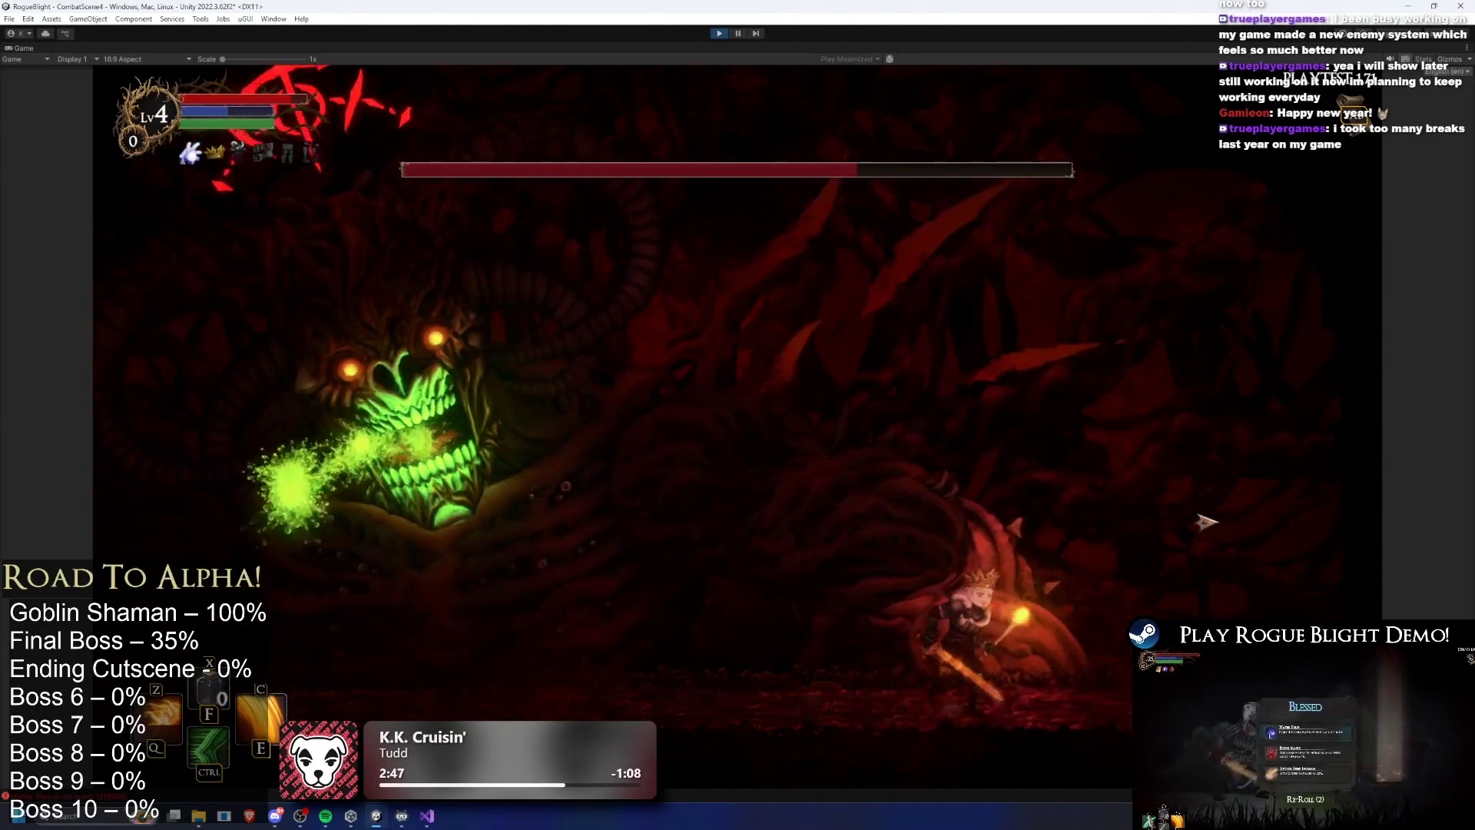
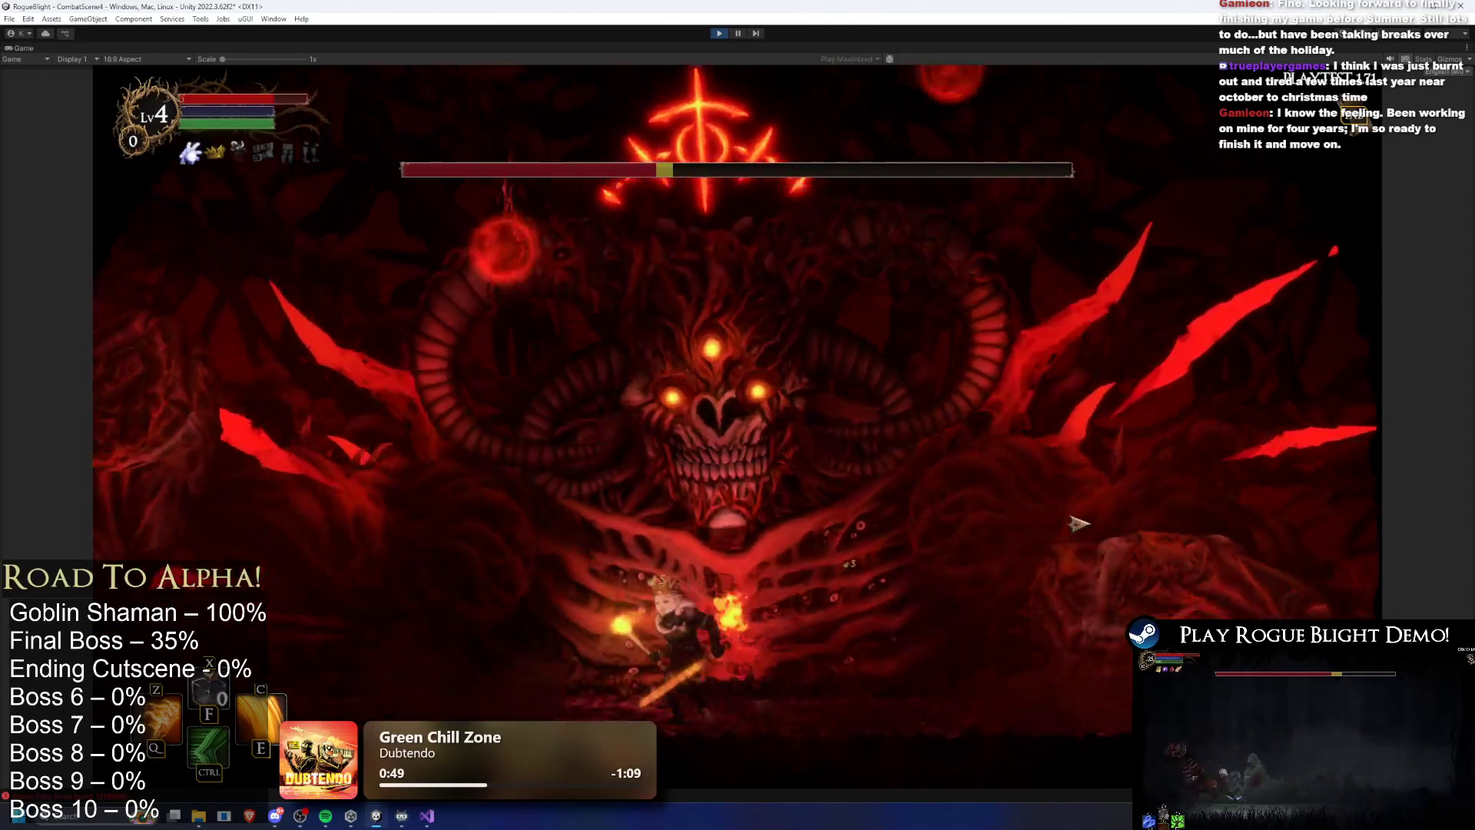
Fight the final boss with dashes, jumps and slashes to wear down its health, then stop play mode
key(ctrl)
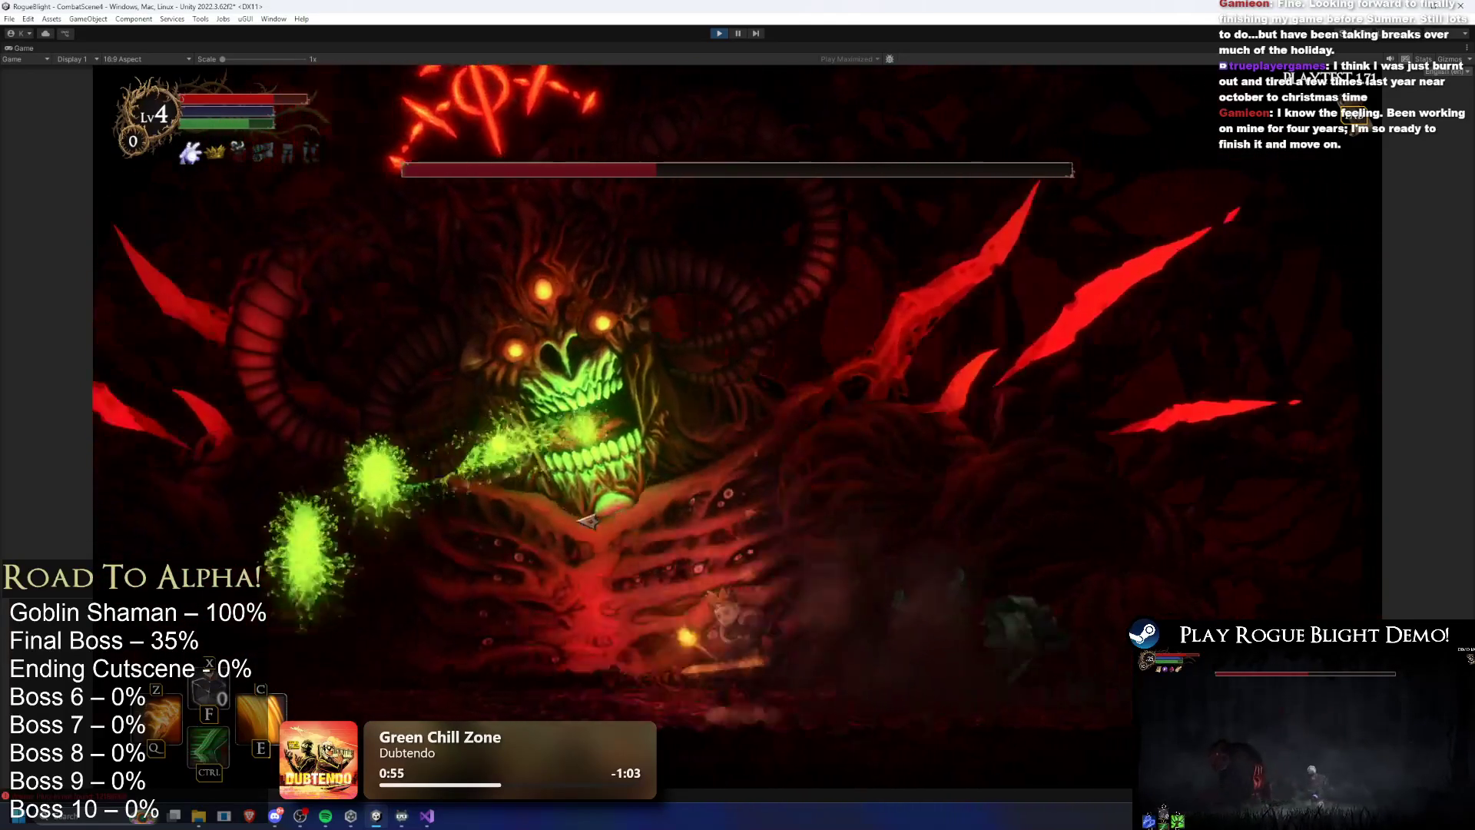
key(ctrl)
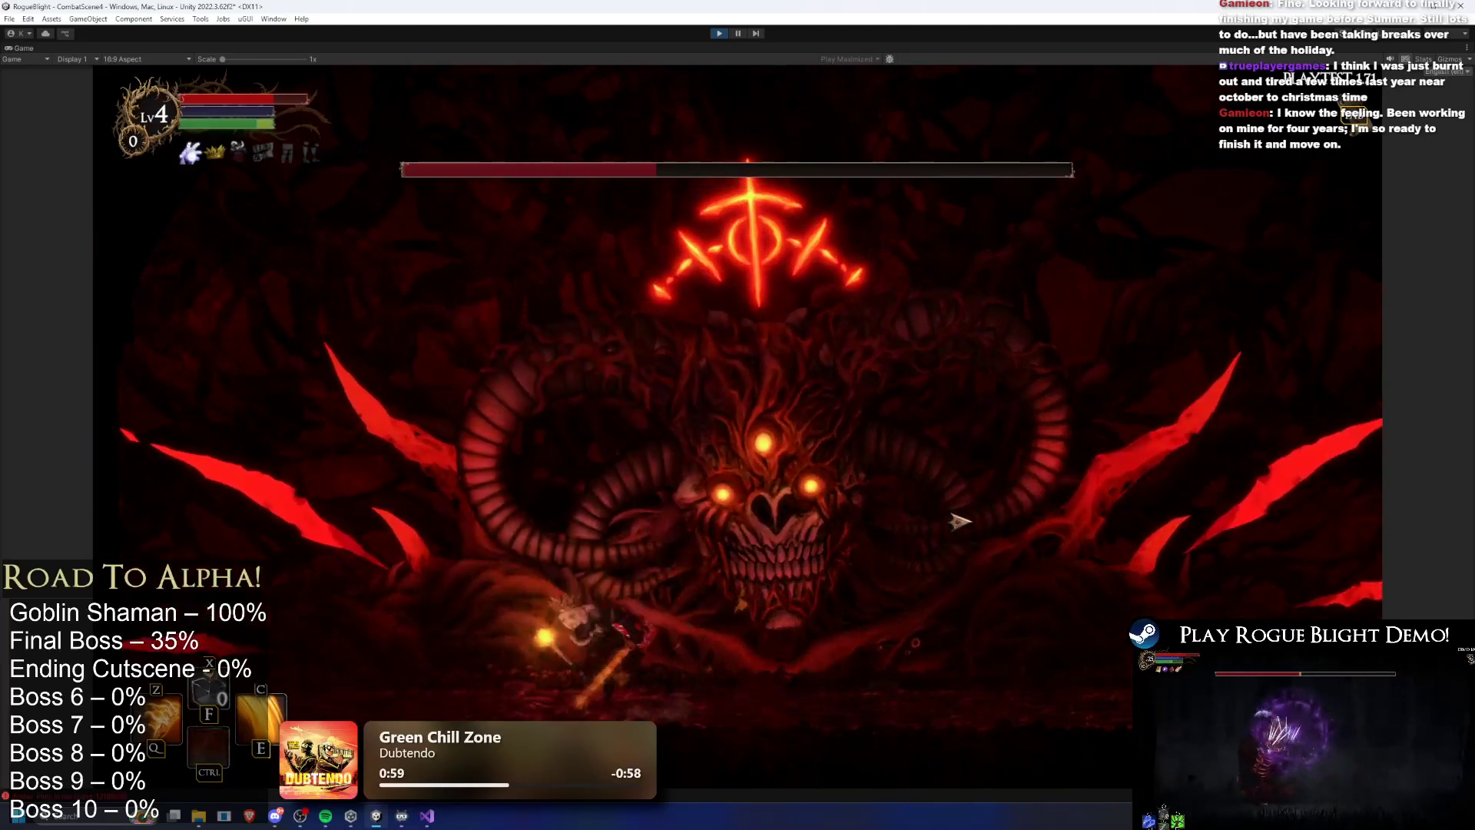
key(ctrl)
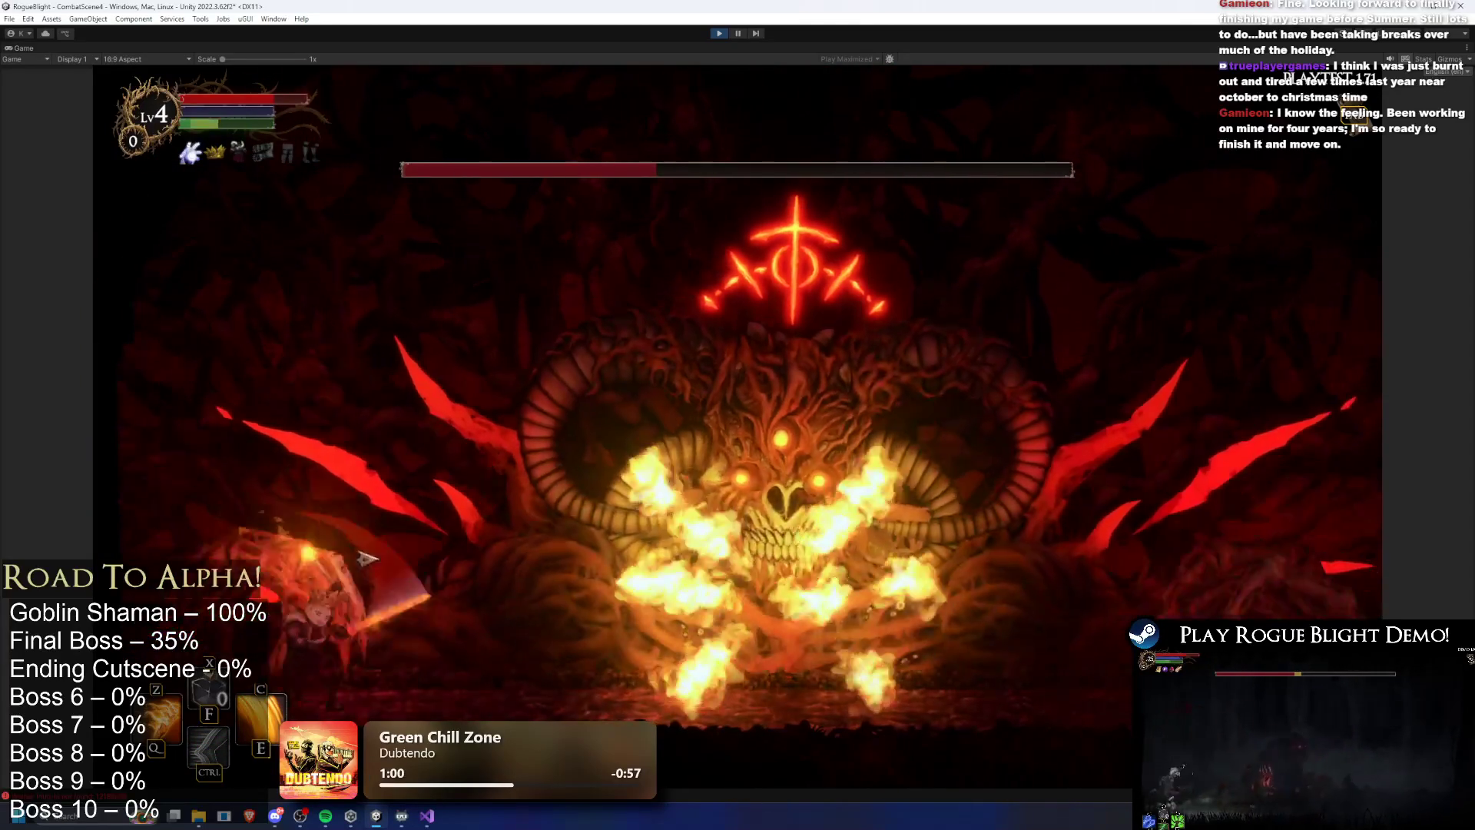
key(d)
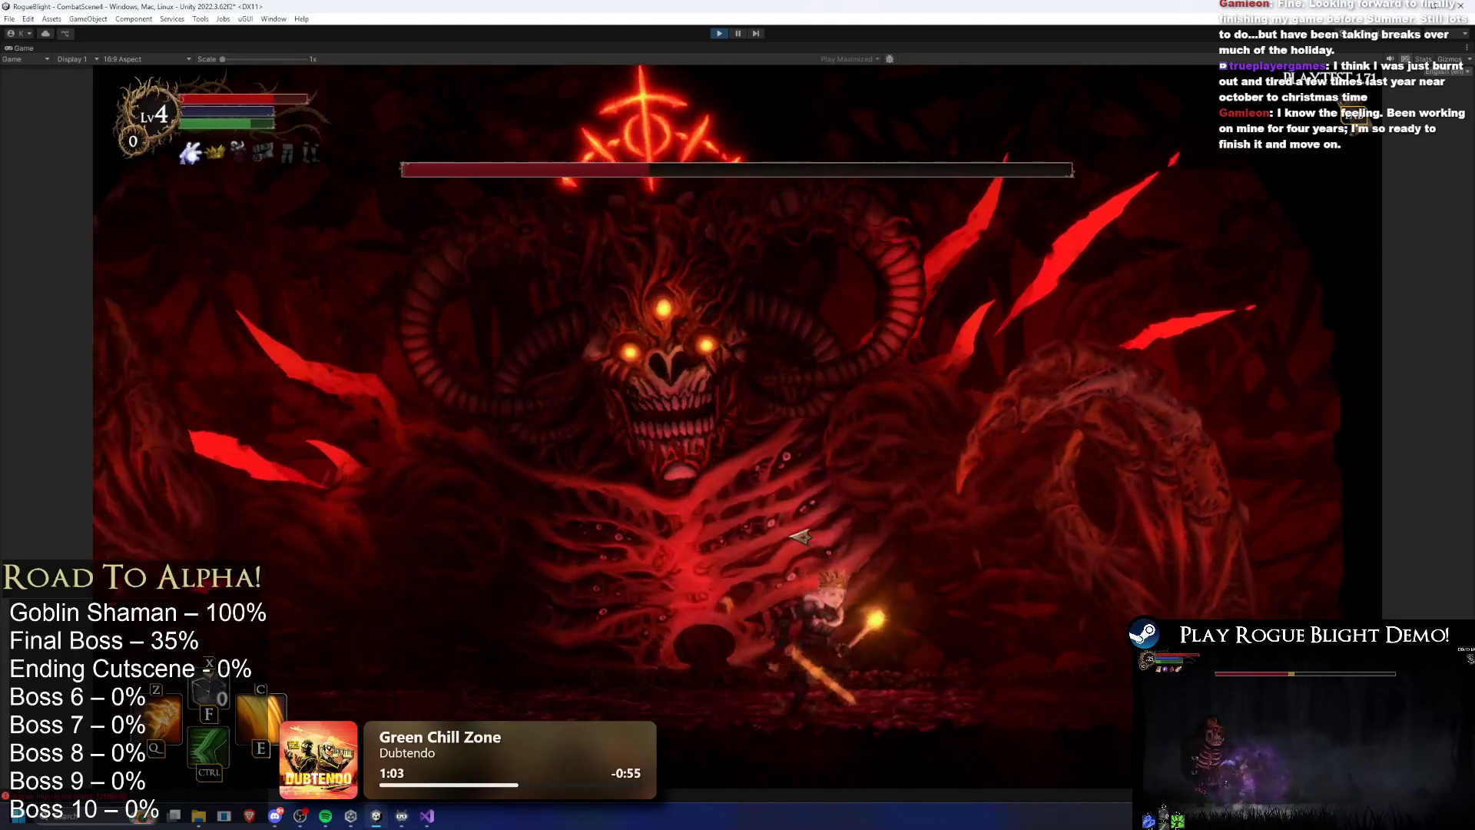
key(ctrl)
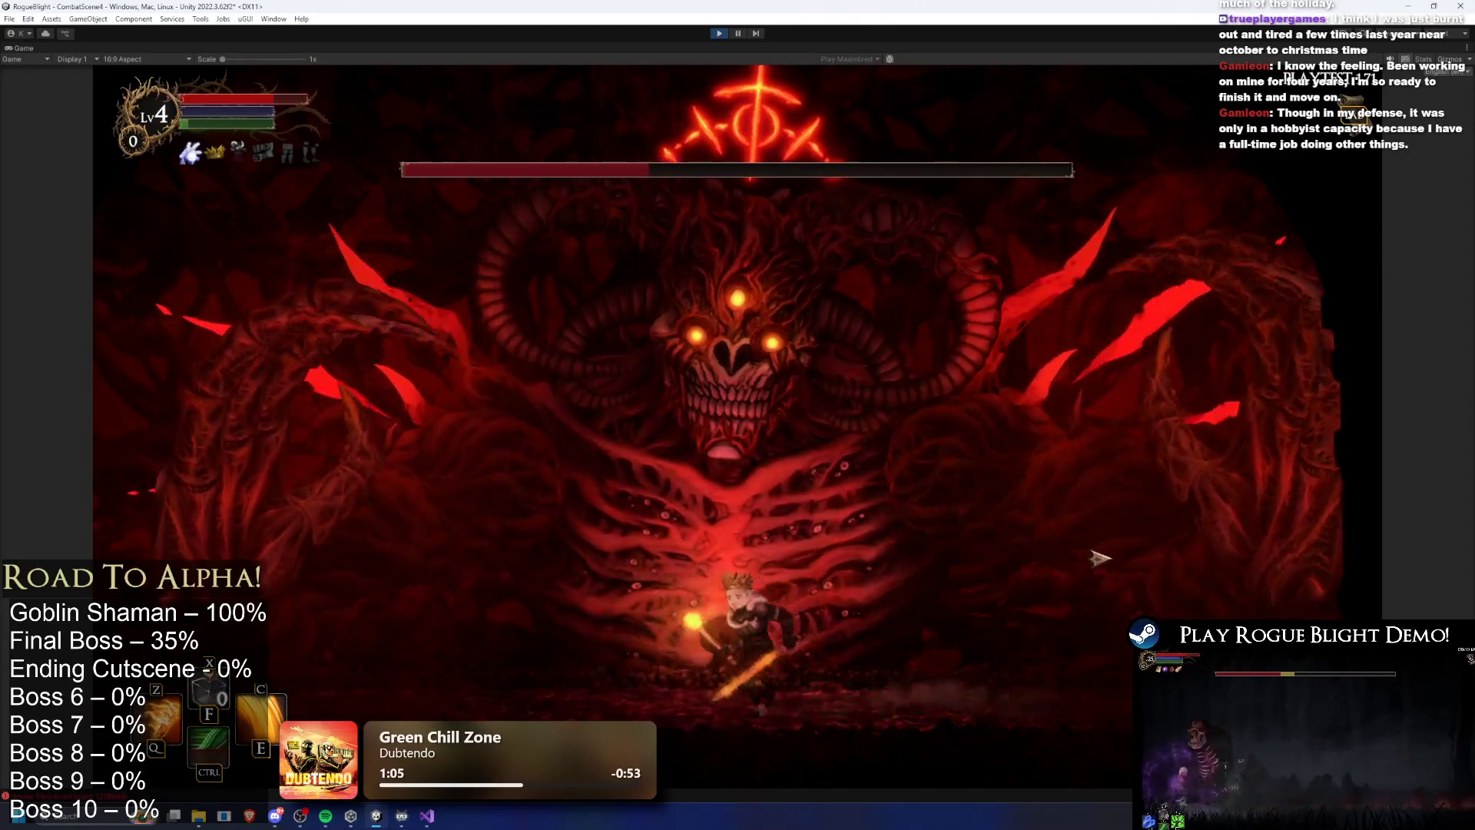
key(d)
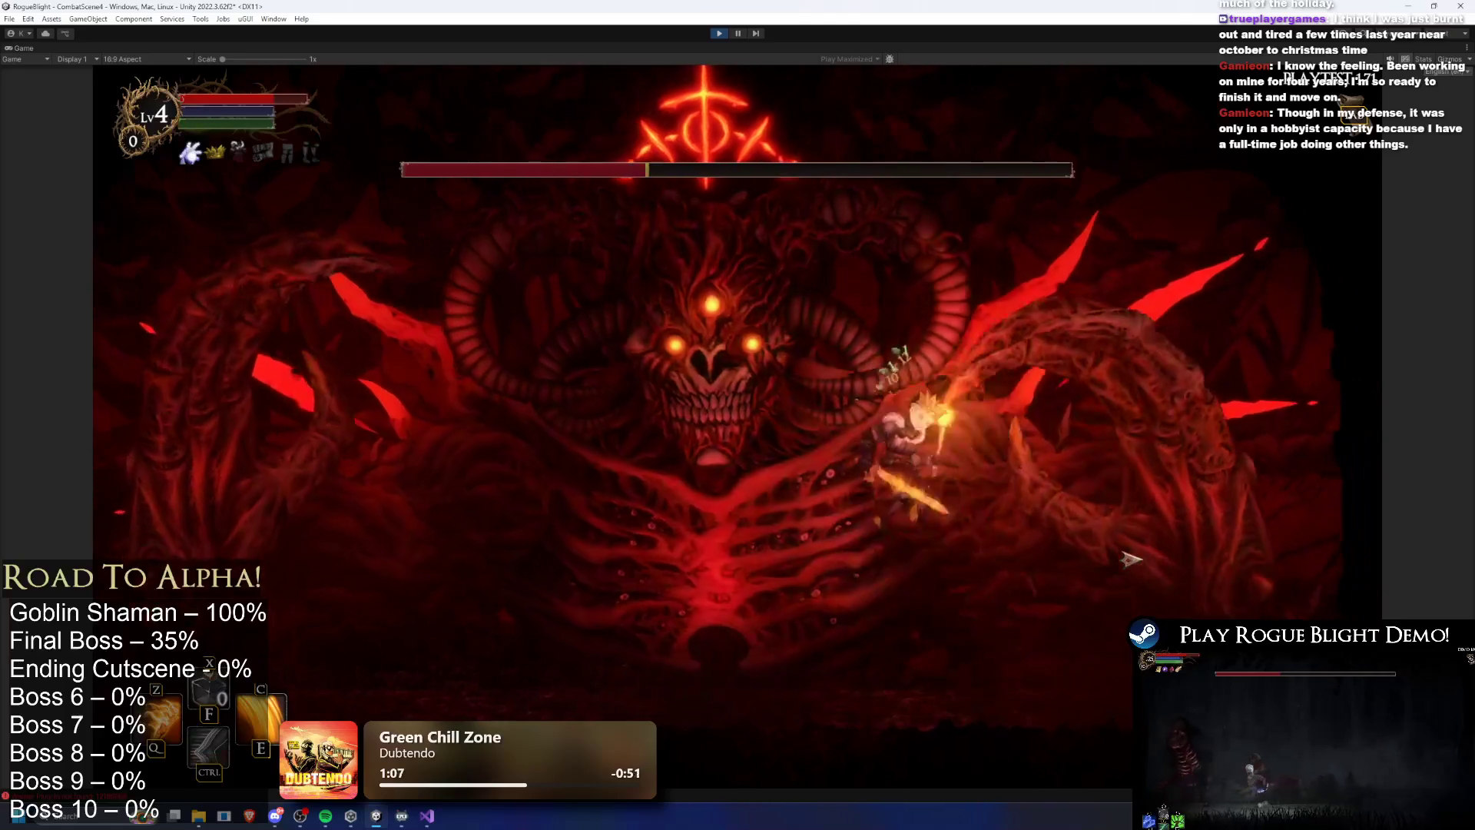
key(d)
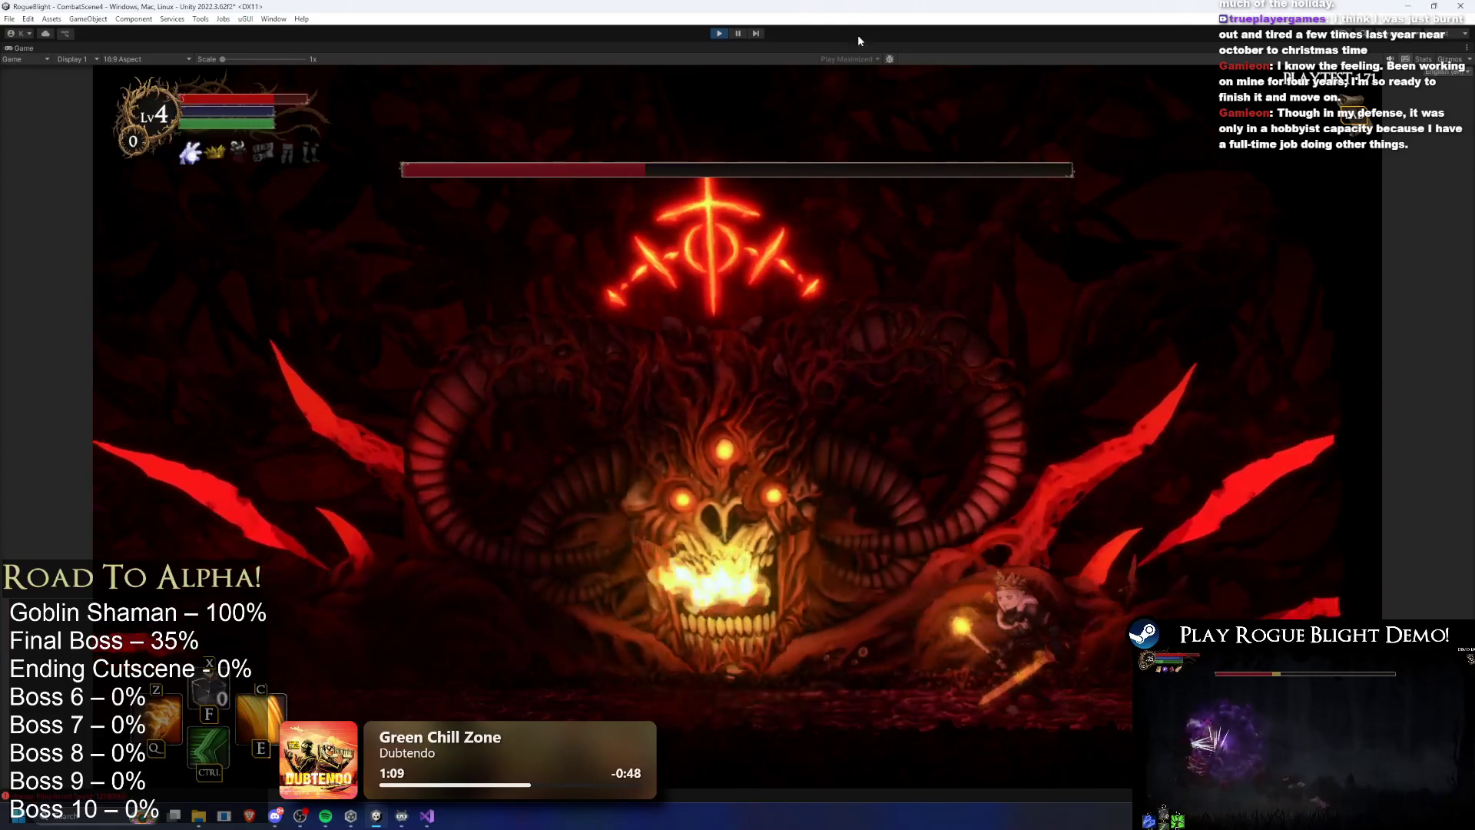
click(720, 34)
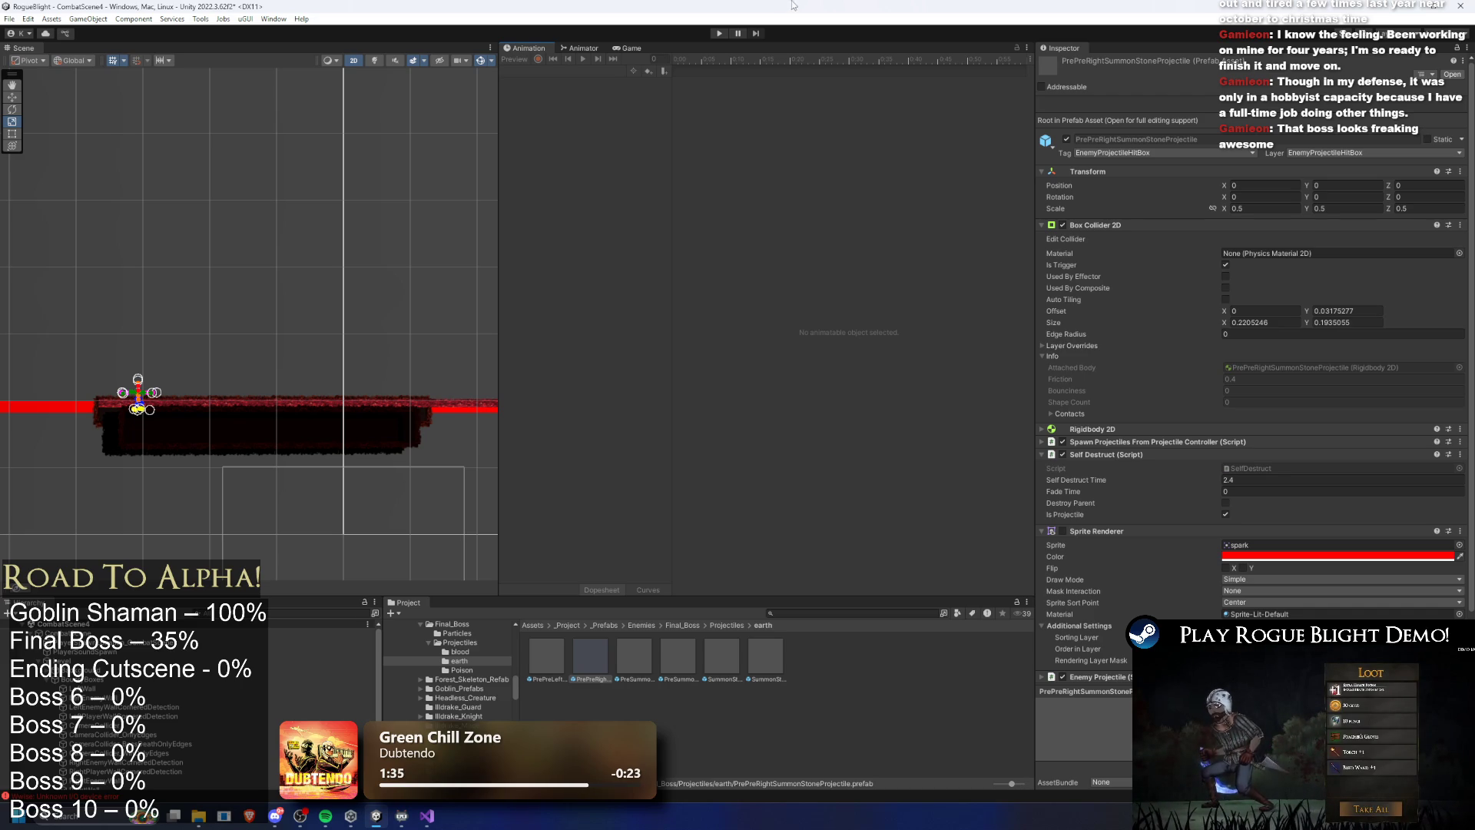
Select the final boss prefab and review its Animator graph and projectile entries
click(682, 626)
click(631, 659)
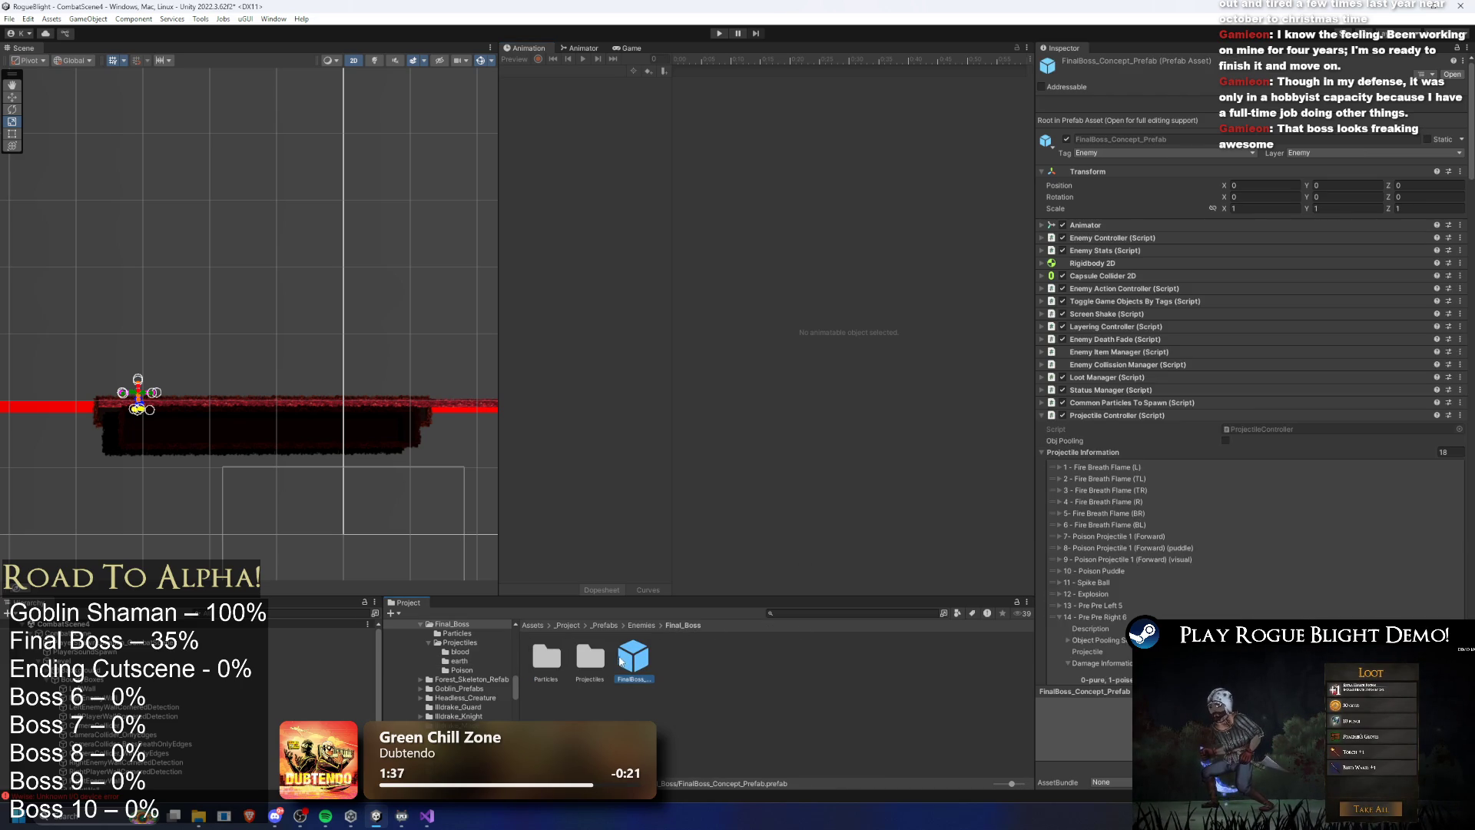
scroll(1245, 427, down, 5)
click(582, 48)
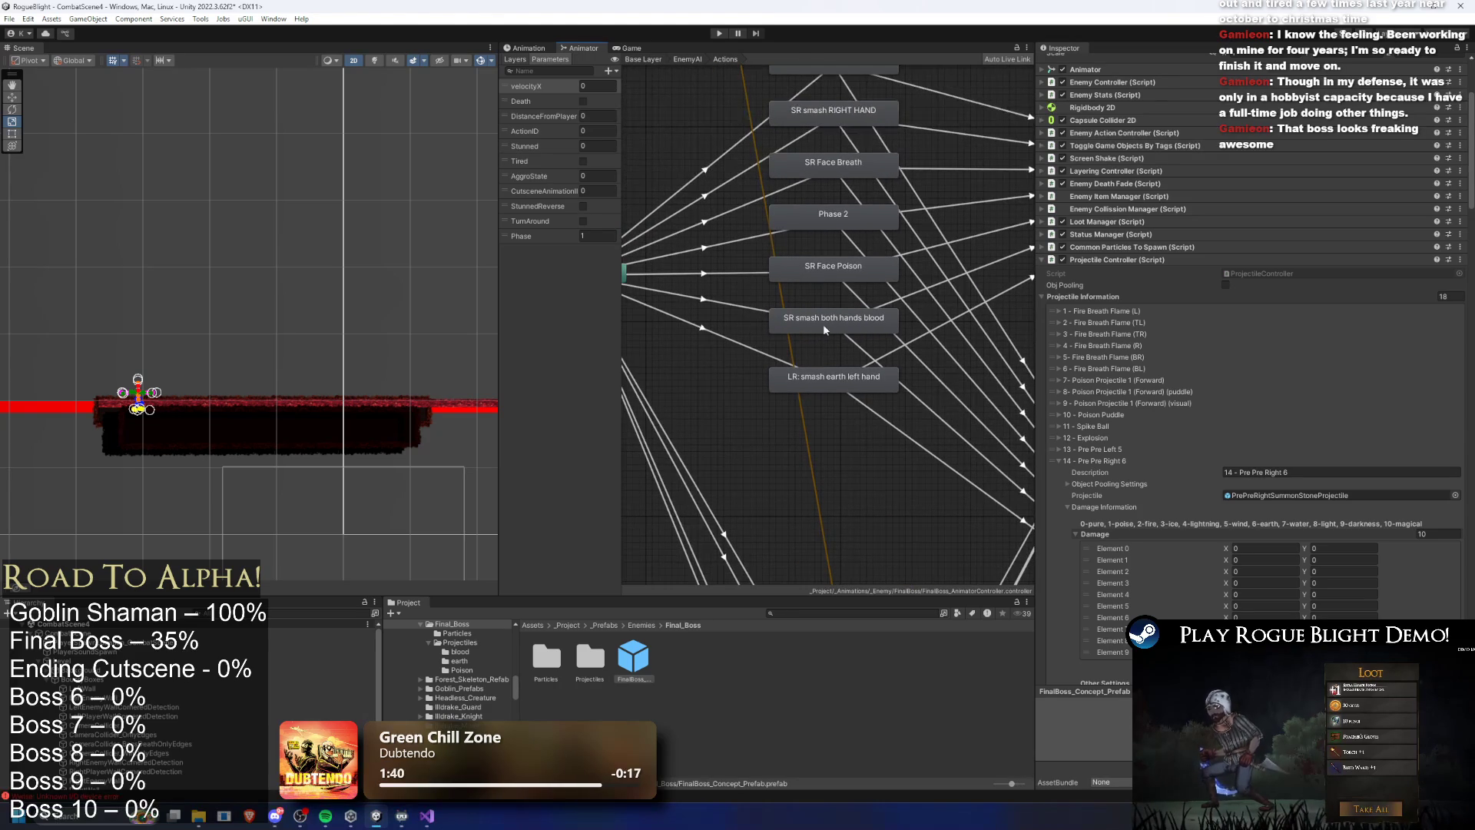
scroll(873, 379, down, 5)
click(1105, 459)
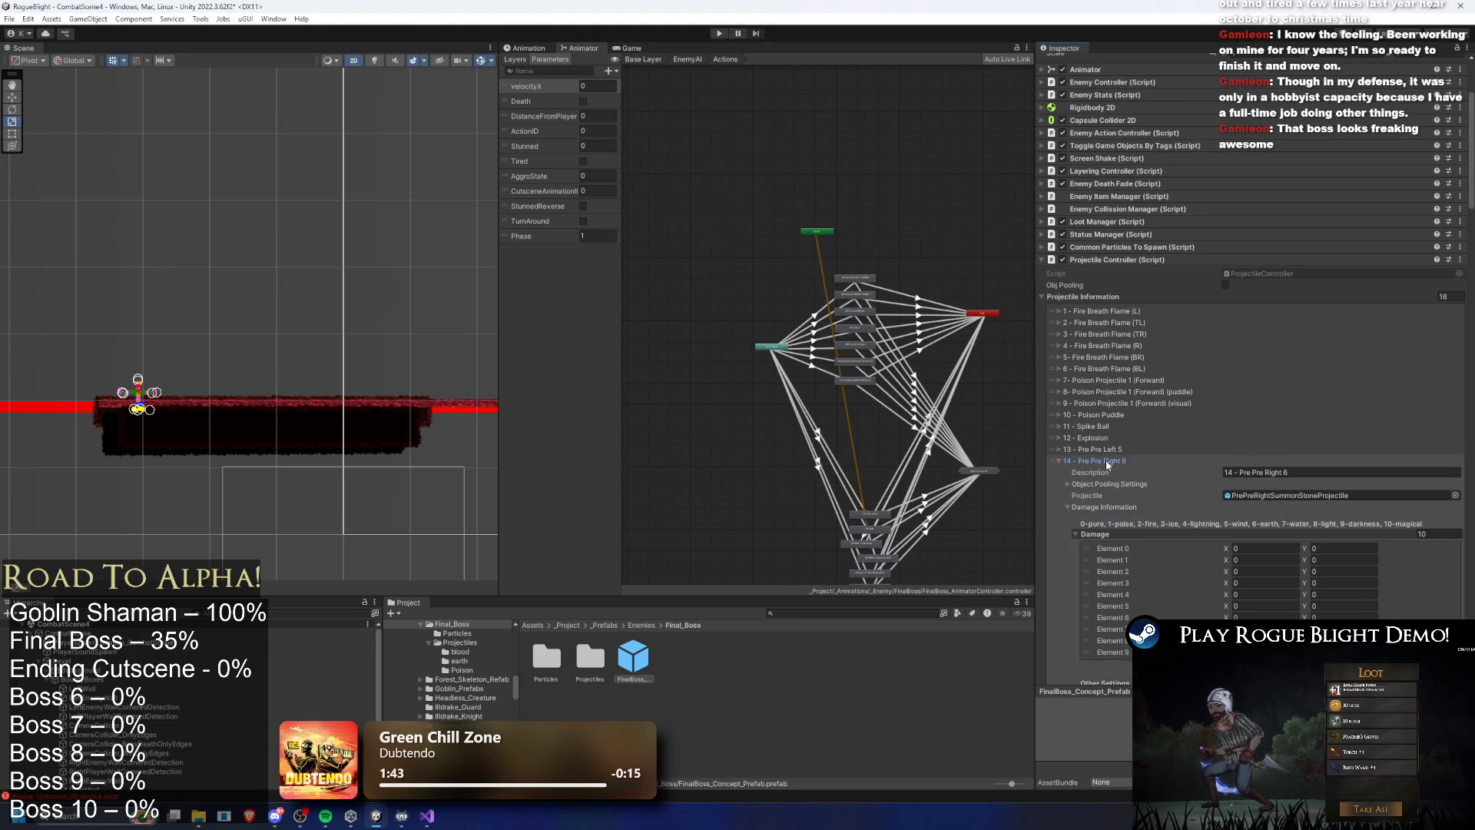
click(1109, 484)
click(1110, 483)
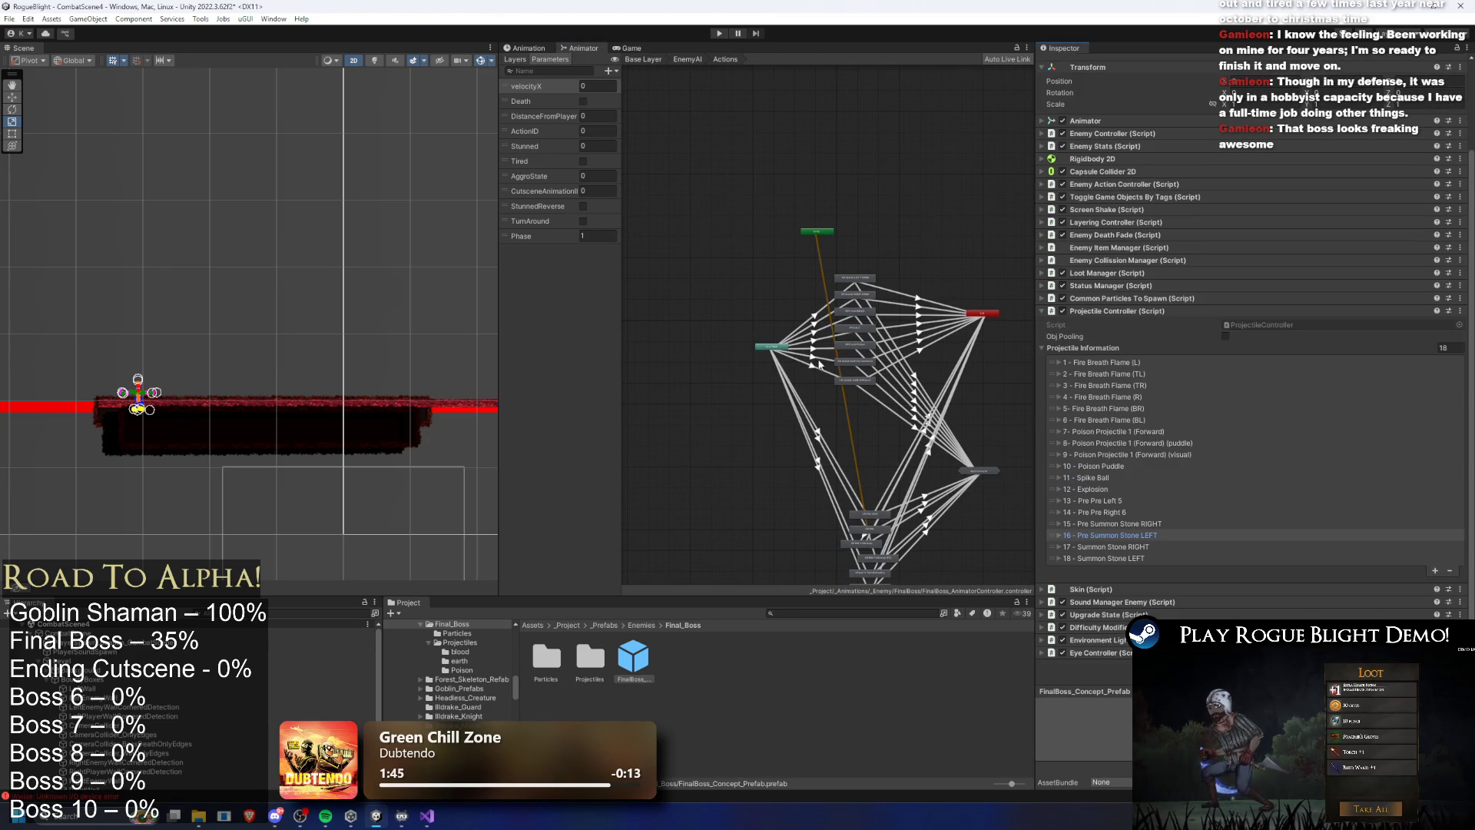
click(527, 47)
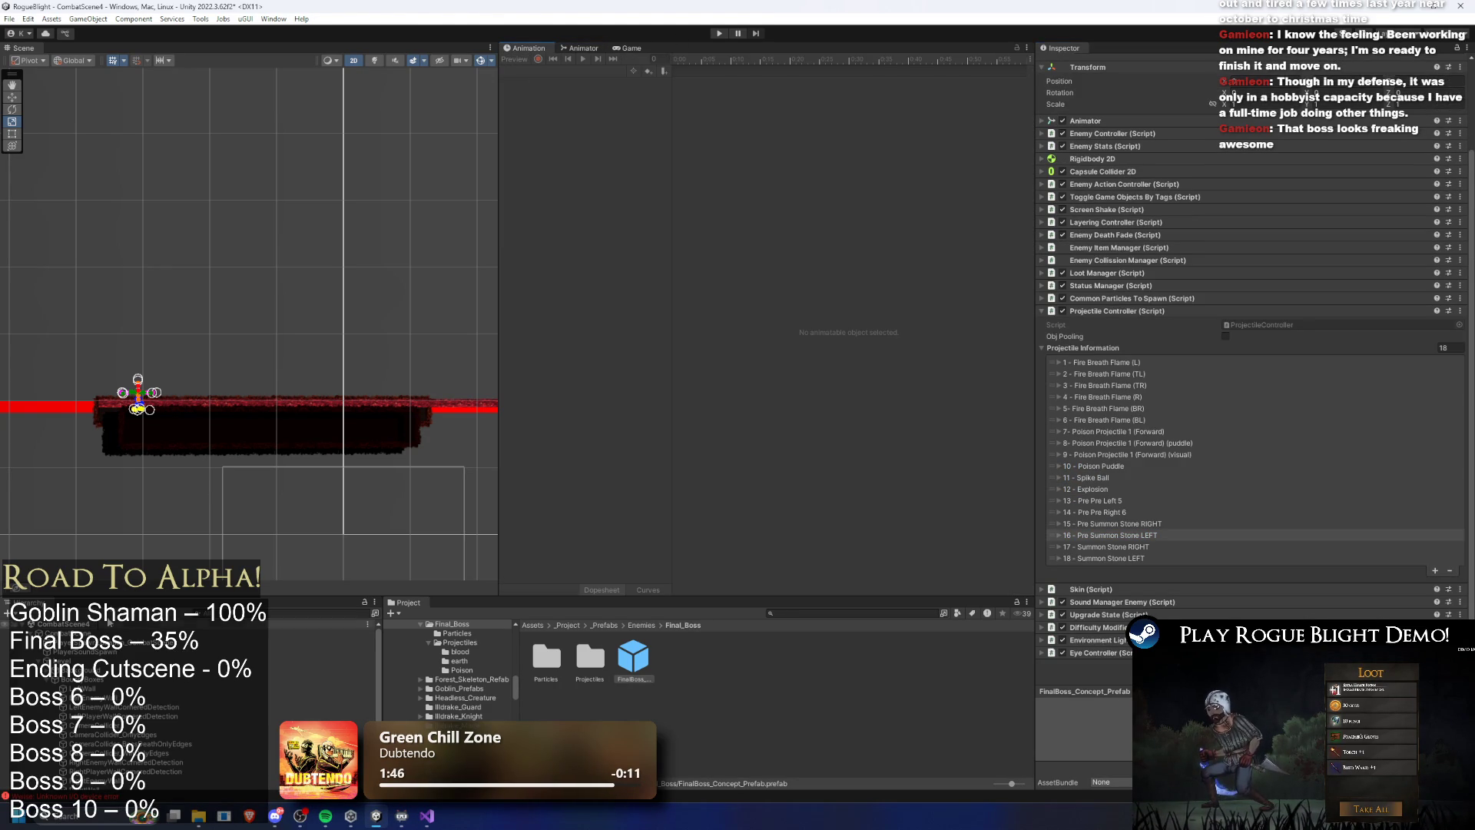
Open the final boss prefab and start a new animation clip, browsing up to the Enemies folder
double_click(616, 667)
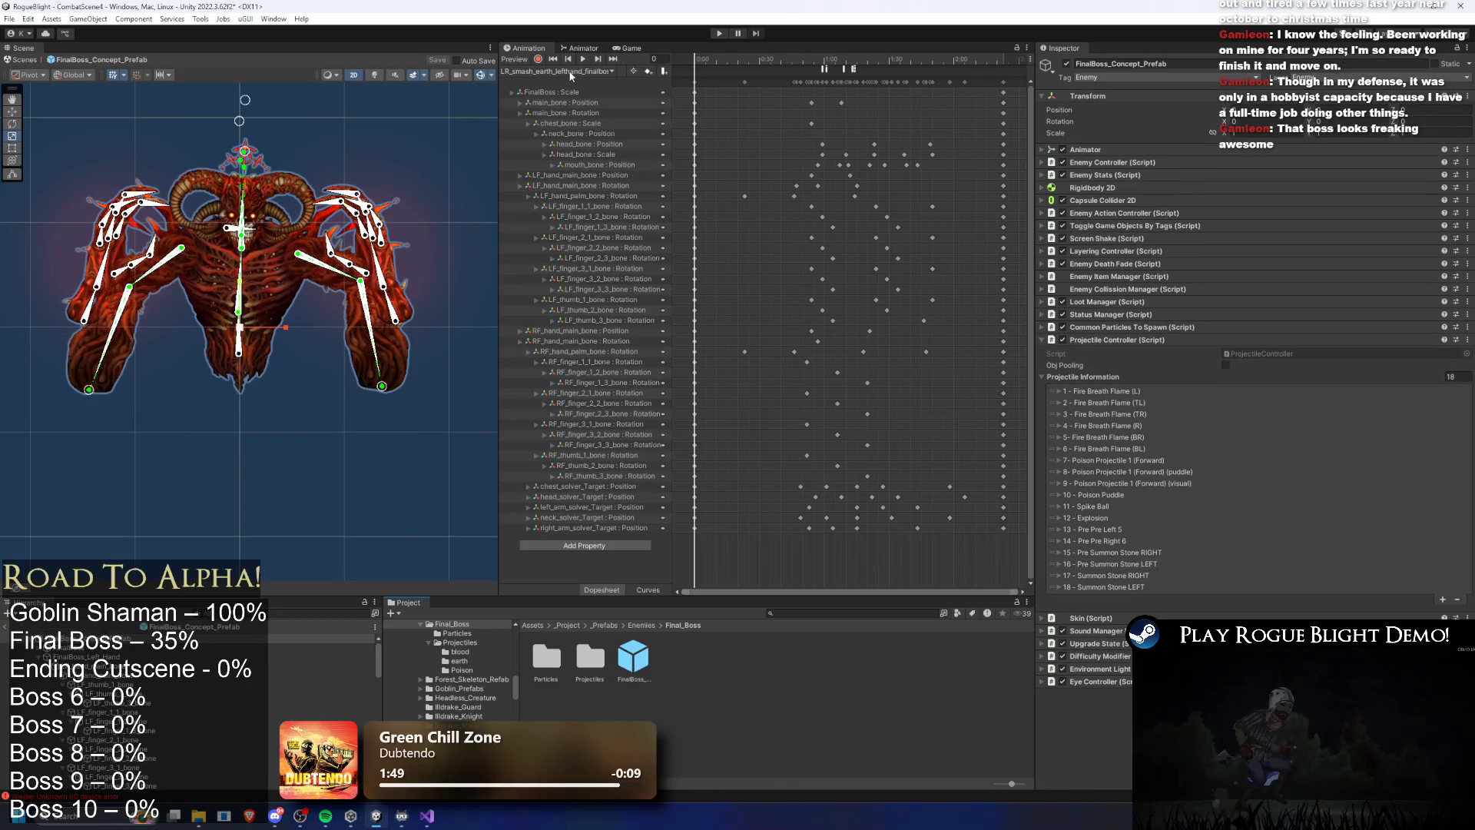
click(568, 71)
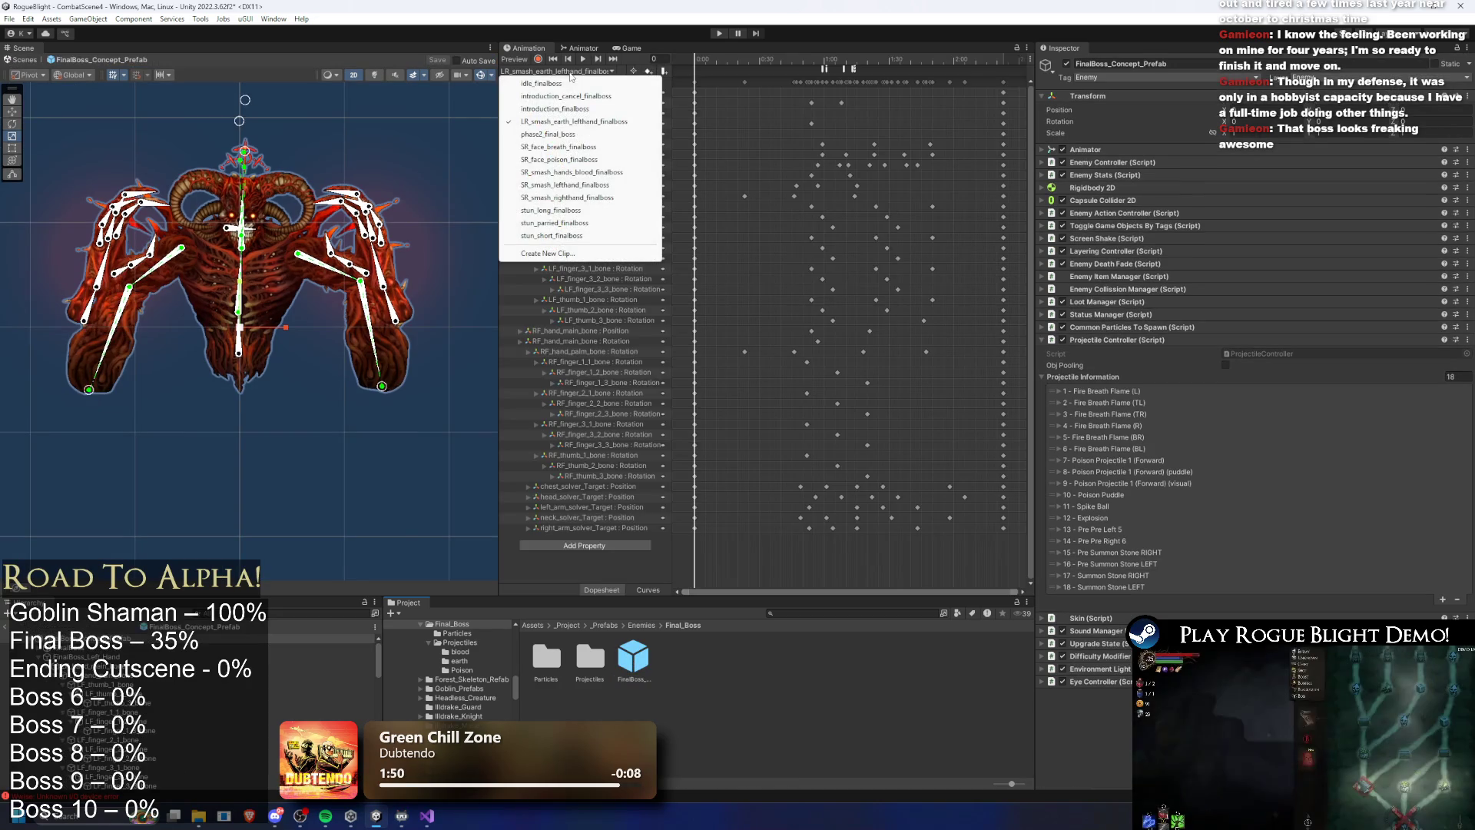
click(582, 253)
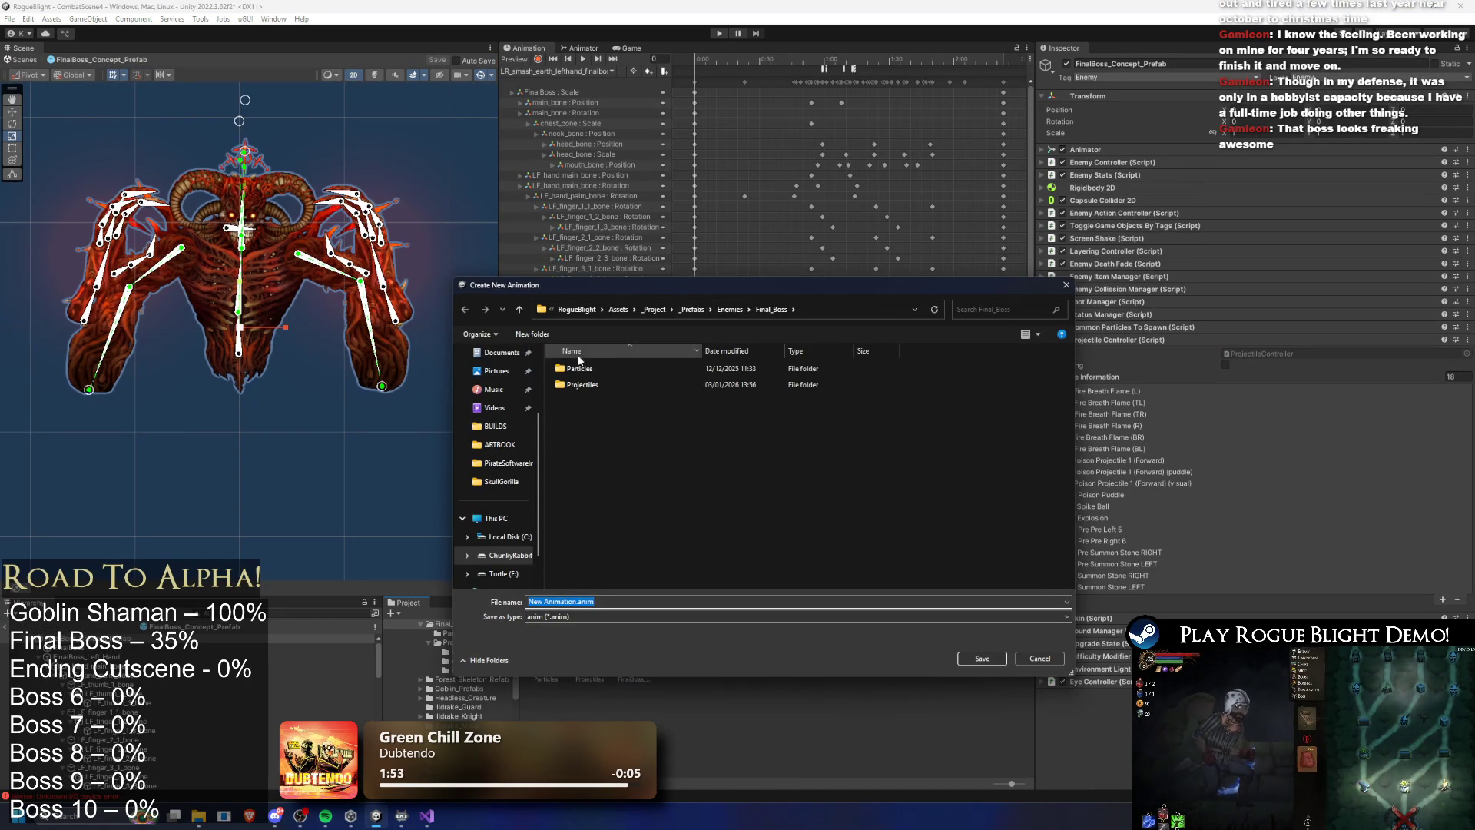
click(729, 309)
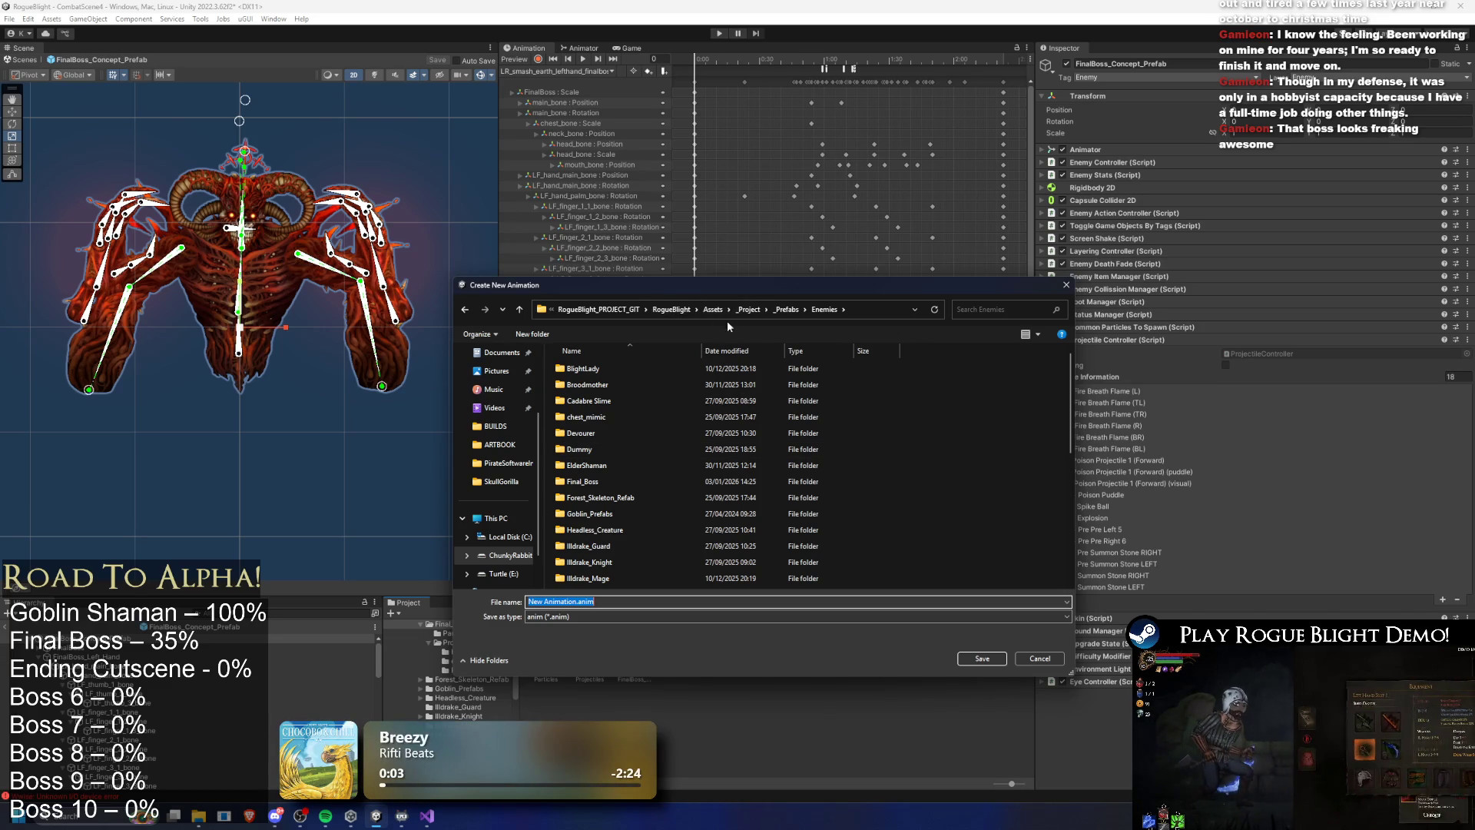
Look through the Final_Boss and Enemies folders in the save dialog for a destination
click(603, 411)
text(f)
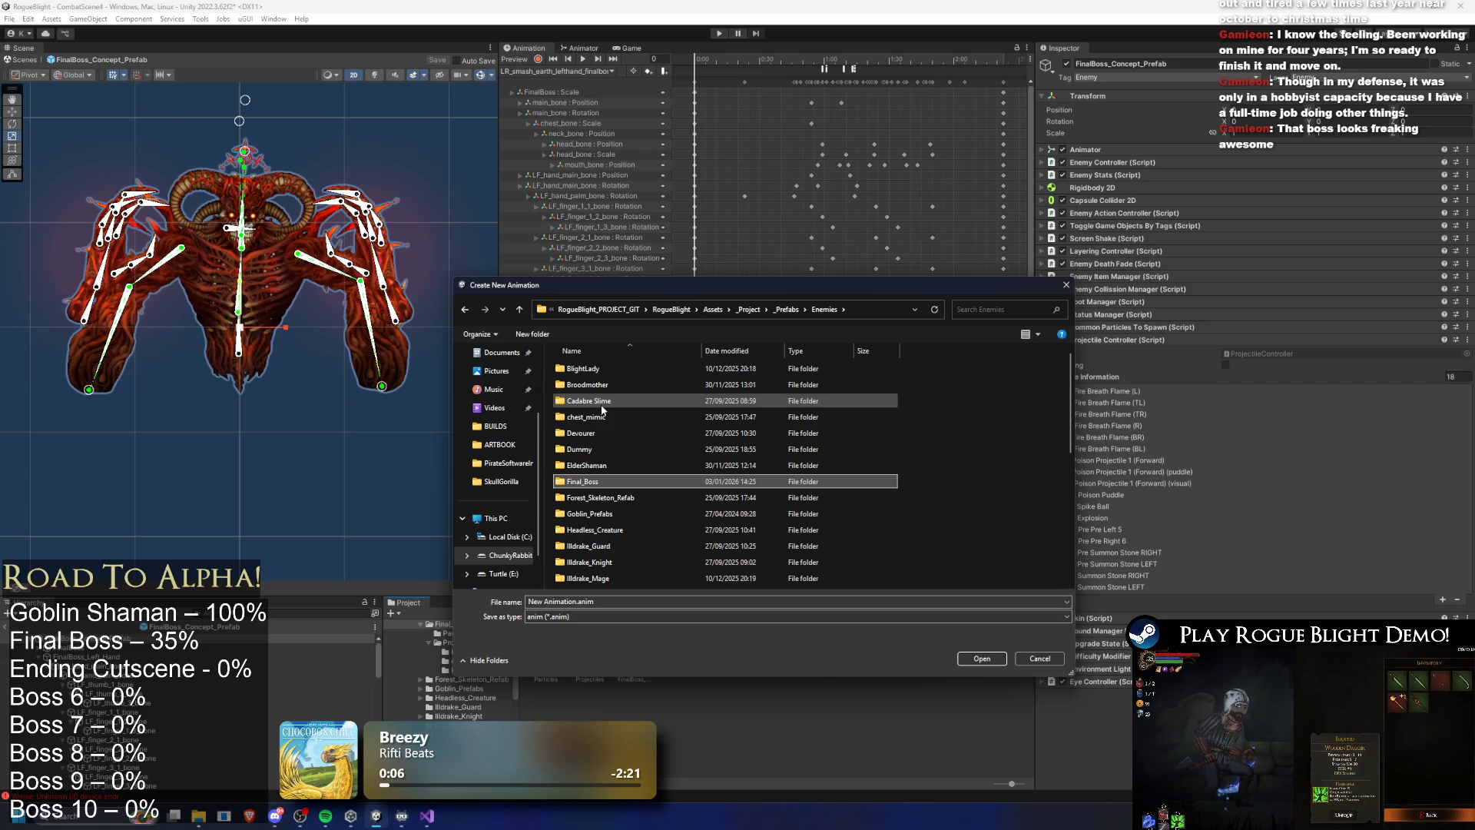
key(Return)
key(Return)
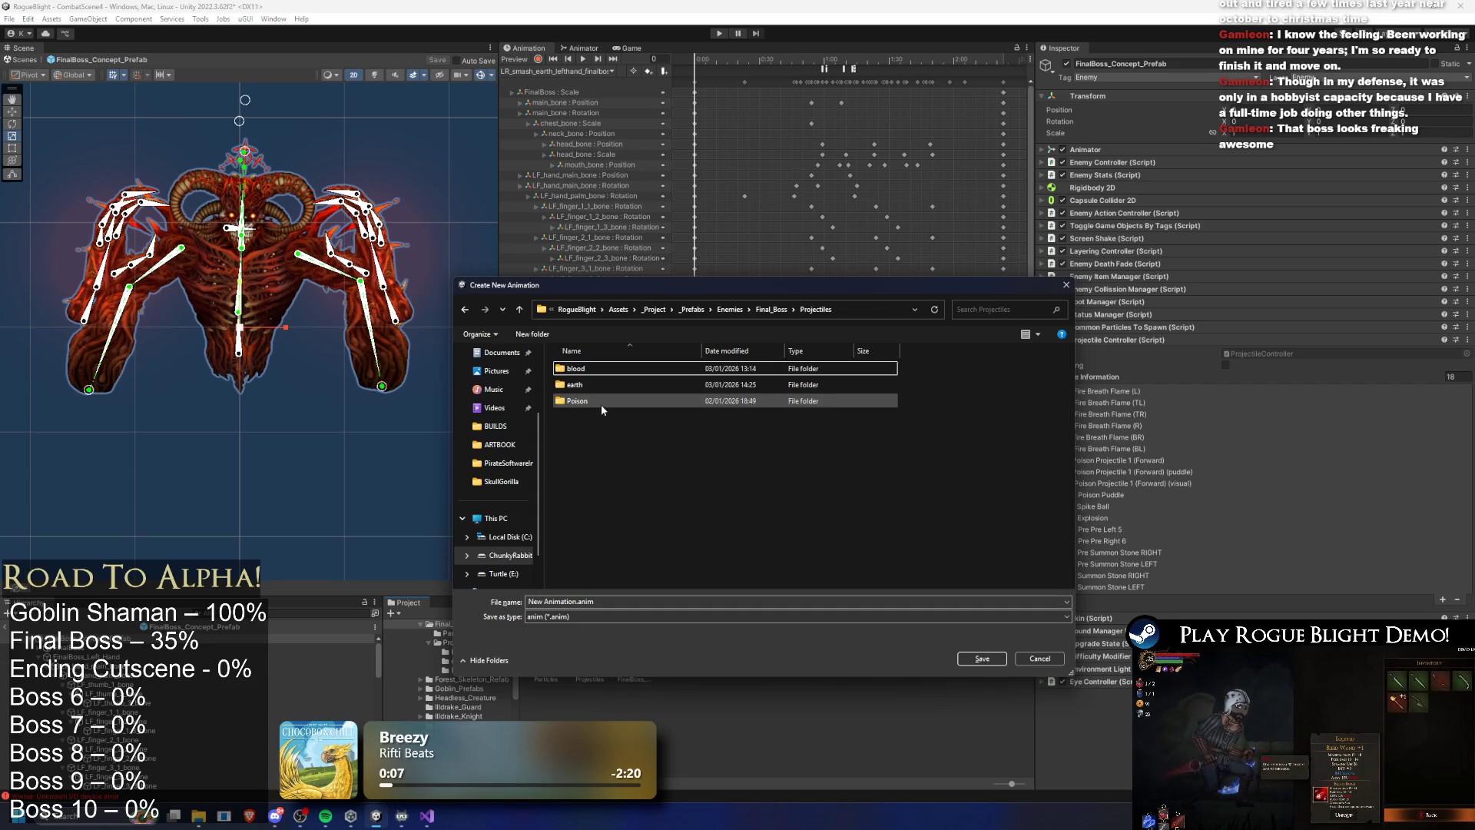
key(BackSpace)
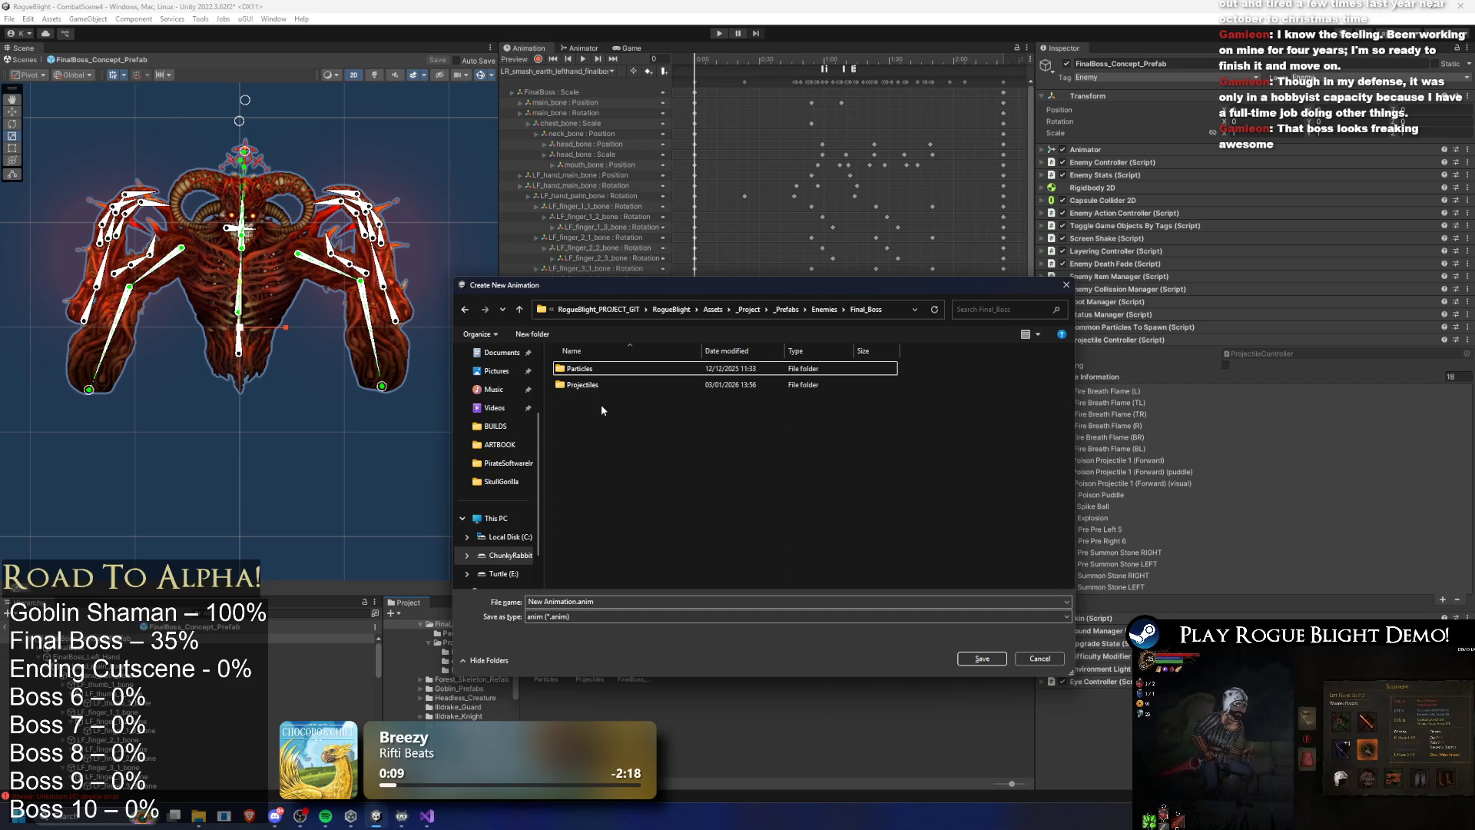
key(BackSpace)
key(Down)
key(Down)
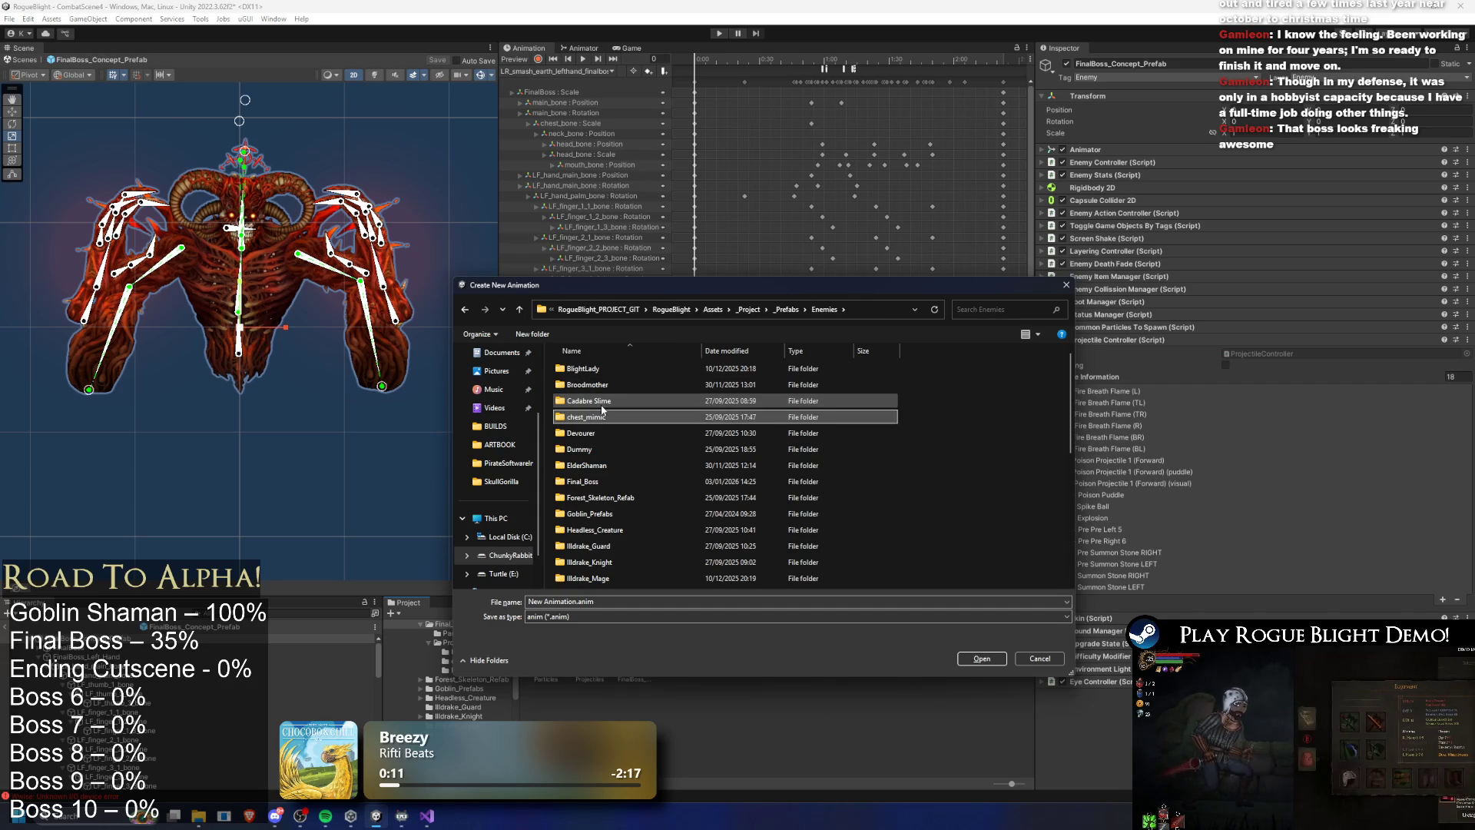
key(f)
key(alt+Up)
key(alt+Up)
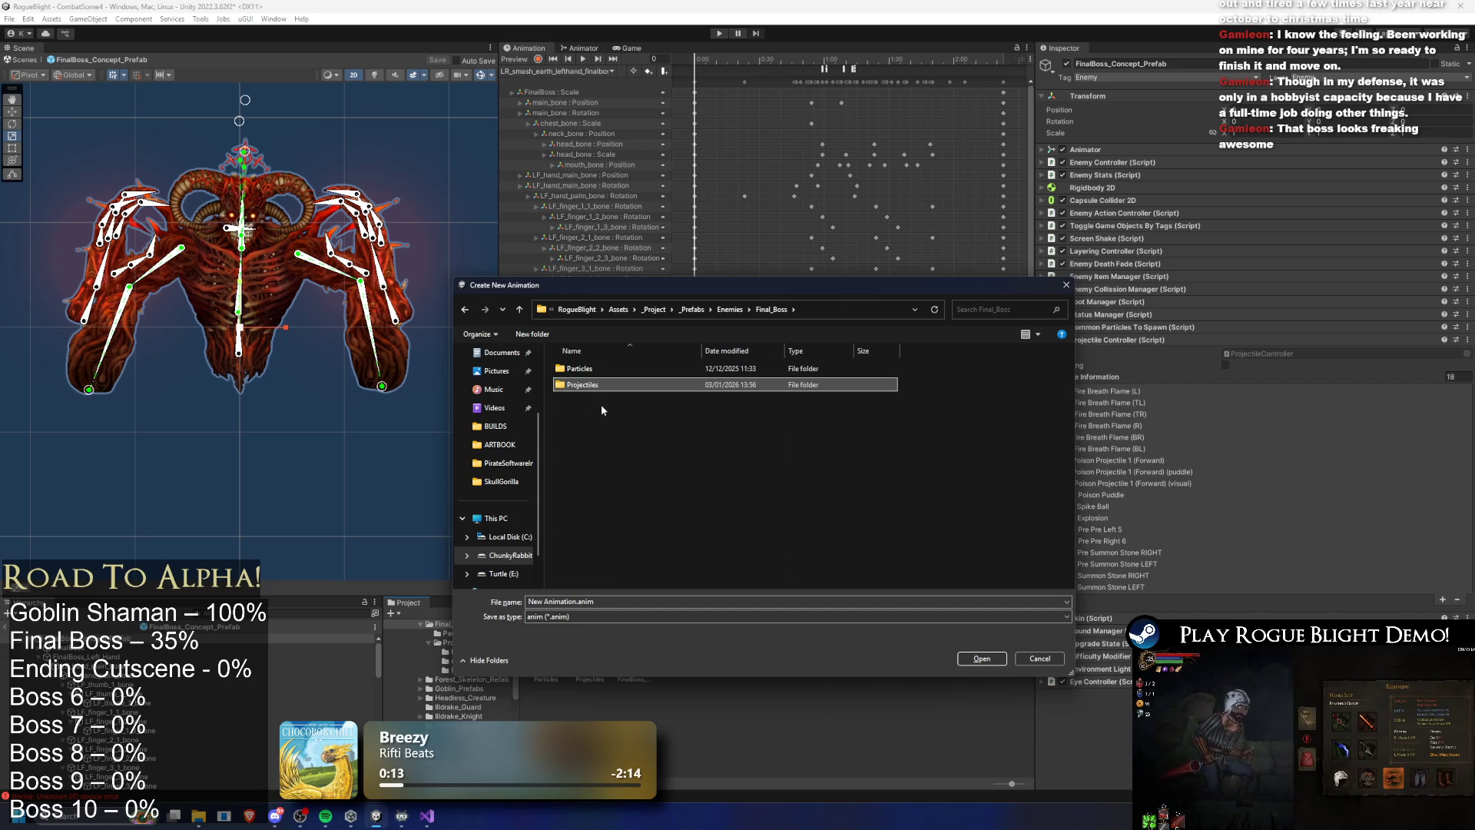
Browse from Assets into _Project/_Animations/_Enemy/FinalBoss
click(757, 309)
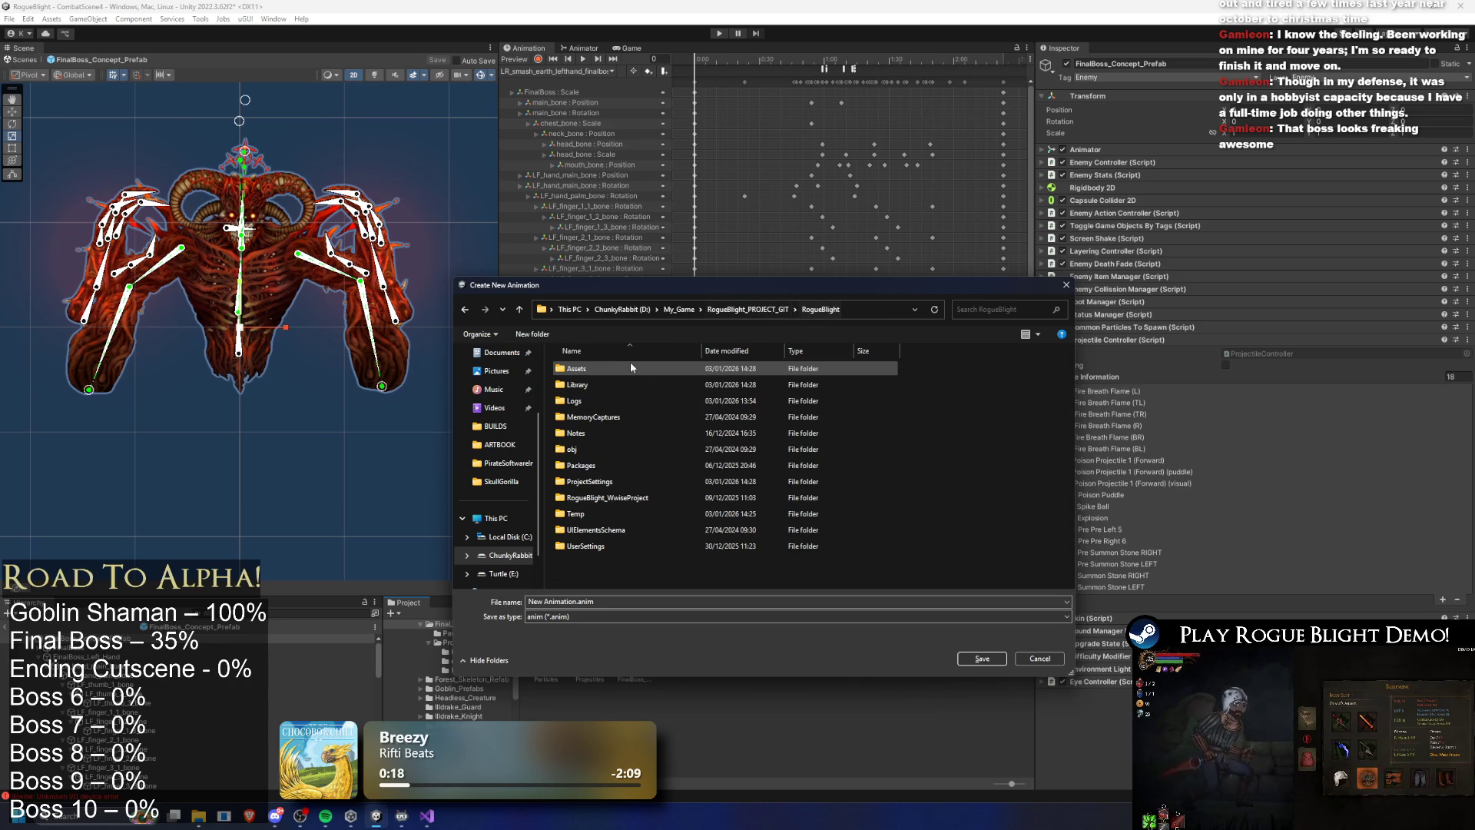
double_click(610, 366)
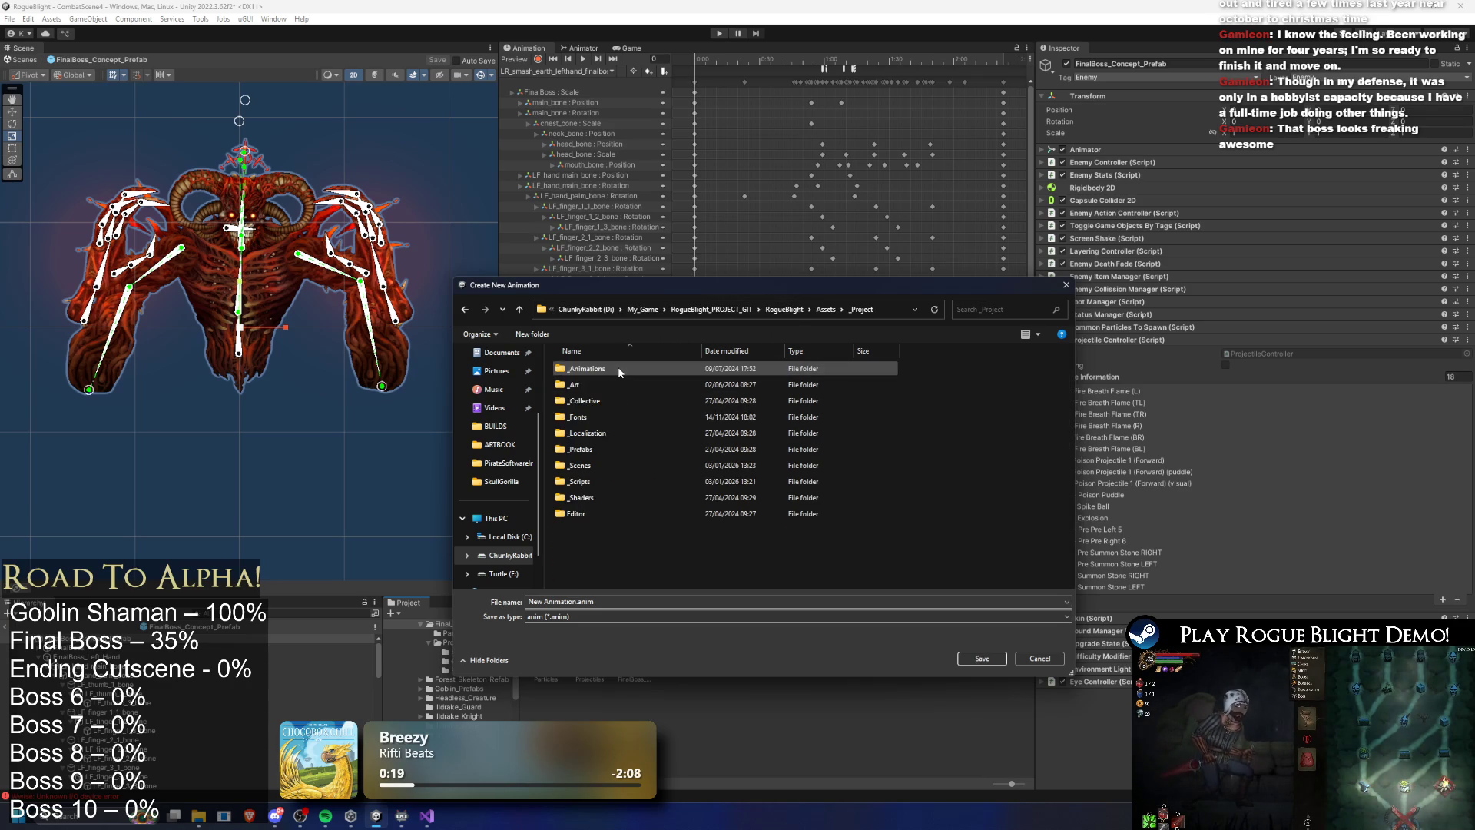
double_click(617, 367)
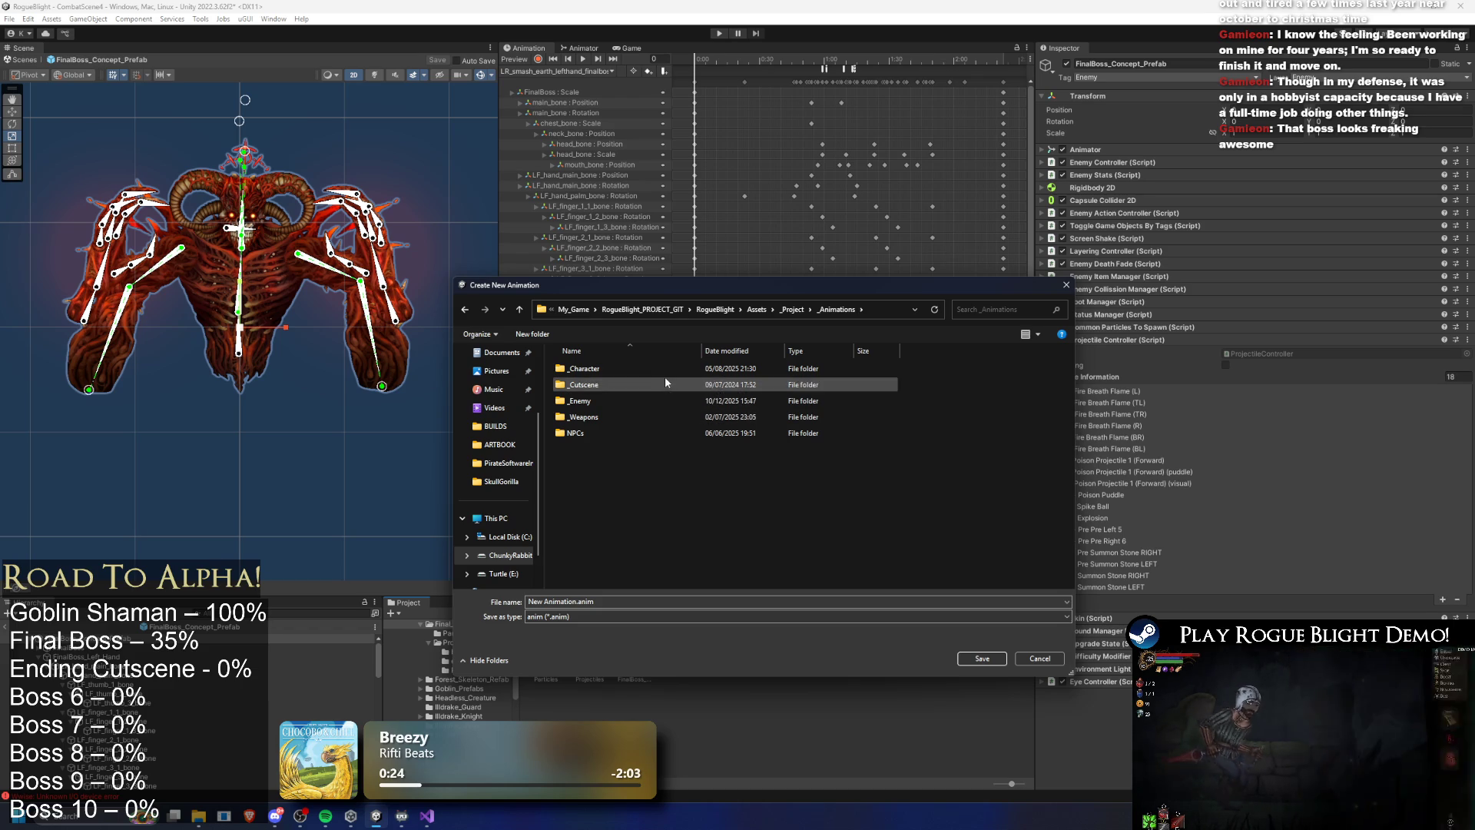
double_click(619, 399)
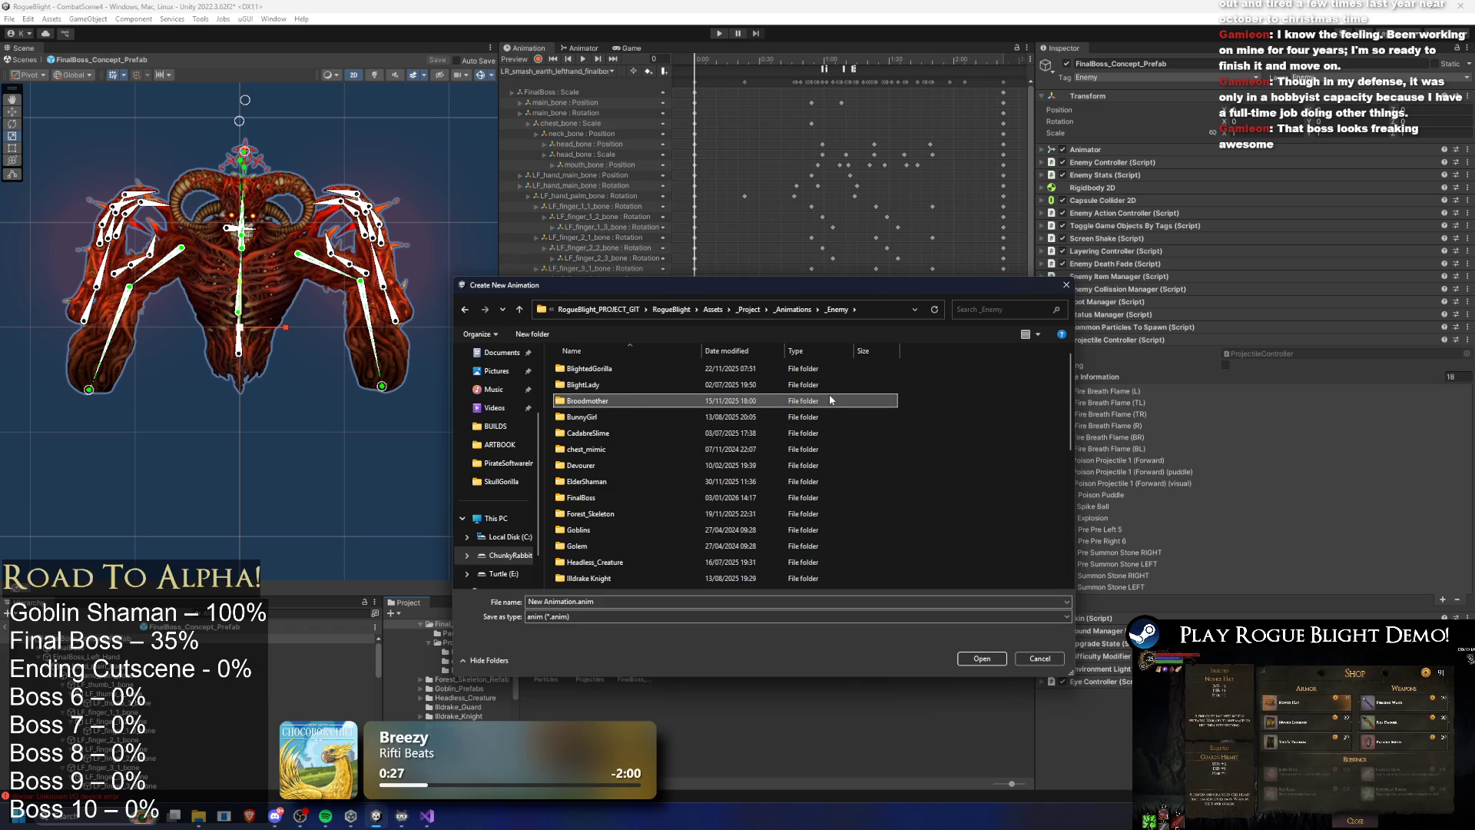
key(f)
key(Return)
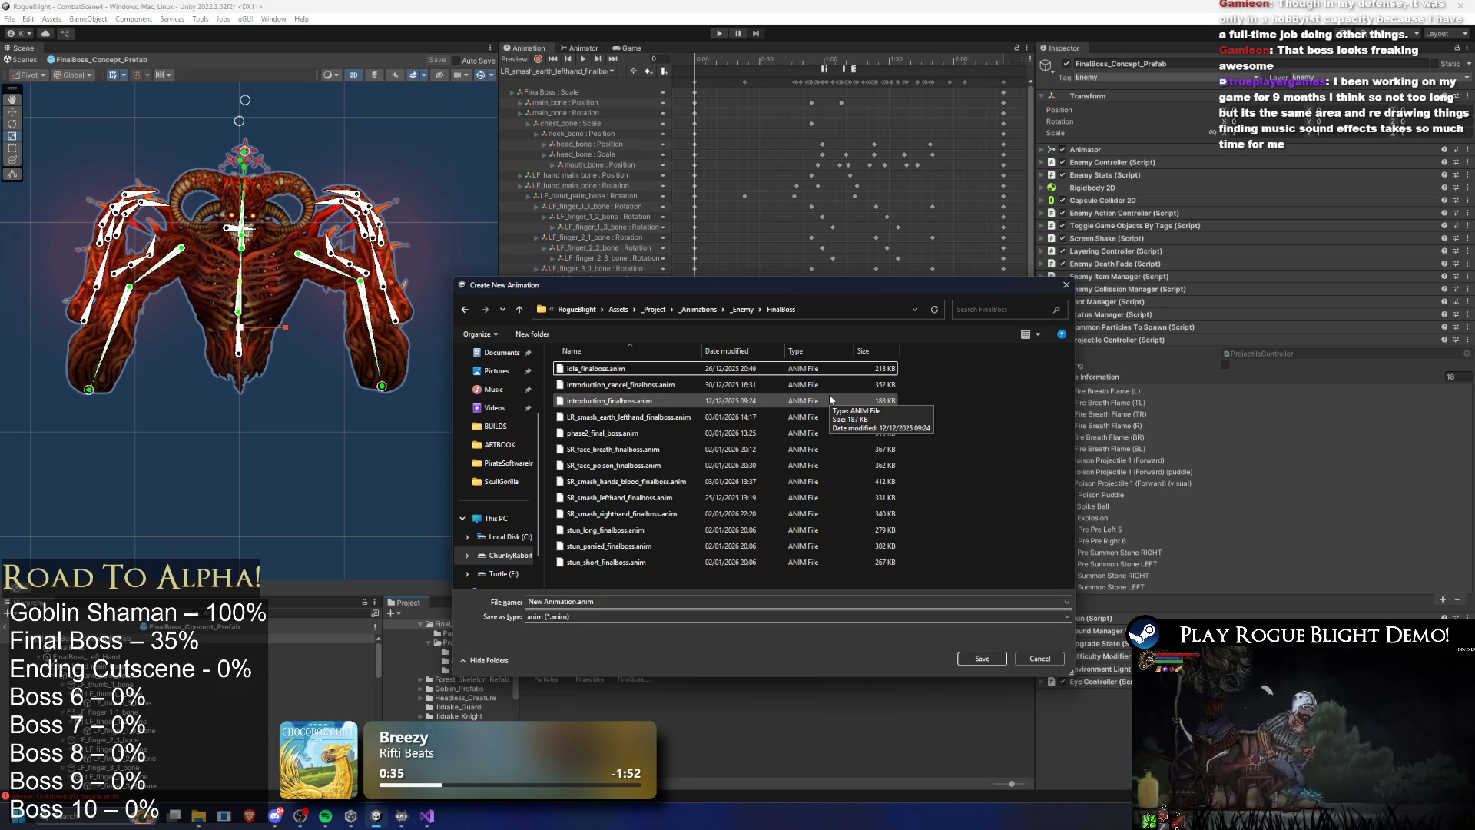
Save the clip as LR_smash_earth_righthand_finalboss, based on the lefthand clip's name
click(814, 417)
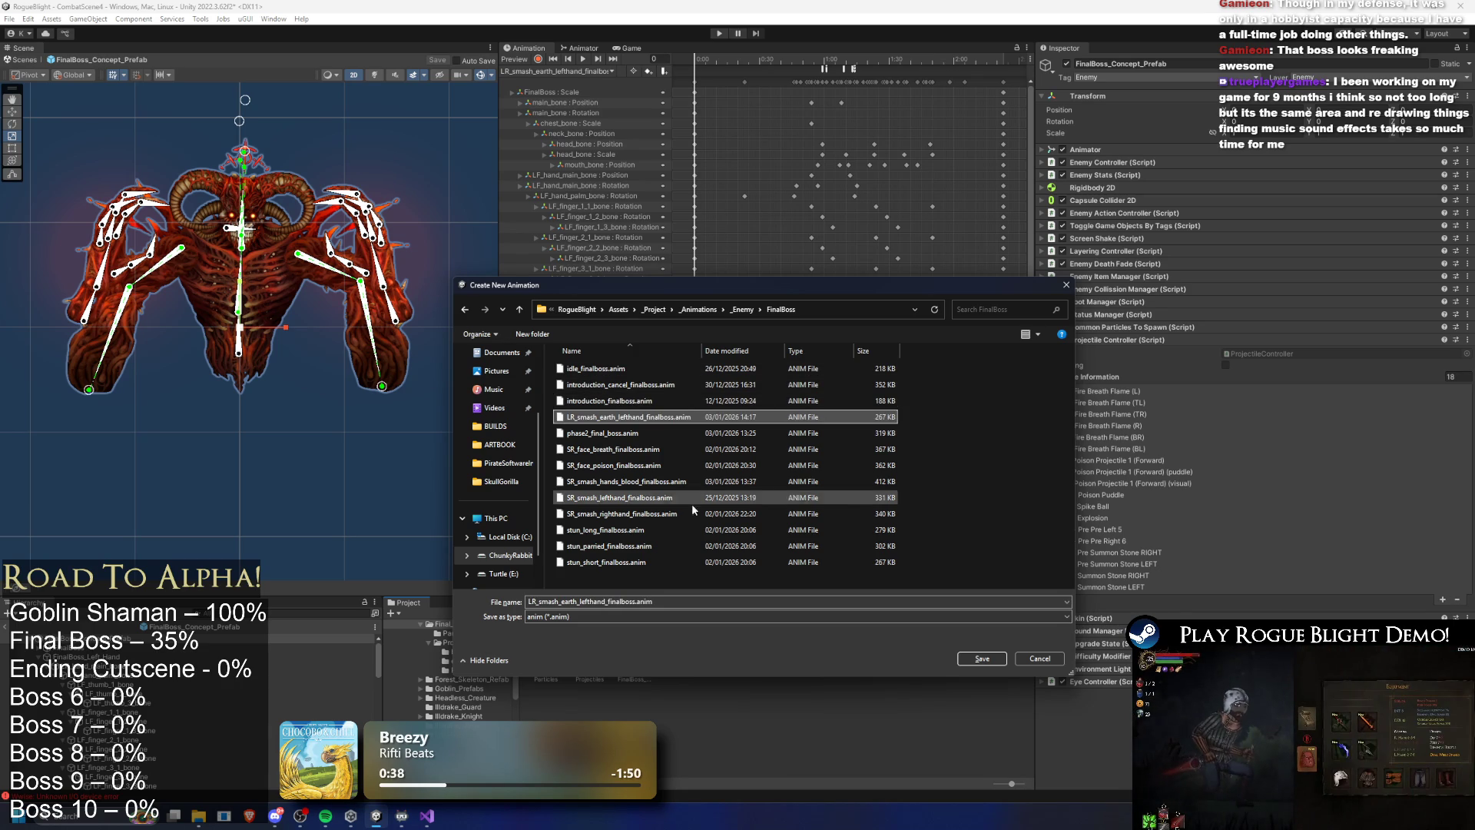
click(593, 603)
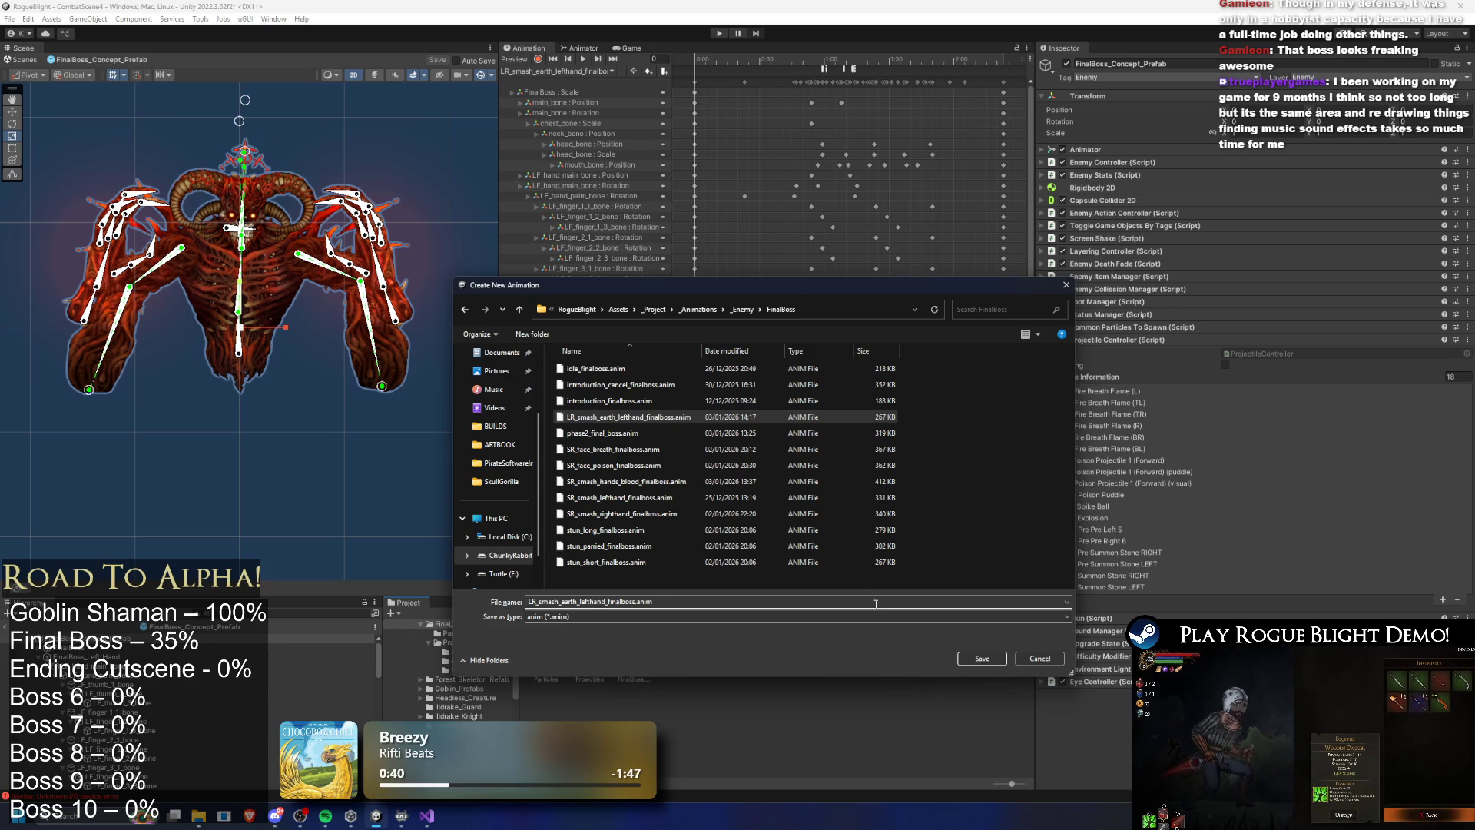
key(BackSpace)
key(BackSpace)
key(BackSpace)
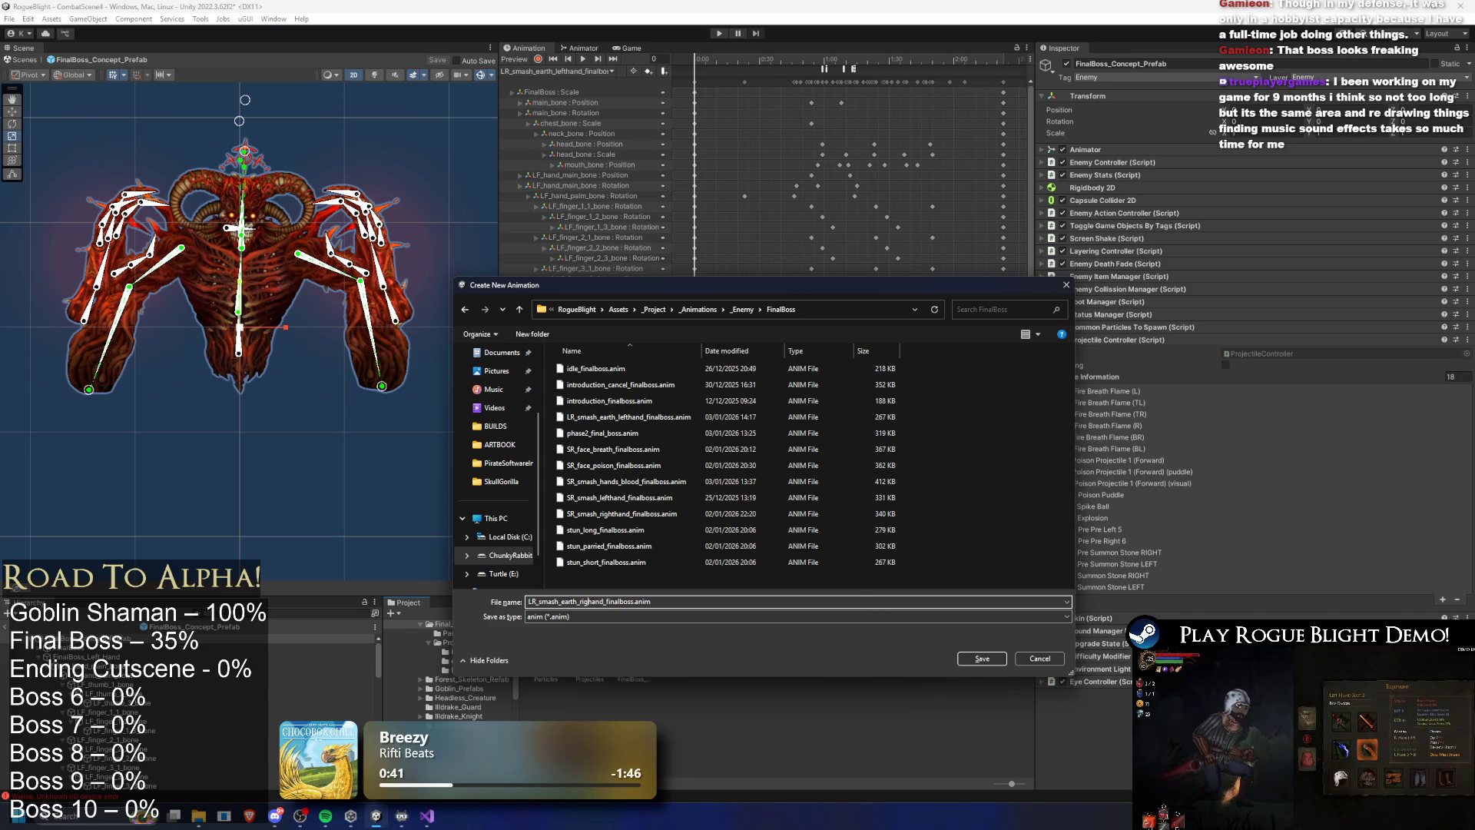
text(ht)
key(Return)
Load the left-hand earth-smash clip and preview its pose at frame 93
click(557, 71)
click(574, 121)
mouse_move(694, 58)
mouse_down()
mouse_move(897, 59)
mouse_move(694, 59)
mouse_move(743, 59)
mouse_up()
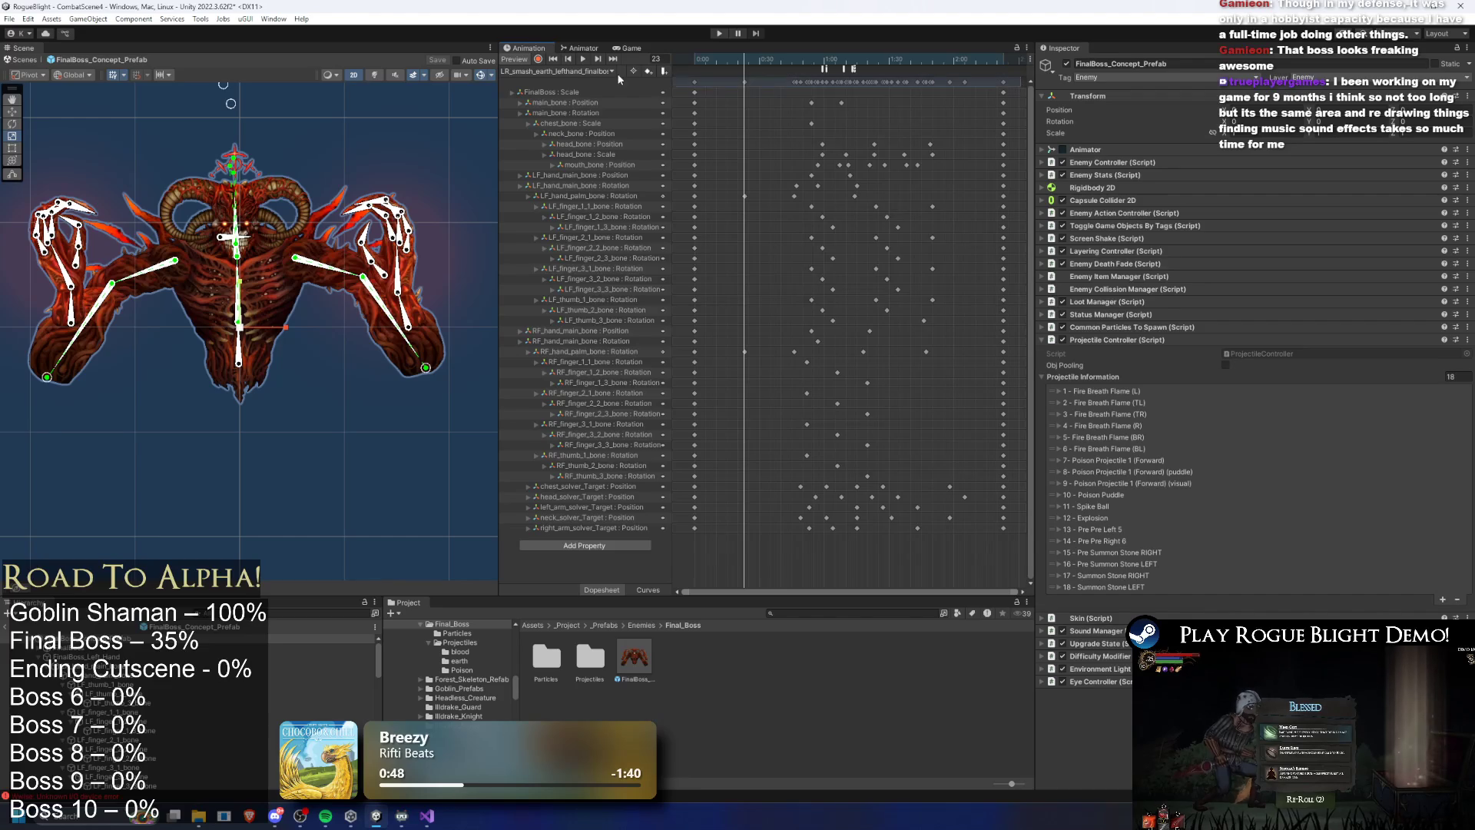
Select all left-hand clip keys, then load LR_smash_earth_righthand_finalboss and preview it to frame 49
key(ctrl+a)
click(590, 72)
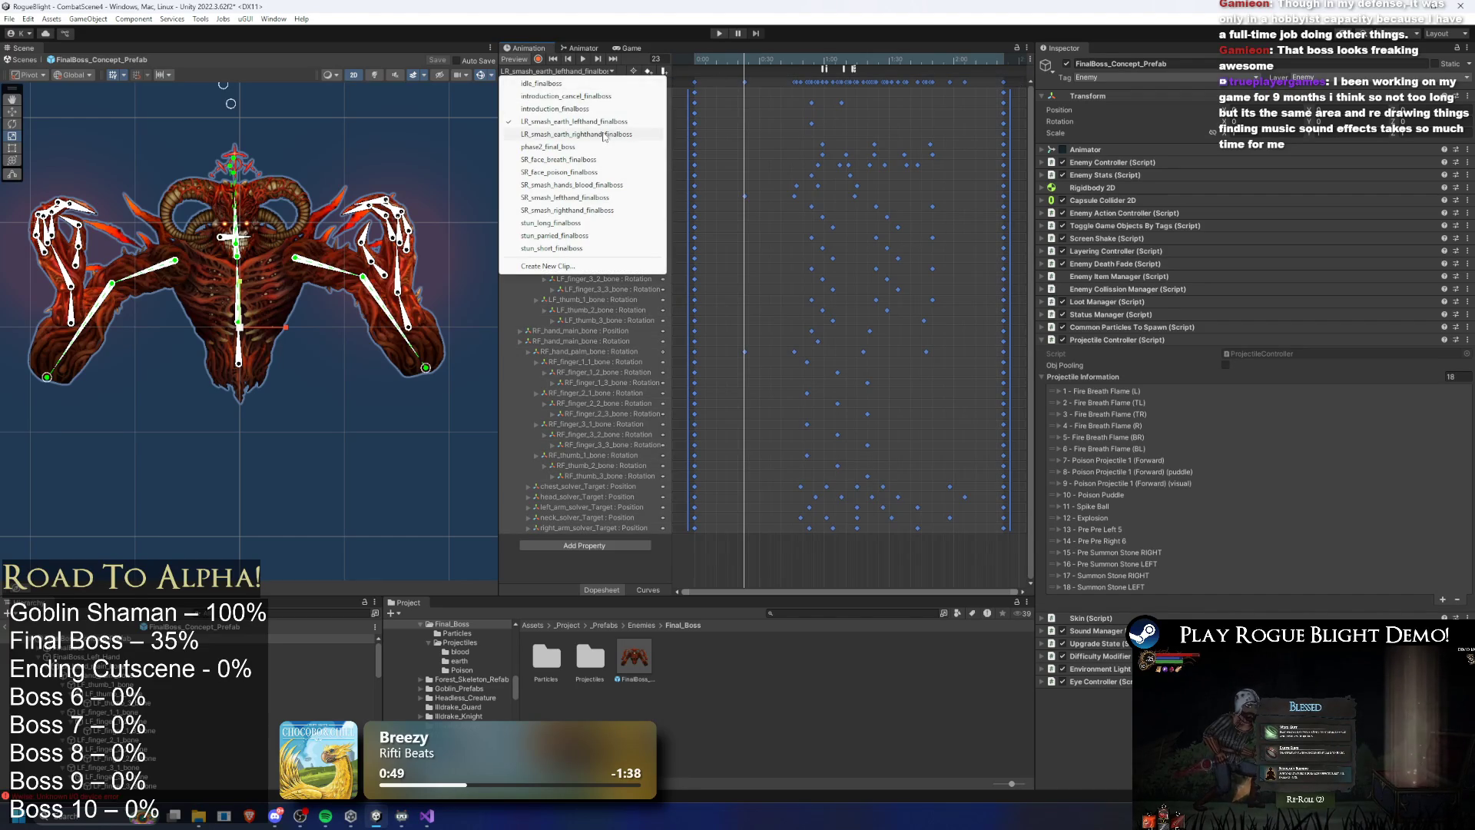
click(604, 134)
scroll(836, 193, down, 5)
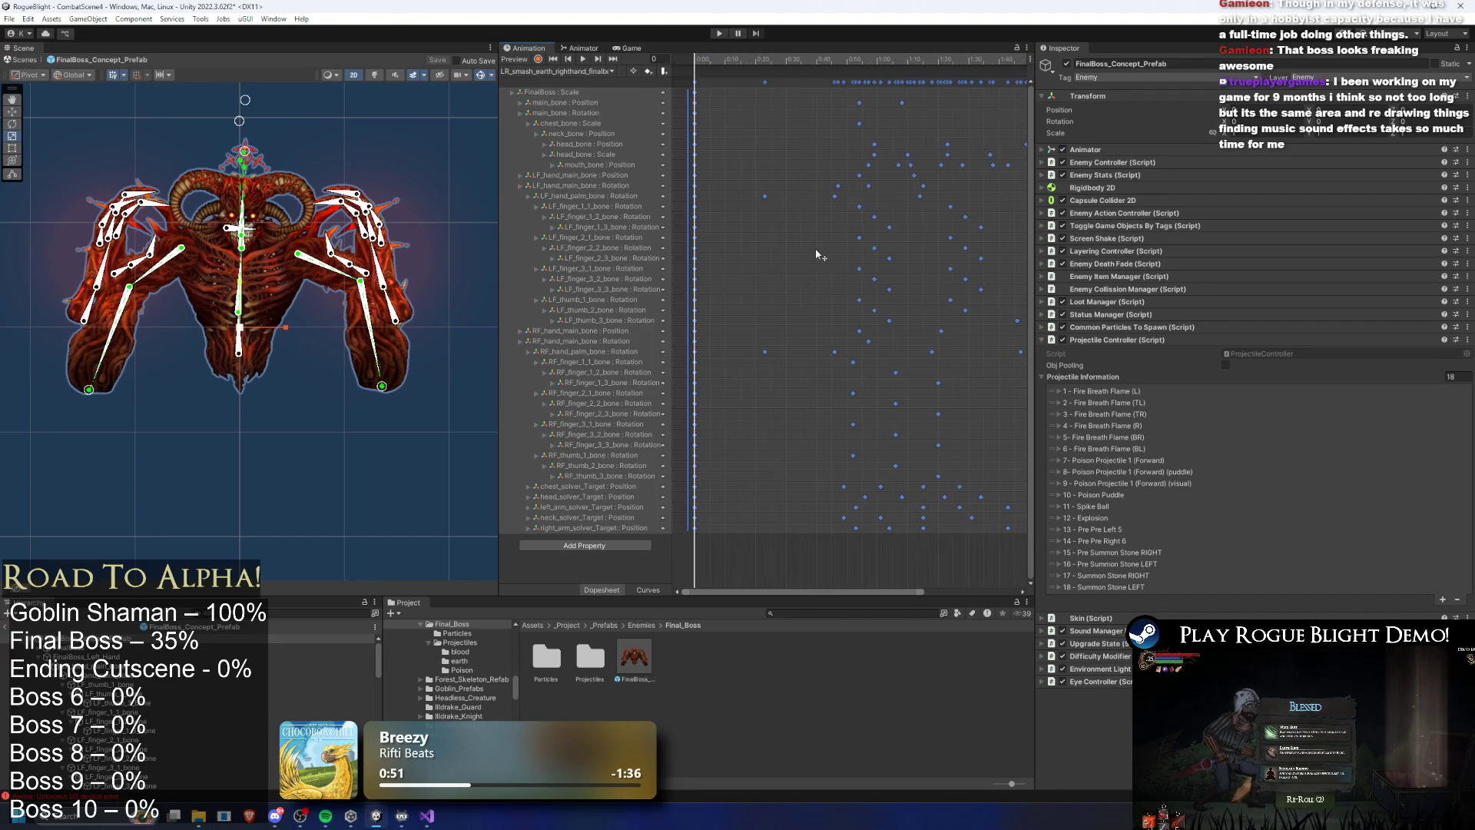
drag(716, 58, 796, 60)
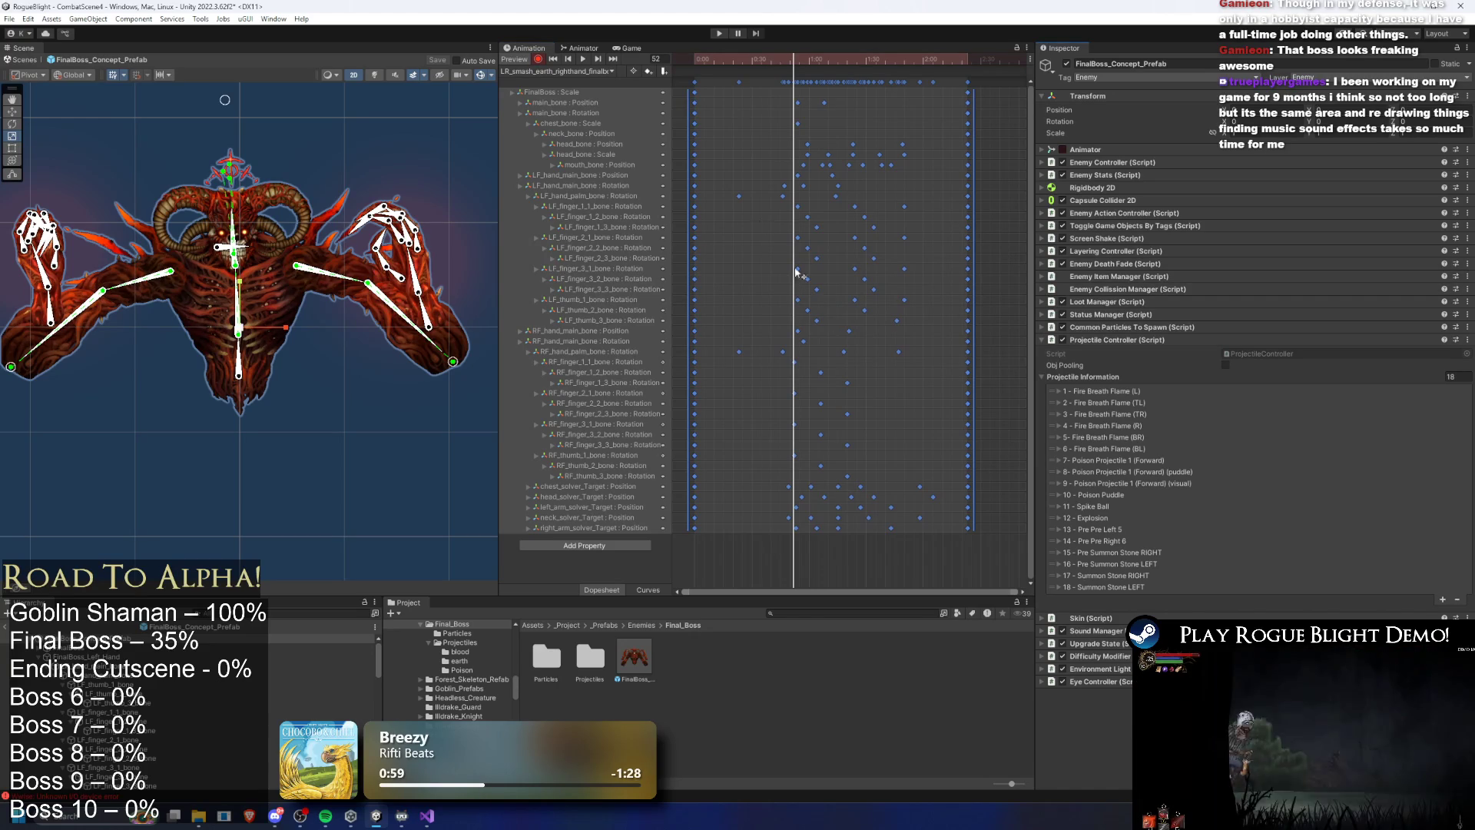
Preview SR_smash_hands_blood_finalboss and its keys, then return to the righthand earth-smash clip
click(528, 72)
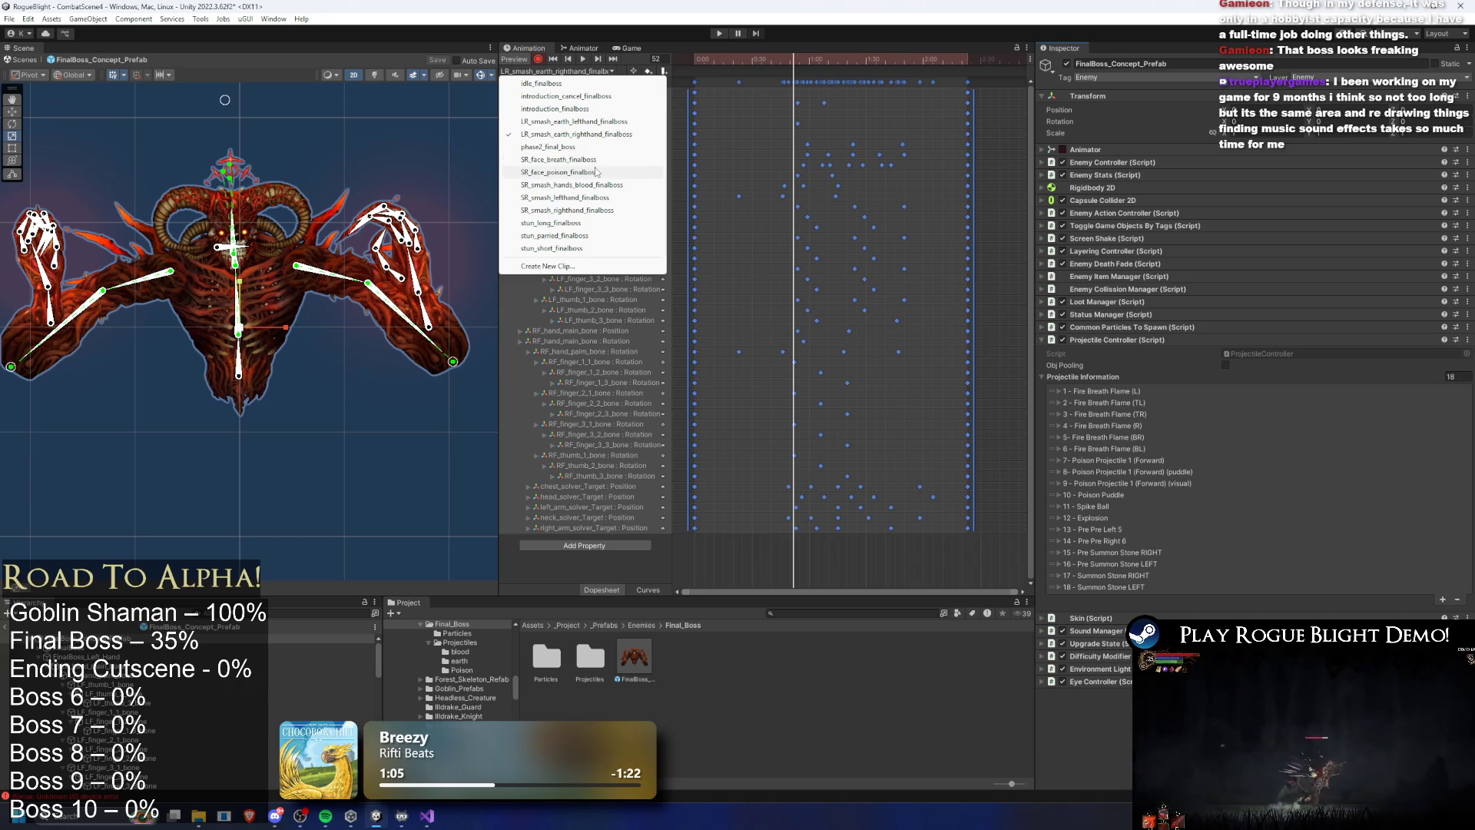
click(593, 185)
drag(745, 57, 827, 53)
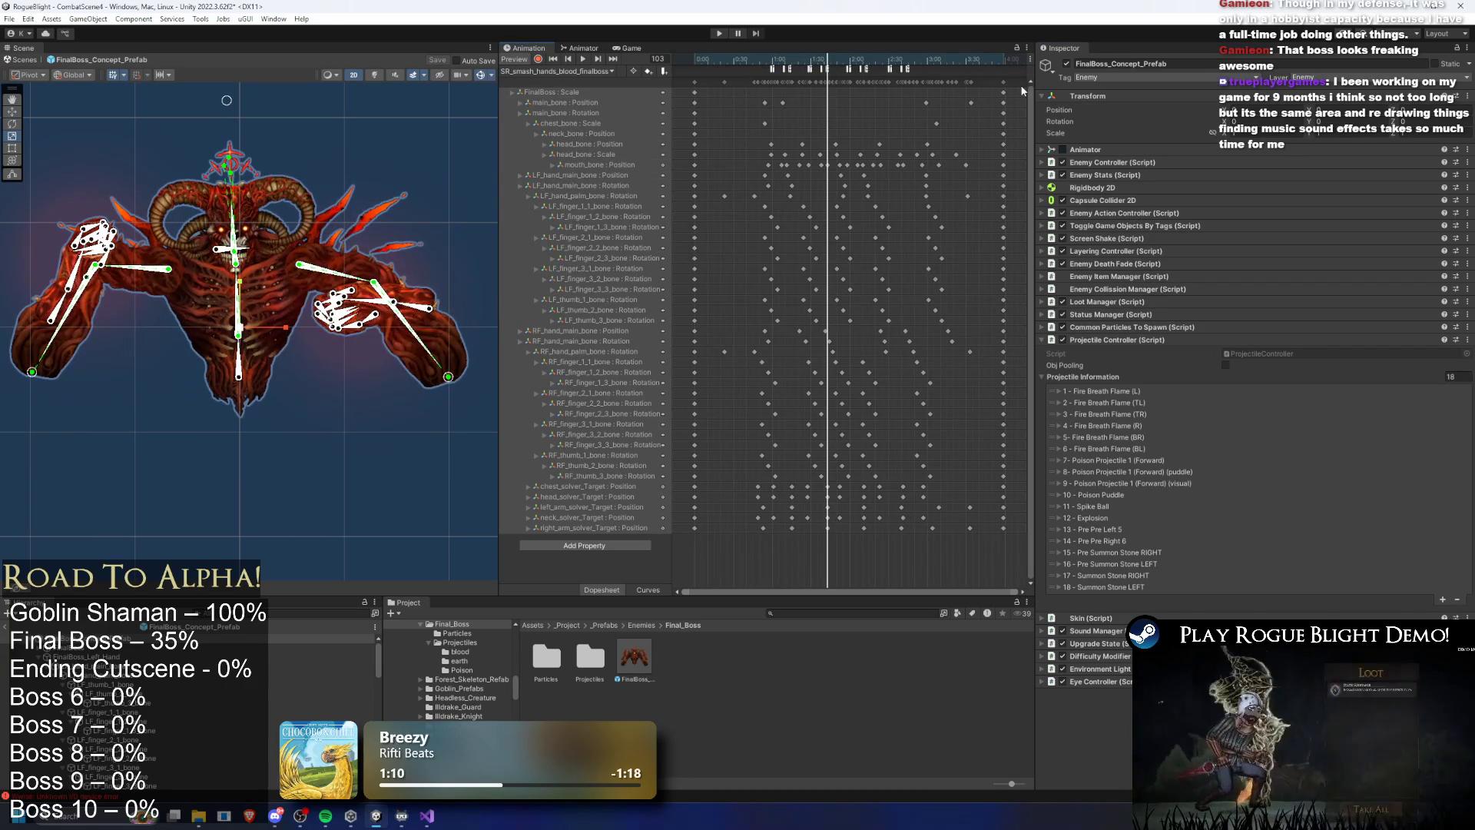
click(610, 81)
click(566, 71)
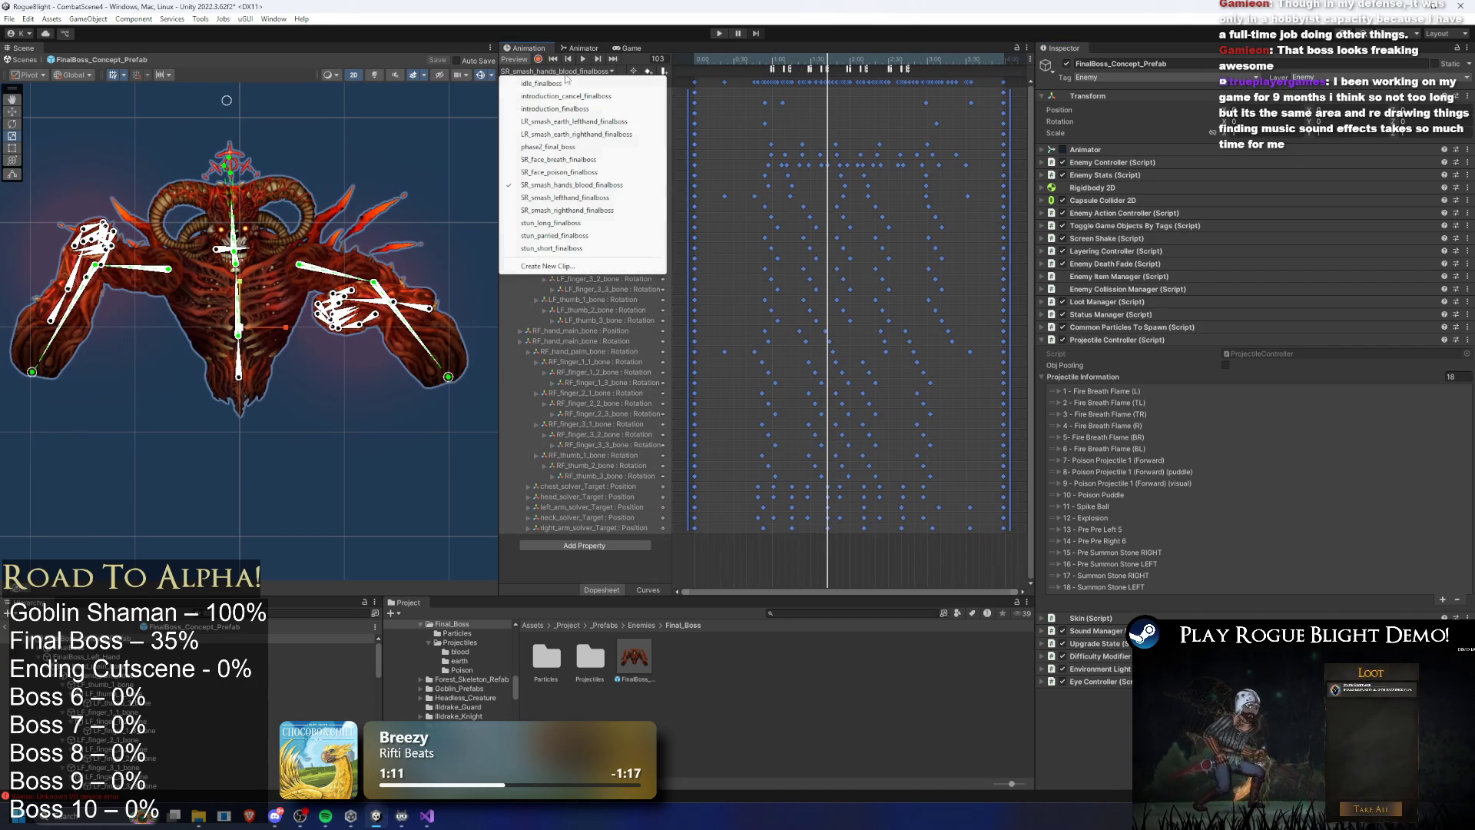
click(577, 133)
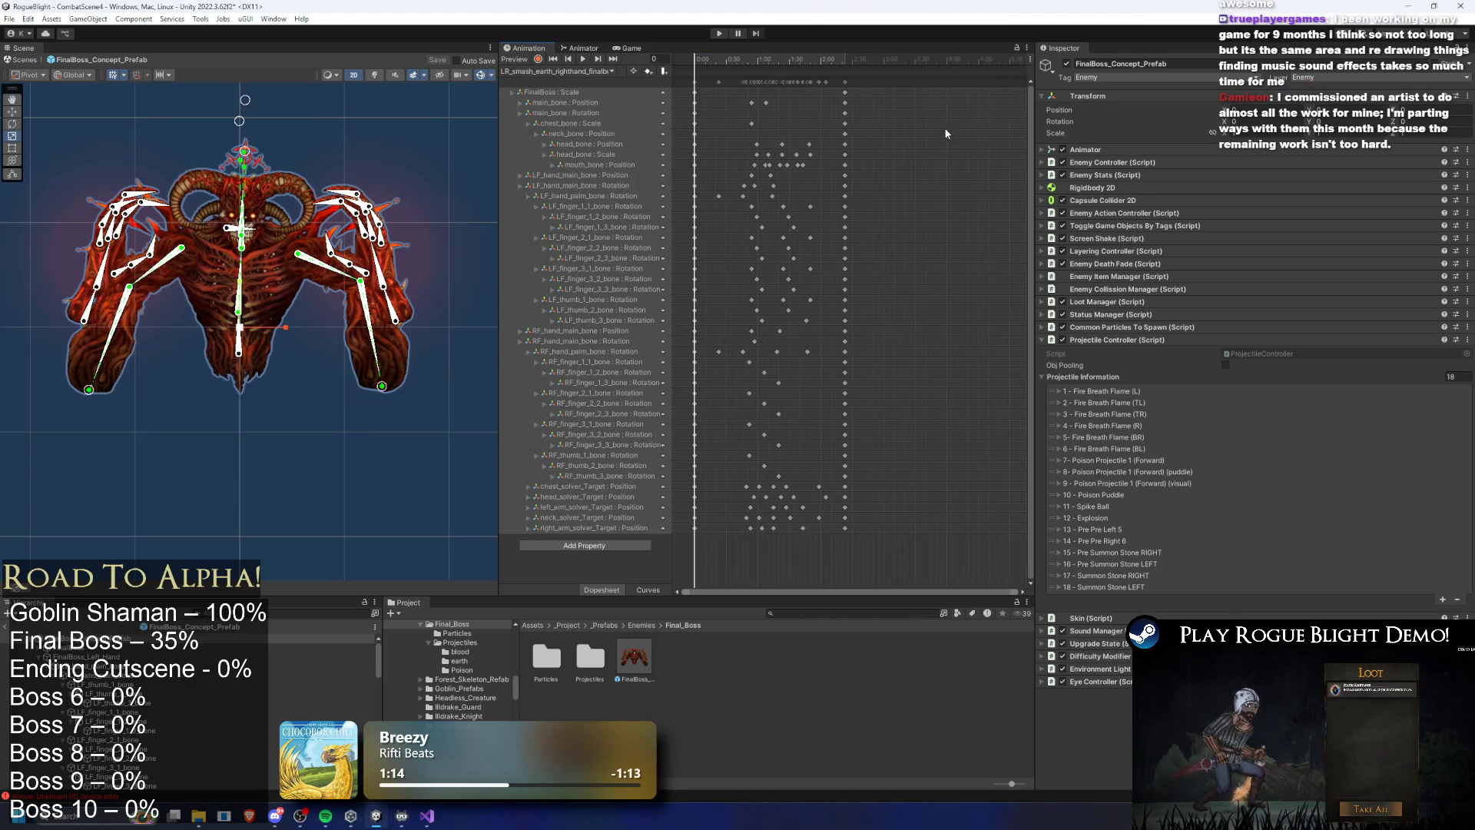
Paste the copied keys starting at frame 188 and select a block of the pasted keys
click(880, 59)
key(ctrl+v)
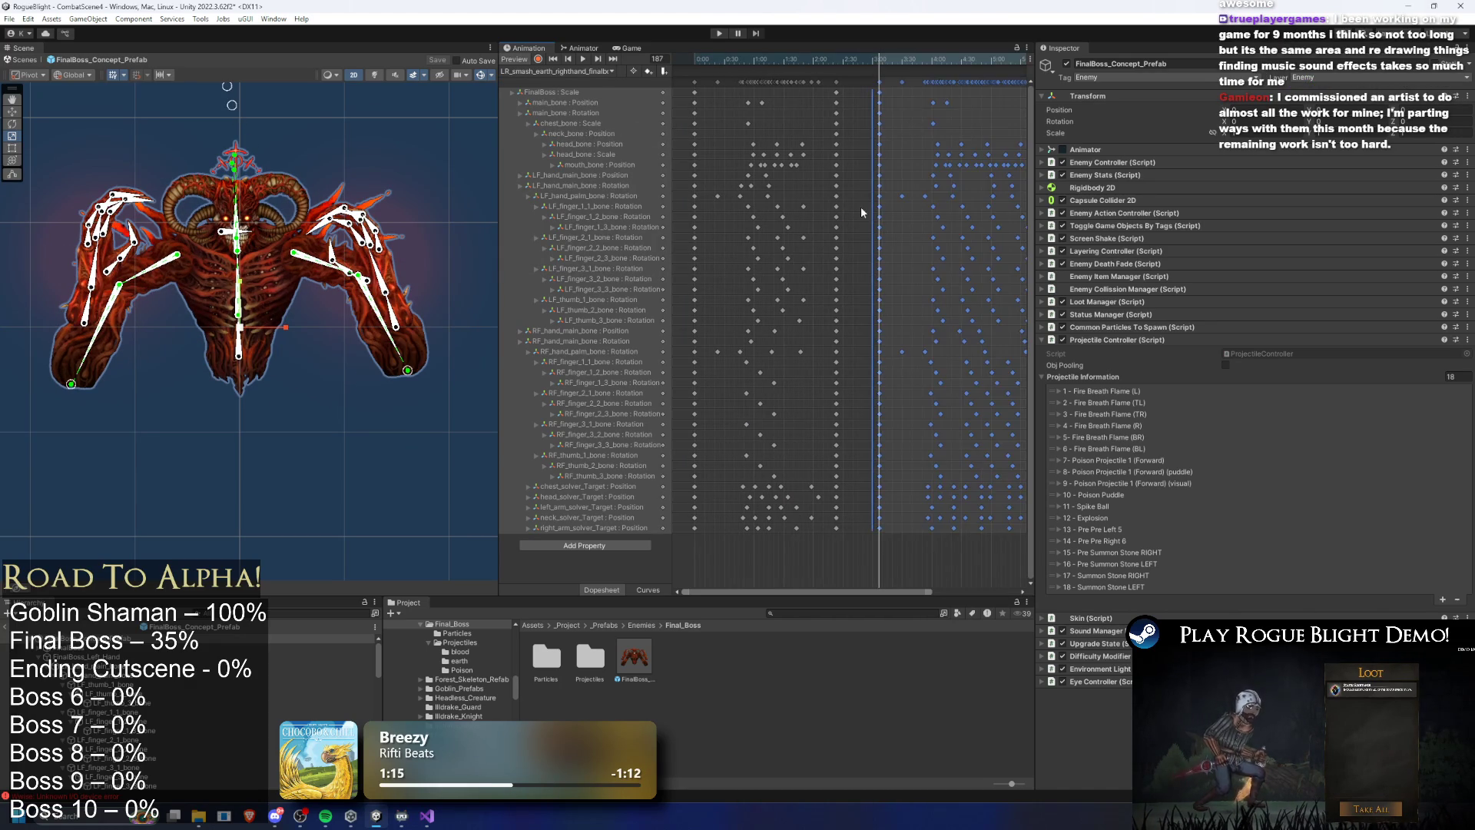
scroll(868, 230, down, 3)
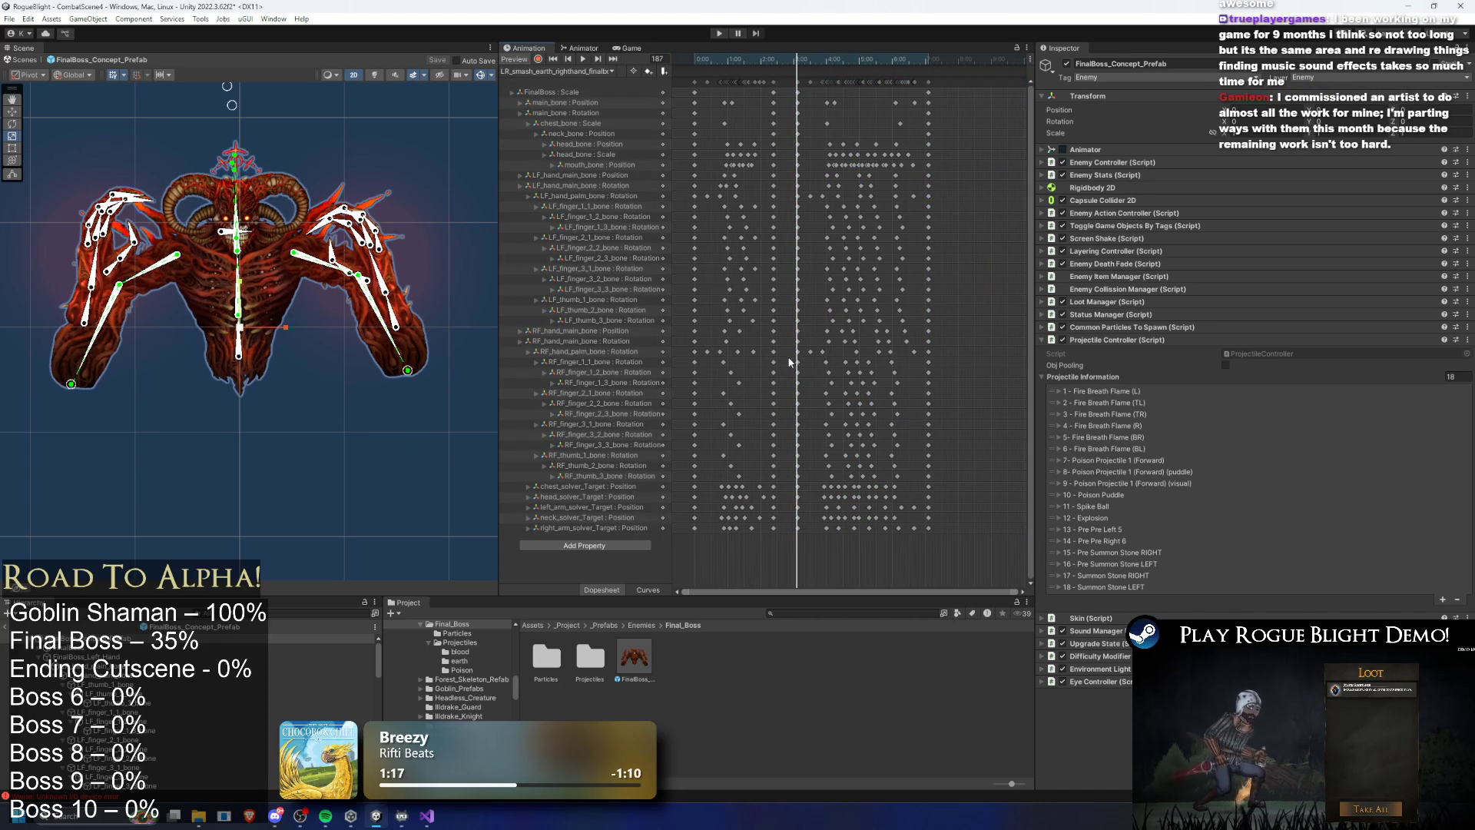
drag(810, 357, 914, 480)
Check the poses around frames 40–44, select the right-hand finger keys, and preview through frame 278
click(714, 59)
drag(717, 65, 719, 65)
click(963, 392)
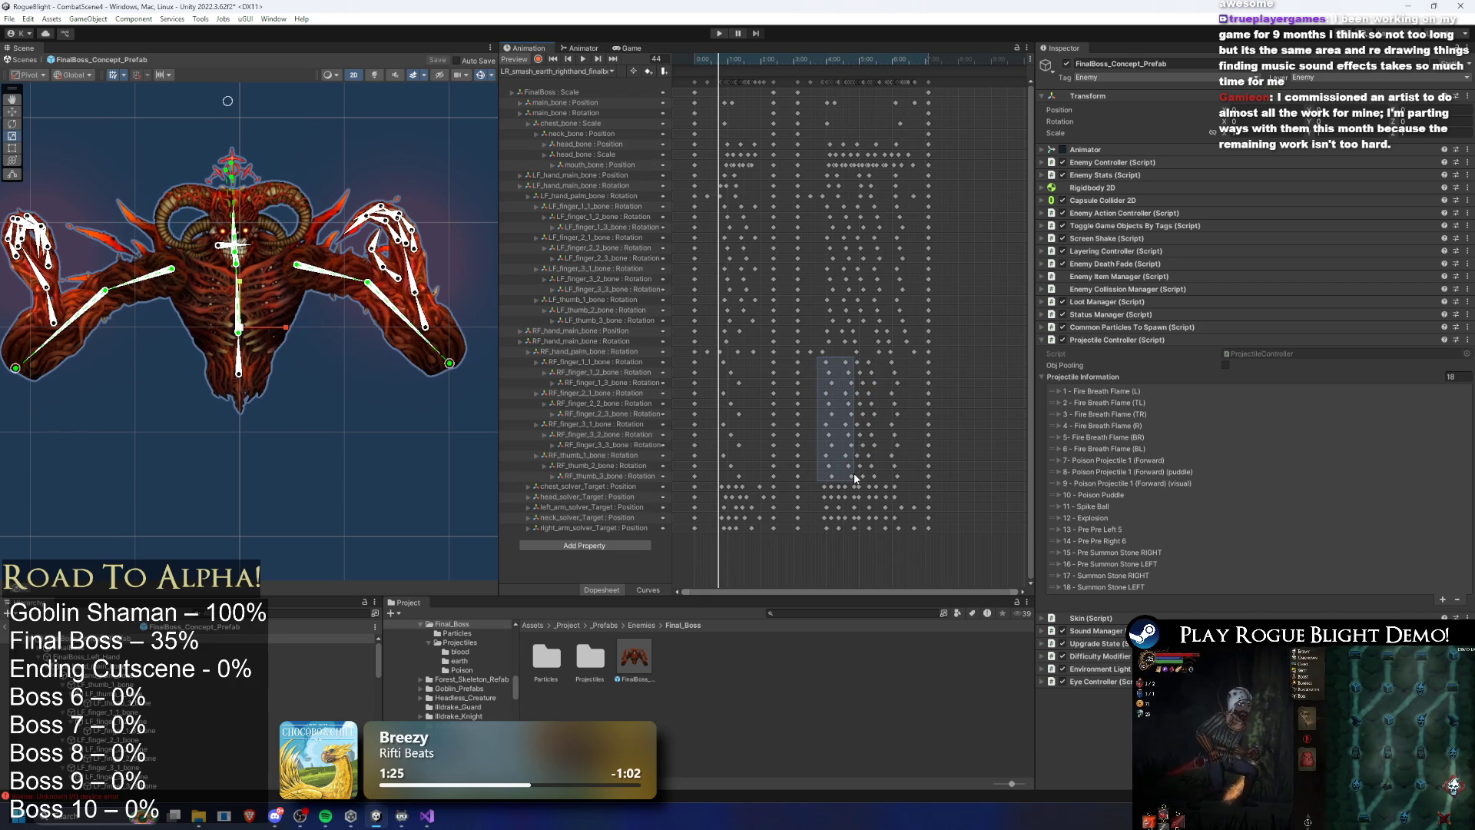
drag(854, 473, 855, 473)
mouse_move(832, 59)
mouse_down()
mouse_move(882, 84)
mouse_move(874, 64)
mouse_move(846, 67)
mouse_up()
click(856, 92)
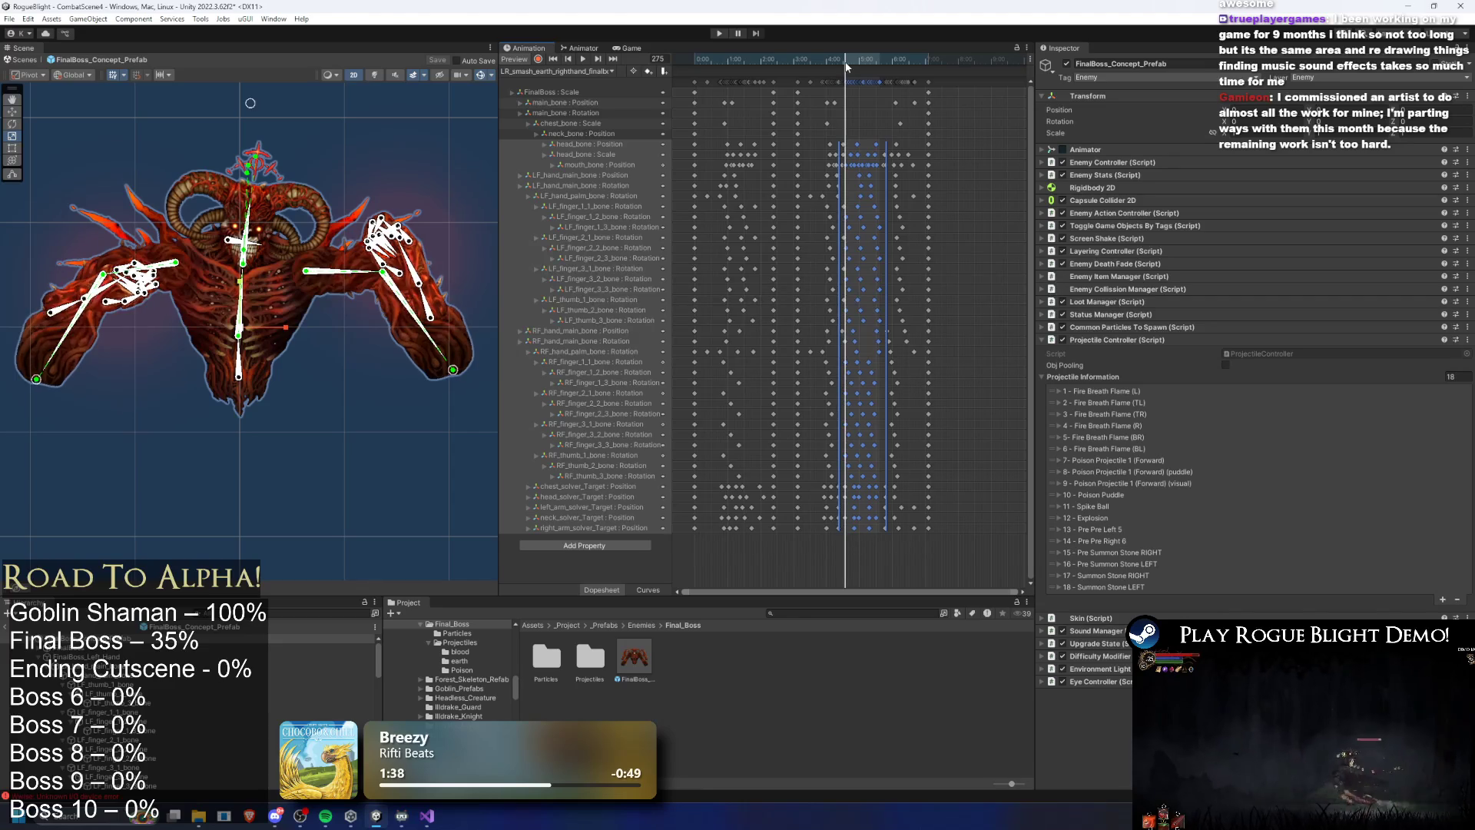
Review poses around frames 272 and 244 with the left hand's main bone selected, rewinding to frame 53
scroll(853, 146, up, 3)
scroll(849, 95, up, 3)
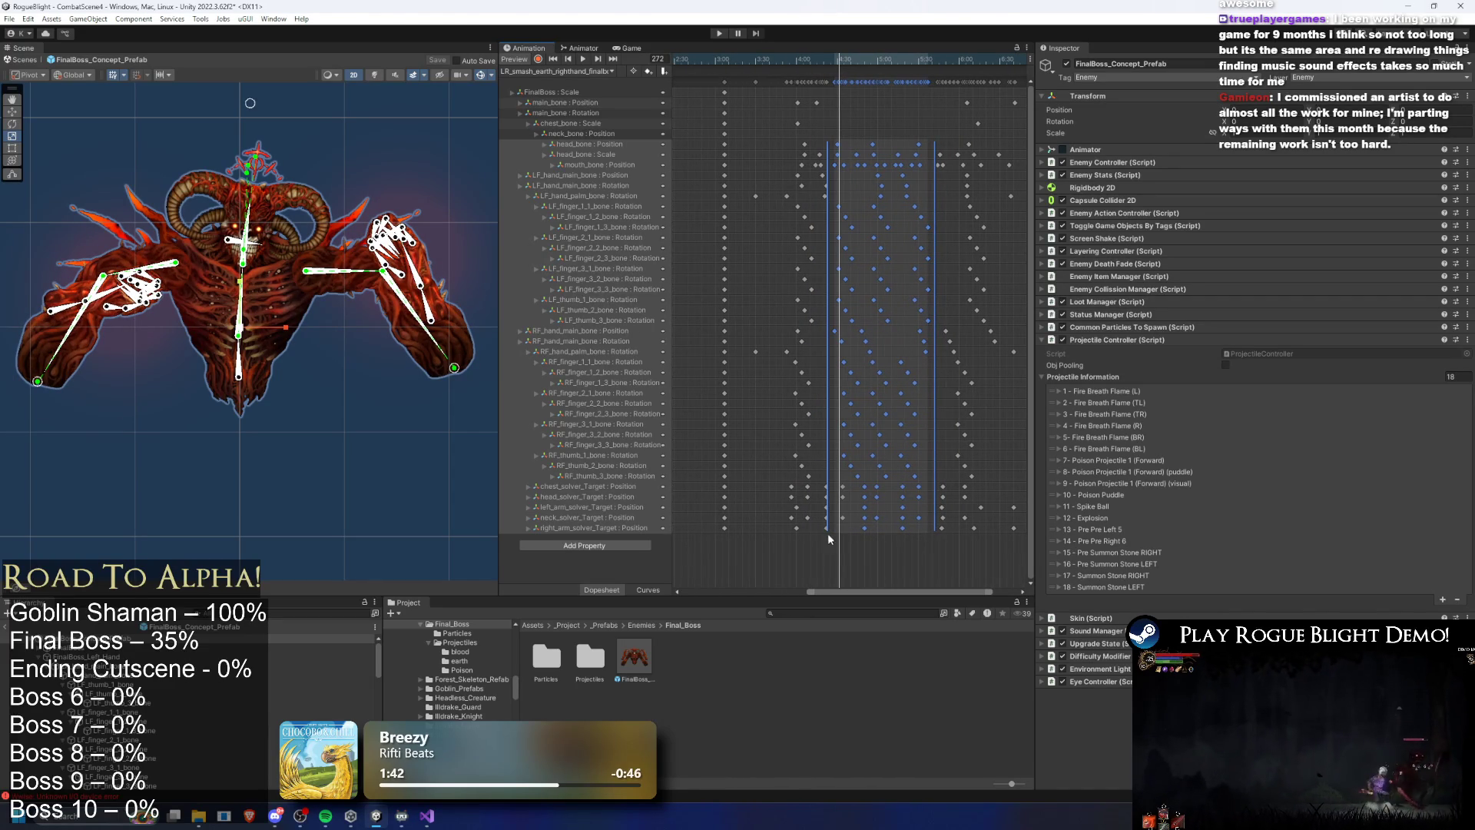
scroll(895, 306, down, 5)
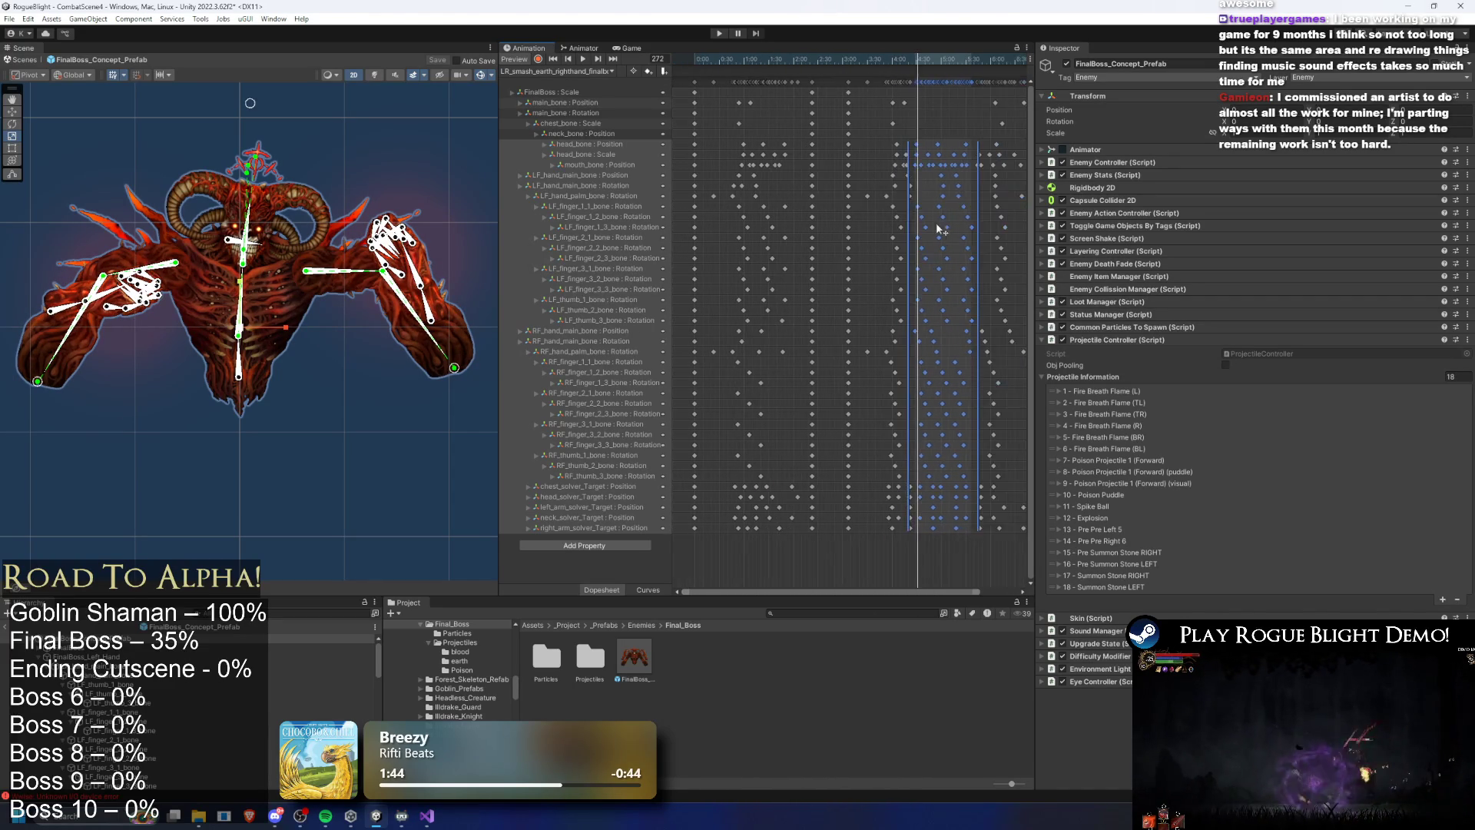
click(1002, 80)
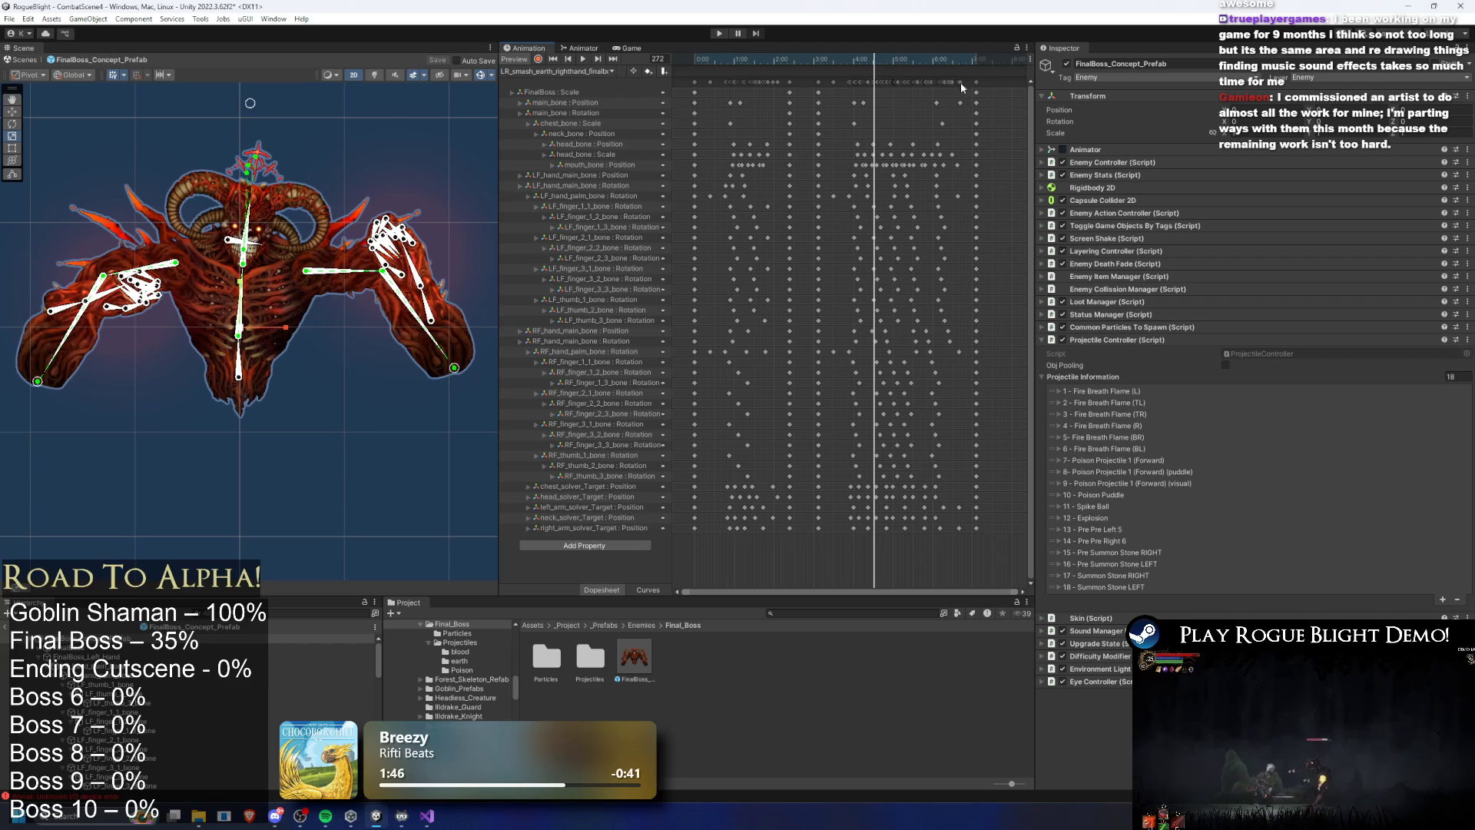
mouse_move(892, 58)
mouse_down()
mouse_move(824, 56)
mouse_move(889, 54)
mouse_move(853, 56)
mouse_up()
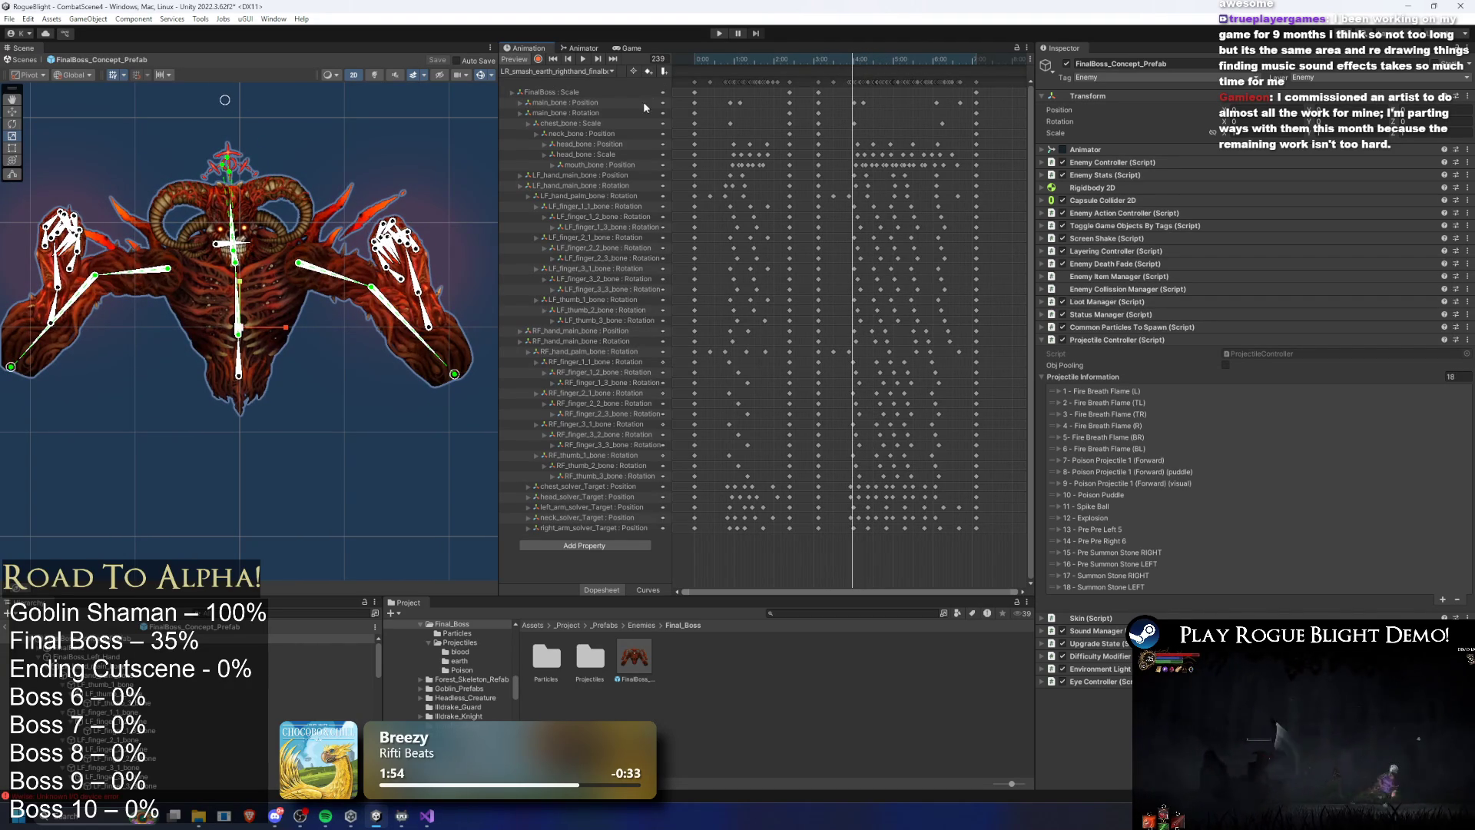
click(73, 300)
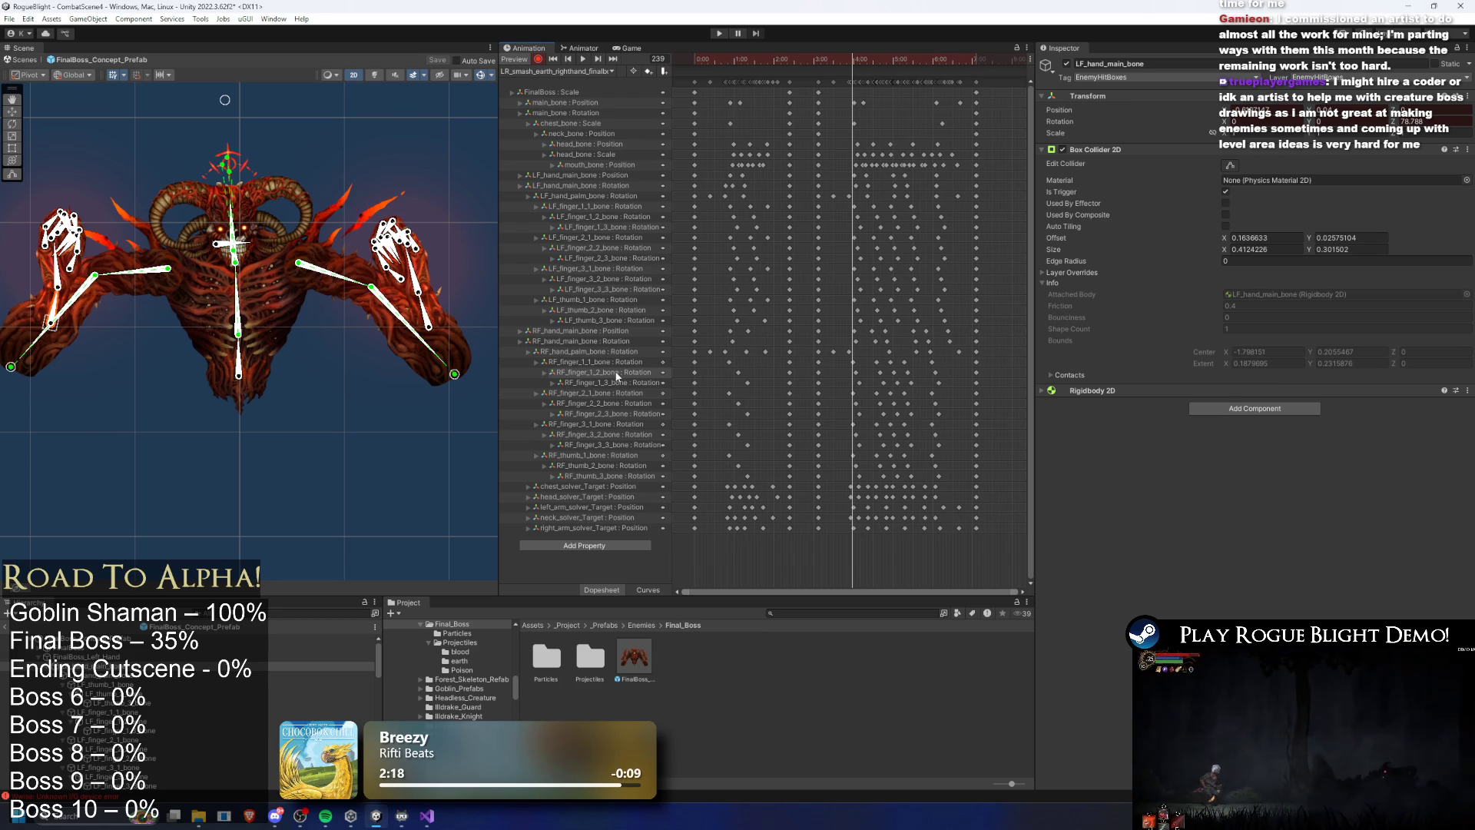
mouse_move(836, 66)
mouse_down()
mouse_move(857, 72)
mouse_move(716, 77)
mouse_move(880, 69)
mouse_up()
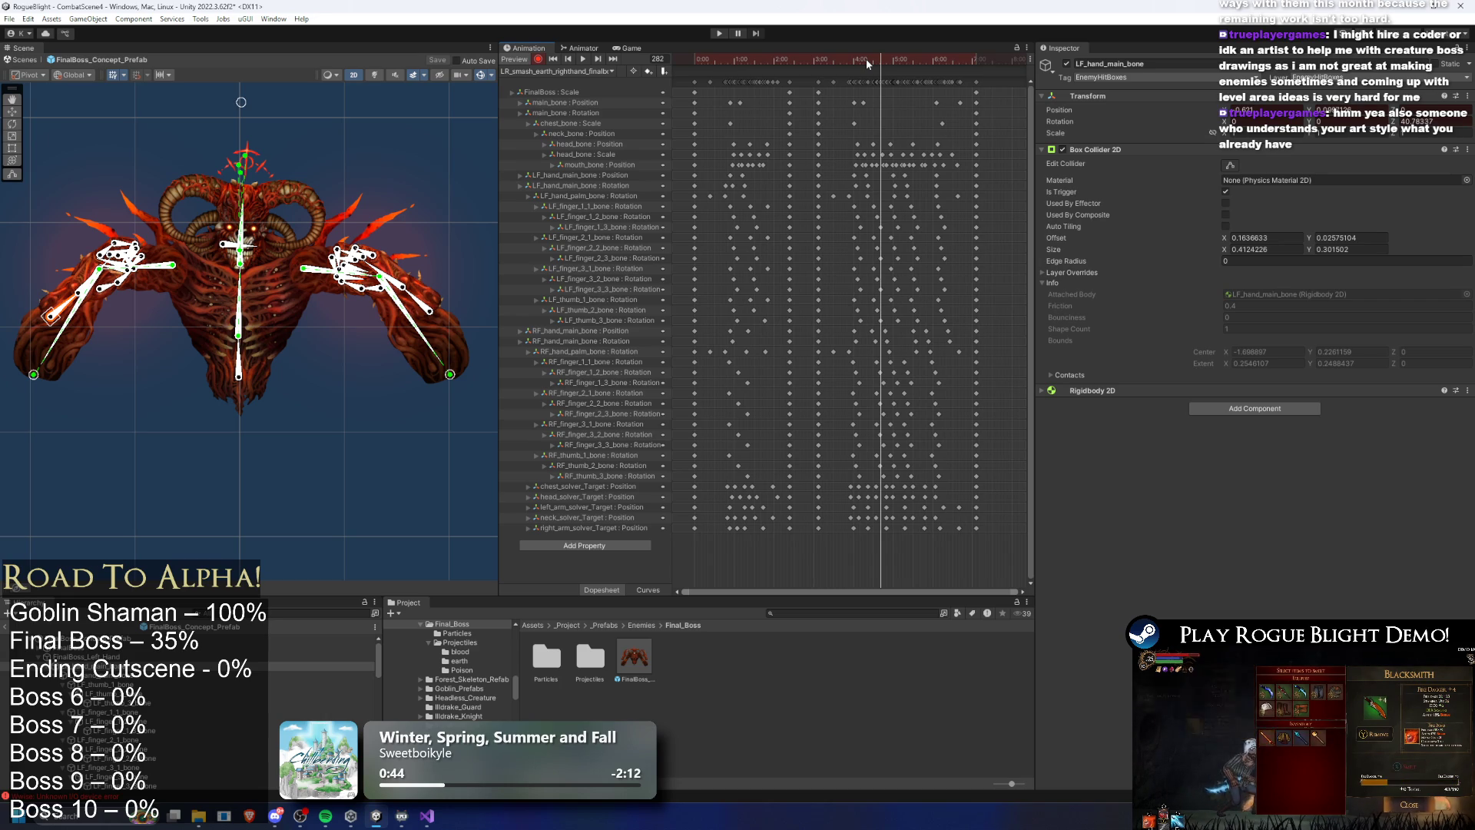
mouse_move(866, 63)
mouse_down()
mouse_move(720, 65)
mouse_move(872, 72)
mouse_move(873, 93)
mouse_up()
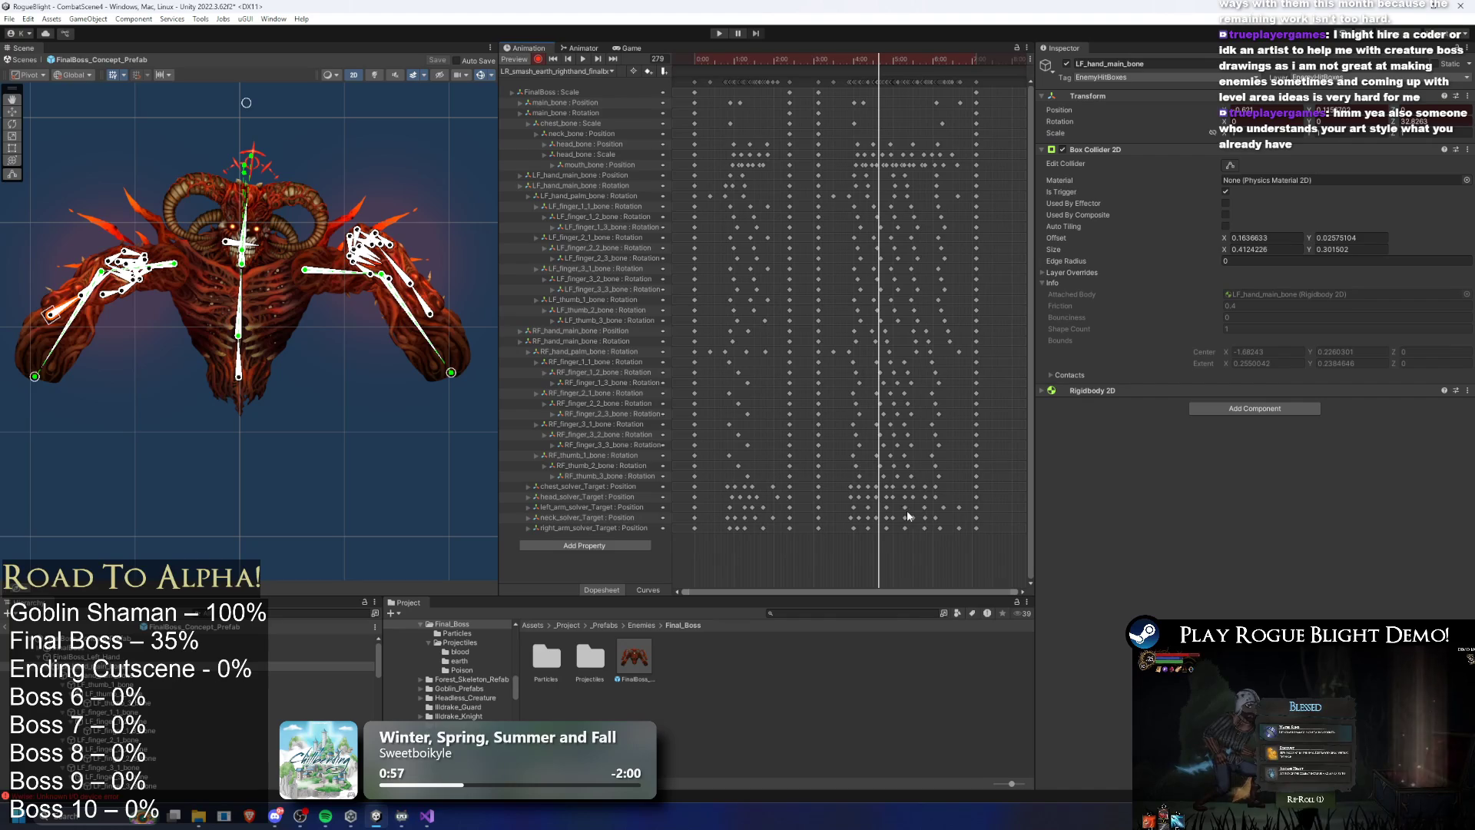
drag(897, 508, 897, 520)
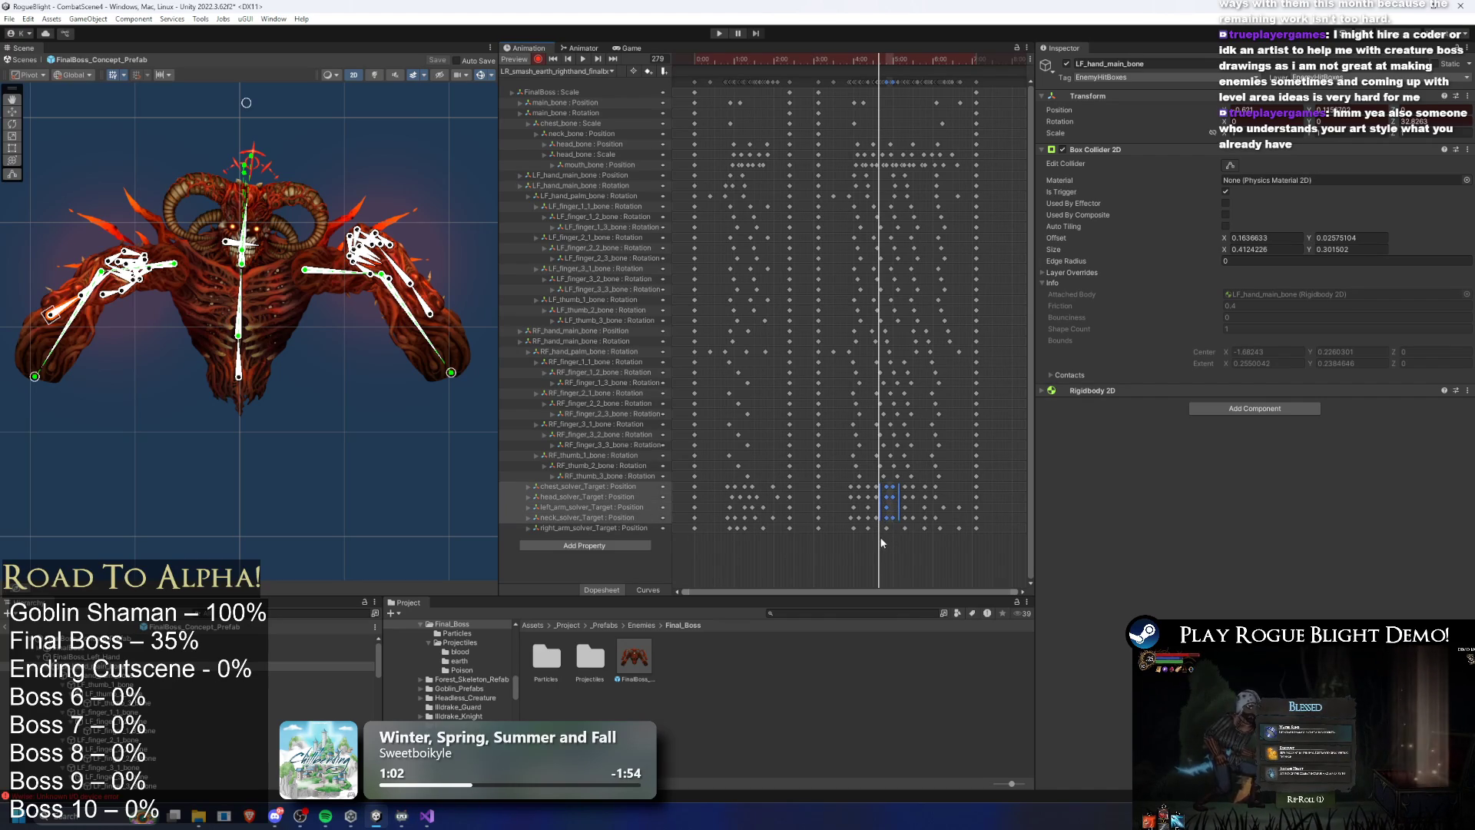
drag(897, 531, 881, 481)
mouse_move(737, 61)
mouse_down()
mouse_move(765, 61)
mouse_move(724, 62)
mouse_move(882, 71)
mouse_up()
scroll(914, 196, up, 4)
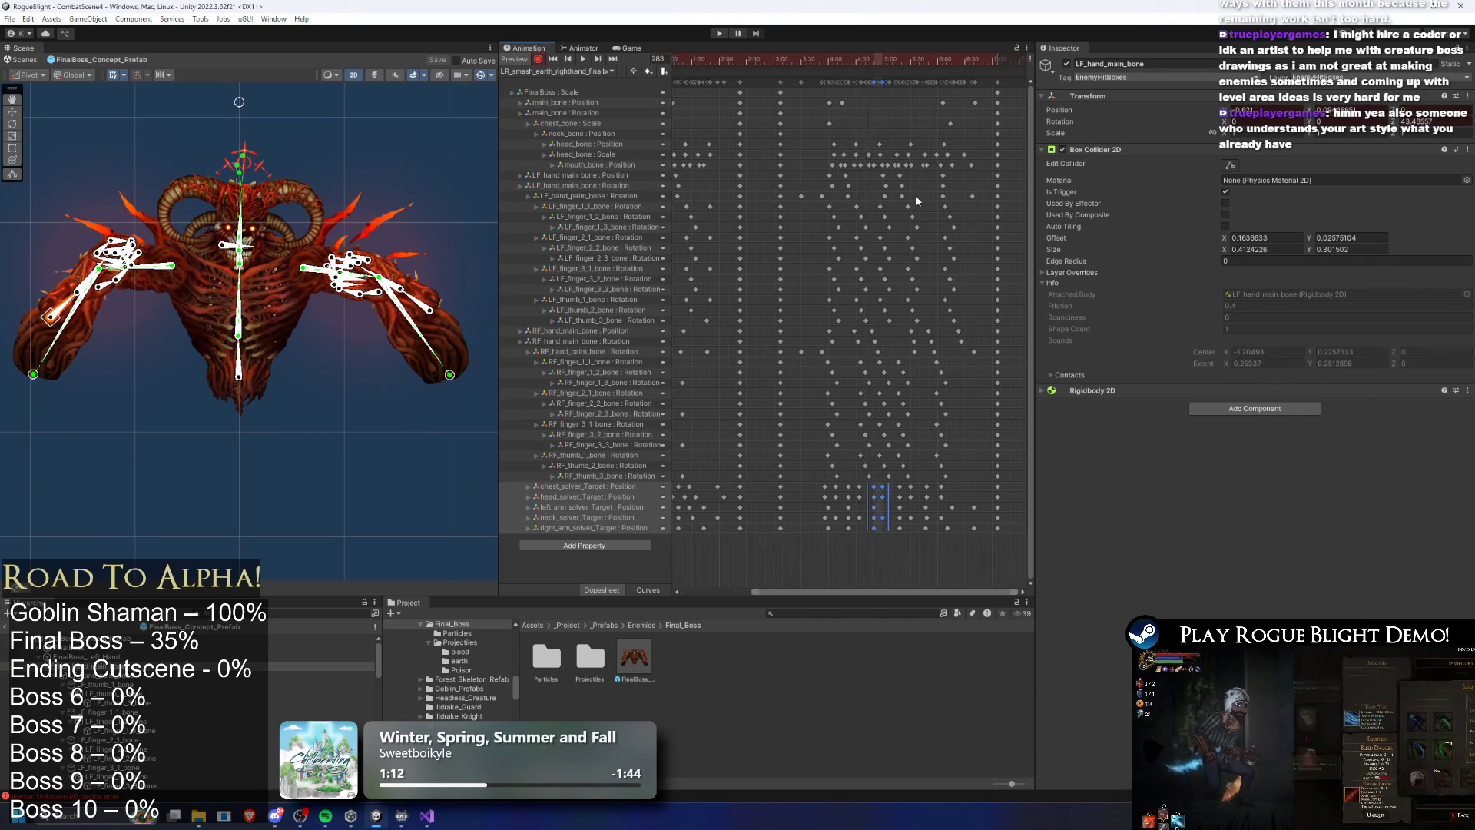
drag(862, 170, 871, 177)
mouse_move(863, 62)
mouse_down()
mouse_move(836, 59)
mouse_move(862, 60)
mouse_up()
drag(822, 327, 914, 471)
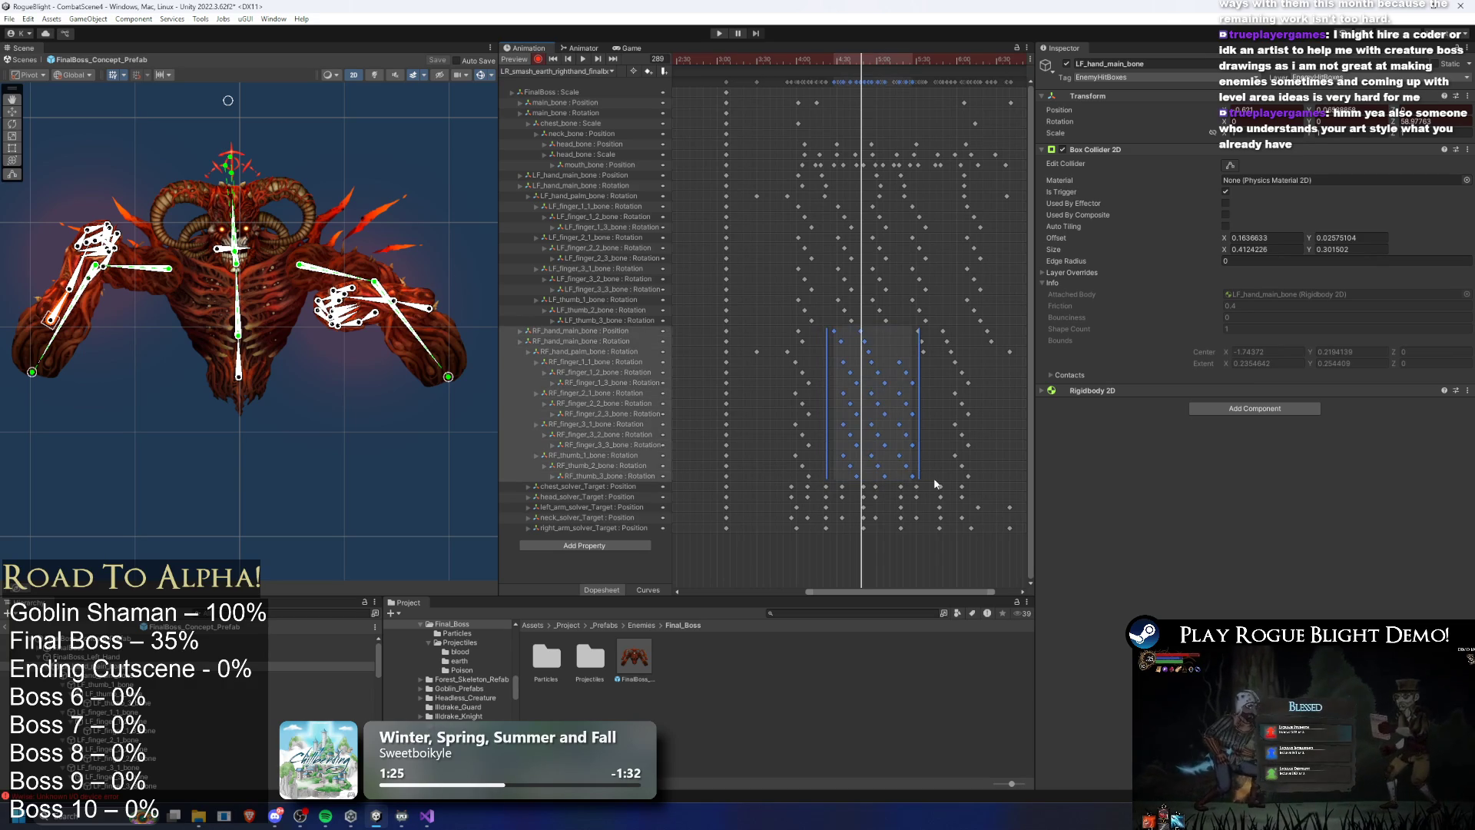
click(771, 390)
Delete the right-hand finger keys and the two RF_hand_palm rotation keys near frame 49
click(757, 61)
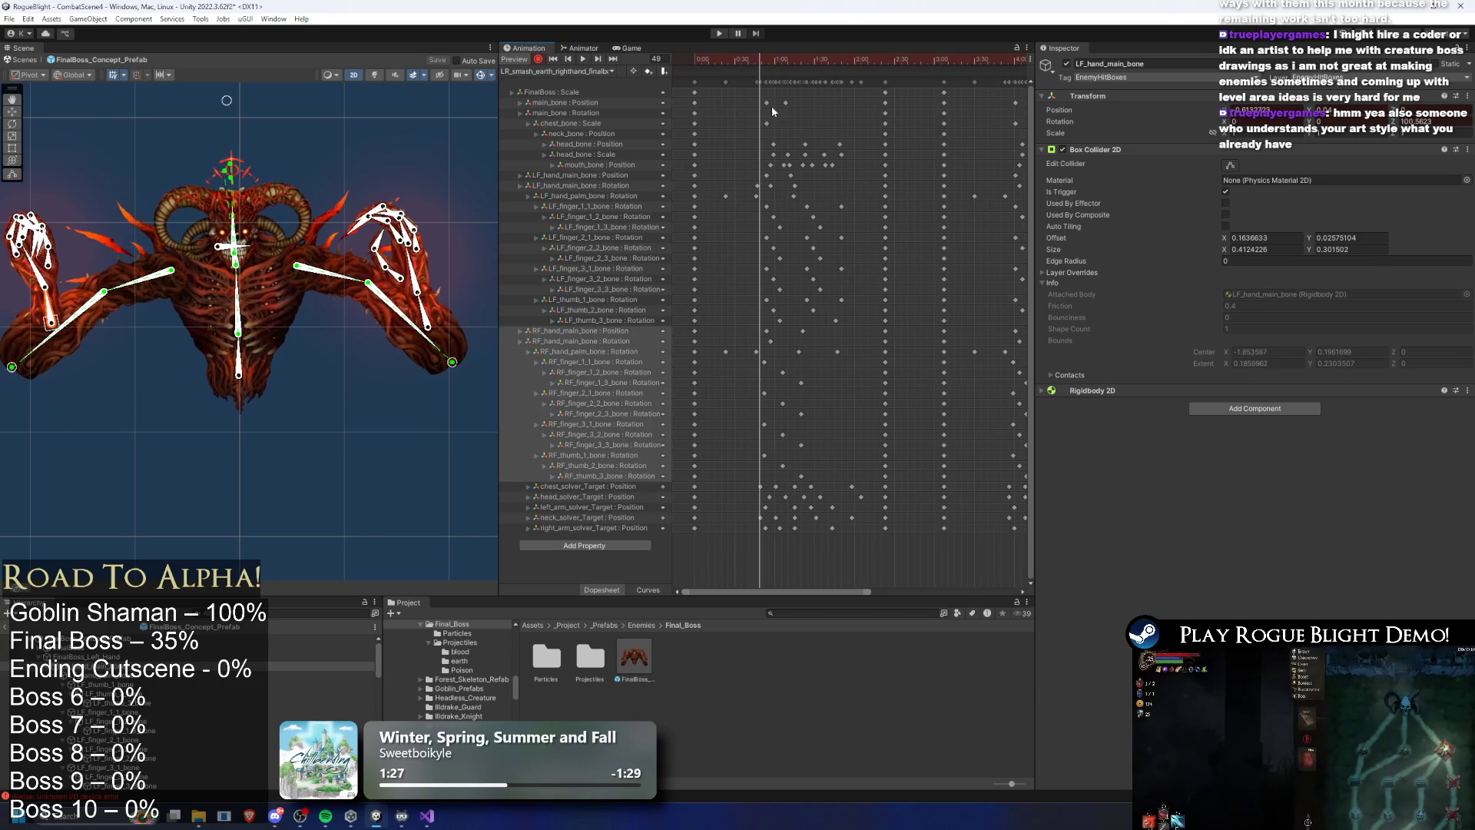
mouse_move(760, 357)
mouse_down()
mouse_move(838, 439)
mouse_move(836, 481)
mouse_up()
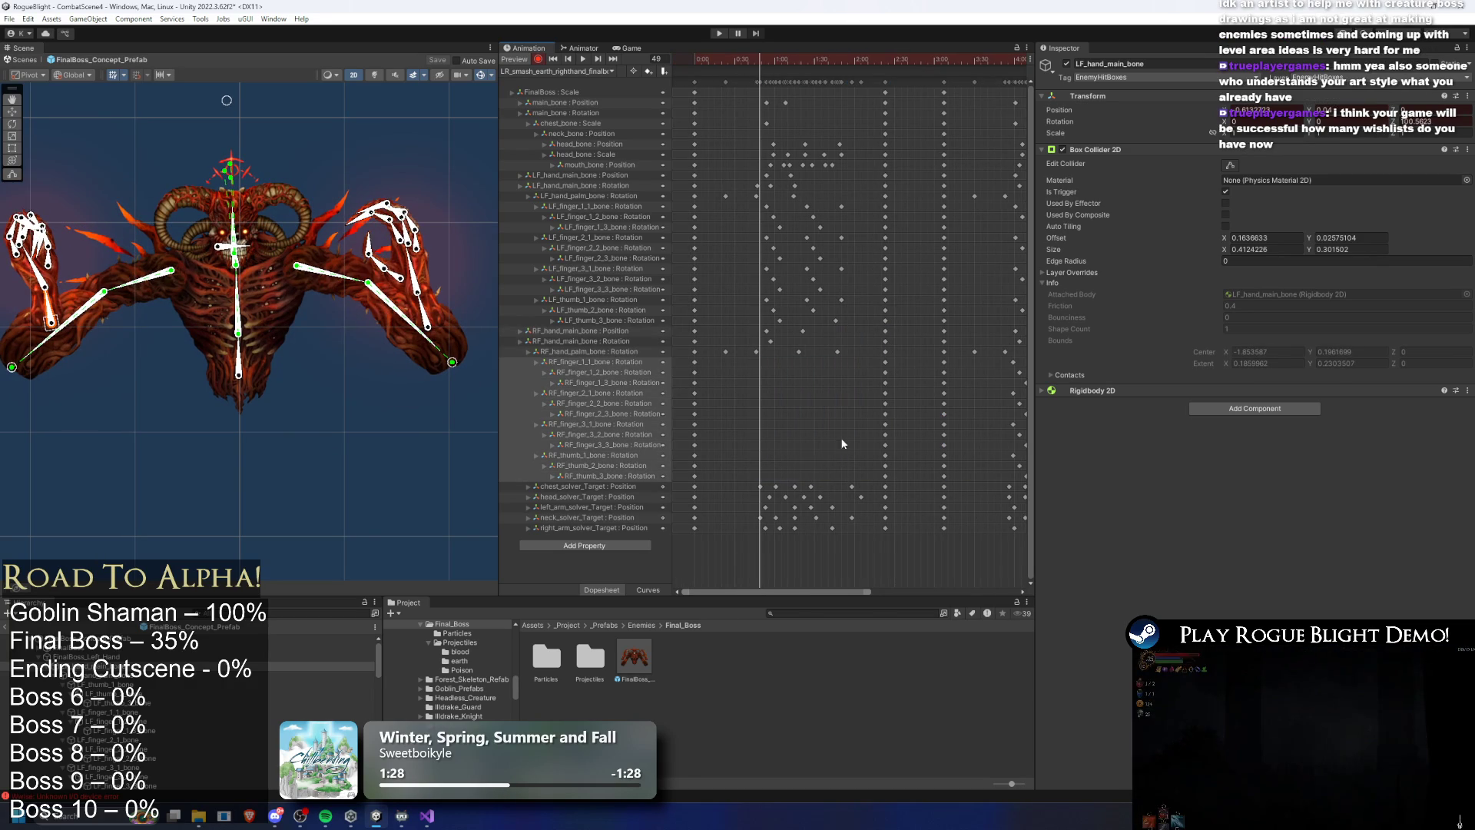
mouse_move(765, 58)
mouse_down()
mouse_move(746, 55)
mouse_move(763, 55)
mouse_move(768, 98)
mouse_up()
key(Delete)
scroll(800, 339, up, 2)
drag(933, 367, 730, 326)
key(Delete)
Paste the copied keys into the right-hand rows and nudge the block's timing, checking poses around frames 43–63
drag(776, 58, 849, 58)
key(ctrl+v)
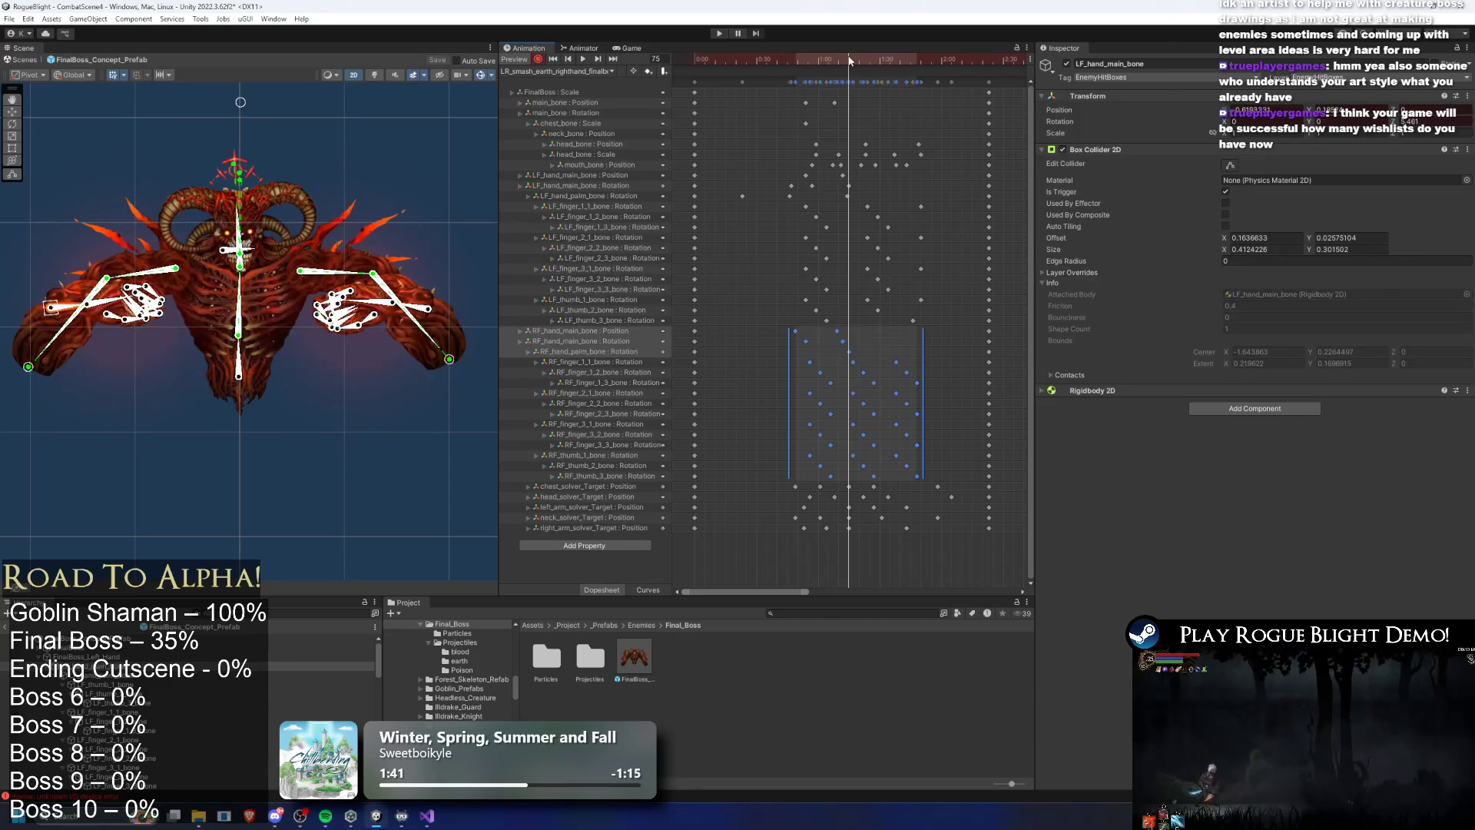
drag(857, 396, 850, 395)
drag(785, 58, 842, 61)
mouse_move(853, 374)
mouse_down()
mouse_move(869, 373)
mouse_move(862, 345)
mouse_up()
click(828, 62)
mouse_move(828, 61)
mouse_down()
mouse_move(855, 57)
mouse_move(774, 78)
mouse_up()
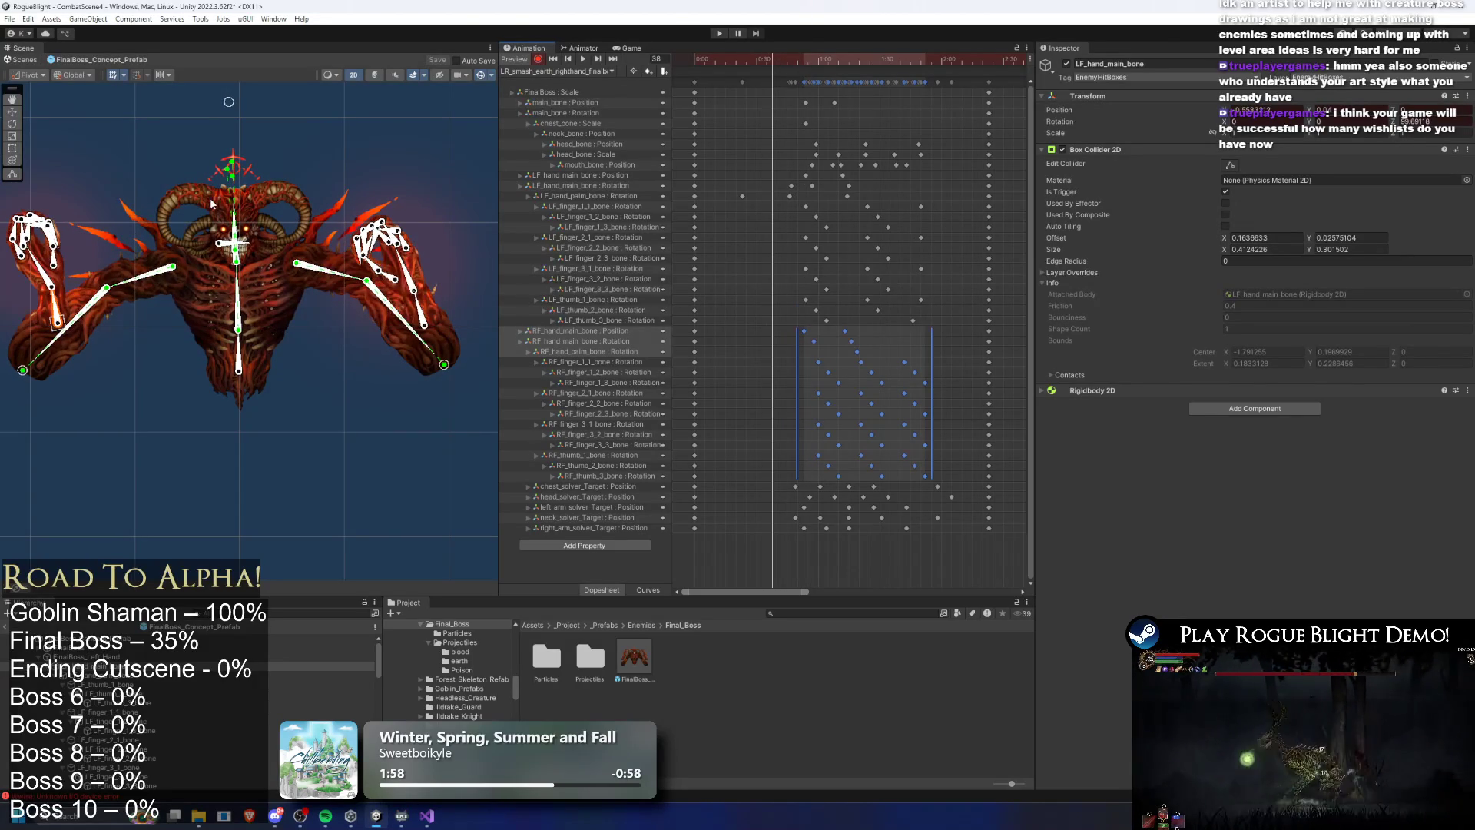
click(450, 291)
scroll(476, 309, up, 2)
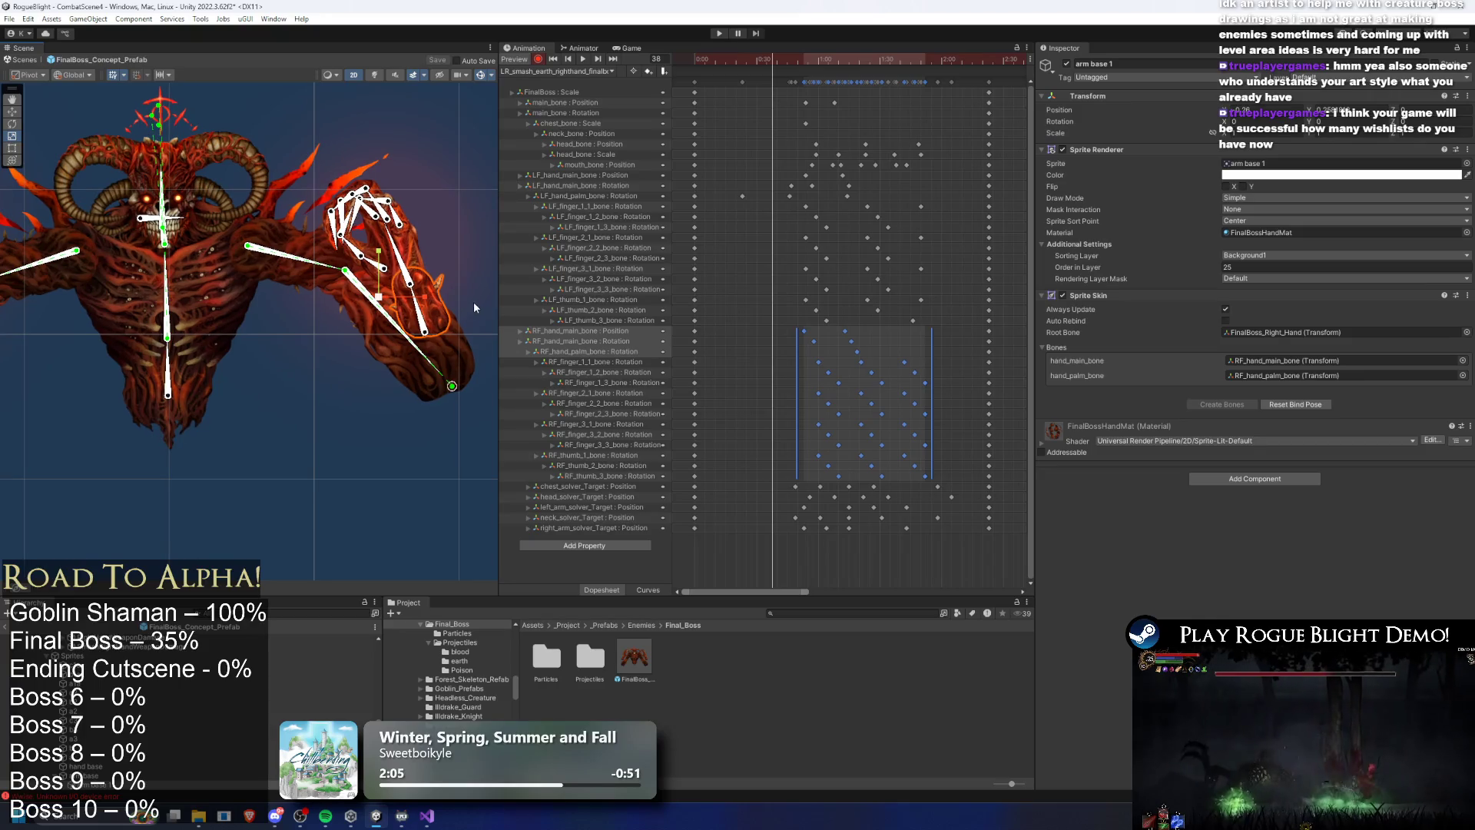
Select the right hand's main and palm bone keys and play the preview, rewinding to frame 59
click(943, 283)
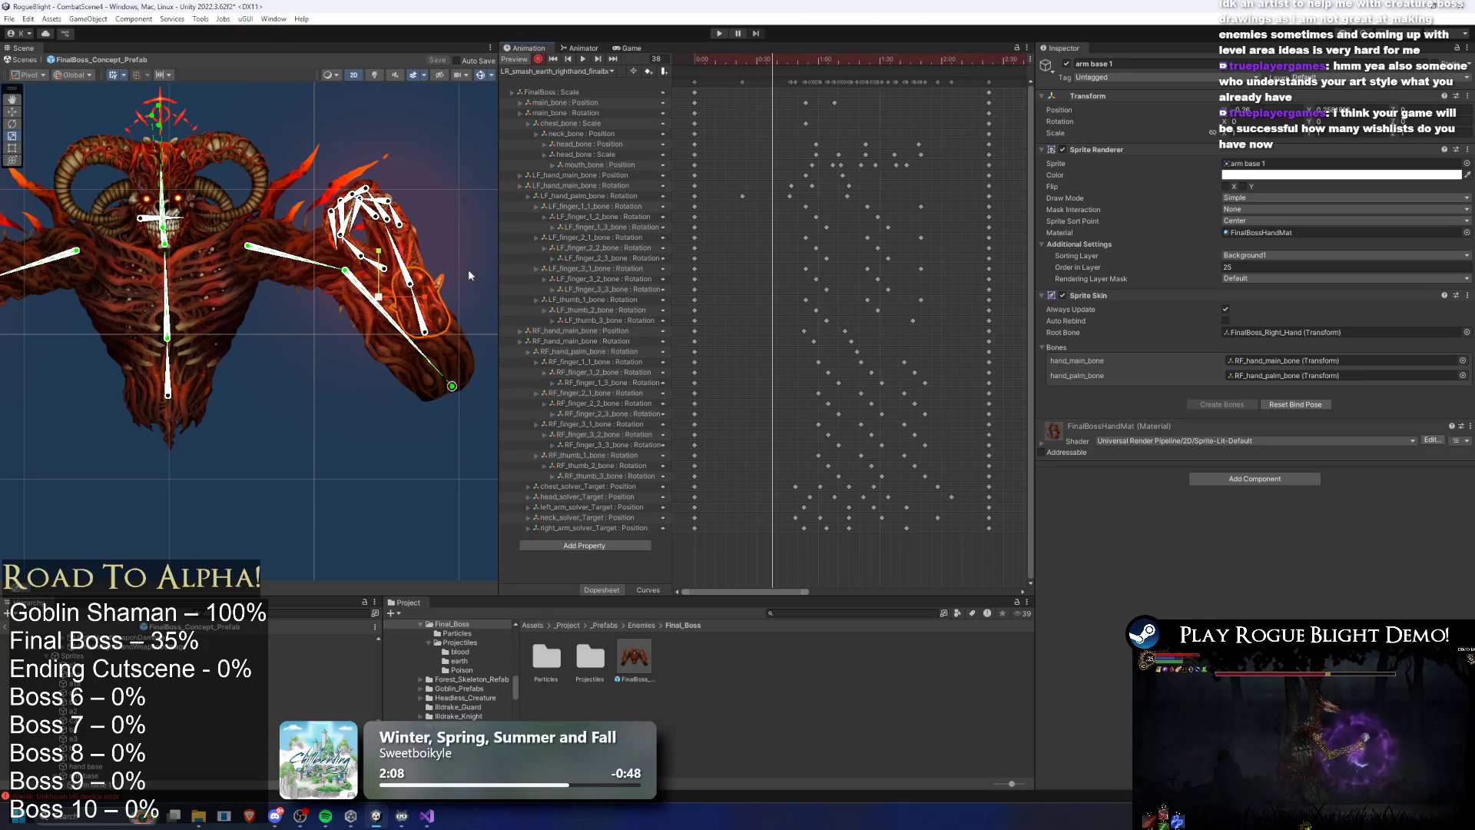
click(427, 315)
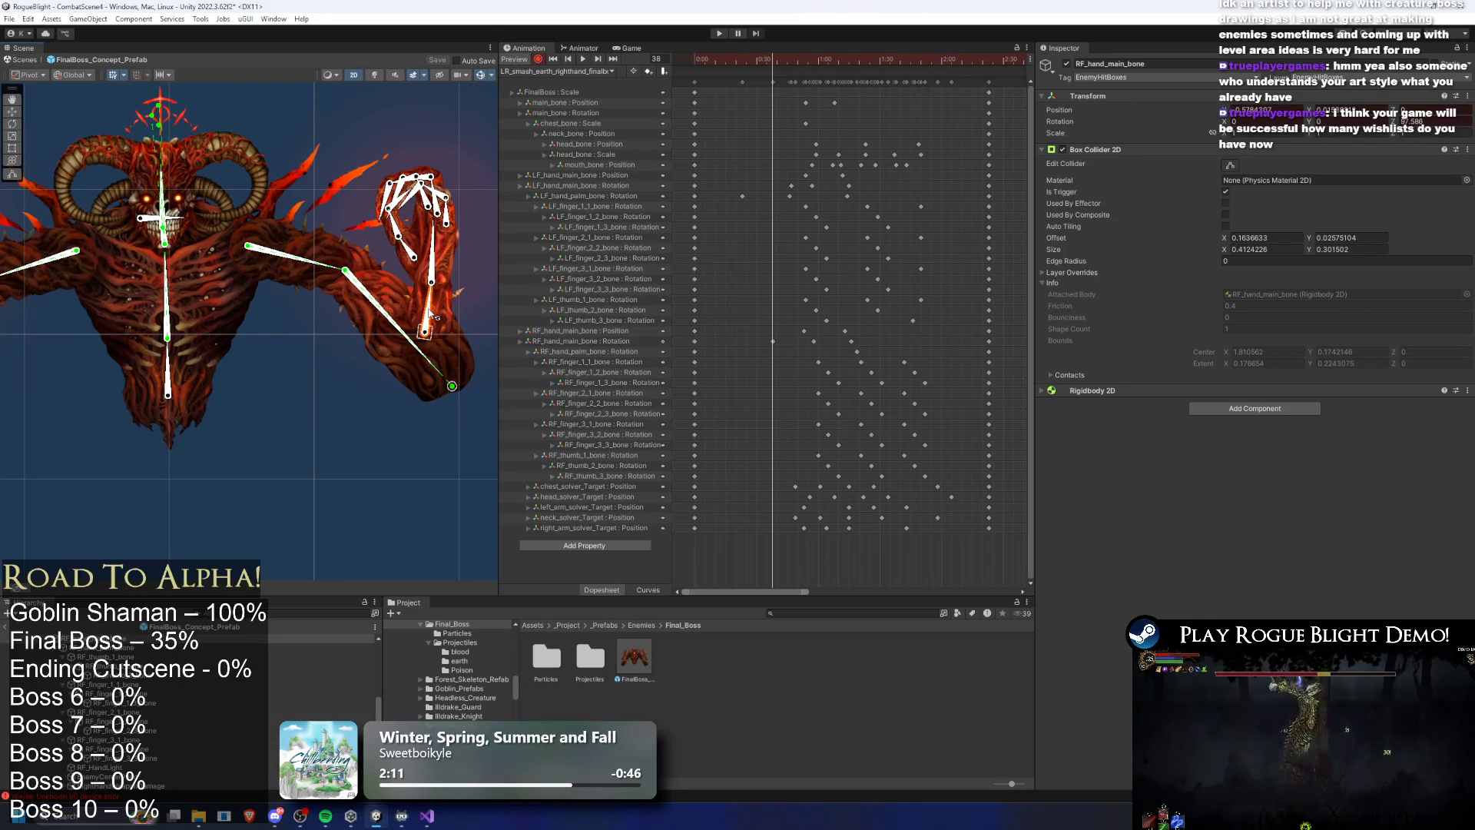
scroll(429, 313, down, 3)
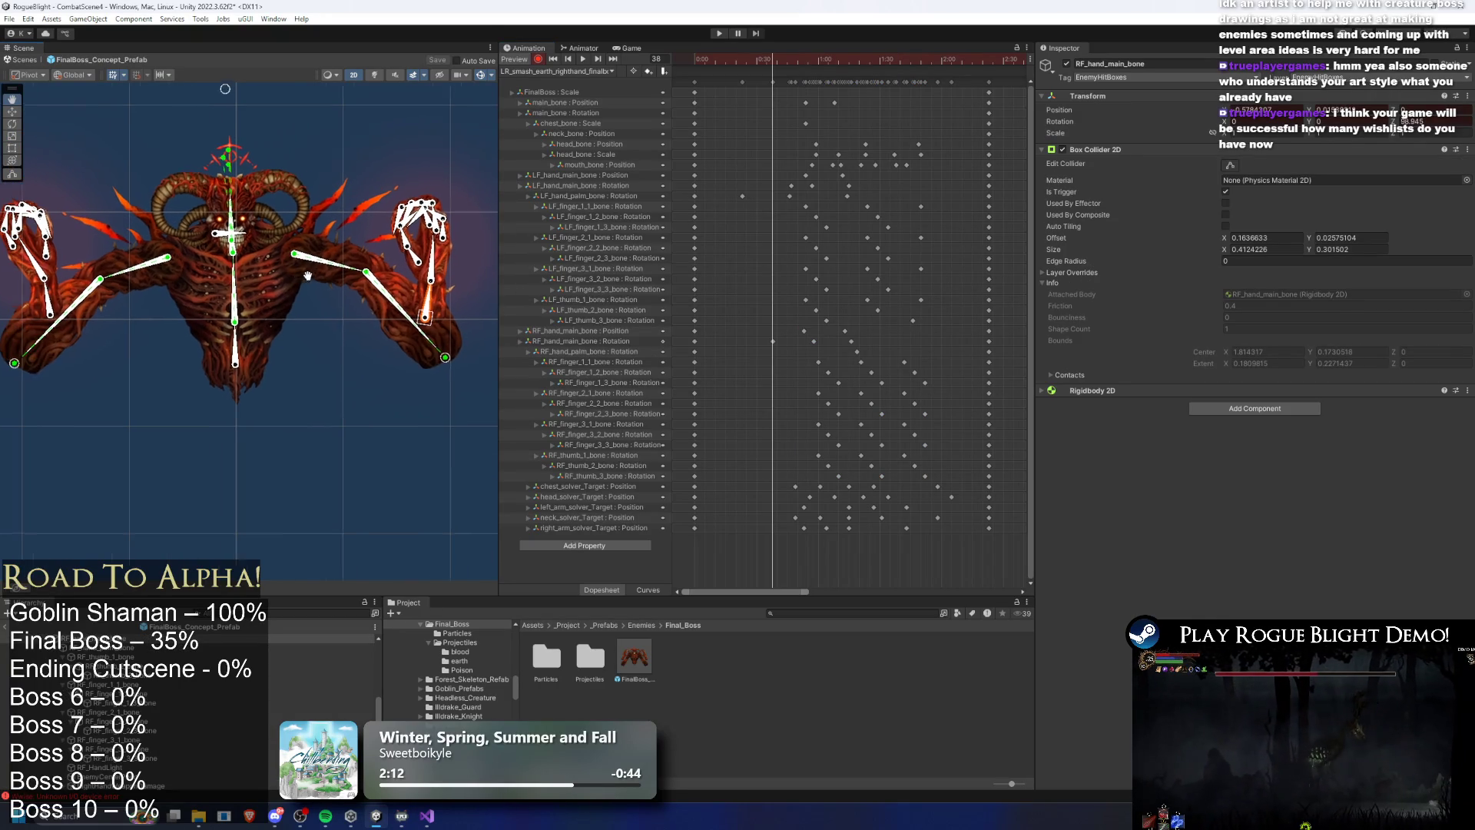
click(455, 260)
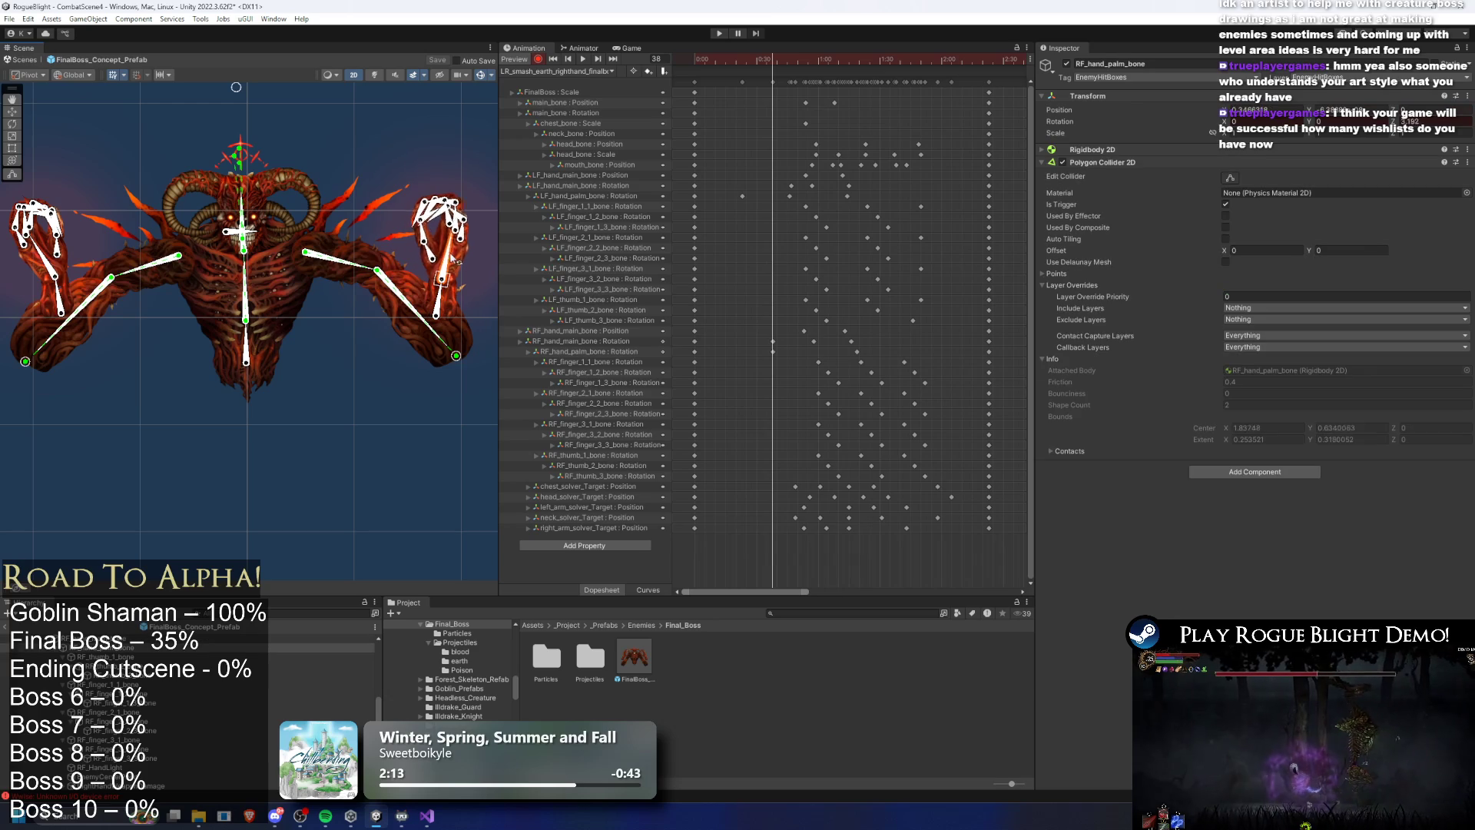
click(759, 341)
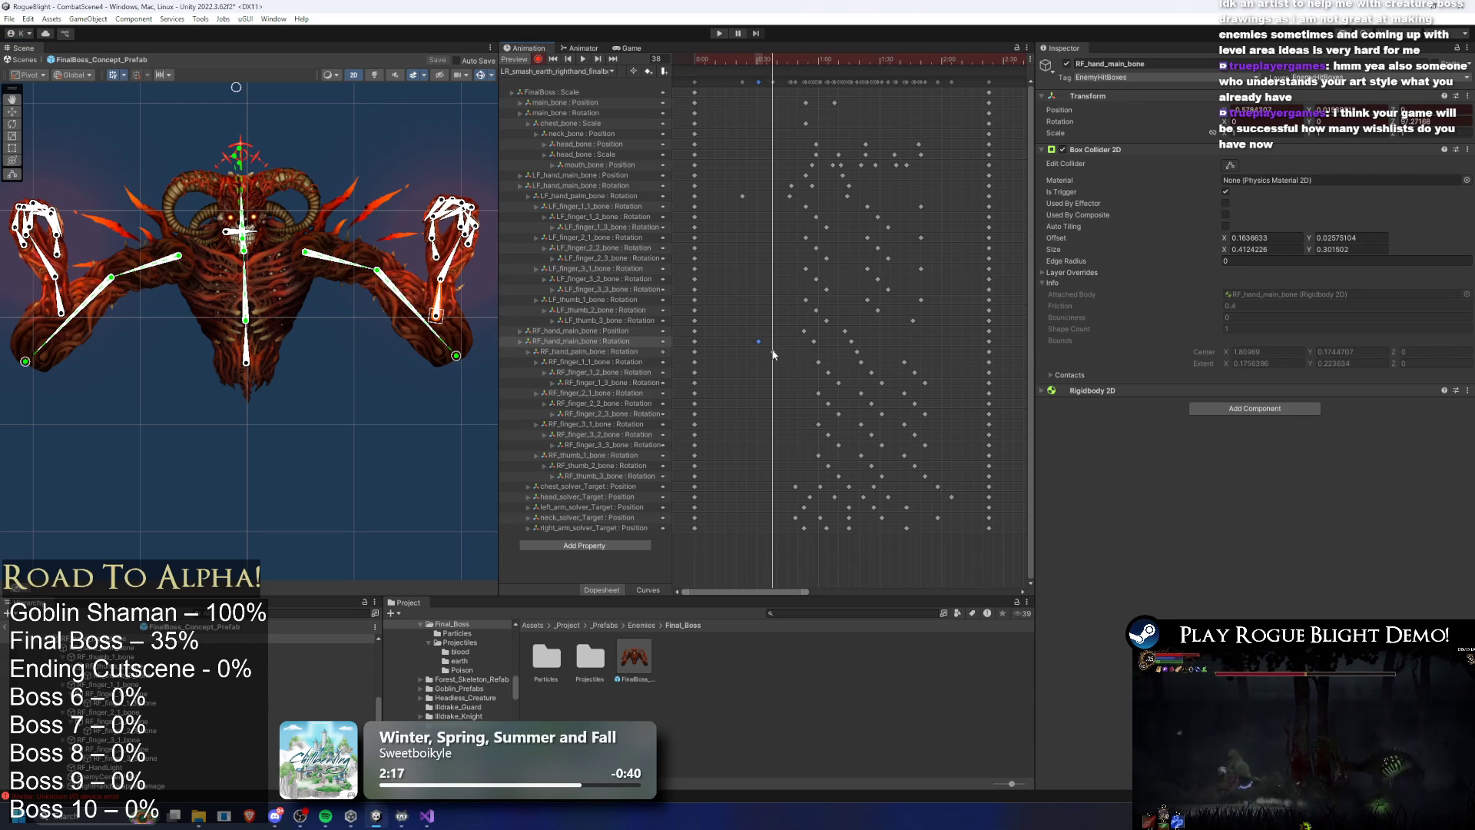
click(774, 354)
mouse_move(772, 355)
mouse_down()
mouse_move(749, 339)
mouse_move(772, 355)
mouse_up()
key(space)
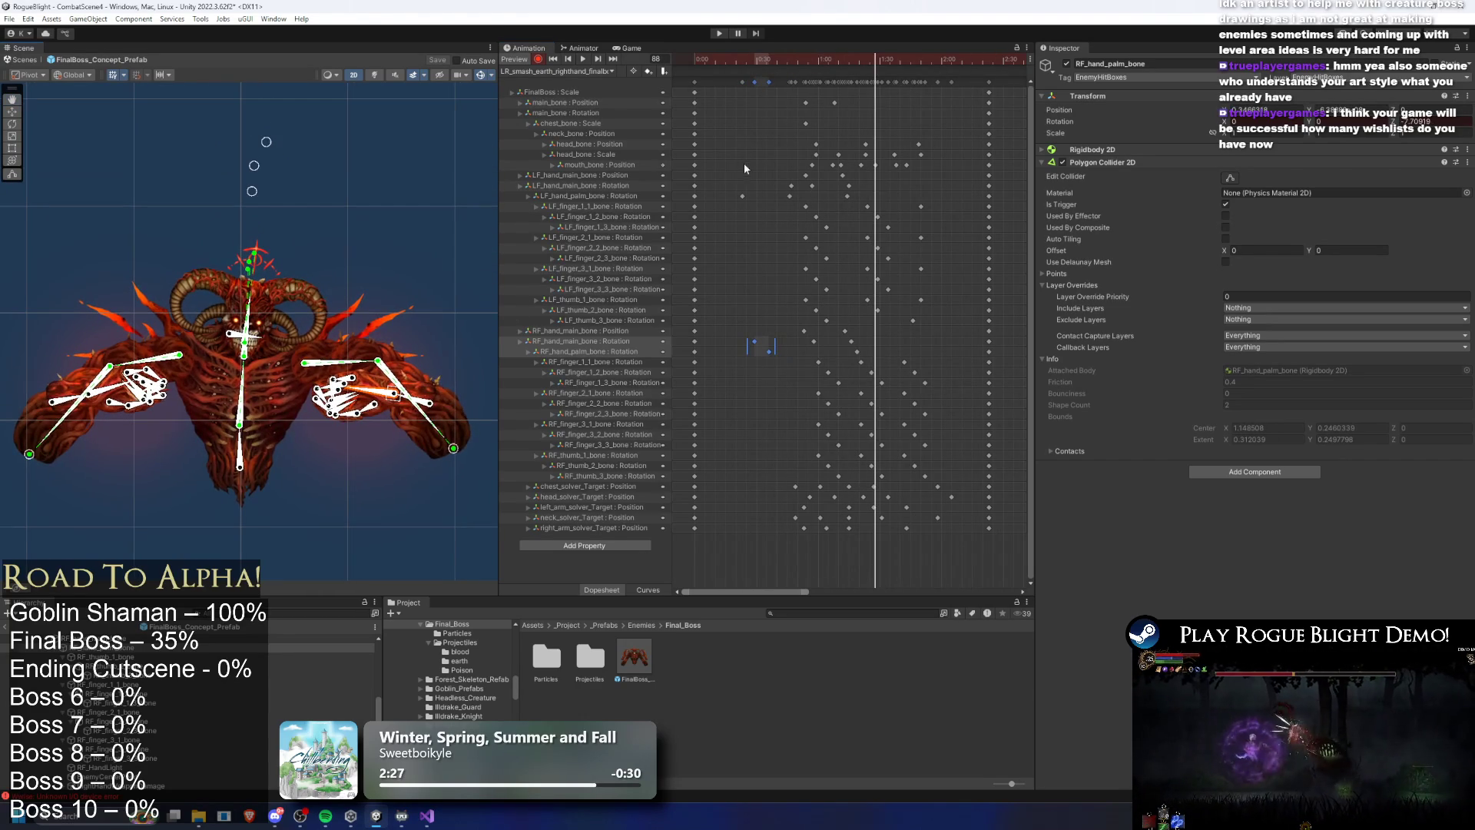
drag(845, 58, 810, 58)
Re-pose the arm via its IK target, move the chest_solver_Target key to 0:50, and scrub to preview
mouse_move(223, 188)
mouse_down()
mouse_move(286, 172)
mouse_move(249, 138)
mouse_move(269, 139)
mouse_up()
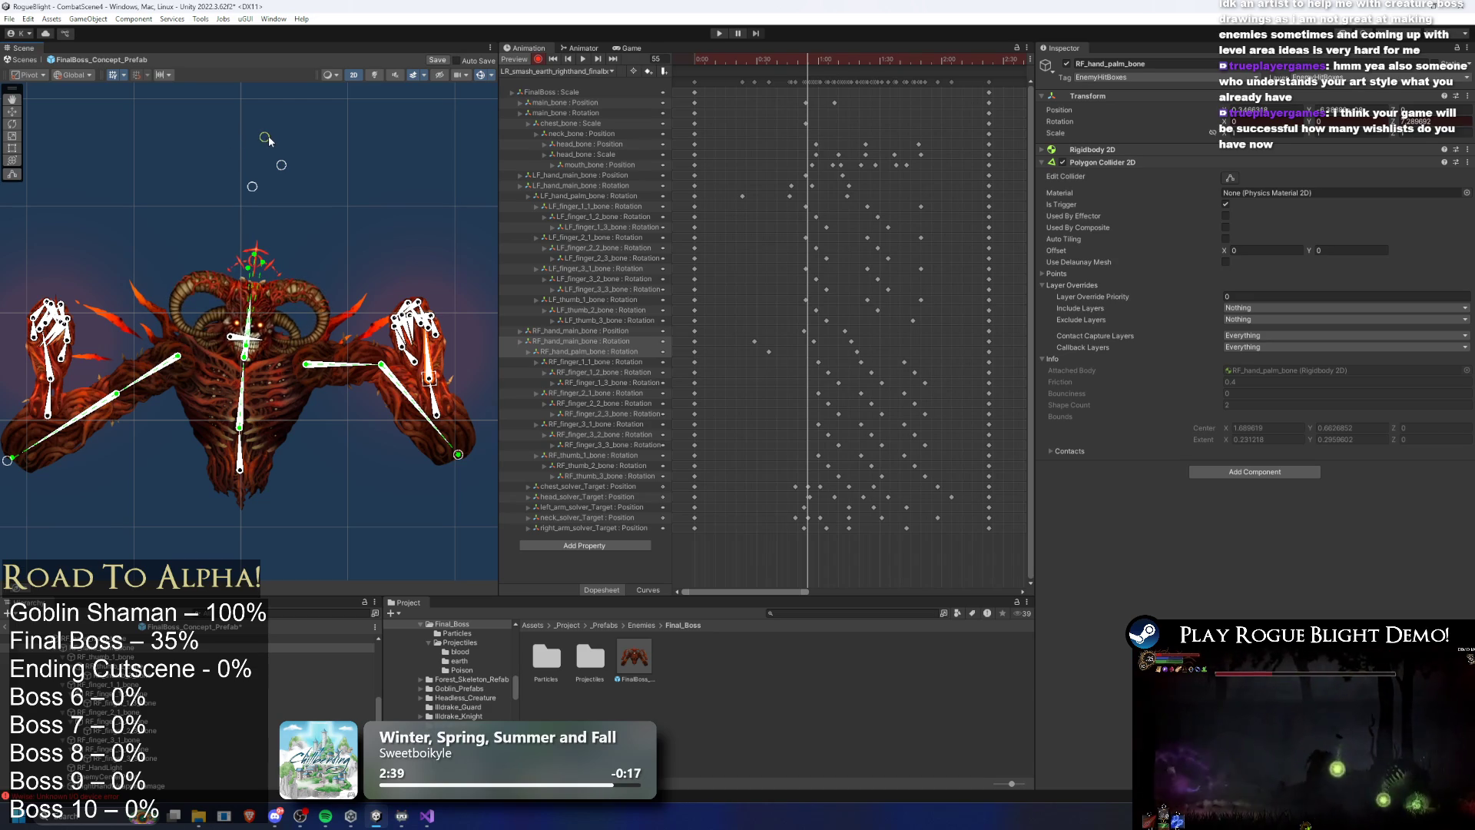
scroll(807, 519, up, 5)
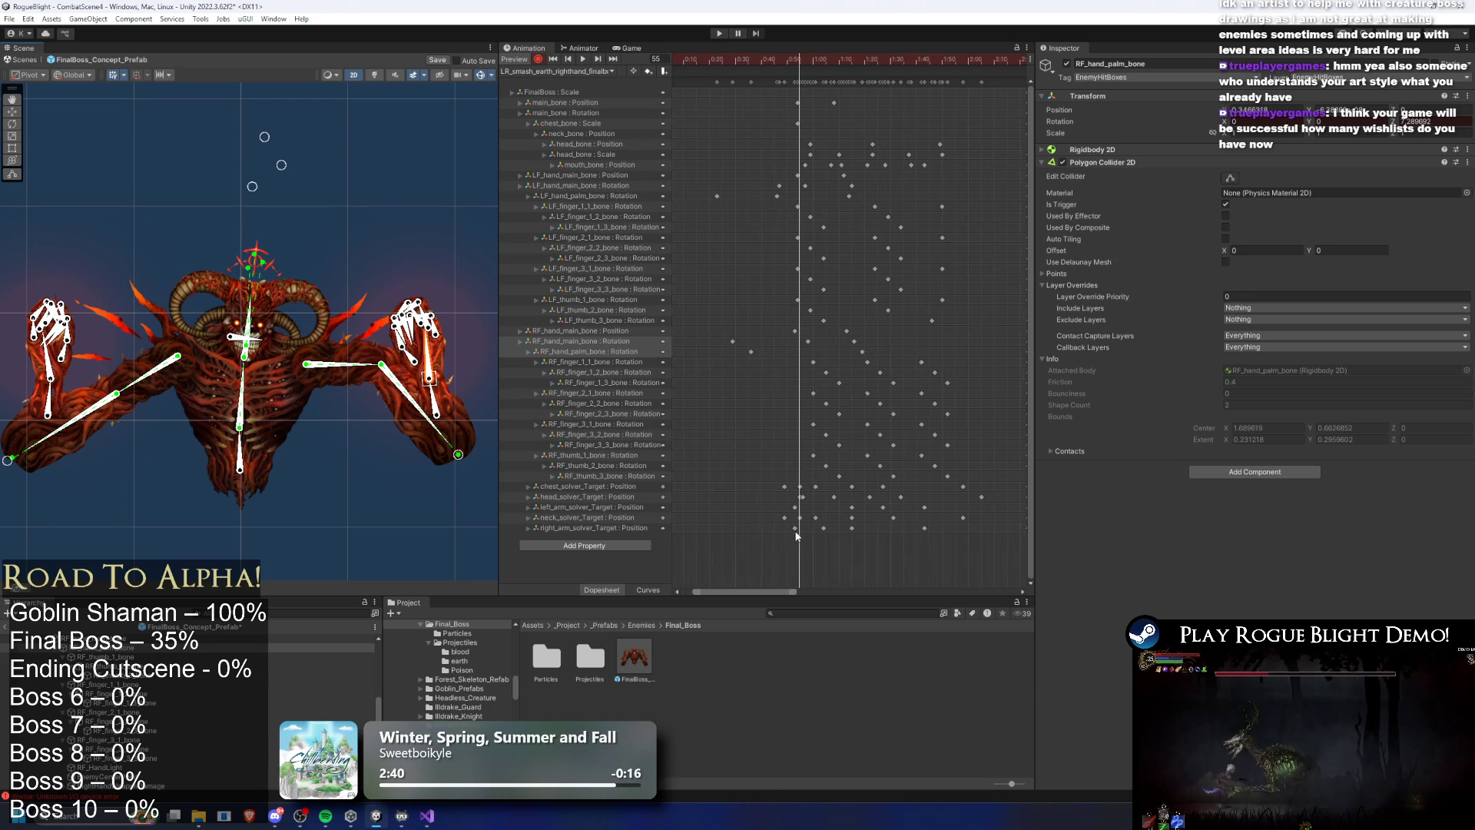
mouse_move(794, 489)
mouse_down()
mouse_move(769, 493)
mouse_move(760, 519)
mouse_up()
click(804, 498)
mouse_move(774, 61)
mouse_down()
mouse_move(1054, 64)
mouse_move(977, 66)
mouse_up()
Delete the left finger keyframes and the LF_hand_palm_bone keys
scroll(909, 207, down, 3)
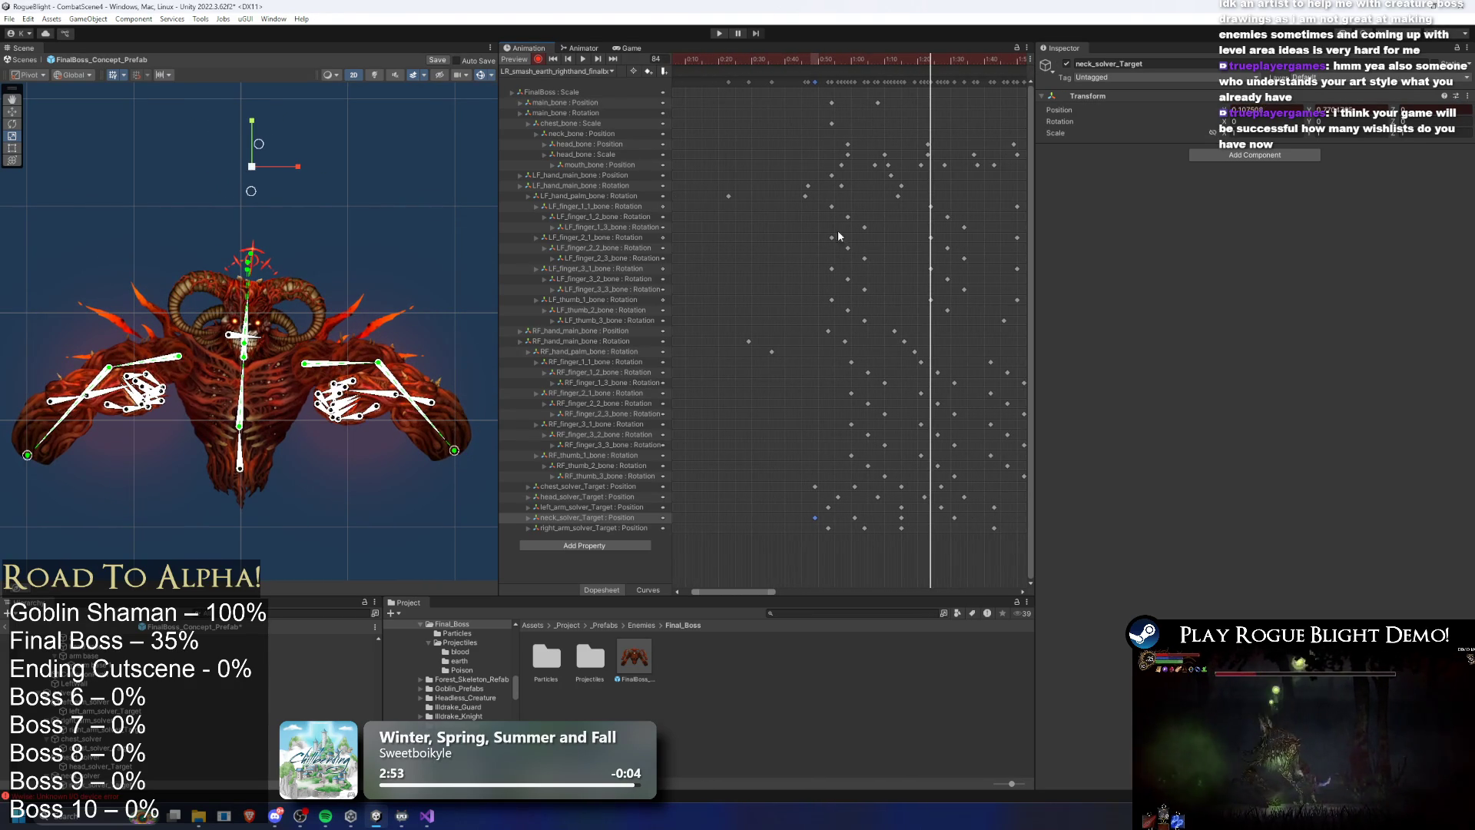
mouse_move(878, 86)
mouse_down()
mouse_move(724, 69)
mouse_move(750, 73)
mouse_move(727, 167)
mouse_move(860, 286)
mouse_move(977, 321)
mouse_up()
scroll(965, 252, down, 2)
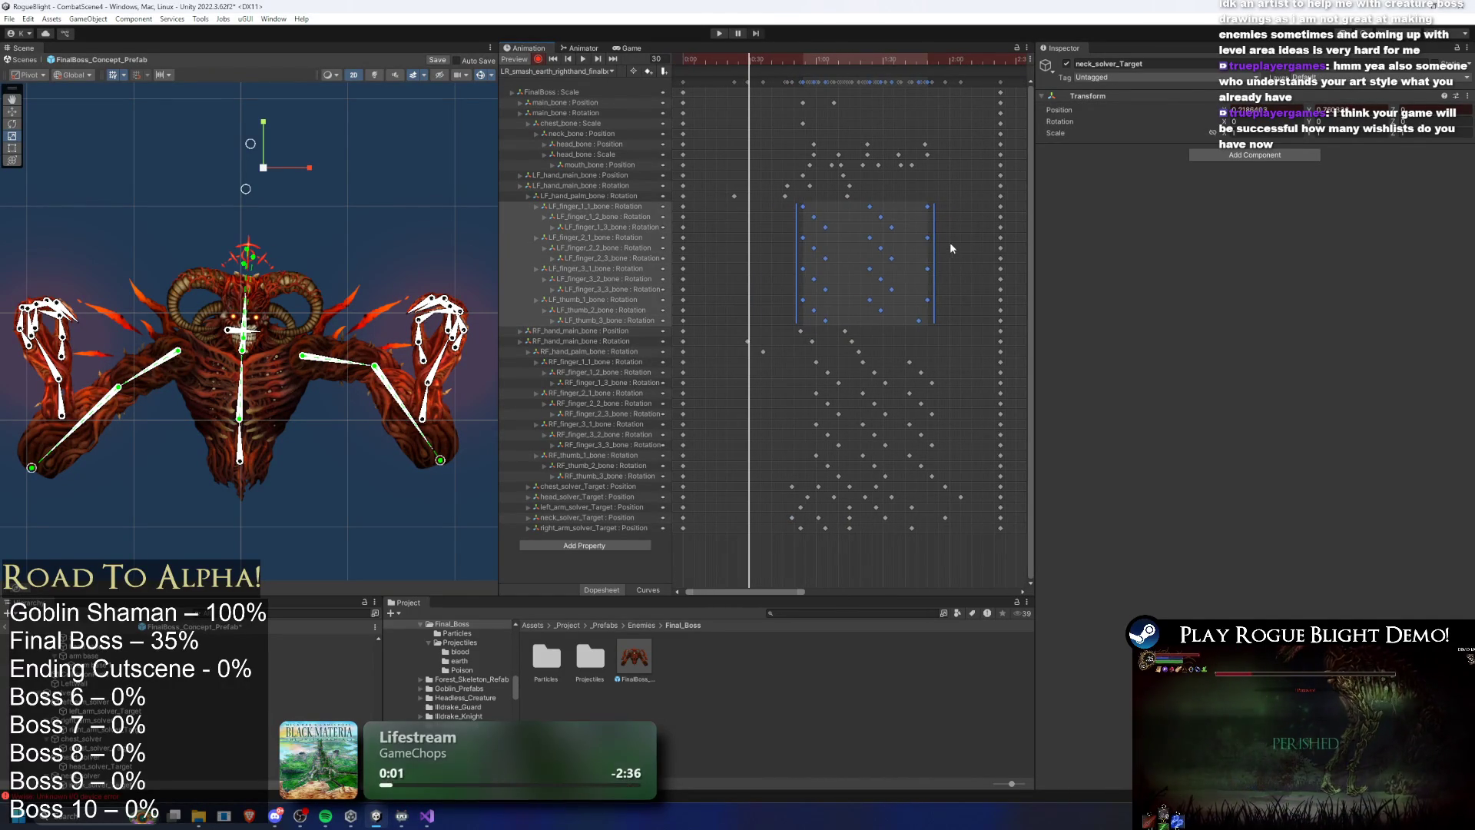
key(Delete)
drag(901, 194, 726, 201)
key(Delete)
Scrub the hand motion, recentre the boss, and raise the left arm target to record a key
drag(763, 64, 783, 60)
drag(423, 163, 473, 142)
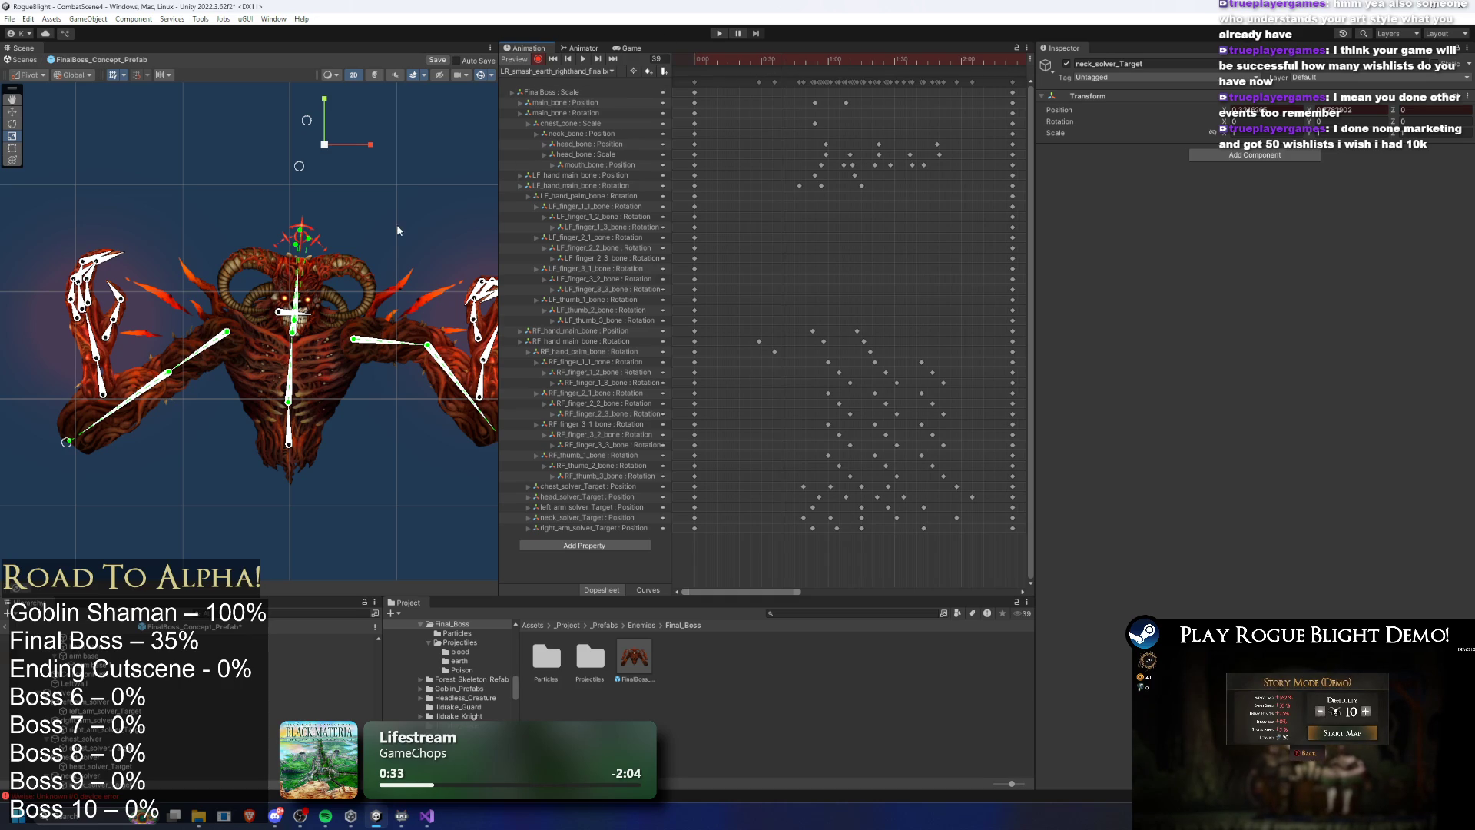
drag(67, 442, 80, 433)
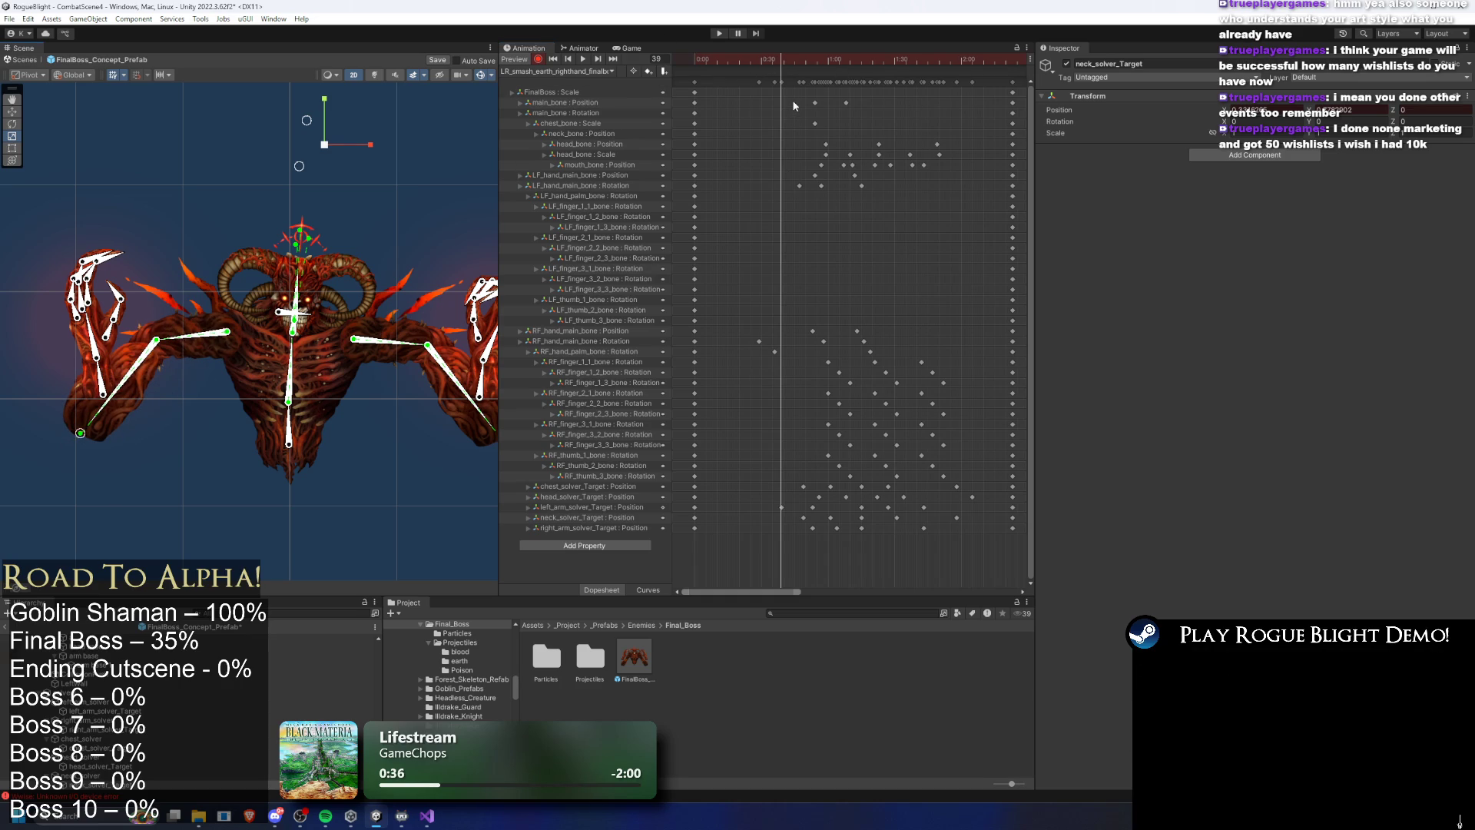
Rotate the boss's left hand at frames up to 60 to record new LF_hand_main_bone keys
mouse_move(787, 64)
mouse_down()
mouse_move(849, 66)
mouse_move(801, 61)
mouse_move(828, 62)
mouse_up()
click(806, 513)
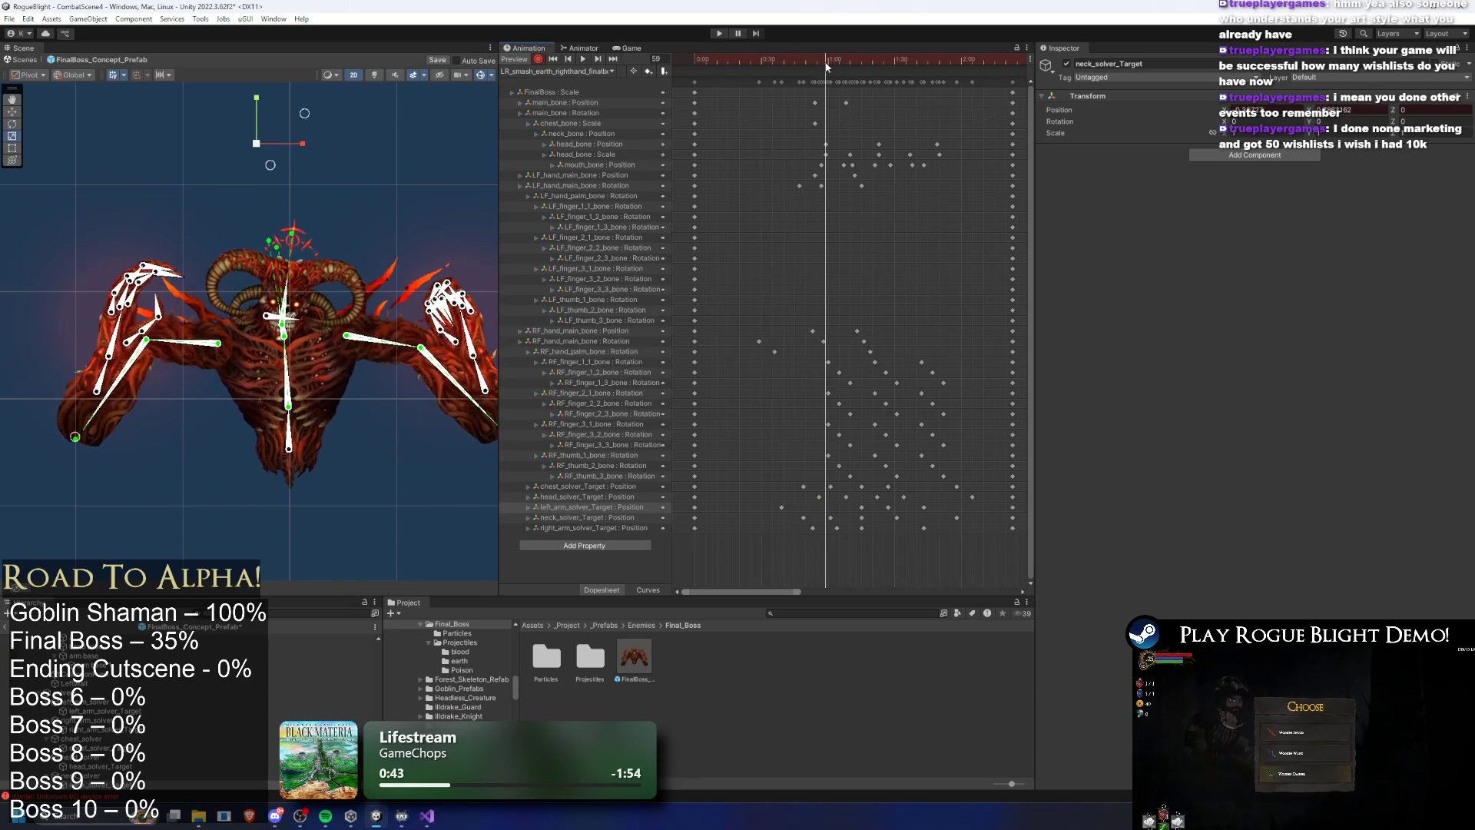
drag(112, 375, 100, 355)
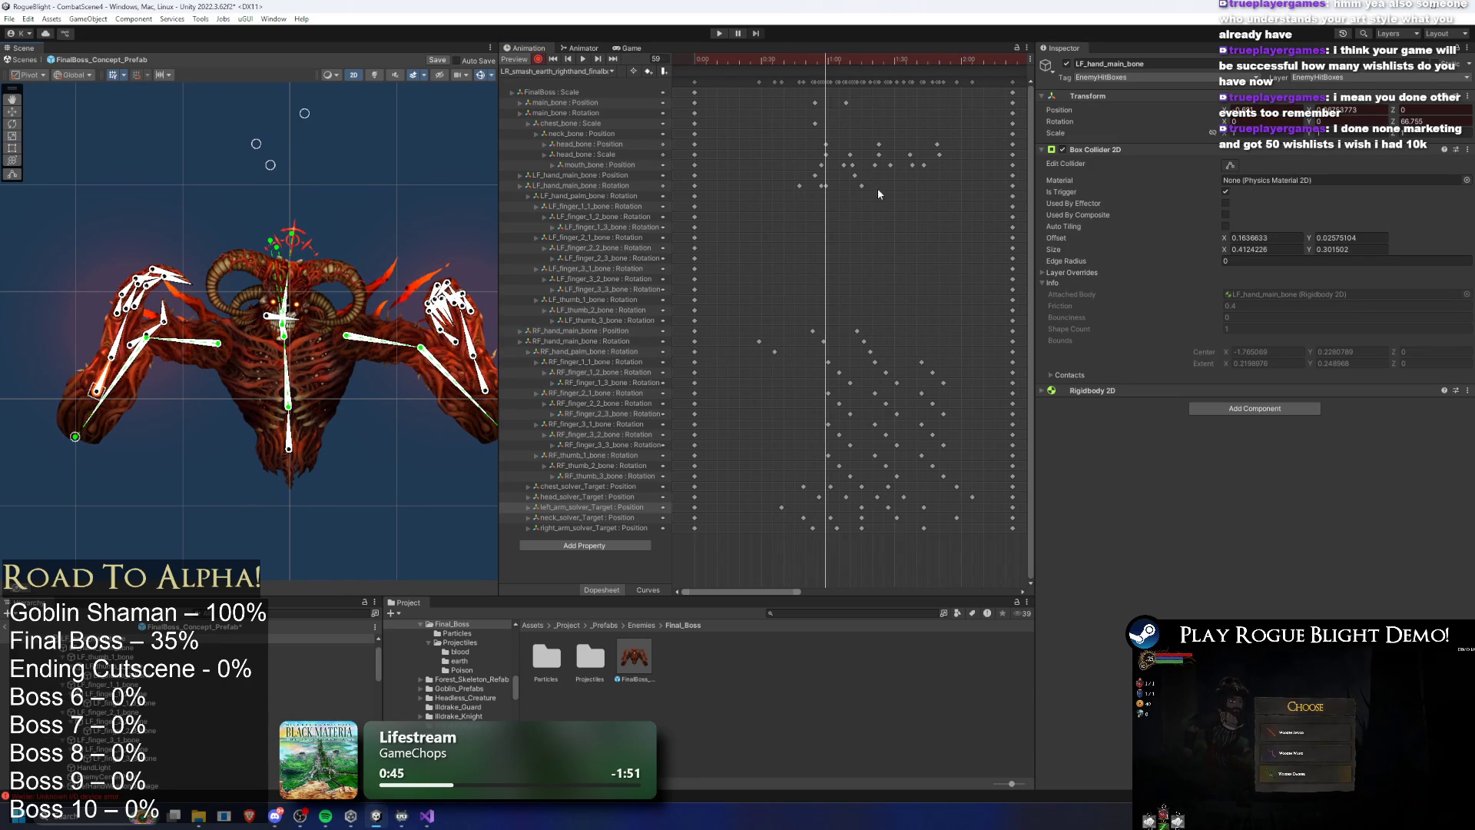
click(799, 184)
mouse_move(826, 62)
mouse_down()
mouse_move(812, 61)
mouse_move(829, 61)
mouse_up()
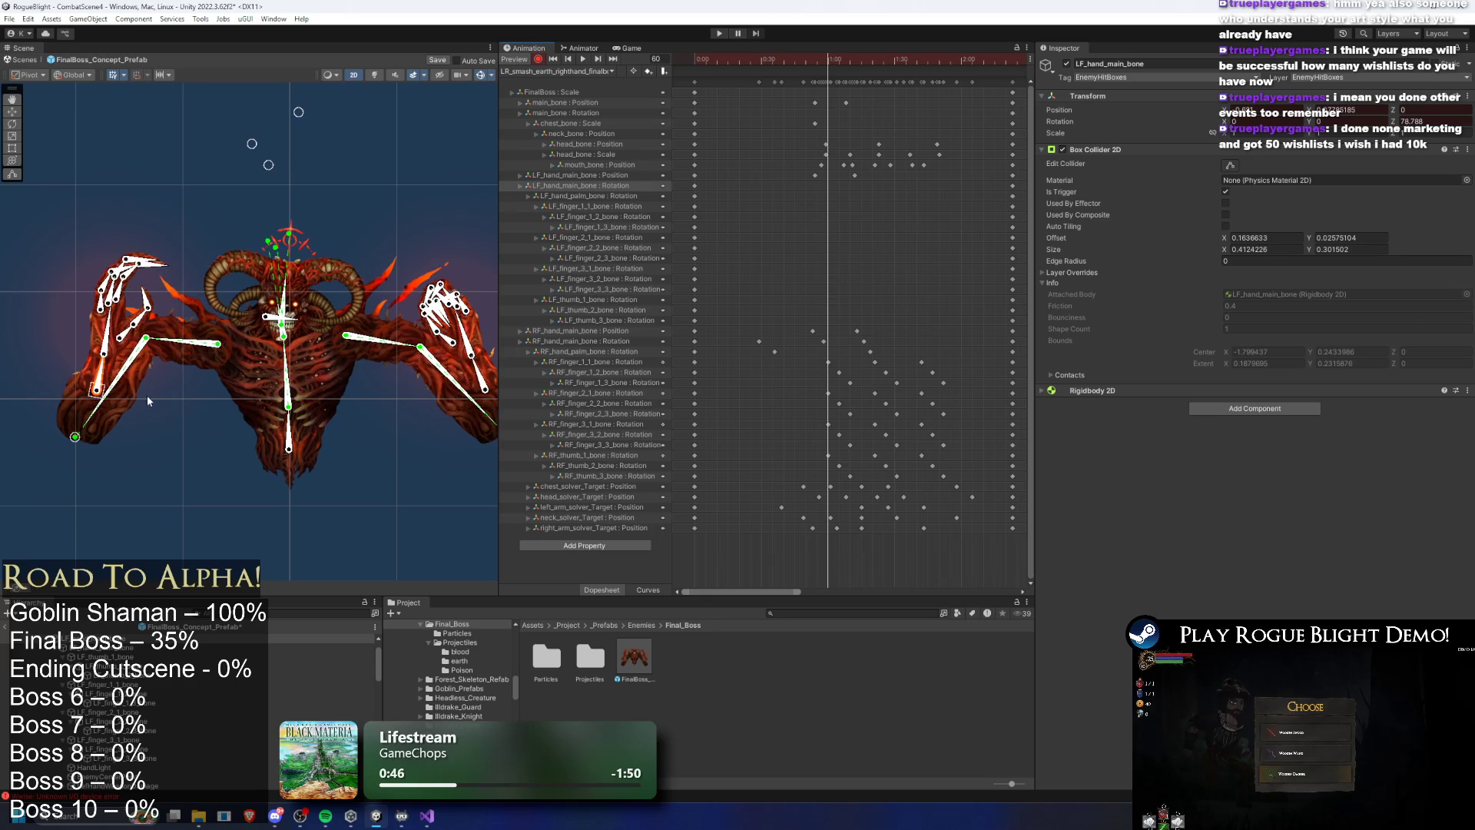
mouse_move(108, 373)
mouse_down()
mouse_move(92, 367)
mouse_move(108, 366)
mouse_up()
click(832, 58)
mouse_move(832, 59)
mouse_down()
mouse_move(814, 57)
mouse_move(845, 63)
mouse_up()
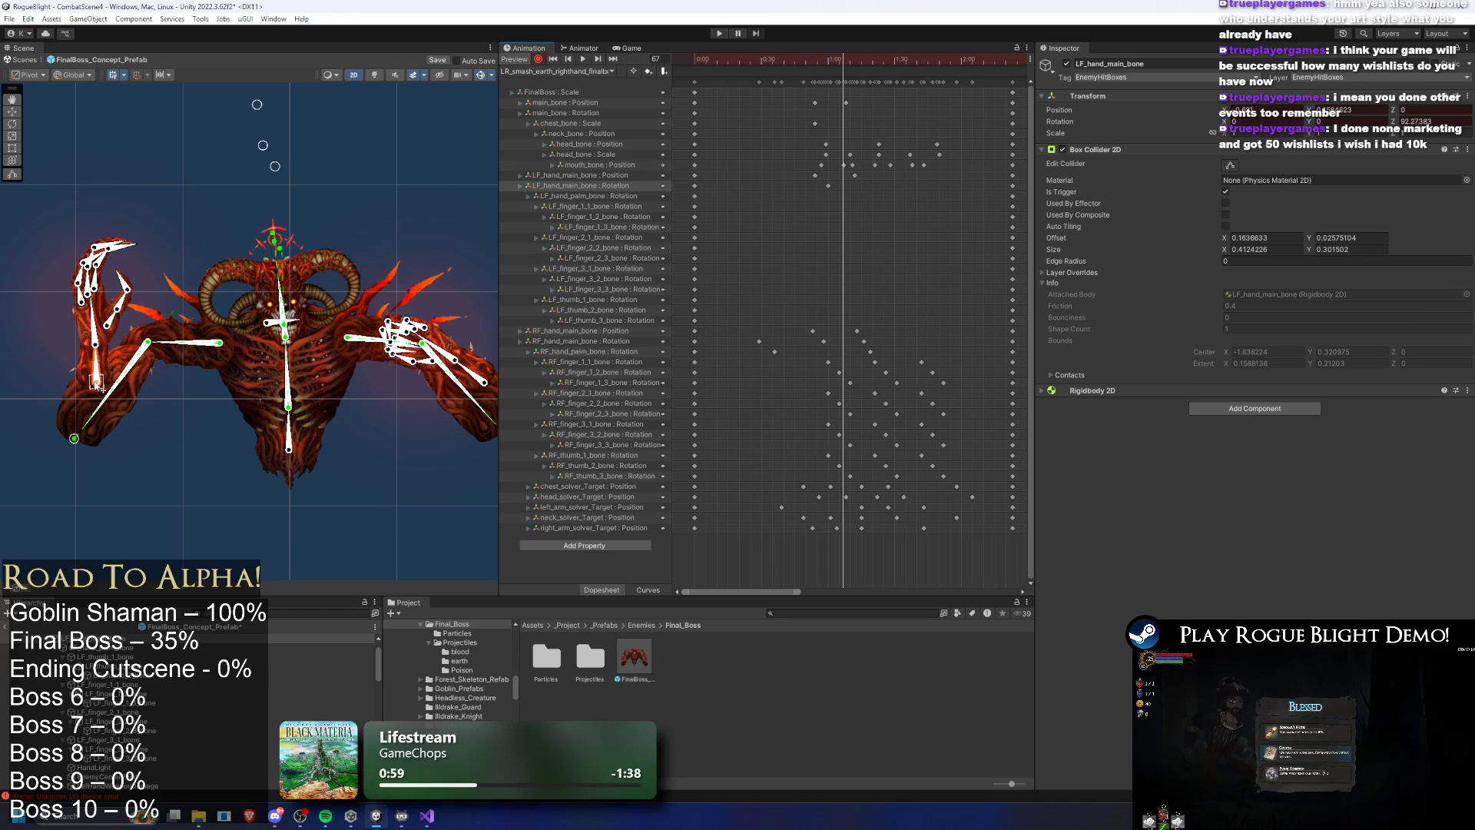
Try tilting the left hand at frame 72, undo it, and scrub to frame 82
drag(849, 59, 850, 63)
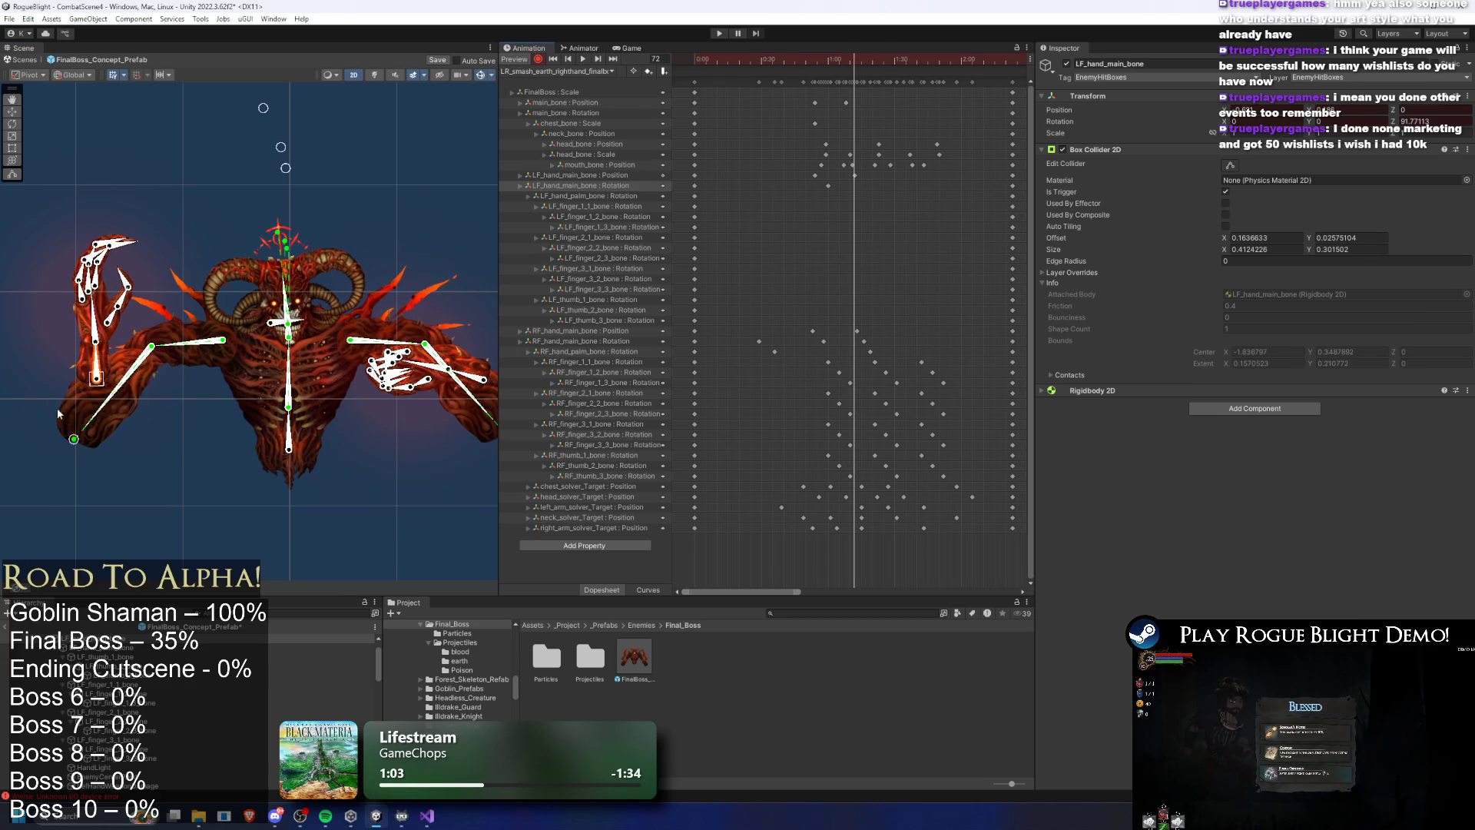
drag(105, 379, 97, 381)
key(ctrl+z)
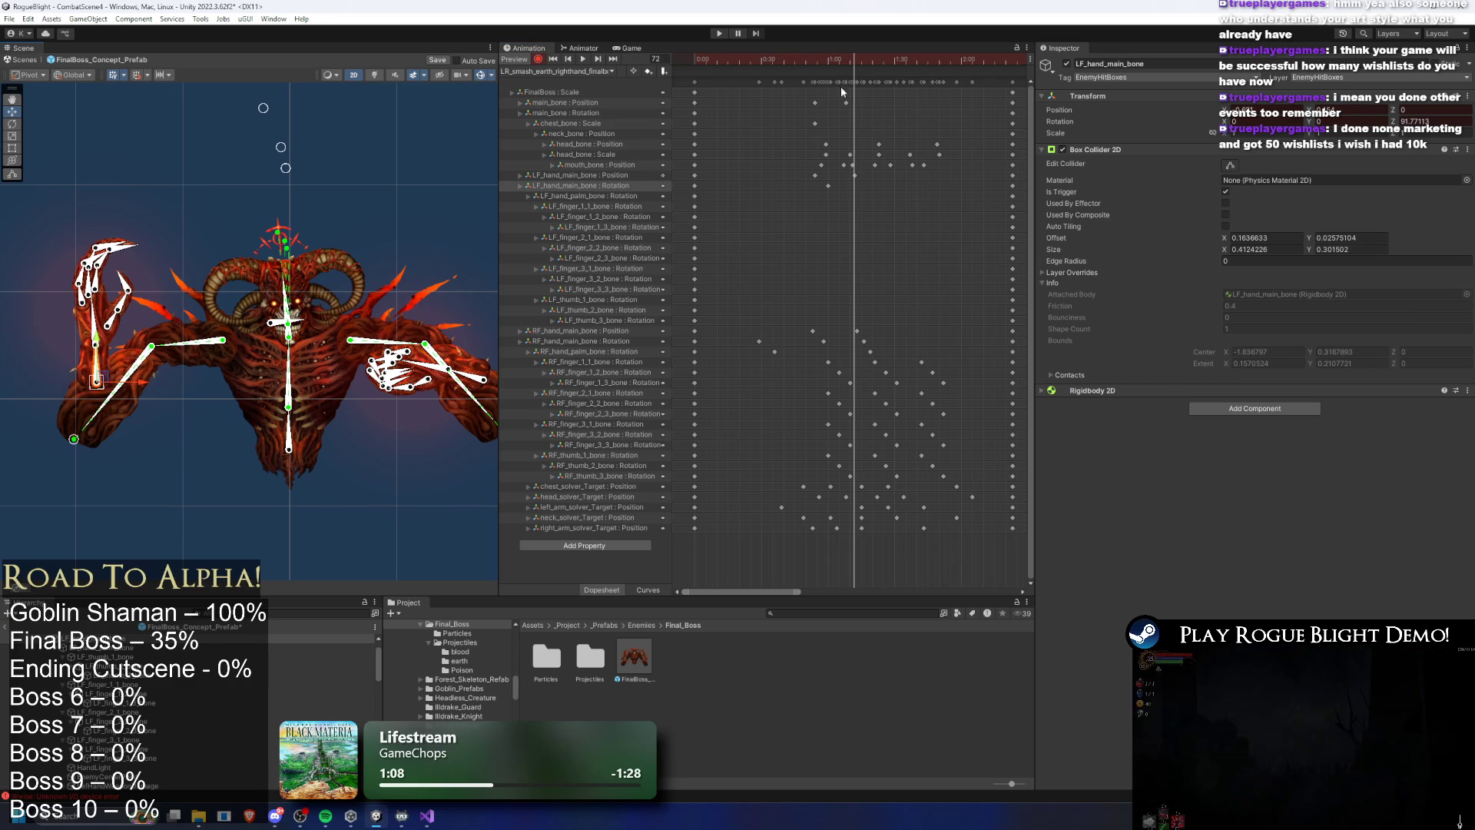
mouse_move(844, 66)
mouse_down()
mouse_move(877, 68)
mouse_move(848, 93)
mouse_move(865, 57)
mouse_move(983, 75)
mouse_move(630, 75)
mouse_move(828, 57)
mouse_up()
click(845, 165)
Curl the left claw's three fingers and bend the thumb into a new pose
scroll(52, 297, up, 6)
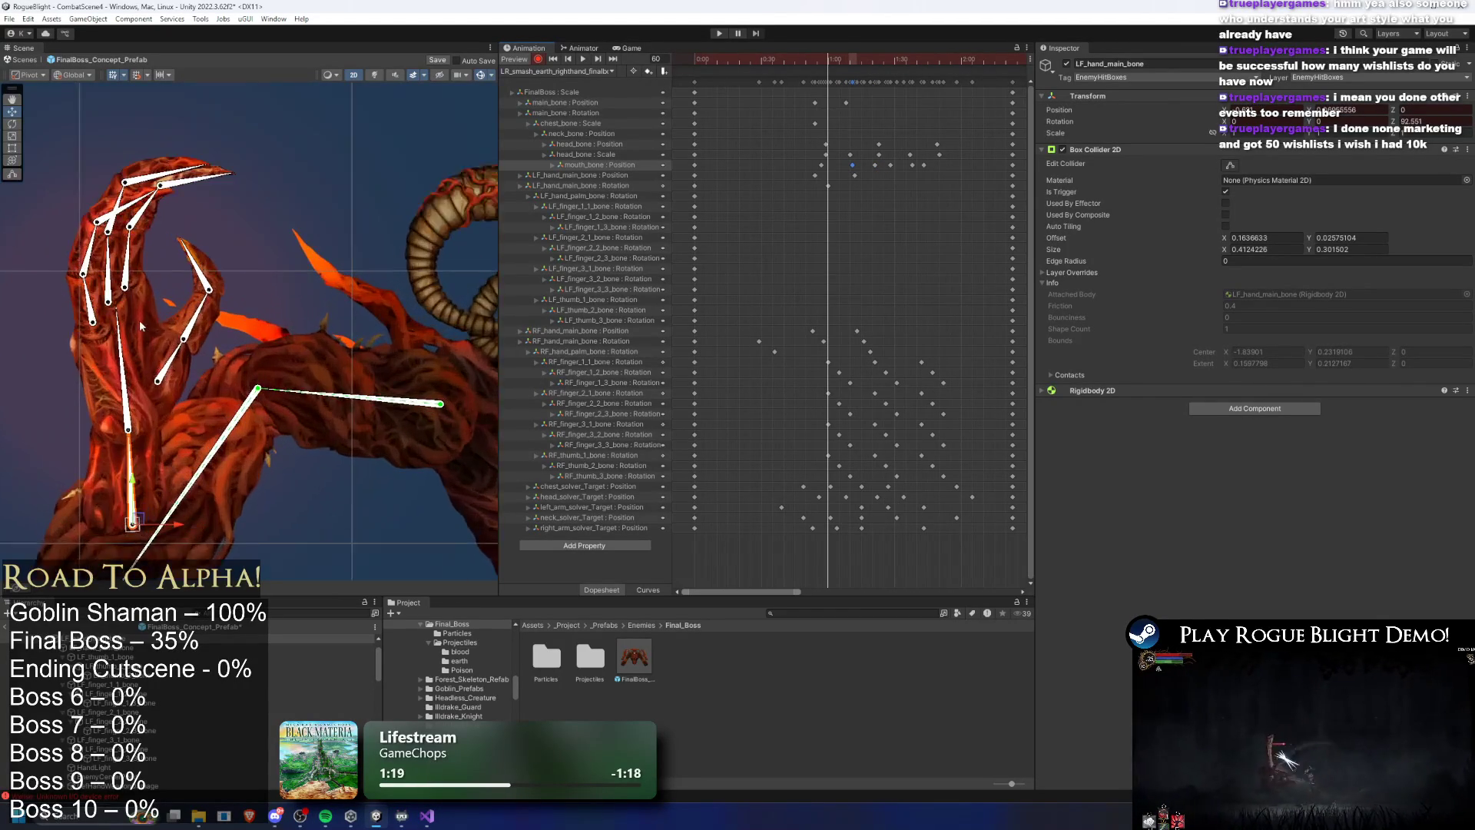
click(121, 338)
key(f)
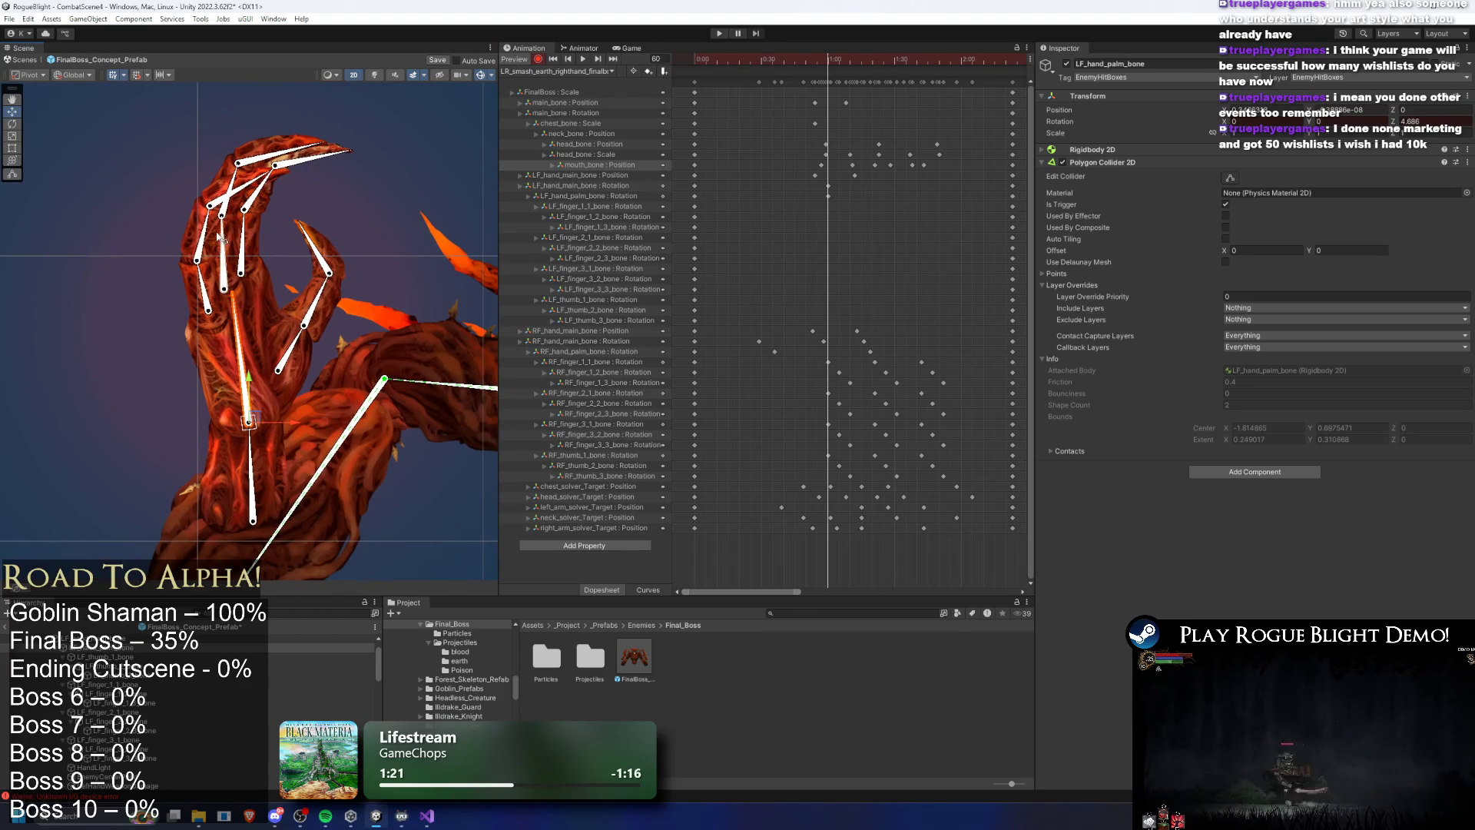
click(204, 282)
click(221, 192)
click(230, 237)
mouse_move(221, 192)
mouse_down()
mouse_move(254, 224)
mouse_move(310, 175)
mouse_up()
click(256, 243)
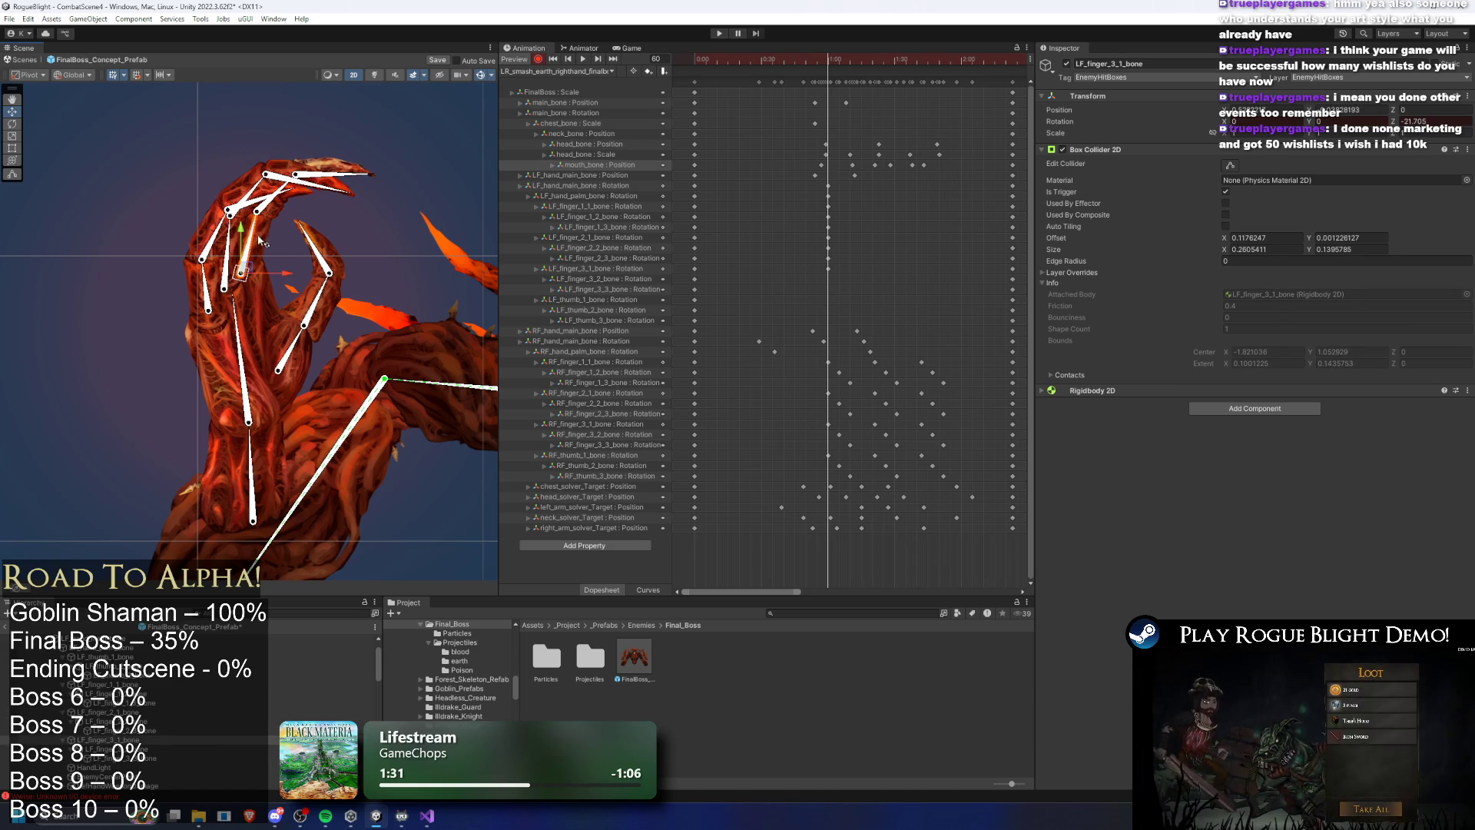
mouse_move(319, 178)
mouse_down()
mouse_move(343, 206)
mouse_move(303, 285)
mouse_up()
click(314, 247)
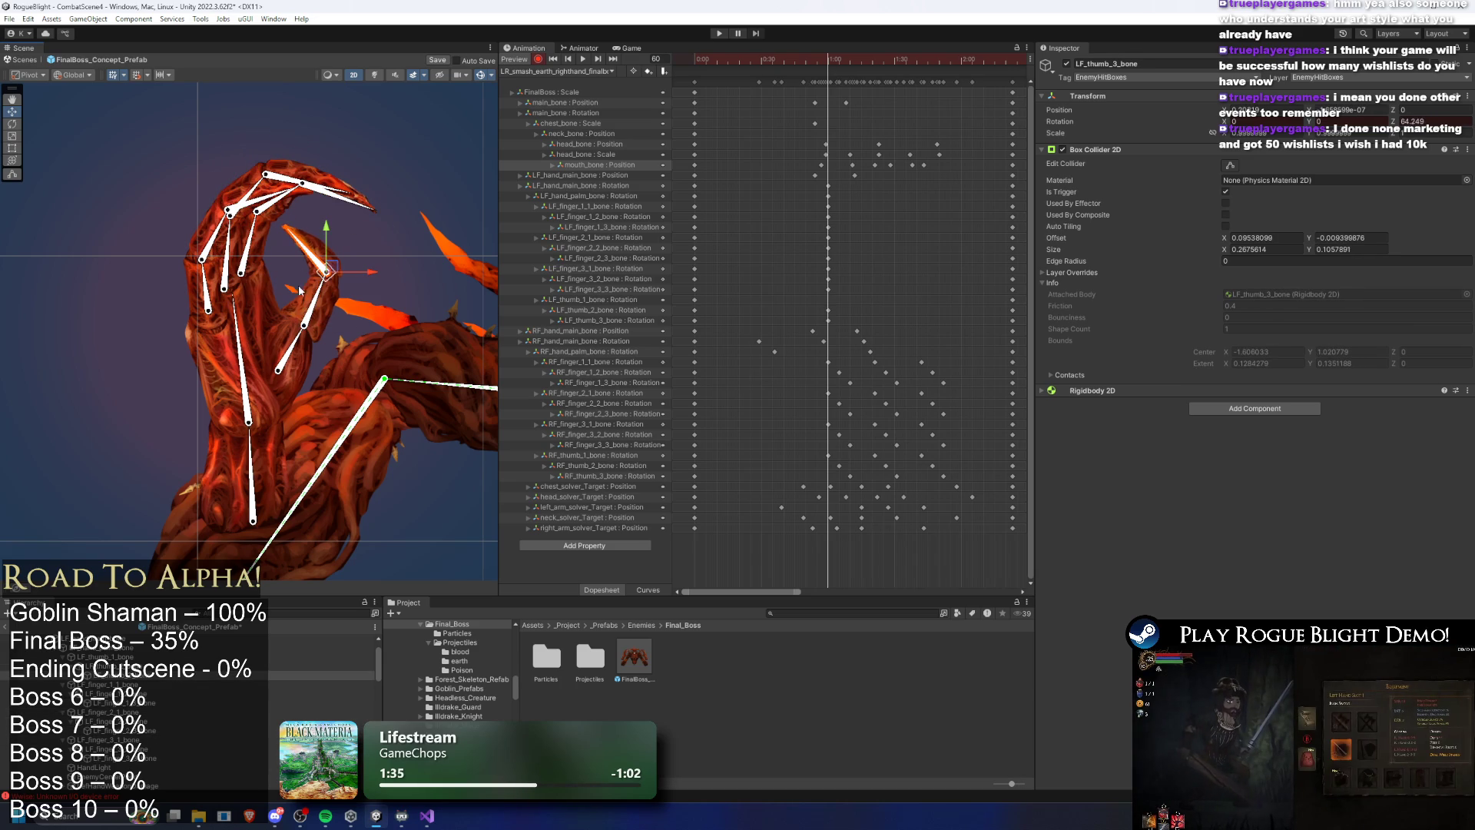
click(298, 351)
key(f)
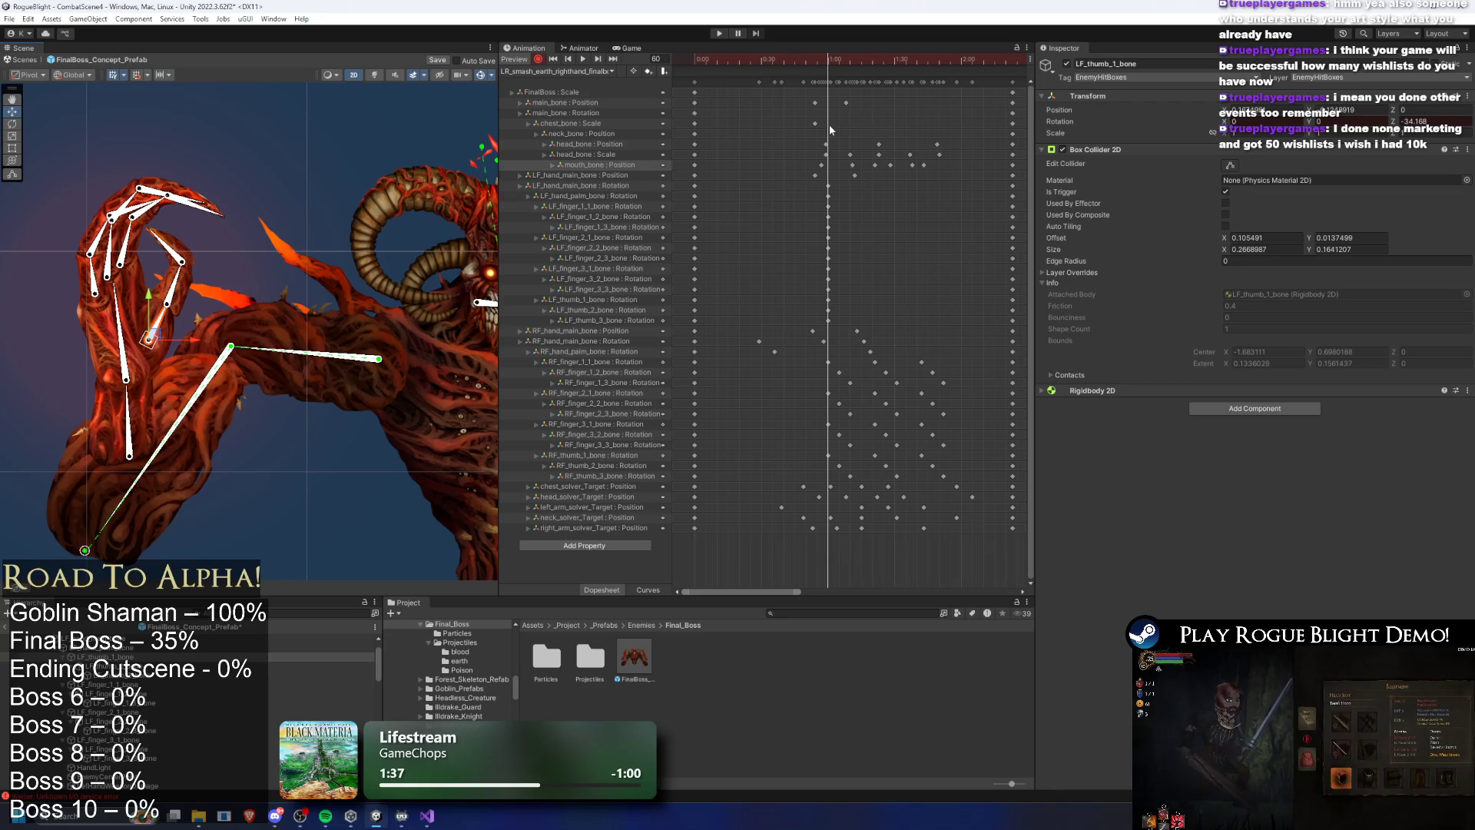
Stretch the left finger and thumb key block across three frames so it lasts longer, then preview
mouse_move(815, 181)
mouse_down()
mouse_move(851, 209)
mouse_move(814, 252)
mouse_move(829, 321)
mouse_up()
click(845, 228)
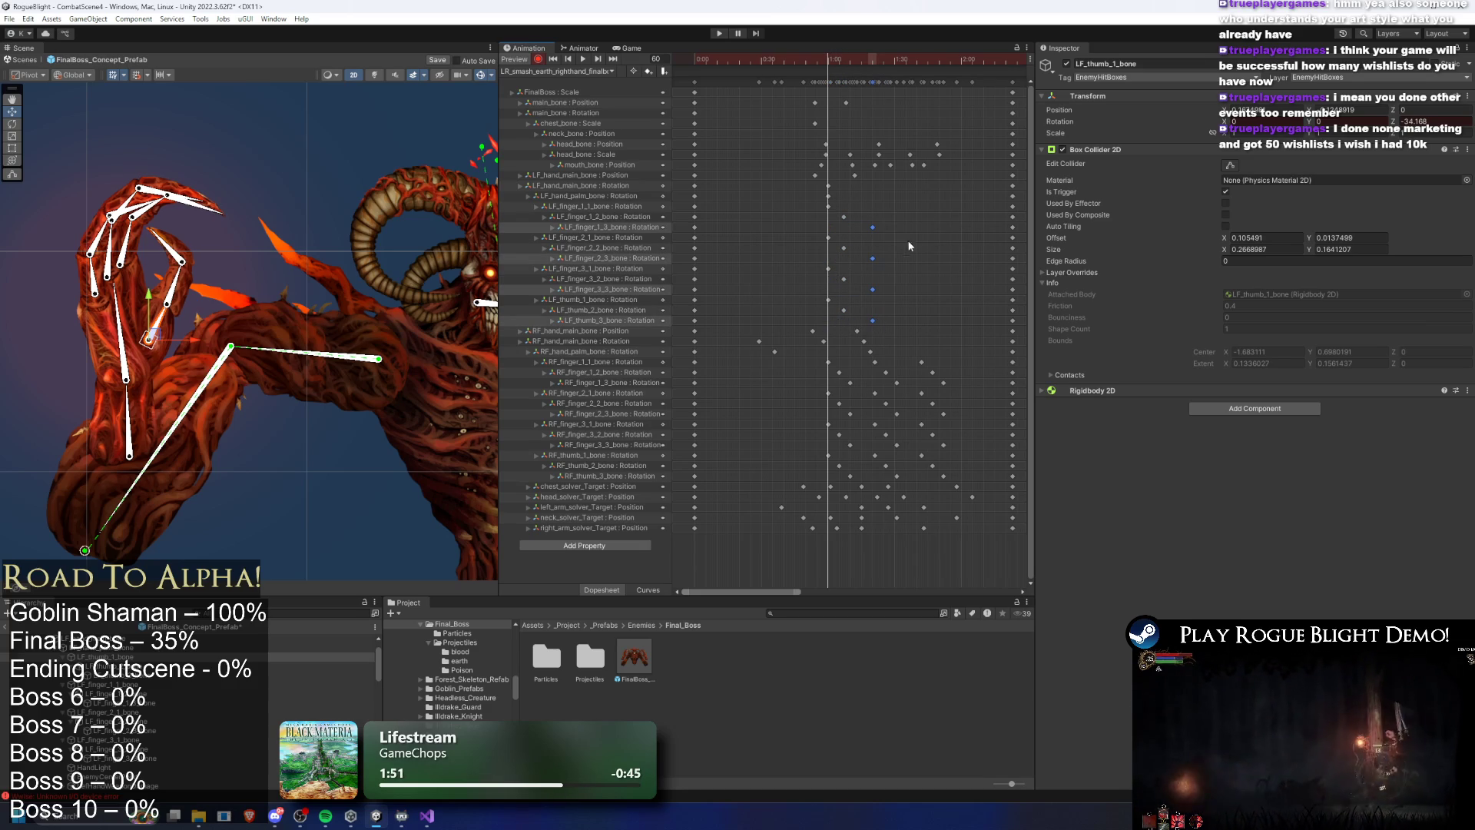
mouse_move(814, 204)
mouse_down()
mouse_move(831, 306)
mouse_move(830, 292)
mouse_up()
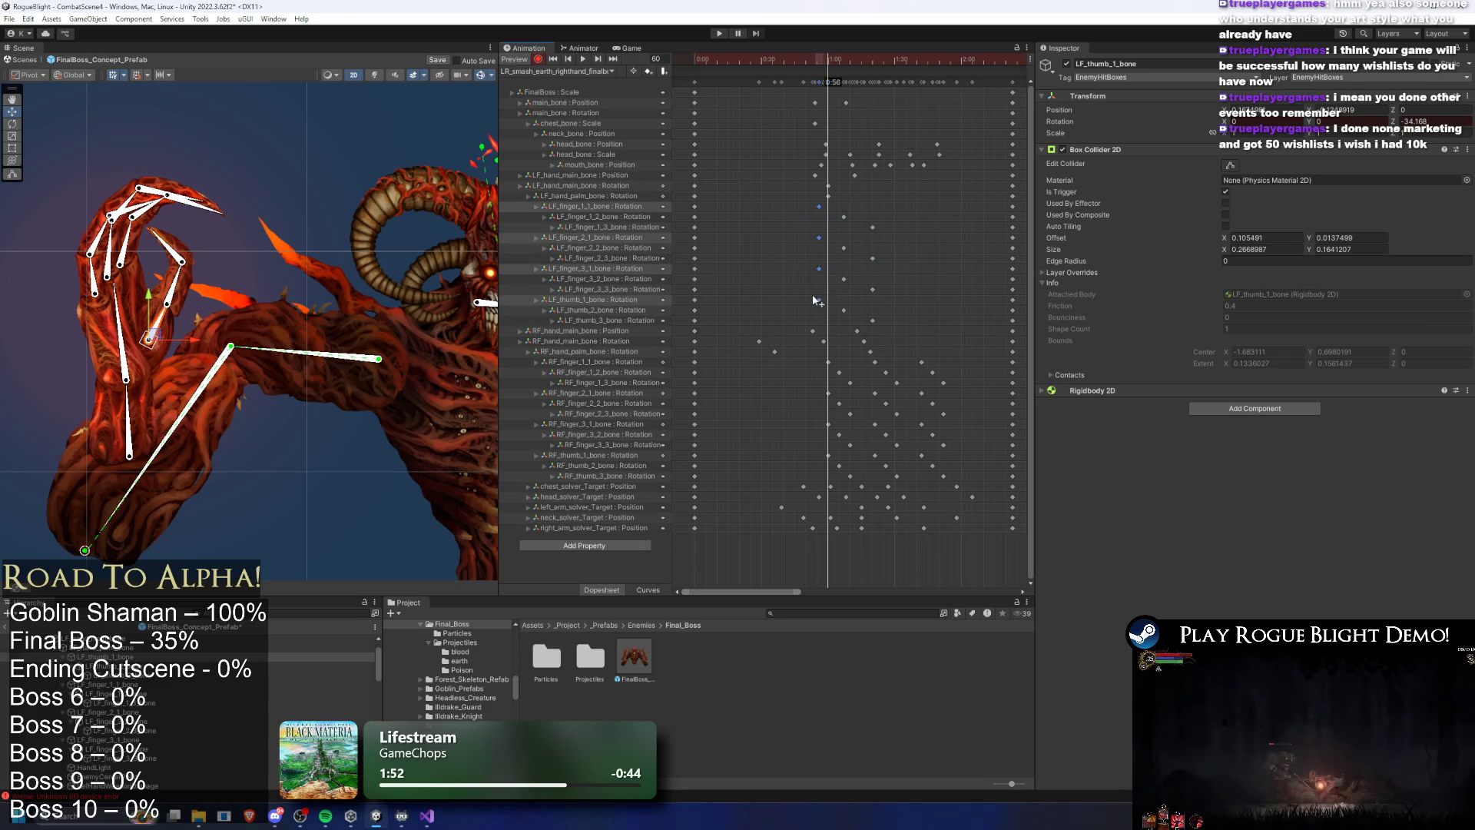
mouse_move(775, 201)
mouse_down()
mouse_move(915, 304)
mouse_move(900, 314)
mouse_move(910, 292)
mouse_up()
drag(825, 60, 773, 59)
key(space)
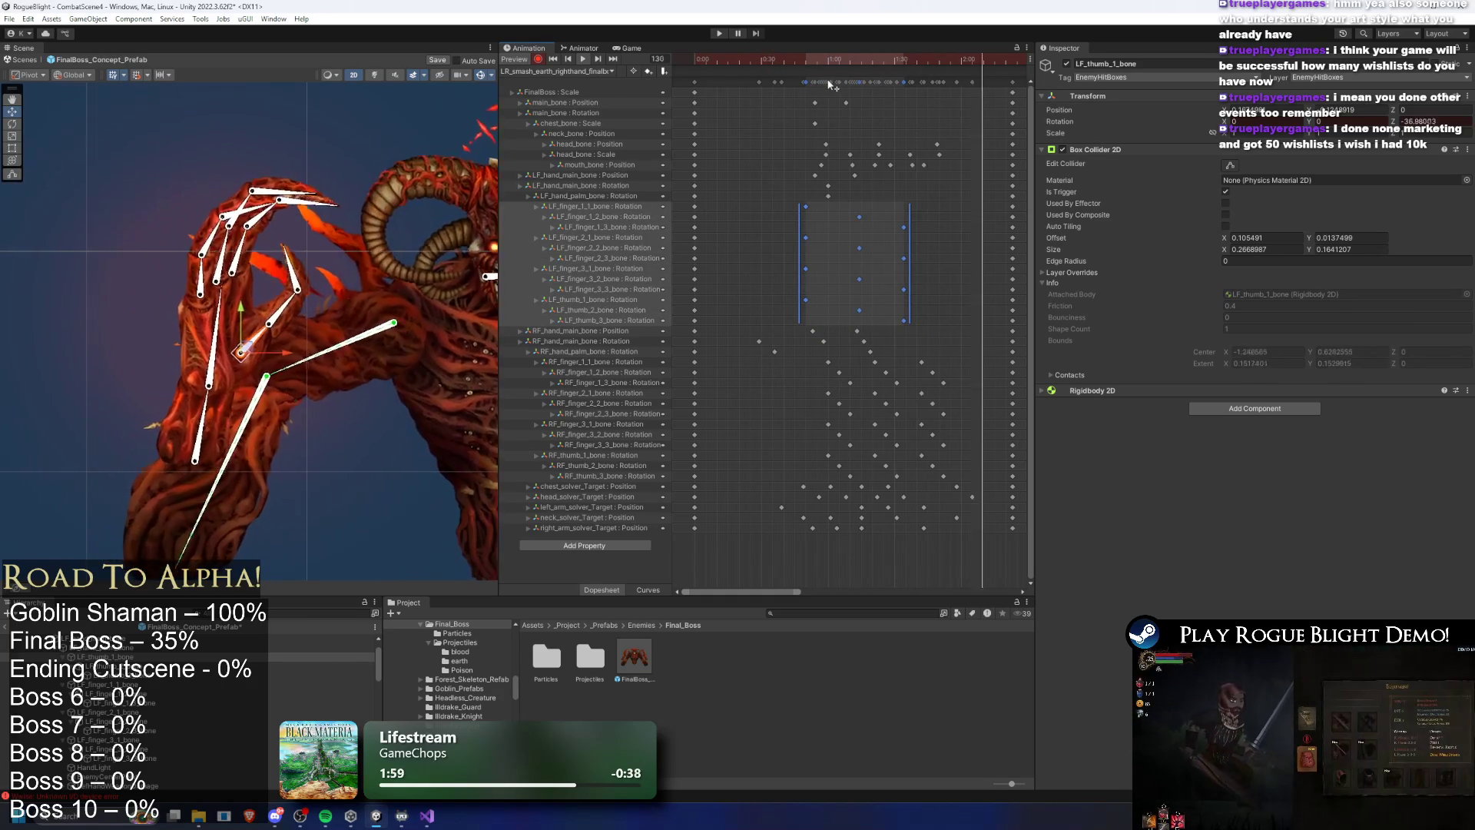
Nudge the head target and shift the arm target left to re-pose the arms at frame 87
scroll(247, 258, down, 5)
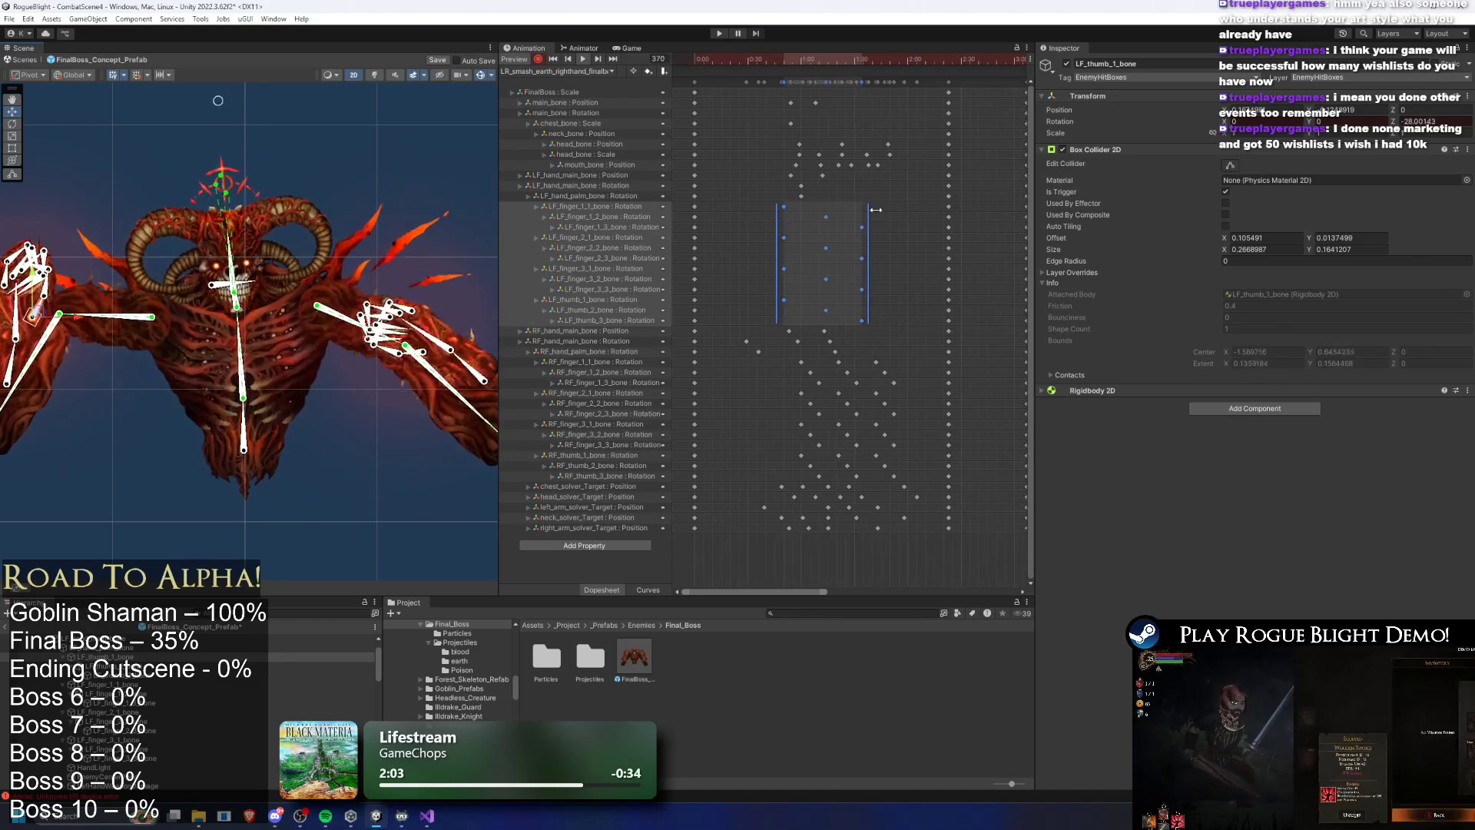
scroll(884, 216, down, 3)
scroll(772, 54, down, 2)
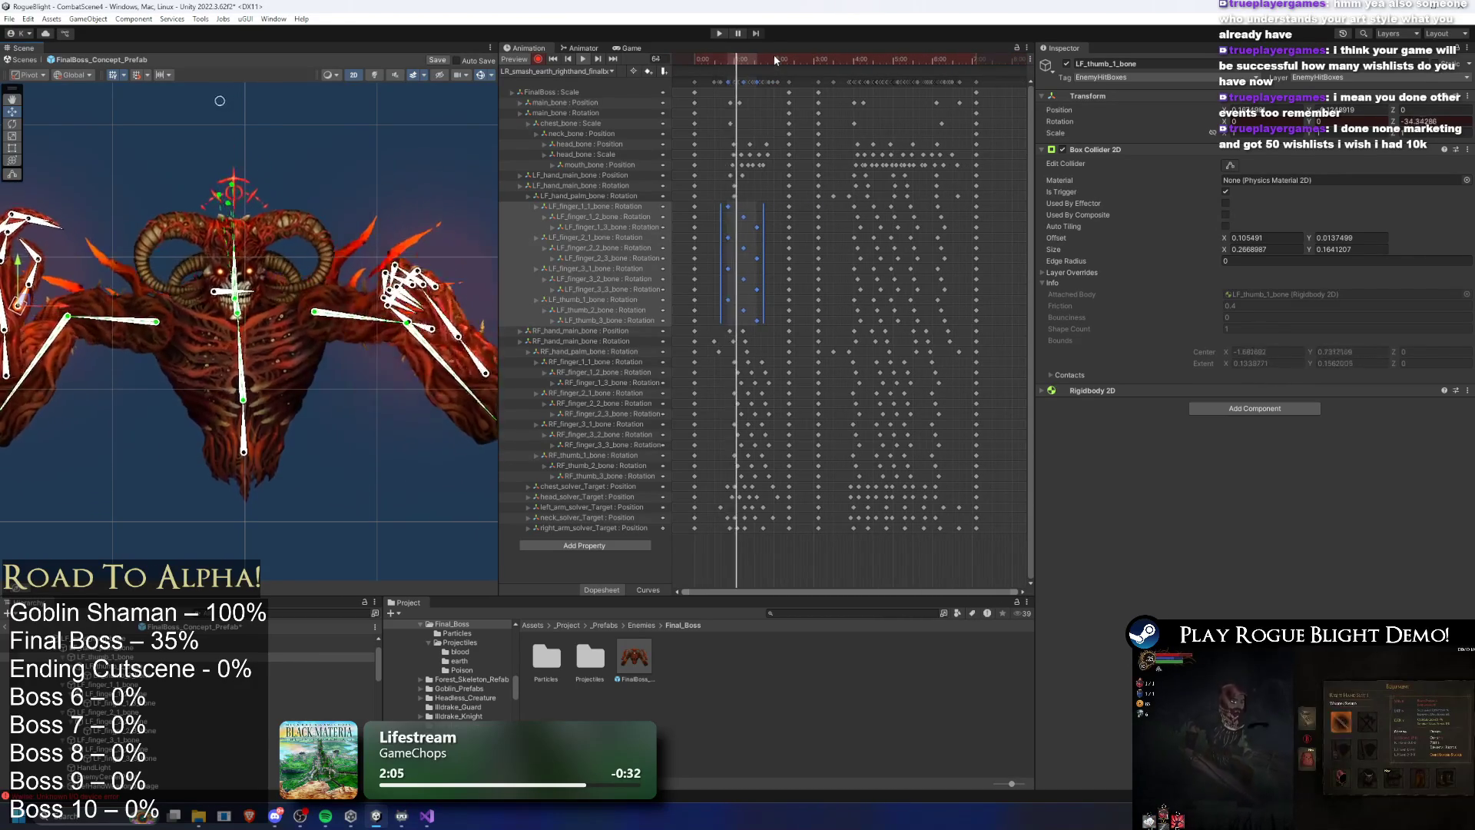
mouse_move(730, 54)
mouse_down()
mouse_move(770, 67)
mouse_move(707, 71)
mouse_move(751, 81)
mouse_up()
scroll(721, 467, up, 5)
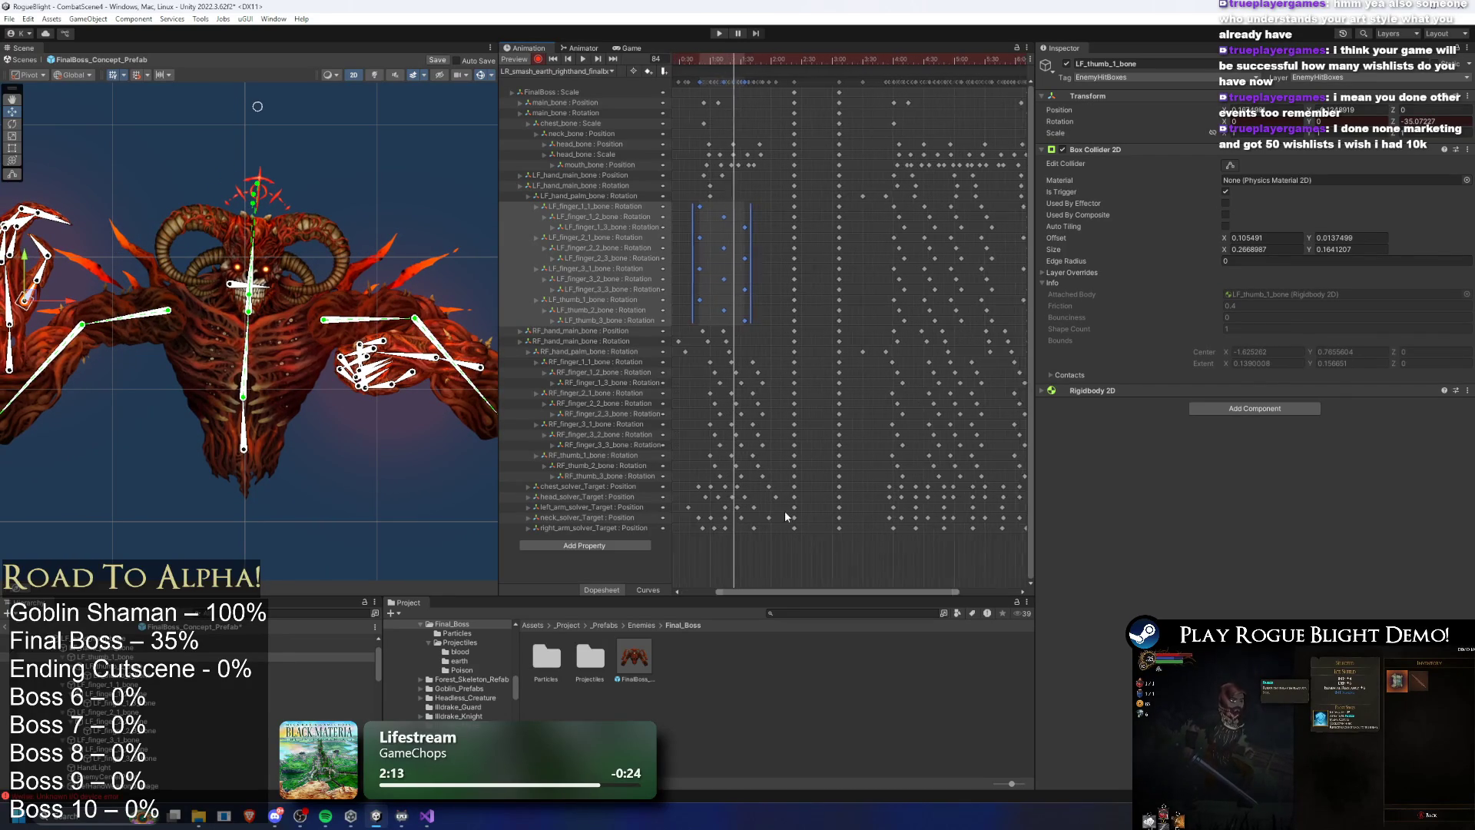
scroll(436, 234, up, 3)
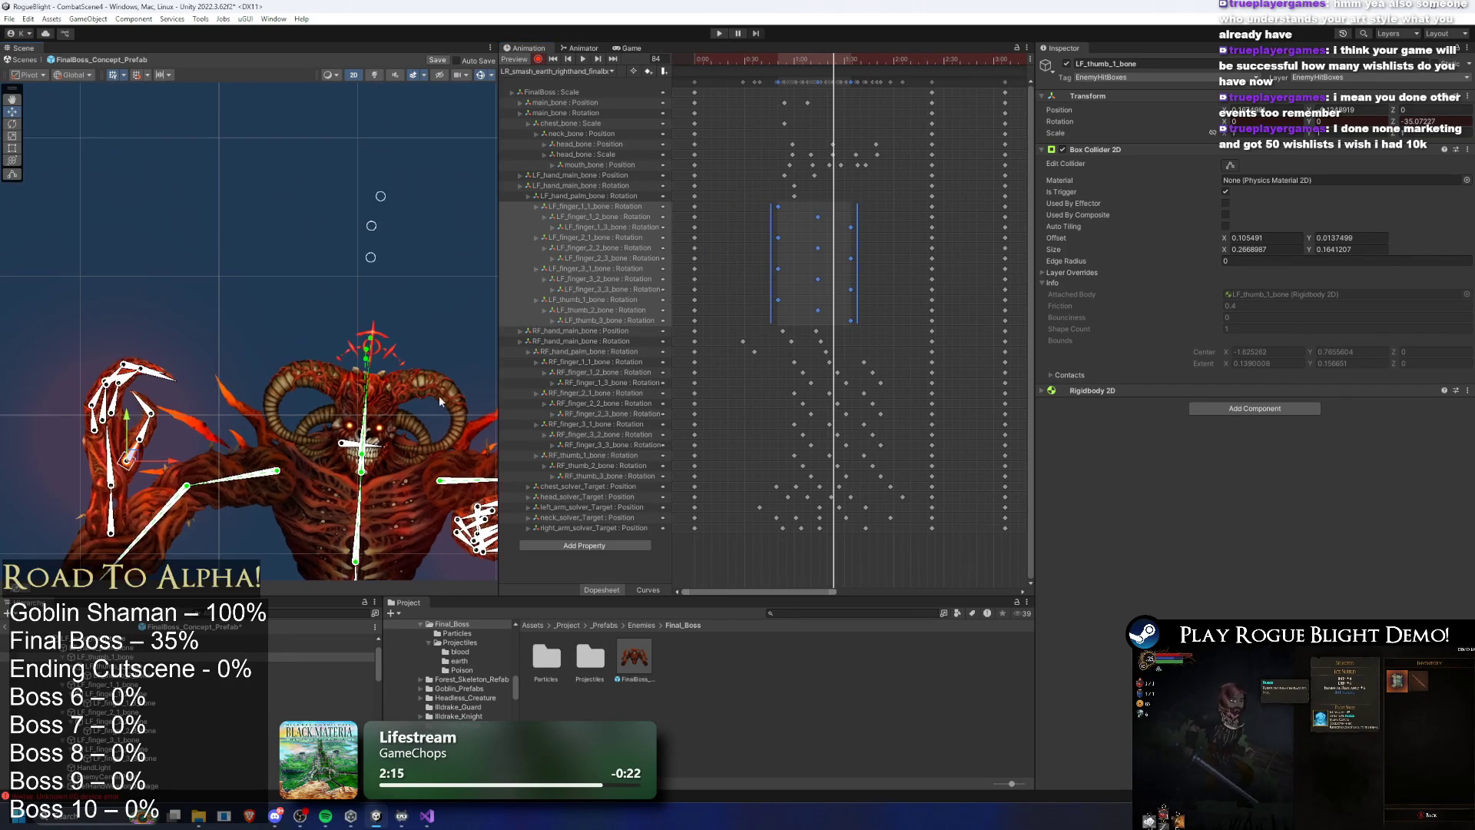
drag(357, 161, 347, 153)
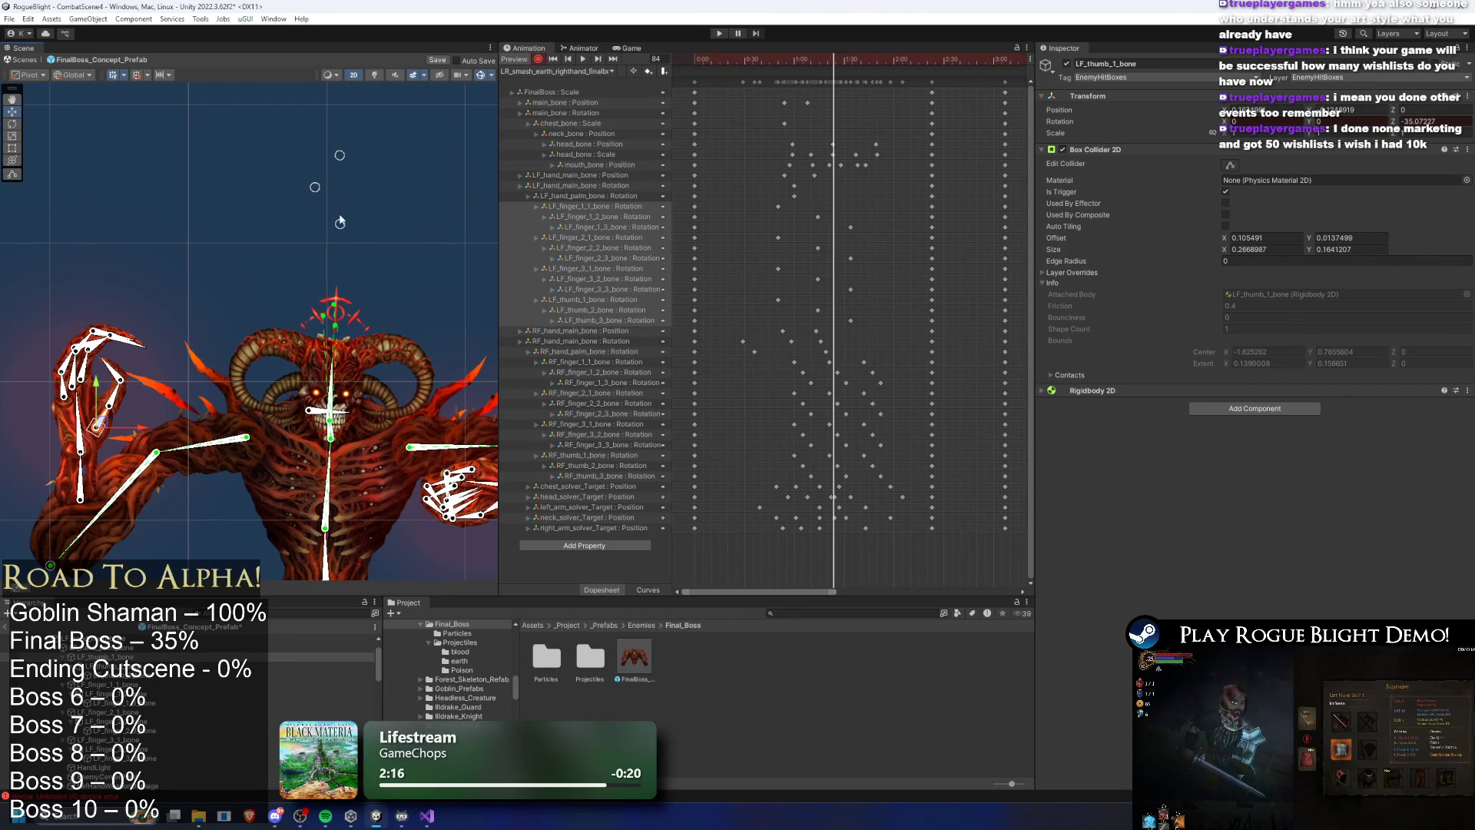
drag(344, 217, 315, 209)
scroll(831, 277, up, 3)
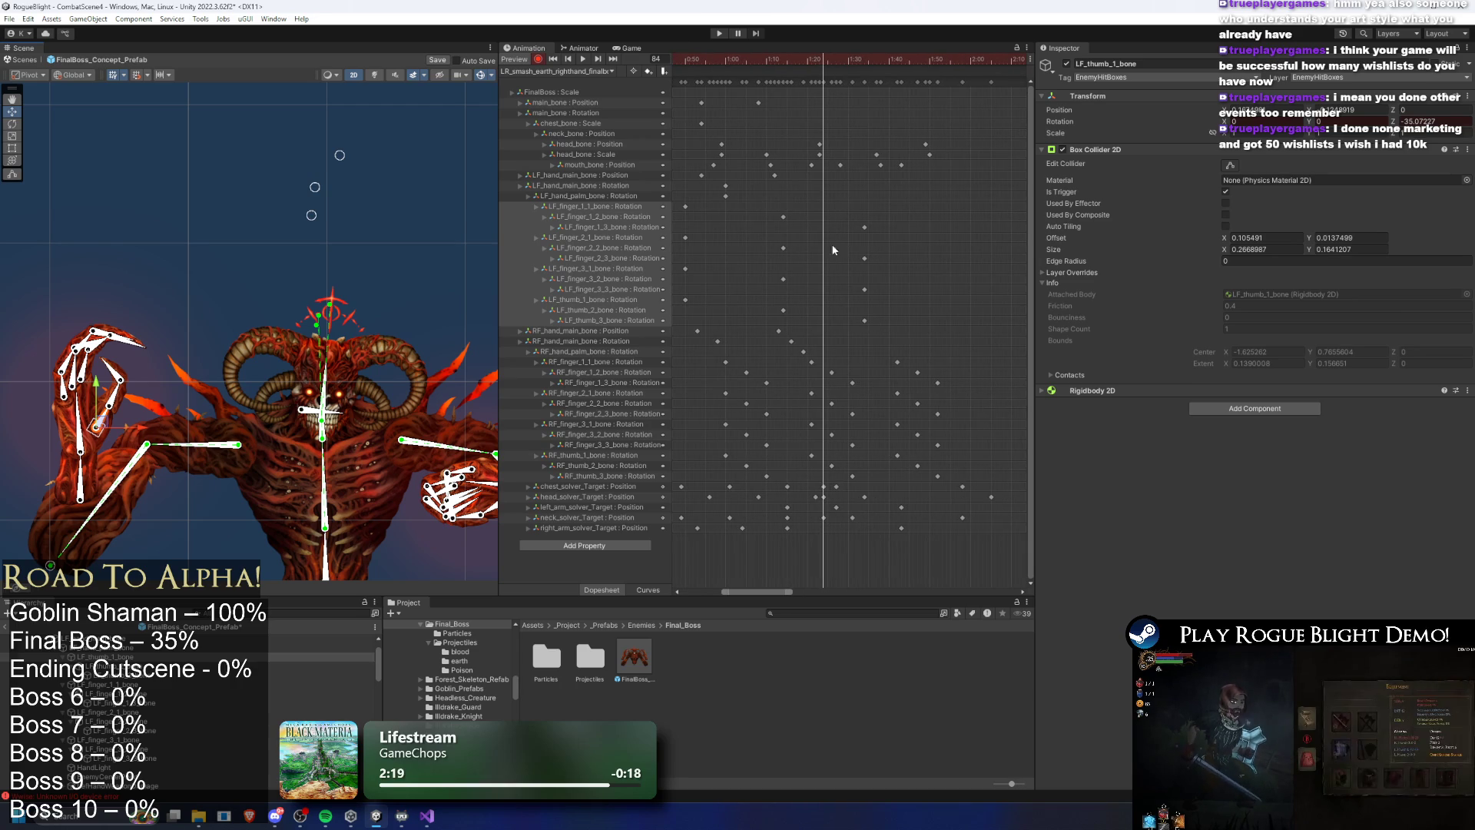
key(ctrl+z)
key(ctrl+z)
key(ctrl+z)
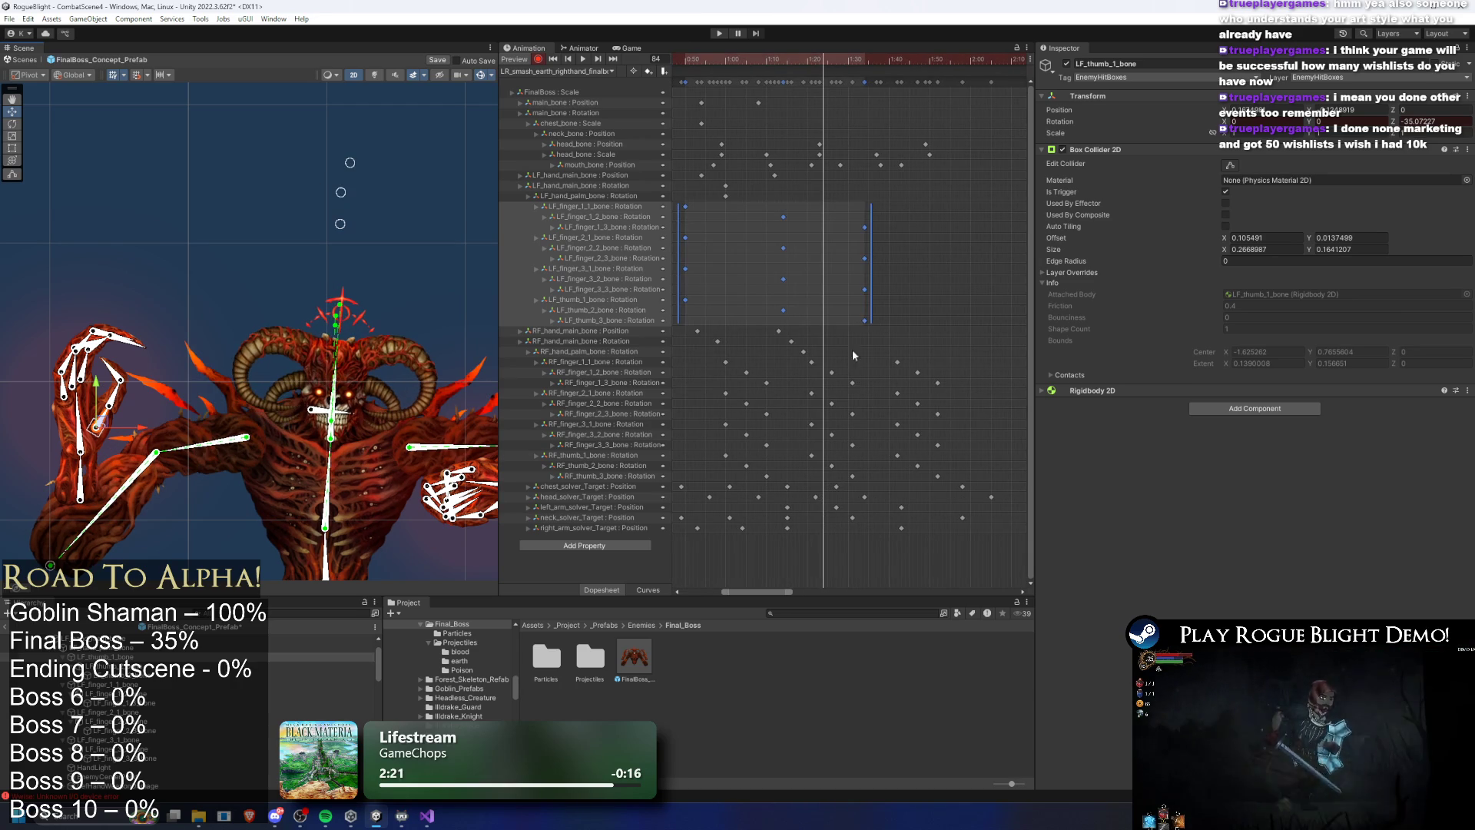
click(833, 57)
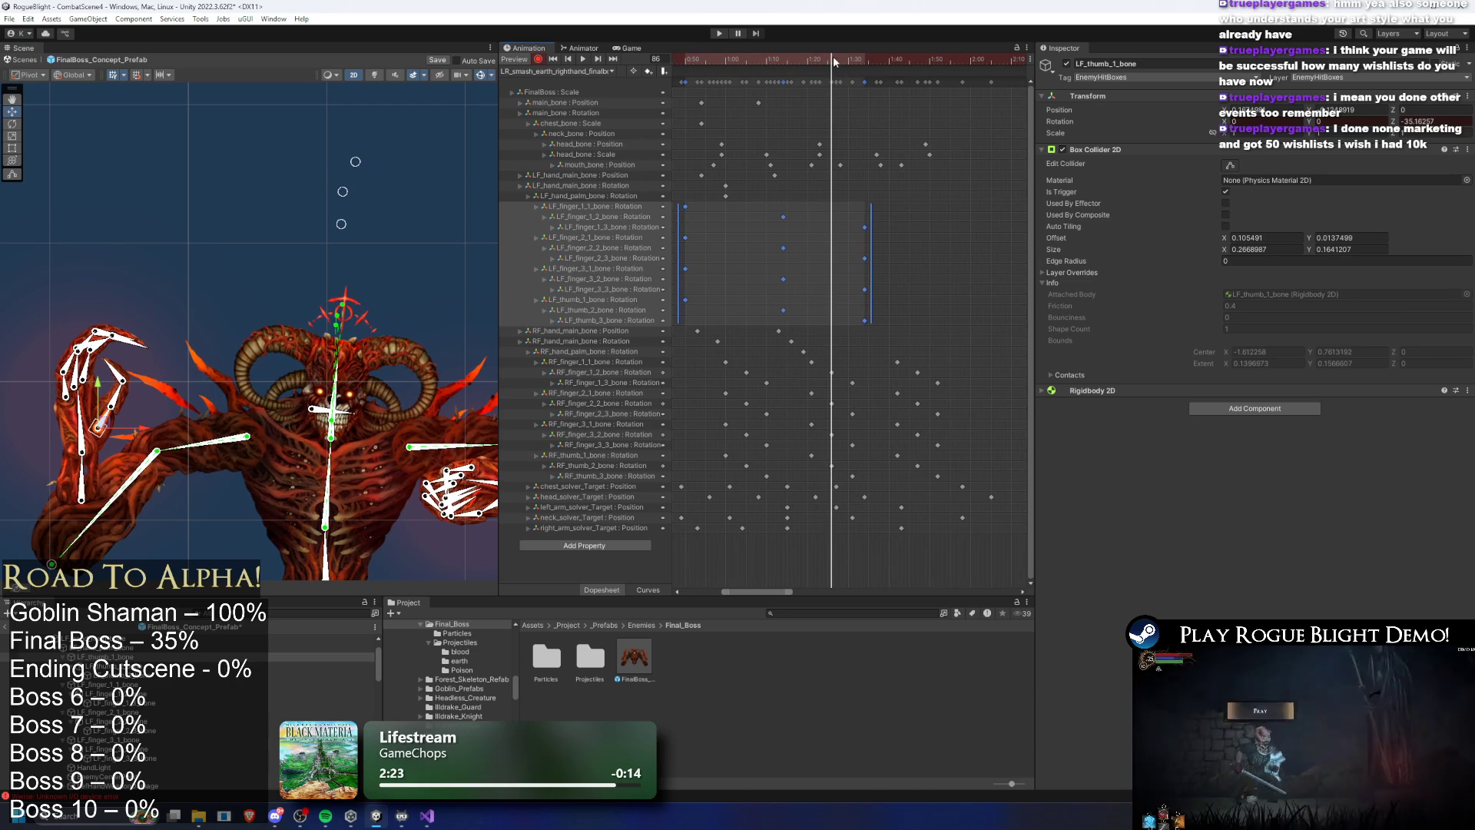
mouse_move(344, 223)
mouse_down()
mouse_move(311, 228)
mouse_move(296, 187)
mouse_move(338, 161)
mouse_move(278, 159)
mouse_up()
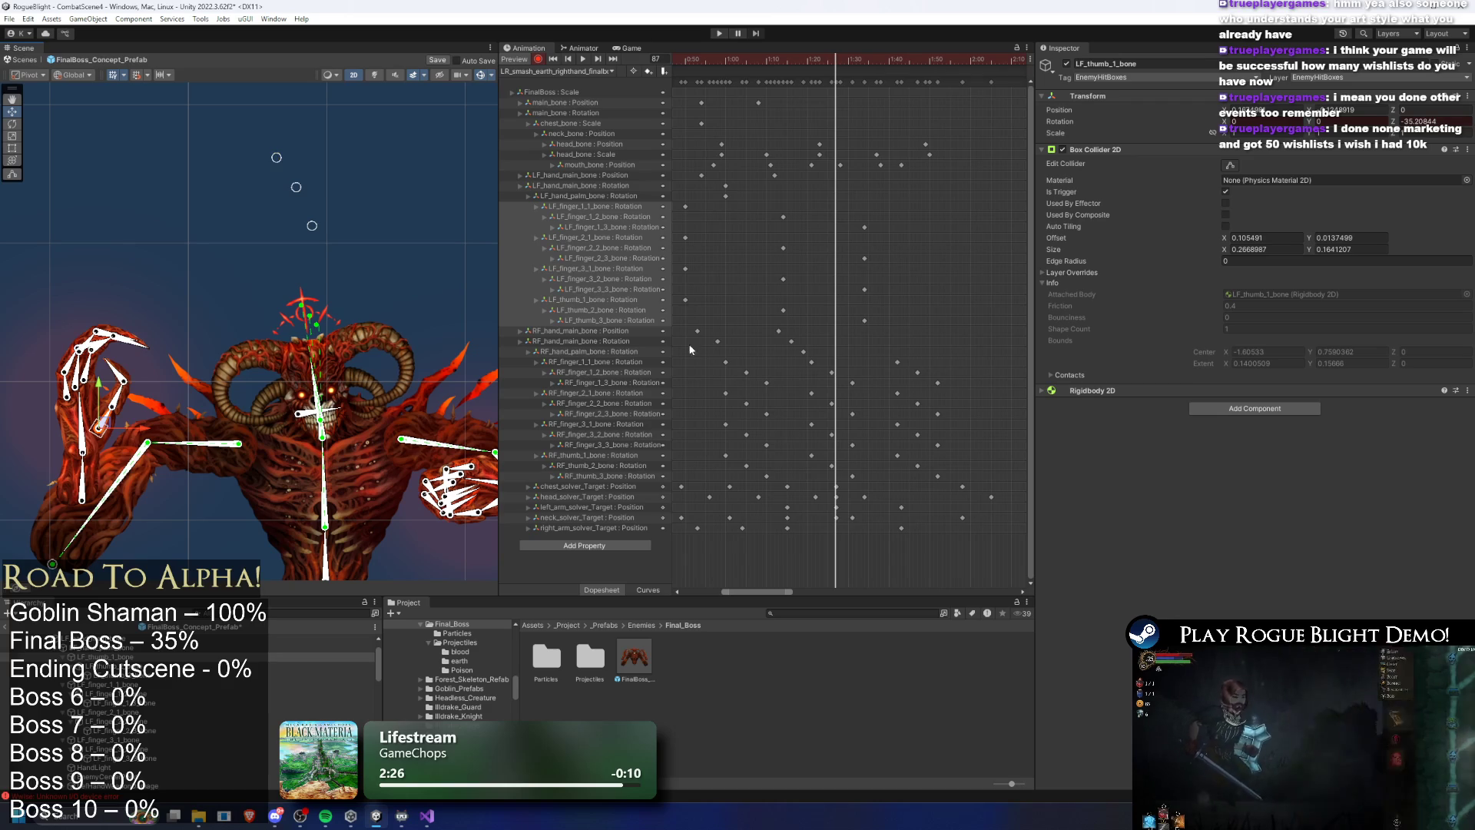
Move the head_solver_Target key later to about 1:31 and preview the clip
click(789, 487)
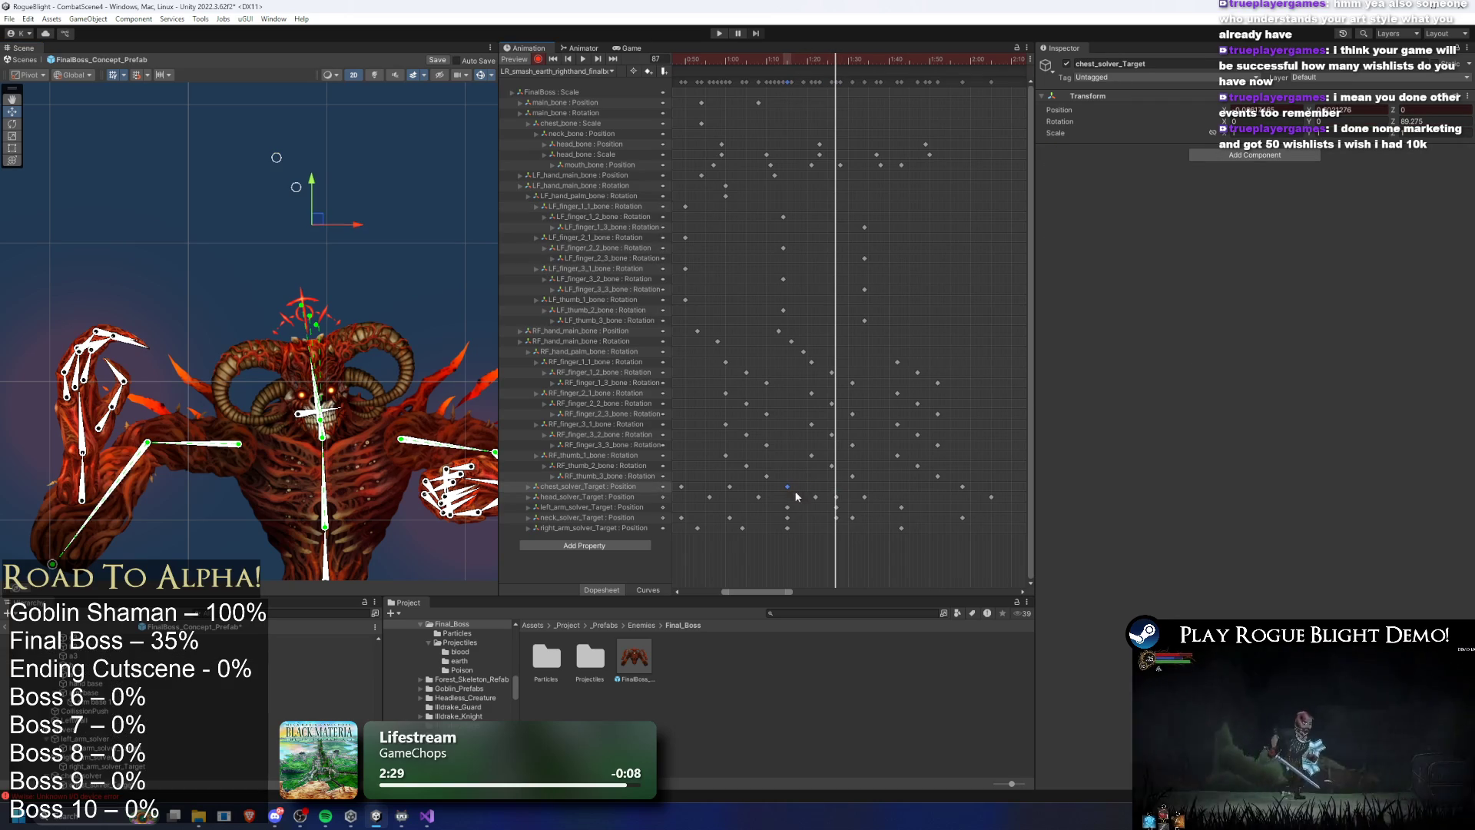
click(836, 498)
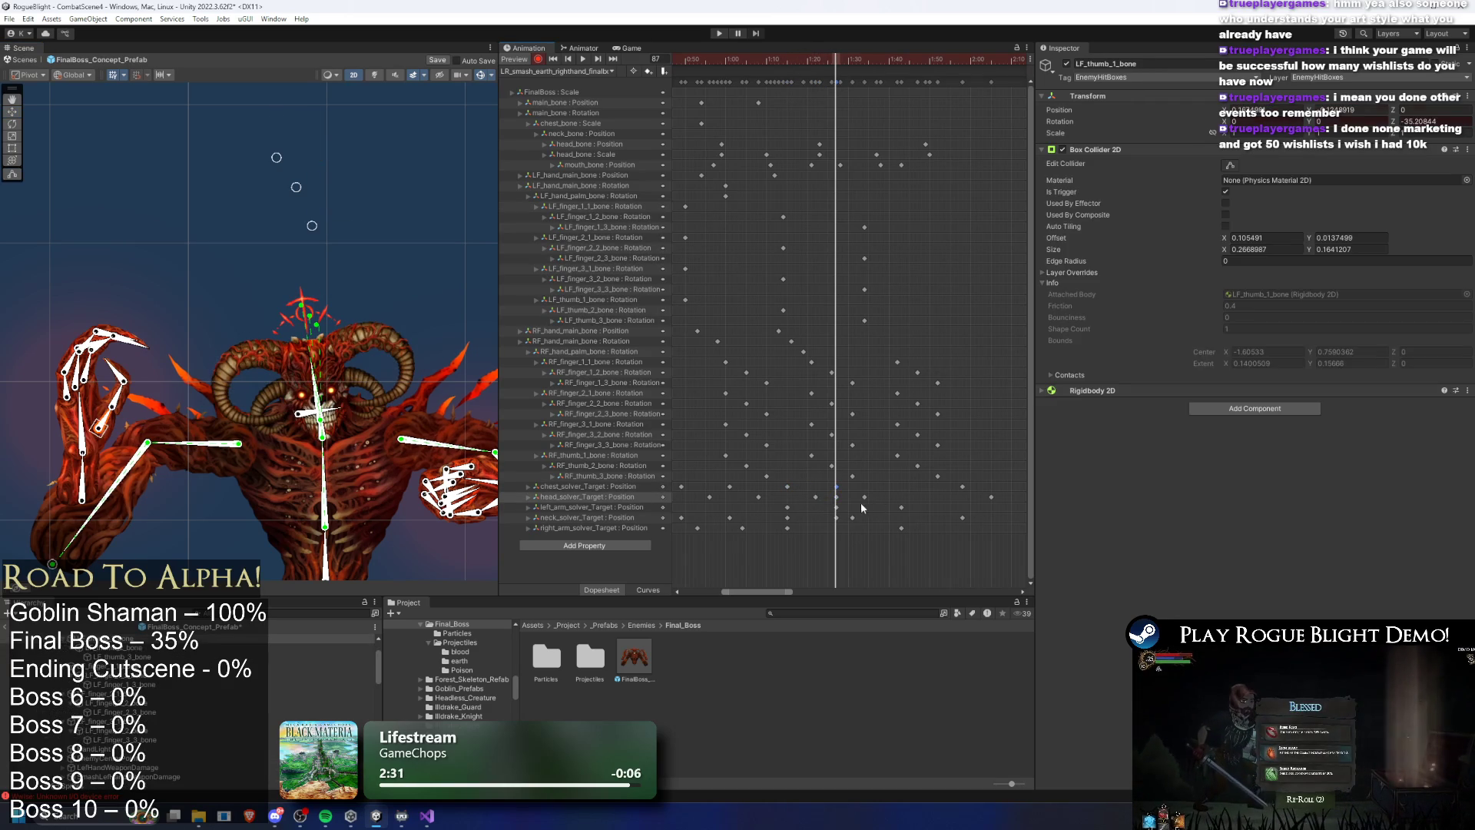
mouse_move(840, 489)
mouse_down()
mouse_move(817, 497)
mouse_move(846, 524)
mouse_up()
mouse_move(791, 62)
mouse_down()
mouse_move(777, 61)
mouse_move(891, 69)
mouse_up()
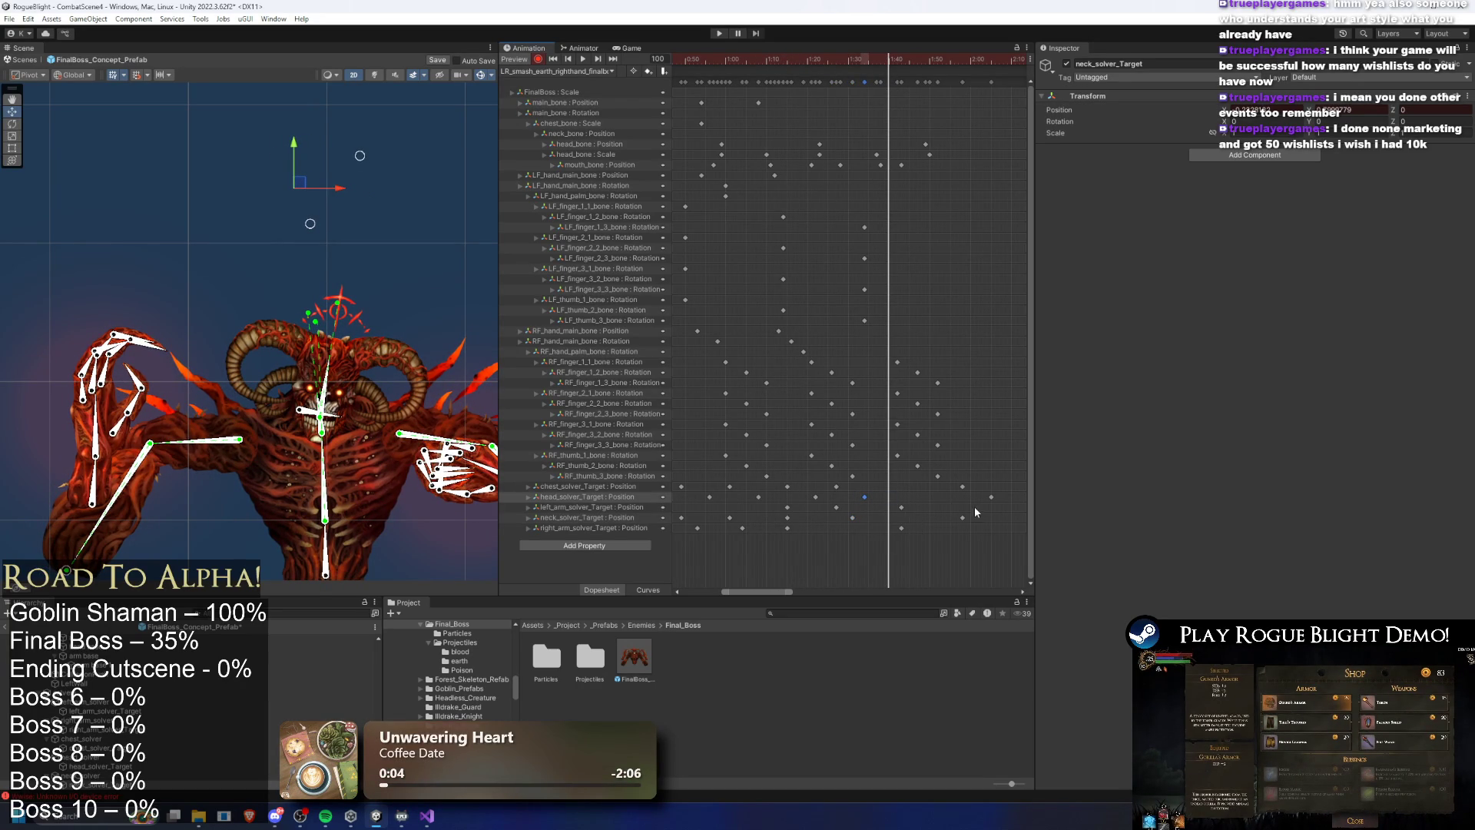
mouse_move(934, 501)
mouse_down()
mouse_move(840, 71)
mouse_move(772, 84)
mouse_up()
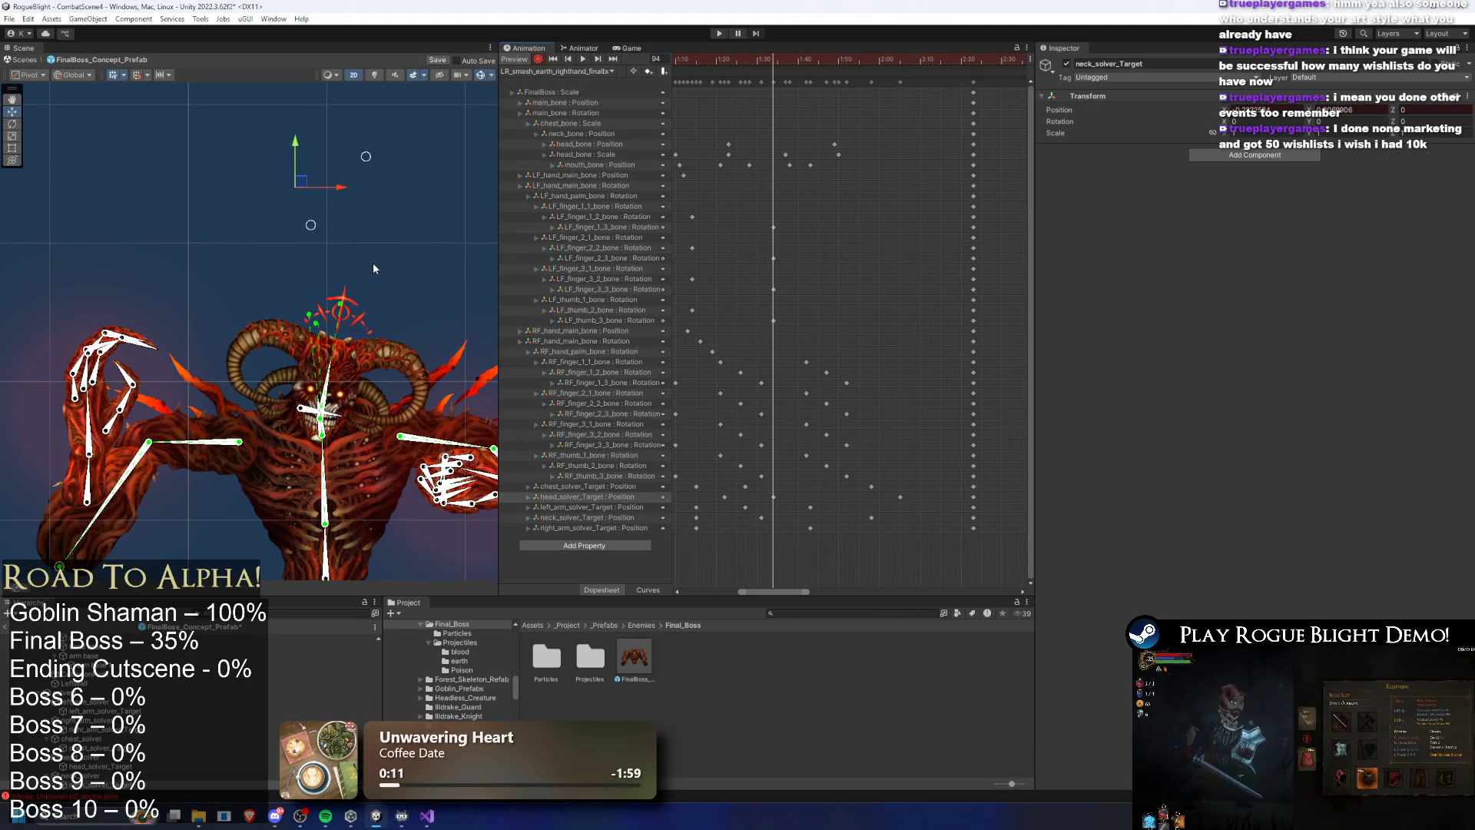
drag(730, 499, 770, 504)
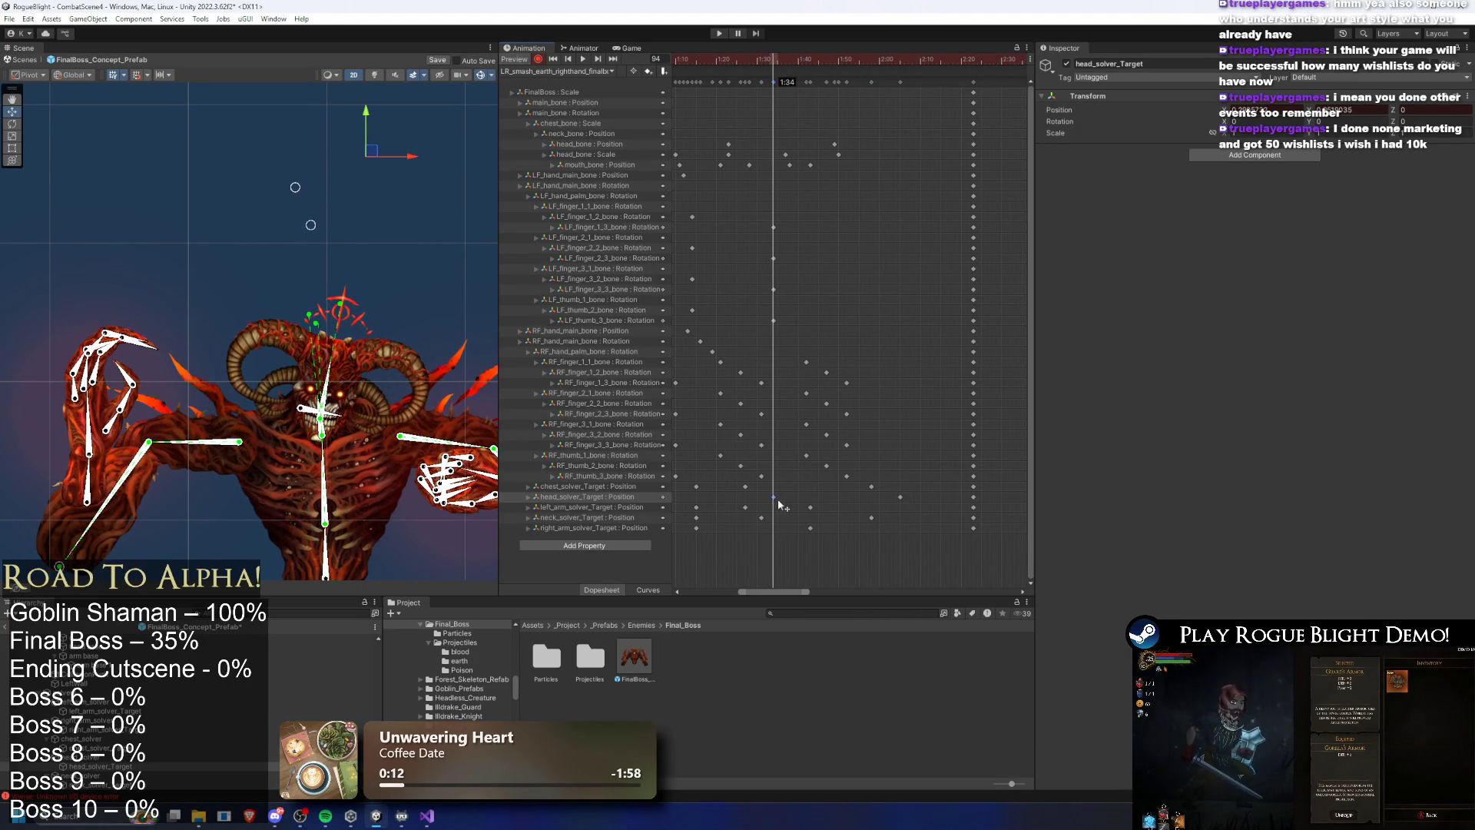
scroll(957, 371, left, 5)
click(819, 65)
key(space)
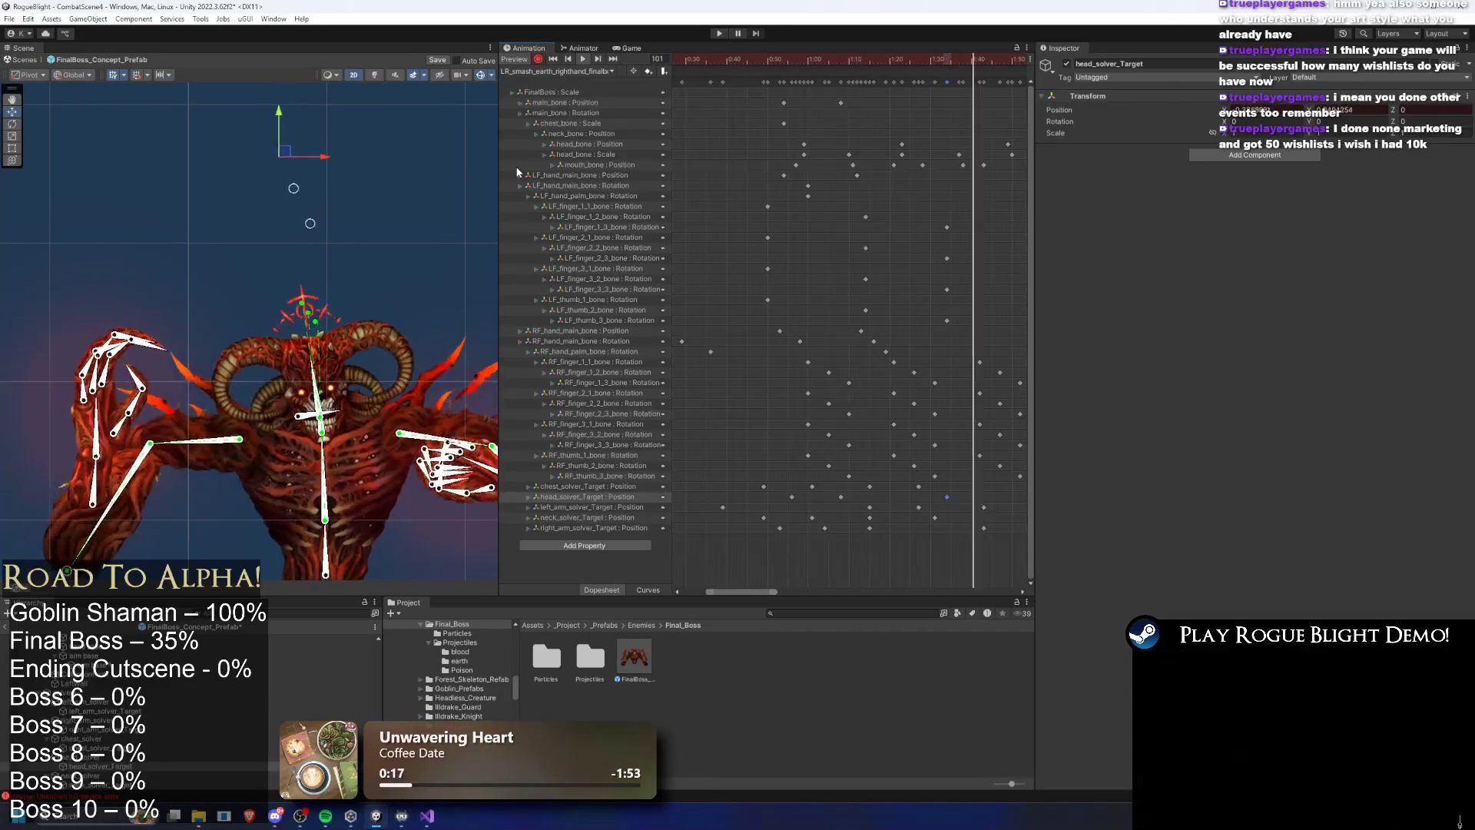
scroll(405, 256, down, 2)
click(400, 251)
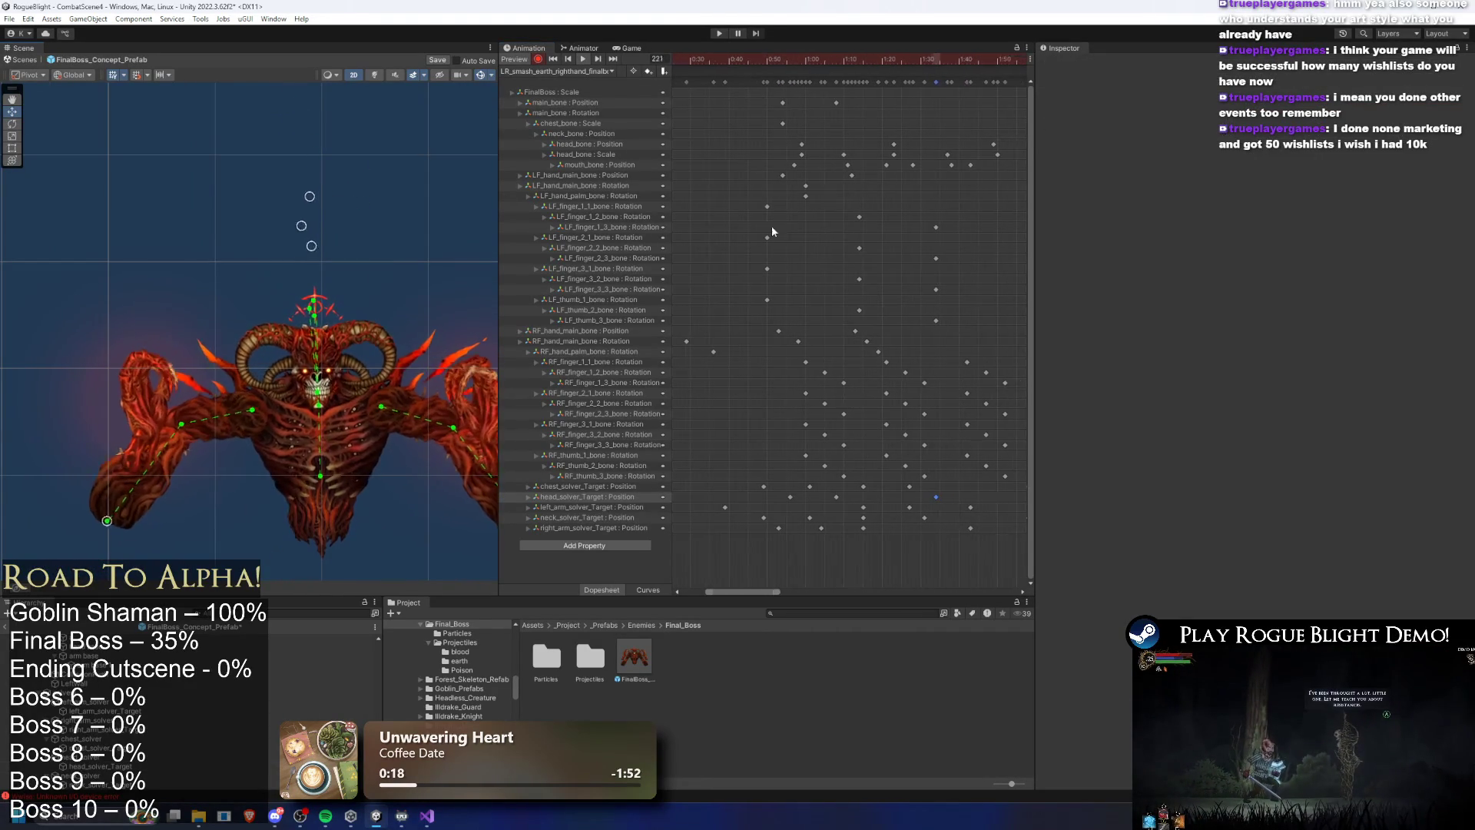
Undo the stray keys beyond 2:00 and clear the selection
scroll(813, 230, down, 3)
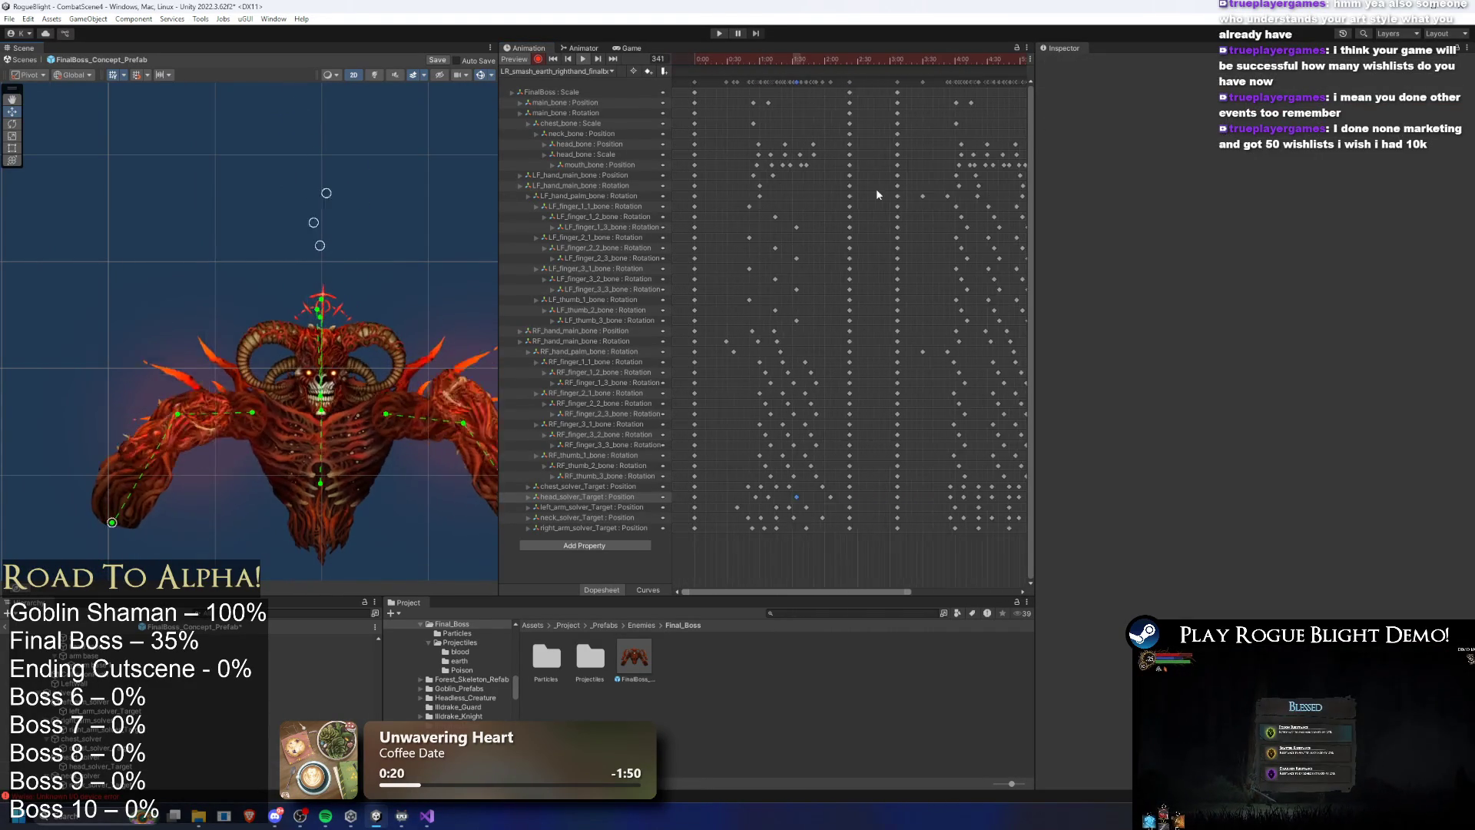
scroll(922, 88, down, 2)
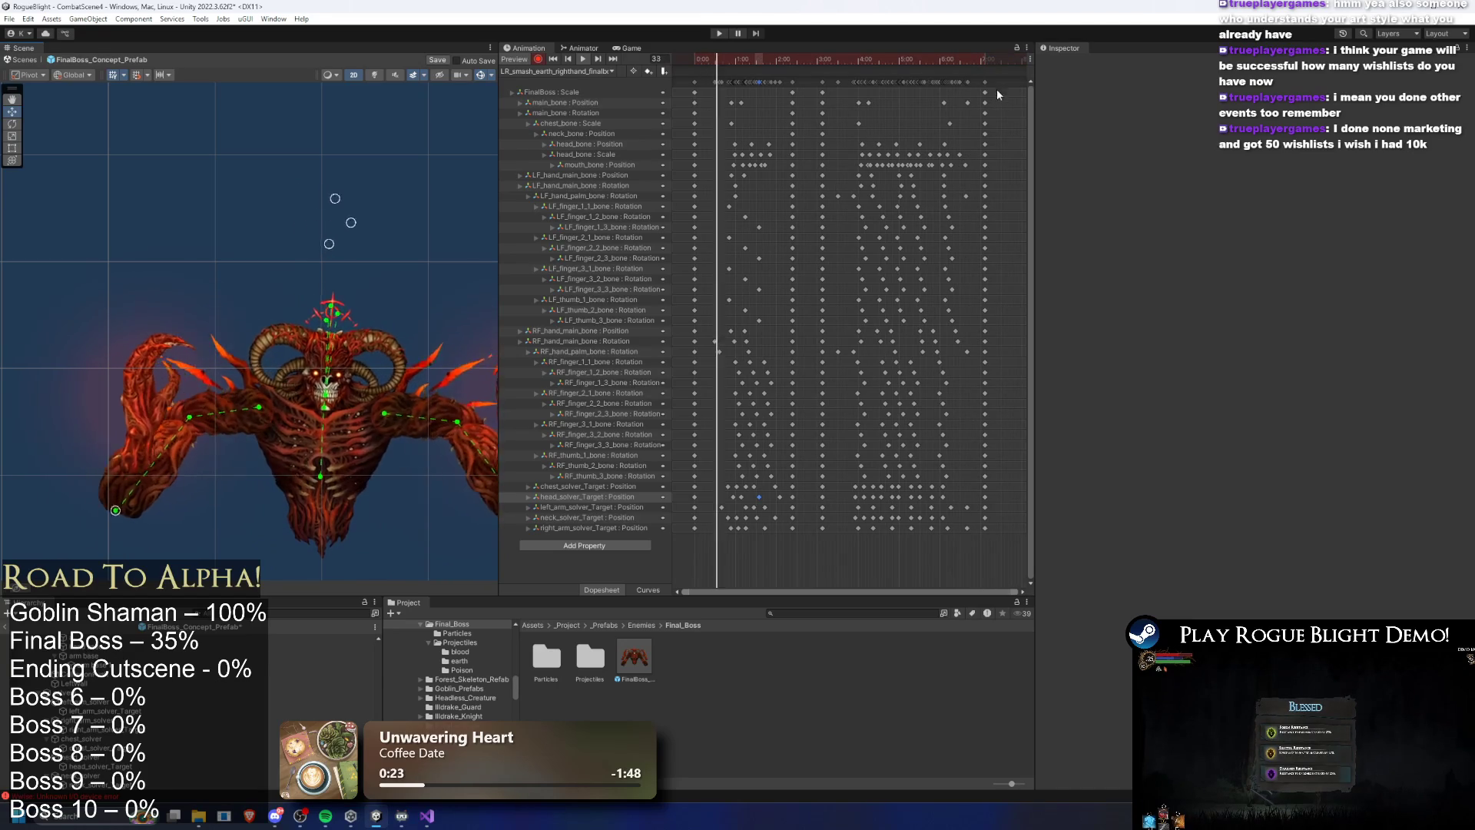
key(ctrl+z)
key(ctrl+z)
key(ctrl+z)
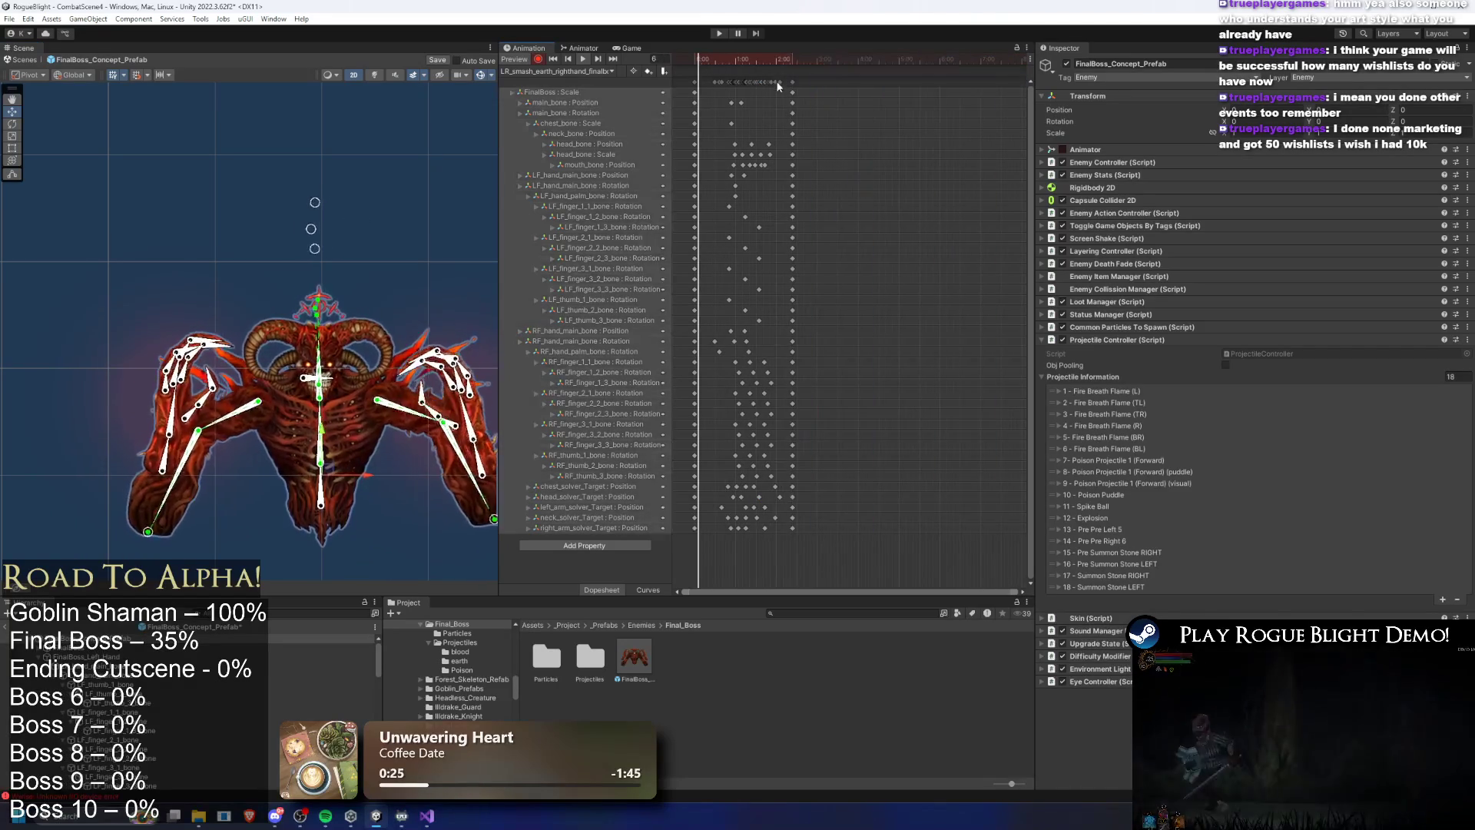
scroll(298, 286, up, 4)
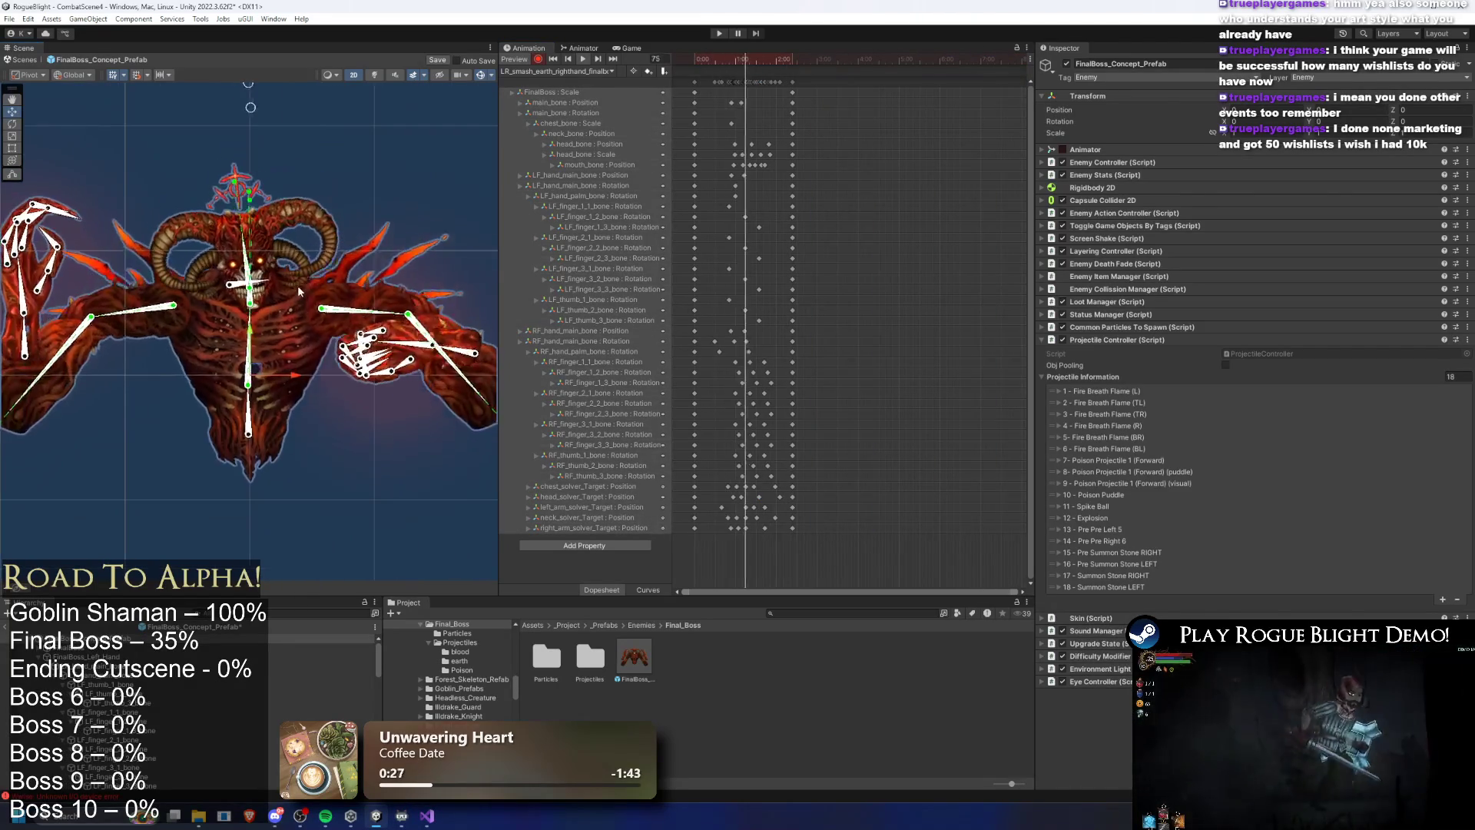
click(401, 119)
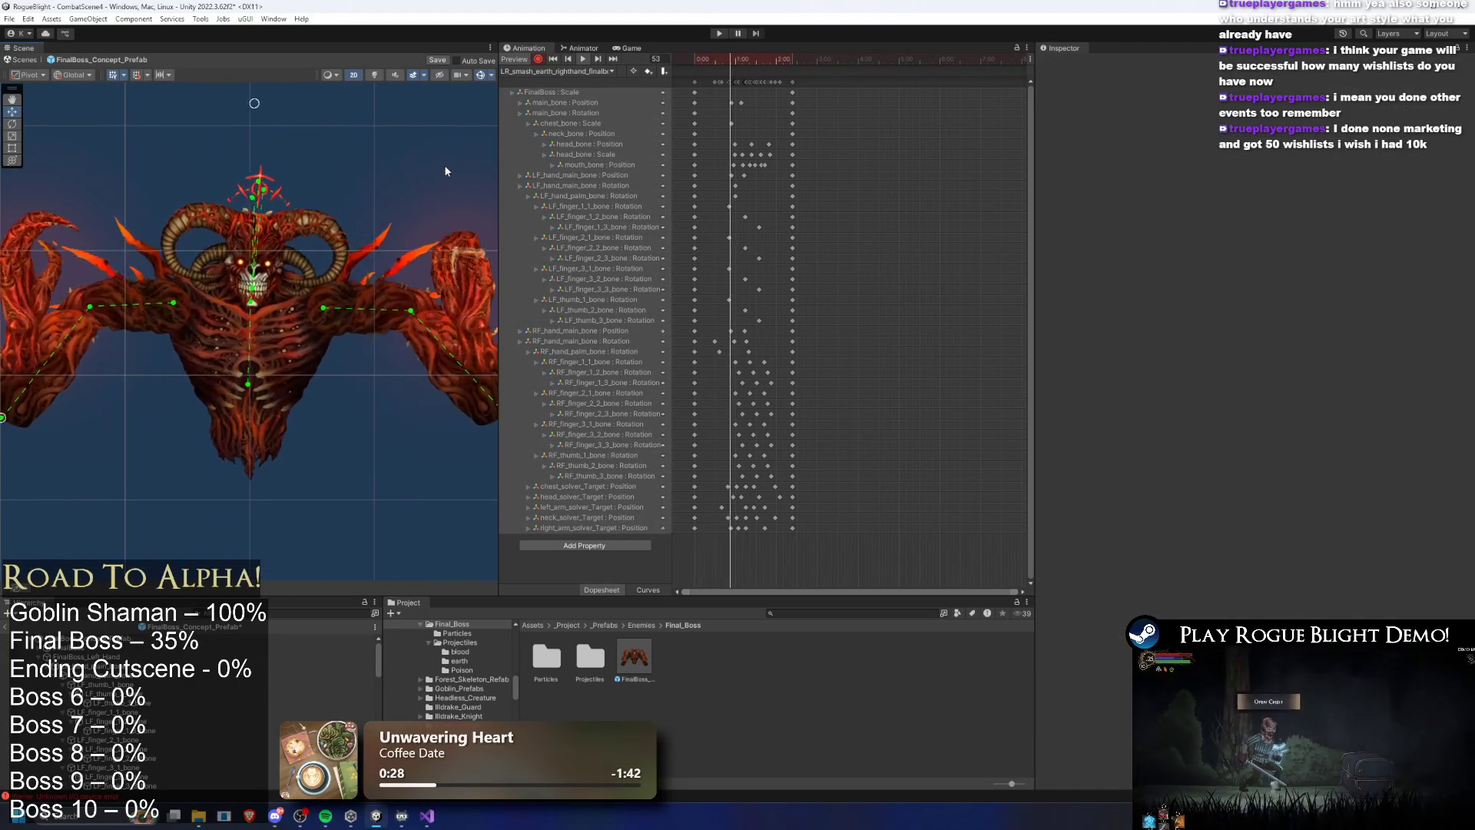
Scrub the clip from frame 56 forward to frame 78
scroll(739, 277, up, 2)
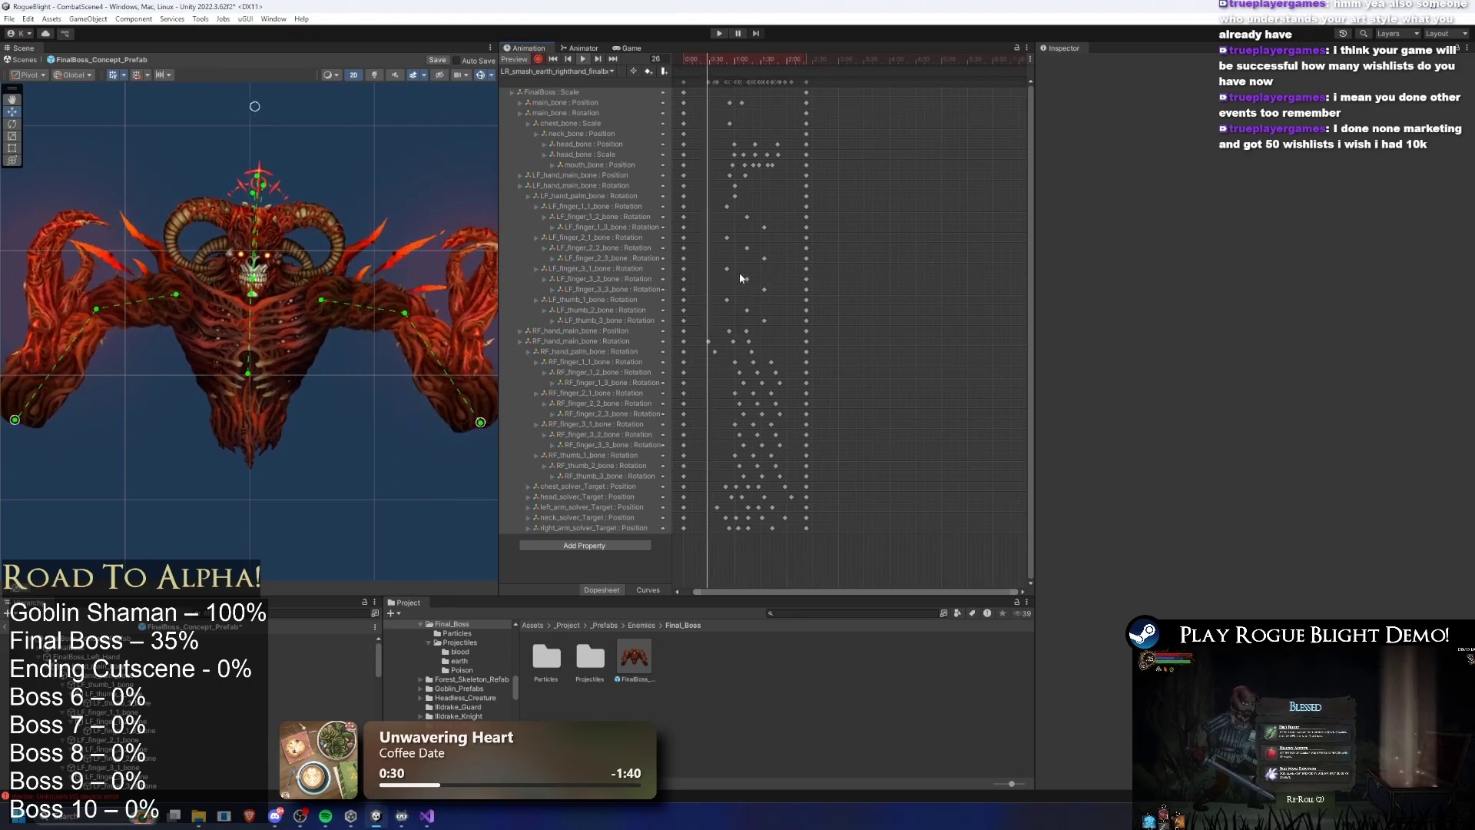
scroll(790, 316, up, 2)
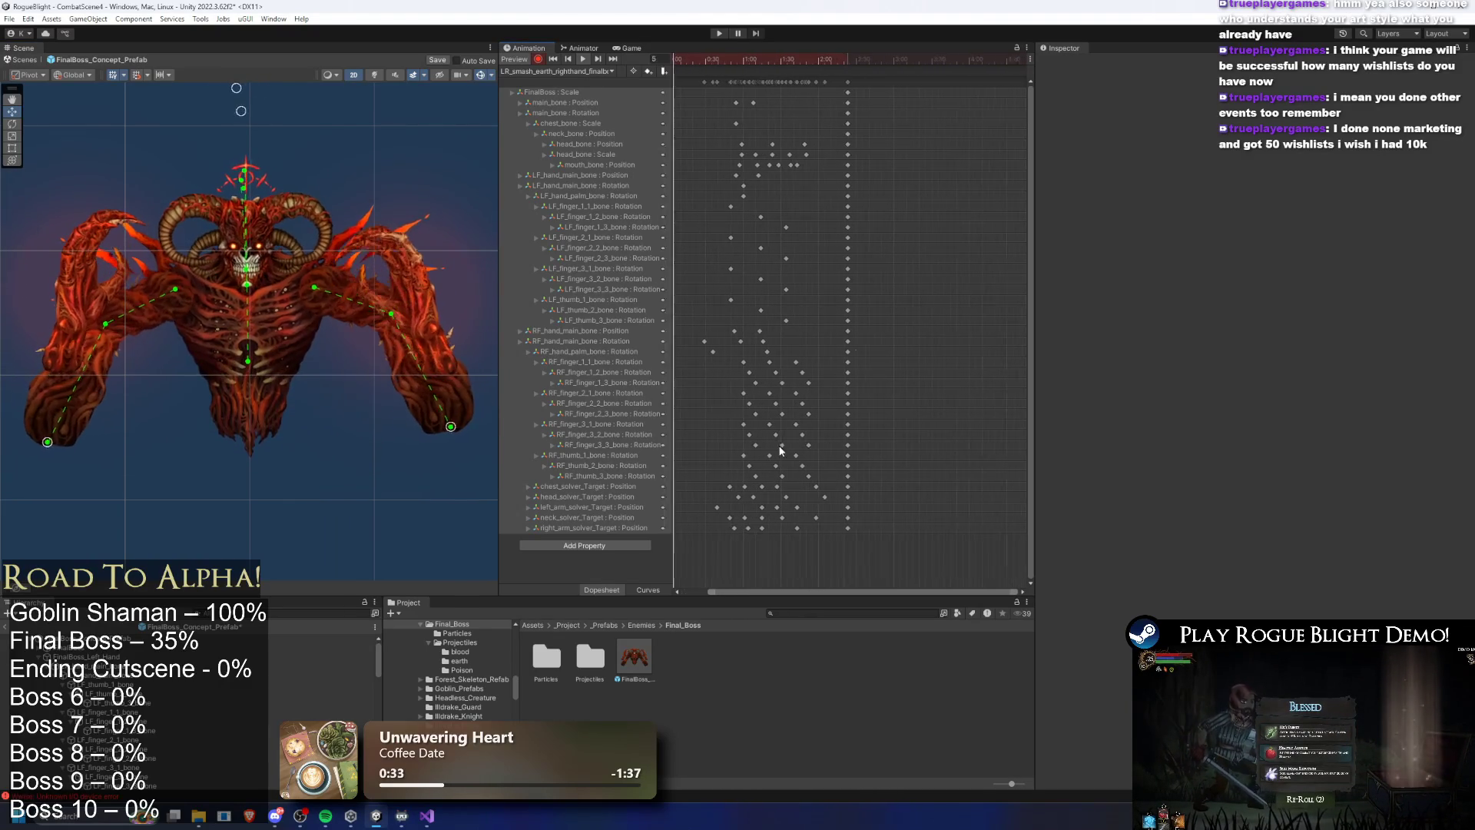
scroll(774, 451, up, 2)
click(721, 65)
drag(722, 63, 769, 57)
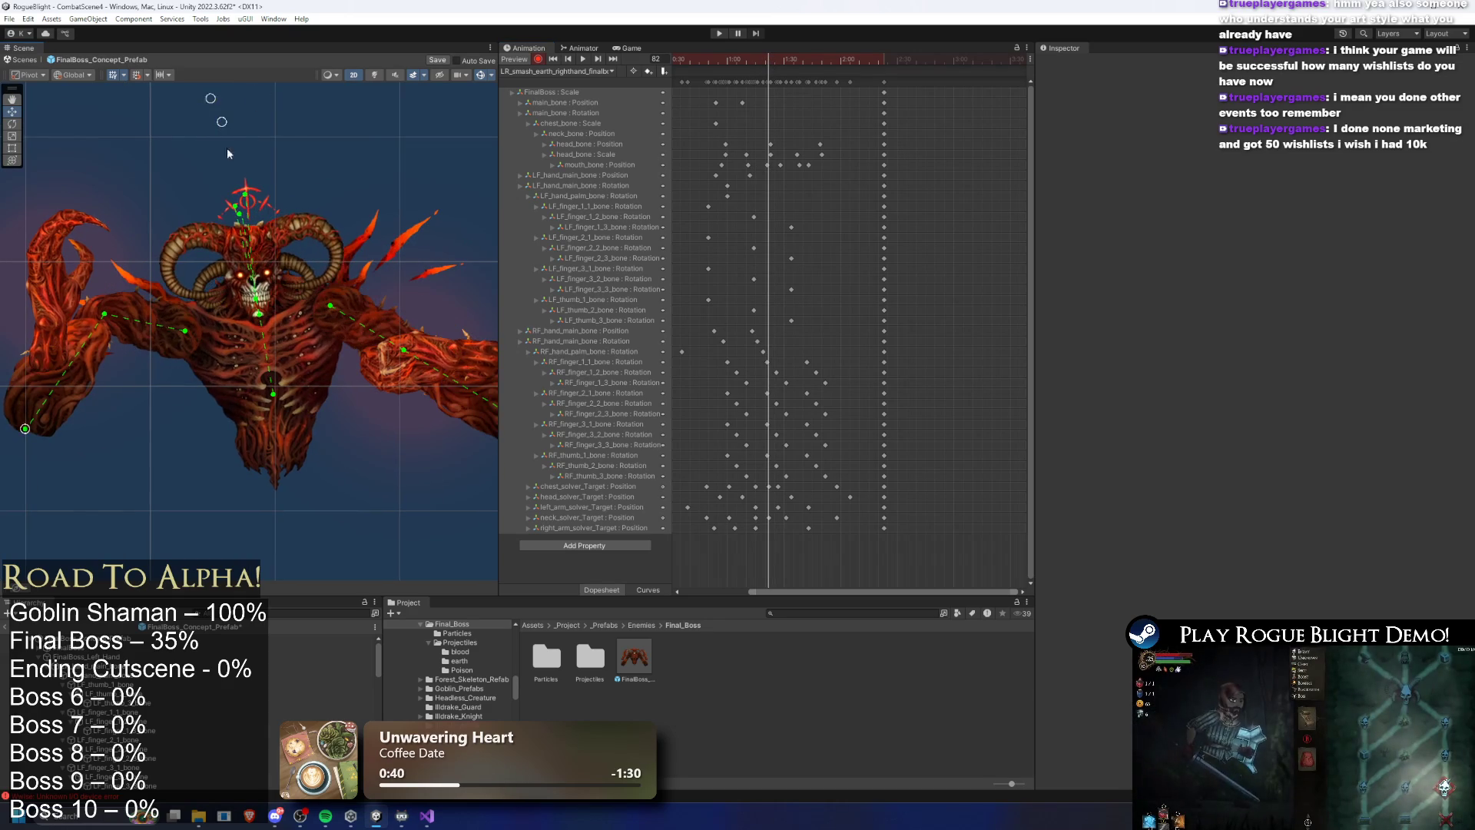
Delete the chest and head solver keys near frame 82, nudge the neck solver key earlier, and preview
scroll(219, 119, up, 2)
scroll(777, 513, up, 3)
scroll(777, 514, up, 2)
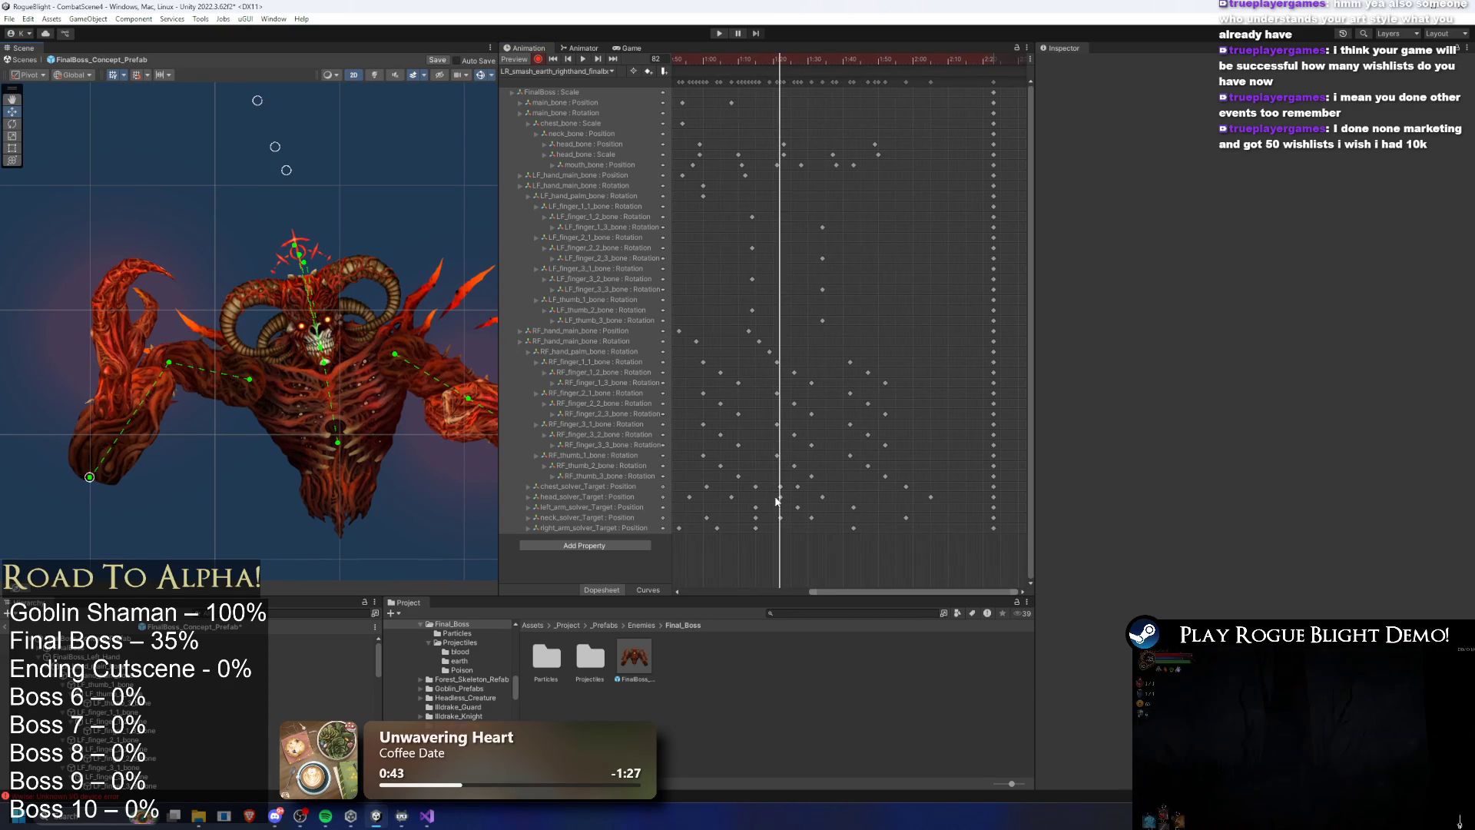
drag(752, 482, 785, 499)
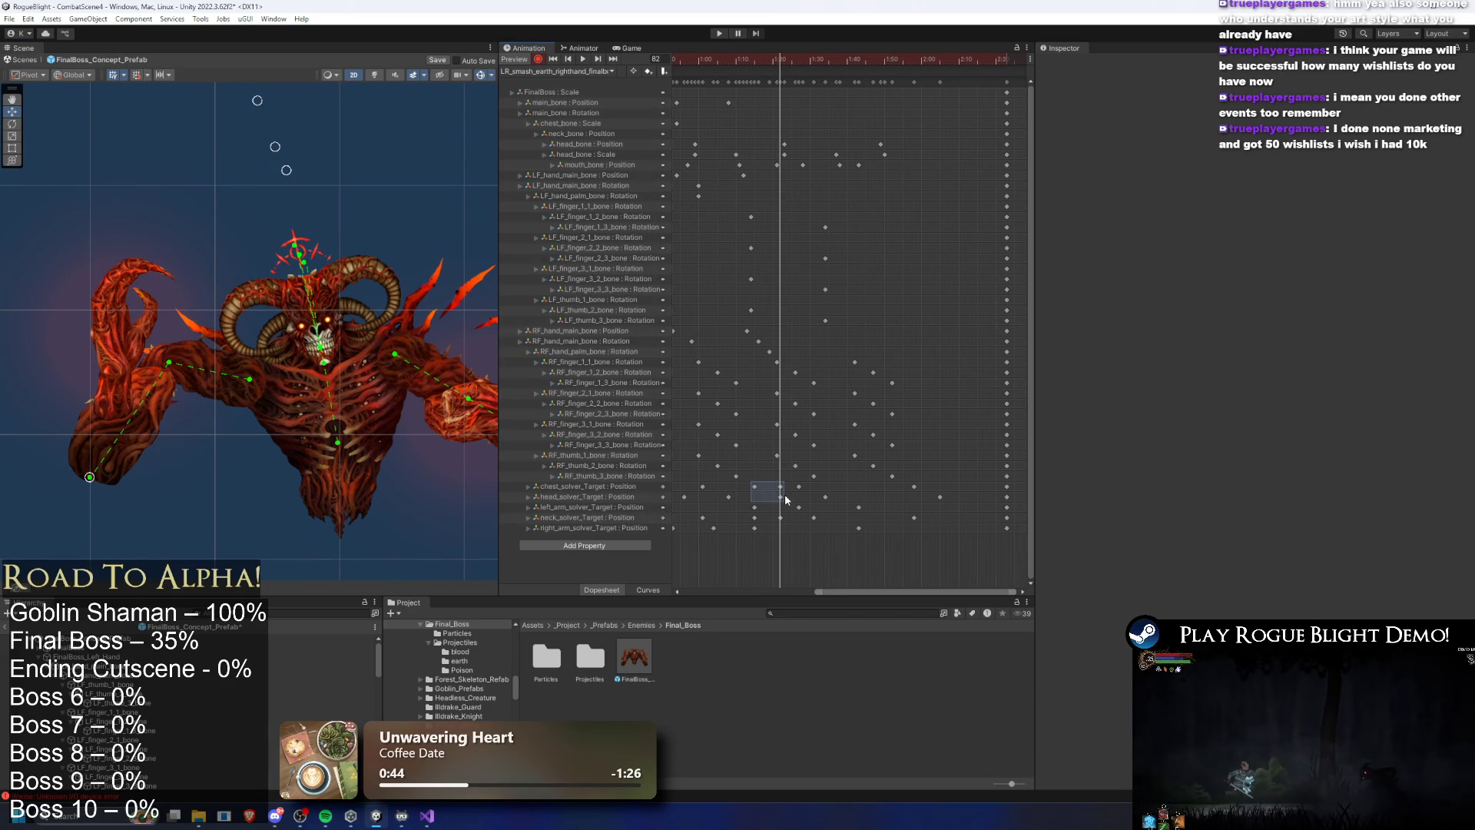
key(Delete)
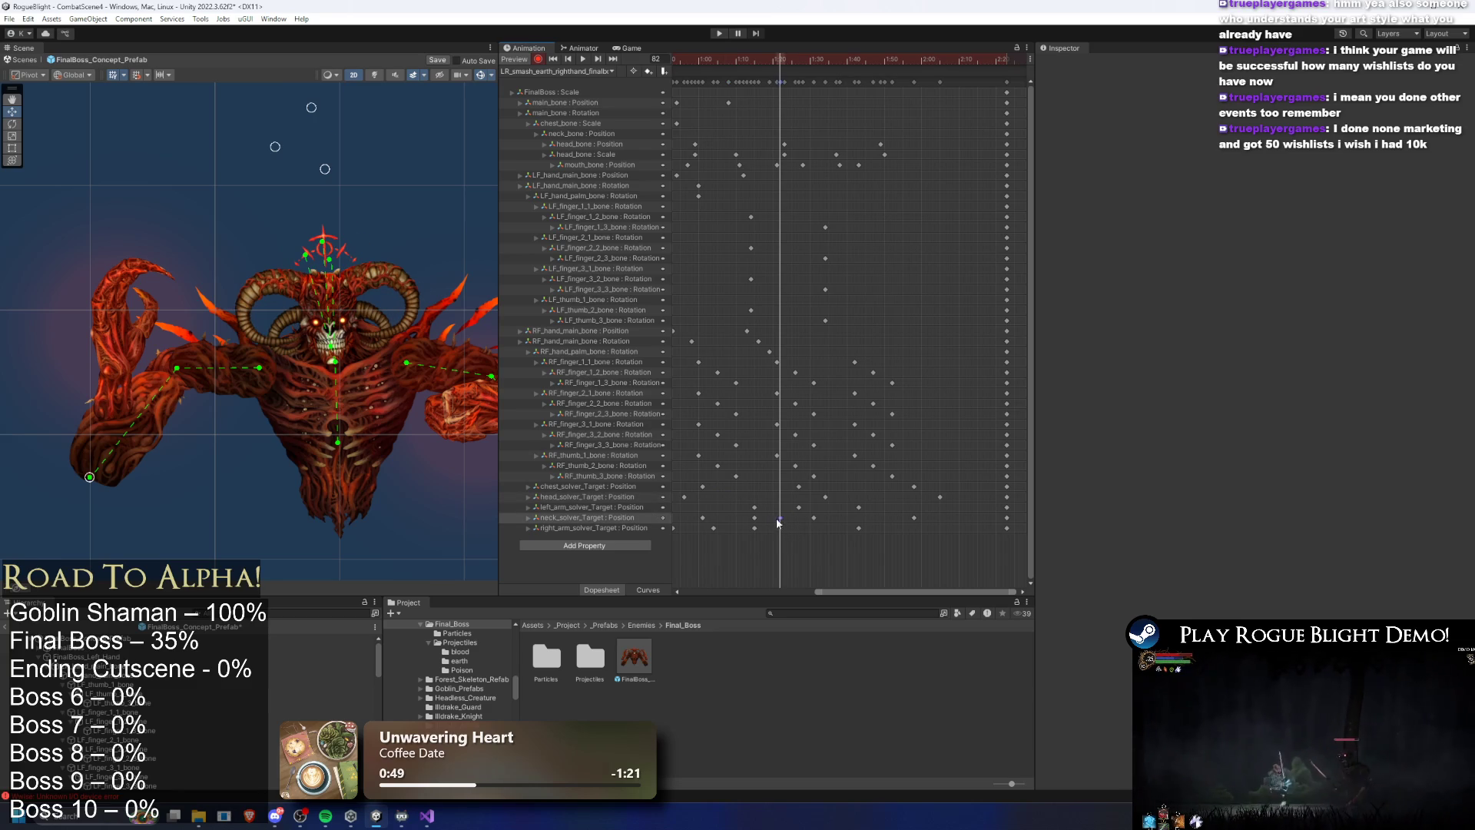
drag(780, 521, 753, 524)
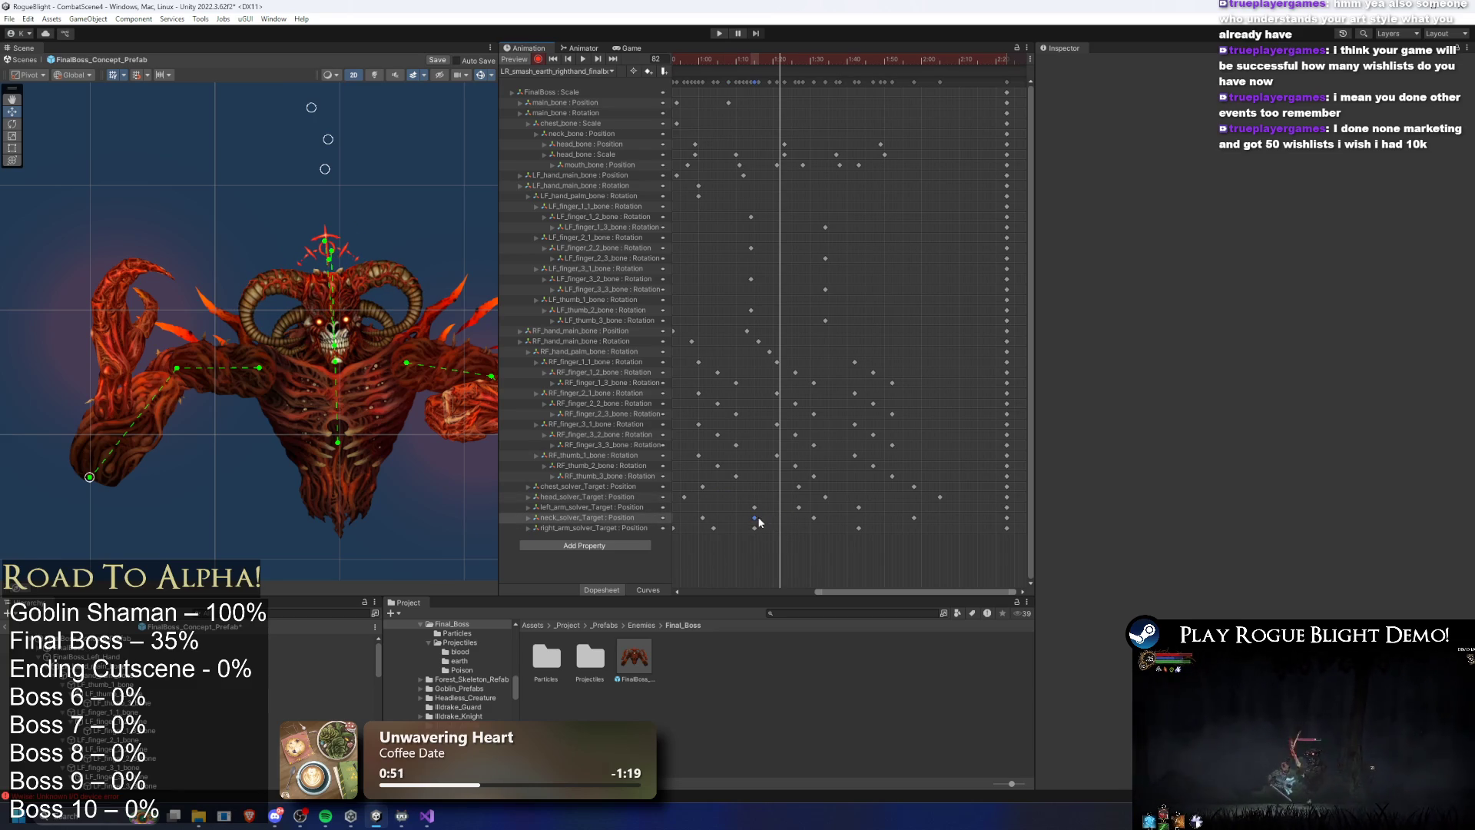
key(space)
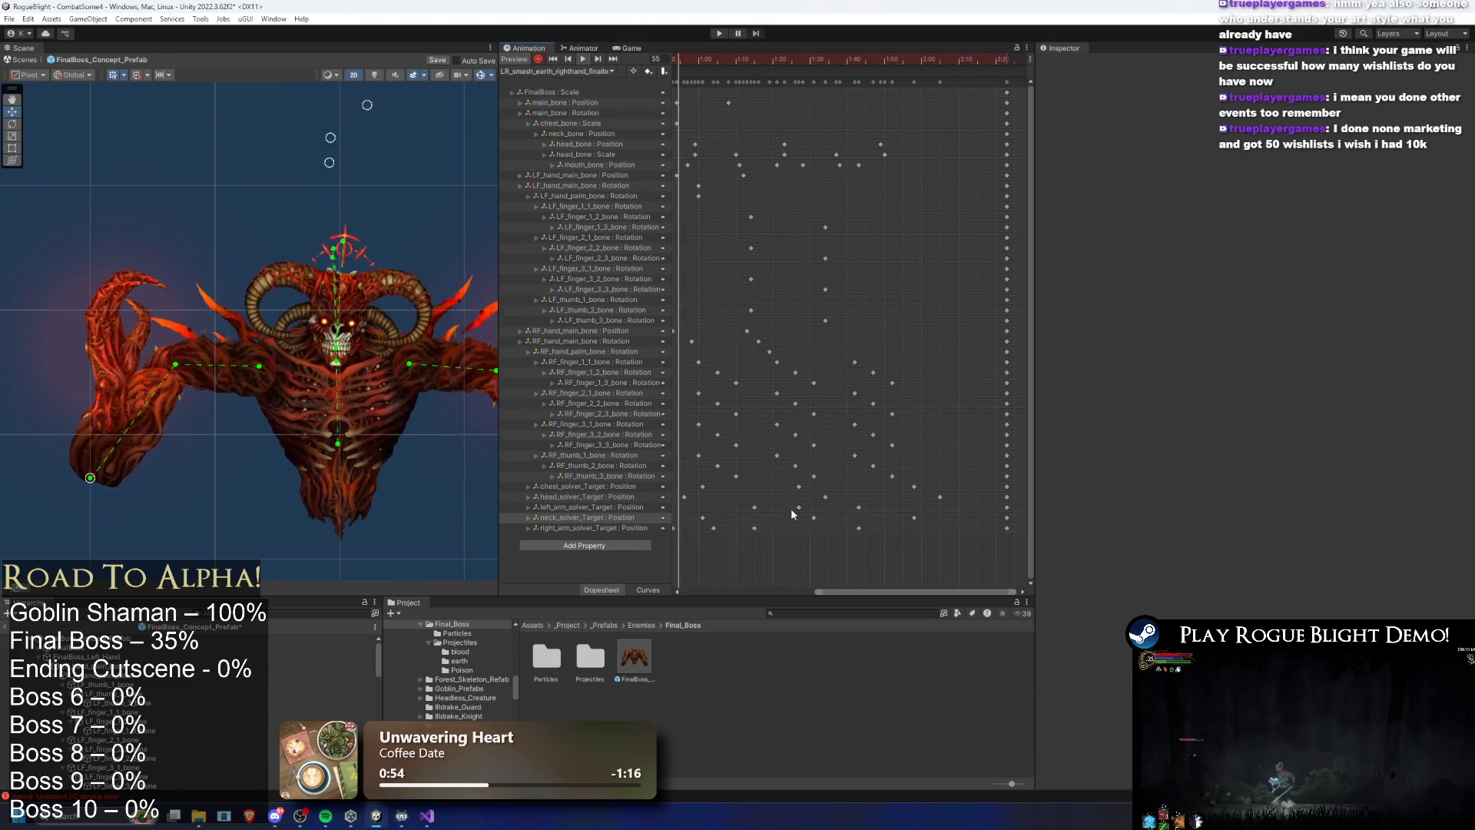
key(space)
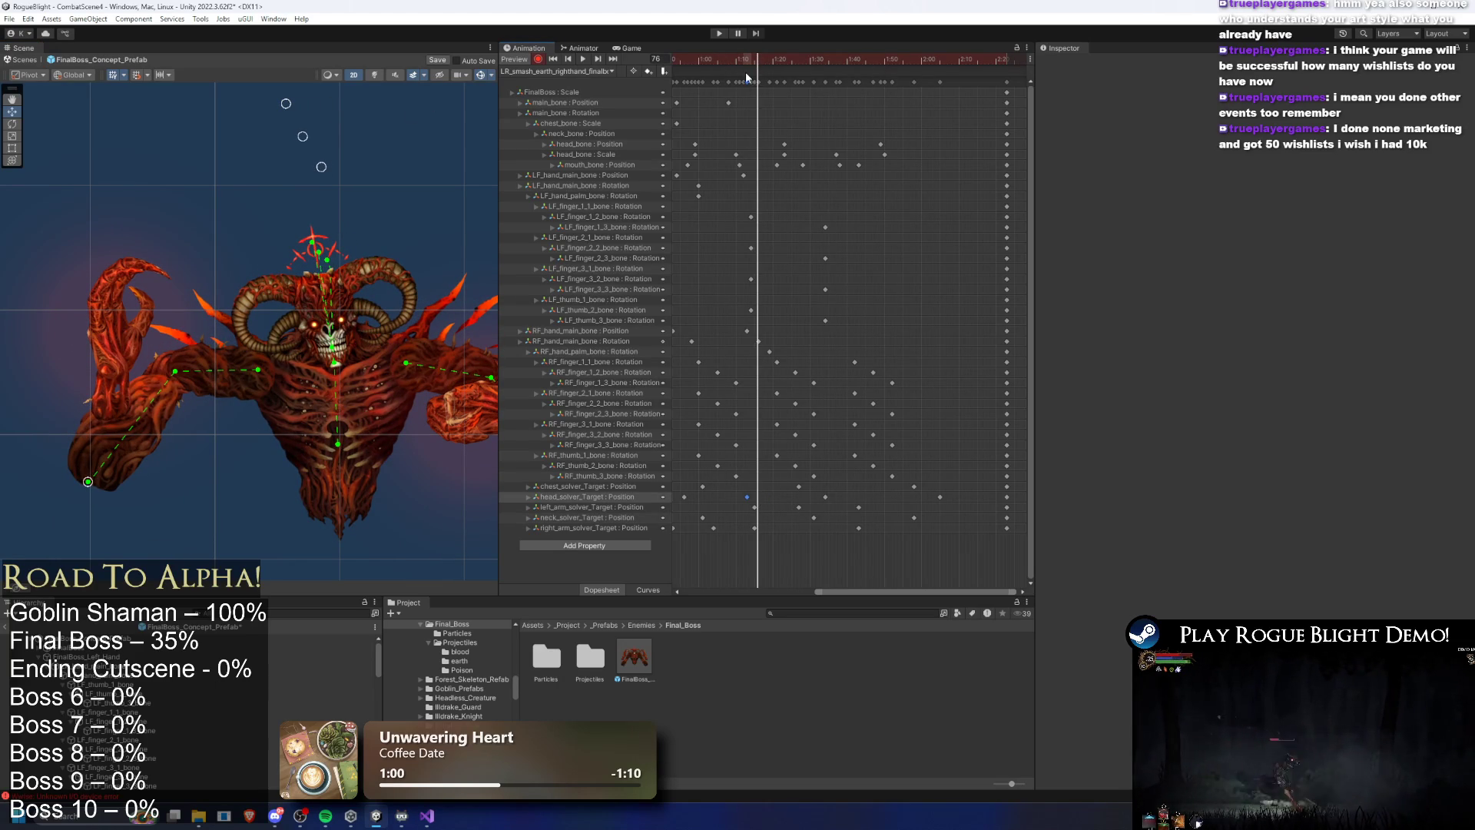
click(582, 59)
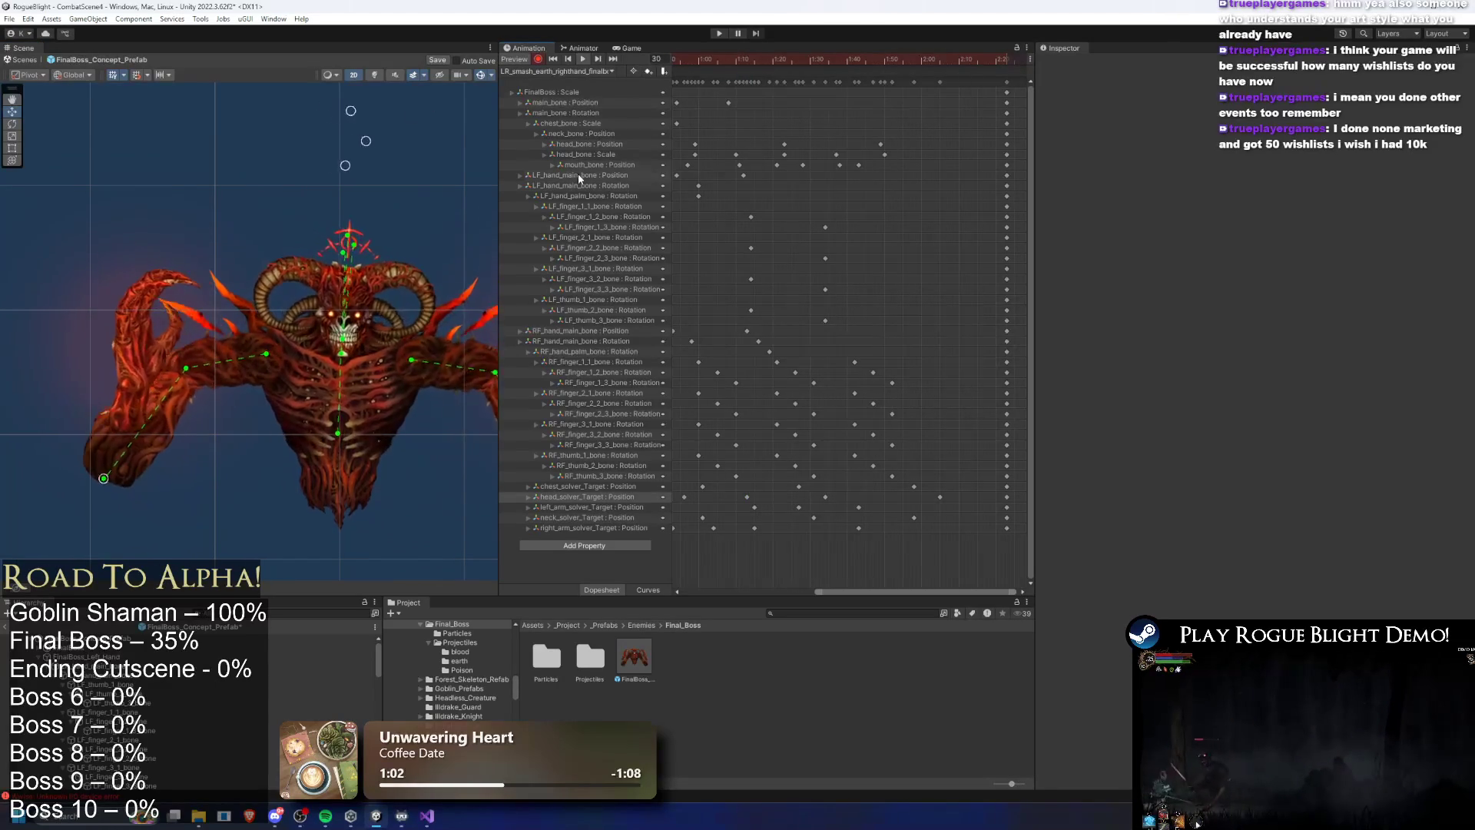
scroll(854, 260, down, 2)
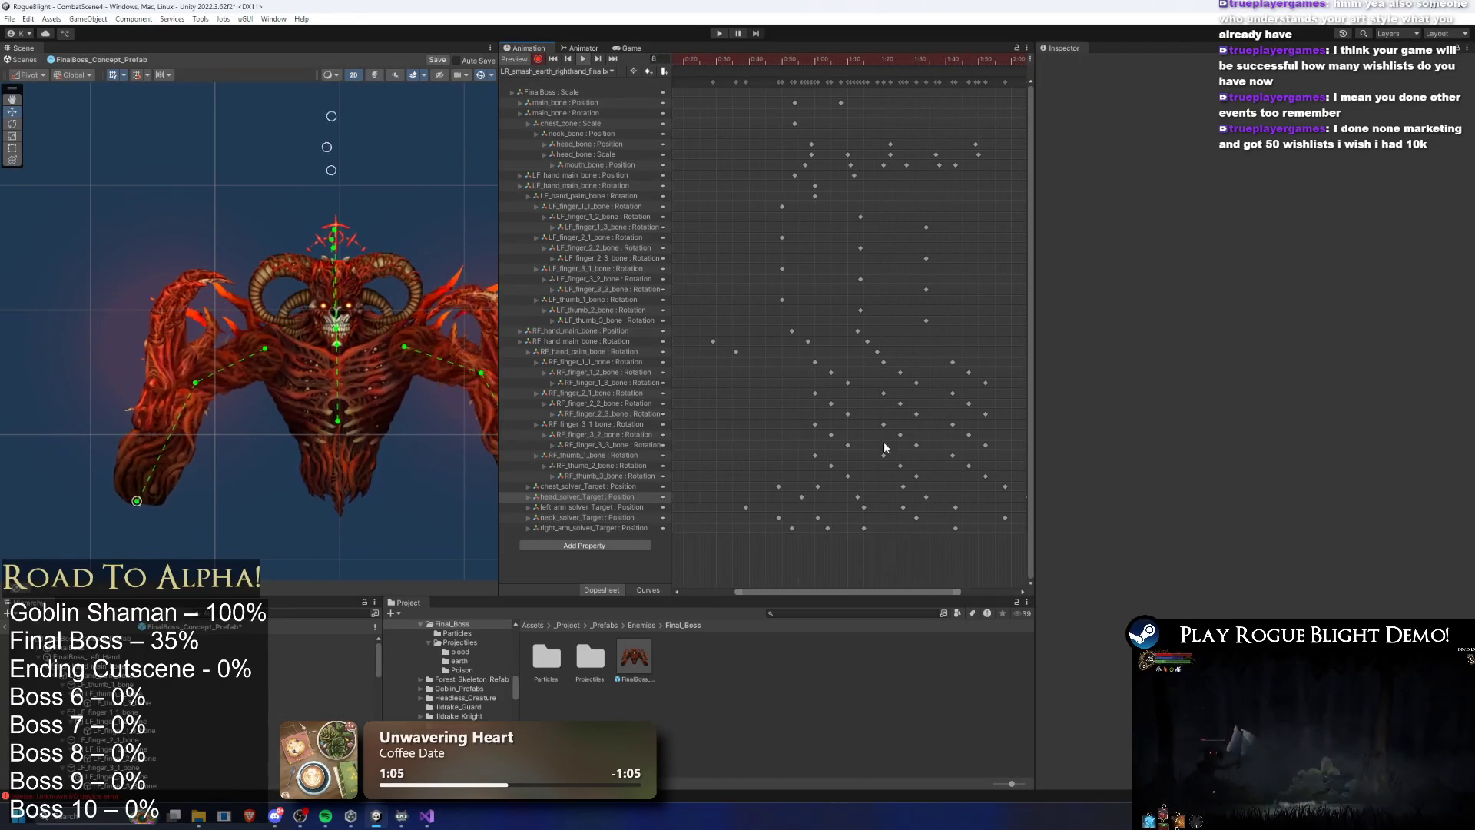
key(space)
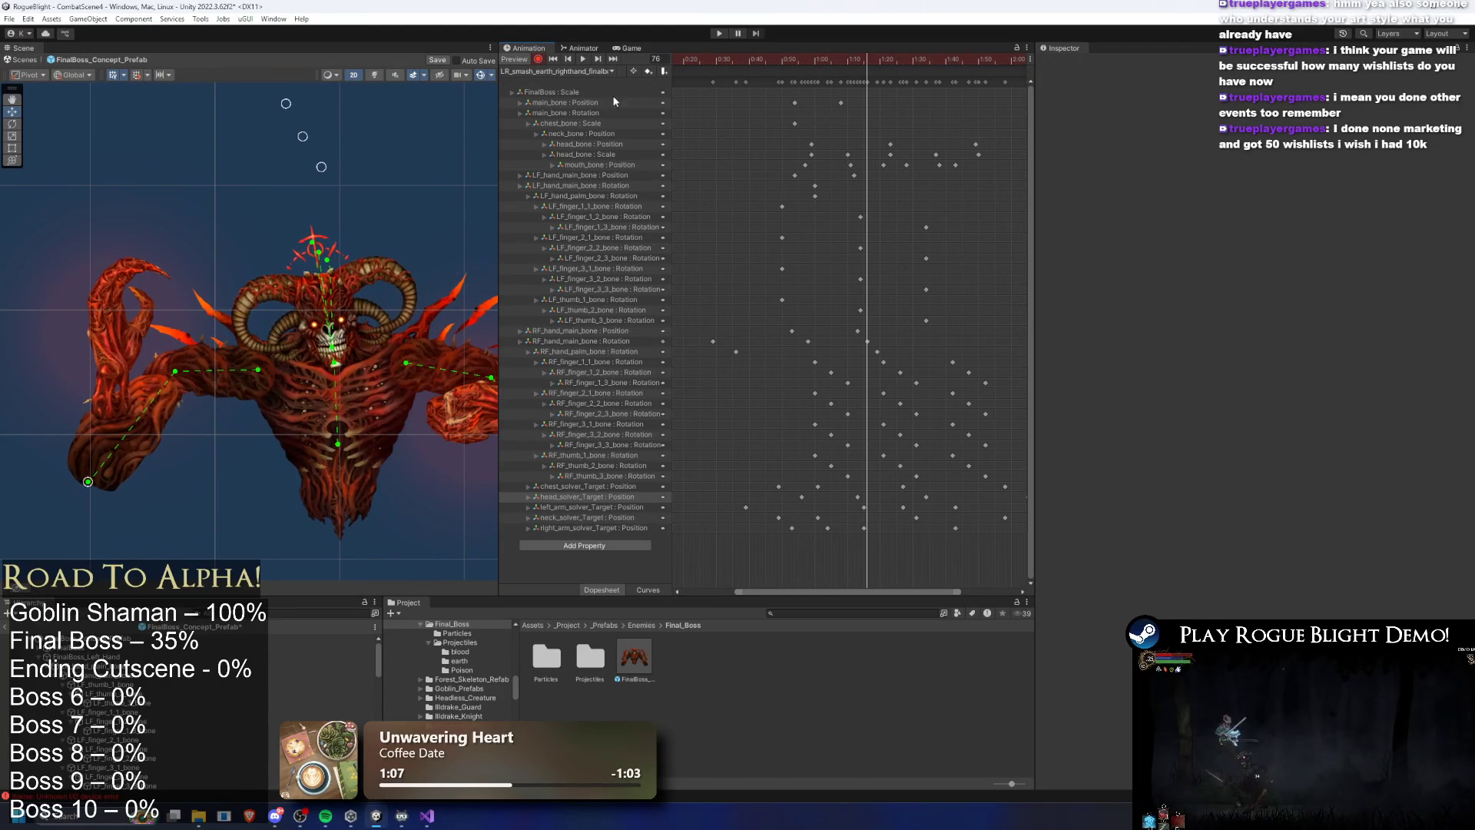
Move the head_solver_Target key earlier to 0:52 and check the timing
click(855, 497)
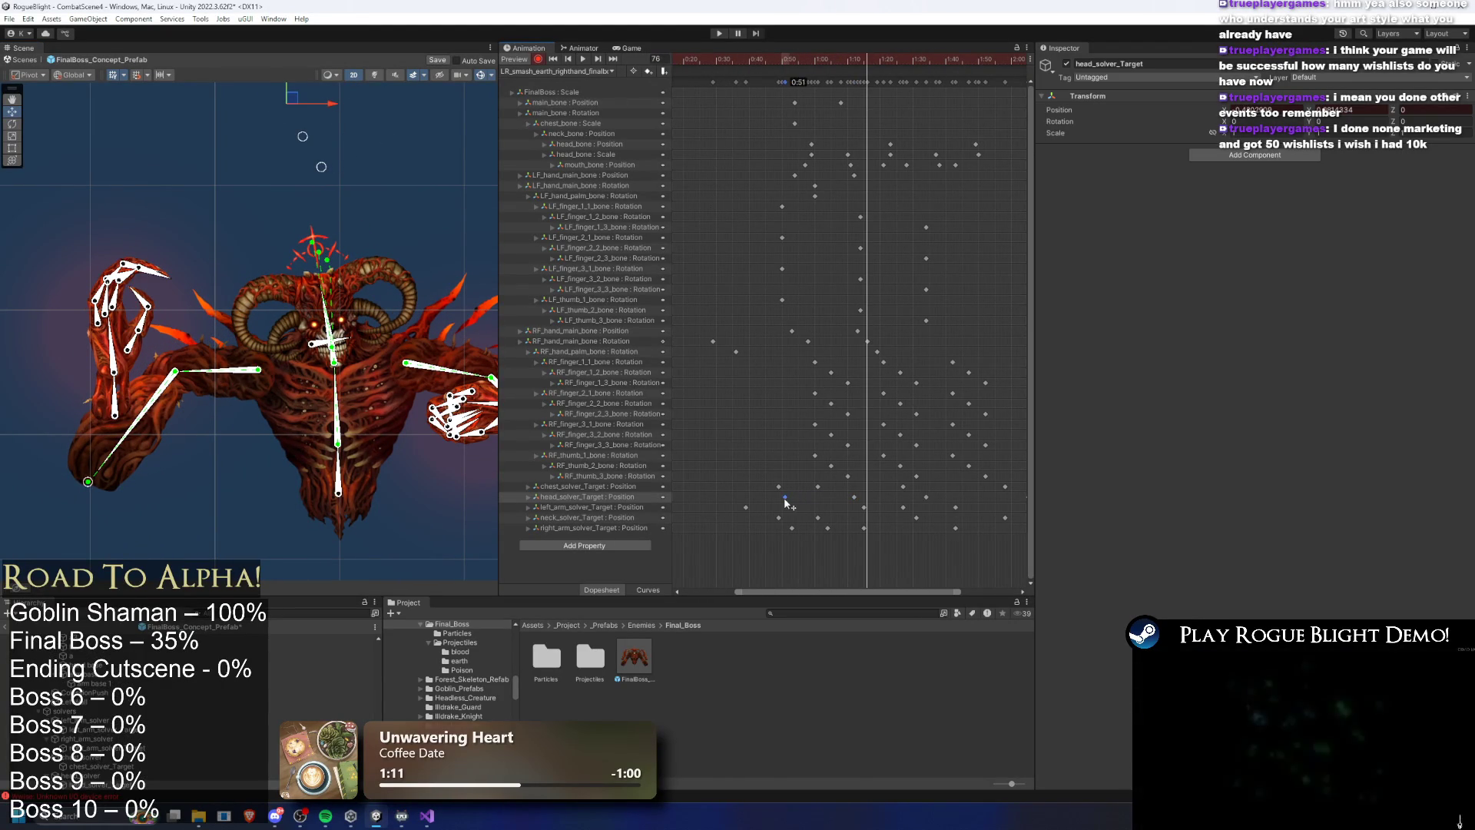
drag(802, 497, 788, 502)
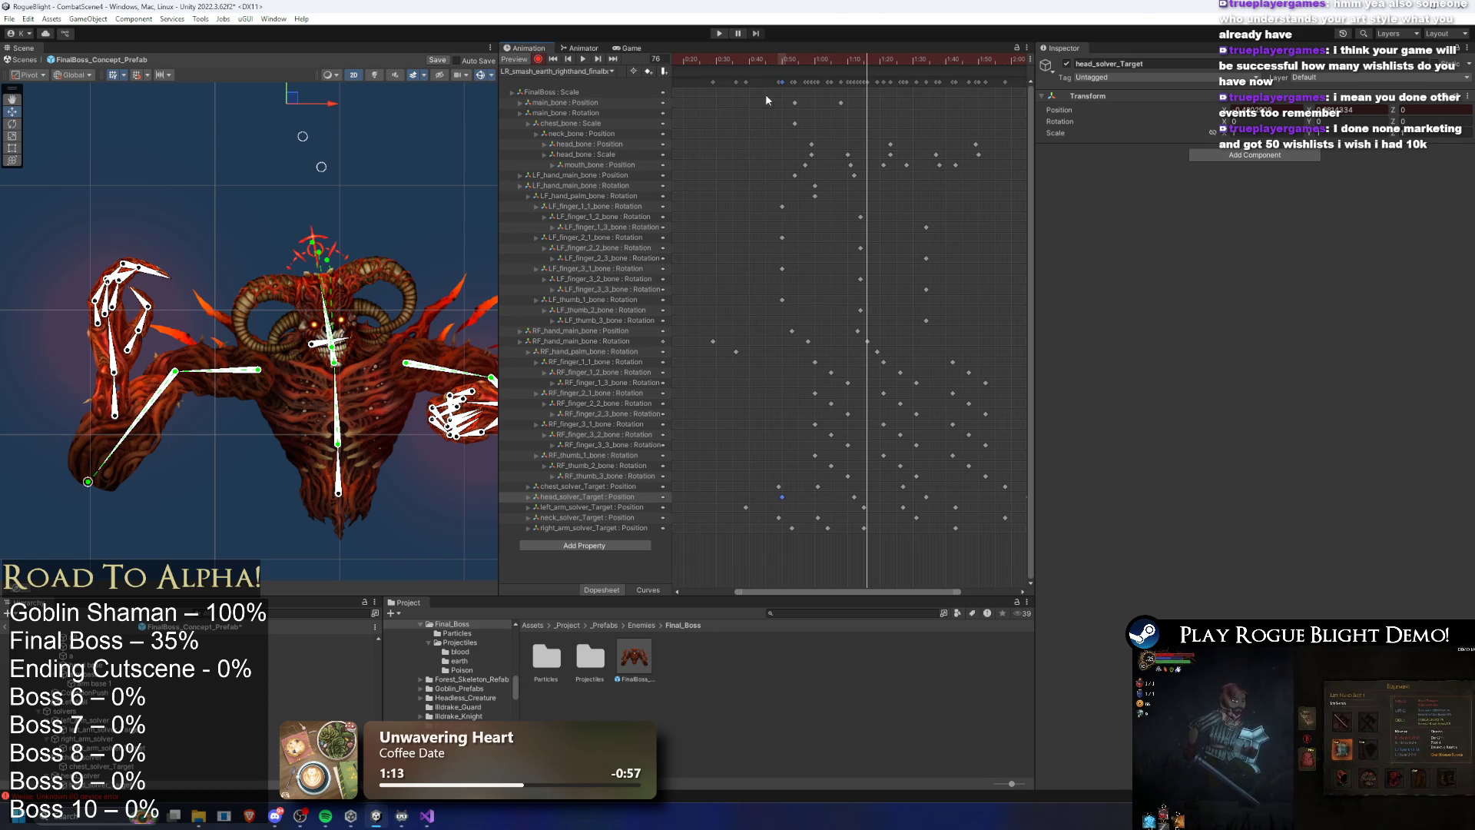
key(space)
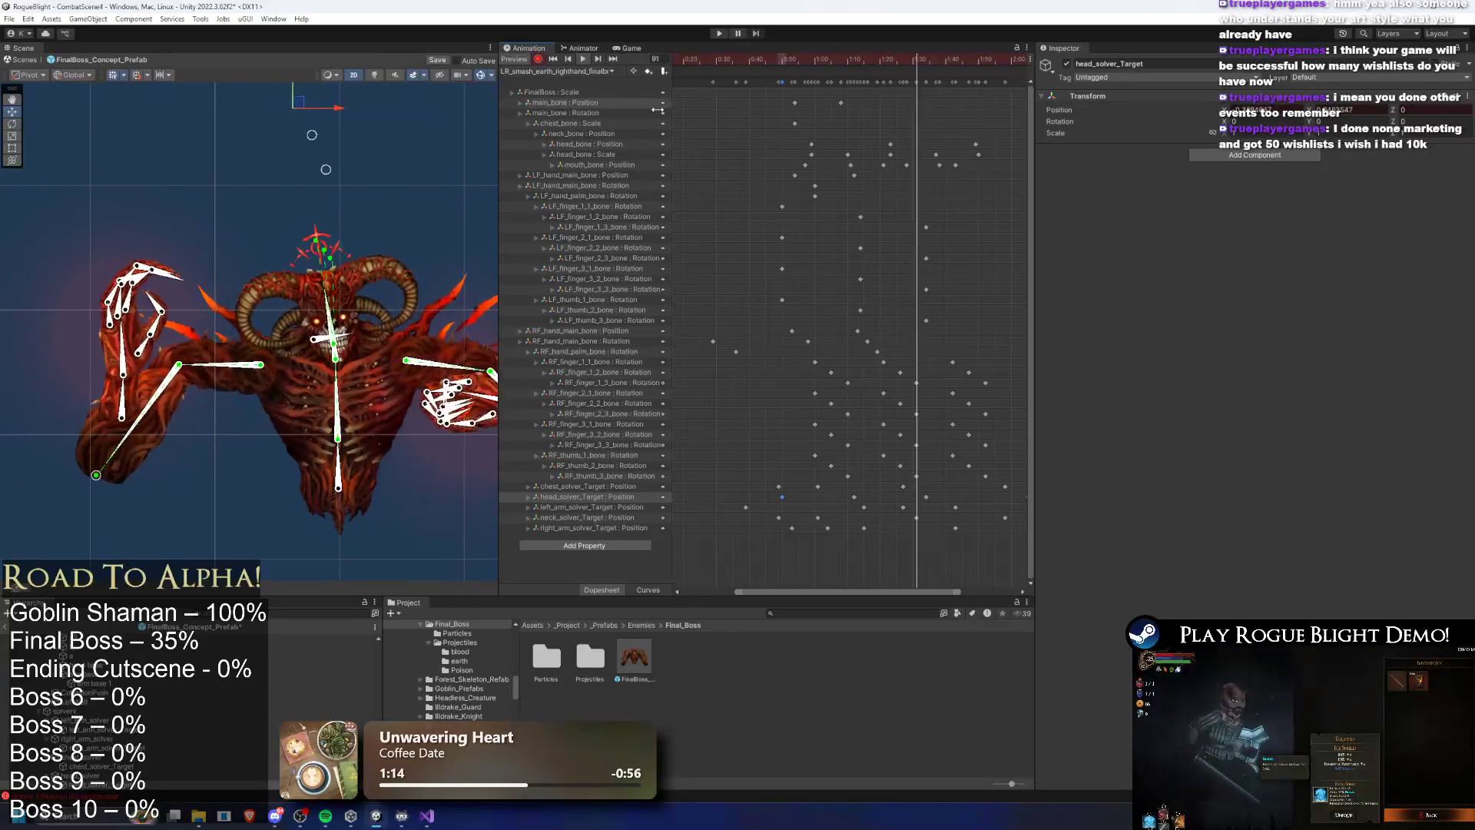
click(430, 158)
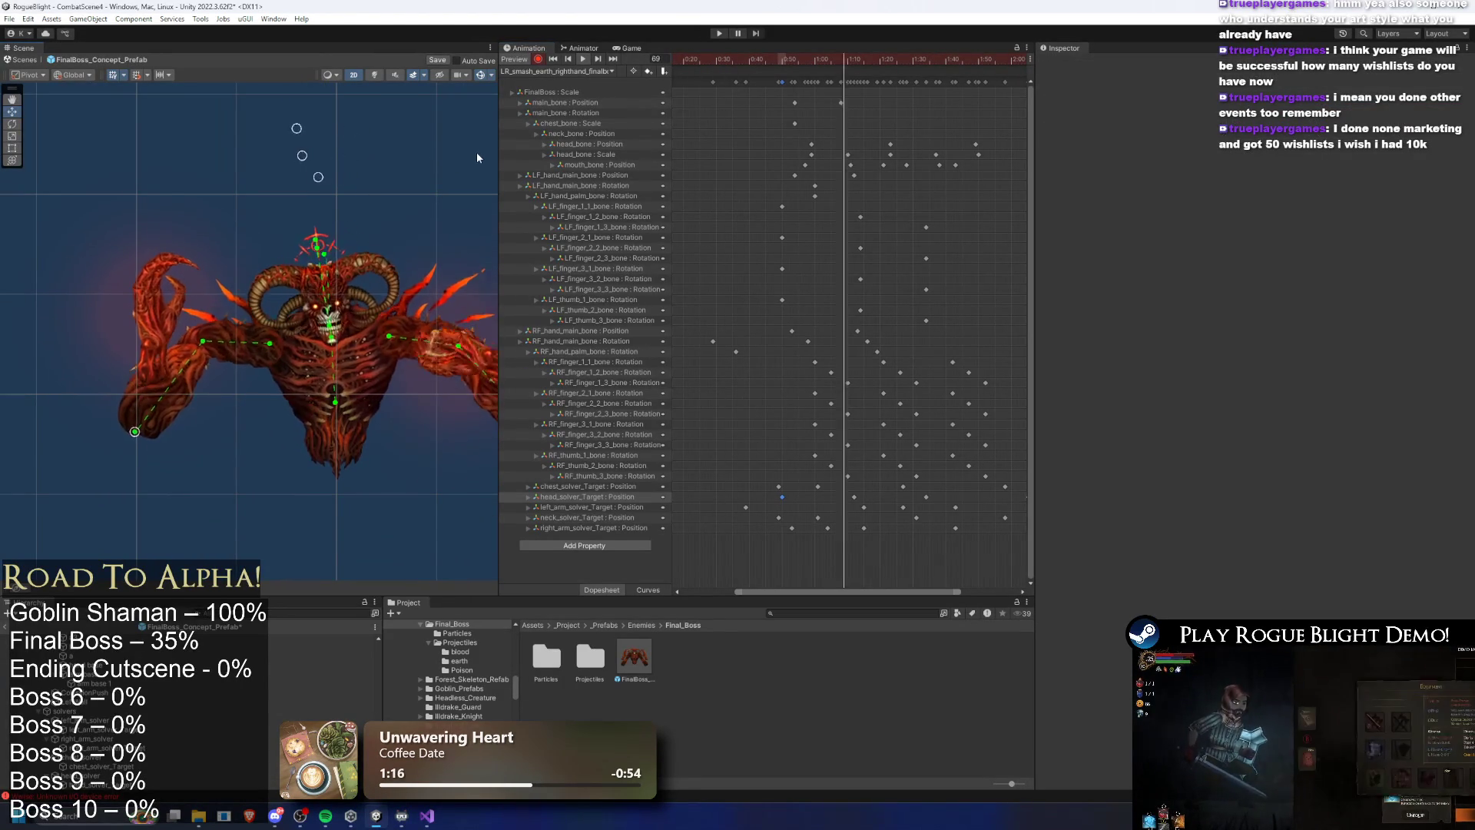
Shift both neck_solver_Target keys slightly earlier and preview the whole clip around frame 80
scroll(900, 418, down, 2)
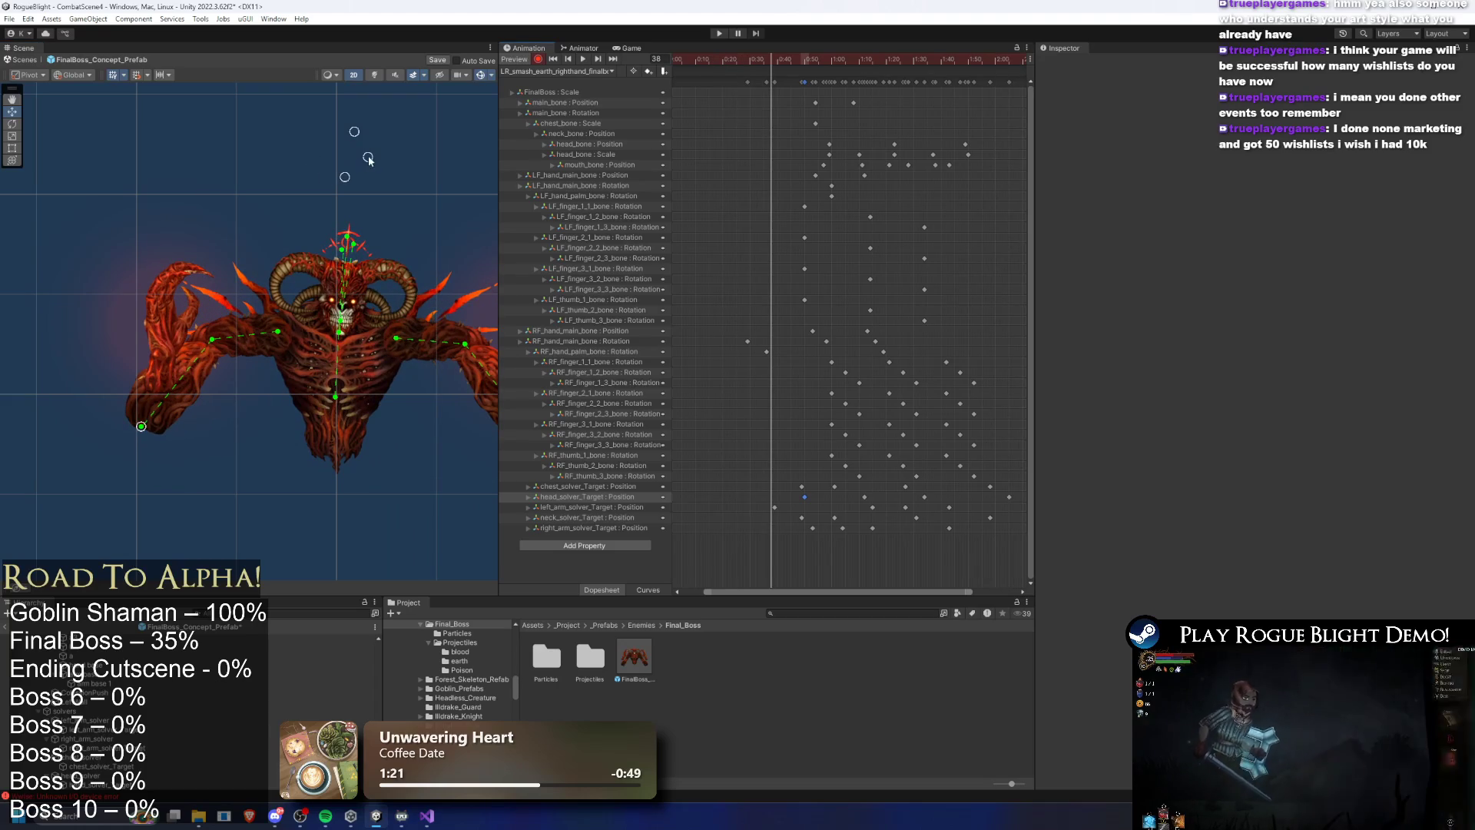
drag(840, 519, 852, 520)
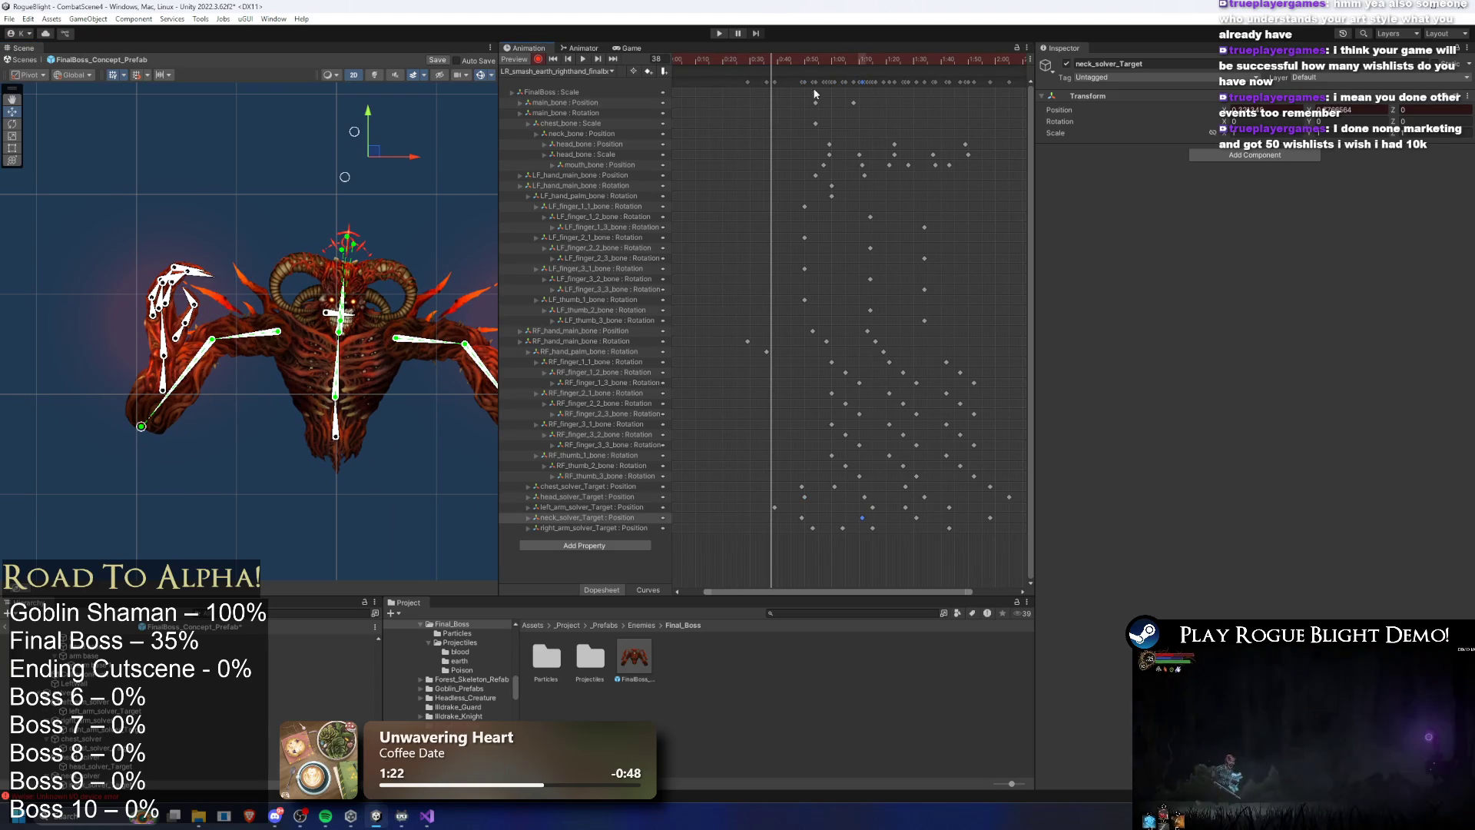
mouse_move(818, 59)
mouse_down()
mouse_move(853, 59)
mouse_move(829, 59)
mouse_up()
drag(881, 526, 799, 519)
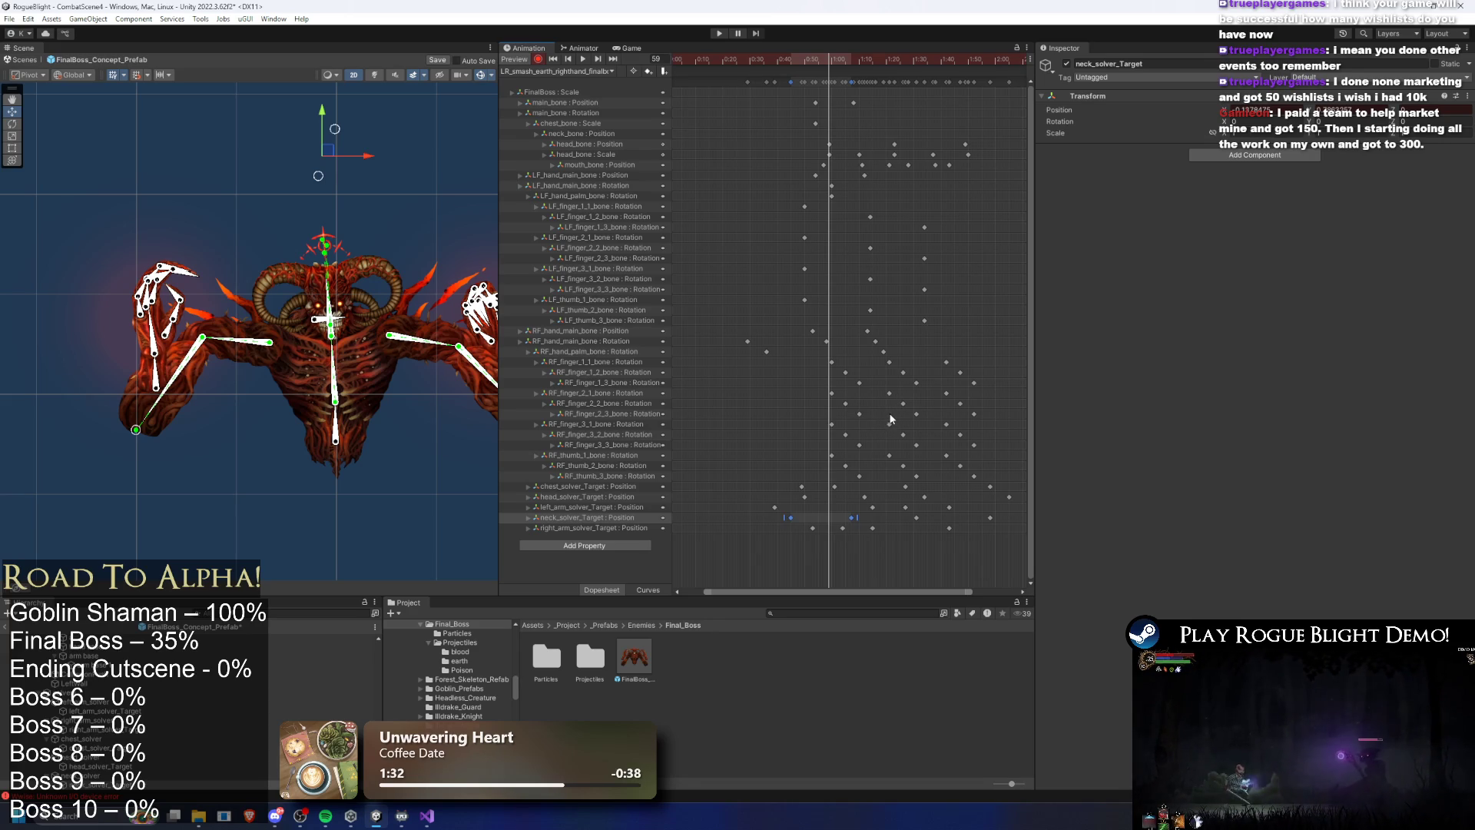
key(a)
key(space)
click(461, 178)
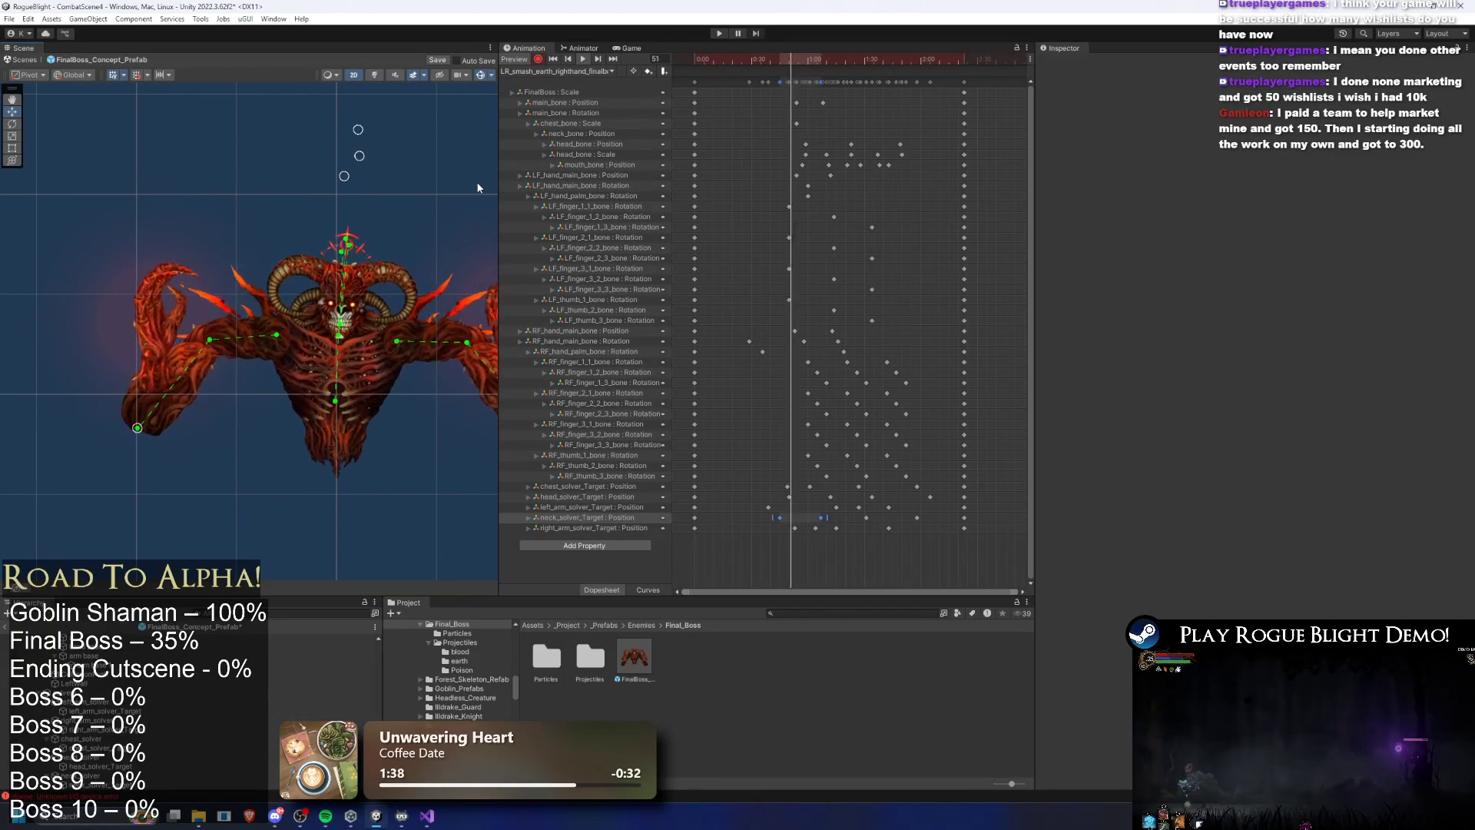
drag(773, 57, 850, 58)
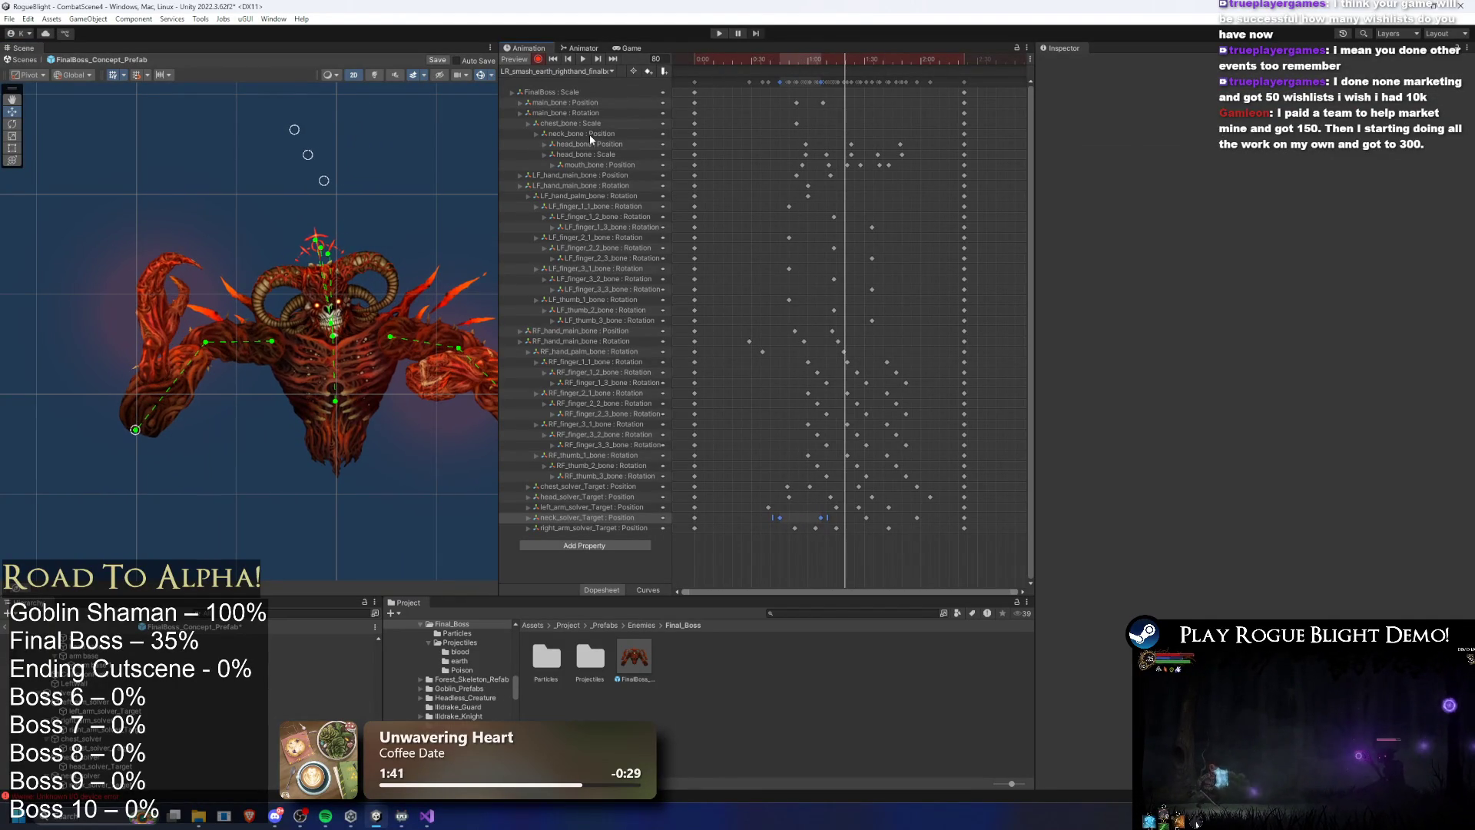
click(148, 350)
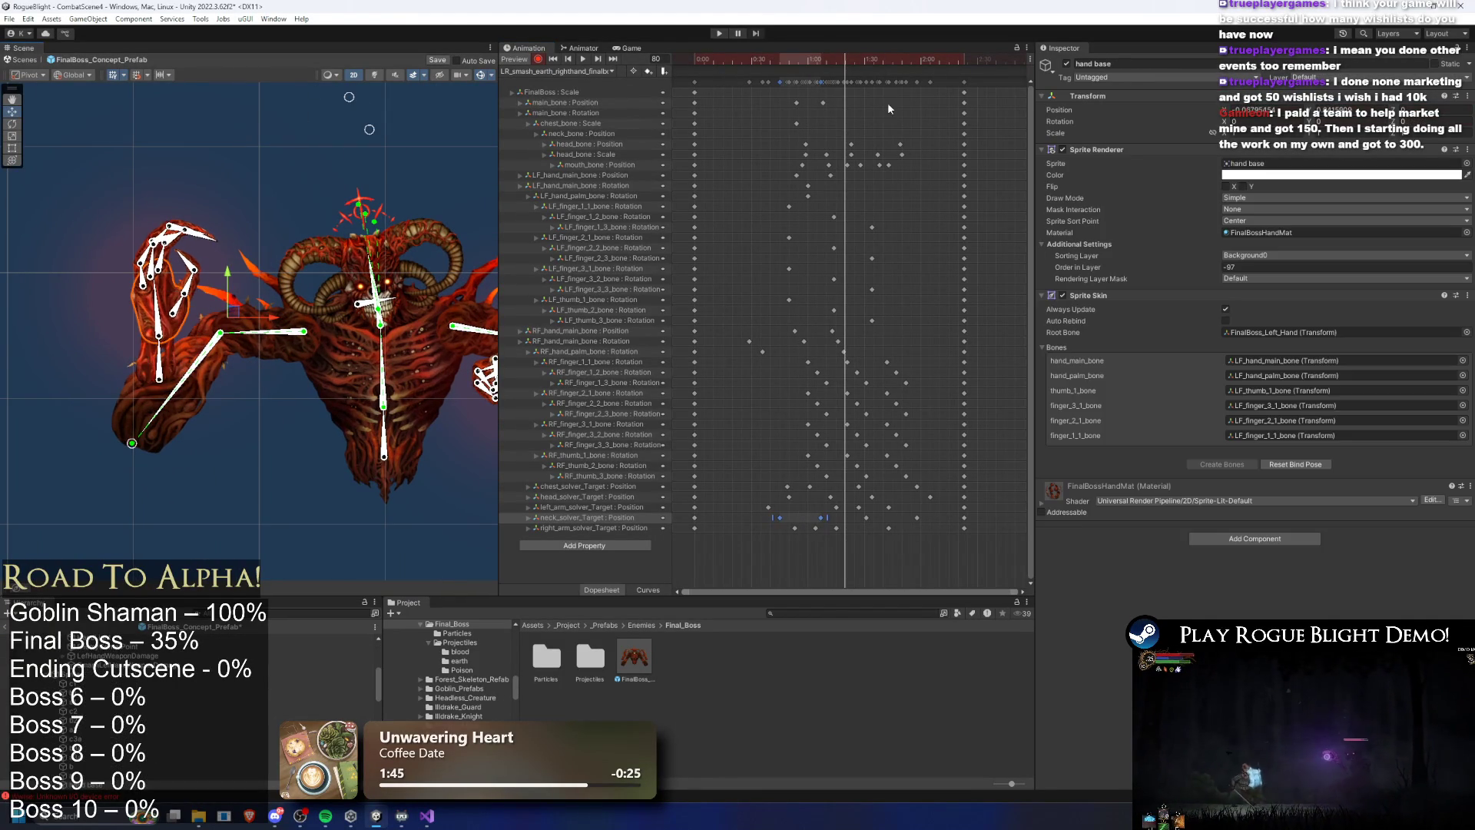
Lower the boss's left hand and fingers via LF_hand_main_bone at frame 72
drag(836, 60, 882, 58)
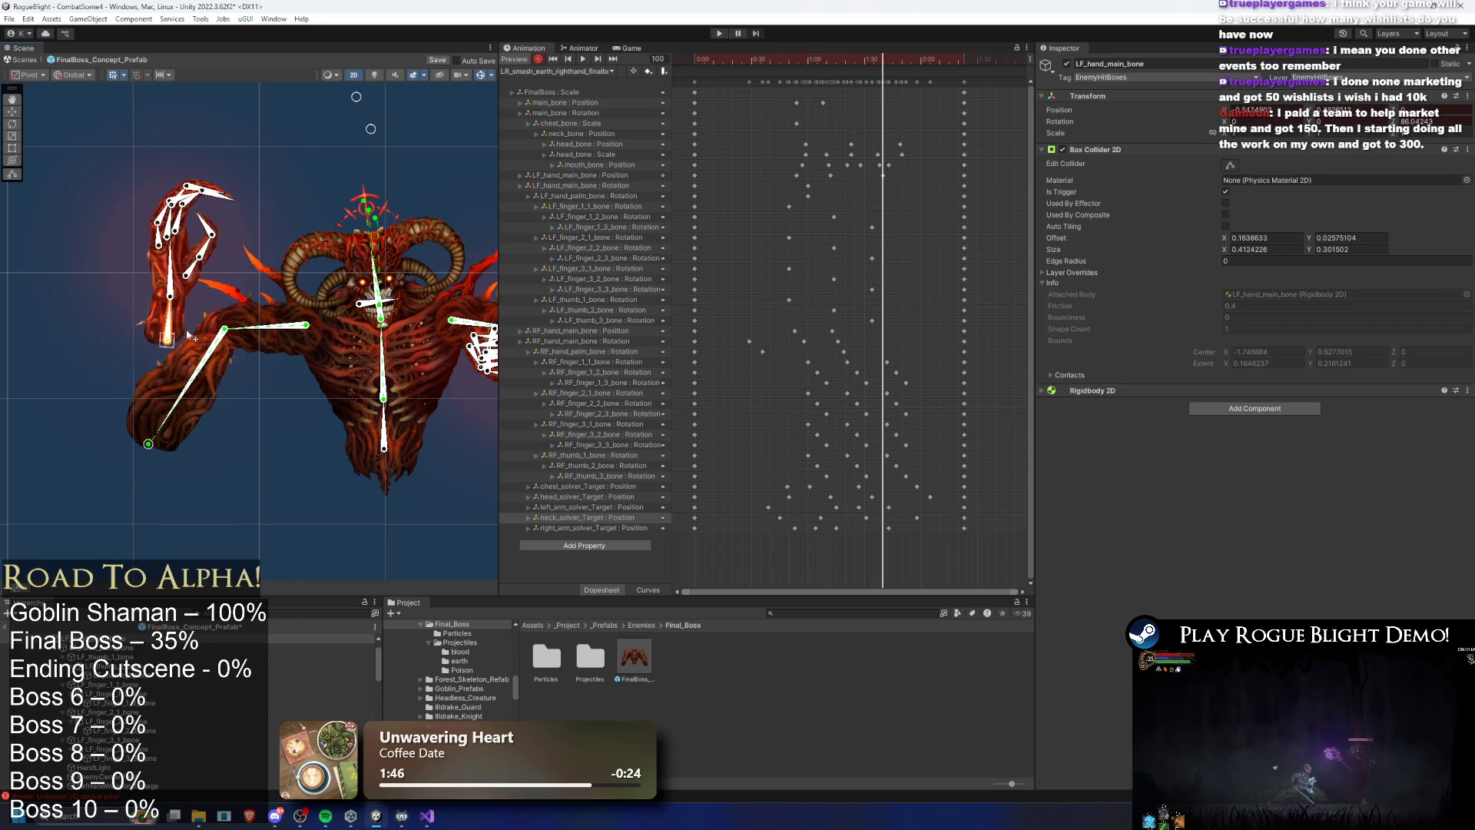
click(828, 60)
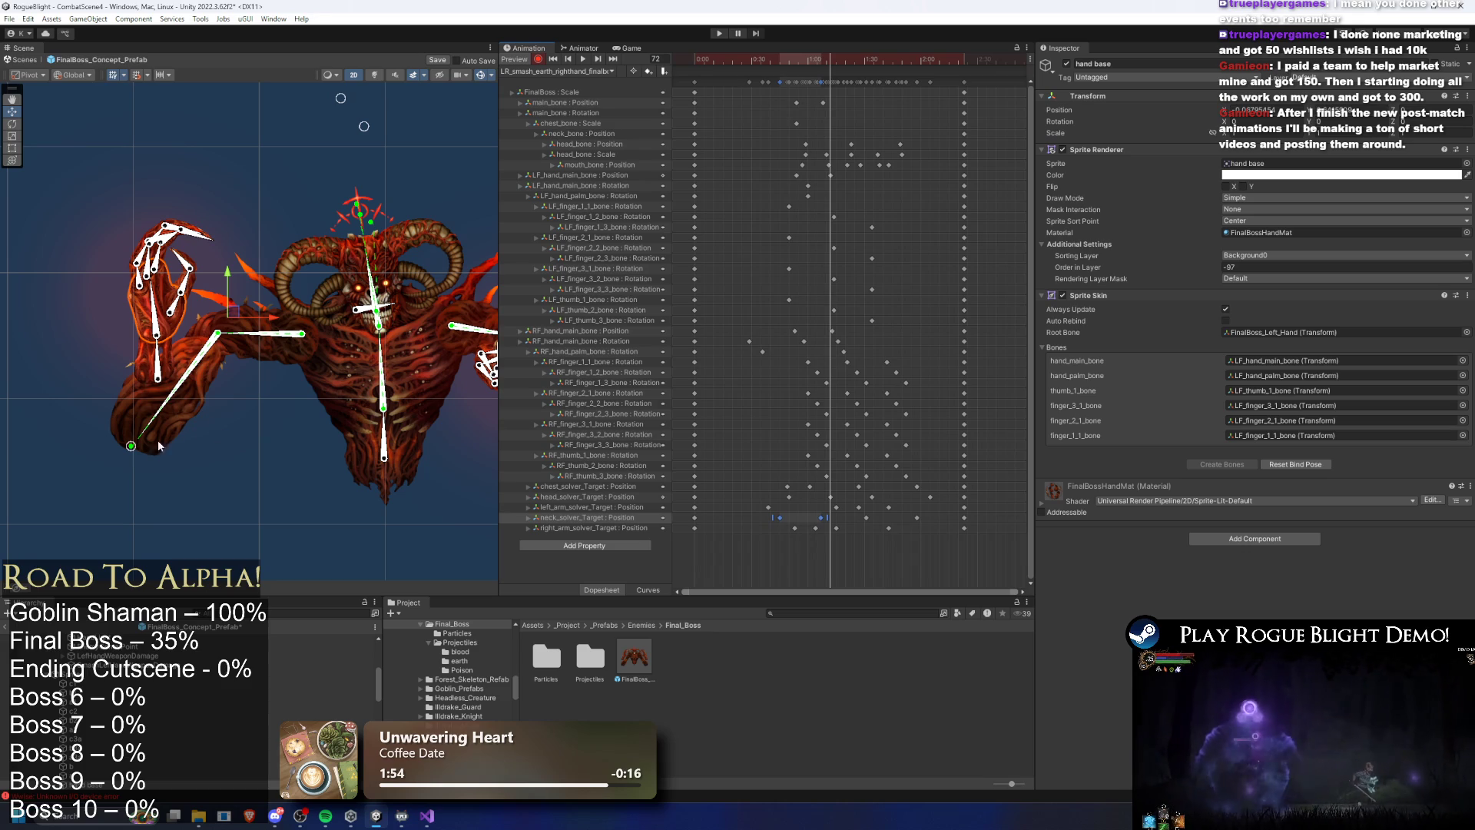
click(157, 385)
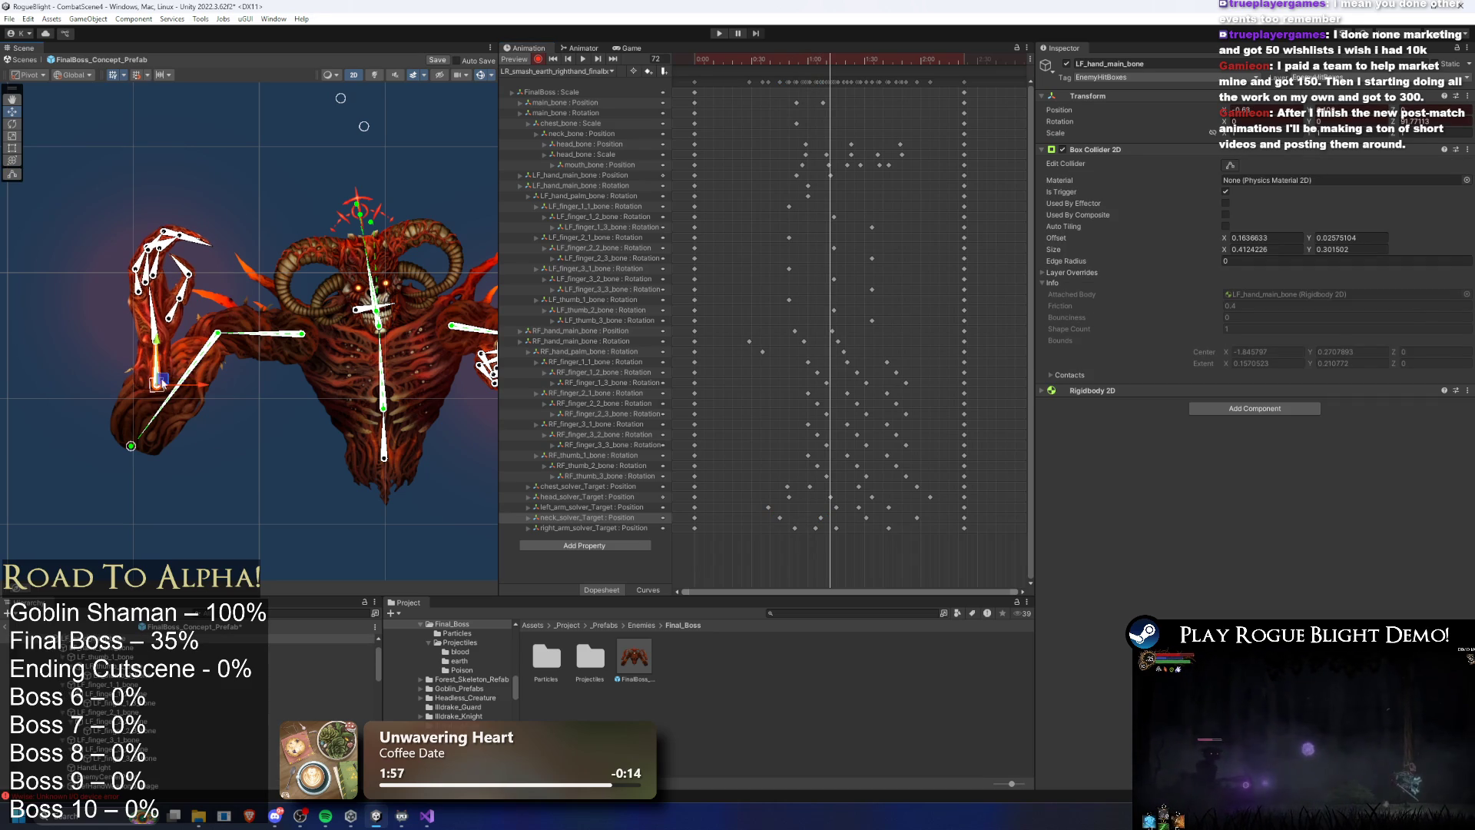
mouse_move(824, 62)
mouse_down()
mouse_move(800, 69)
mouse_move(829, 115)
mouse_move(820, 149)
mouse_up()
drag(171, 389, 179, 385)
mouse_move(835, 56)
mouse_down()
mouse_move(775, 57)
mouse_move(879, 61)
mouse_up()
key(space)
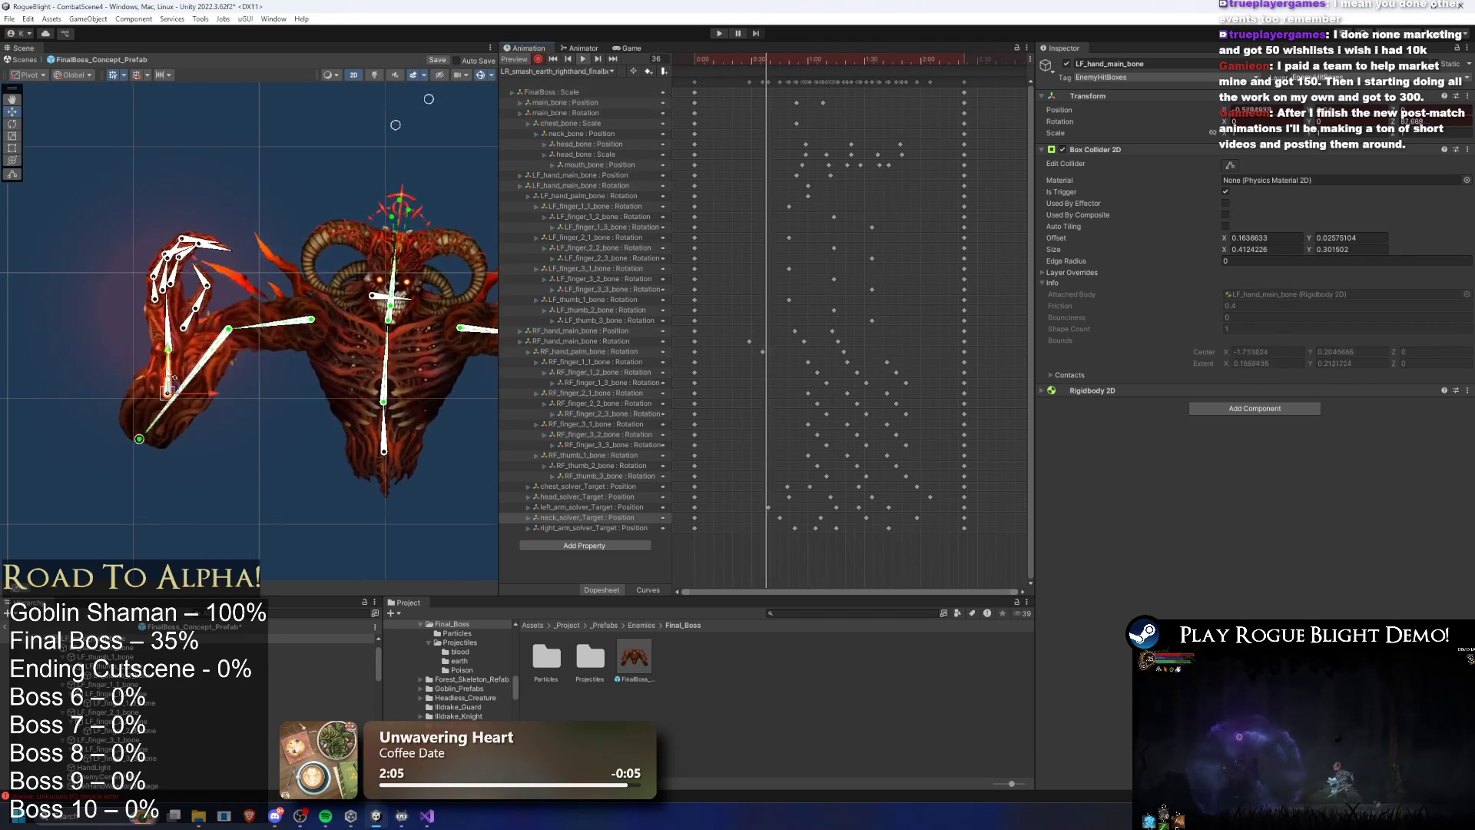
Check the LF_hand_main_bone Position key and play the clip from frame 29
scroll(272, 382, down, 1)
drag(808, 58, 852, 60)
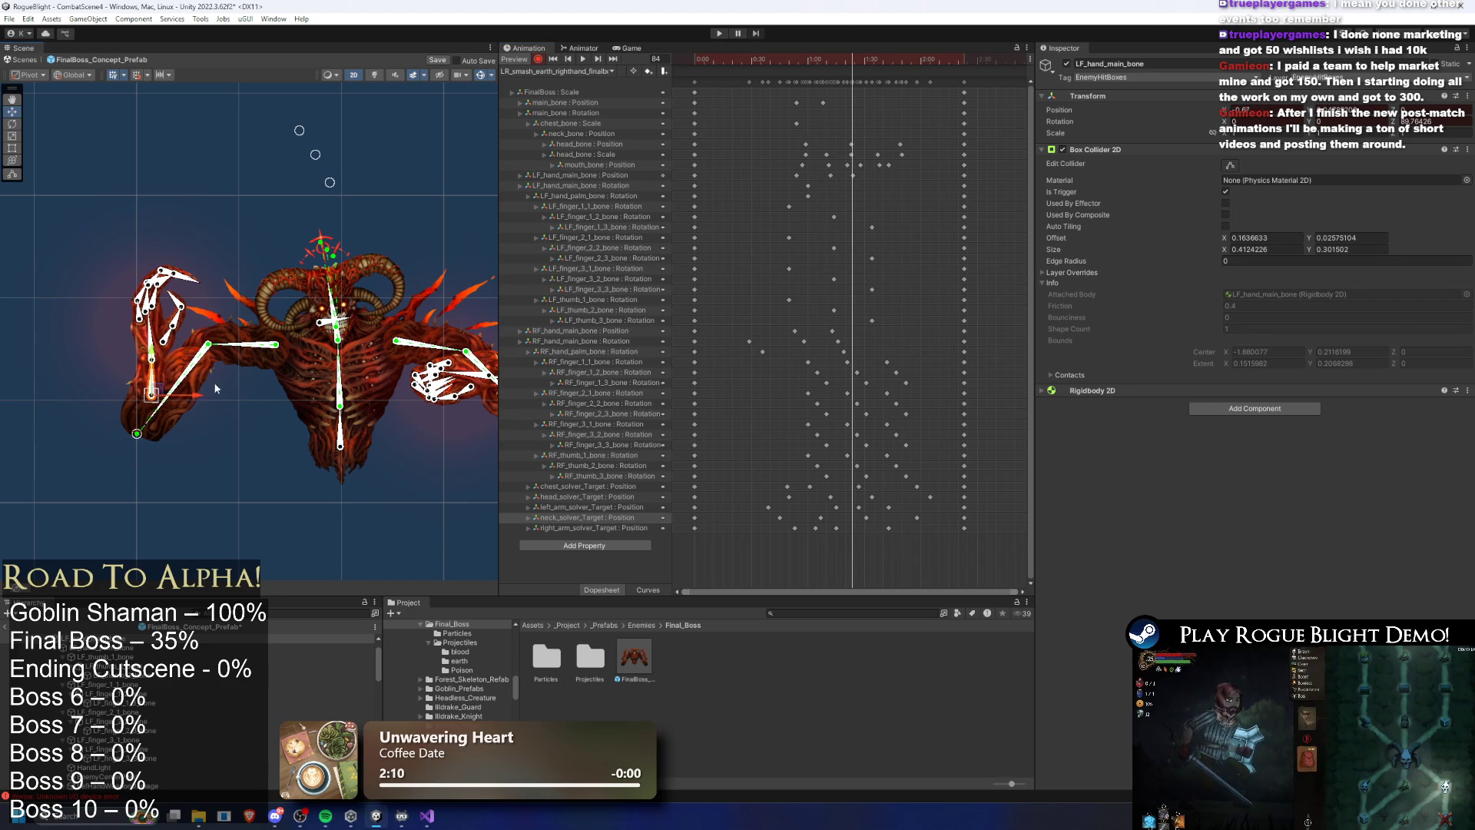
click(830, 175)
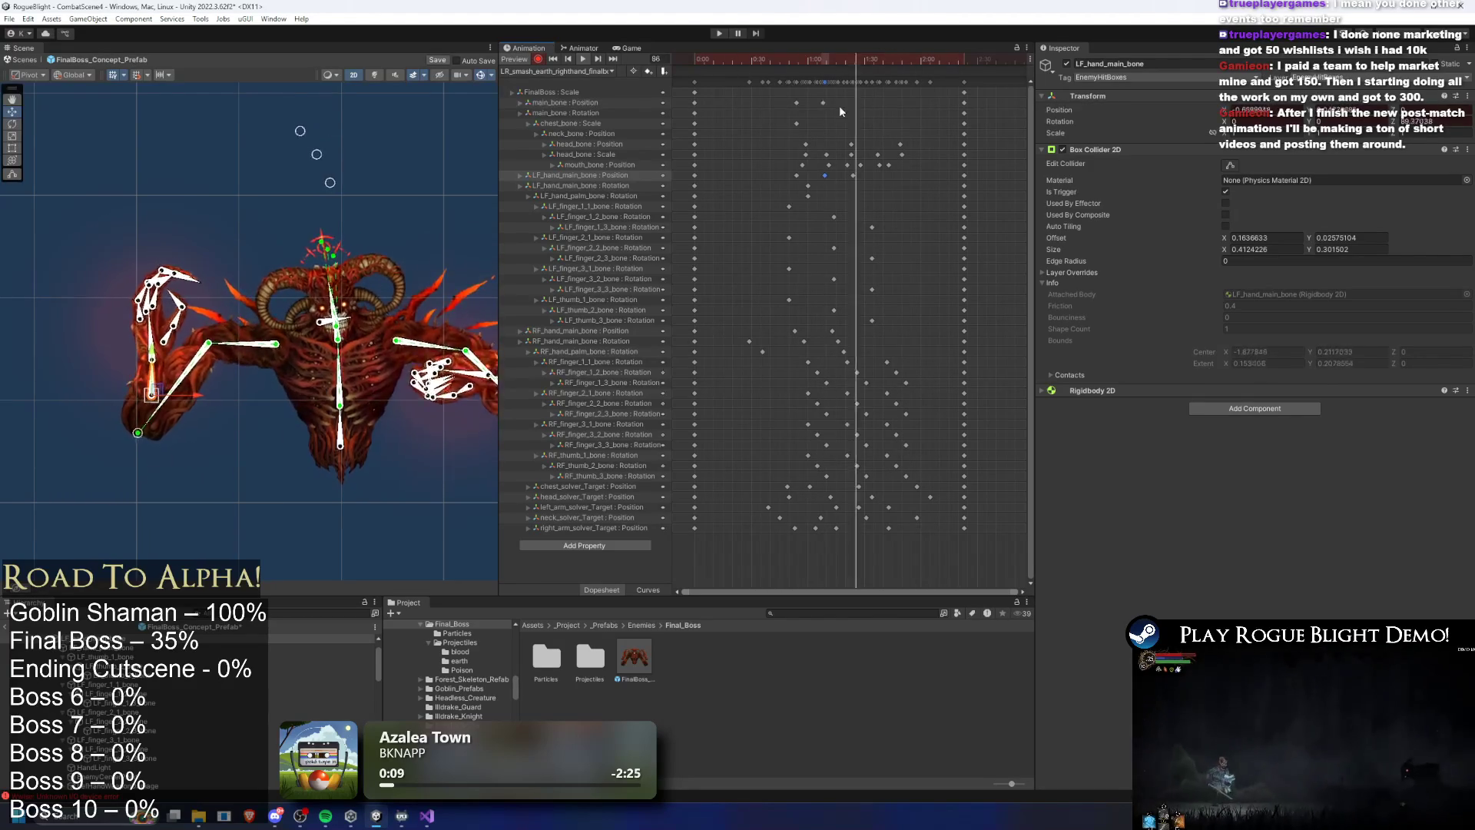
drag(491, 204, 421, 169)
click(461, 165)
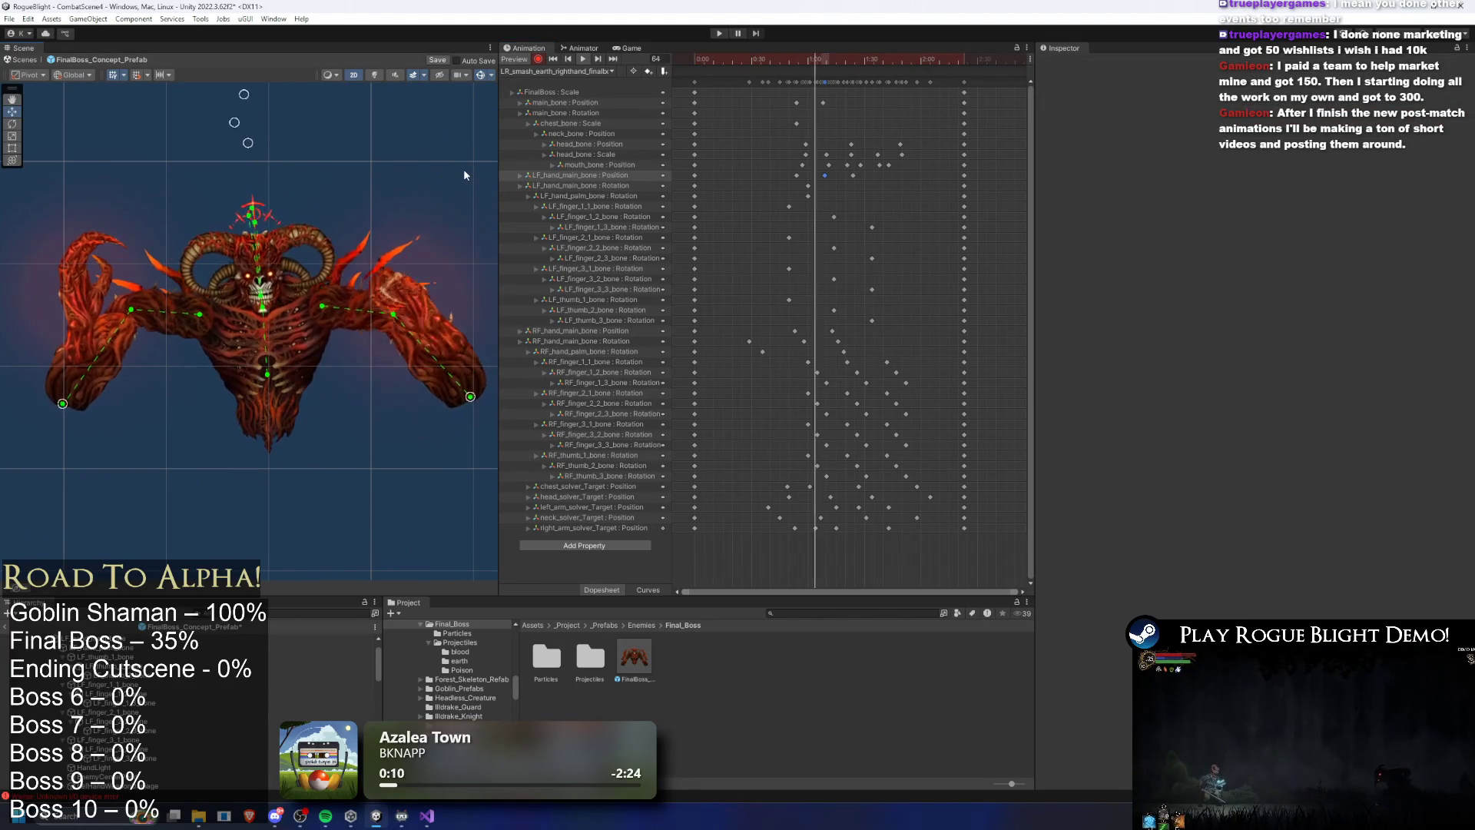
click(752, 62)
drag(753, 61, 829, 61)
key(space)
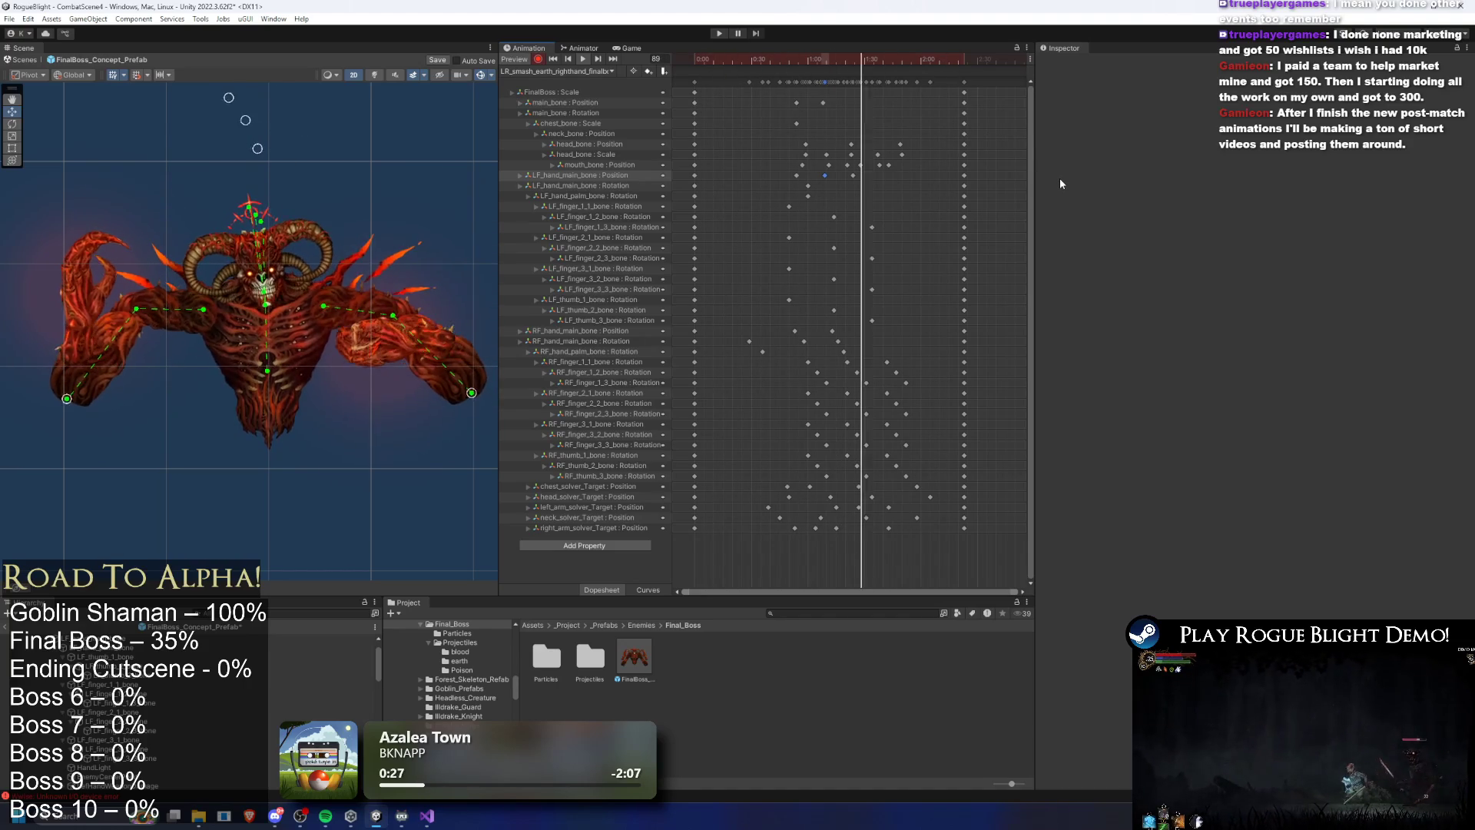
click(557, 71)
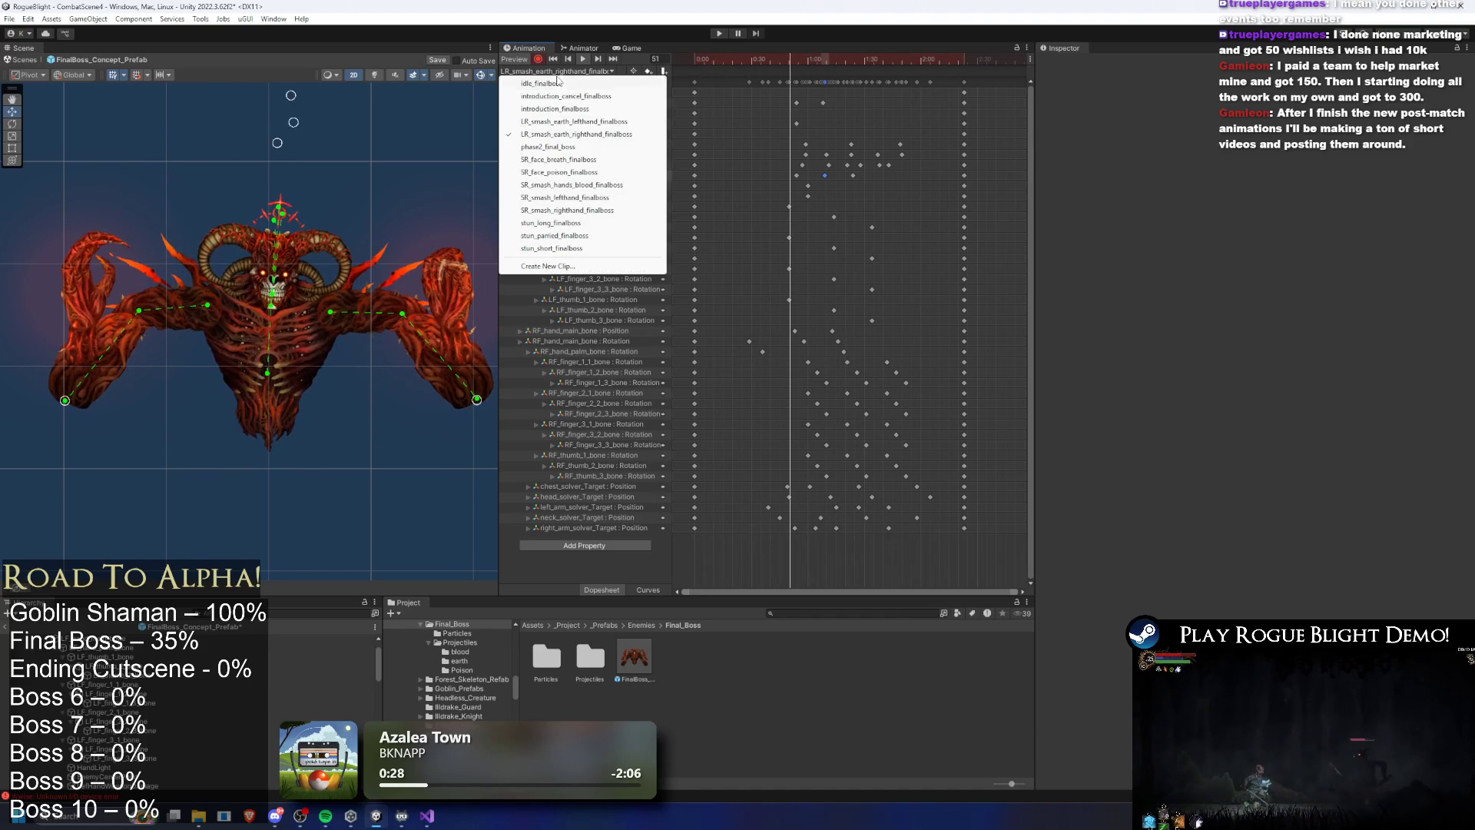
Load LR_smash_earth_lefthand_finalboss, preview it, and move its mouth_bone Position keys earlier
click(590, 121)
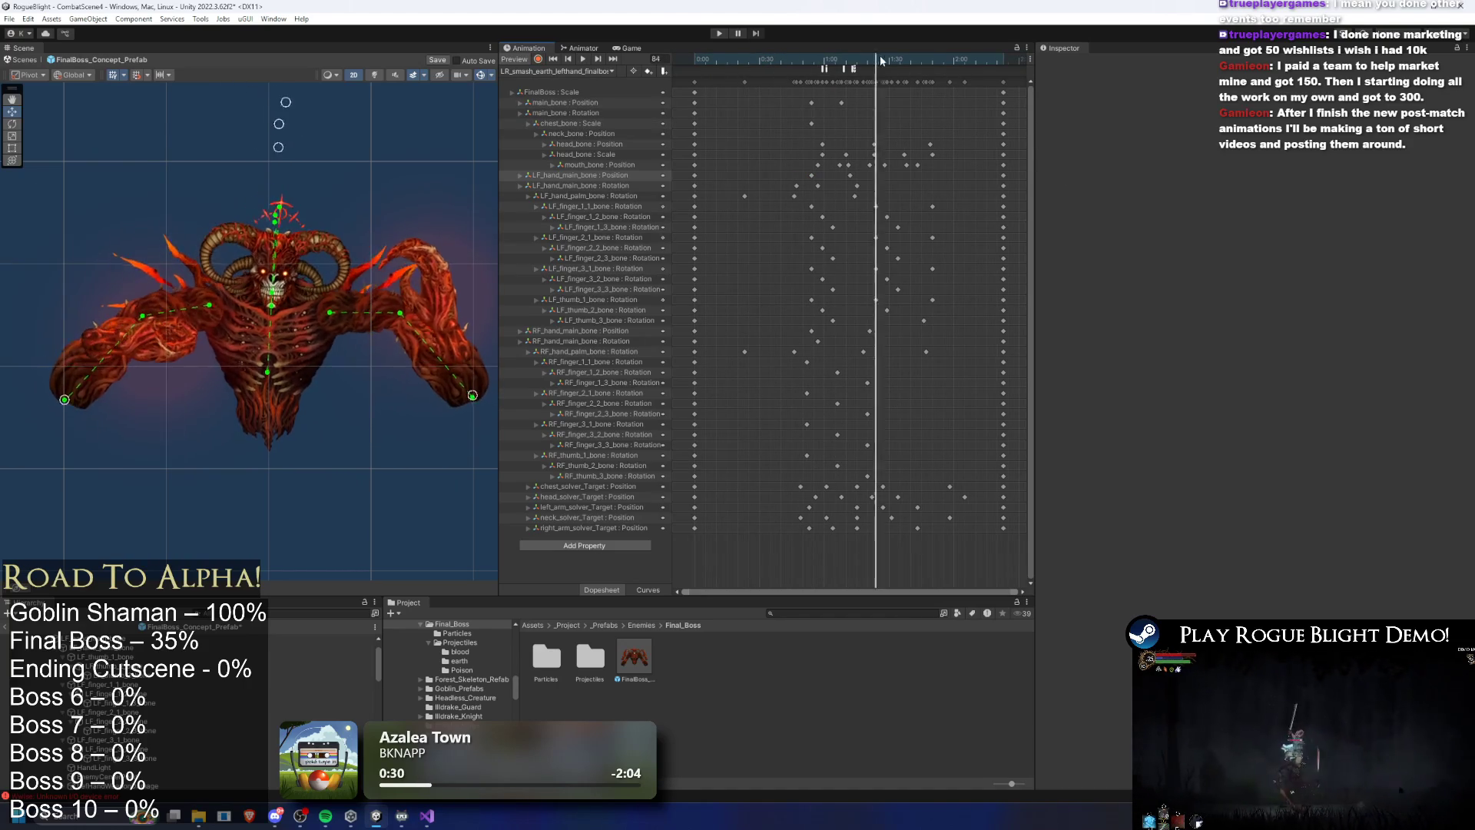
click(557, 70)
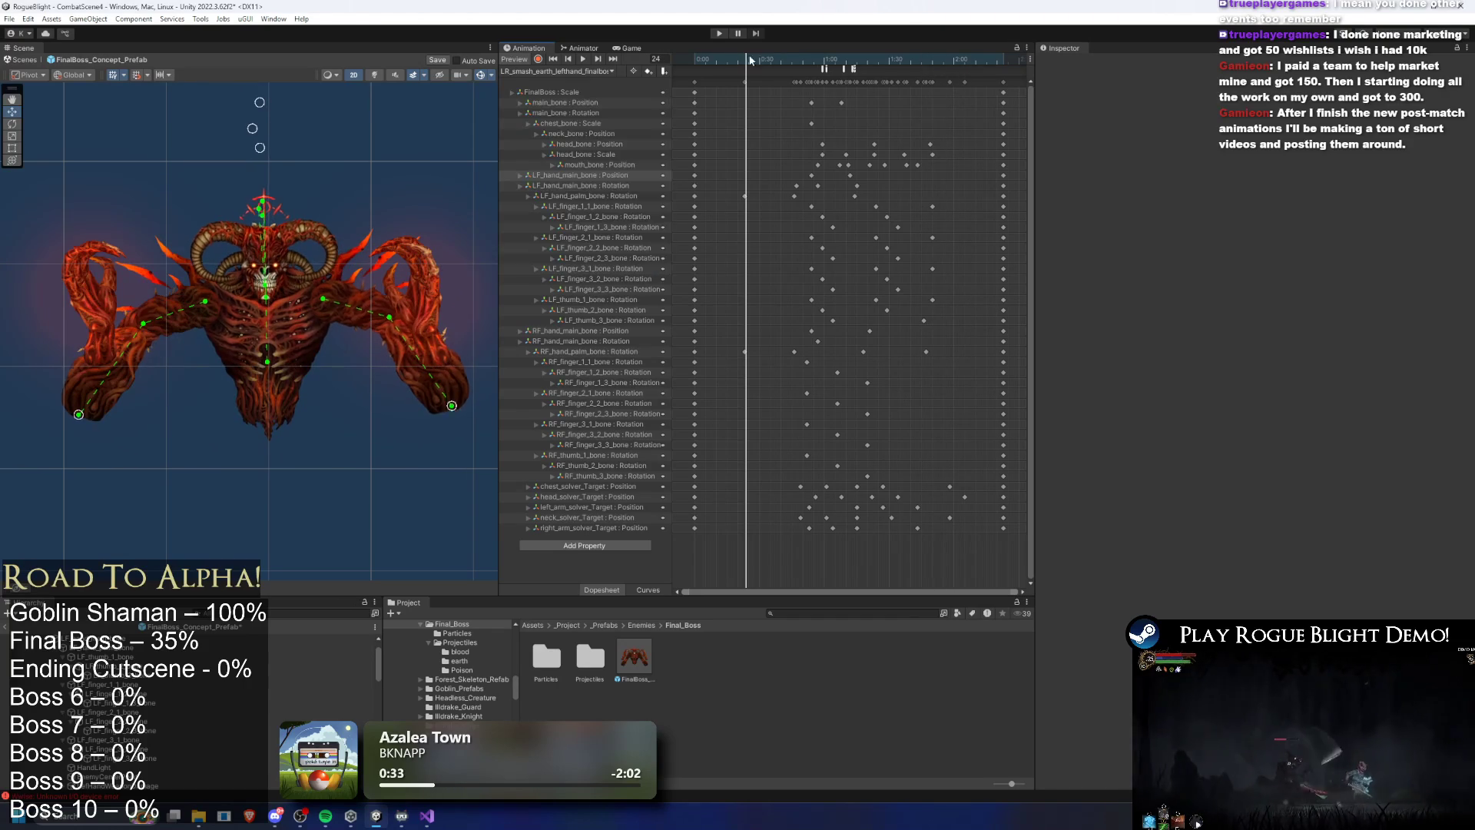
click(582, 62)
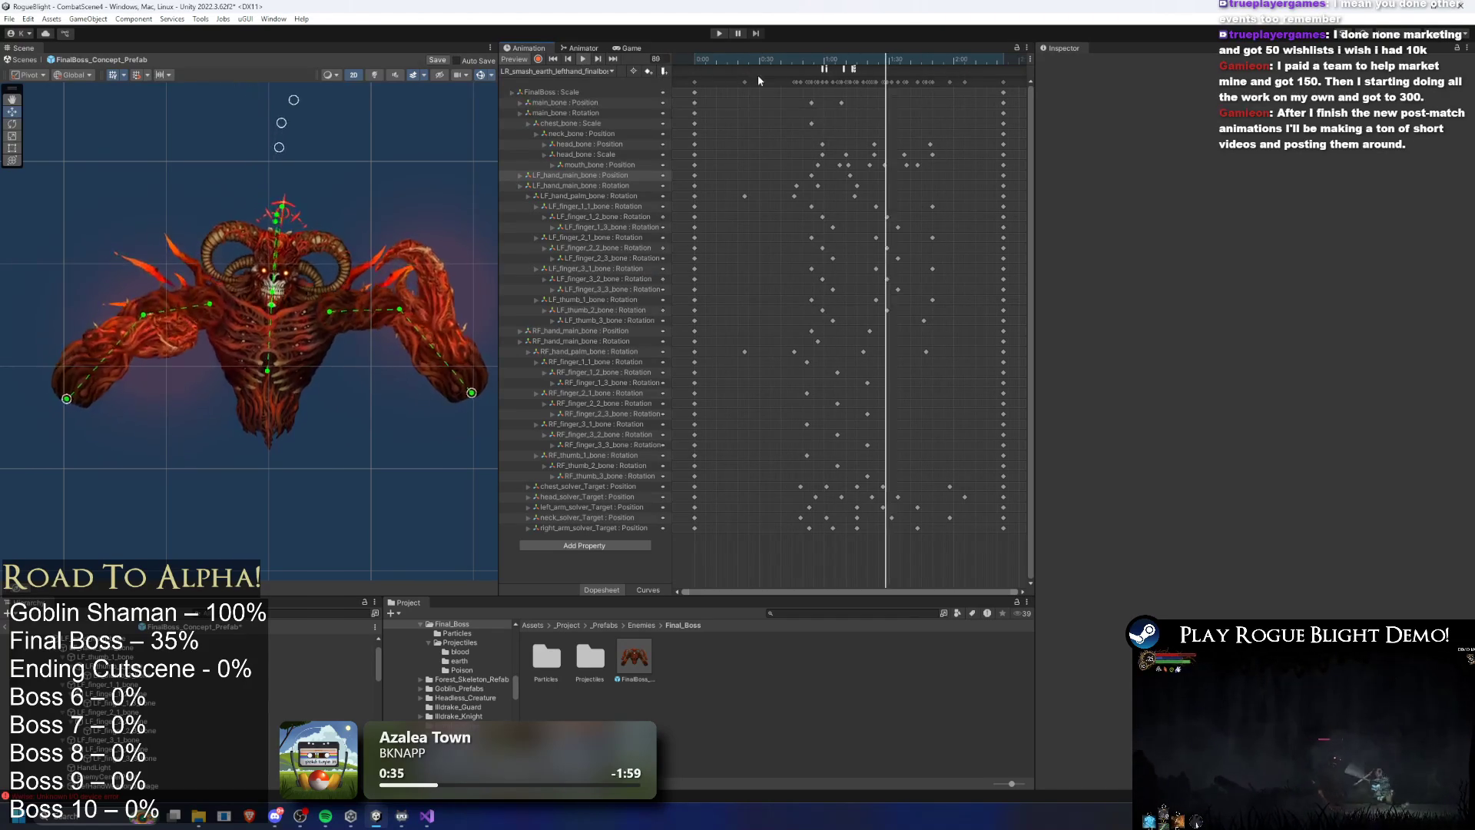
drag(825, 60, 875, 67)
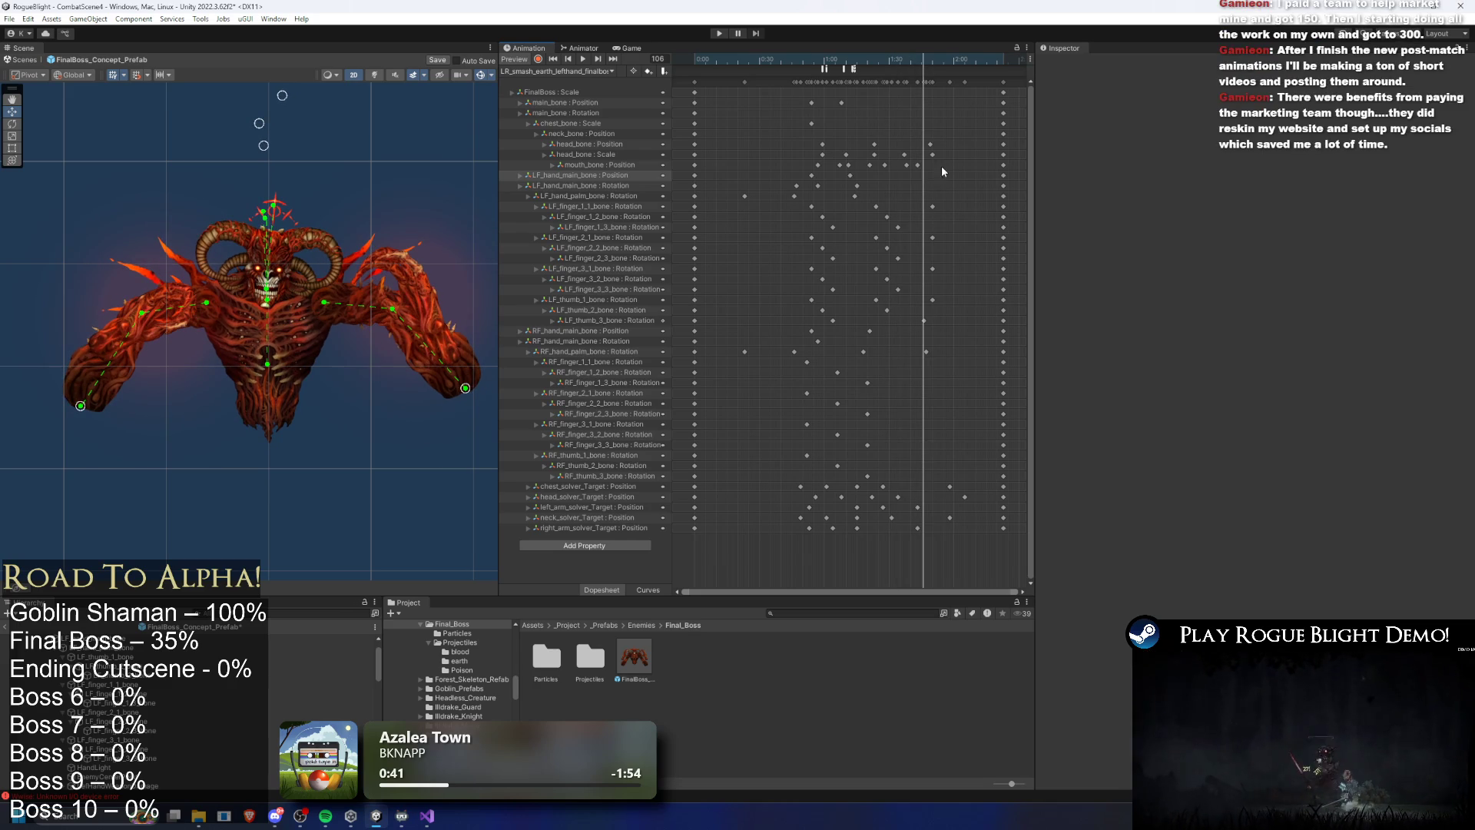
mouse_move(864, 55)
mouse_down()
mouse_move(776, 57)
mouse_move(871, 62)
mouse_move(894, 176)
mouse_move(917, 174)
mouse_move(834, 170)
mouse_up()
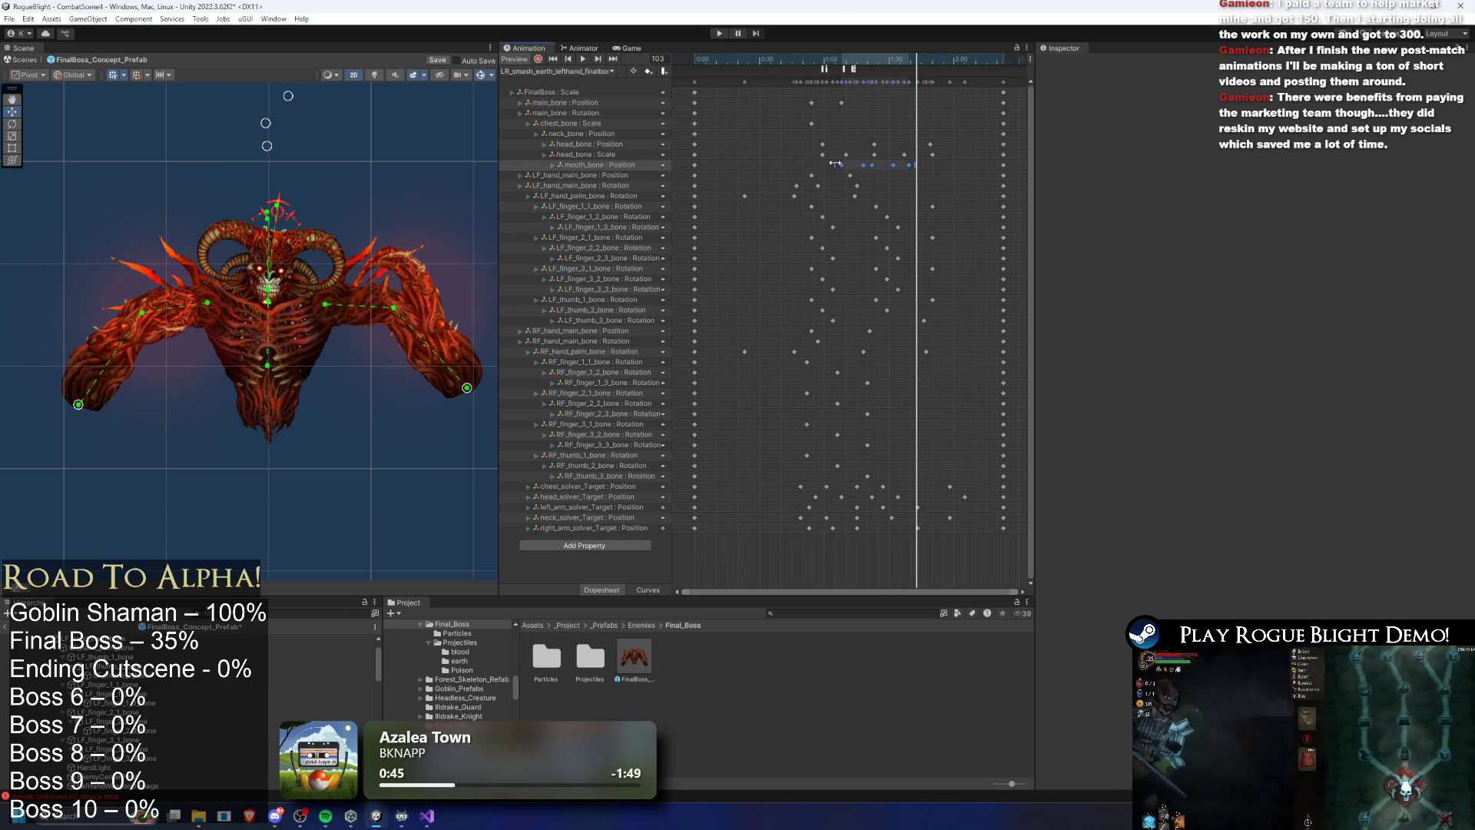
key(space)
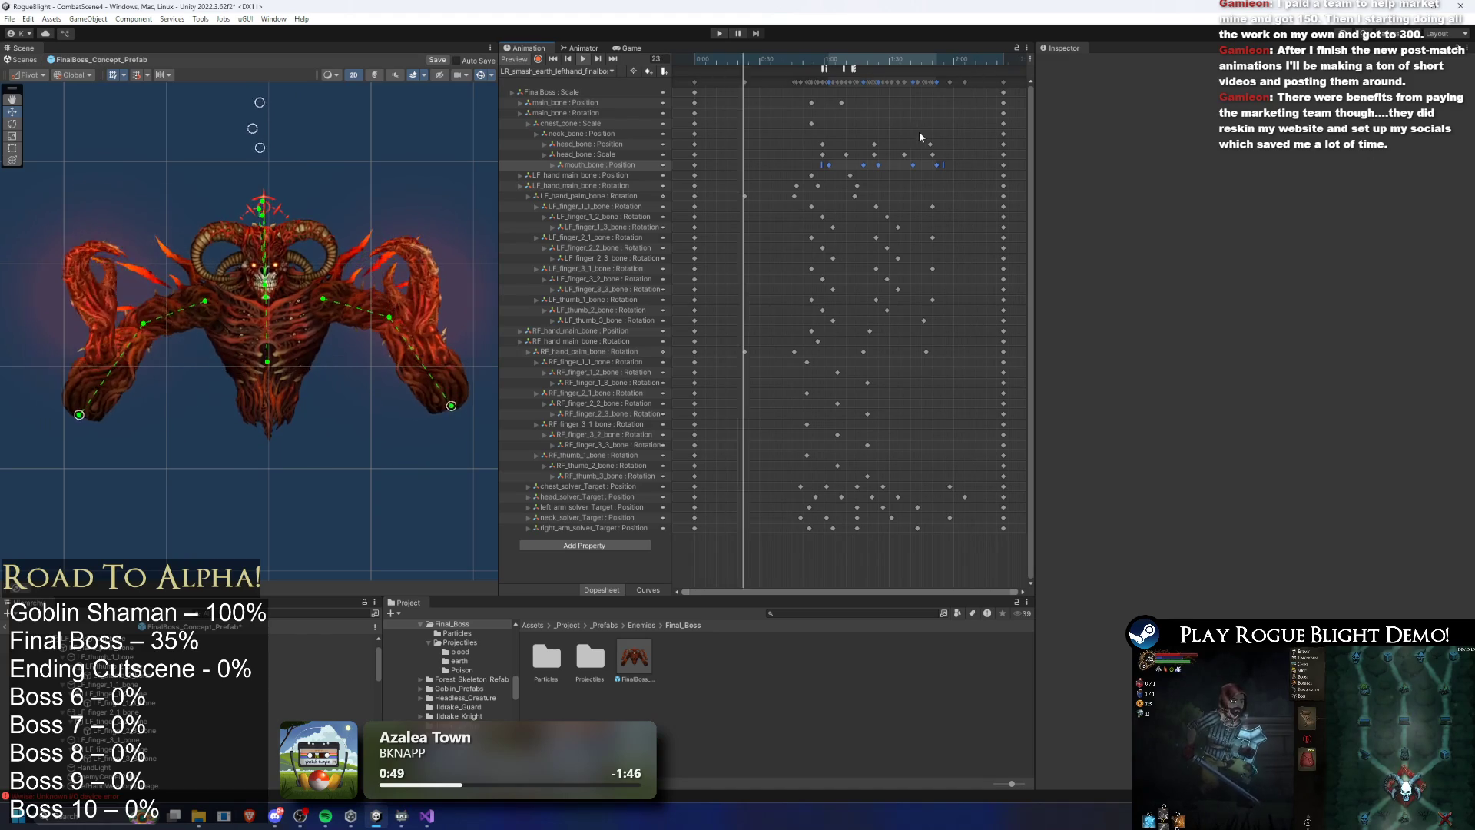
mouse_move(913, 165)
mouse_down()
mouse_move(892, 169)
mouse_move(915, 166)
mouse_up()
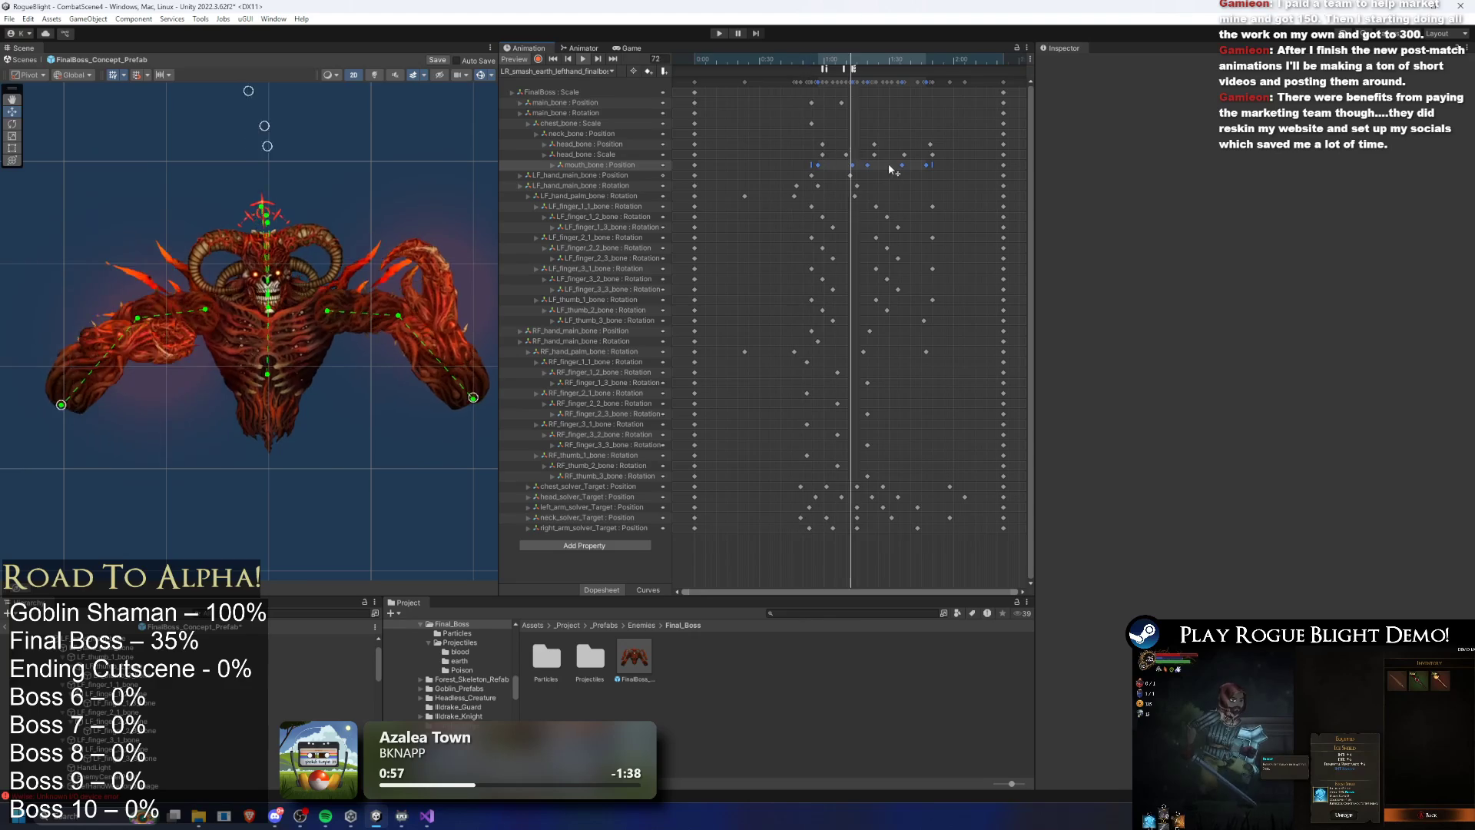
click(557, 71)
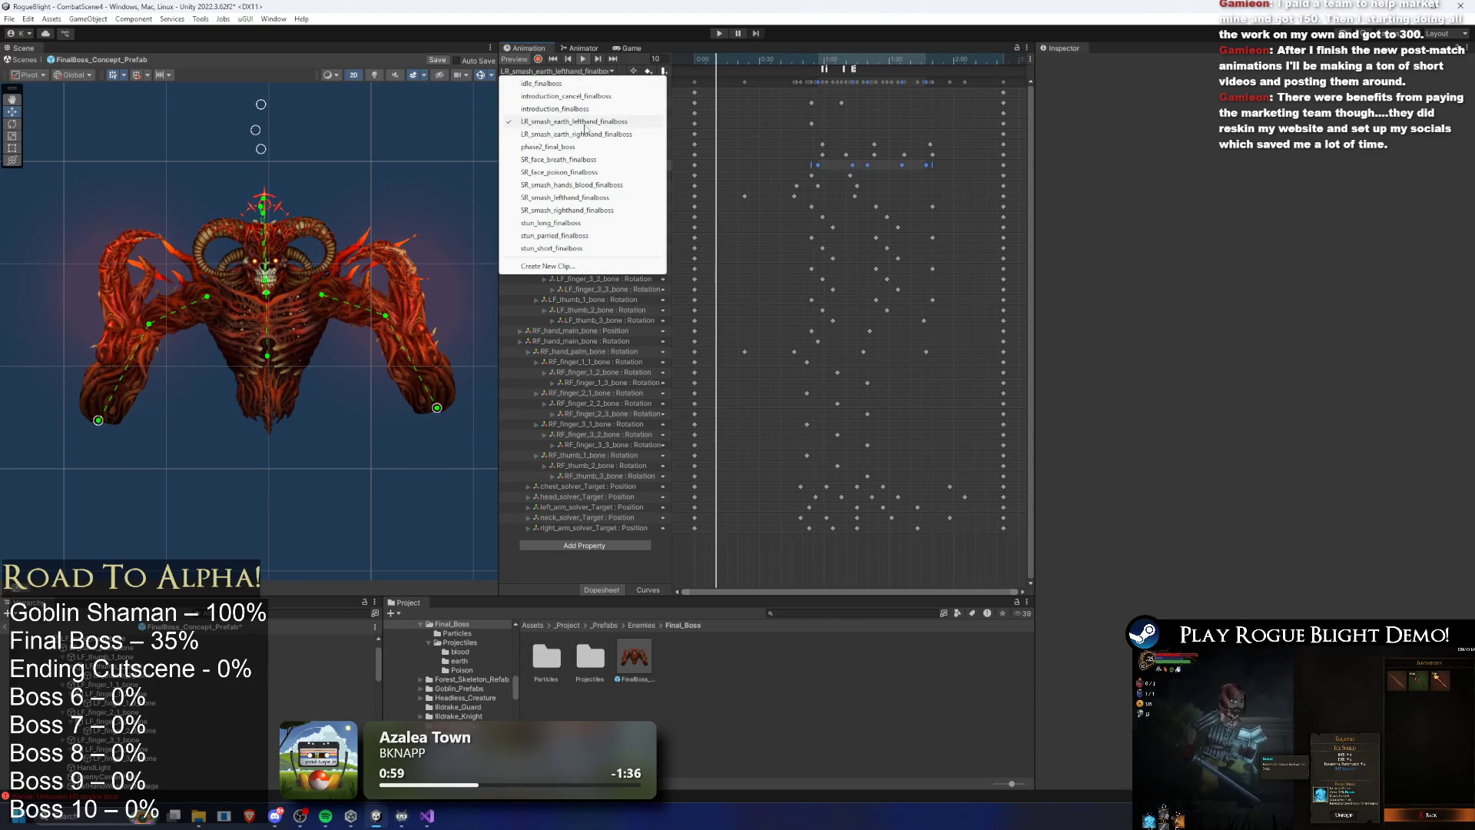
In the right-hand smash clip, shift the mouth_bone Position keys earlier
click(607, 96)
click(809, 63)
drag(810, 68, 828, 63)
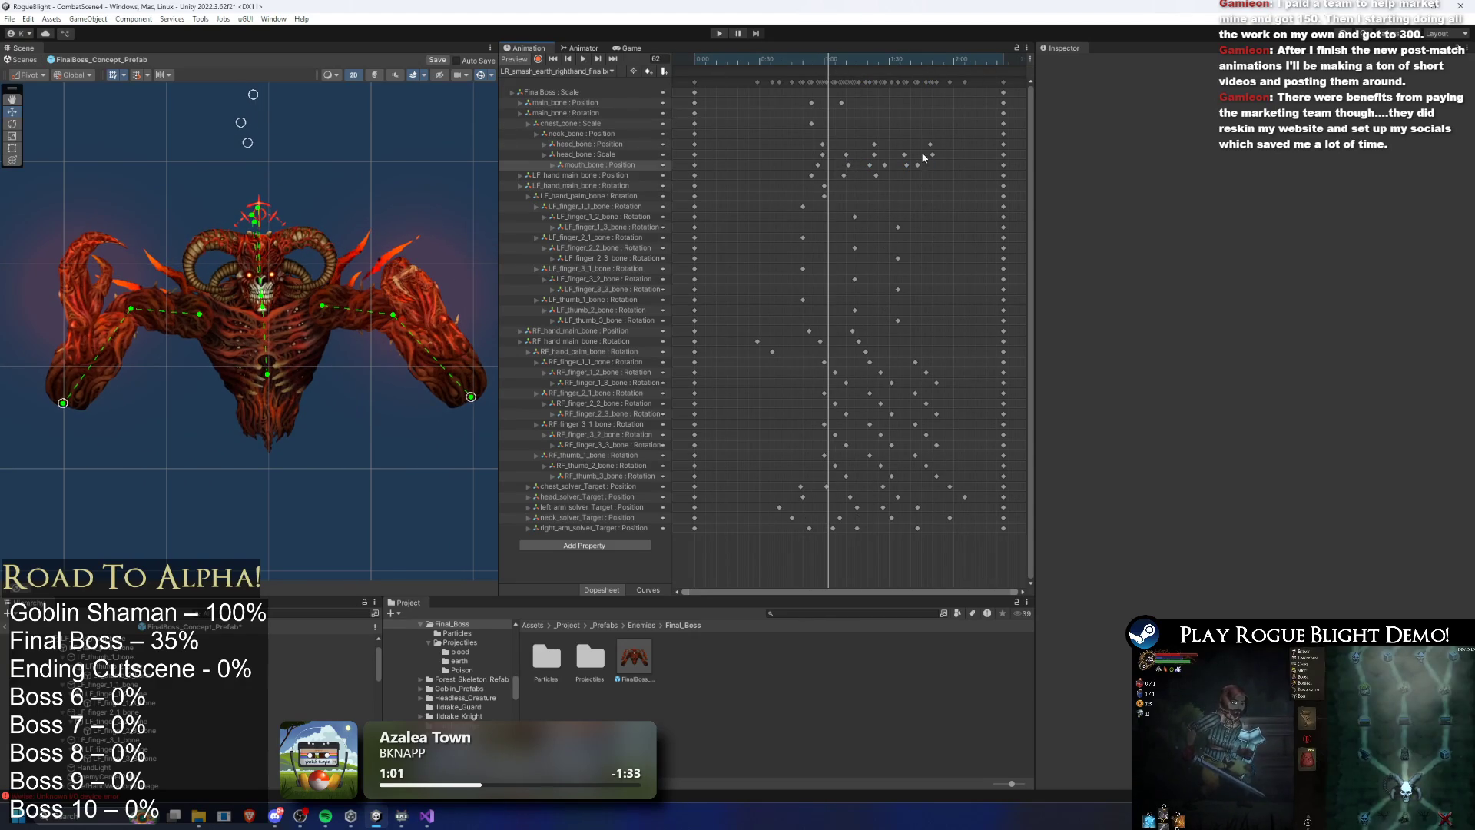
drag(845, 165, 818, 166)
drag(794, 60, 847, 62)
key(space)
drag(871, 166, 858, 171)
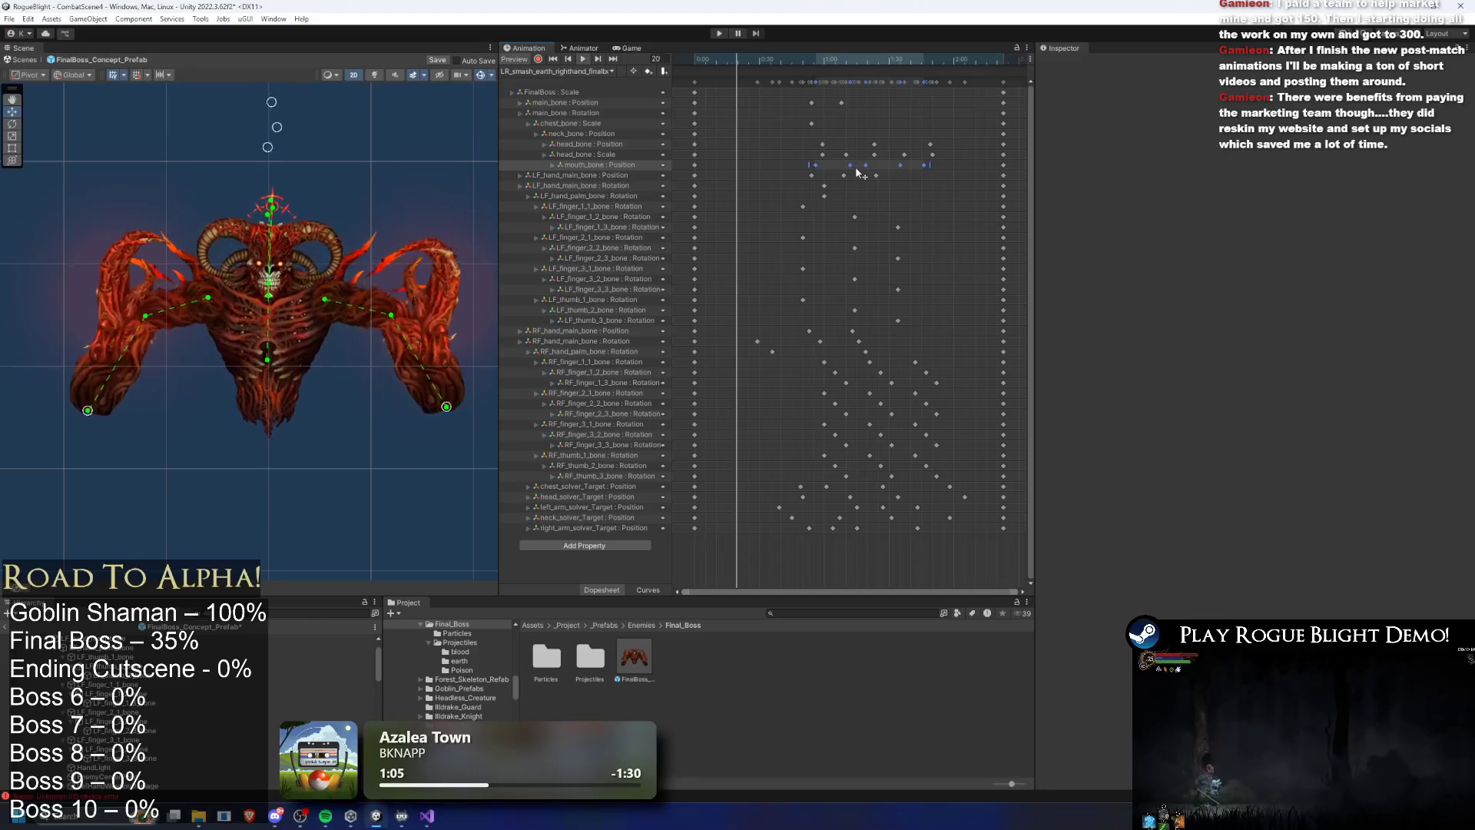
Compare mouth_bone Position key timing between the left-hand and right-hand smash clips
click(557, 71)
click(587, 123)
drag(795, 60, 819, 61)
click(576, 71)
click(600, 134)
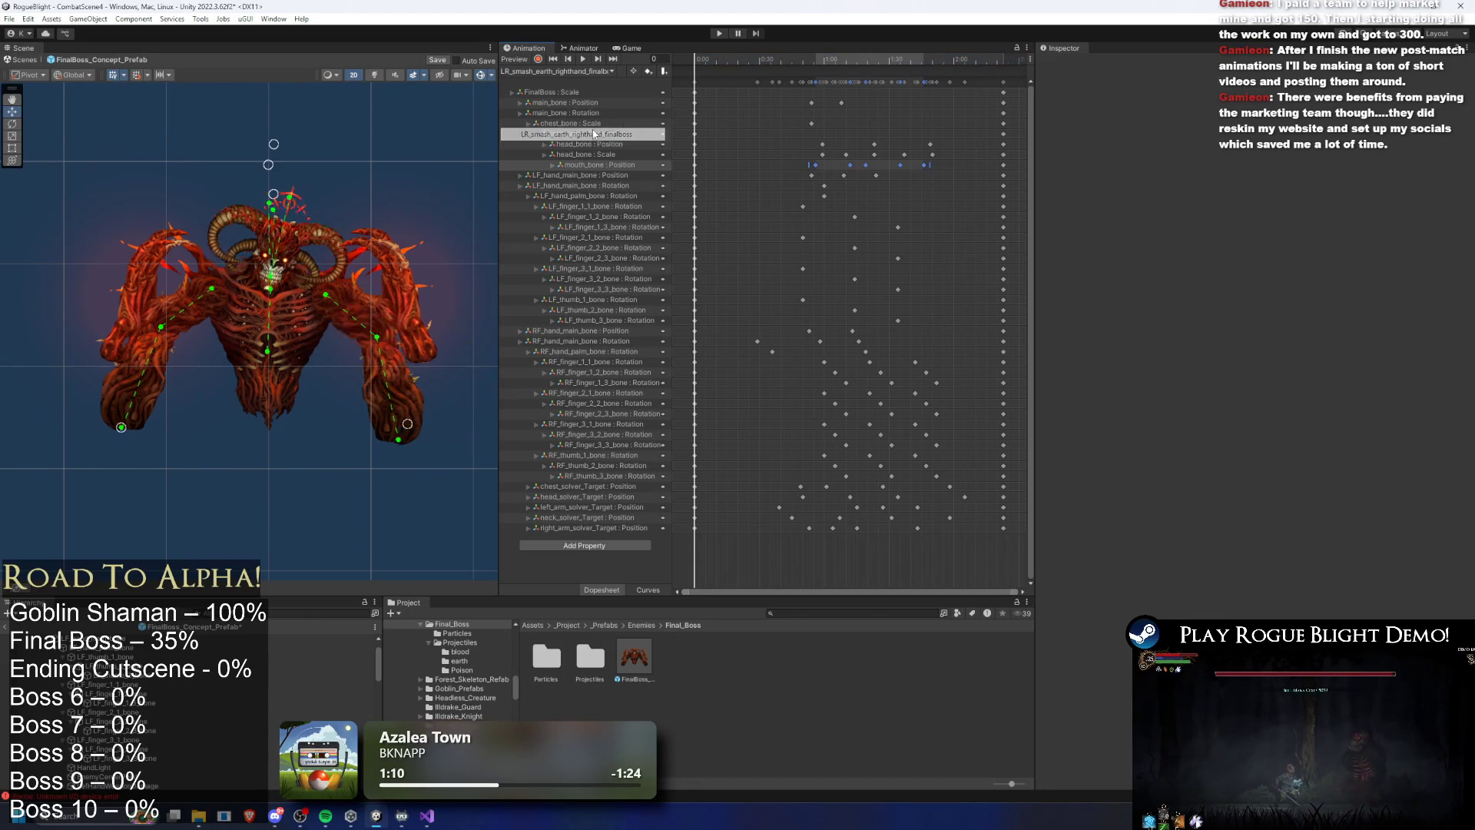
click(578, 72)
click(586, 123)
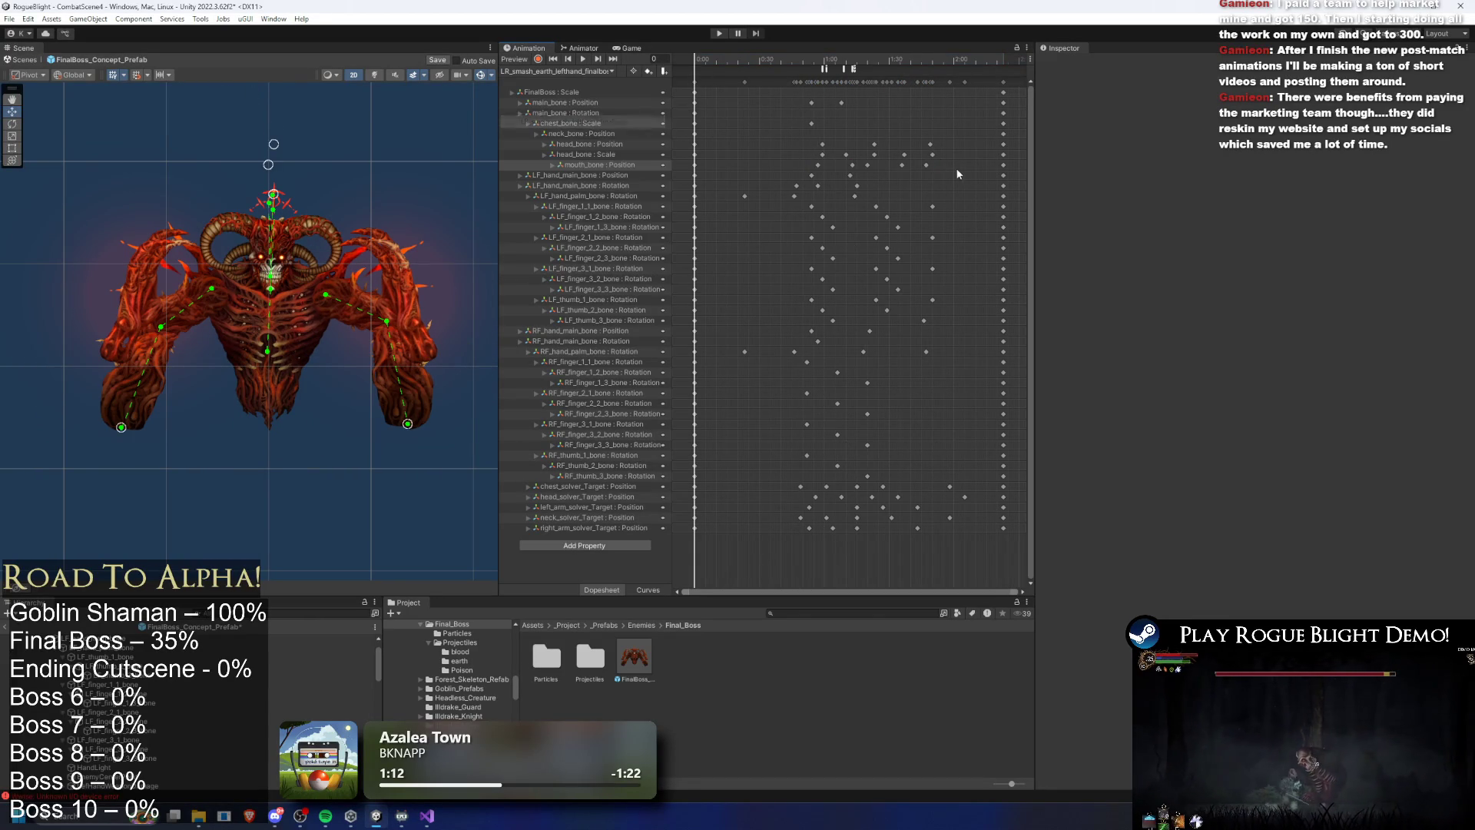
drag(816, 169, 814, 169)
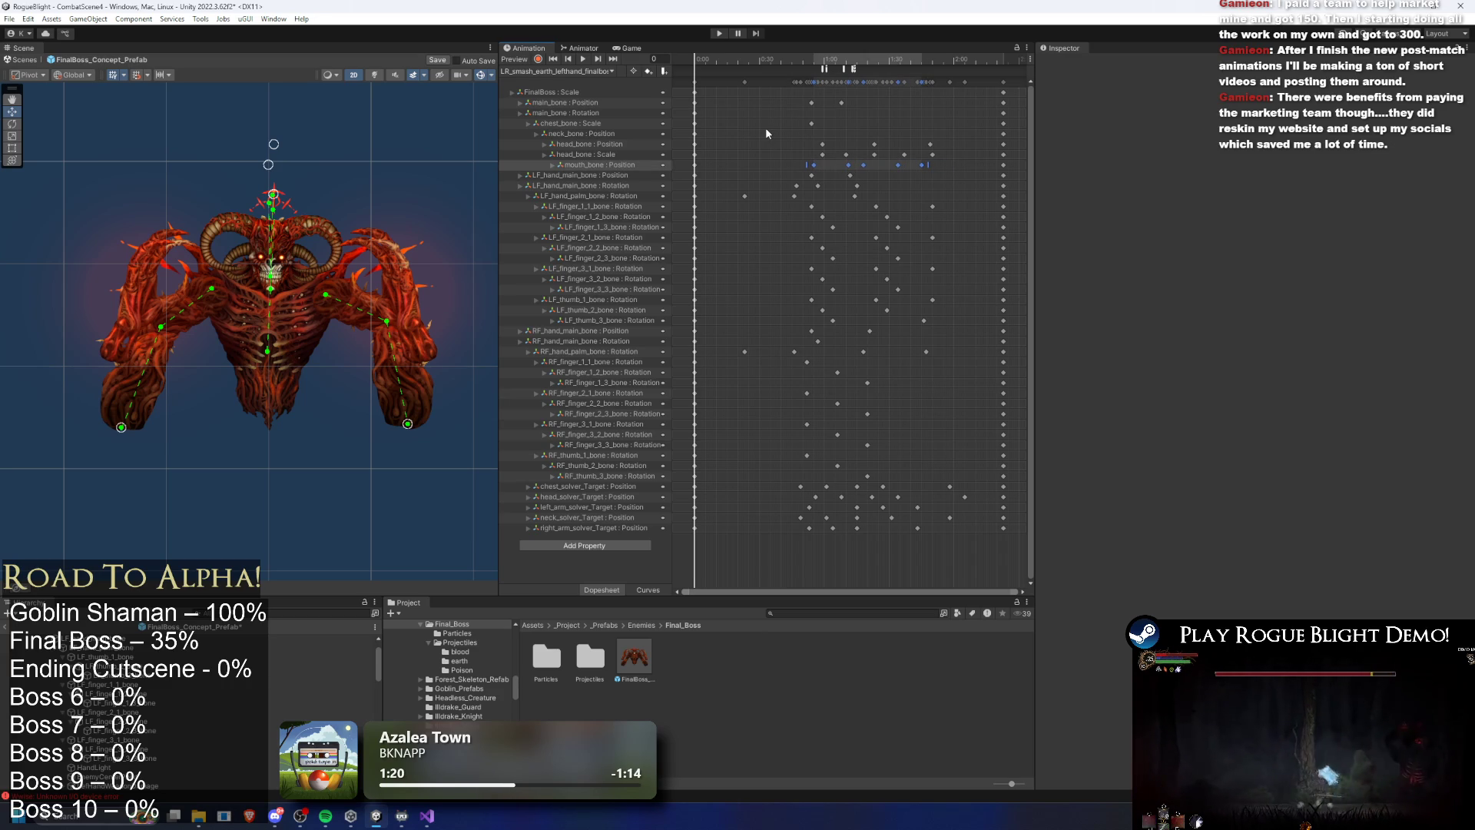
Move the right-hand clip's head_bone Scale key later and preview it
click(556, 71)
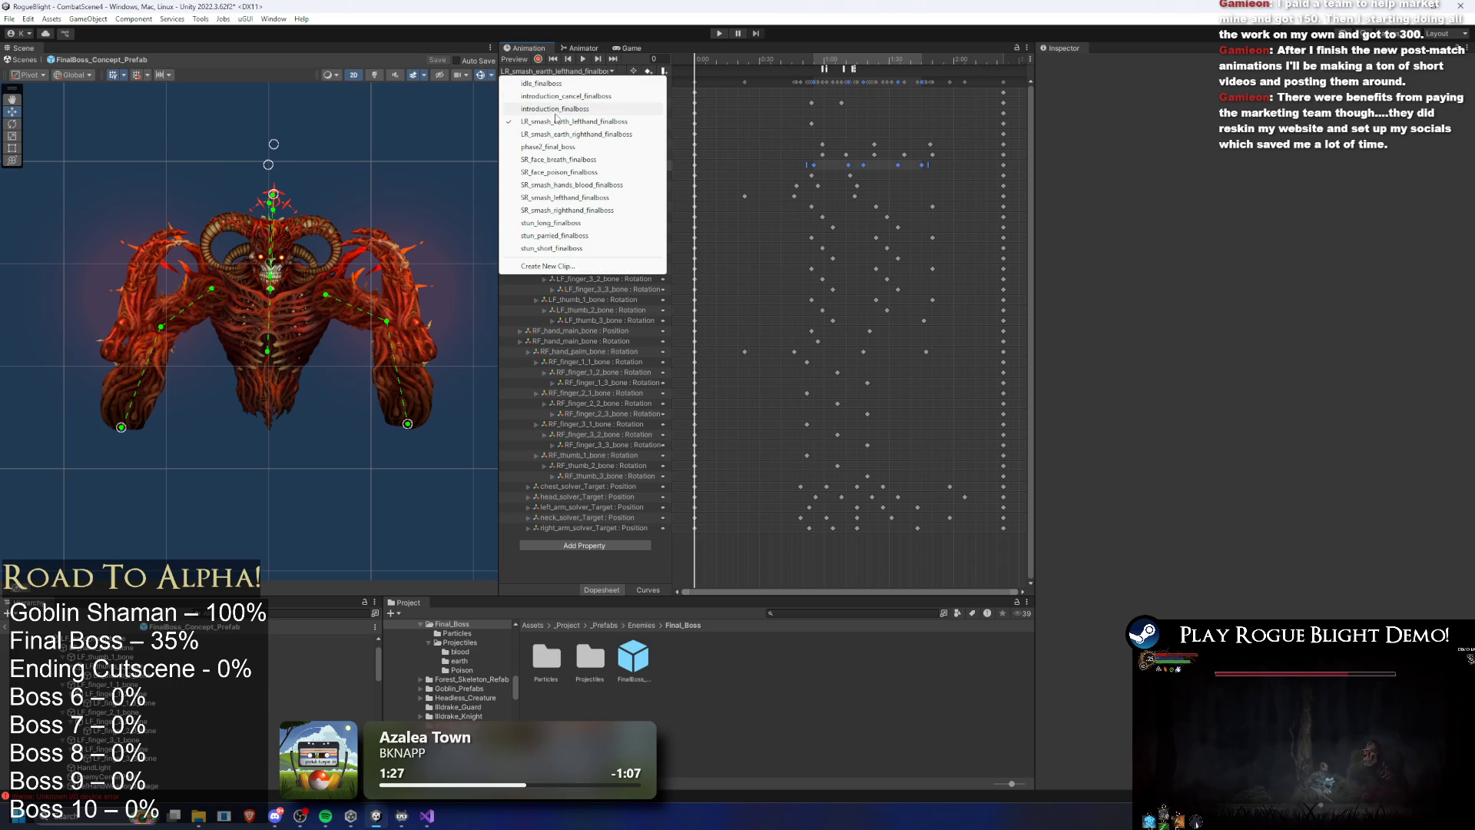
click(573, 135)
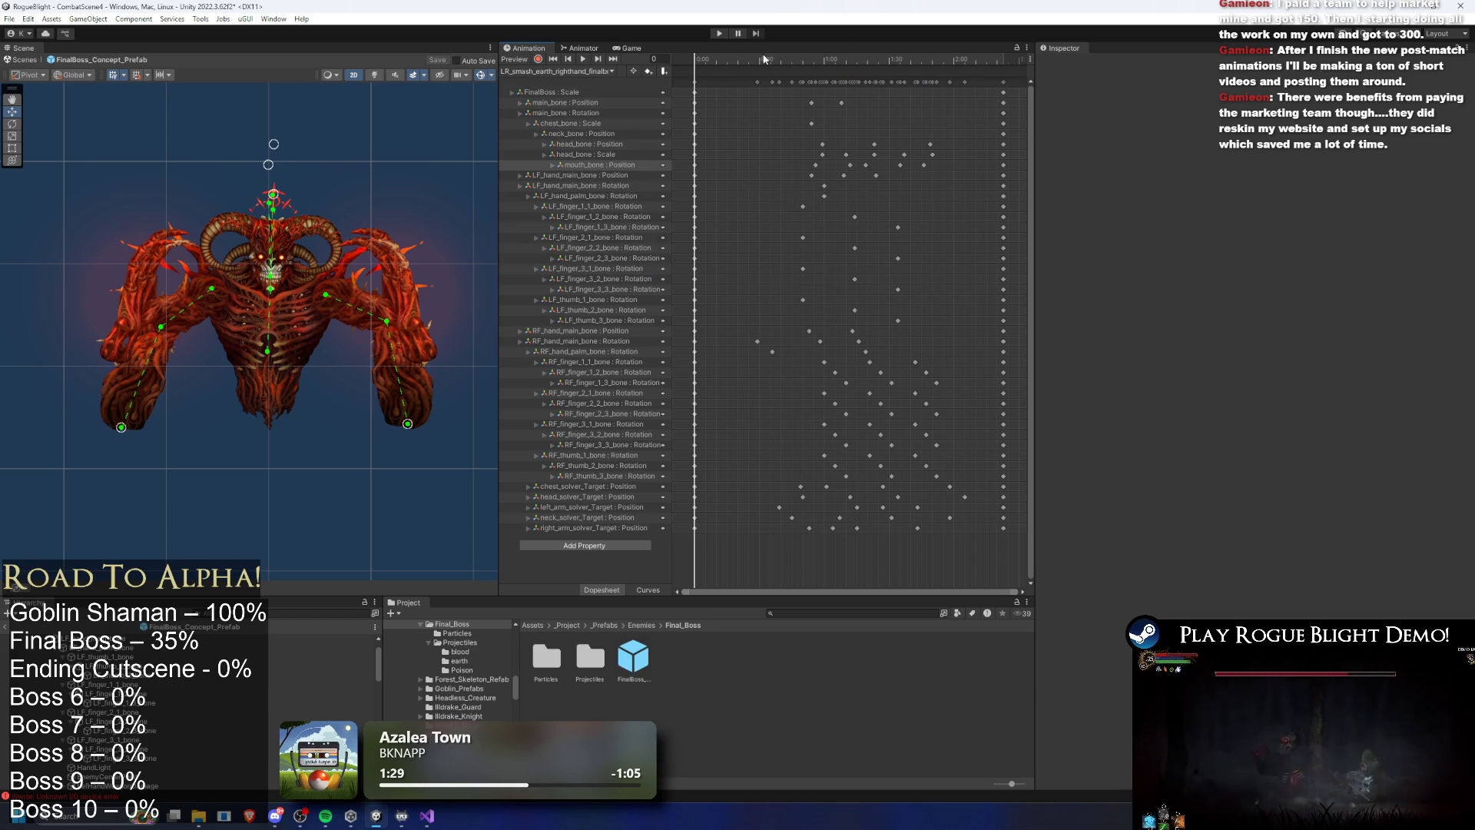
click(583, 59)
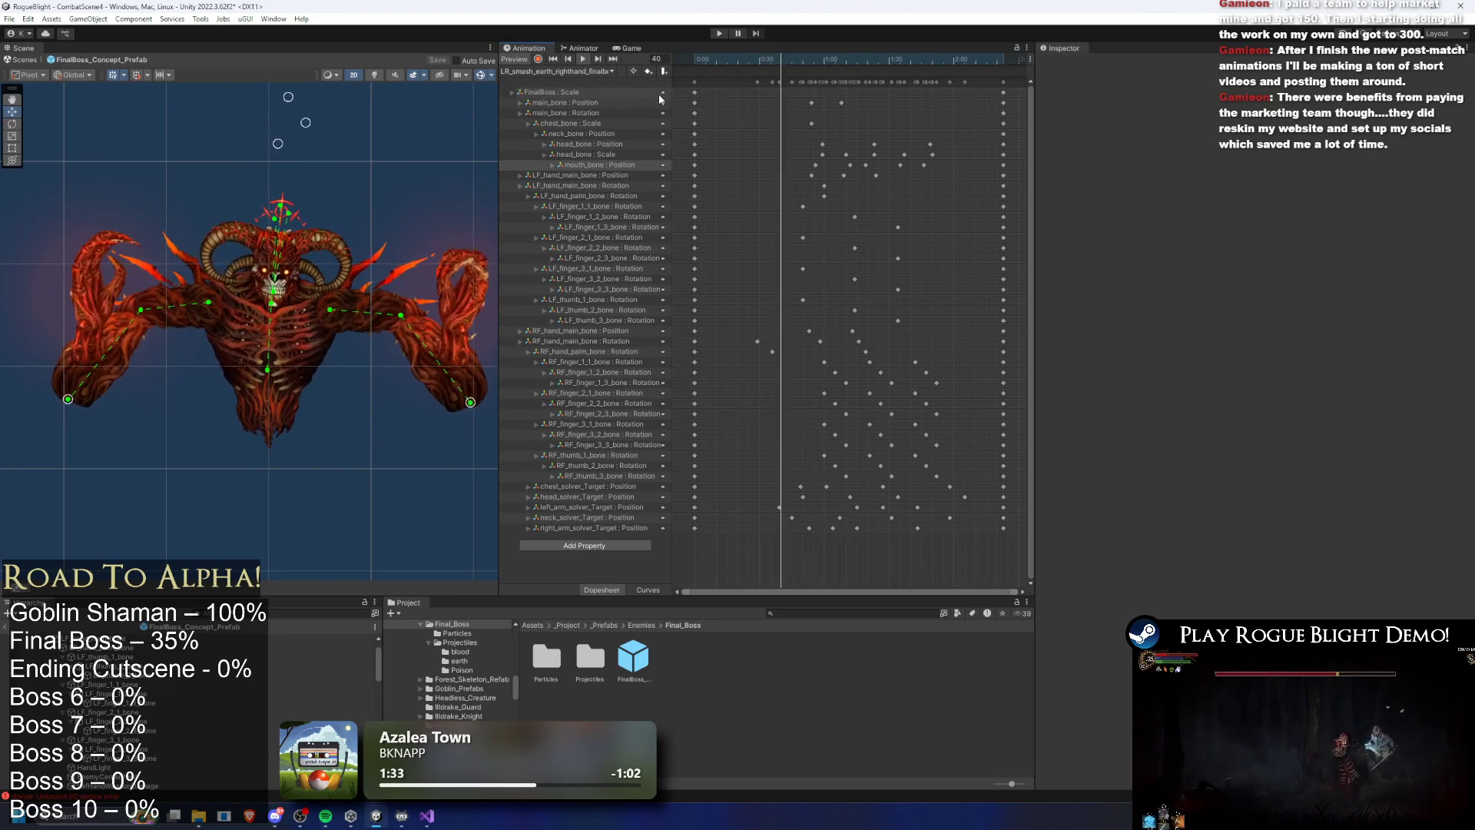
drag(825, 58, 901, 59)
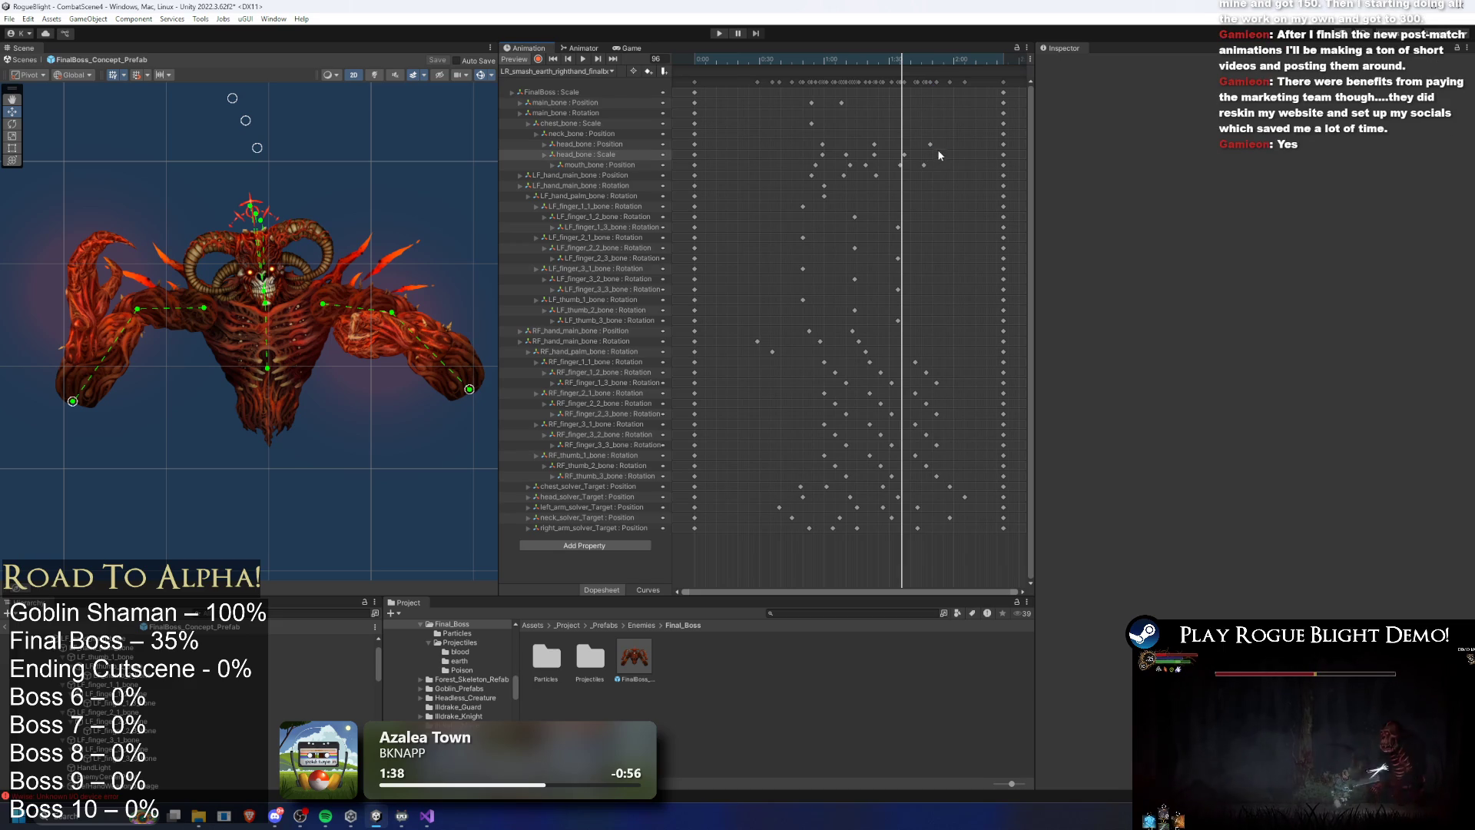
drag(904, 155, 926, 152)
drag(852, 61, 841, 74)
key(space)
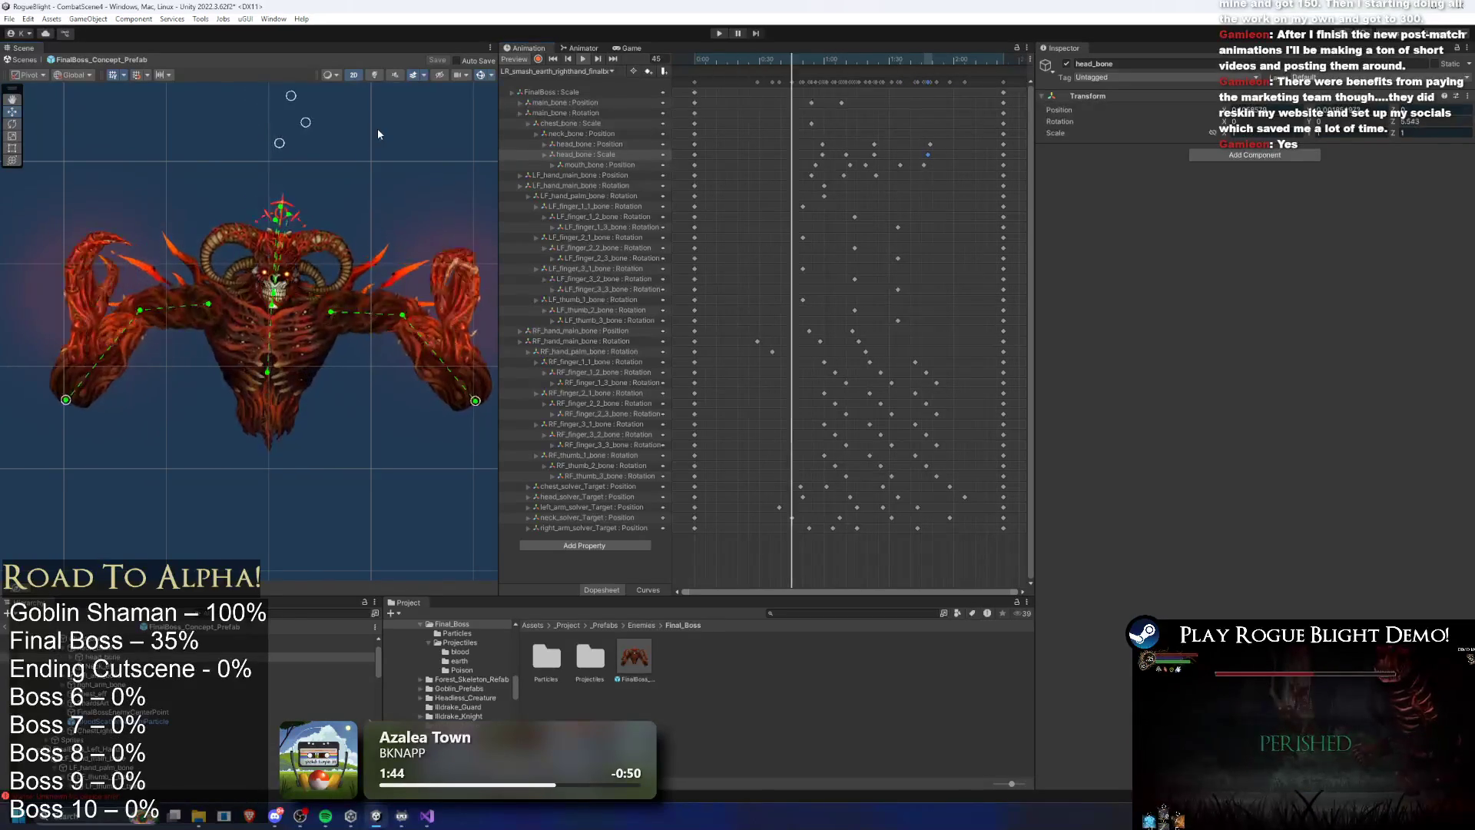
click(378, 134)
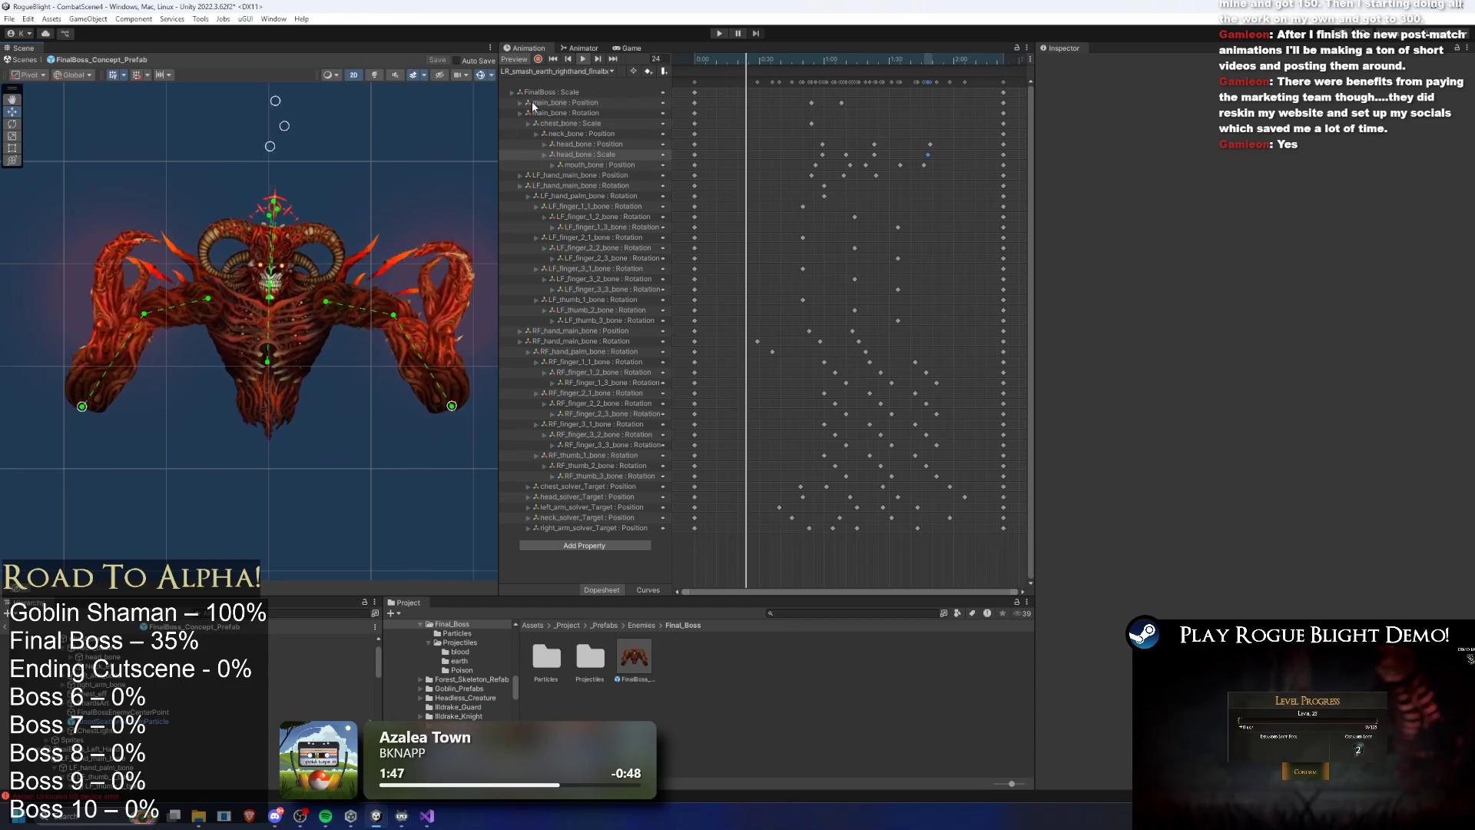
Preview the left-hand clip from frame 71, then the right-hand clip from frame 65
click(557, 71)
click(553, 131)
mouse_move(801, 59)
mouse_down()
mouse_move(930, 49)
mouse_move(829, 59)
mouse_up()
click(557, 71)
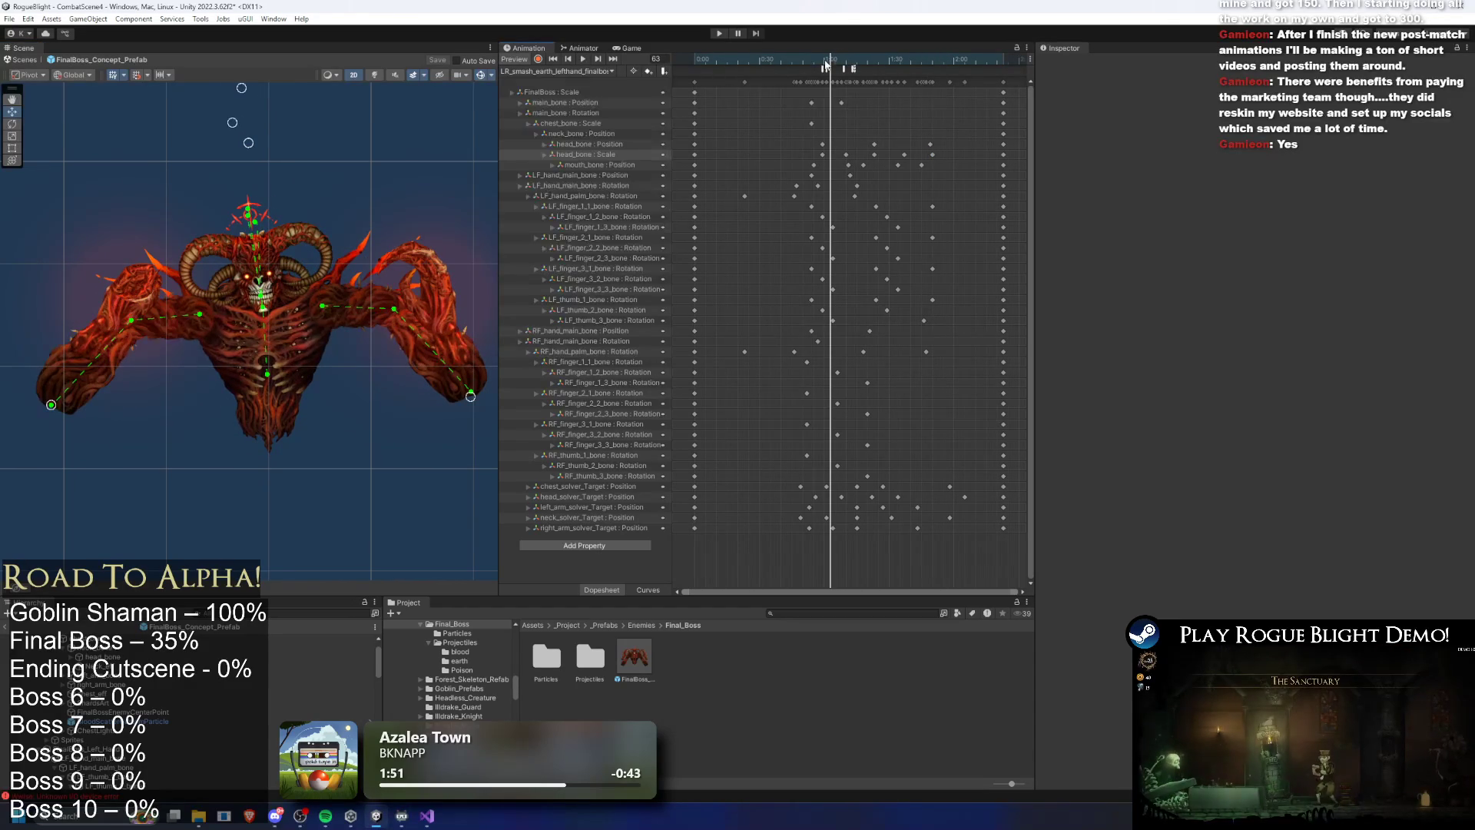
click(828, 63)
key(space)
click(534, 74)
click(584, 120)
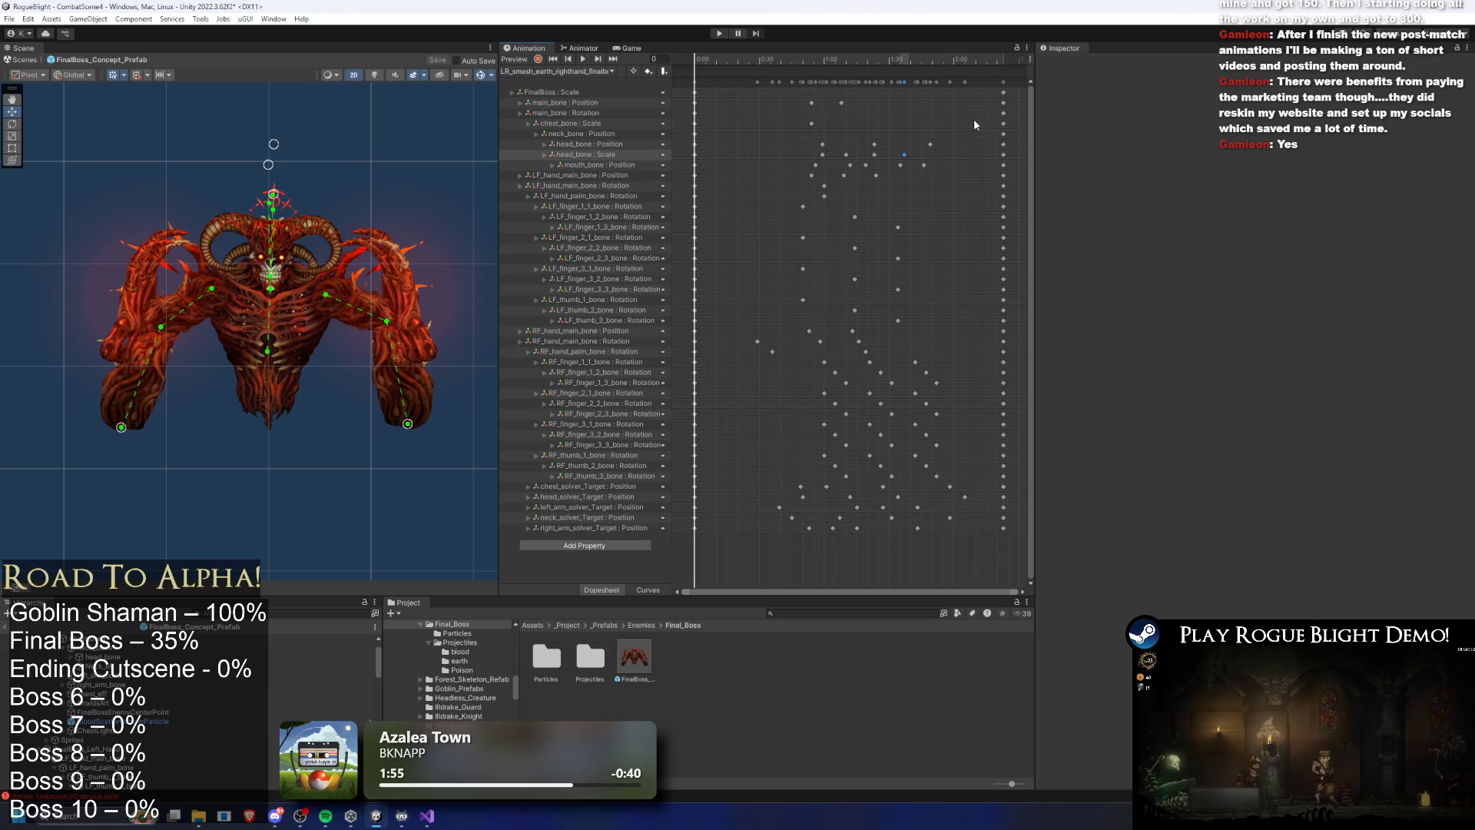
click(852, 59)
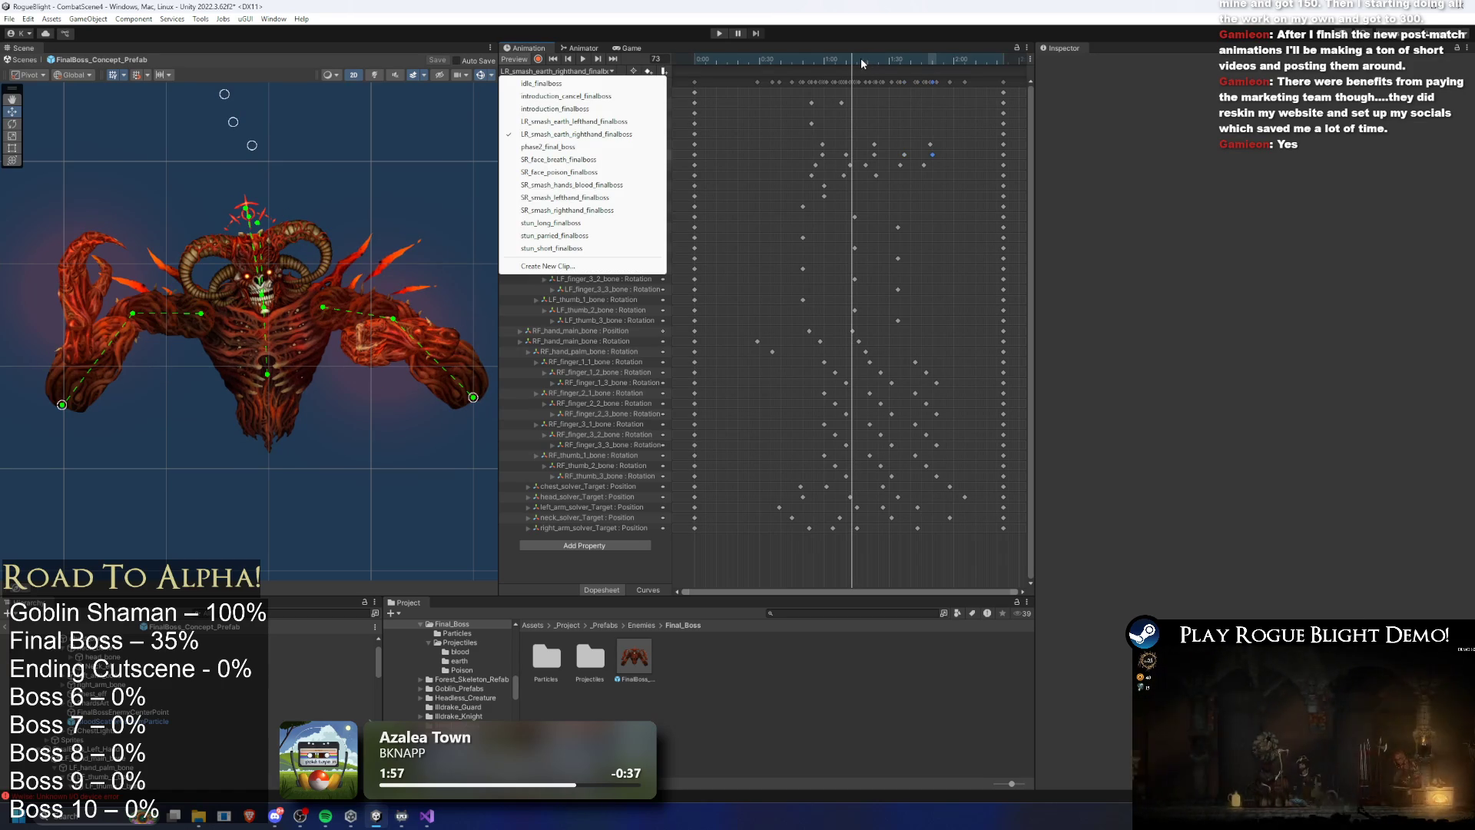
click(862, 64)
click(805, 60)
click(583, 59)
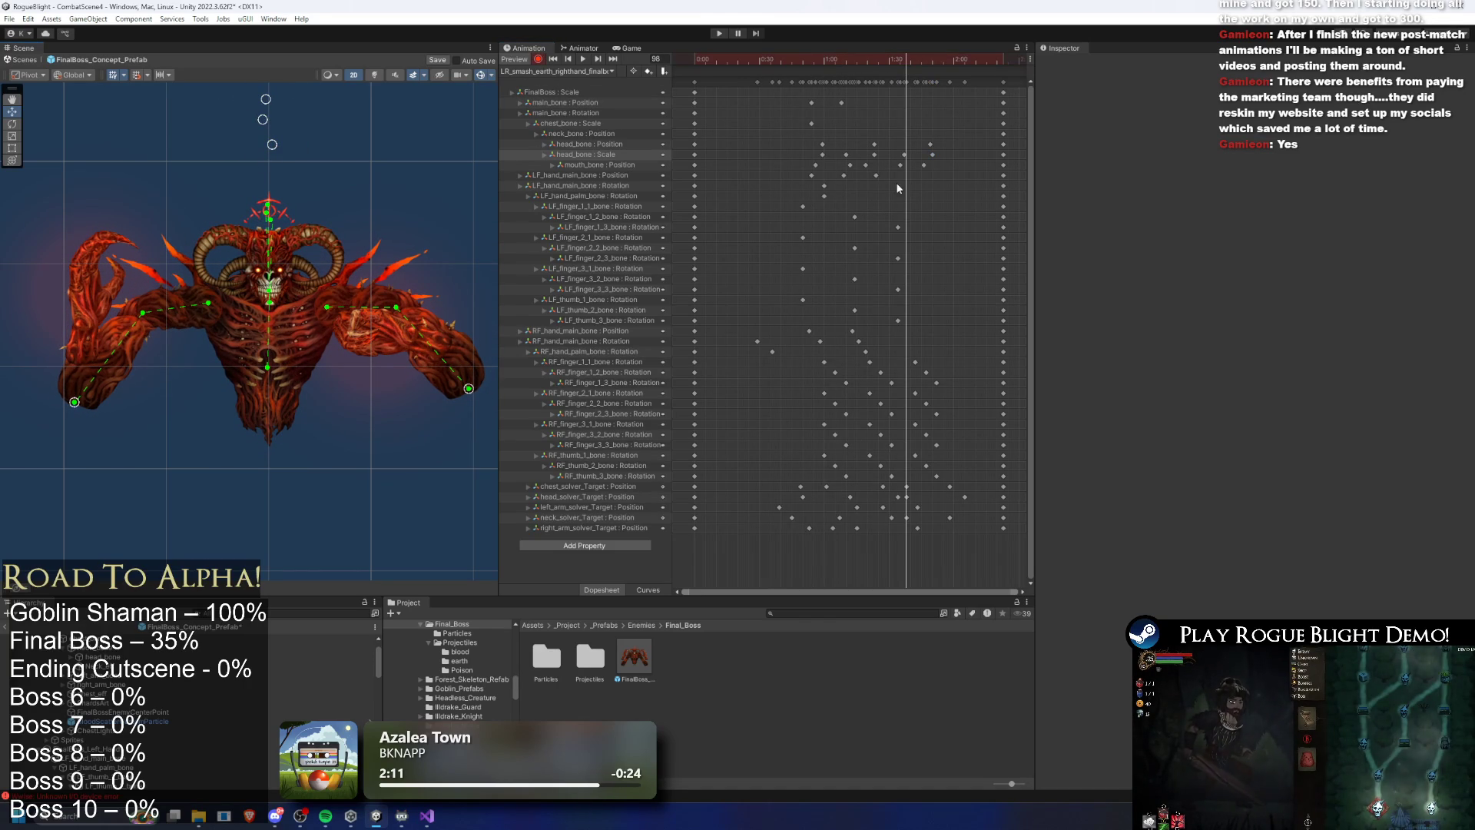
Select the late chest, head and neck solver-target keys and drag them later in the clip
scroll(964, 530, up, 3)
click(911, 496)
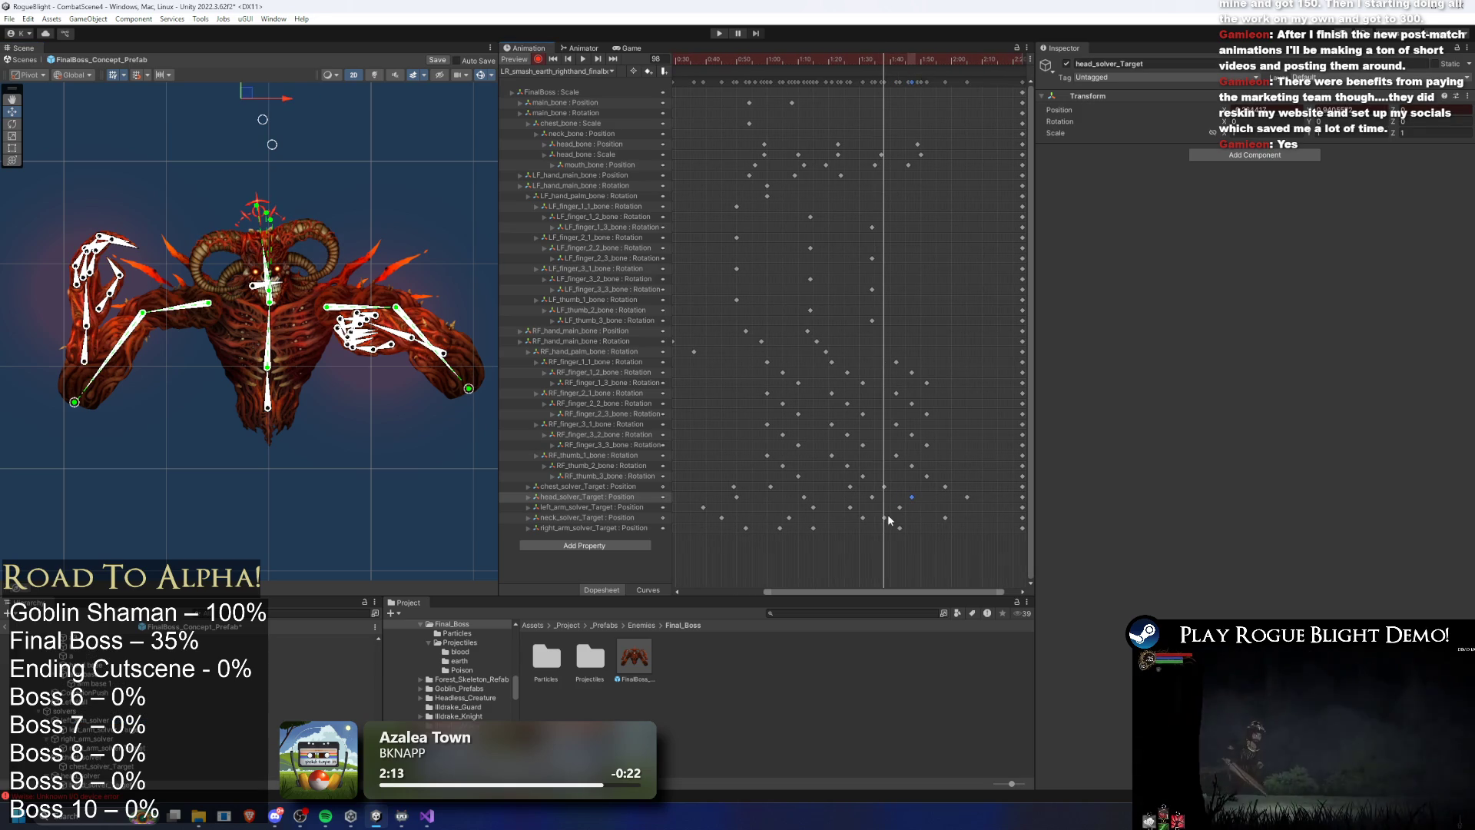
click(886, 488)
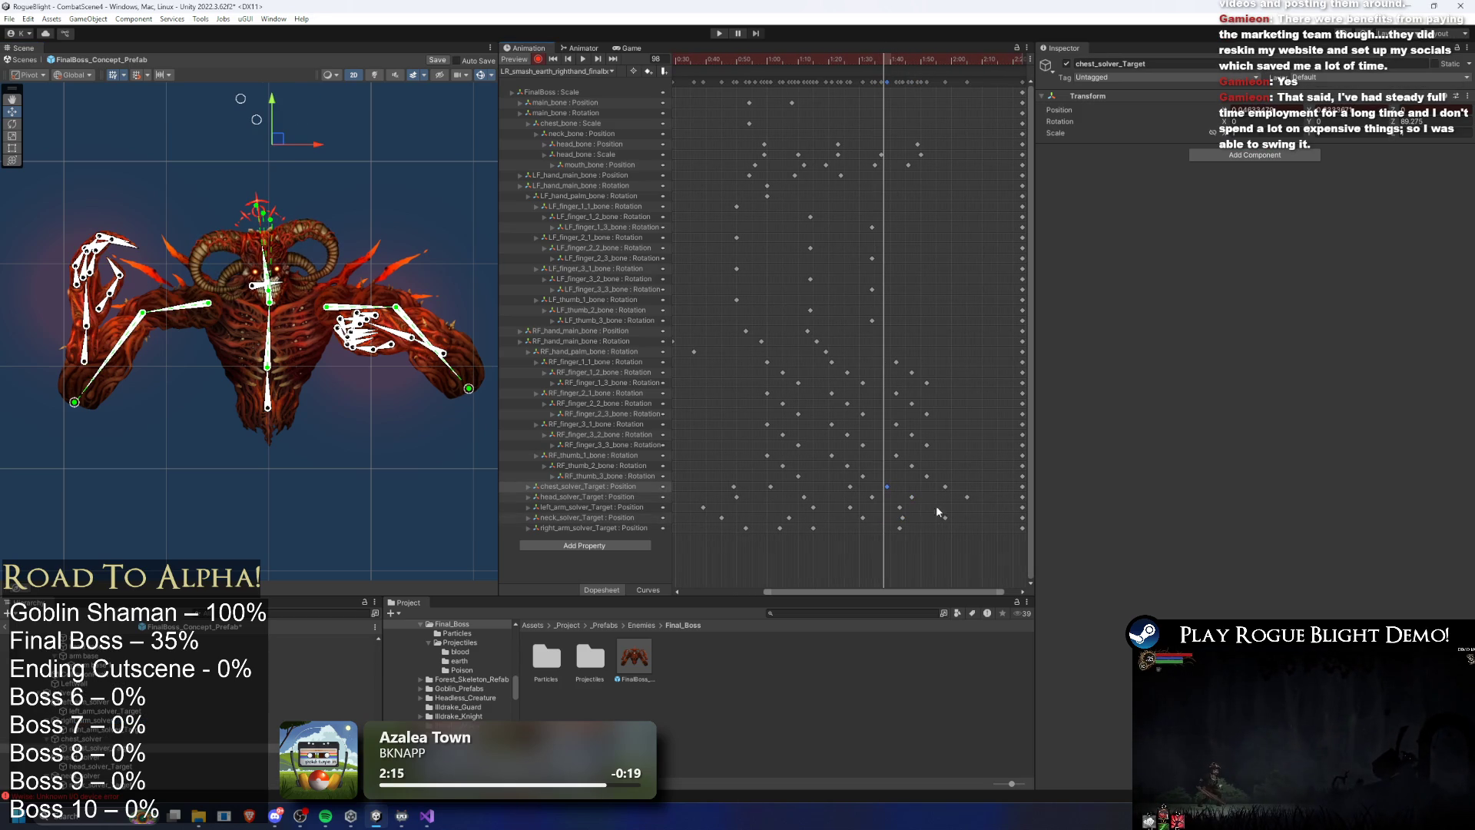
key(space)
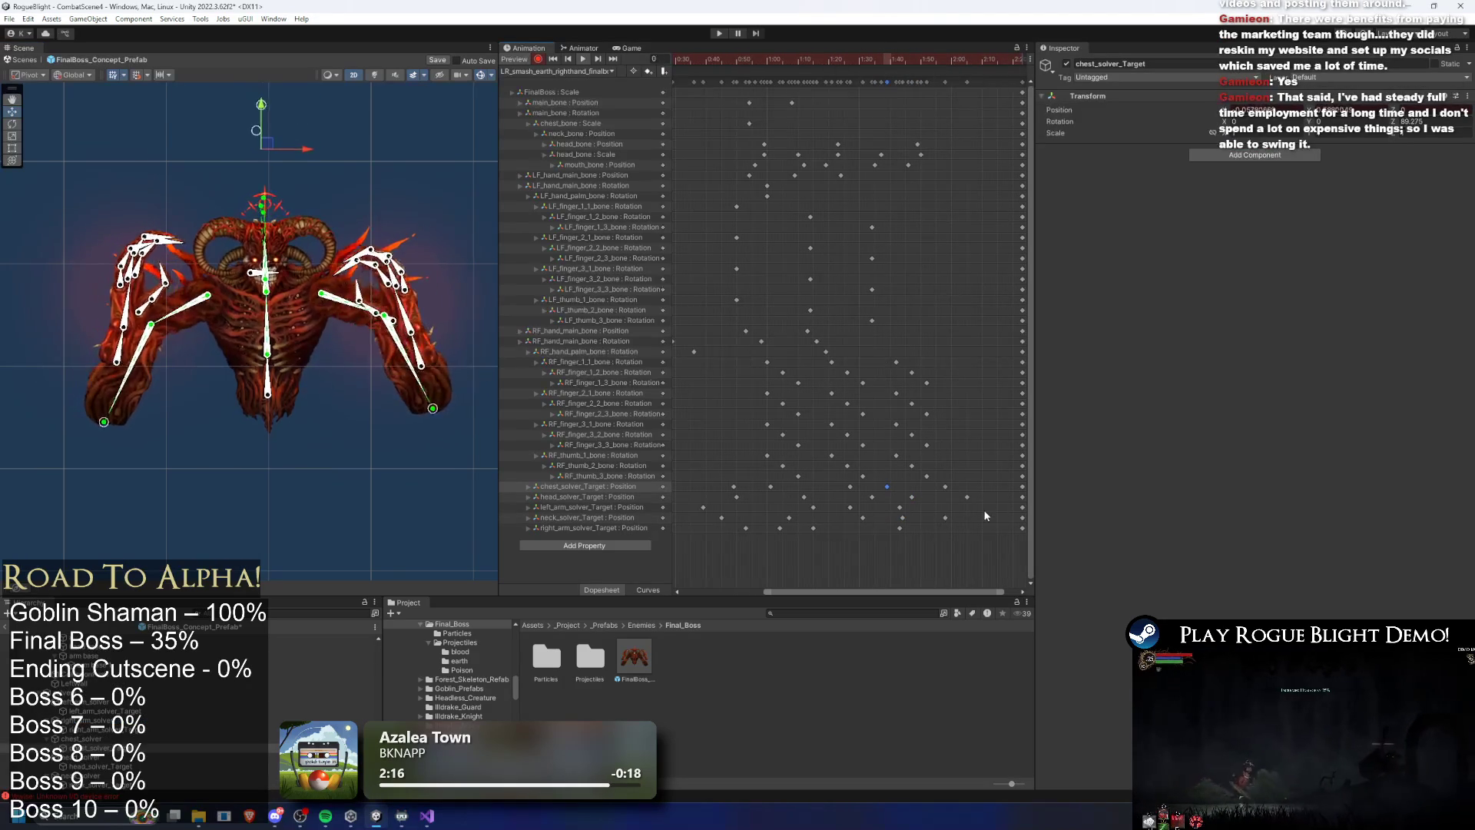
drag(902, 482, 883, 495)
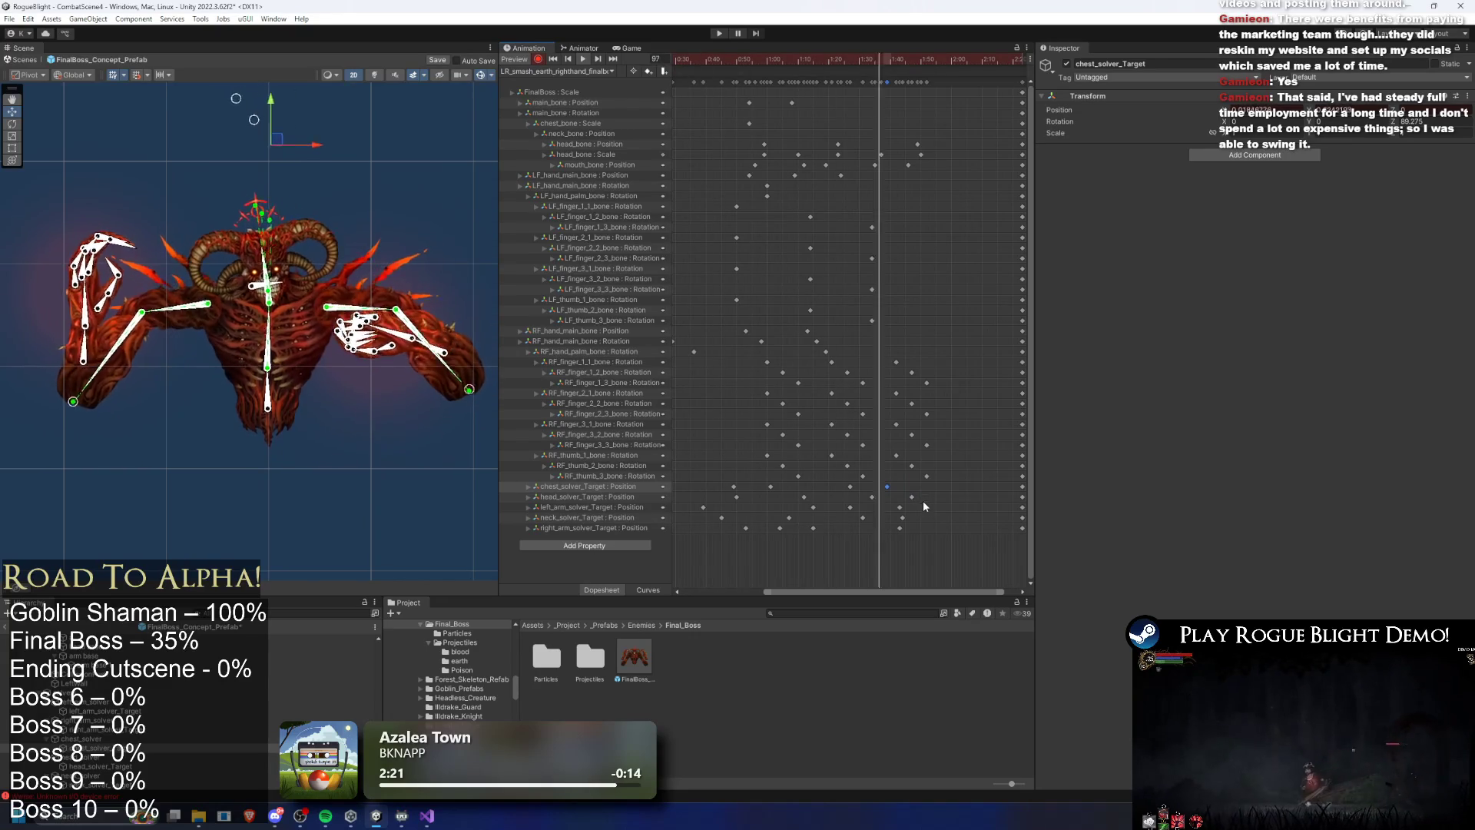
shift+click(912, 497)
shift+click(902, 517)
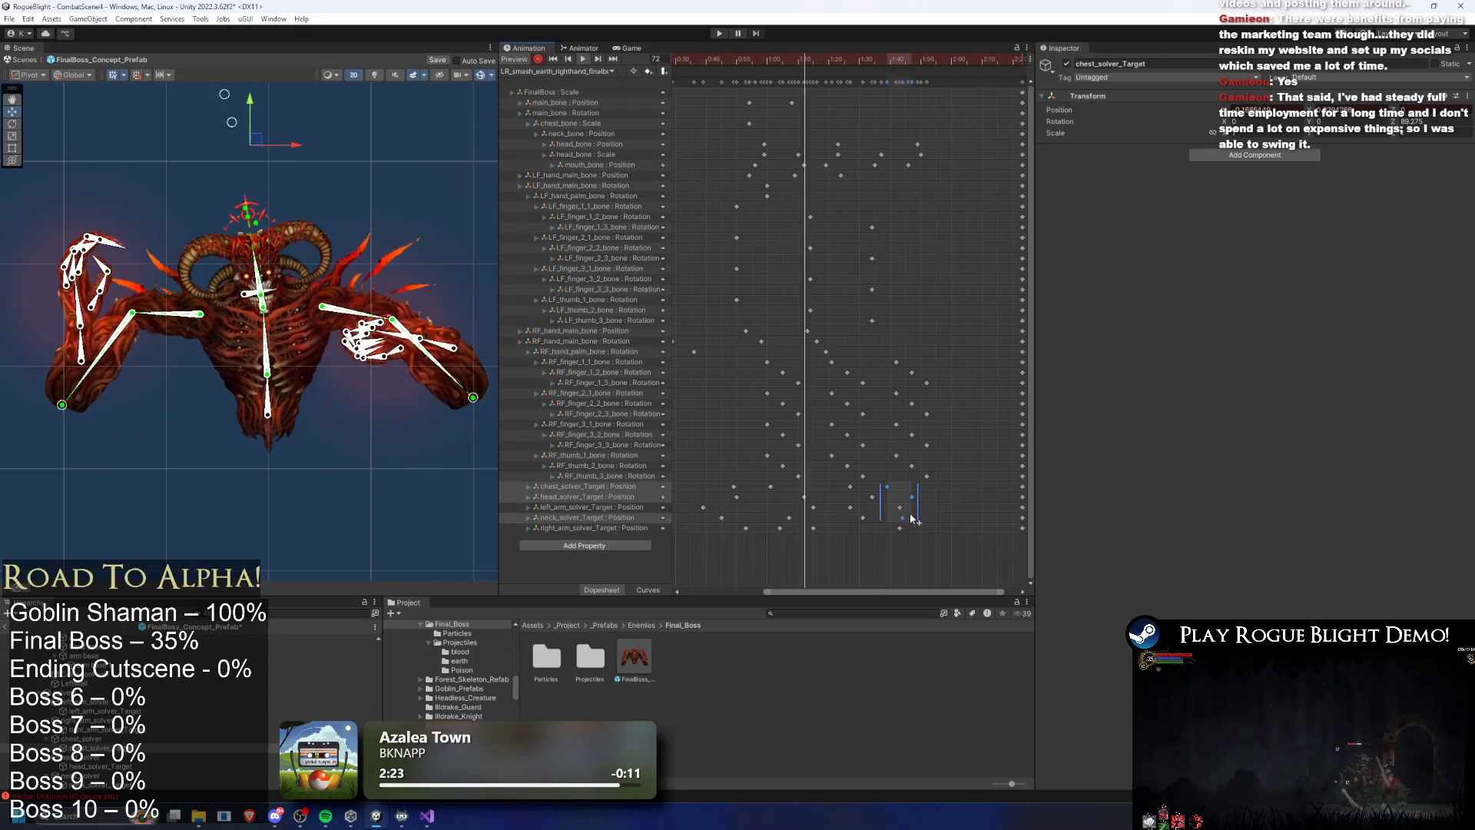
mouse_move(902, 517)
mouse_down()
mouse_move(934, 518)
mouse_move(917, 521)
mouse_up()
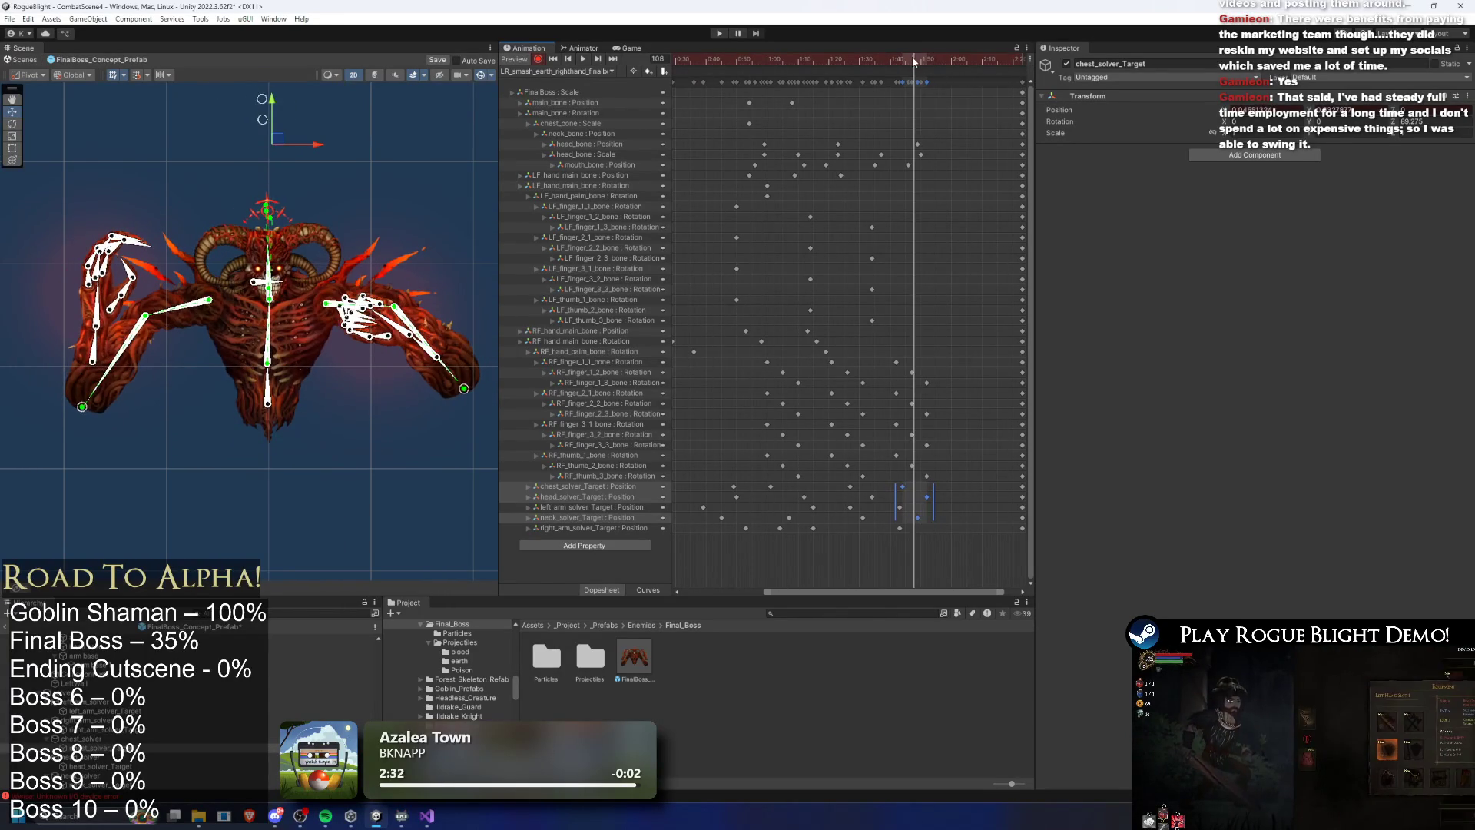
Re-pose the head IK target to the right and shift the head_solver_Target key later
click(252, 159)
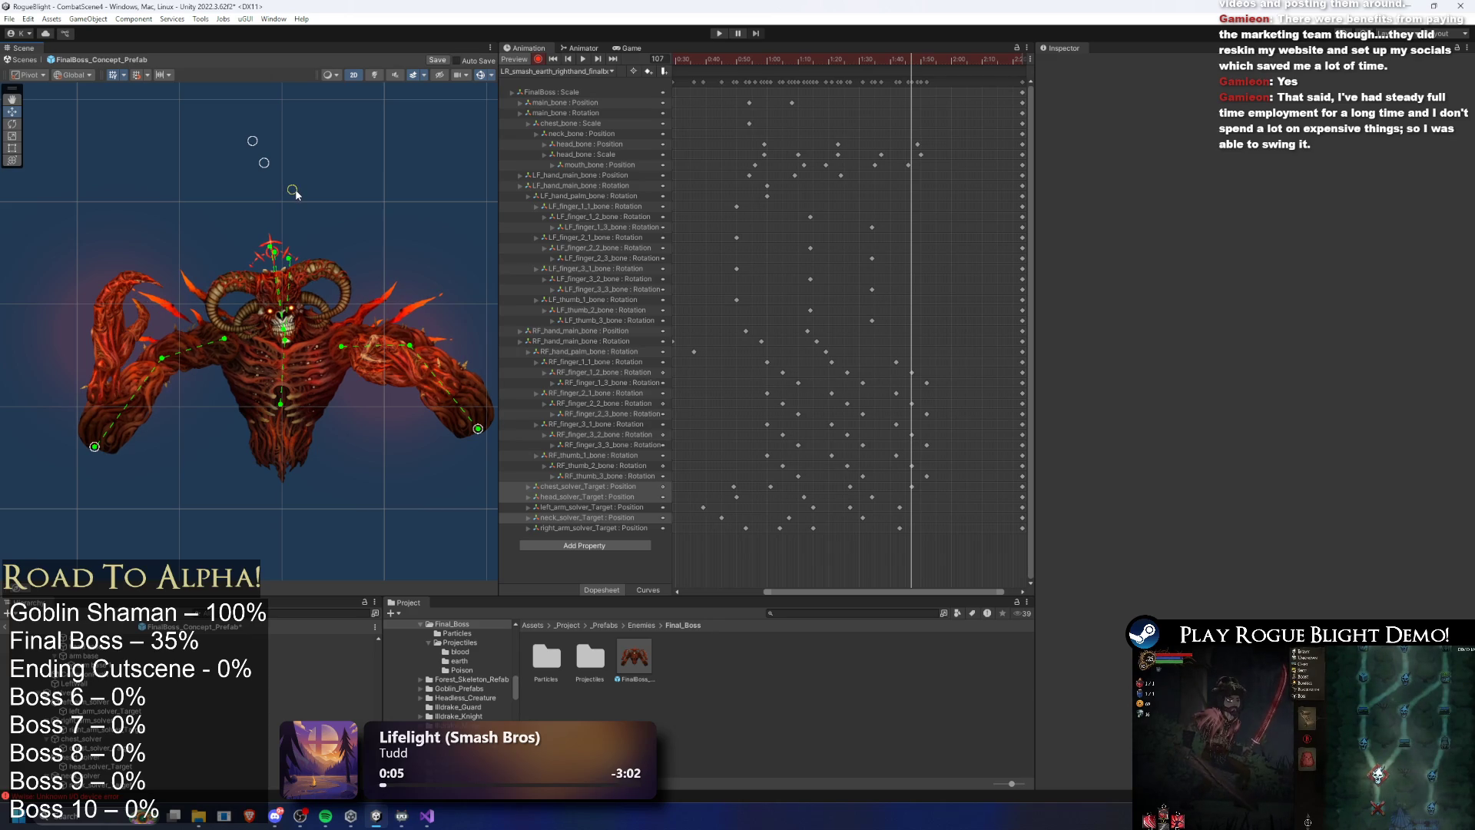
drag(298, 192, 291, 192)
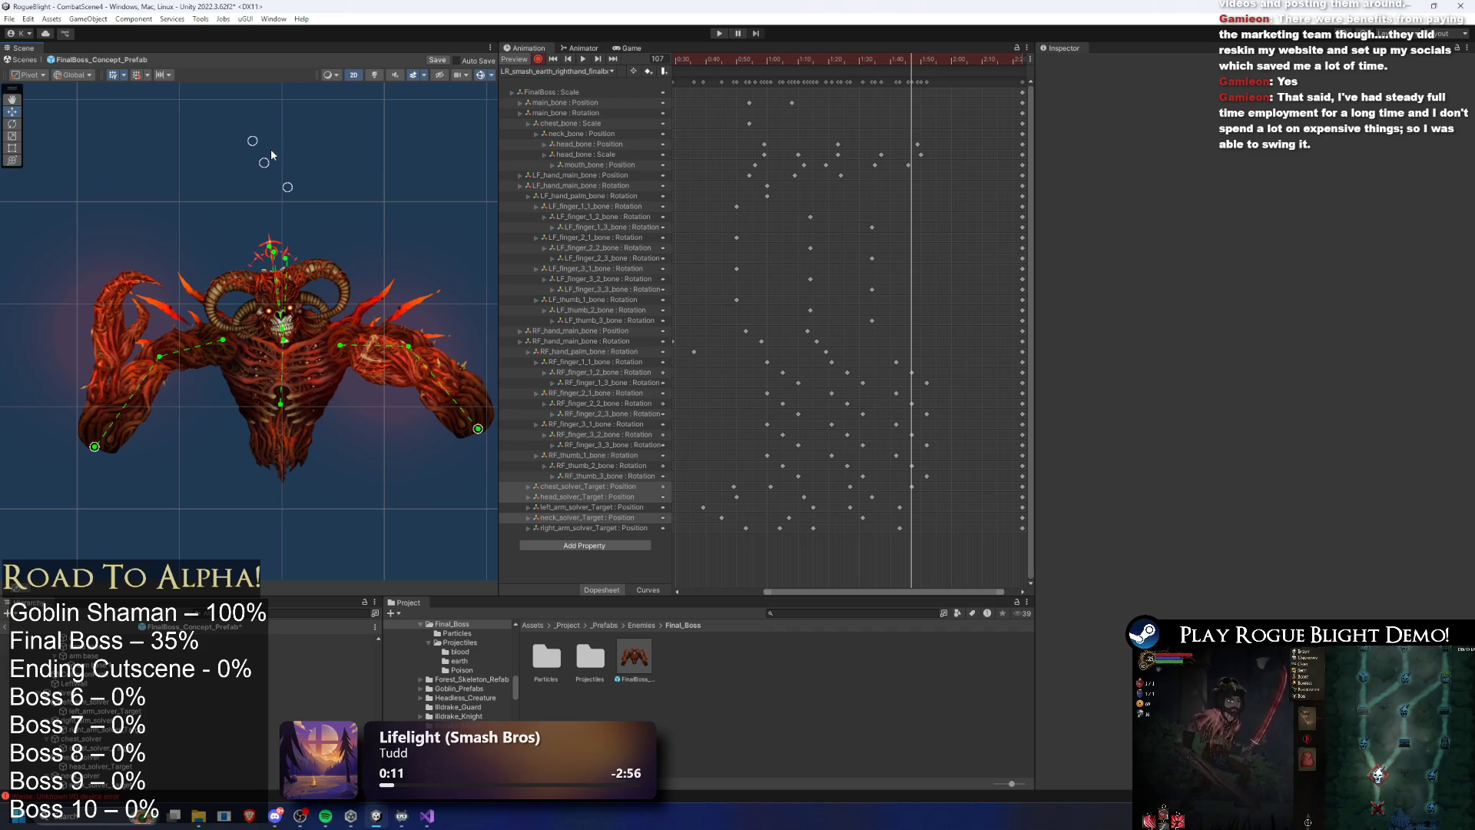
mouse_move(259, 159)
mouse_down()
mouse_move(305, 159)
mouse_move(317, 142)
mouse_up()
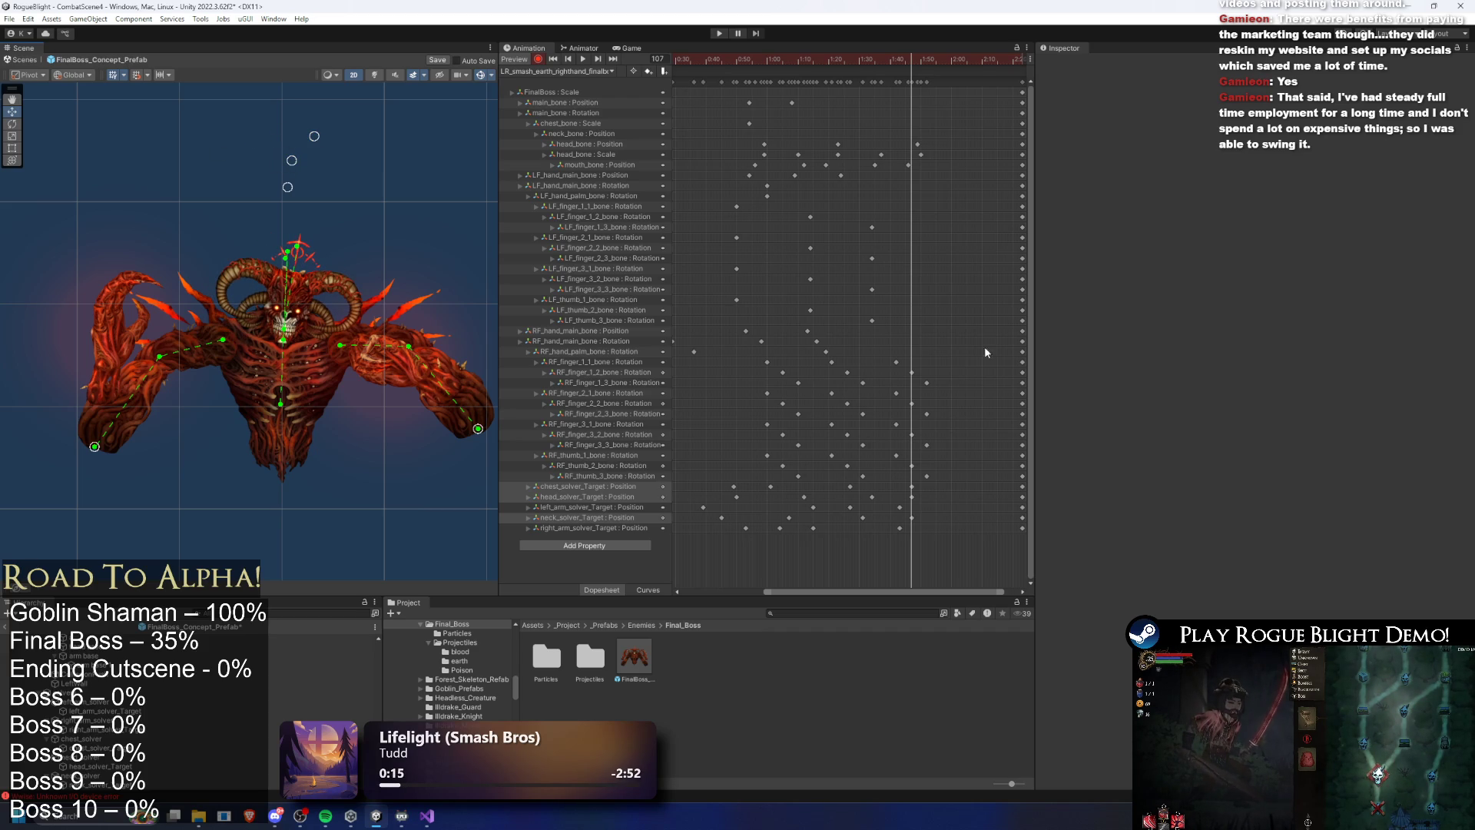
drag(912, 498, 926, 512)
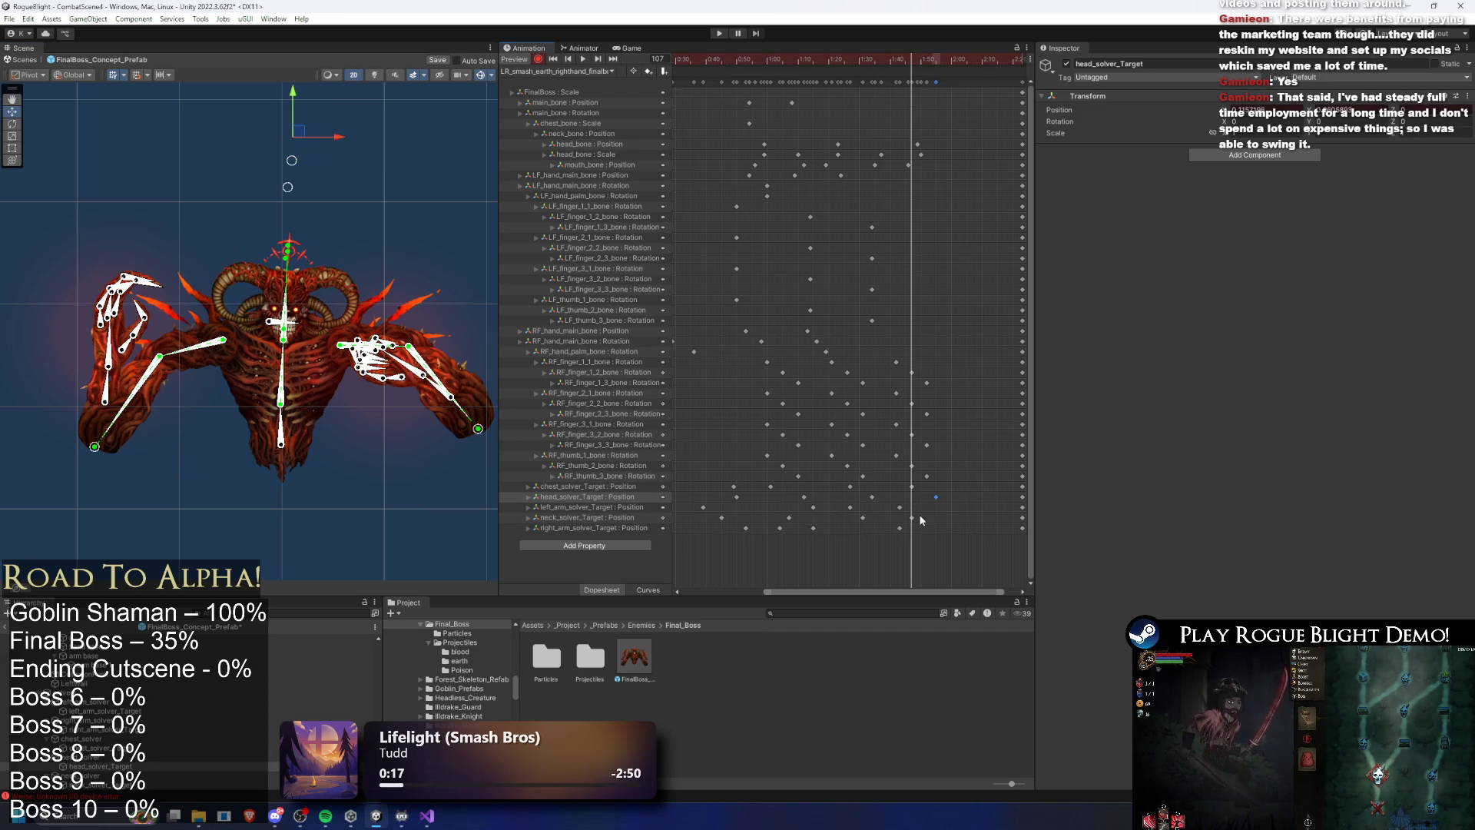
click(914, 521)
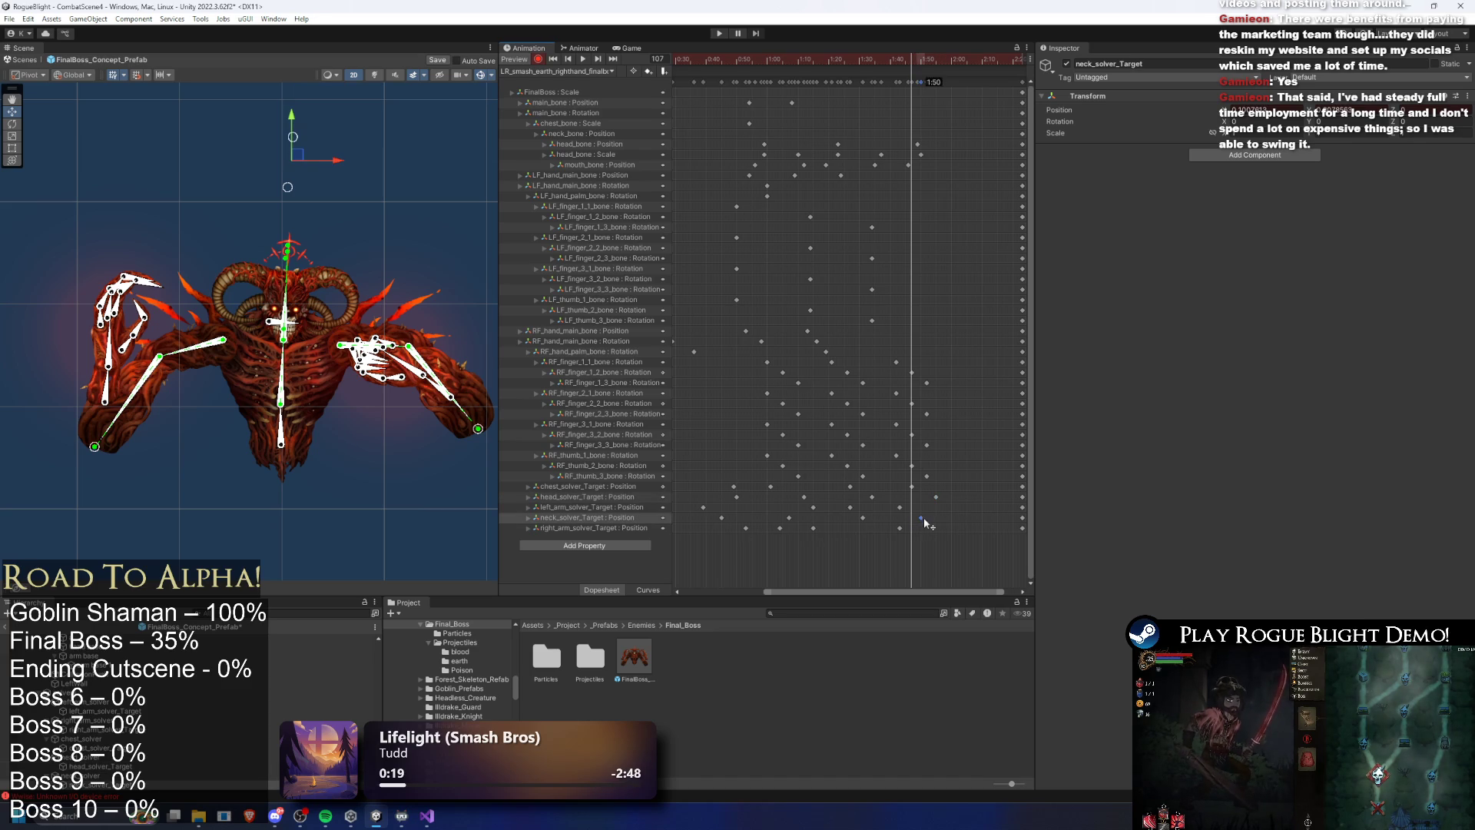
key(space)
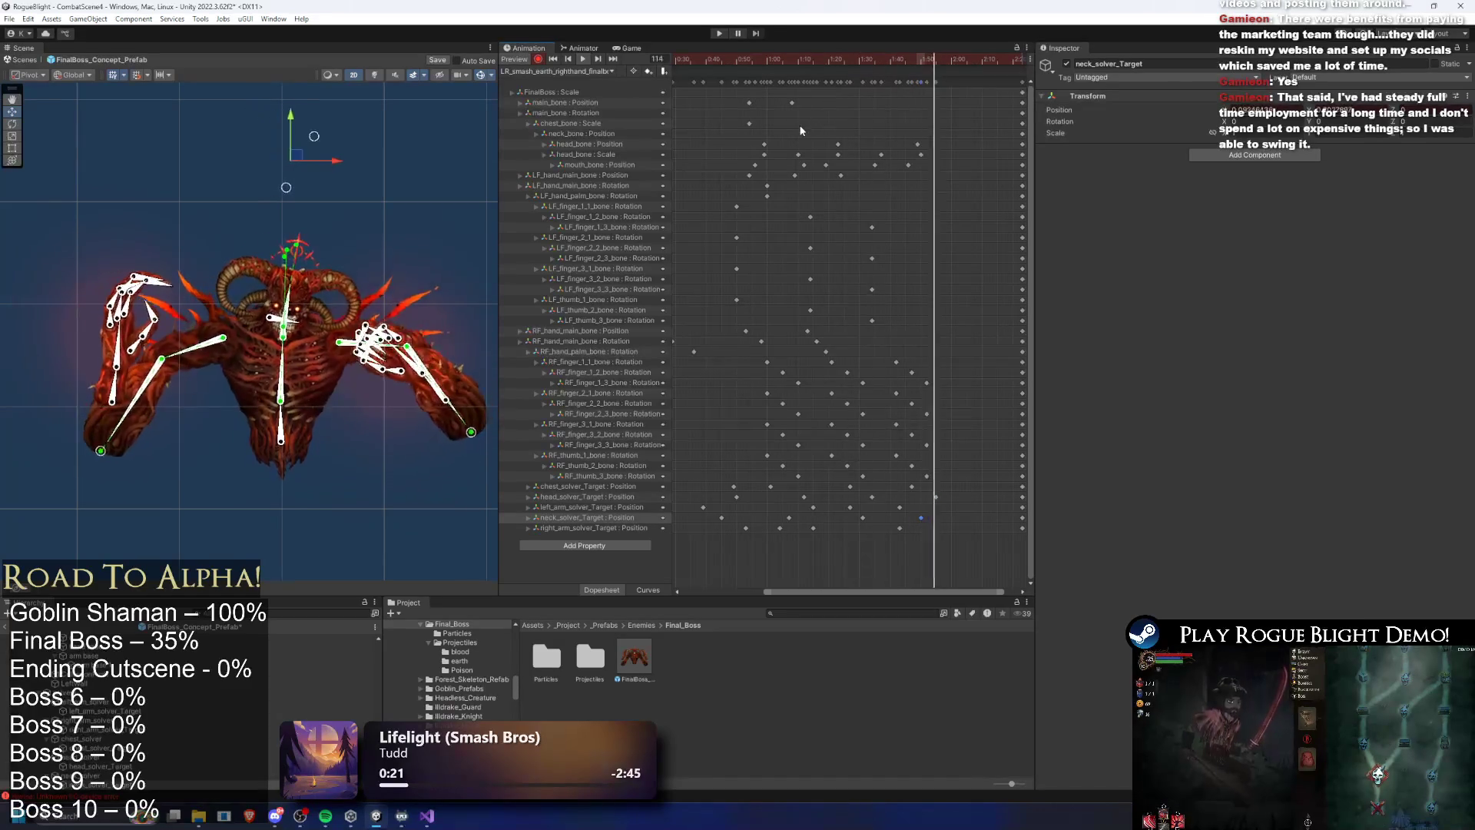
Preview the clip around frame 115 and reselect the solver-target keys near the clip end
drag(910, 59, 937, 63)
click(307, 145)
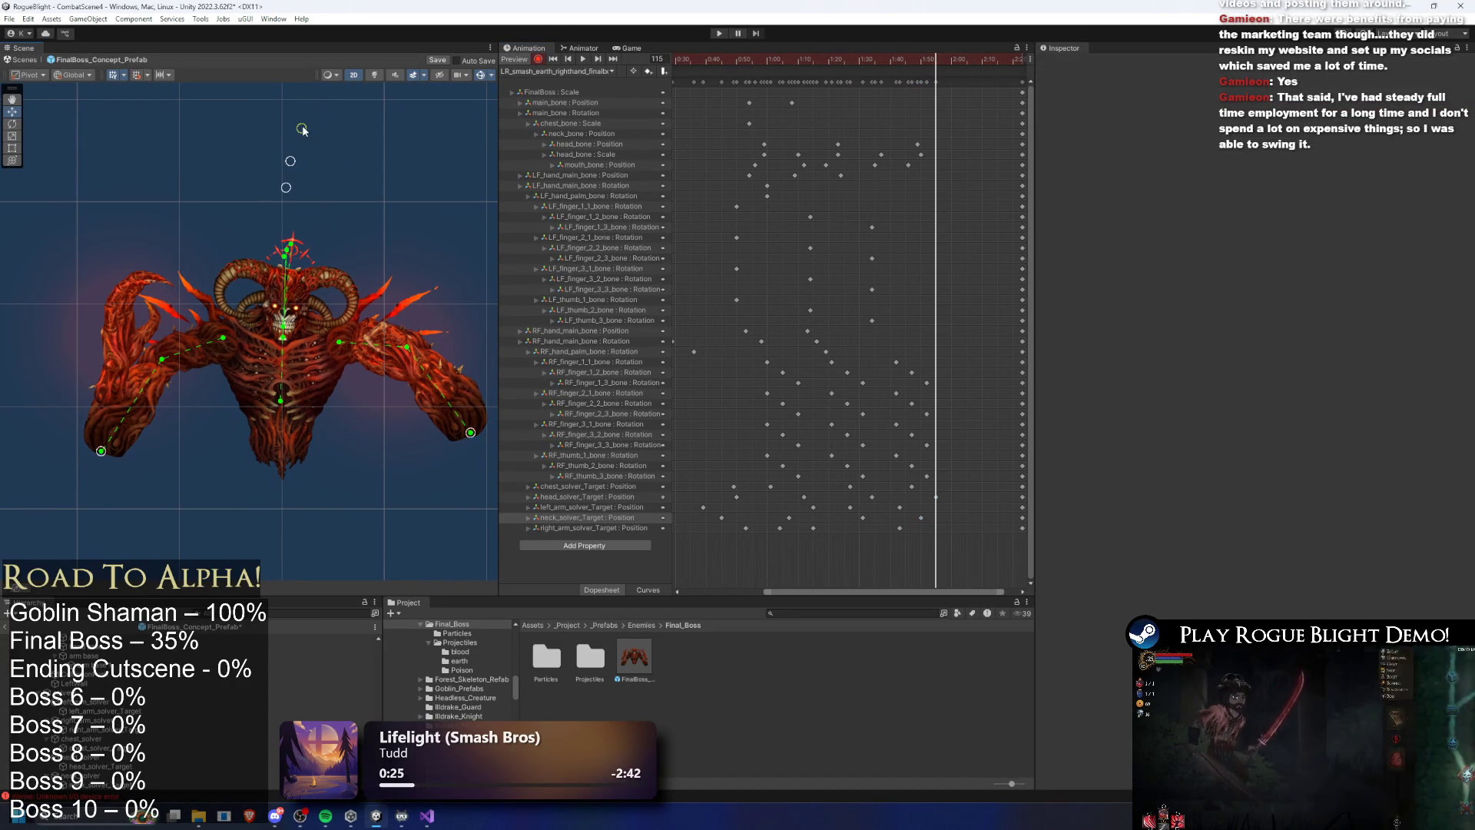
drag(846, 58, 875, 57)
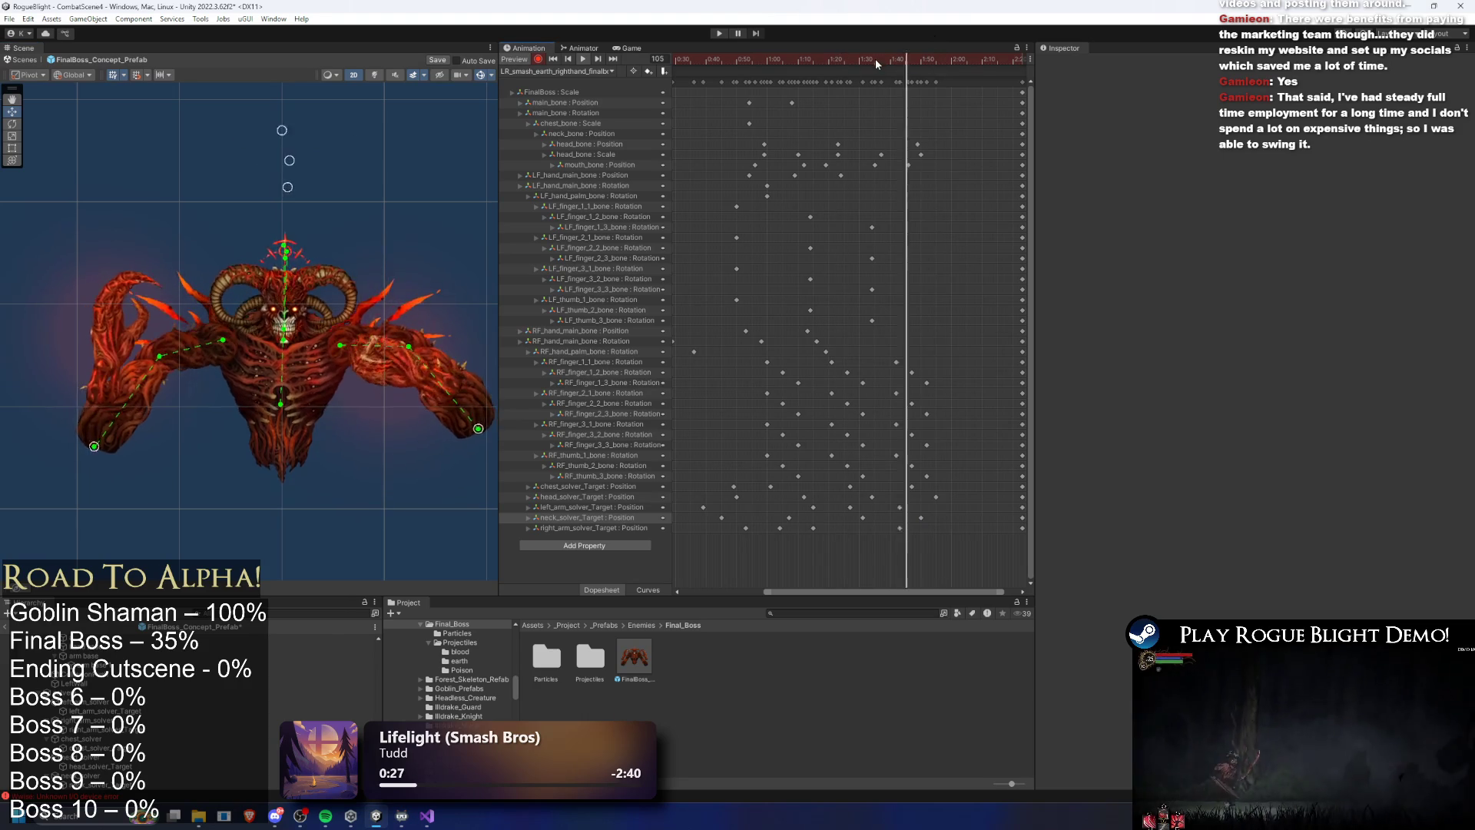
key(space)
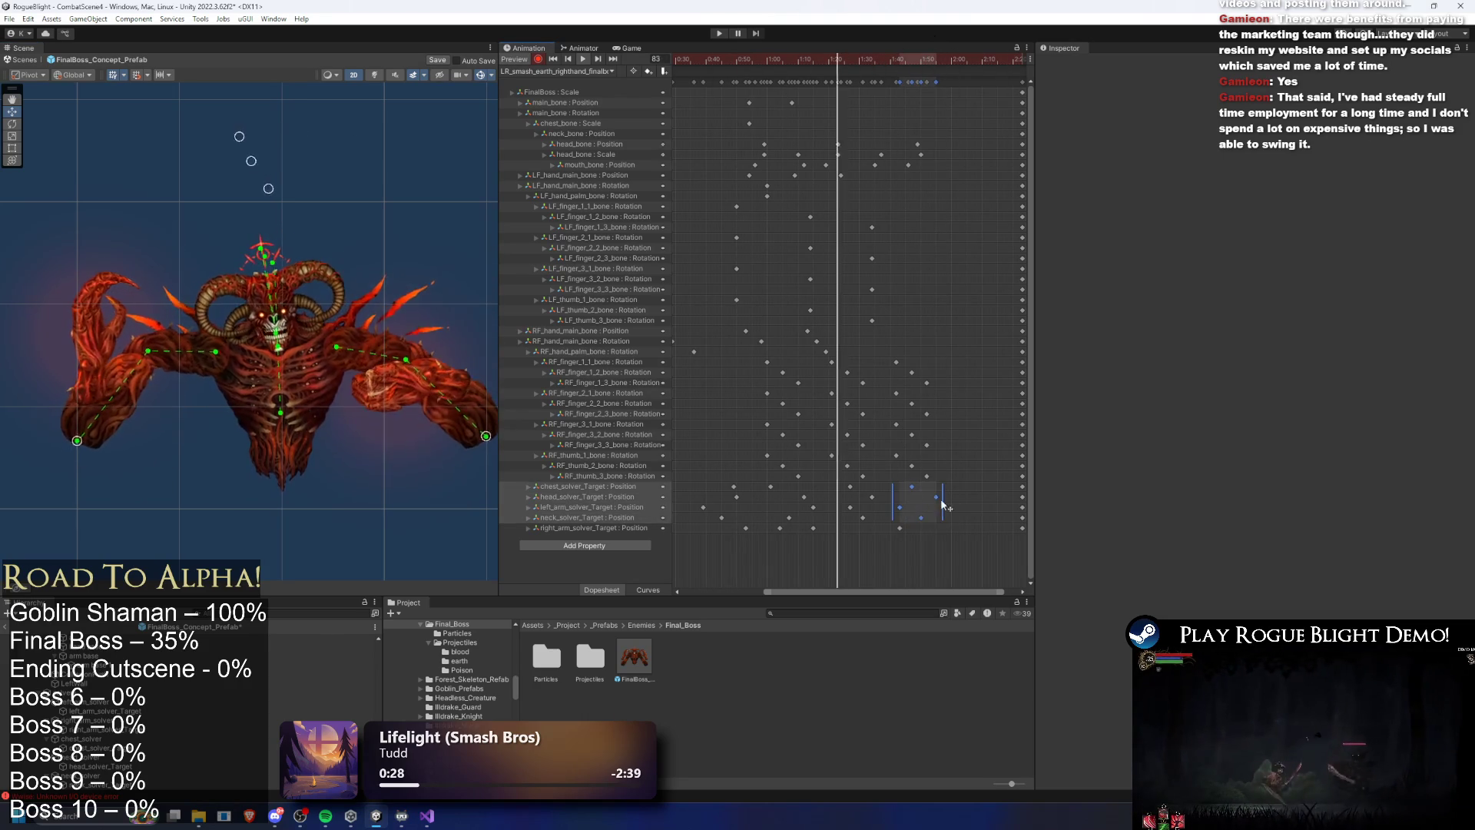
drag(907, 522, 908, 521)
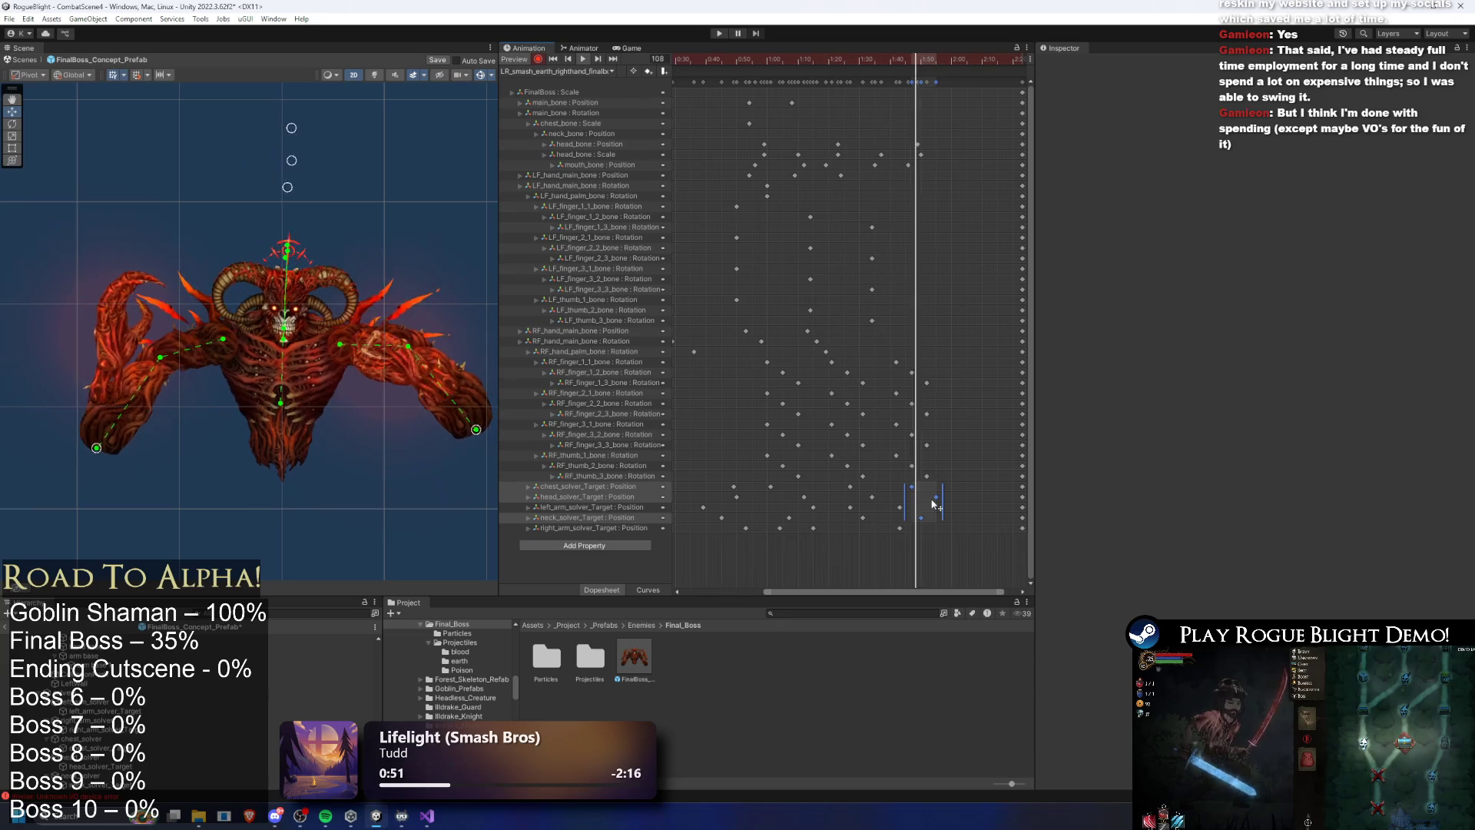
Play the right-hand smash clip from the start and scrub to frame 106
click(683, 63)
mouse_move(683, 62)
mouse_down()
mouse_move(745, 62)
mouse_move(684, 62)
mouse_move(723, 63)
mouse_up()
click(701, 60)
key(space)
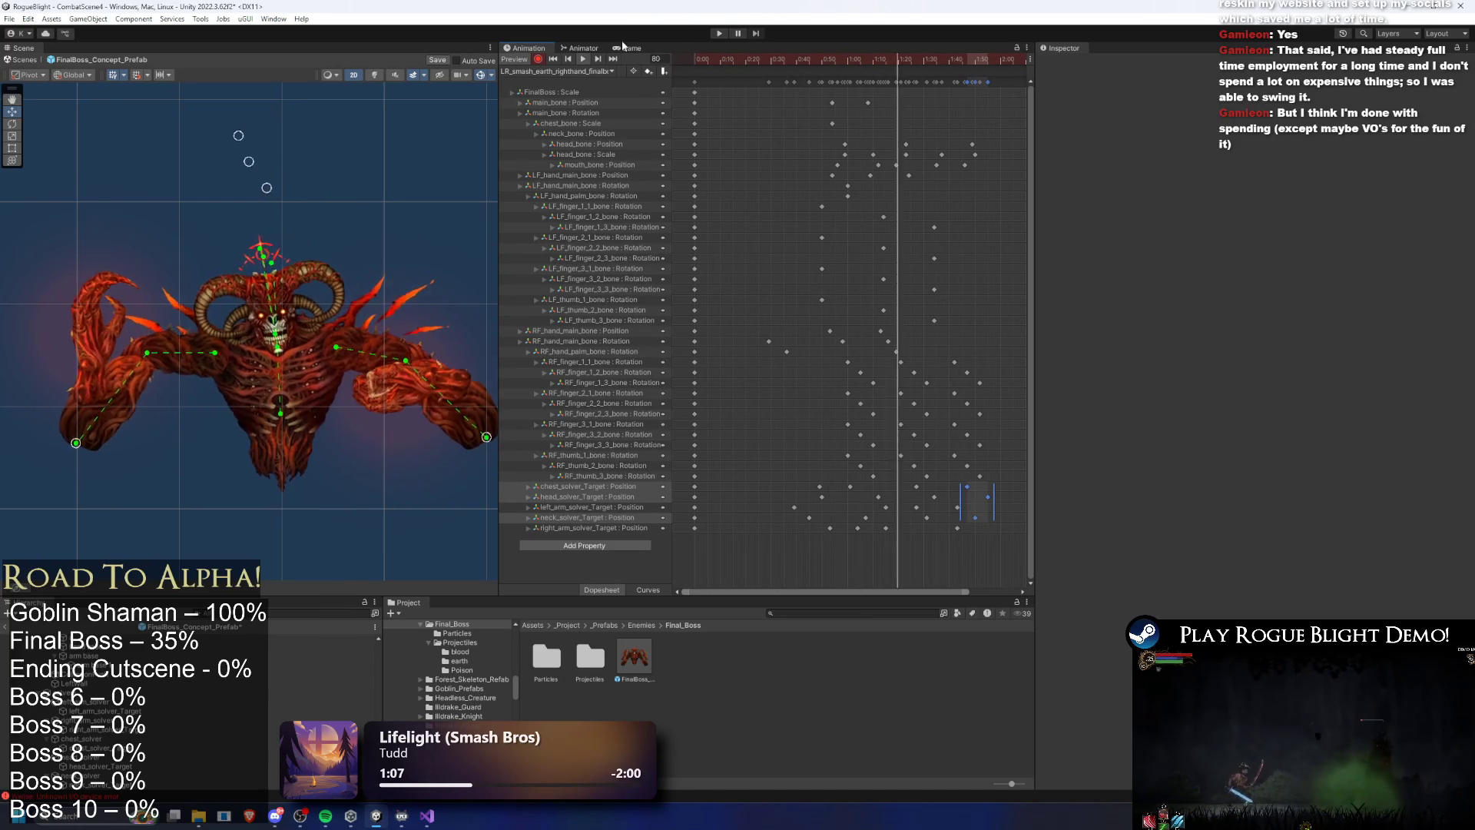
mouse_move(876, 60)
mouse_down()
mouse_move(965, 65)
mouse_move(916, 112)
mouse_up()
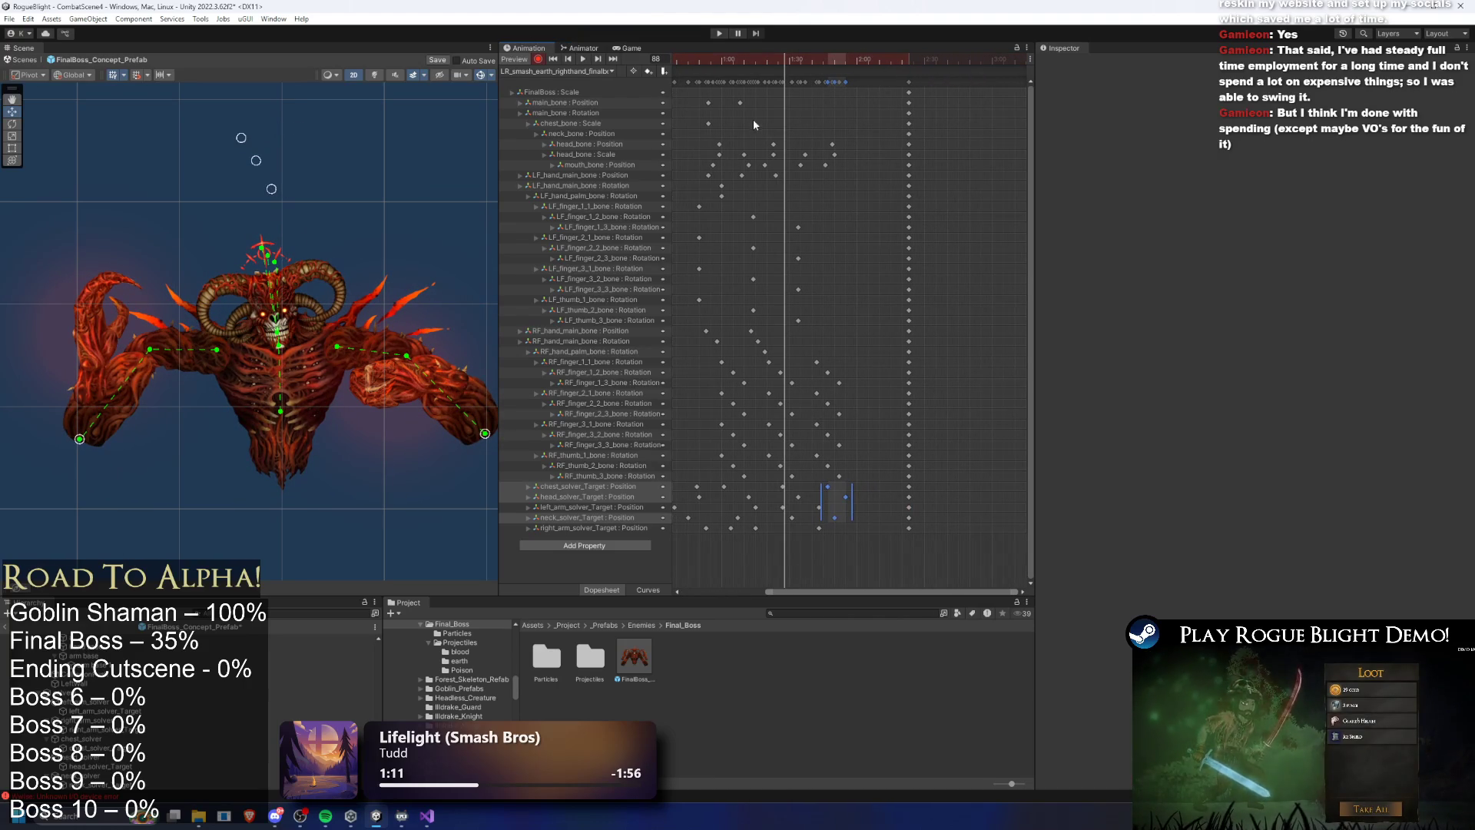
Switch to LR_smash_earth_lefthand_finalboss, select its chest_bone Scale key and scrub through
click(752, 123)
click(557, 70)
click(576, 121)
scroll(851, 112, down, 2)
drag(744, 136, 888, 123)
mouse_move(730, 58)
mouse_down()
mouse_move(864, 59)
mouse_move(815, 80)
mouse_up()
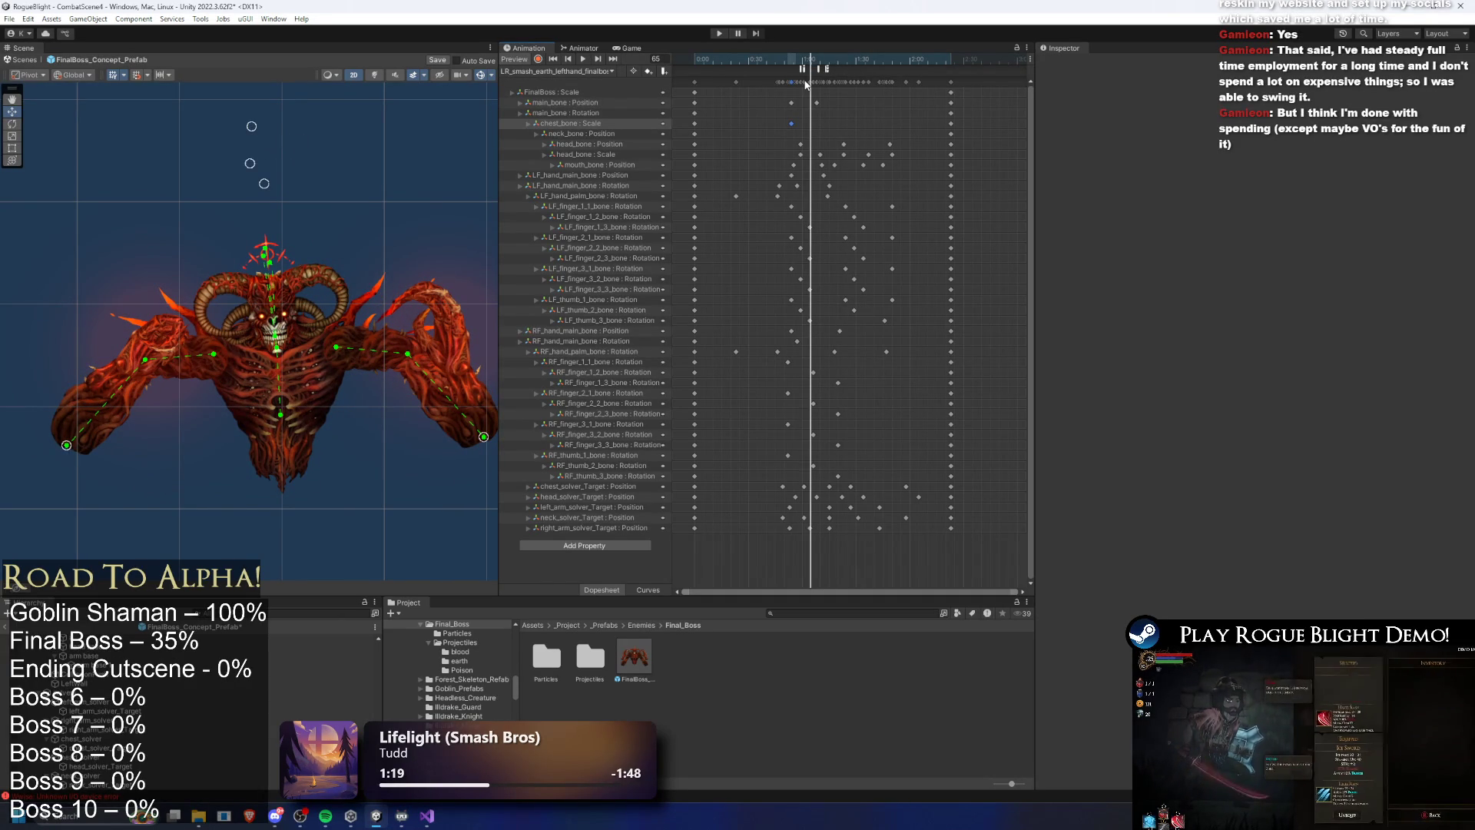
Paste a copy of the chest_bone Scale key around frame 104 and move it later
mouse_move(807, 58)
mouse_down()
mouse_move(793, 58)
mouse_move(881, 58)
mouse_move(722, 58)
mouse_move(804, 58)
mouse_up()
click(865, 58)
key(ctrl+v)
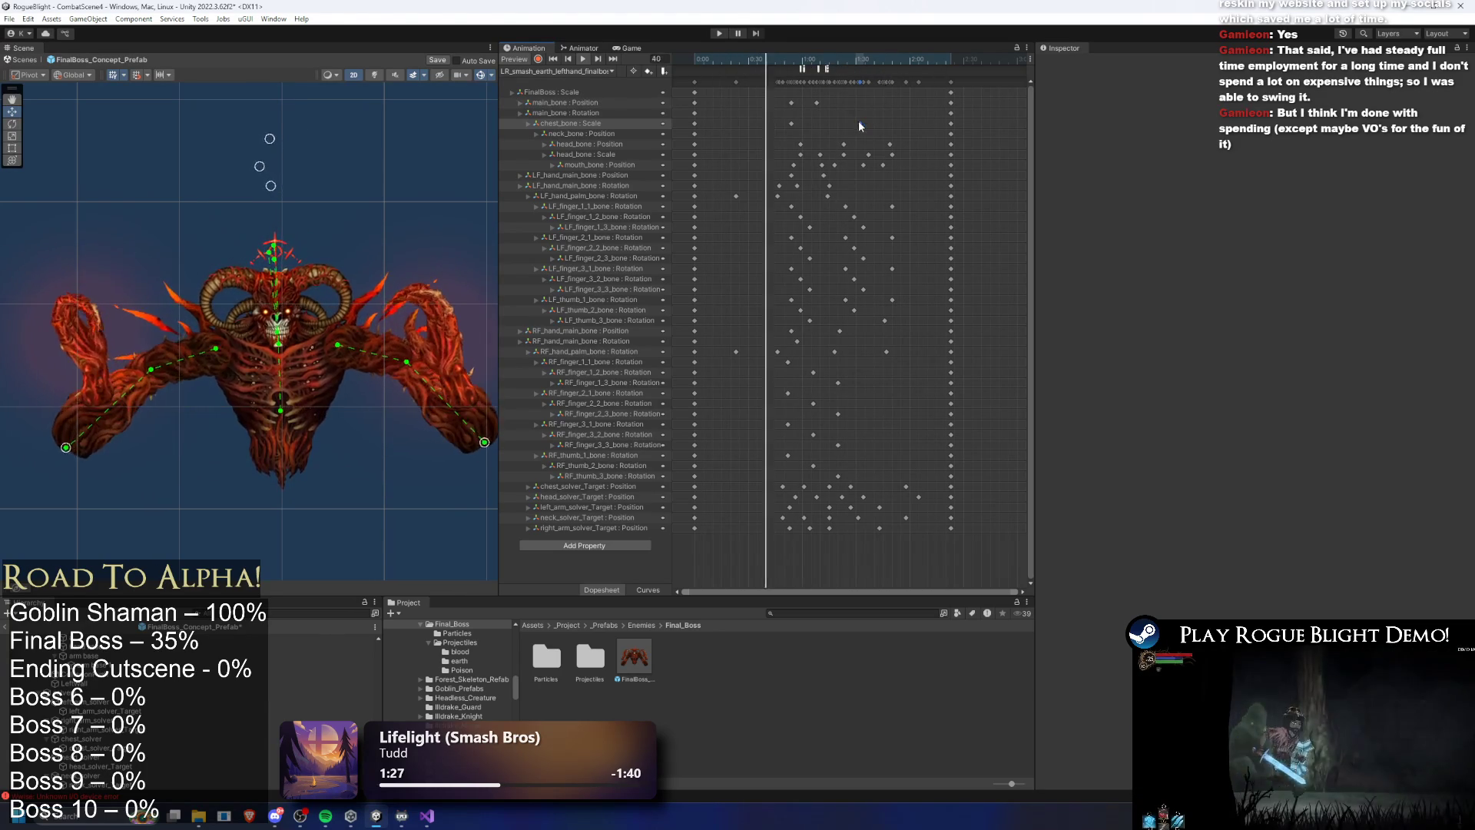
drag(858, 124, 882, 123)
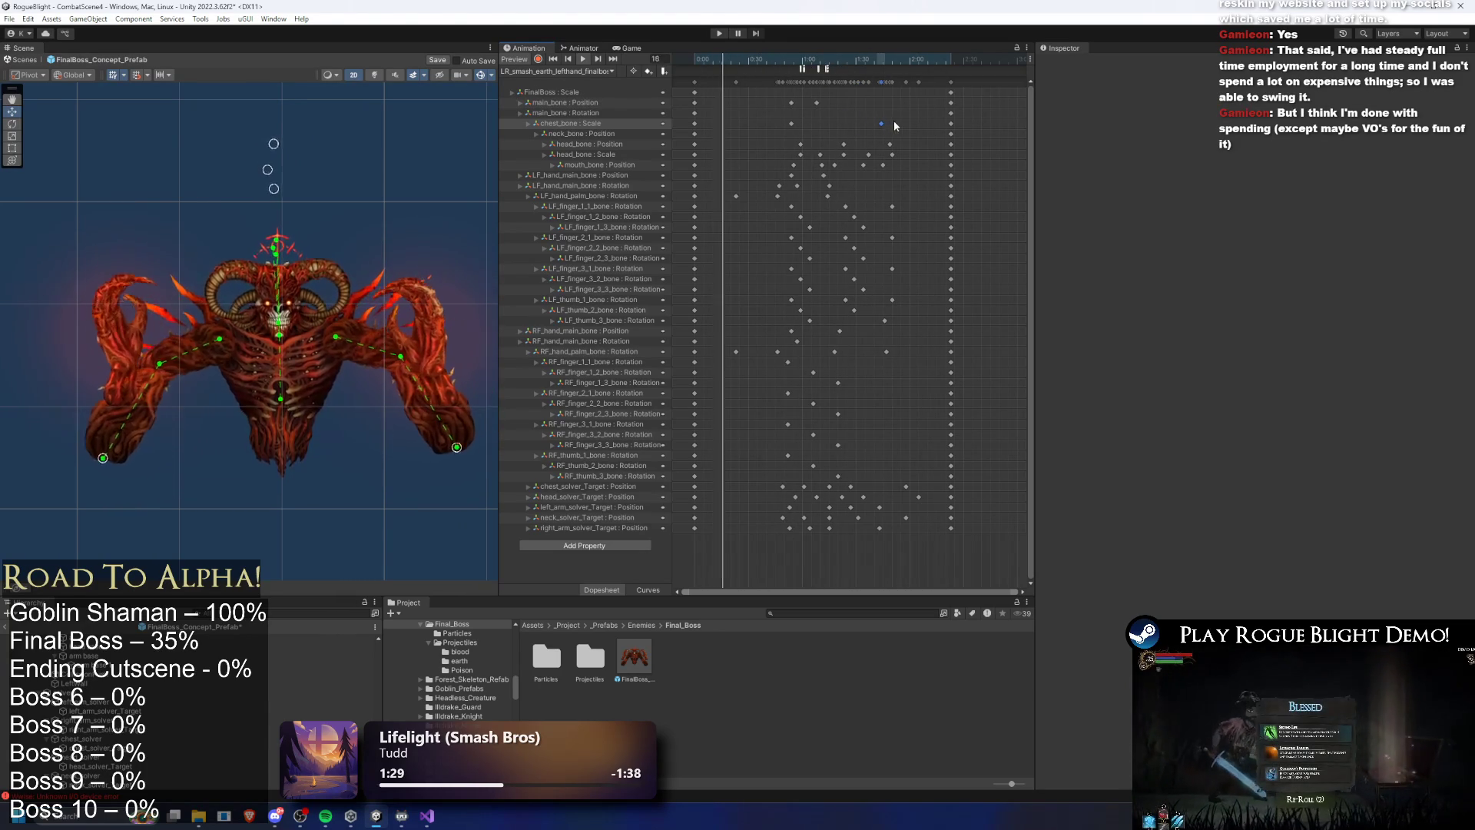
mouse_move(897, 120)
mouse_down()
mouse_move(874, 128)
mouse_move(815, 105)
mouse_move(874, 105)
mouse_up()
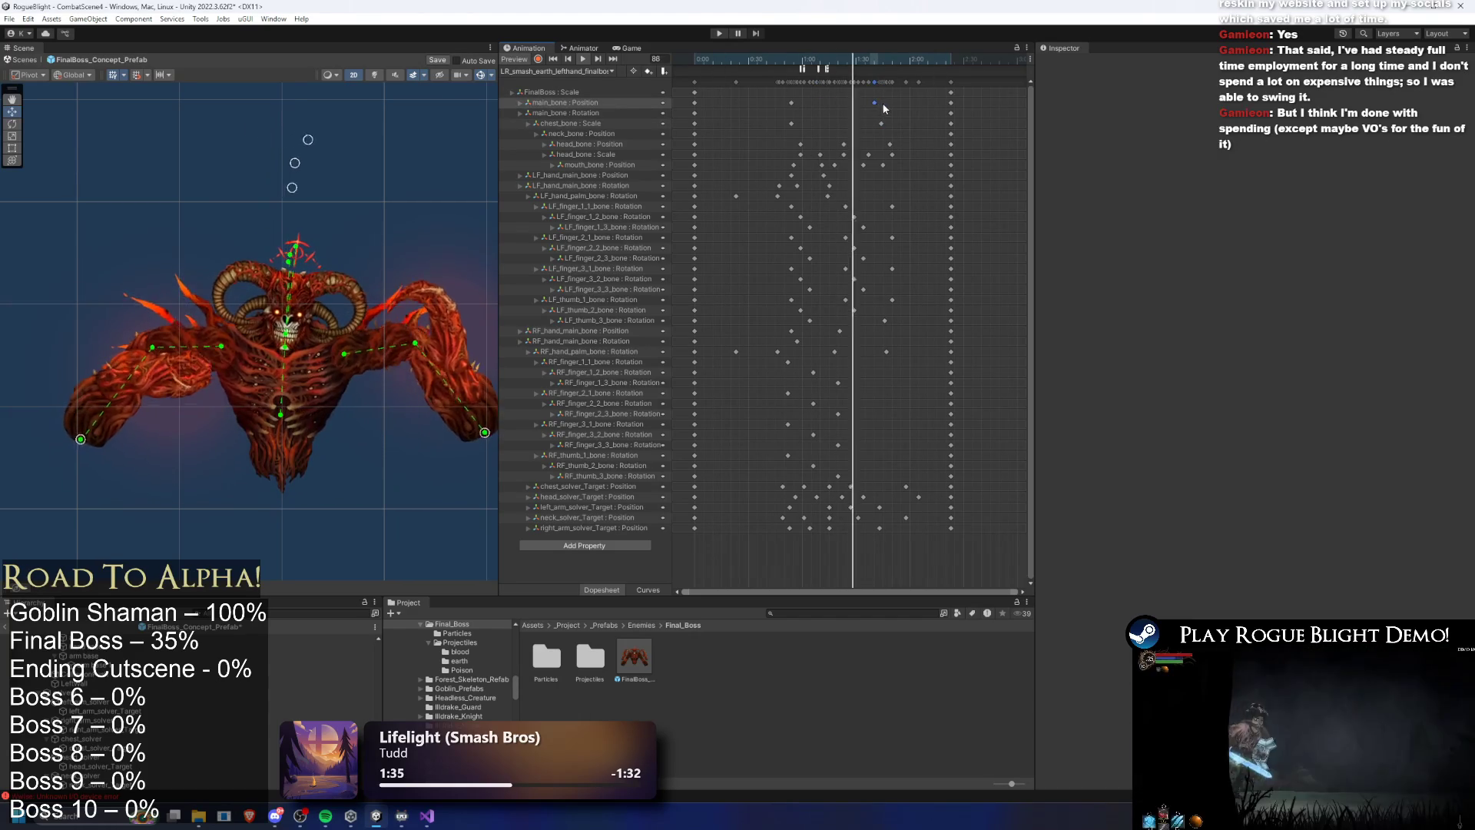
drag(903, 98, 861, 124)
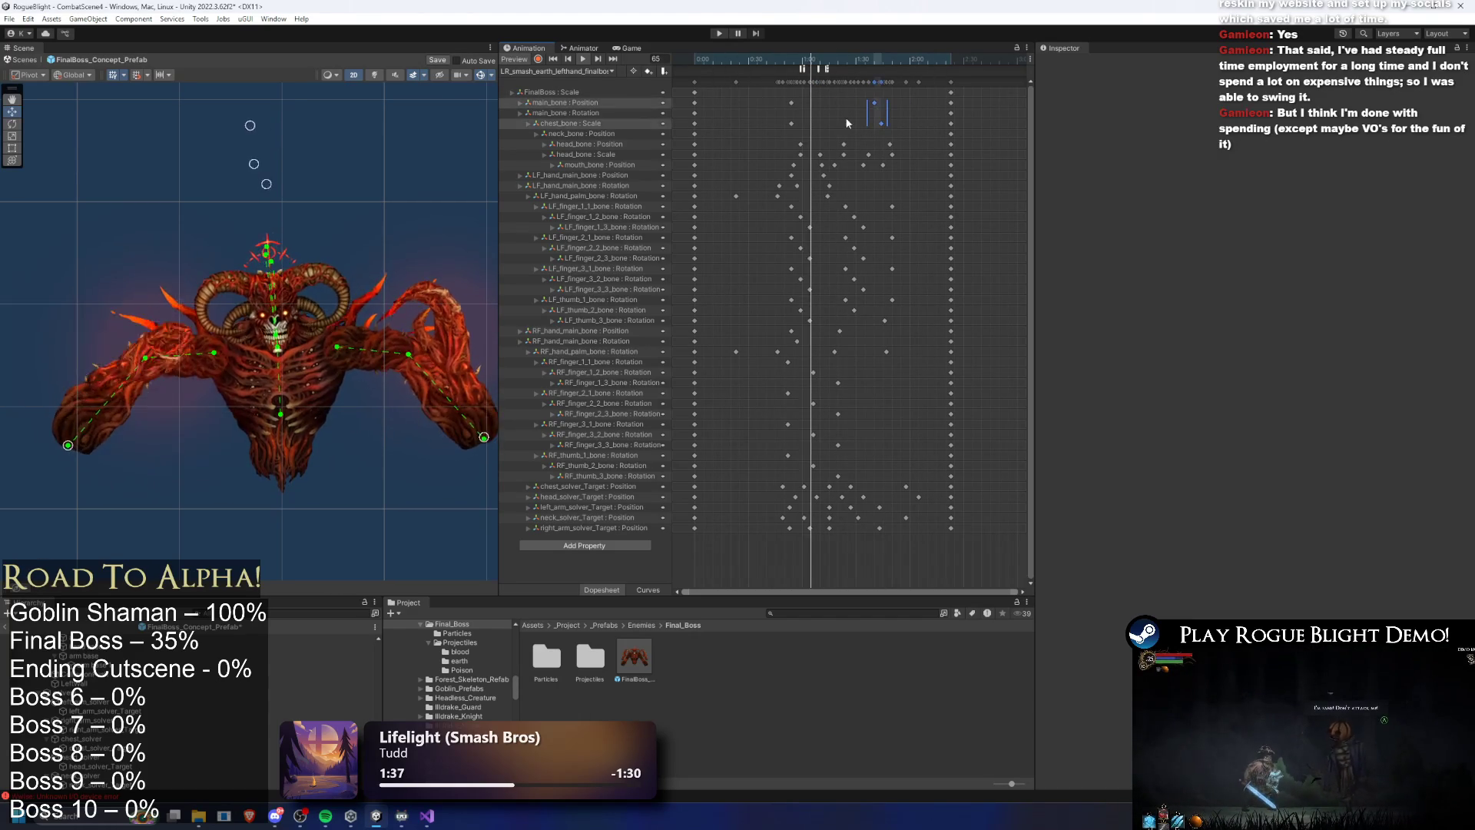
Return to the right-hand smash clip and preview it up to frame 87
click(578, 72)
click(599, 95)
click(893, 66)
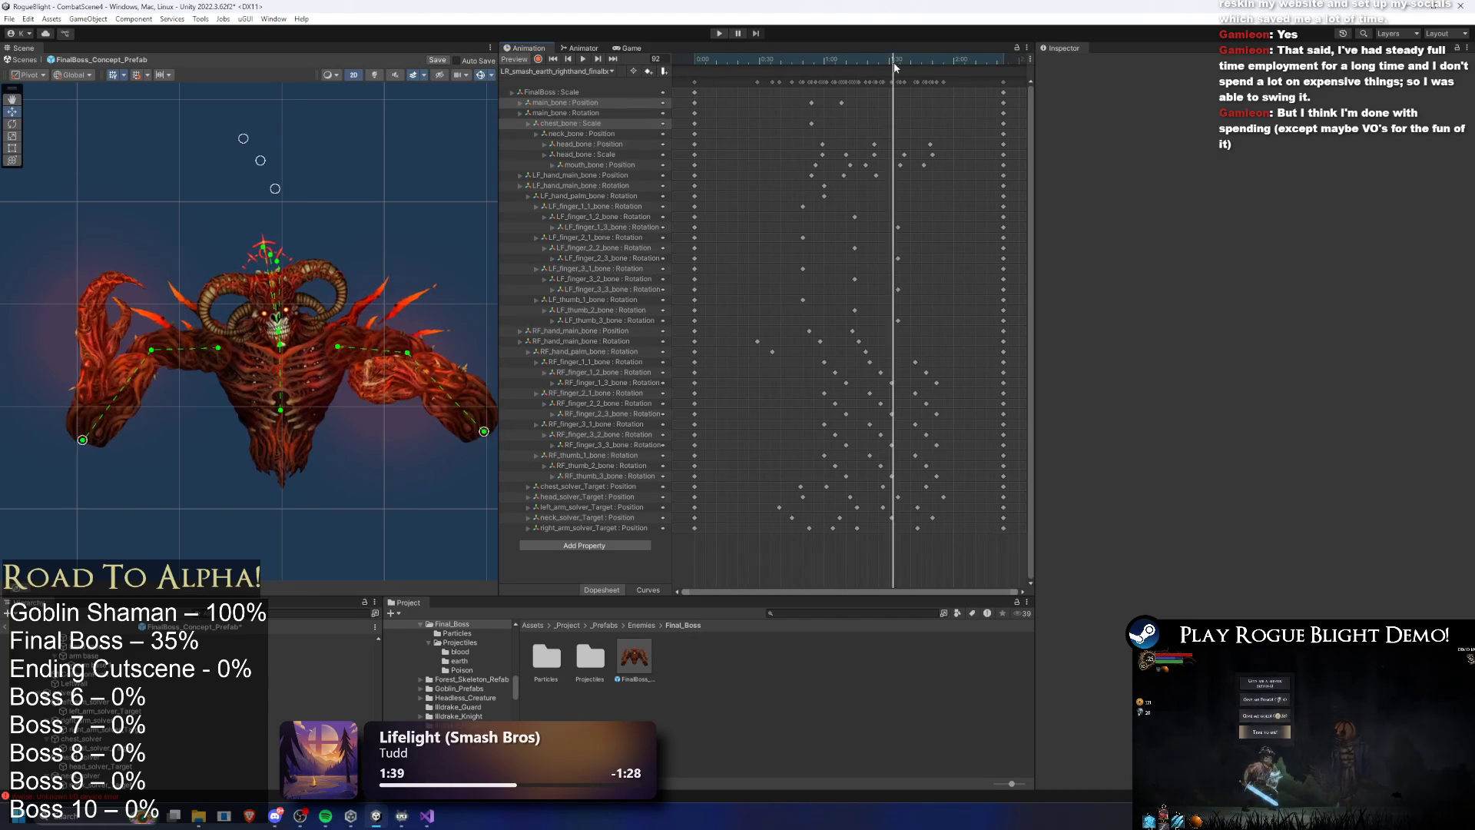
click(841, 102)
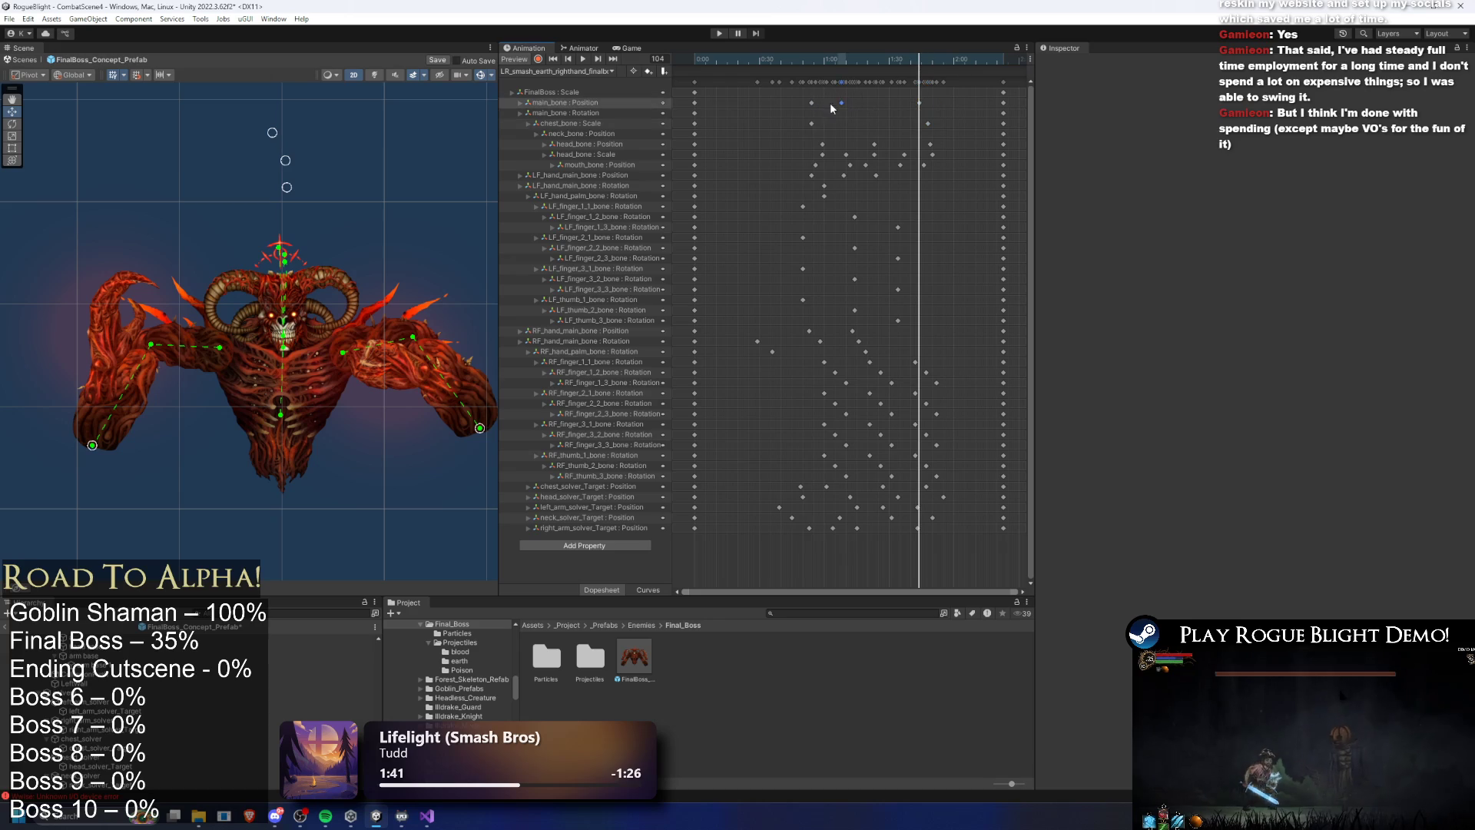
drag(864, 53, 771, 53)
key(space)
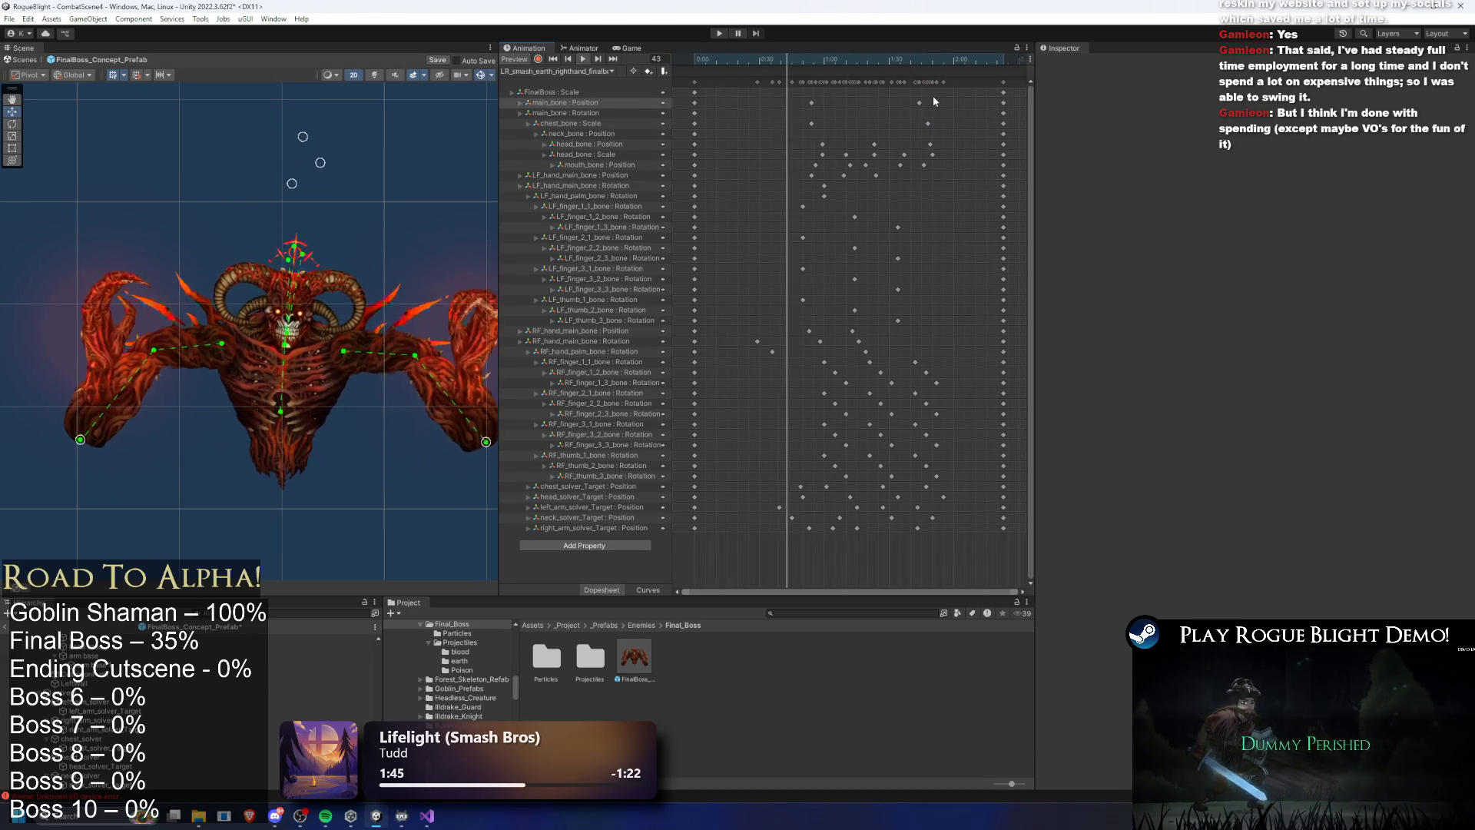
mouse_move(863, 54)
mouse_down()
mouse_move(850, 53)
mouse_move(882, 55)
mouse_up()
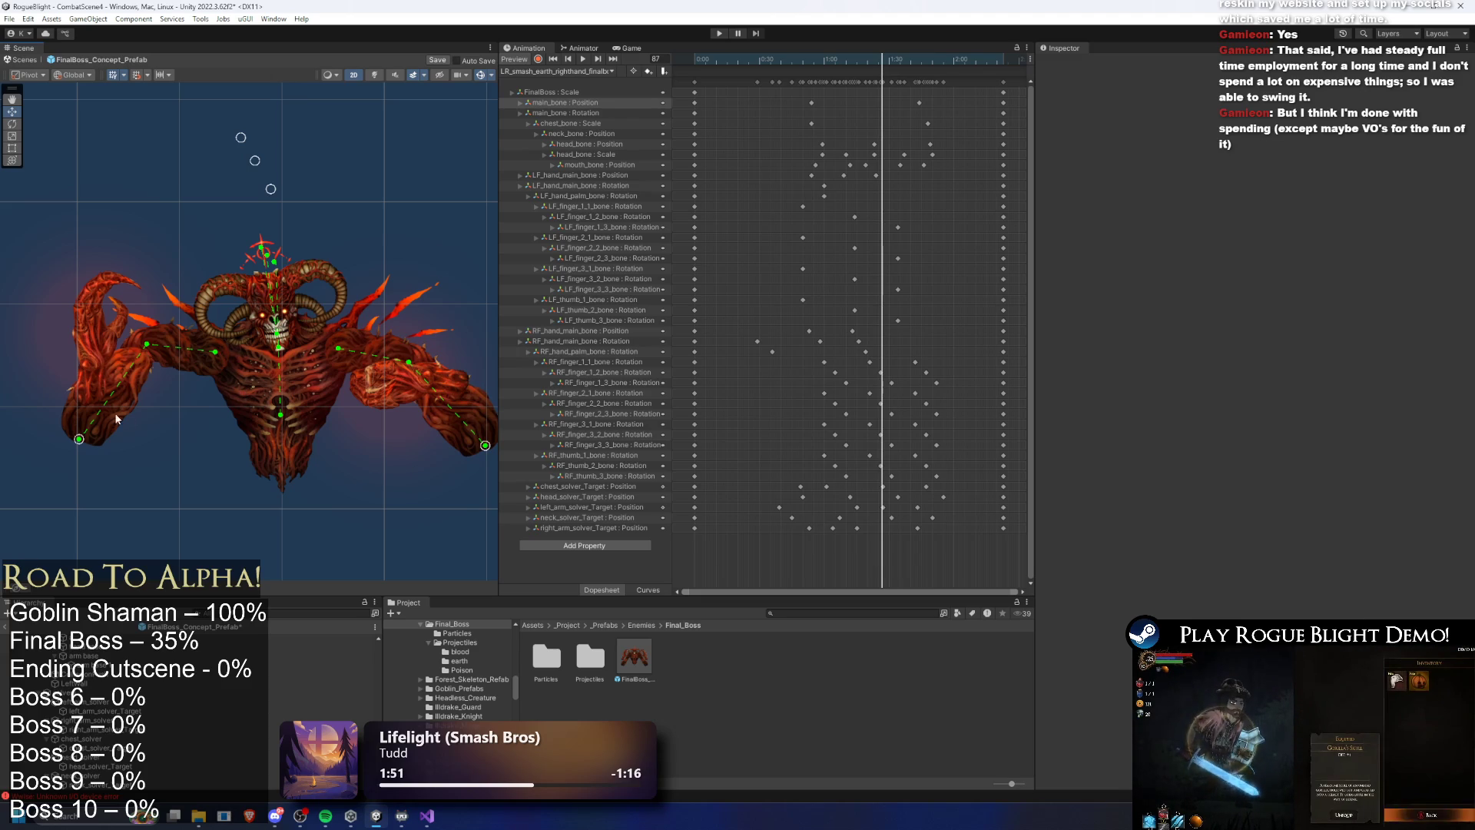
Pull the left arm outward, lower it at frame 90, then delete those arm target keys
drag(80, 439, 66, 442)
scroll(892, 146, up, 3)
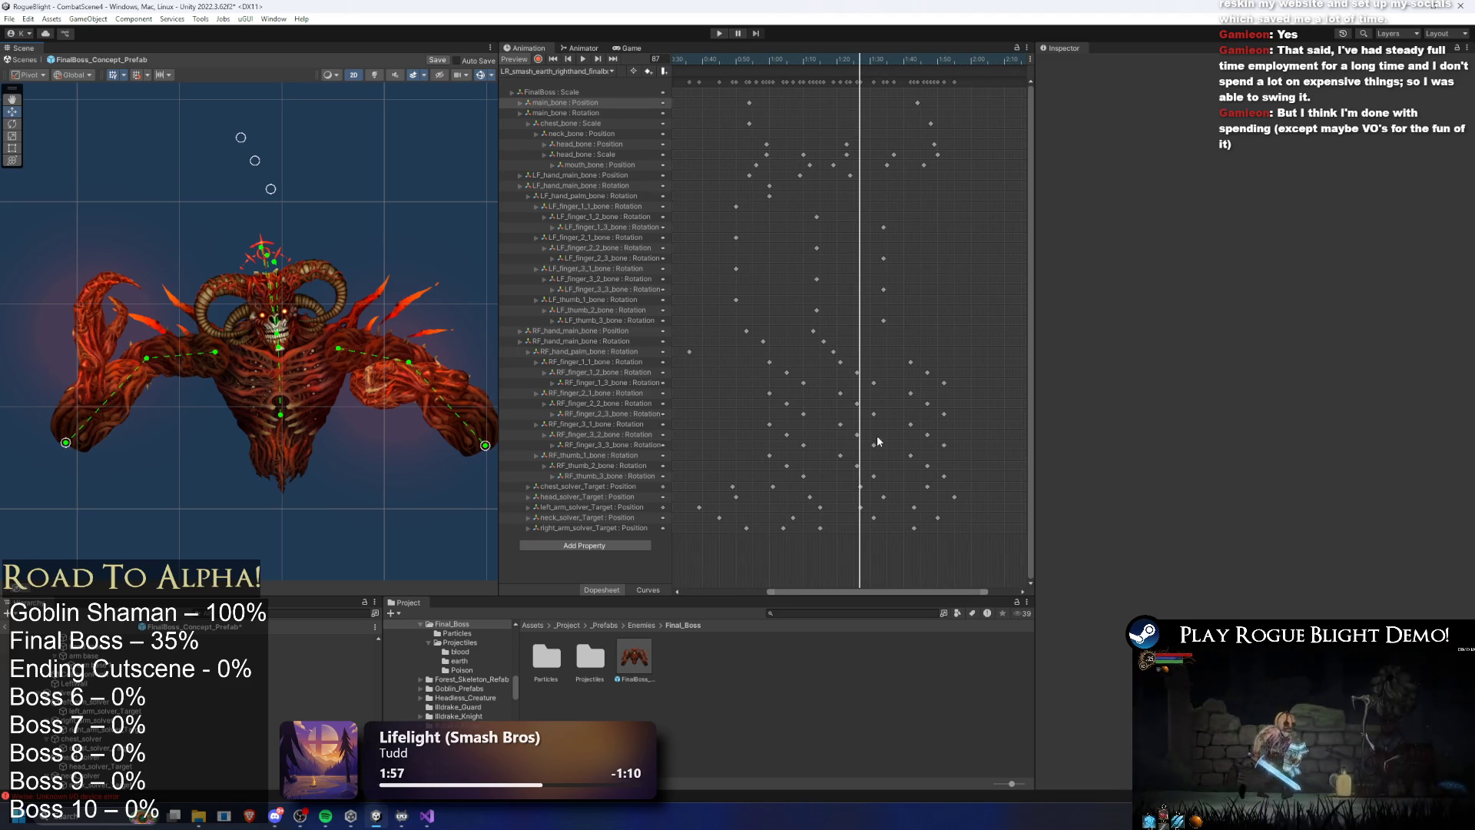
click(890, 62)
mouse_move(889, 62)
mouse_down()
mouse_move(872, 66)
mouse_move(977, 66)
mouse_up()
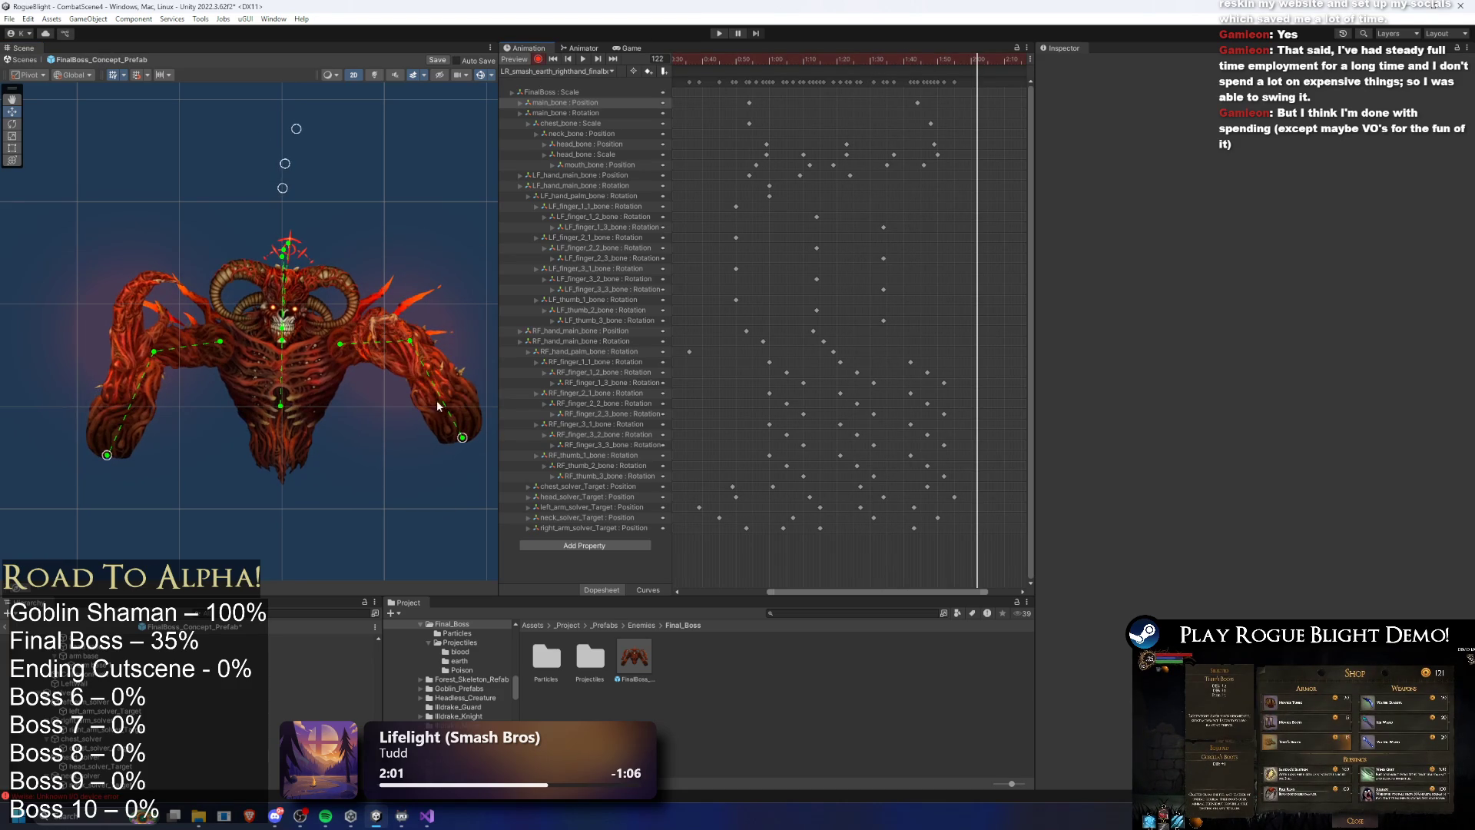
drag(116, 450, 168, 470)
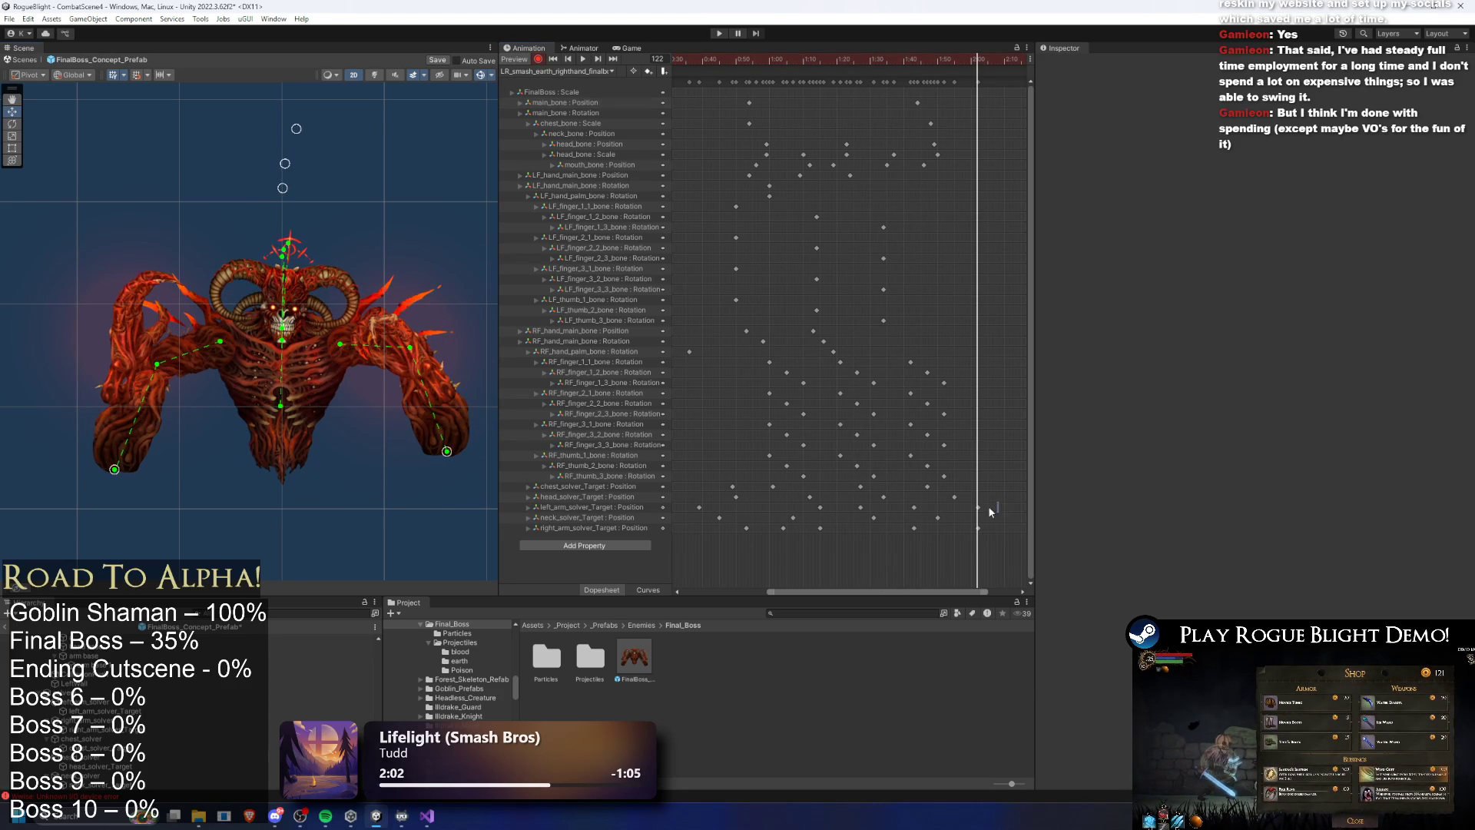
key(Delete)
Lower both hands at frame 63 and nudge the arm target lower at frame 103
drag(730, 62, 875, 60)
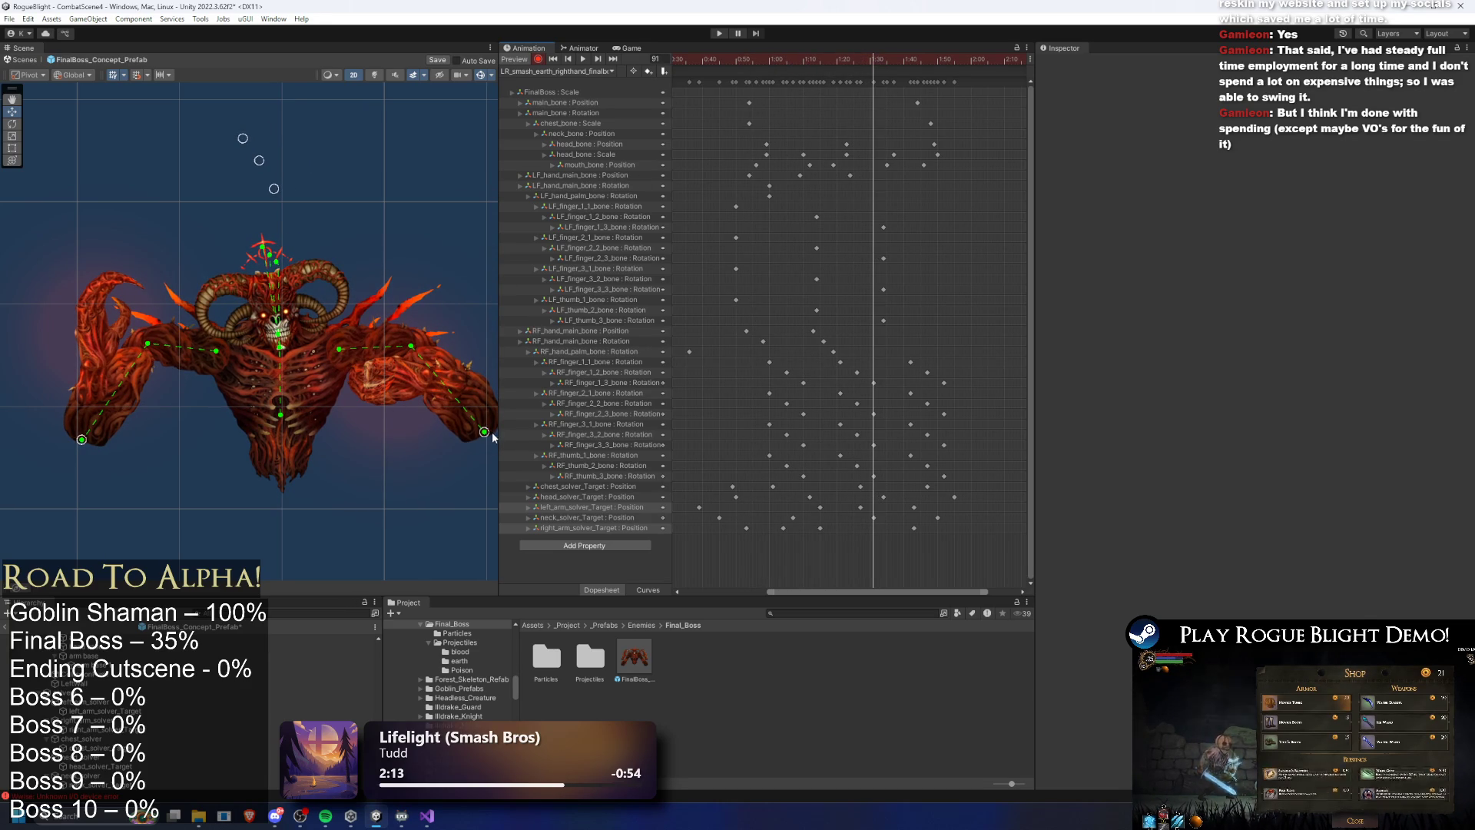
drag(491, 433, 491, 444)
drag(85, 446, 79, 450)
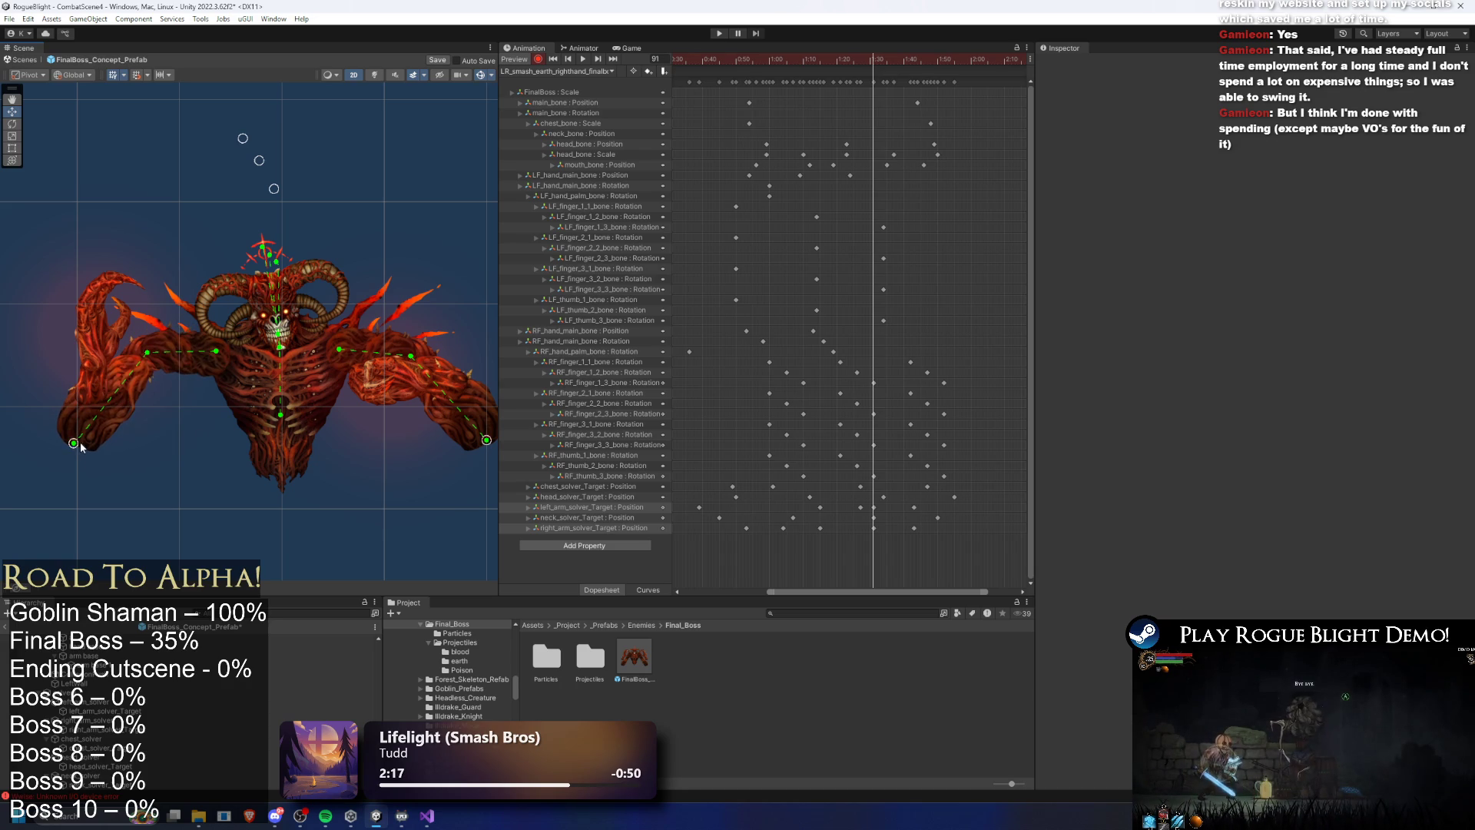
click(873, 508)
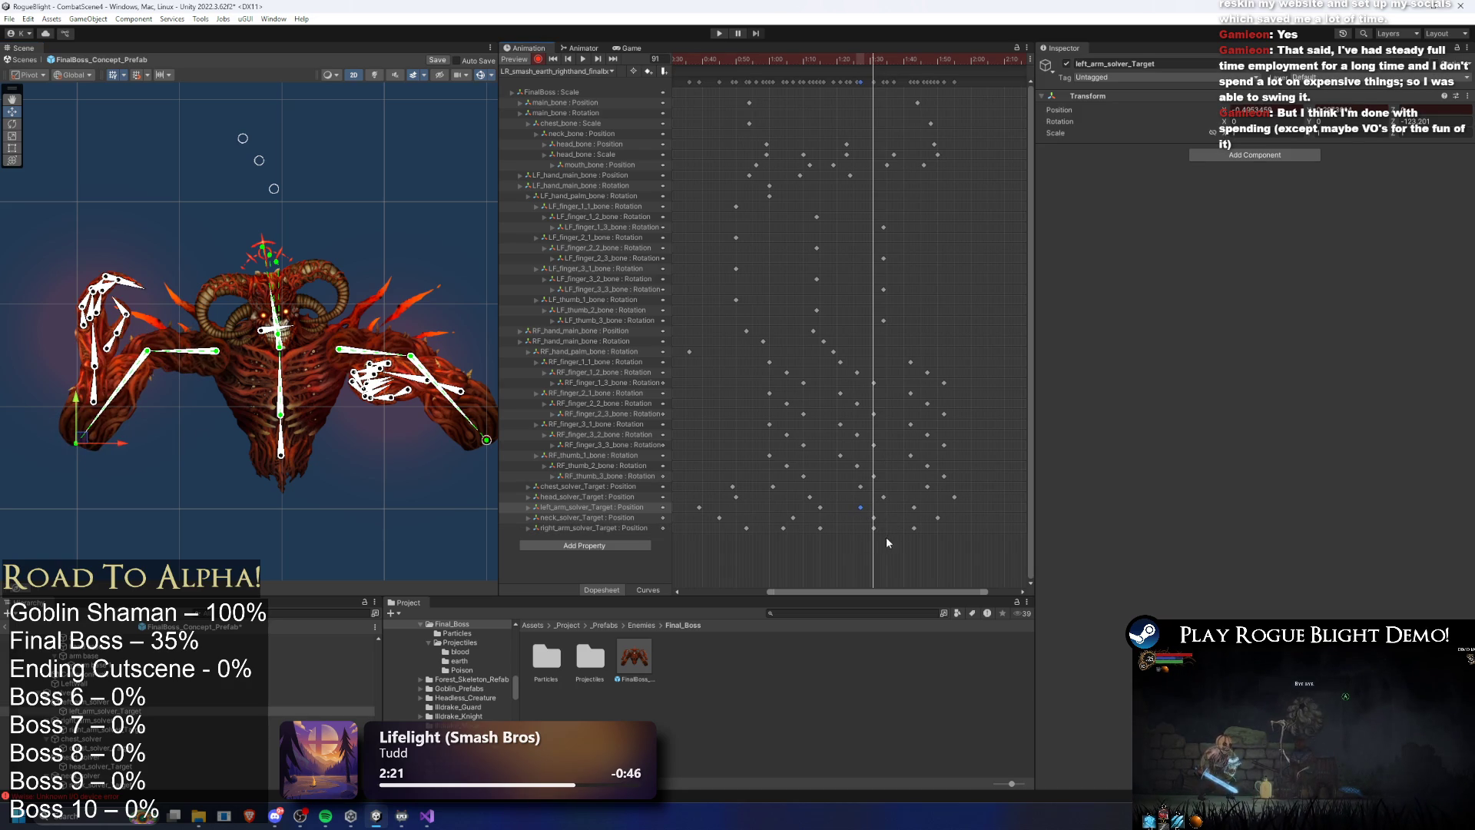
drag(882, 64, 915, 70)
drag(470, 435, 474, 445)
click(91, 447)
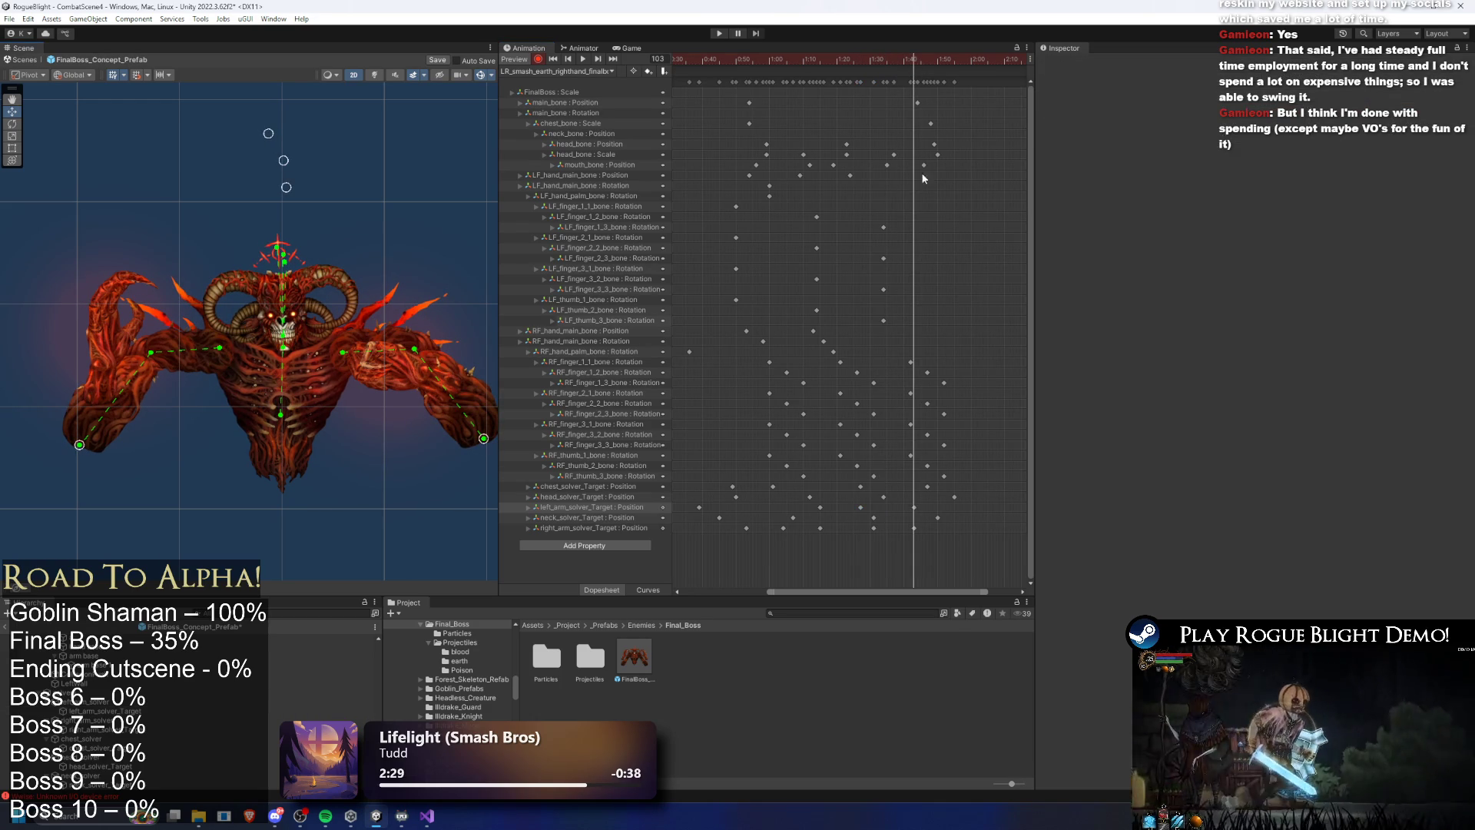
Re-bend the boss's left arm around frames 73–79, previewing after each change
drag(922, 67, 948, 67)
key(space)
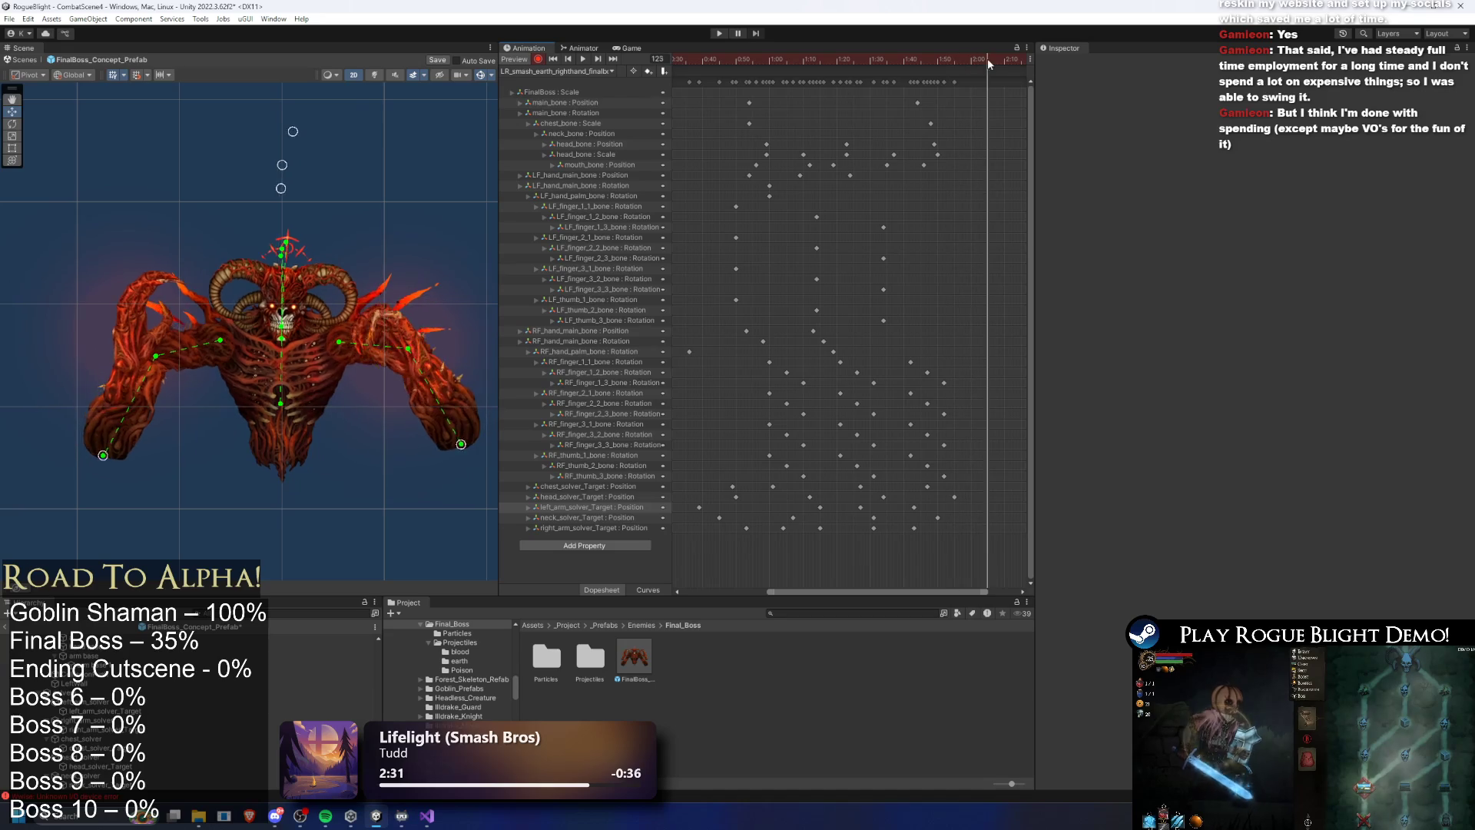
mouse_move(831, 57)
mouse_down()
mouse_move(721, 66)
mouse_move(782, 61)
mouse_up()
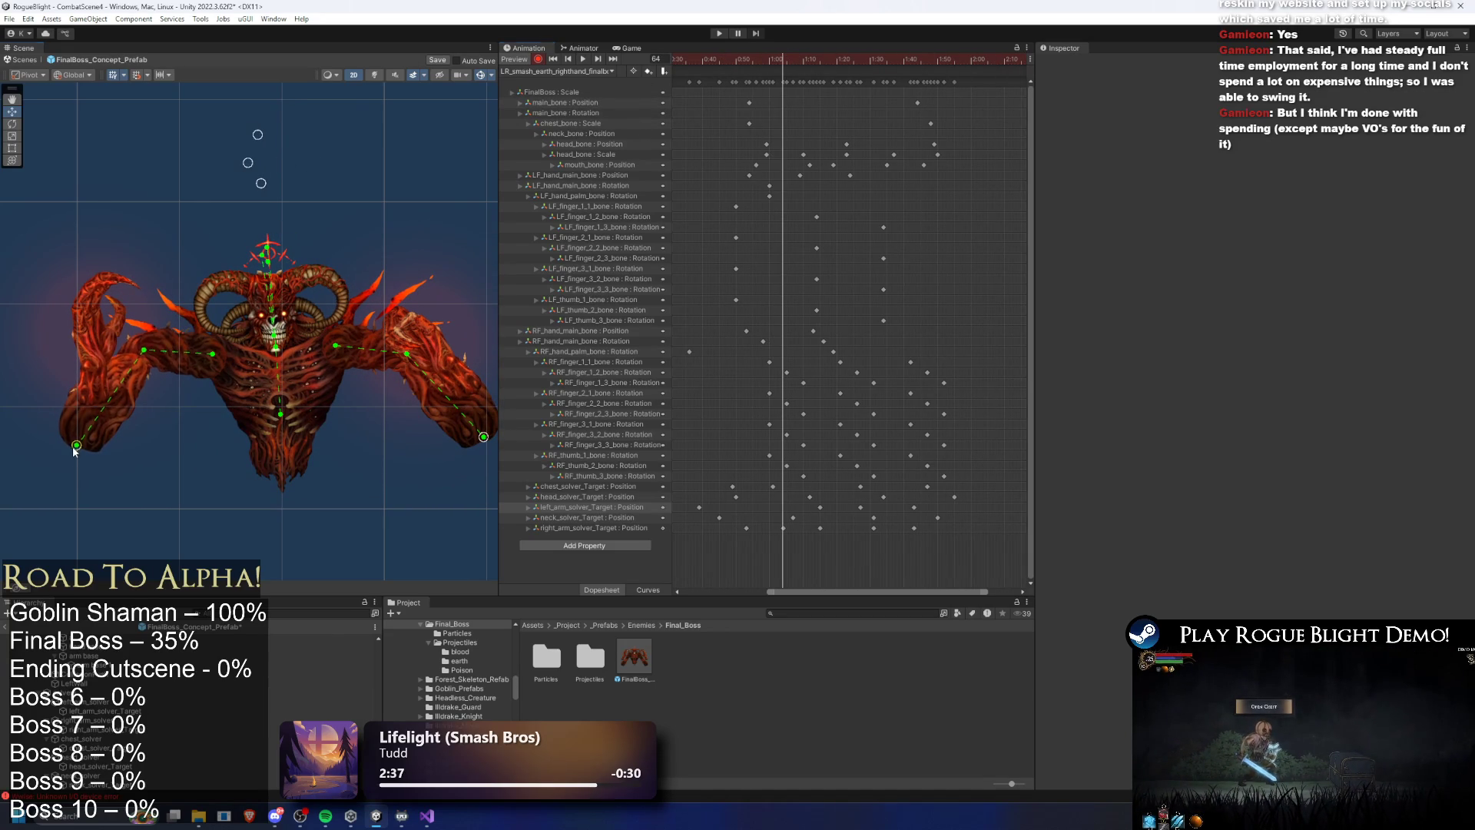
drag(75, 449, 64, 453)
key(space)
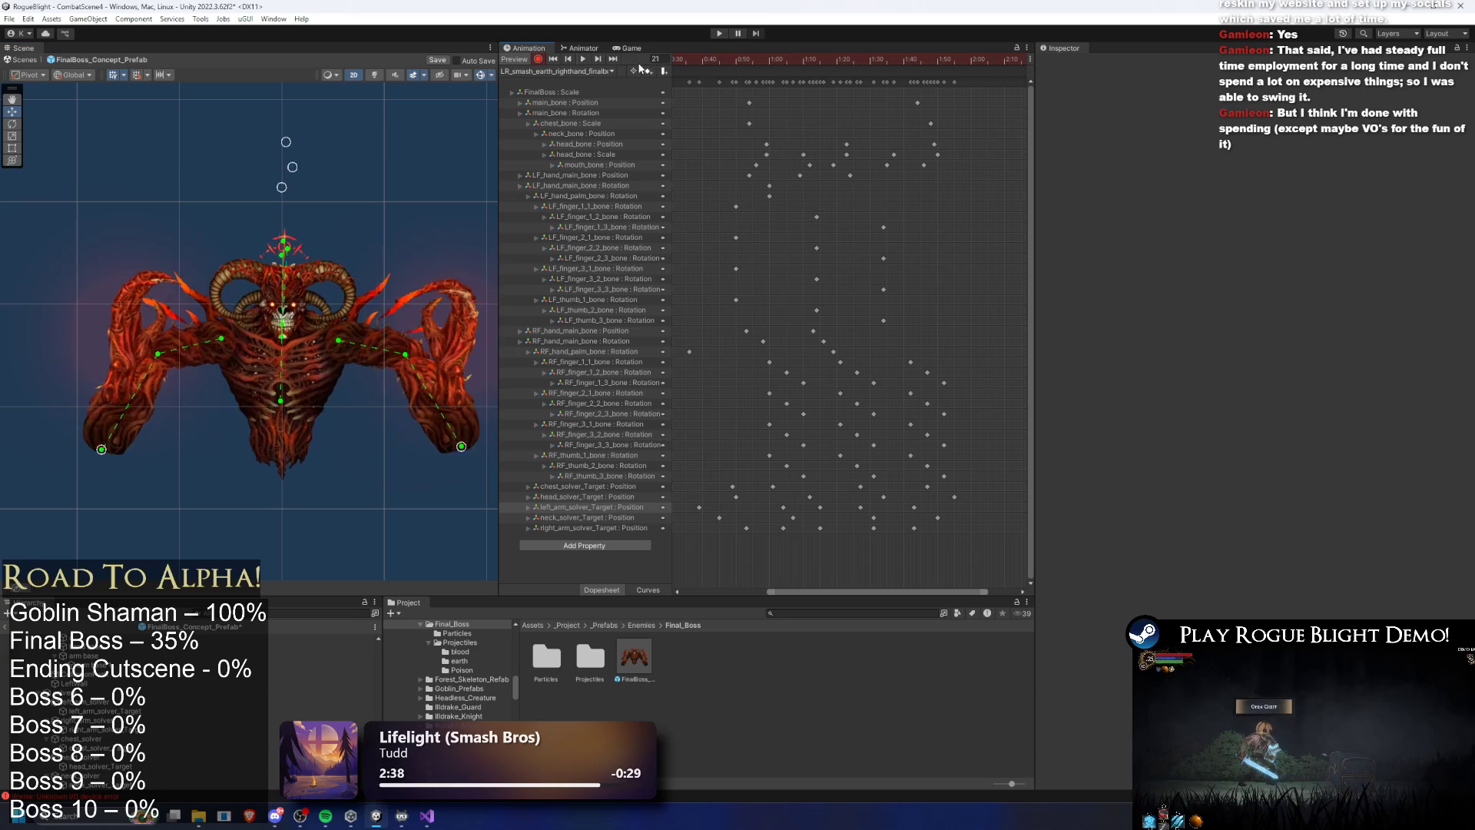
mouse_move(809, 59)
mouse_down()
mouse_move(788, 58)
mouse_move(815, 54)
mouse_up()
drag(75, 445, 67, 456)
key(space)
click(807, 61)
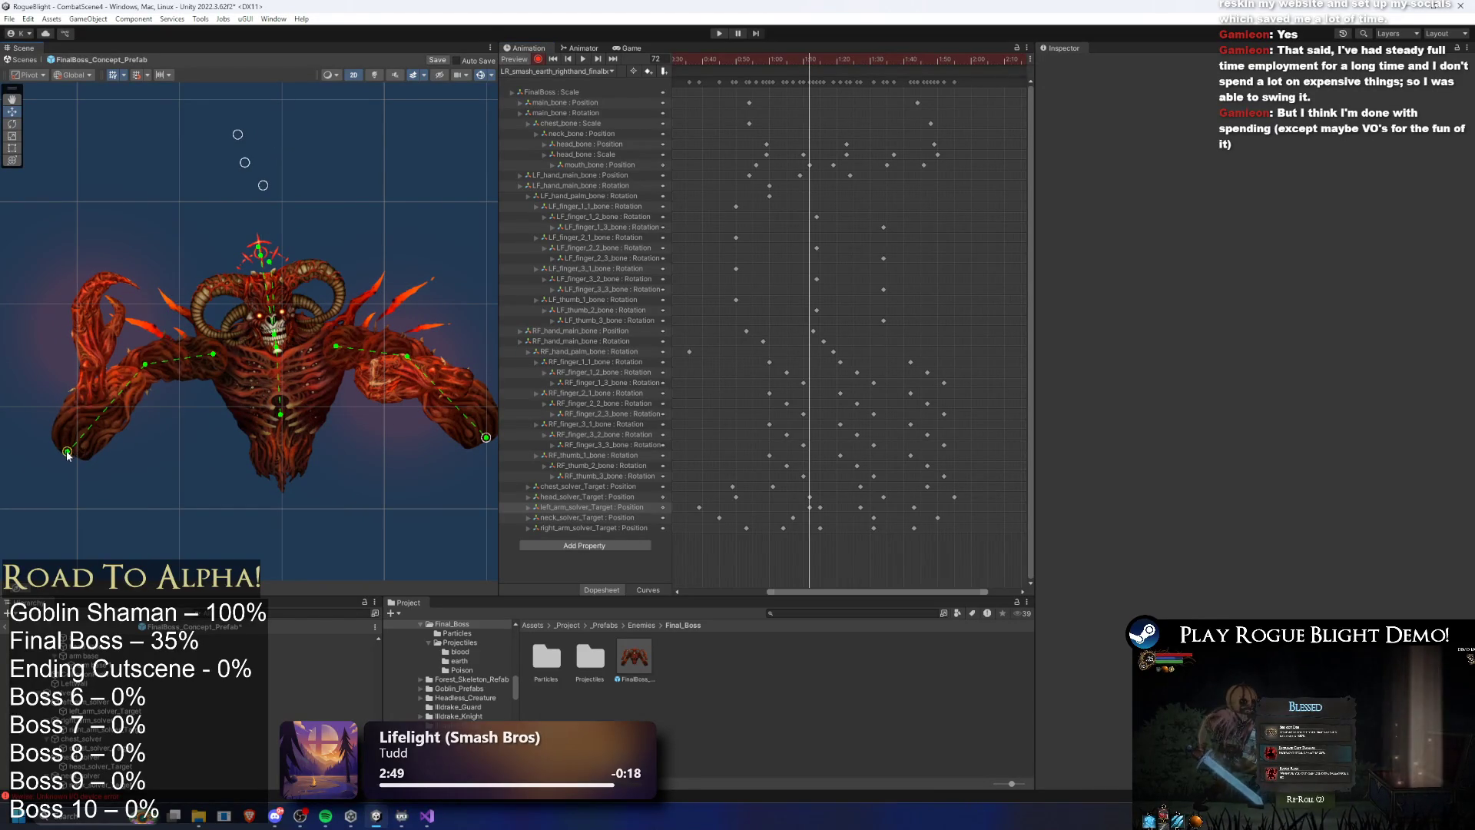
Review the left_arm_solver_Target pose between frames 75 and 87, then open LR_smash_earth_lefthand_finalboss
click(817, 508)
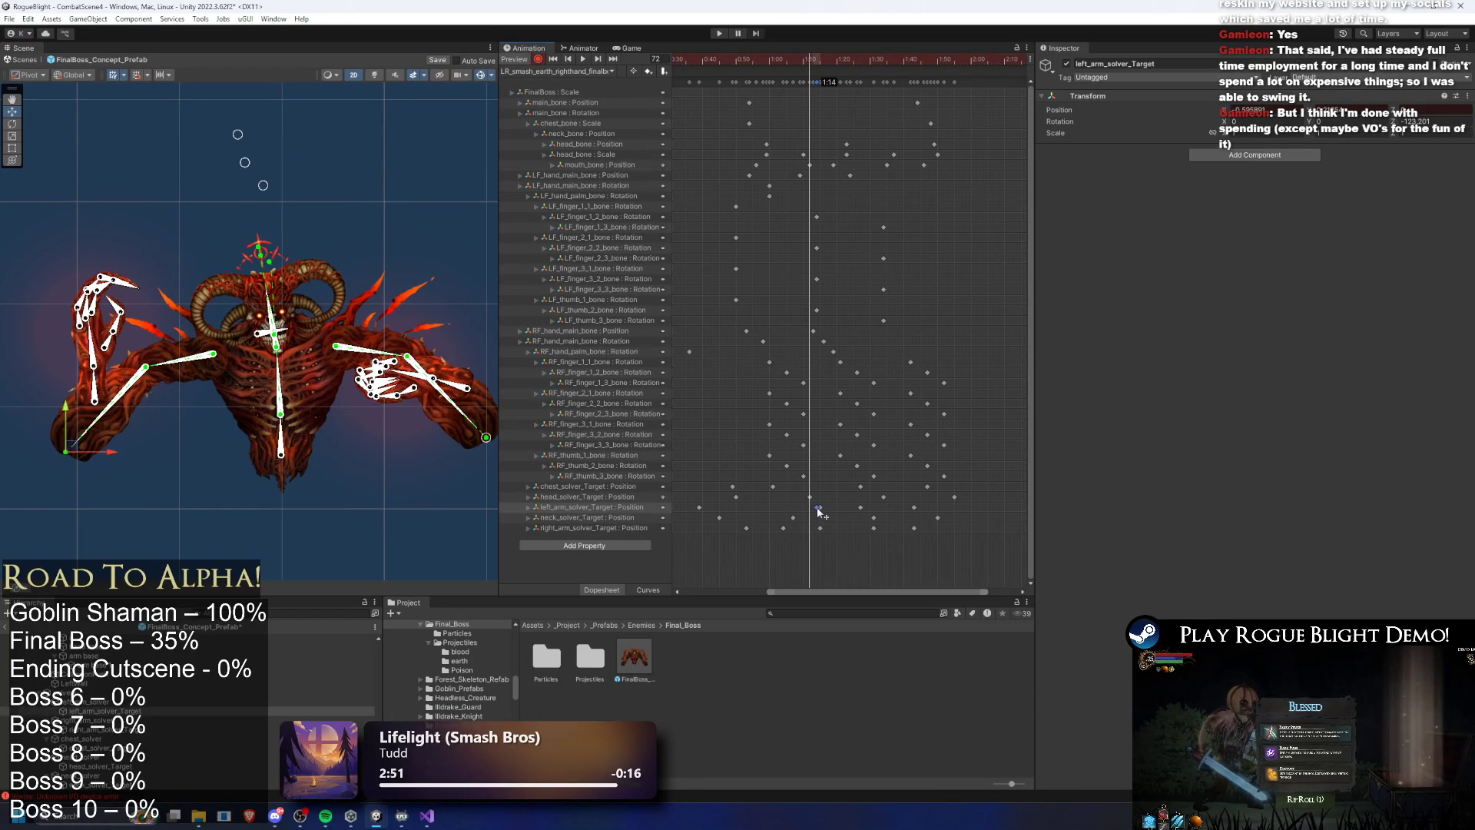
key(space)
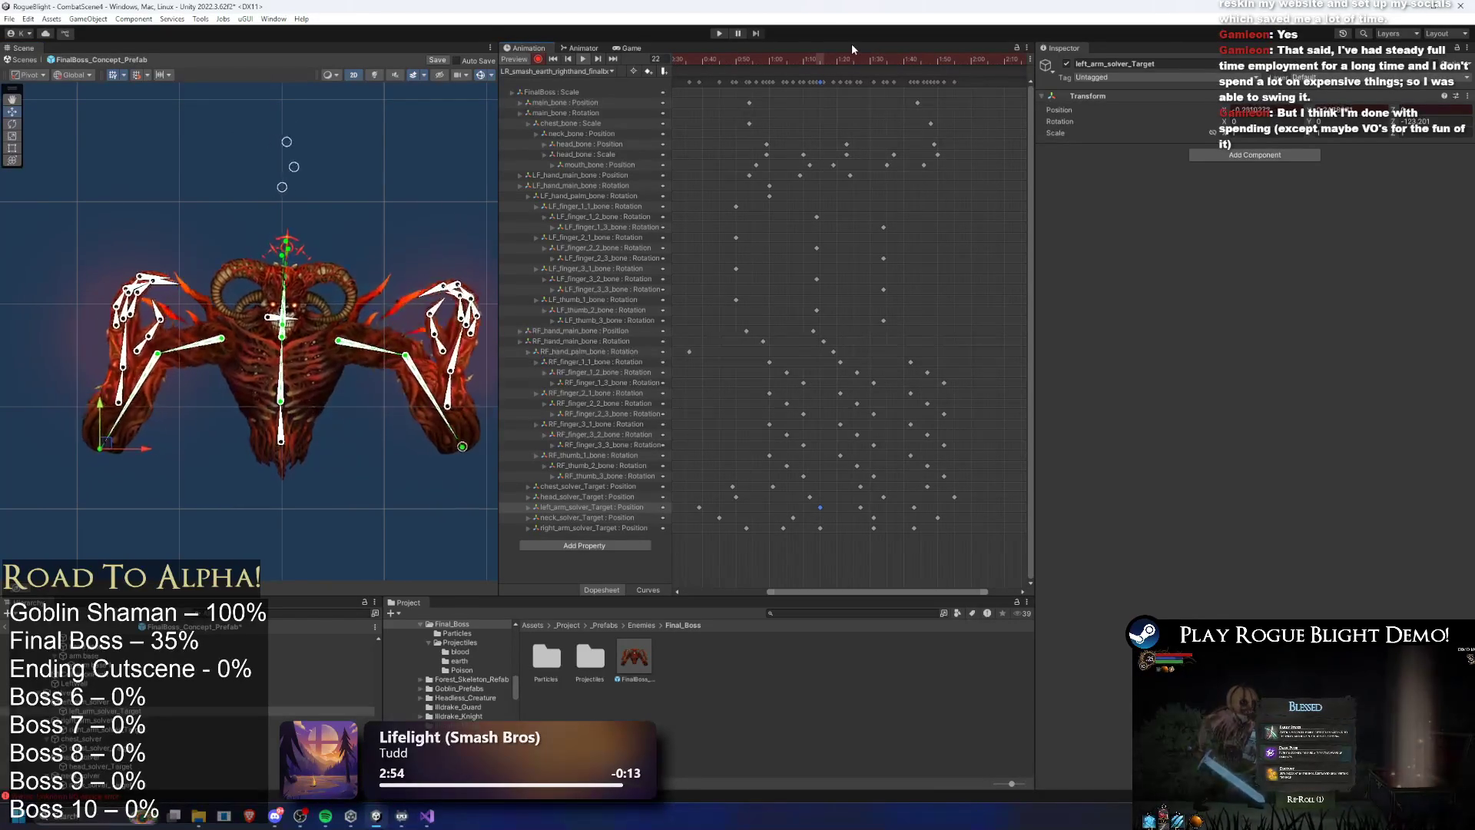
click(820, 54)
drag(822, 56, 860, 56)
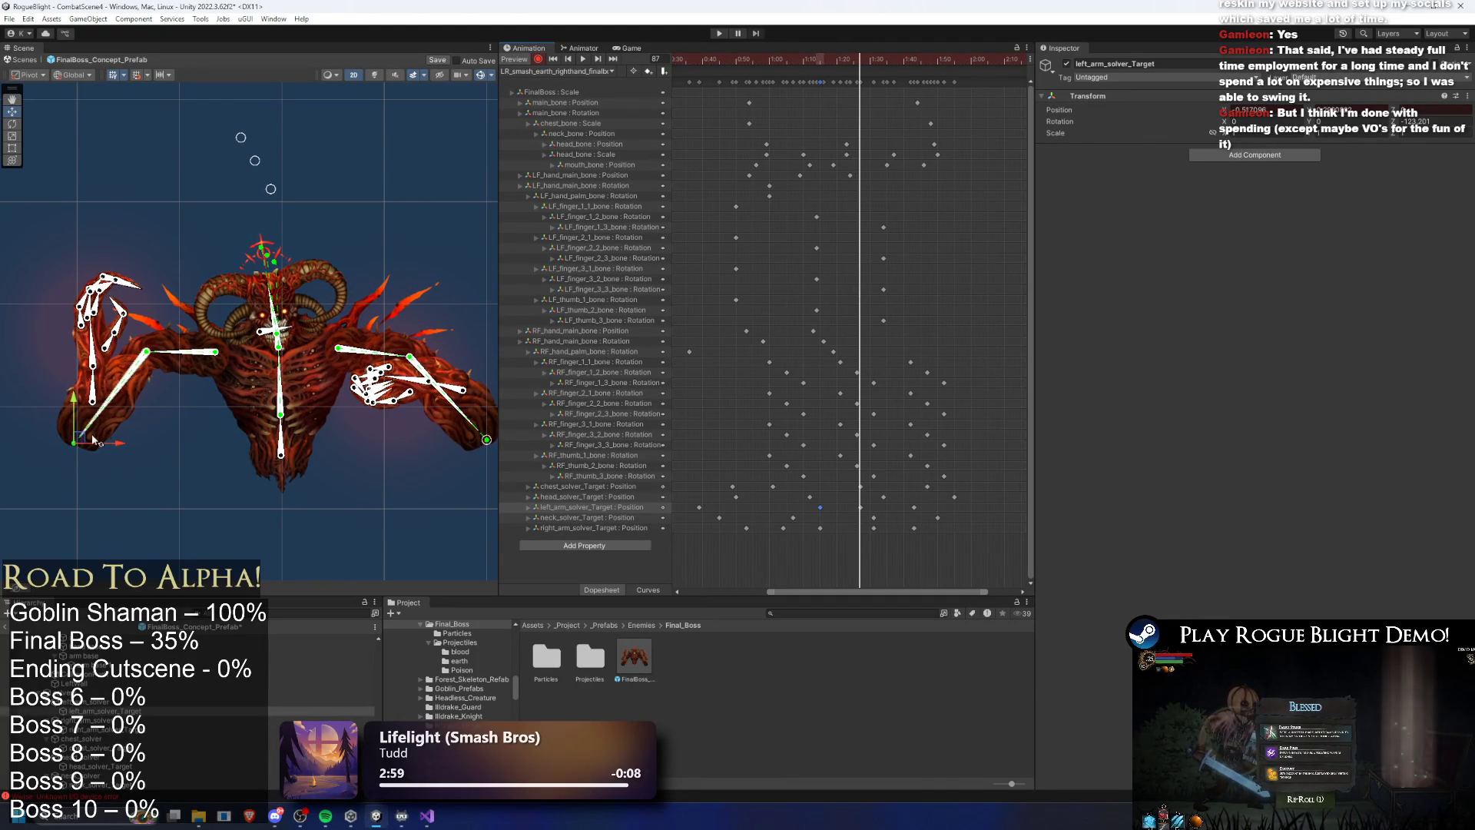
click(73, 457)
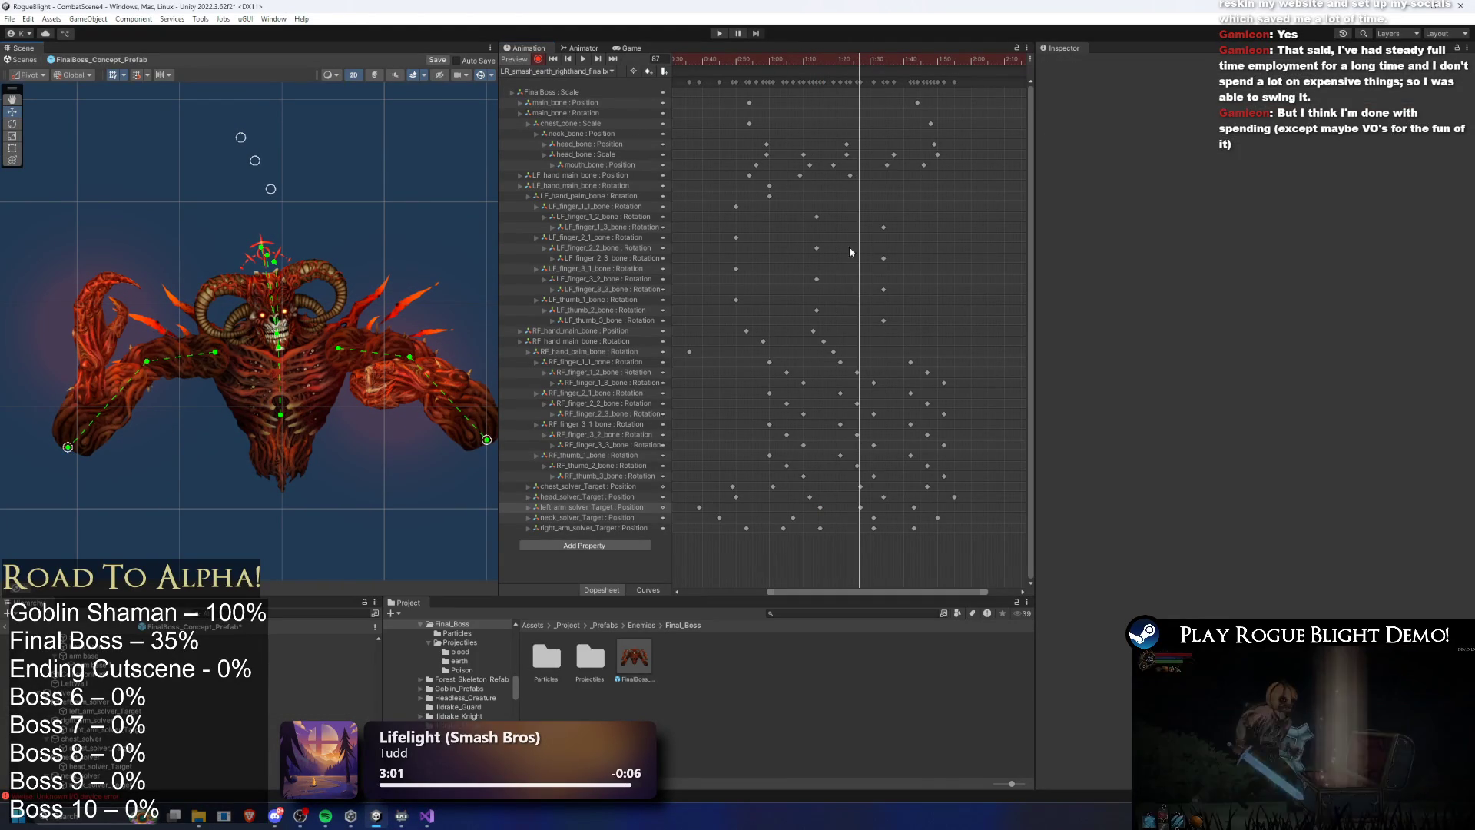
key(space)
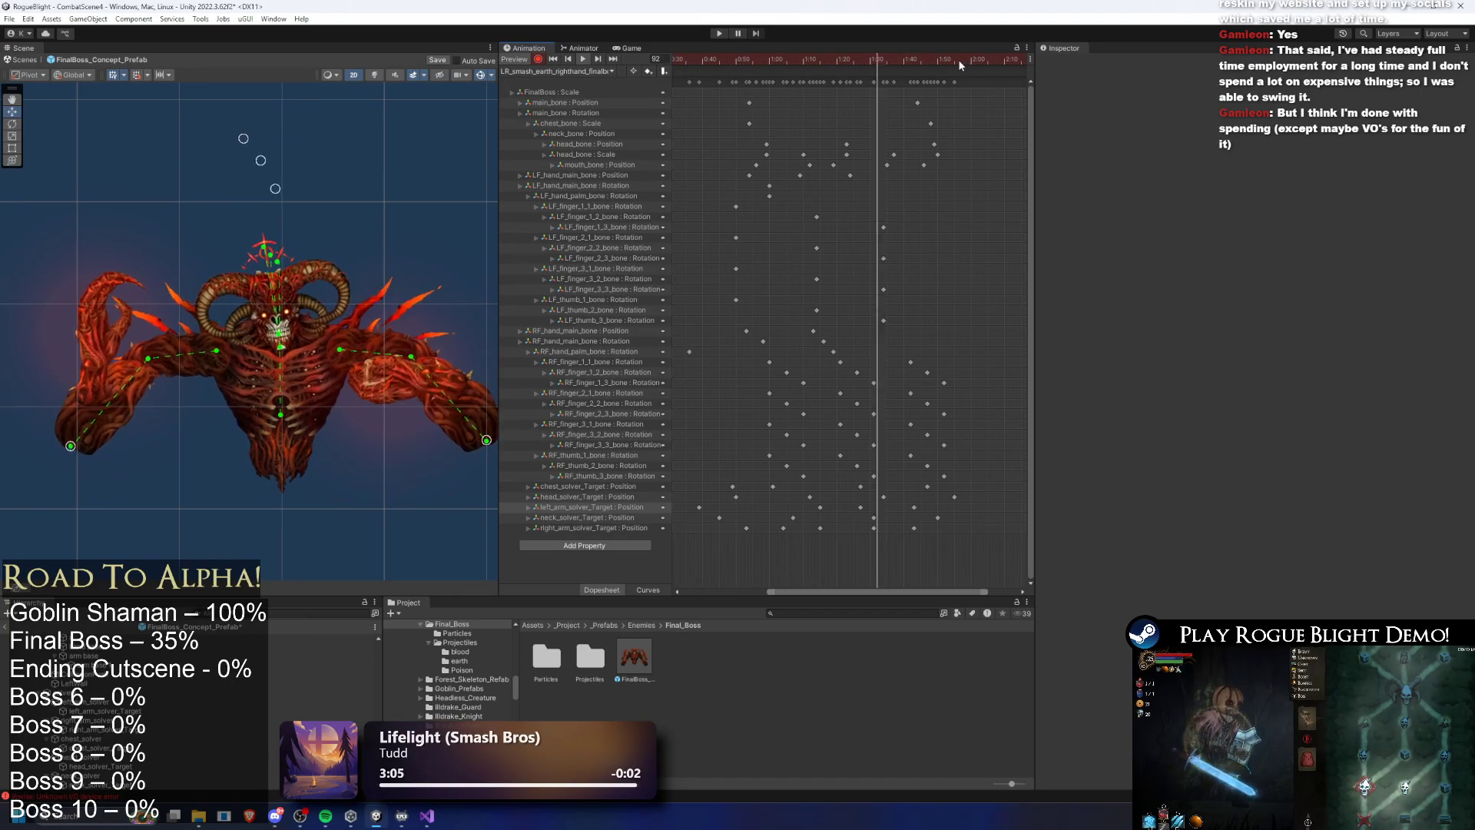
click(580, 72)
click(575, 121)
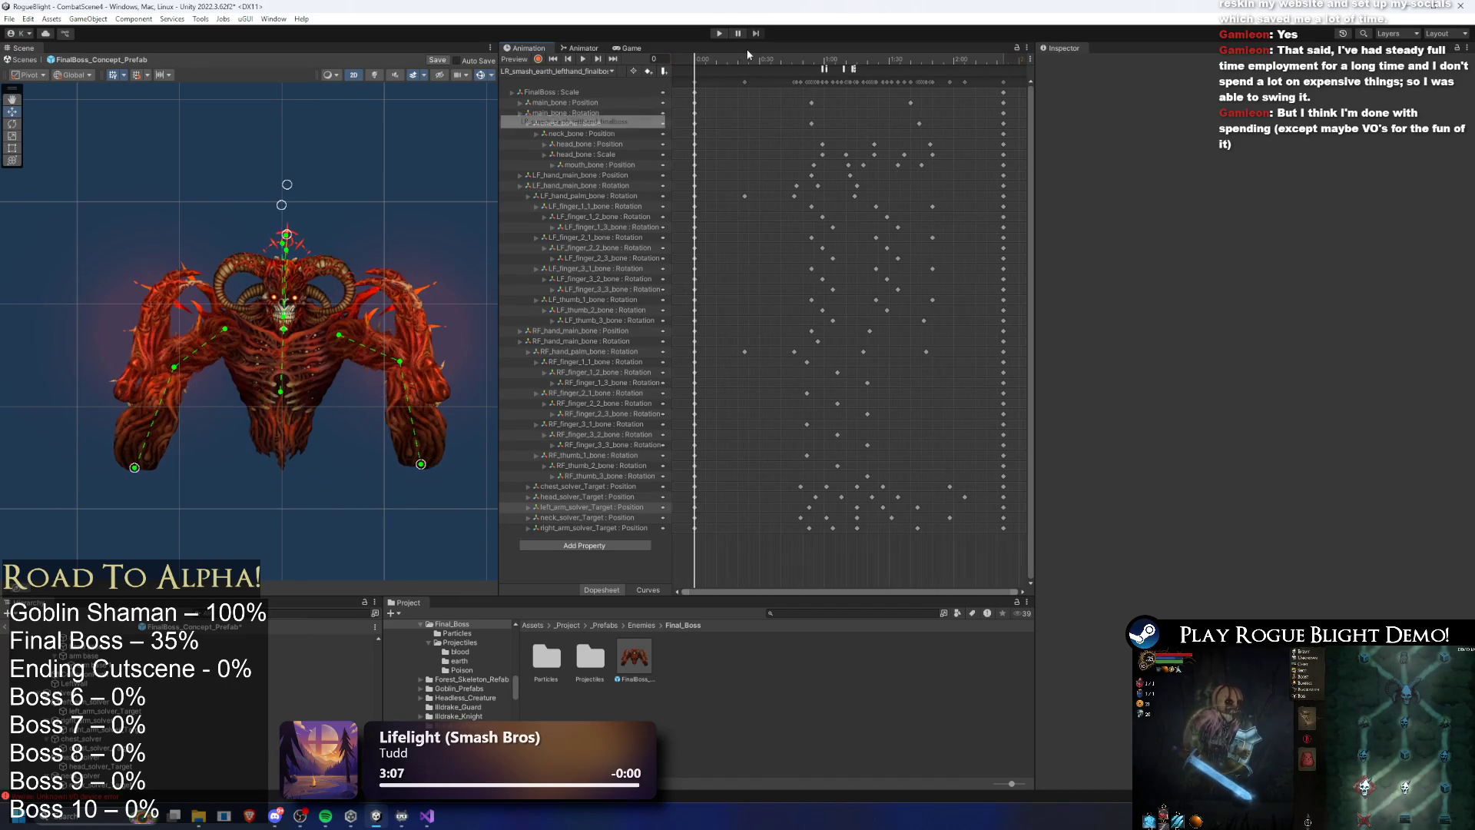
At frame 80, spread both arm IK targets outward and move the right_arm_solver_Target key earlier
drag(741, 59, 874, 64)
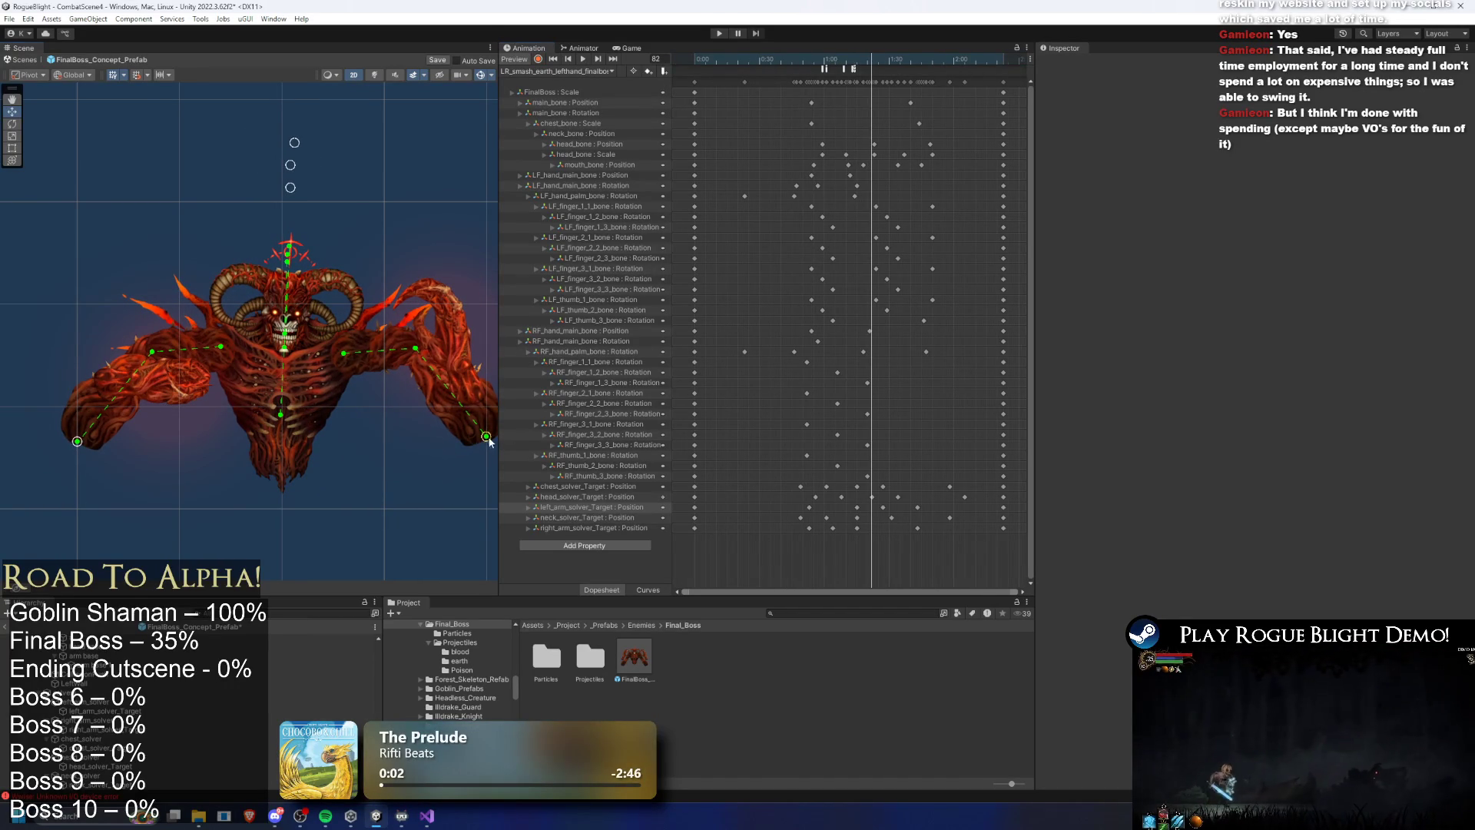
drag(487, 436, 494, 444)
drag(79, 444, 75, 443)
scroll(895, 515, up, 3)
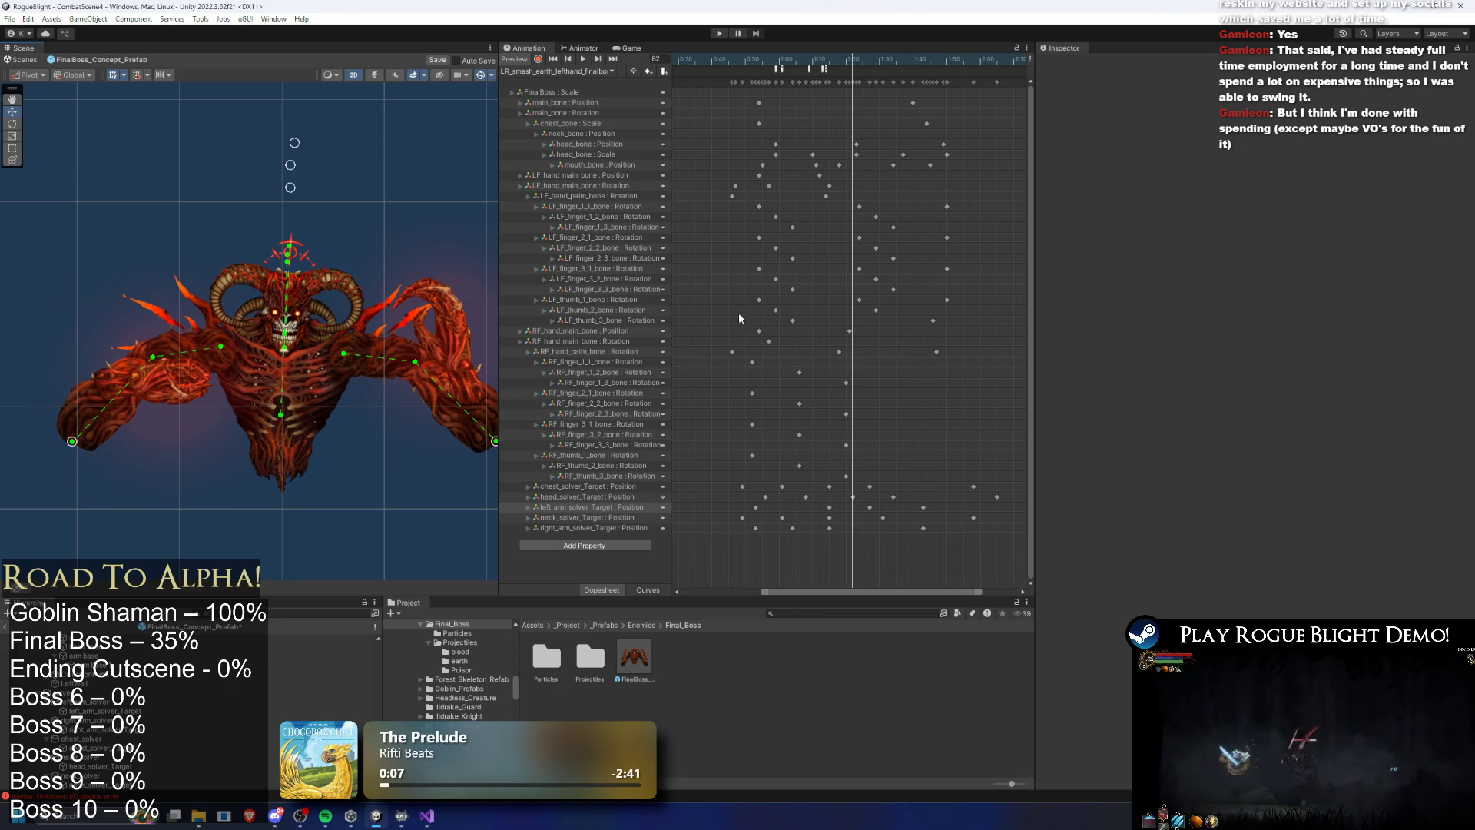
drag(486, 444, 495, 449)
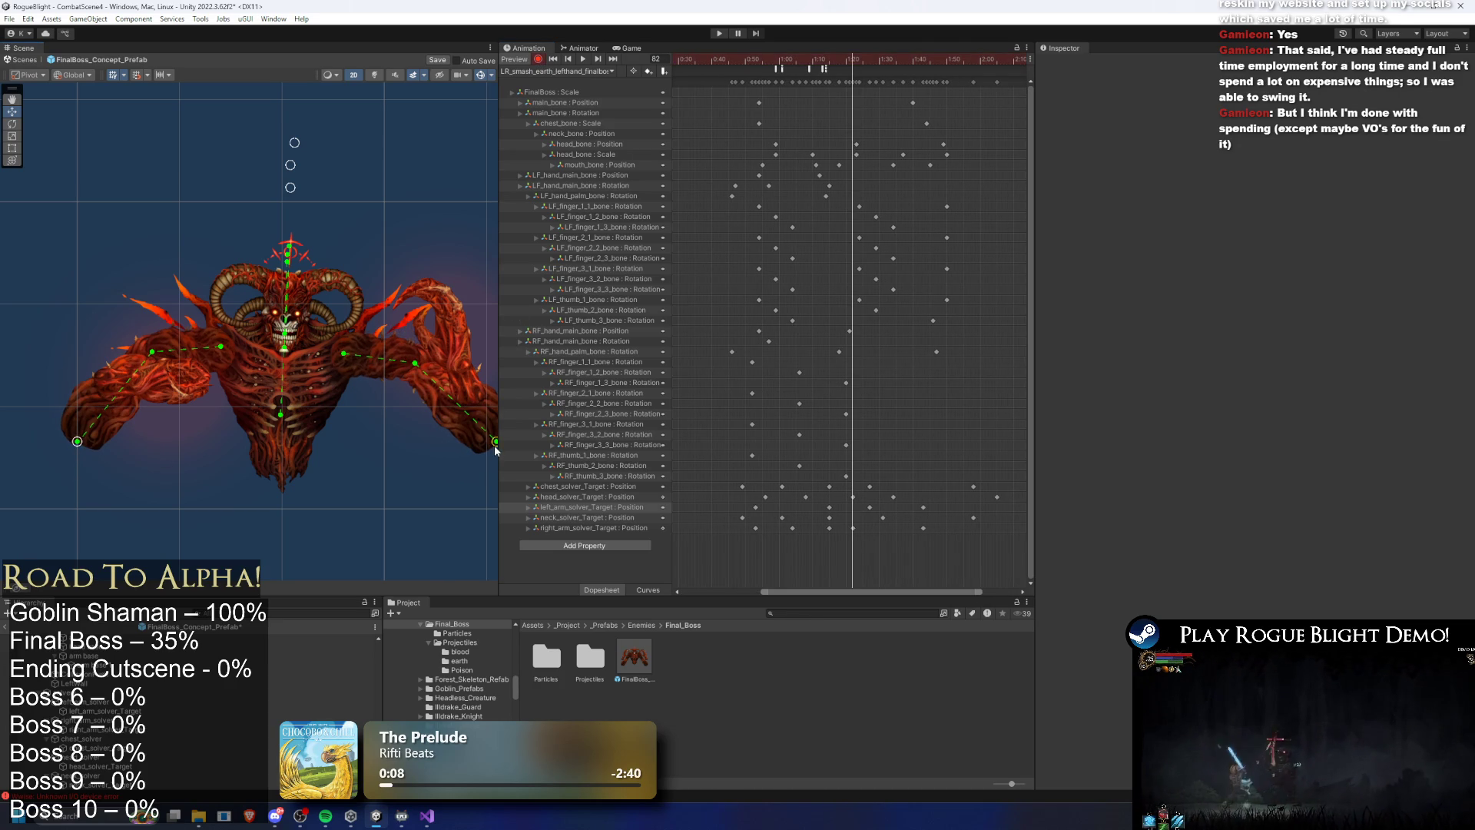
click(855, 510)
drag(853, 529, 830, 531)
Inspect the four animation events near 1:12, including DisableAttackTrail, and preview to frame 118
click(823, 69)
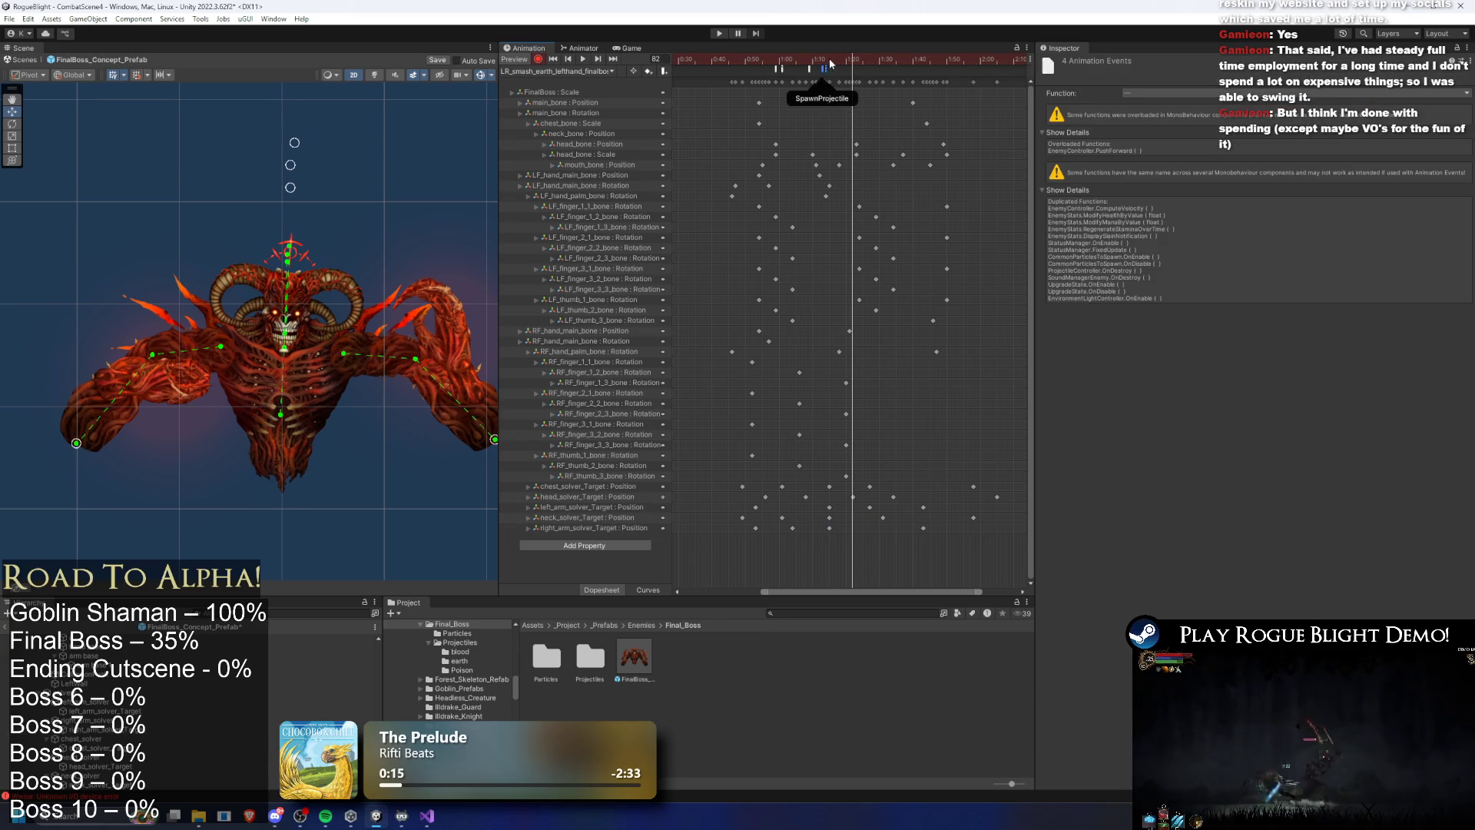
drag(855, 60, 924, 63)
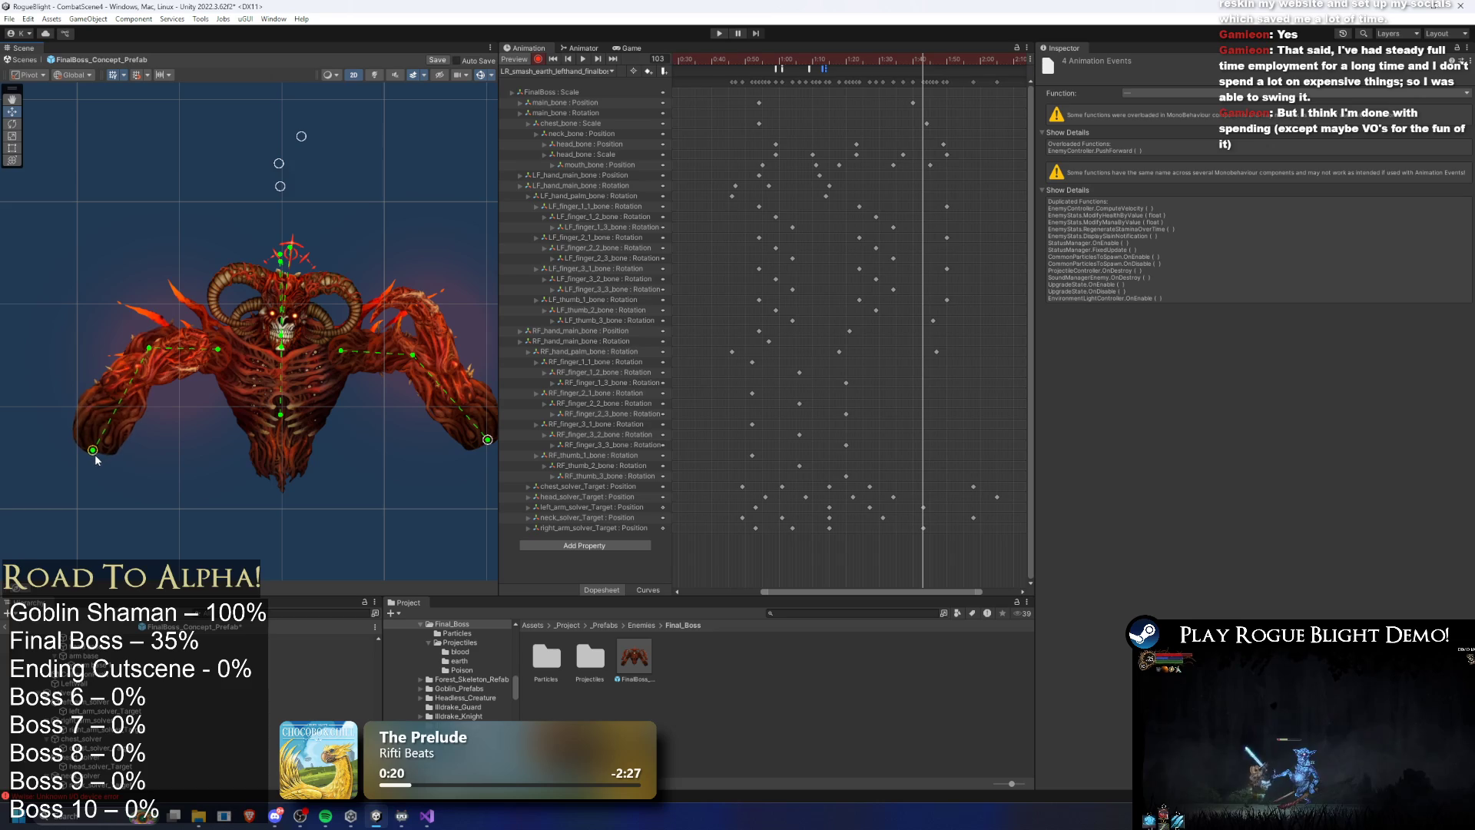
mouse_move(883, 60)
mouse_down()
mouse_move(824, 67)
mouse_move(979, 64)
mouse_up()
key(space)
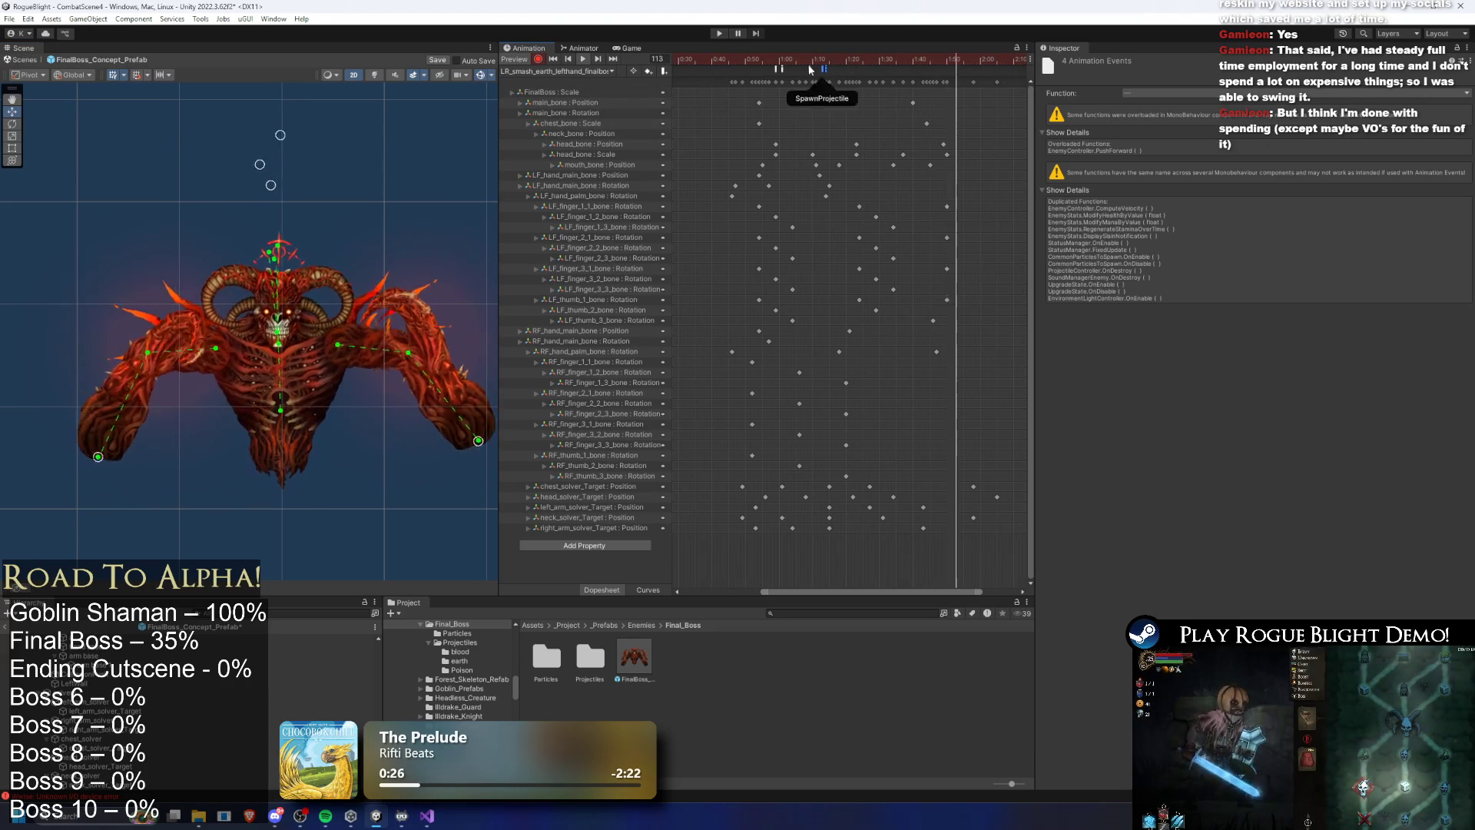
click(765, 69)
drag(774, 67, 822, 67)
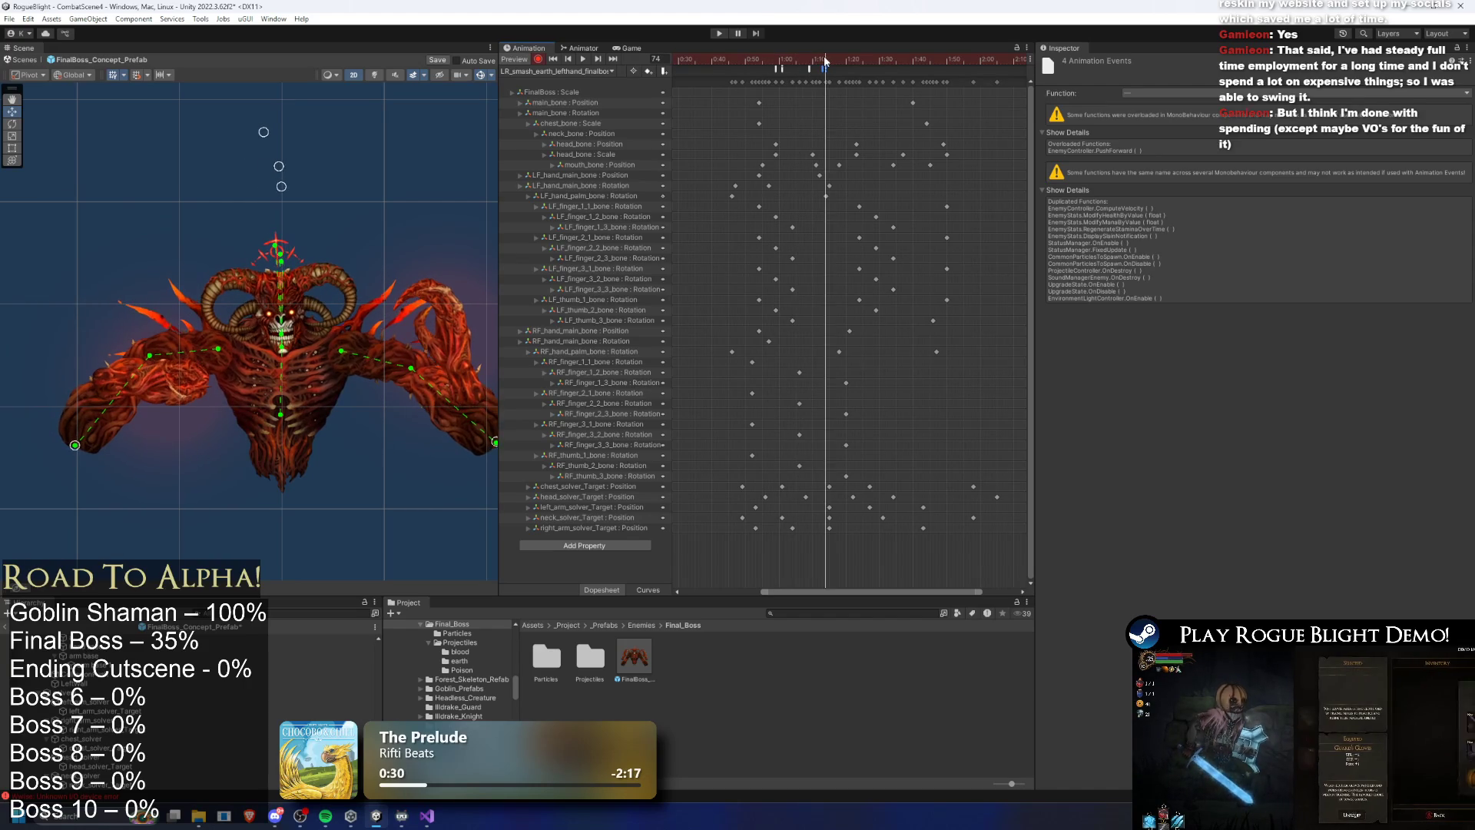
Recentre the boss in the scene and preview the left-hand clip from frame 63
click(789, 62)
drag(789, 63, 829, 68)
drag(488, 448, 439, 443)
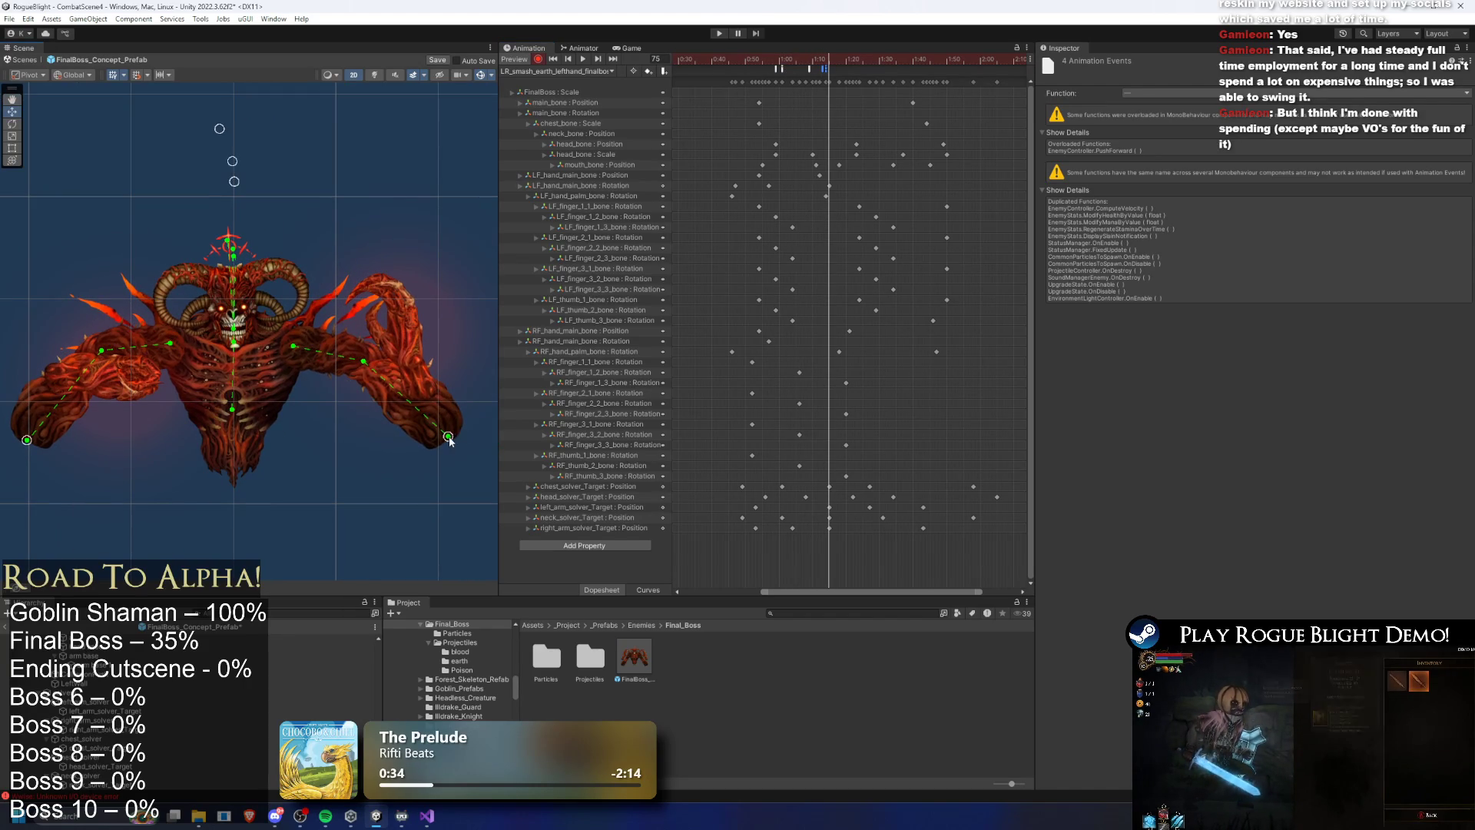
key(space)
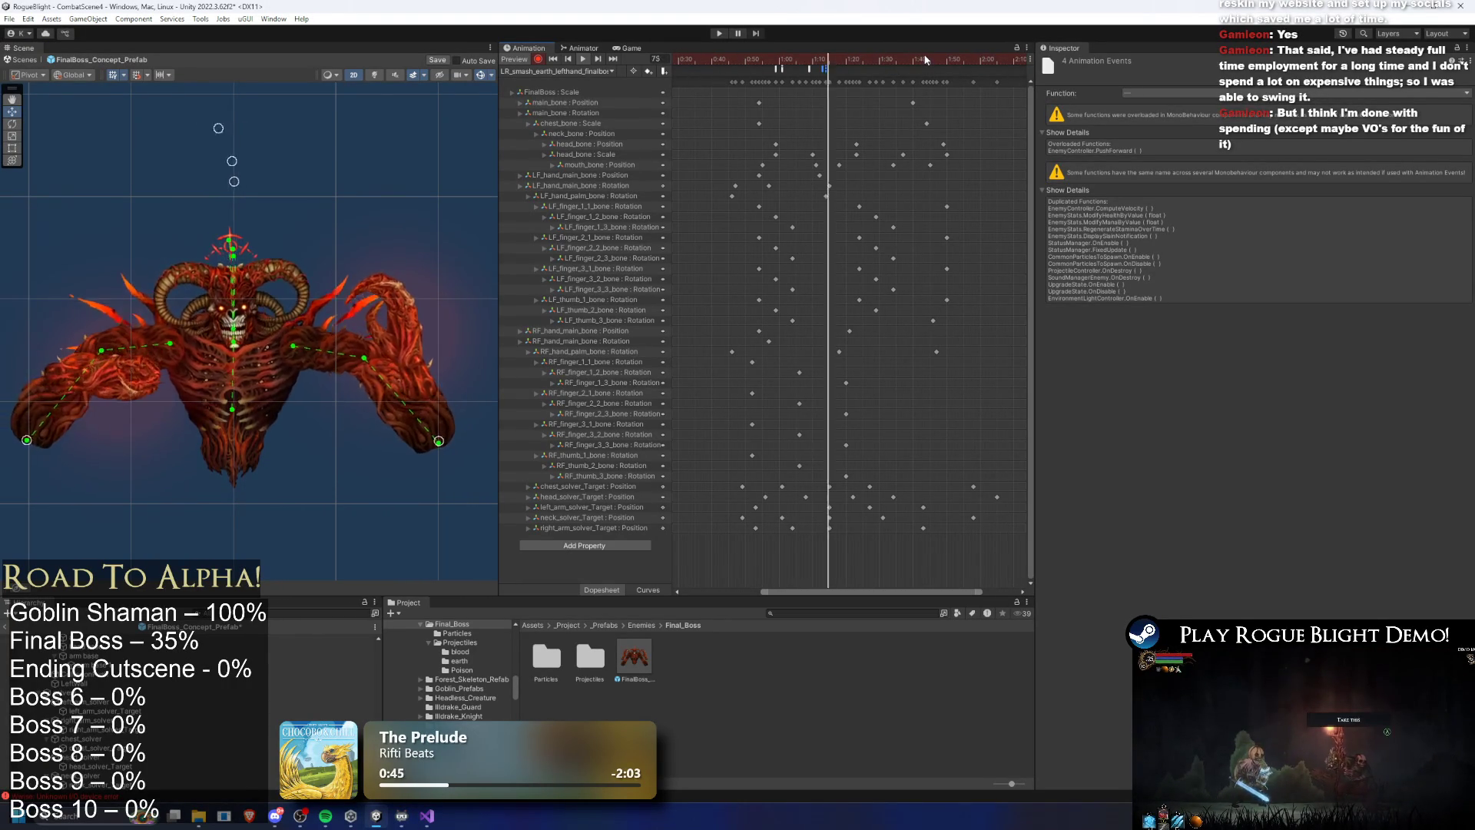
click(551, 71)
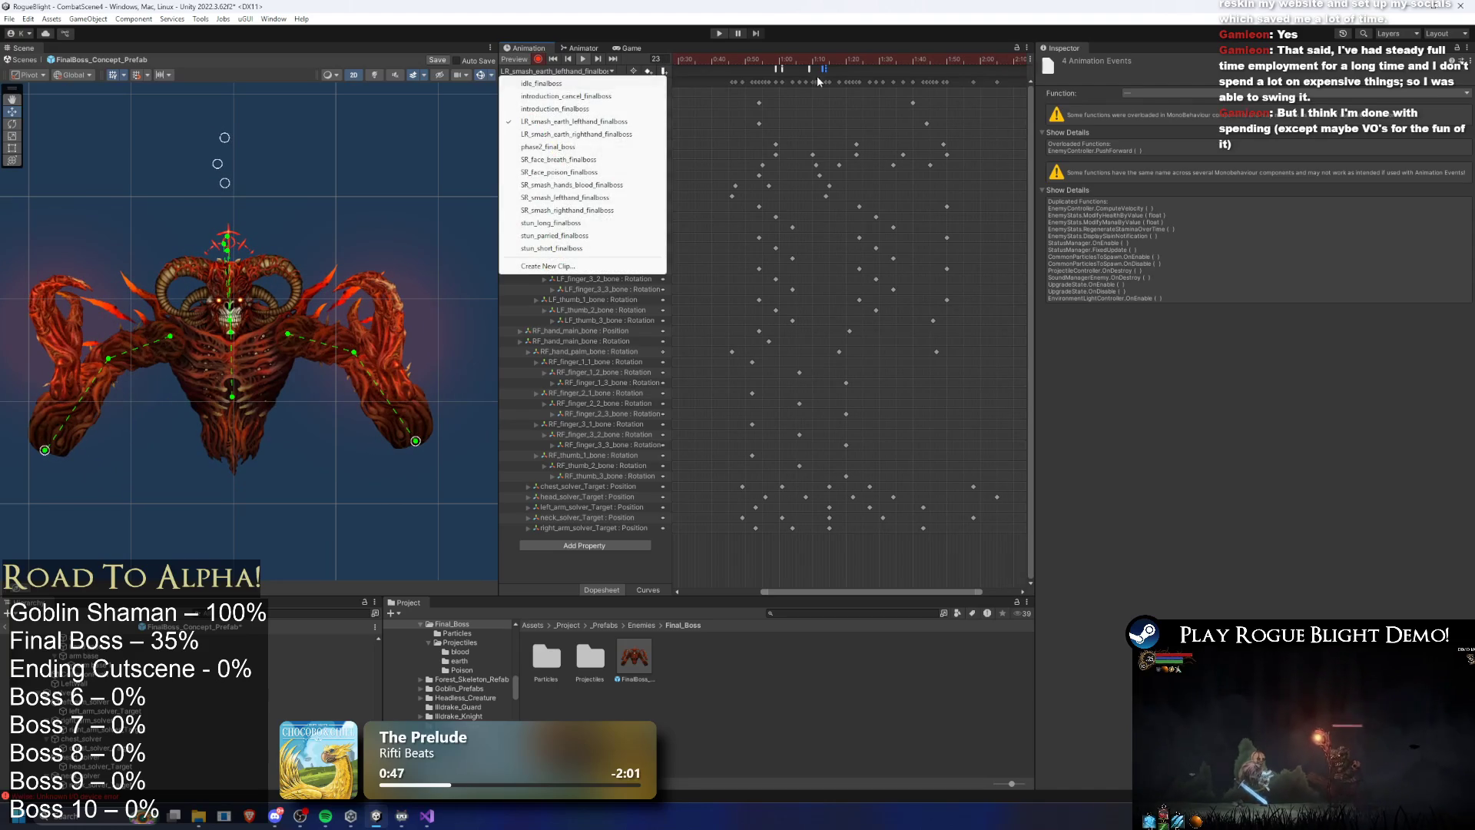
Glance at SR_smash_hands_blood_finalboss, reopen the right-hand smash clip and locate its SpawnProjectile event
click(739, 76)
click(577, 73)
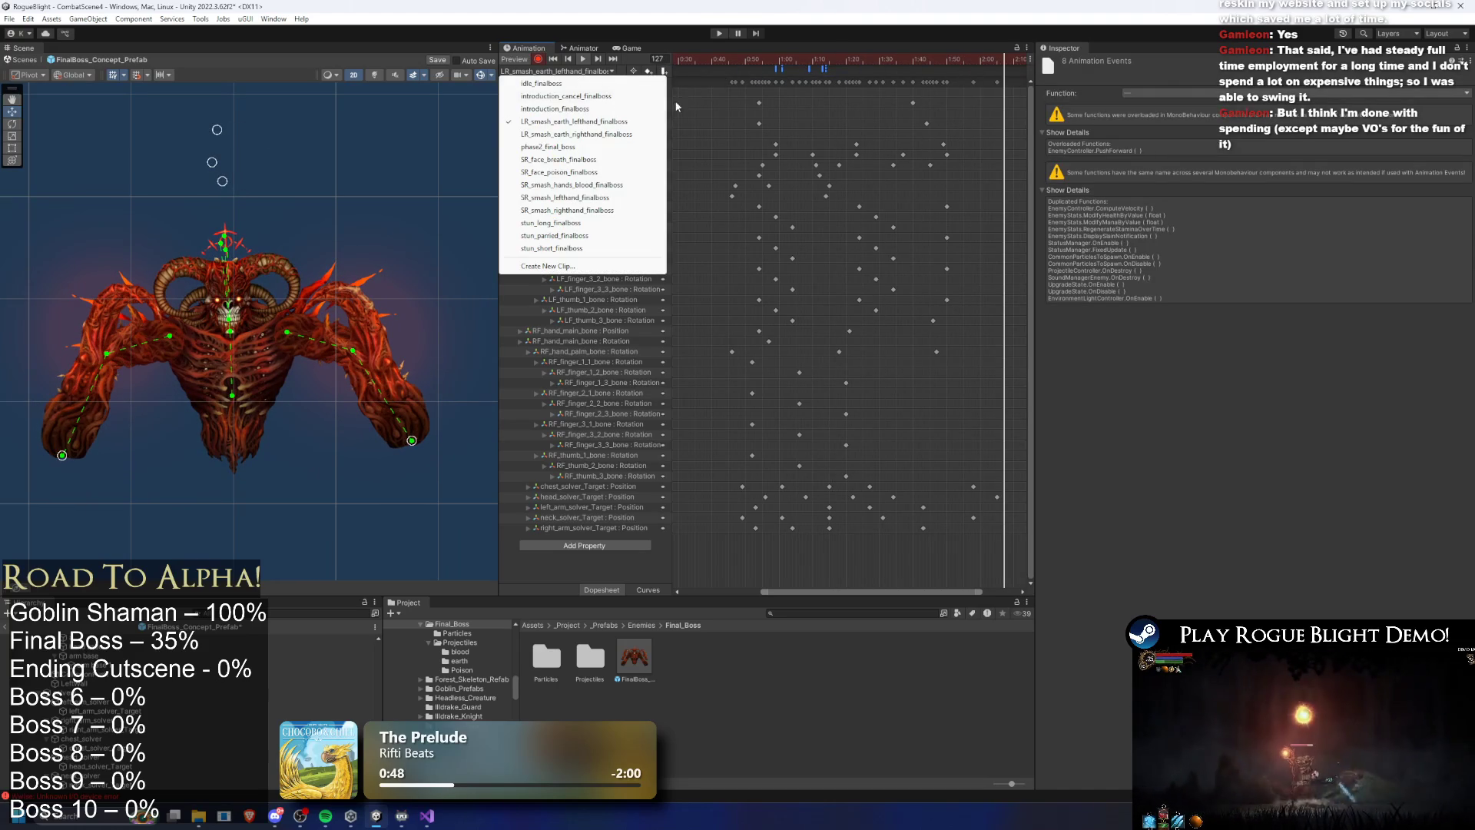
click(594, 187)
click(569, 70)
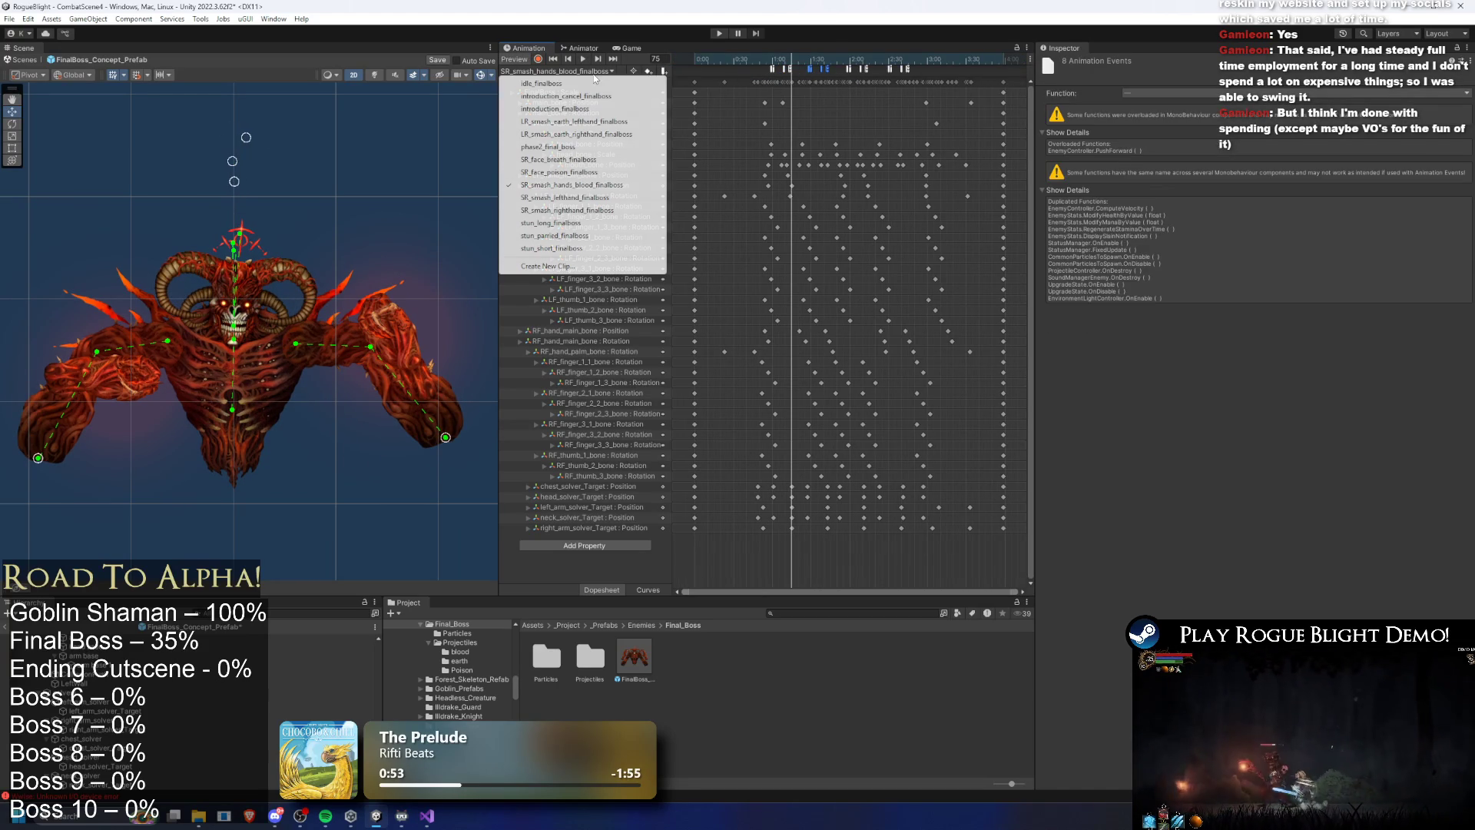
click(611, 135)
drag(789, 59, 853, 59)
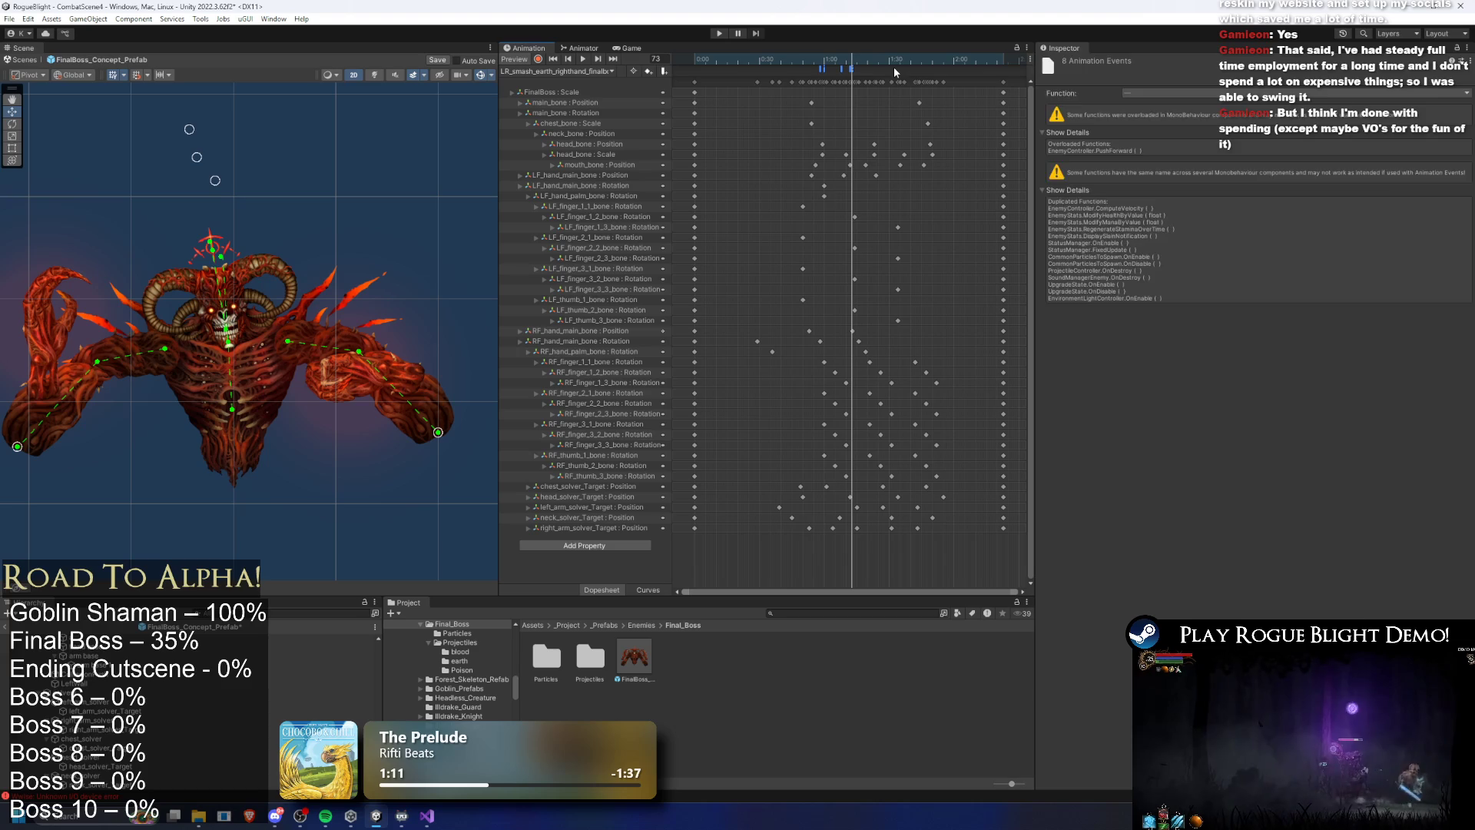
click(852, 70)
Change the SpawnProjectile event's int value from 11 to 12
click(849, 69)
scroll(850, 73, up, 3)
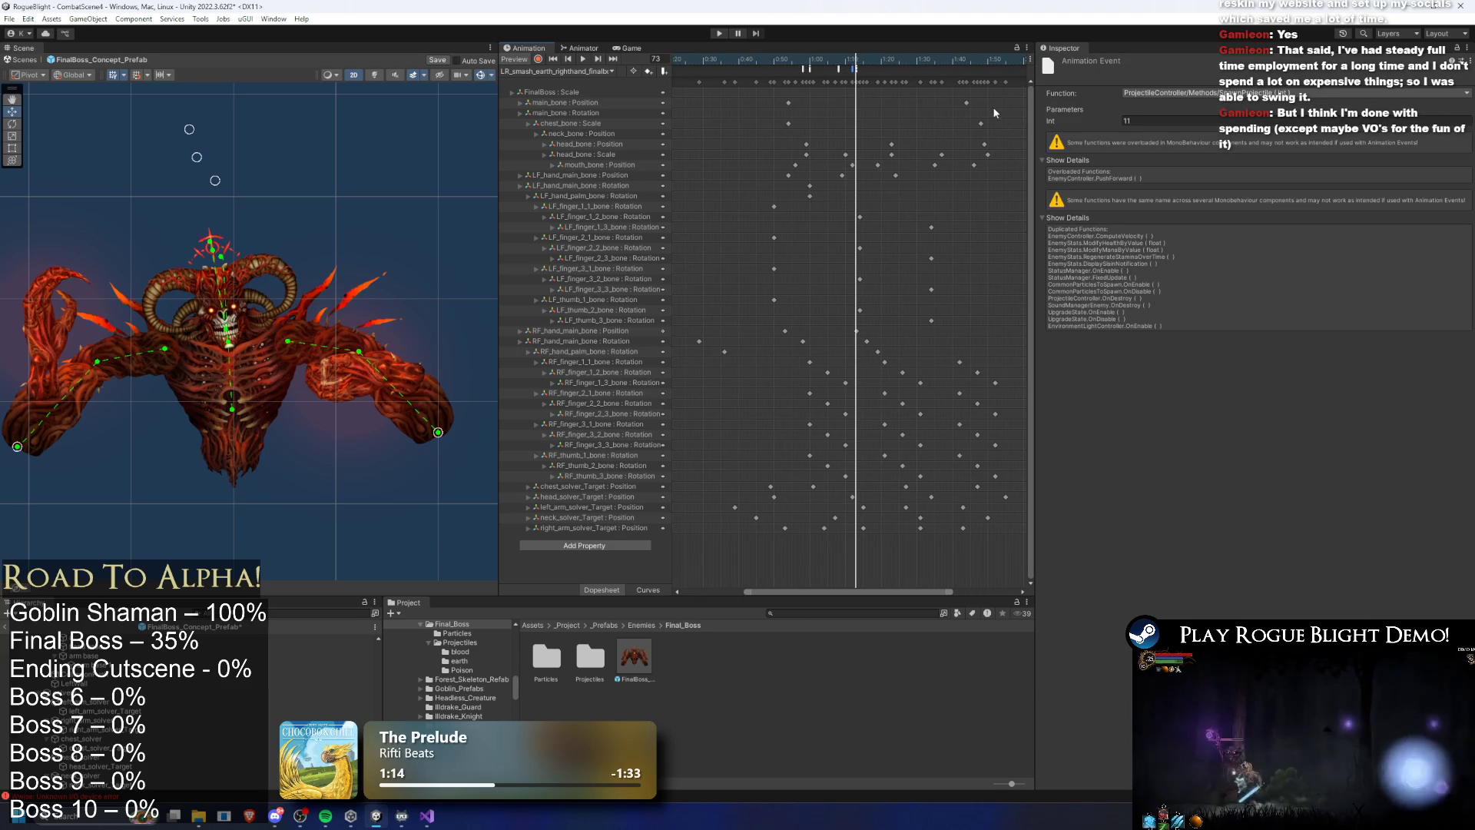
click(1123, 120)
text(12)
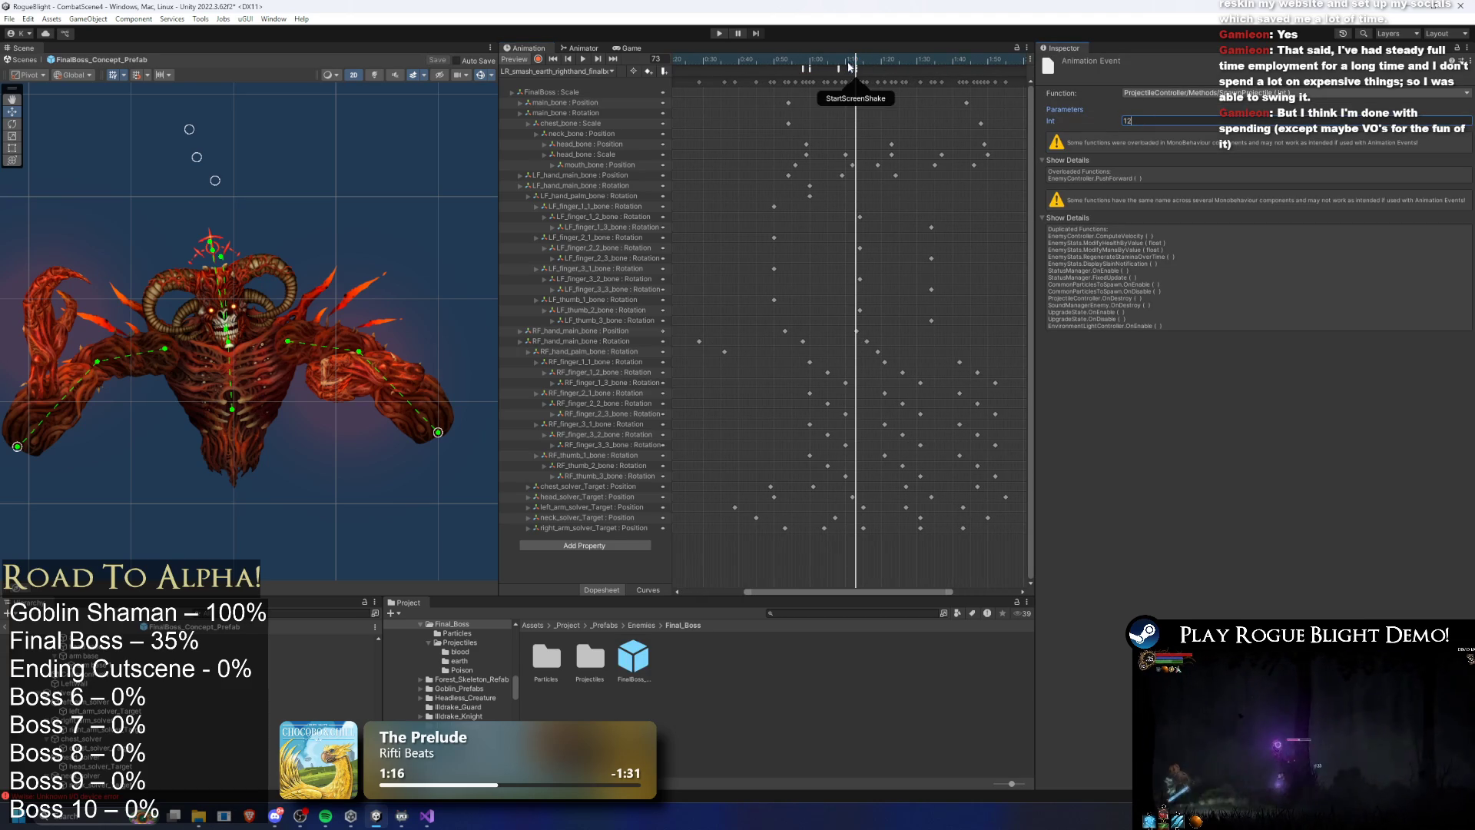
click(803, 70)
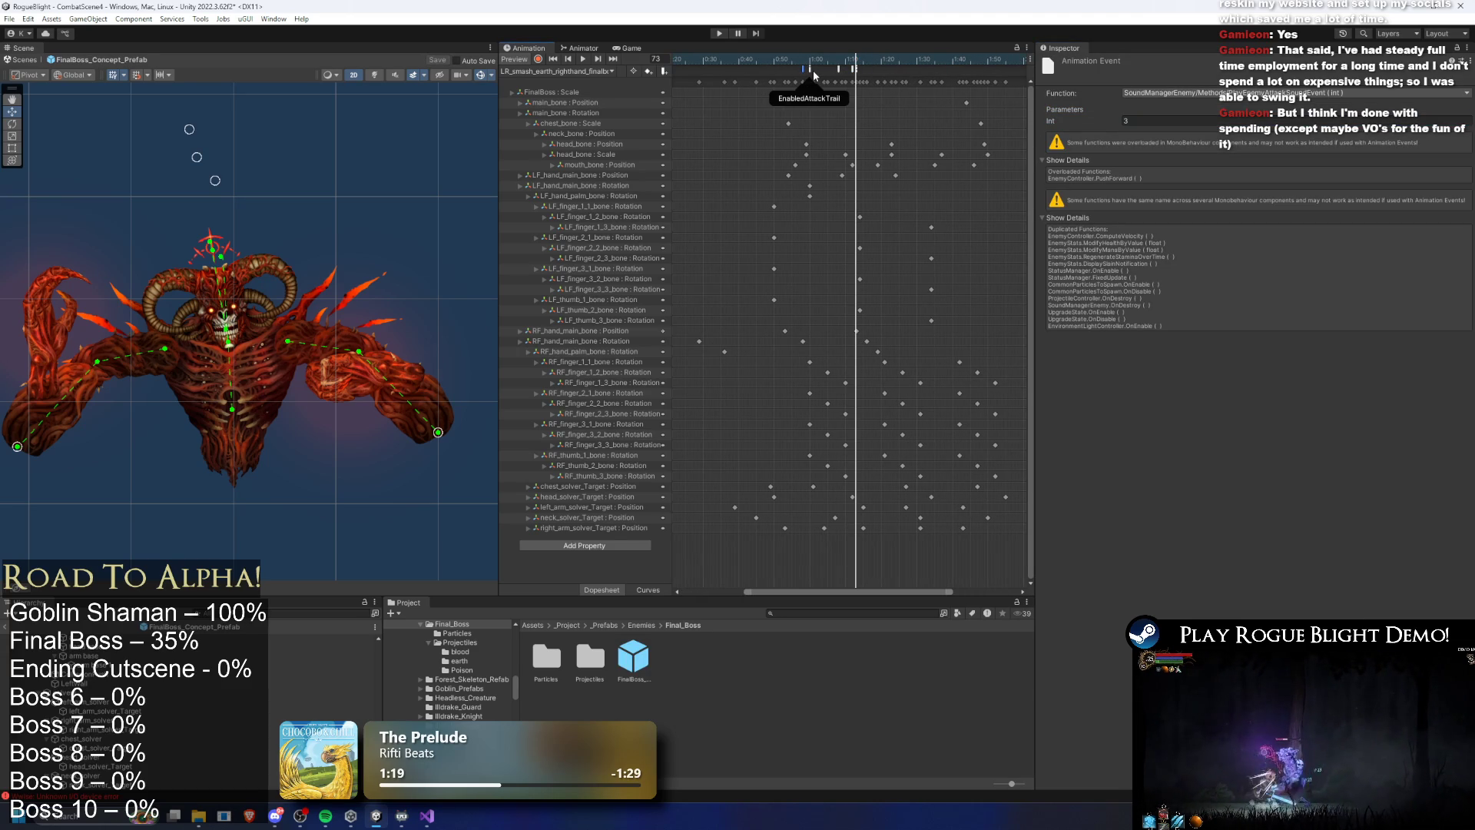
Compare against the left-hand smash clip's events, then return to the right-hand clip
click(563, 71)
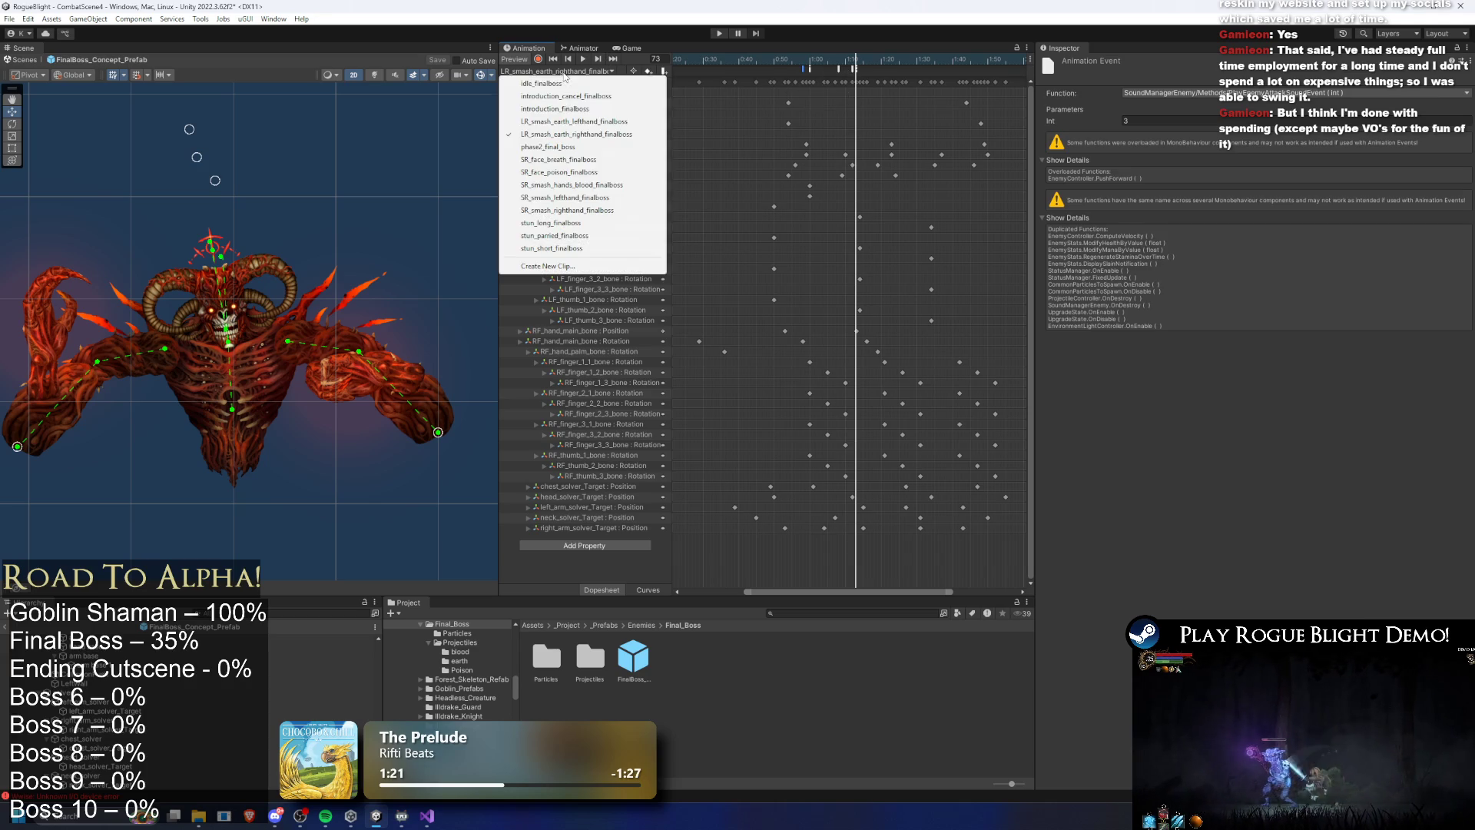
click(572, 122)
click(853, 70)
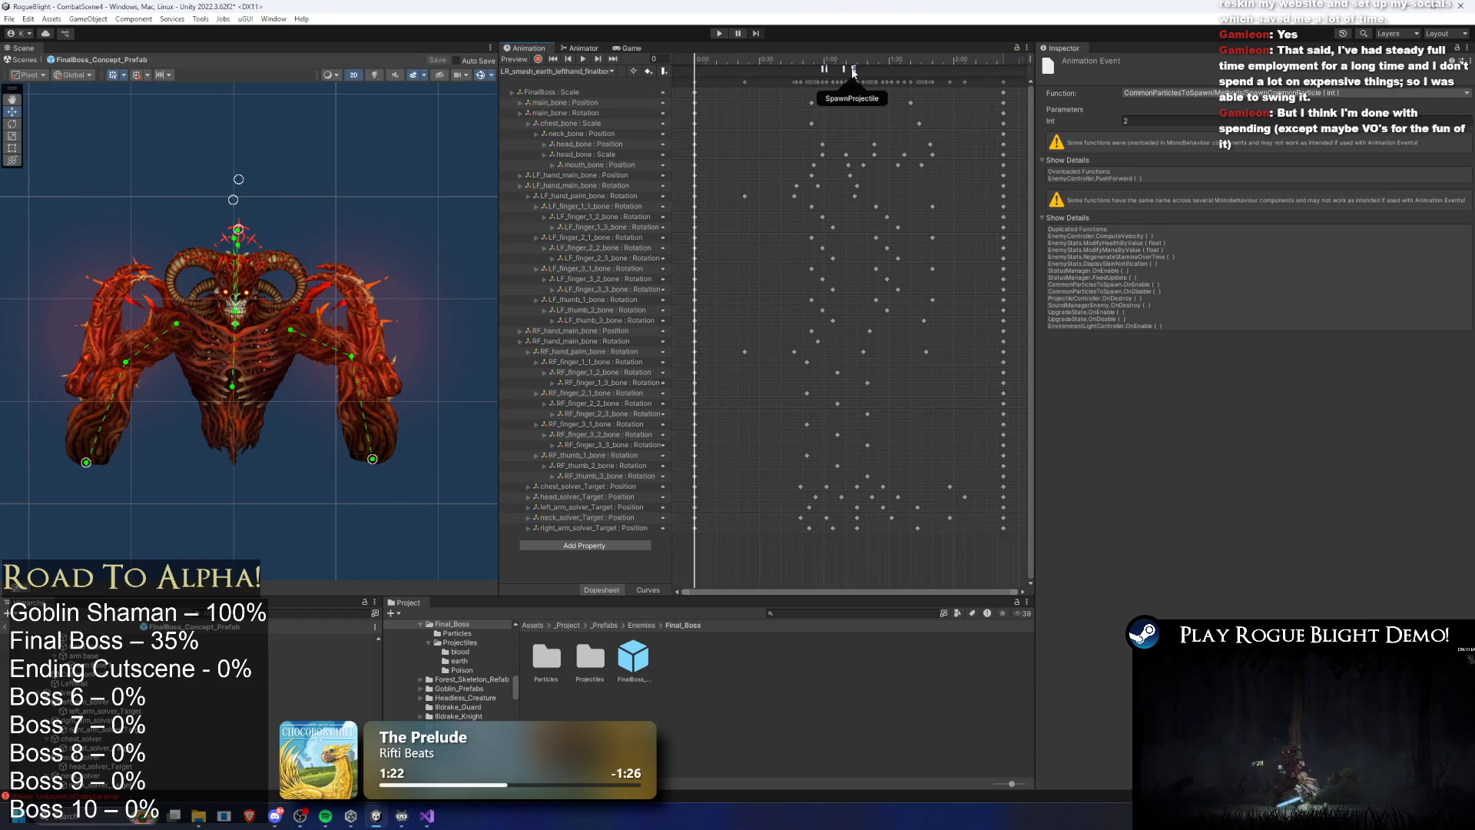
scroll(849, 73, up, 2)
click(845, 77)
click(844, 69)
click(557, 70)
click(590, 135)
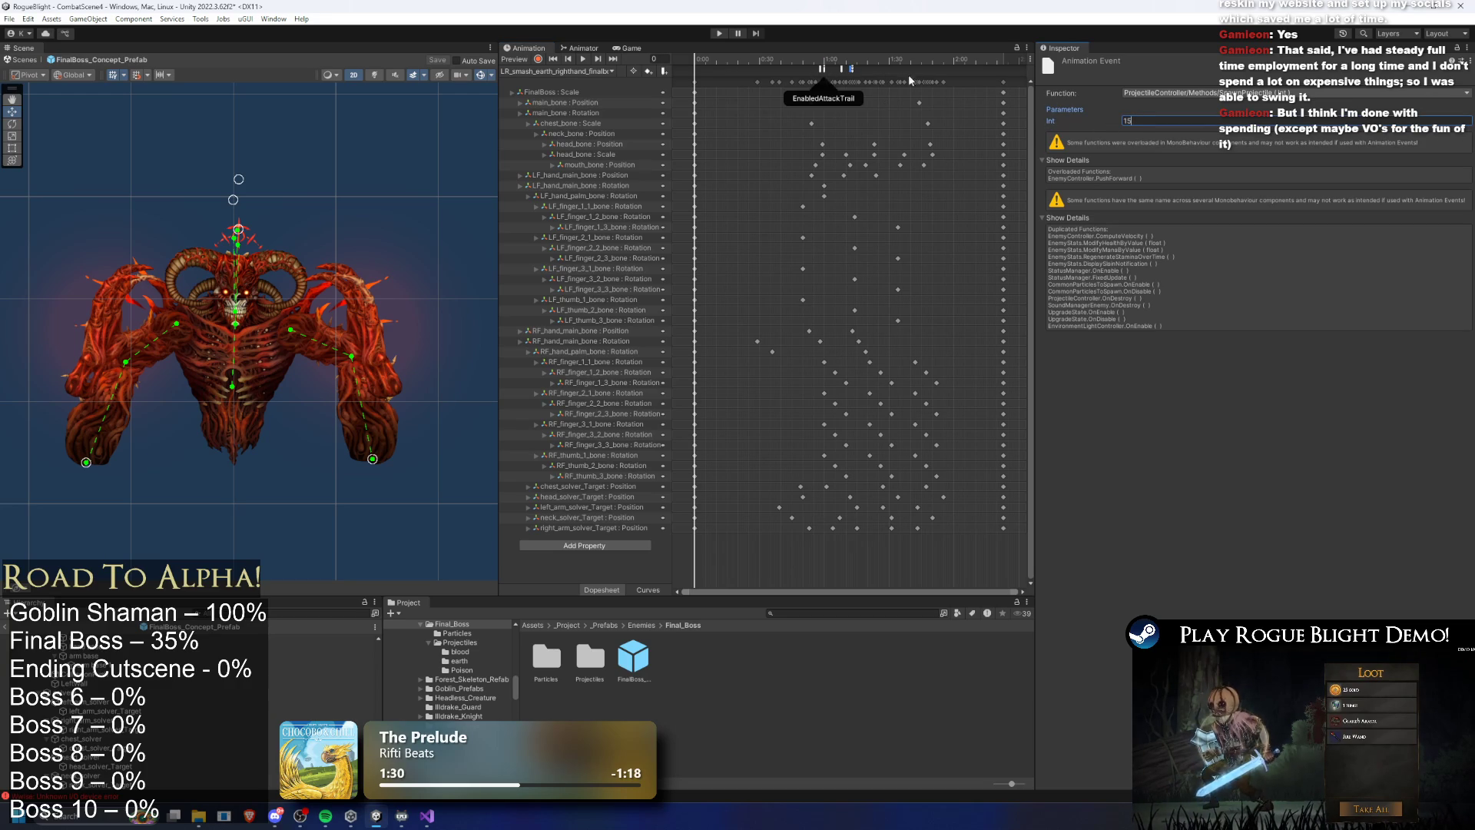
Set the SpawnProjectile event's int value to 15 and save with Ctrl+S
click(843, 69)
click(850, 69)
scroll(880, 92, up, 2)
click(1164, 123)
text(15)
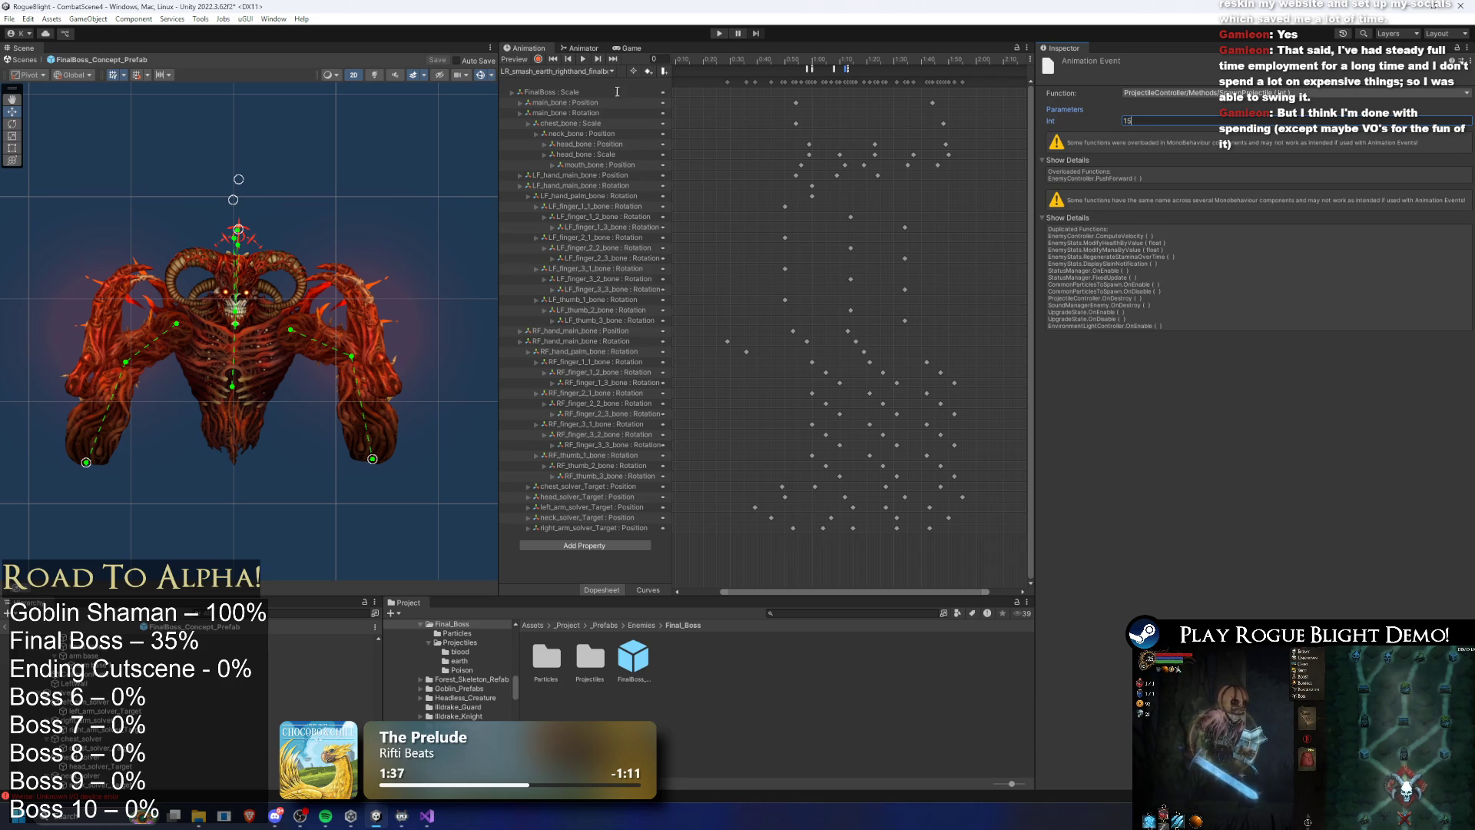
key(ctrl+s)
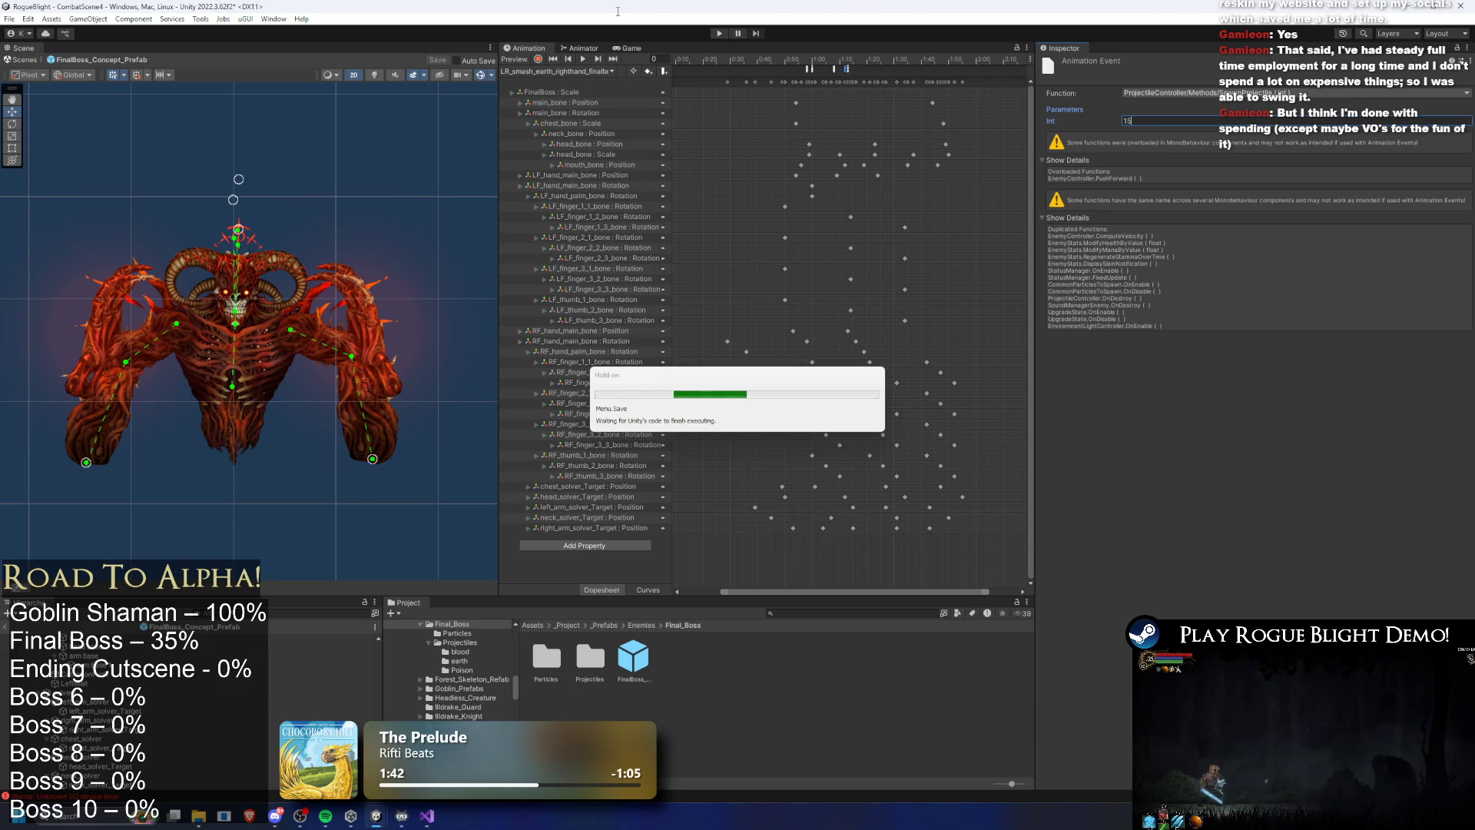
drag(722, 66, 849, 63)
click(612, 71)
Move the LR Fire Shot state up beside the other states in the boss Animator graph
click(581, 48)
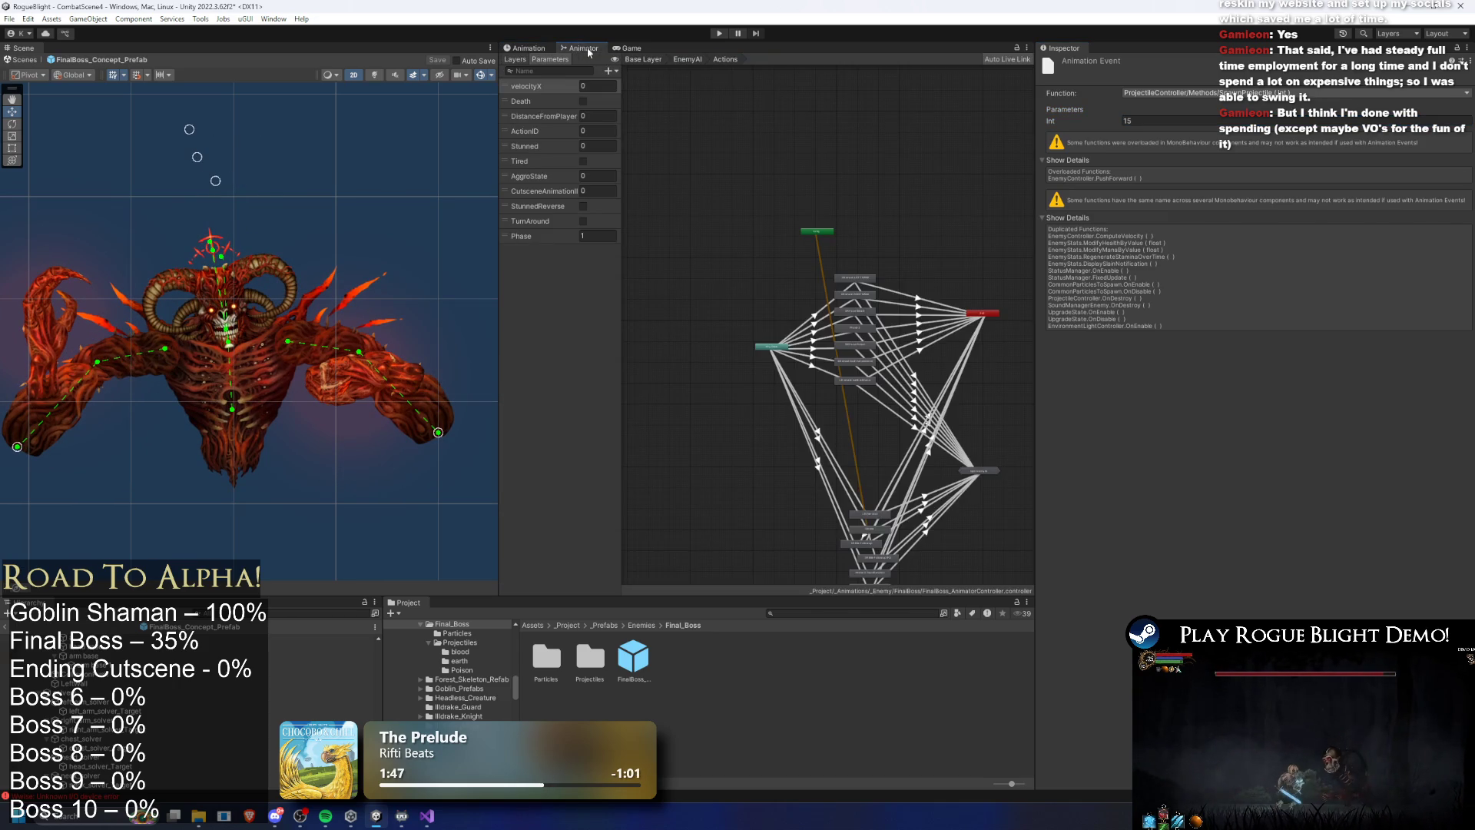
scroll(871, 449, up, 4)
scroll(871, 449, down, 1)
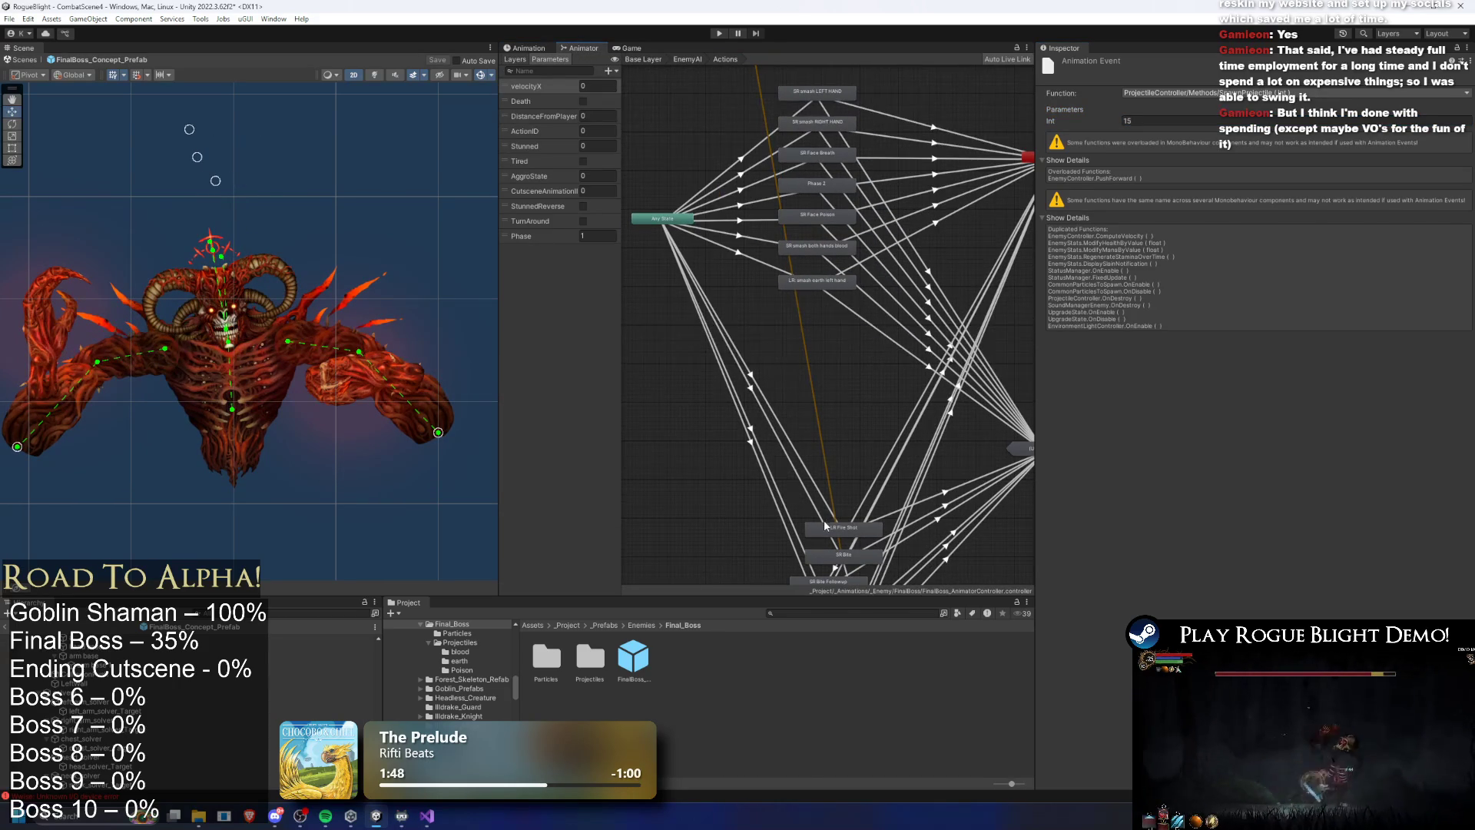
mouse_move(844, 527)
mouse_down()
mouse_move(817, 308)
mouse_move(822, 340)
mouse_up()
scroll(817, 303, up, 5)
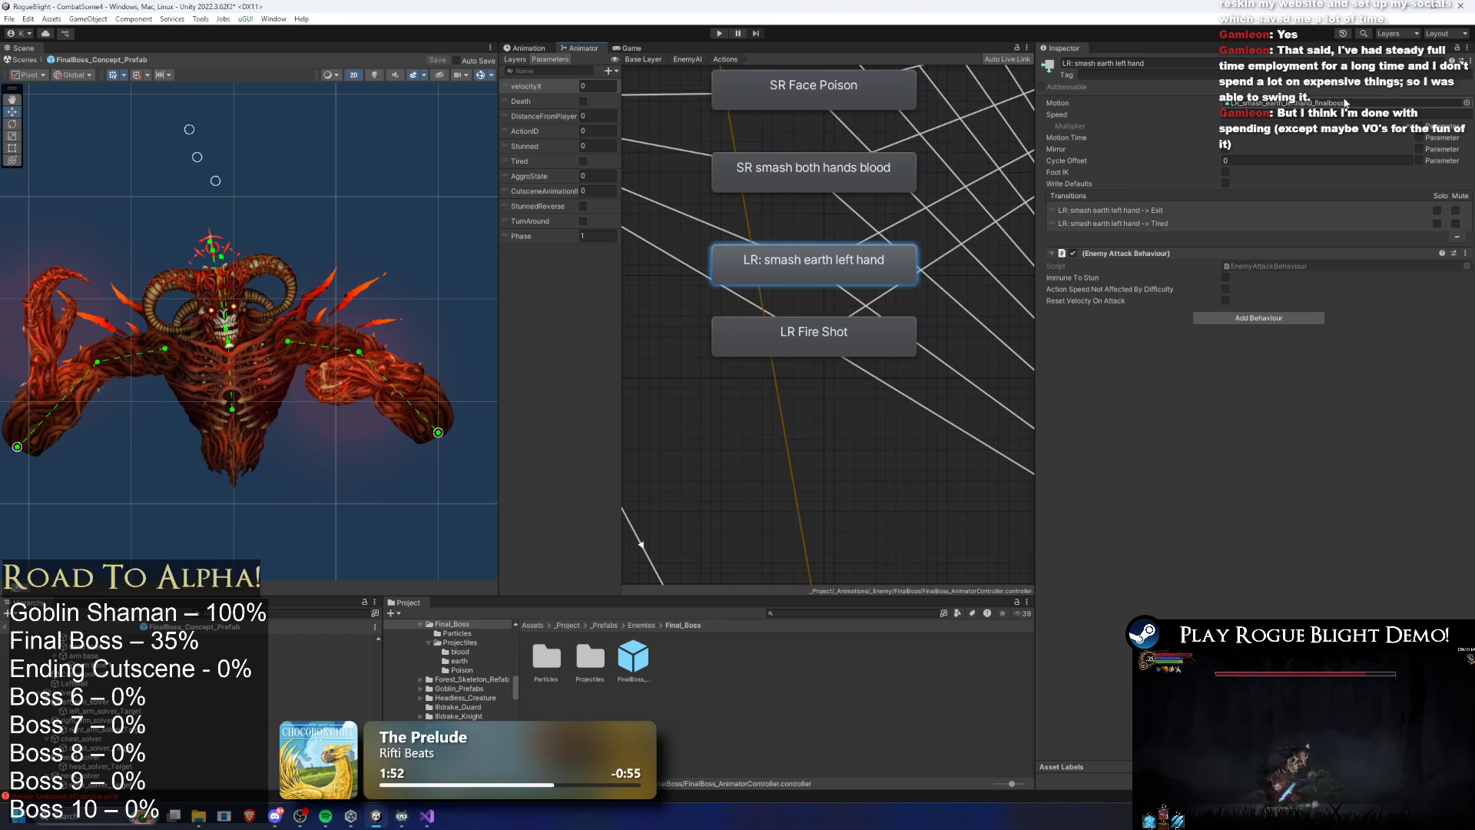
Rename the state to 'LR: smash earth right hand'
click(1159, 62)
text(LR: smash earth left hand)
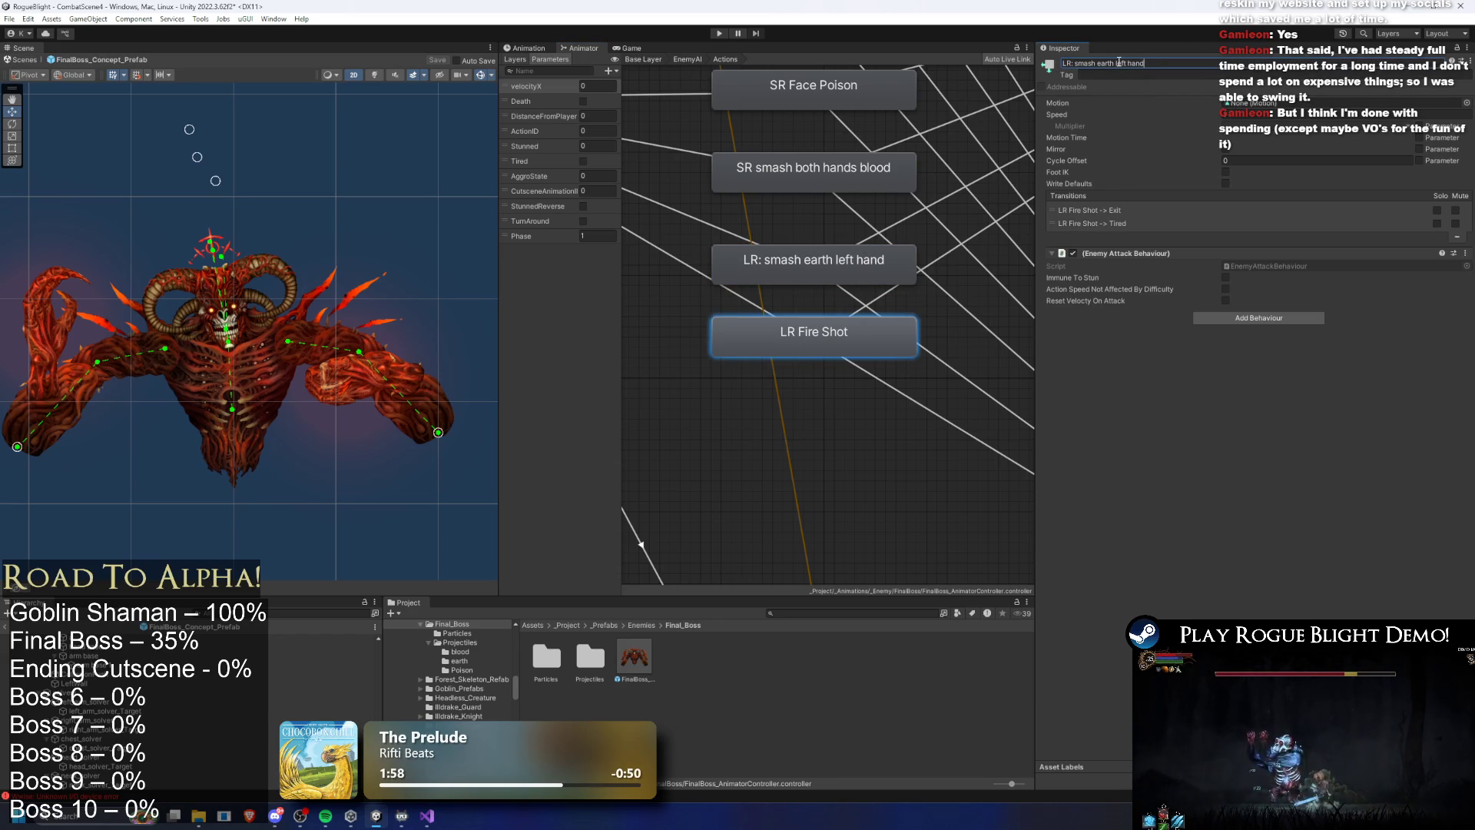
double_click(1123, 62)
key(Return)
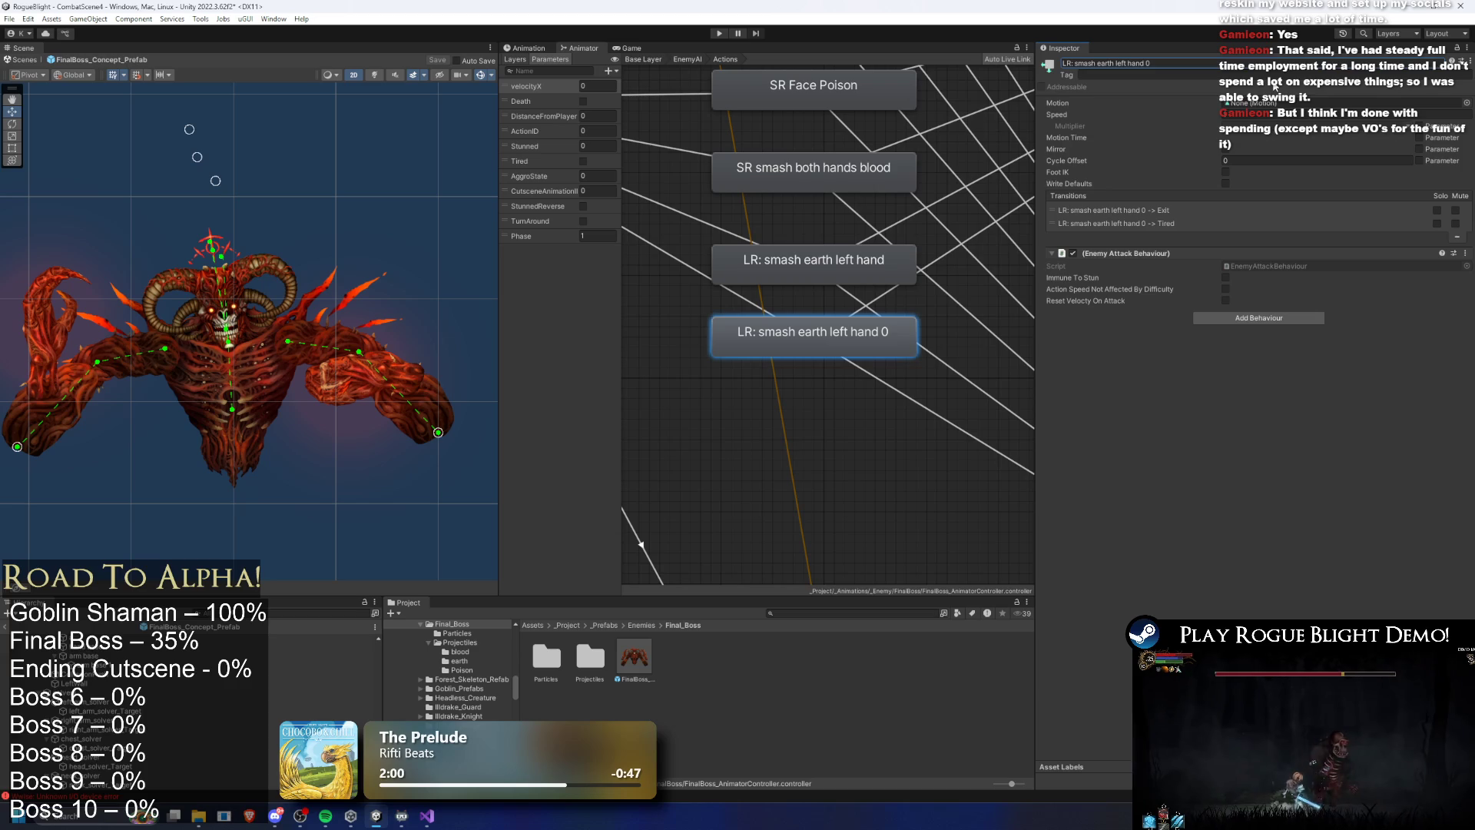
click(1165, 66)
key(ctrl+a)
key(ctrl+c)
key(BackSpace)
key(ctrl+v)
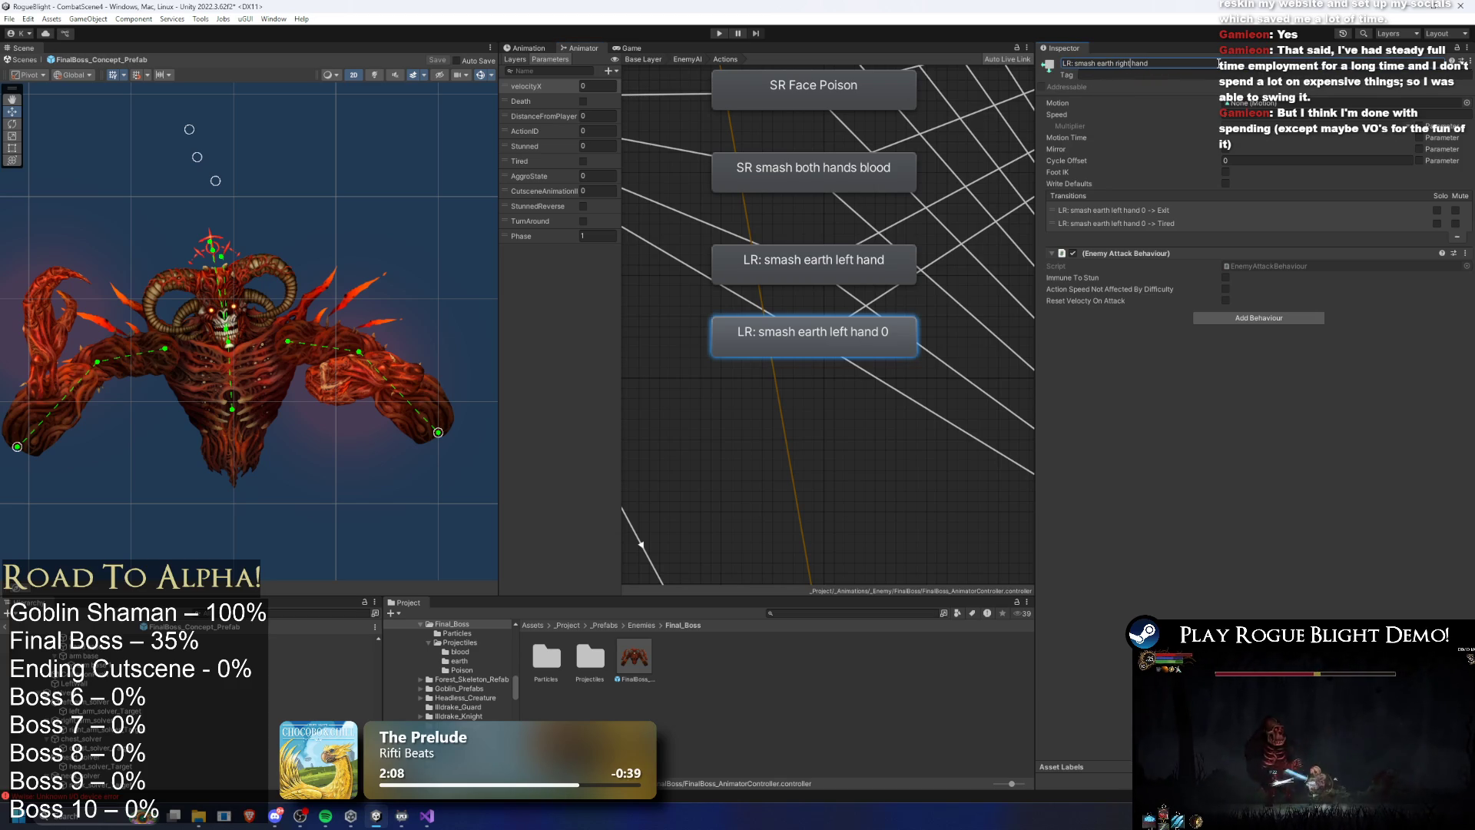
key(Return)
Assign the LR_smash_earth_righthand_finalboss clip as the Motion of the right-hand earth smash state
click(854, 267)
click(1298, 103)
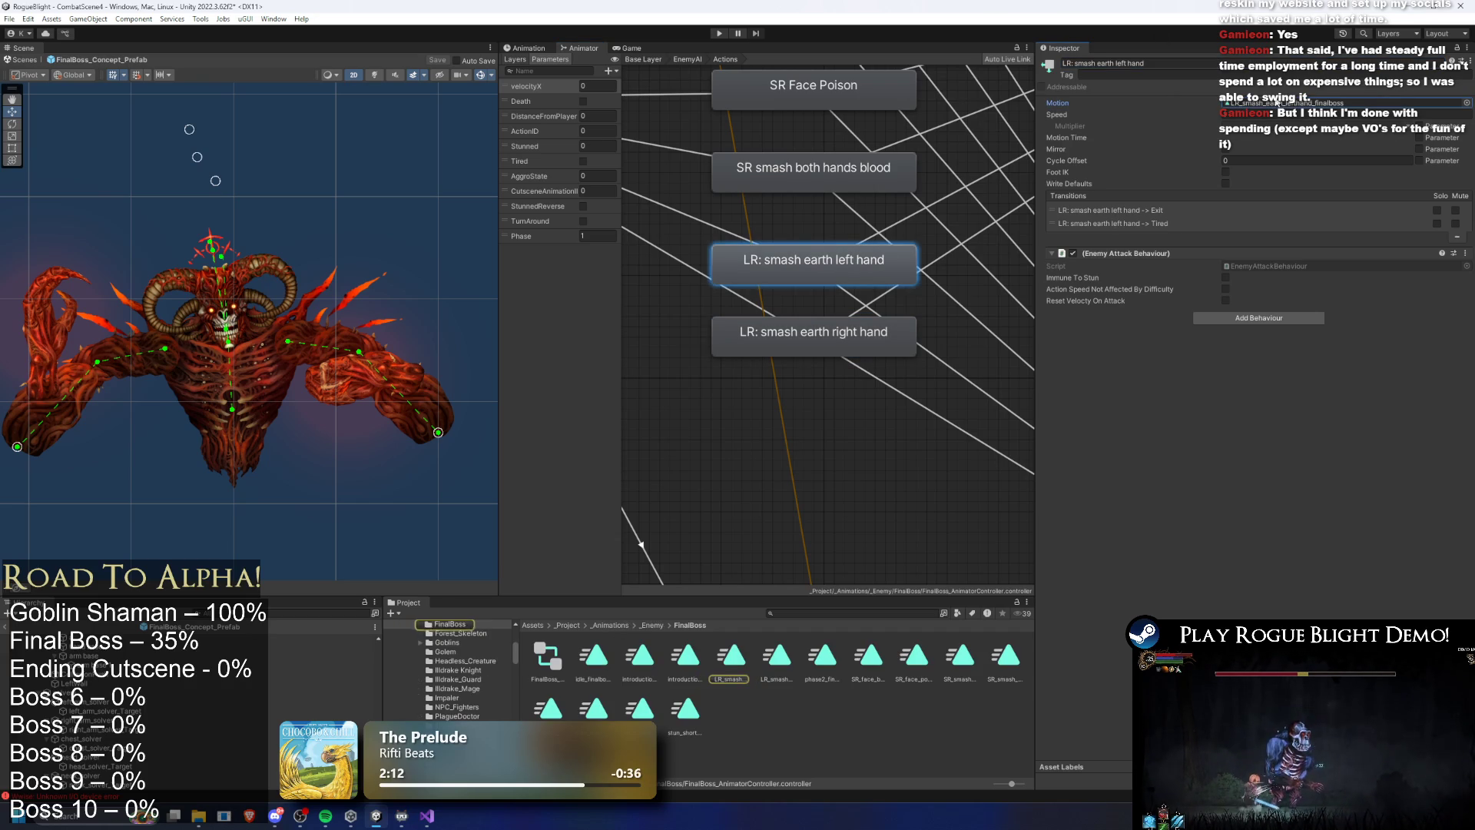
click(865, 341)
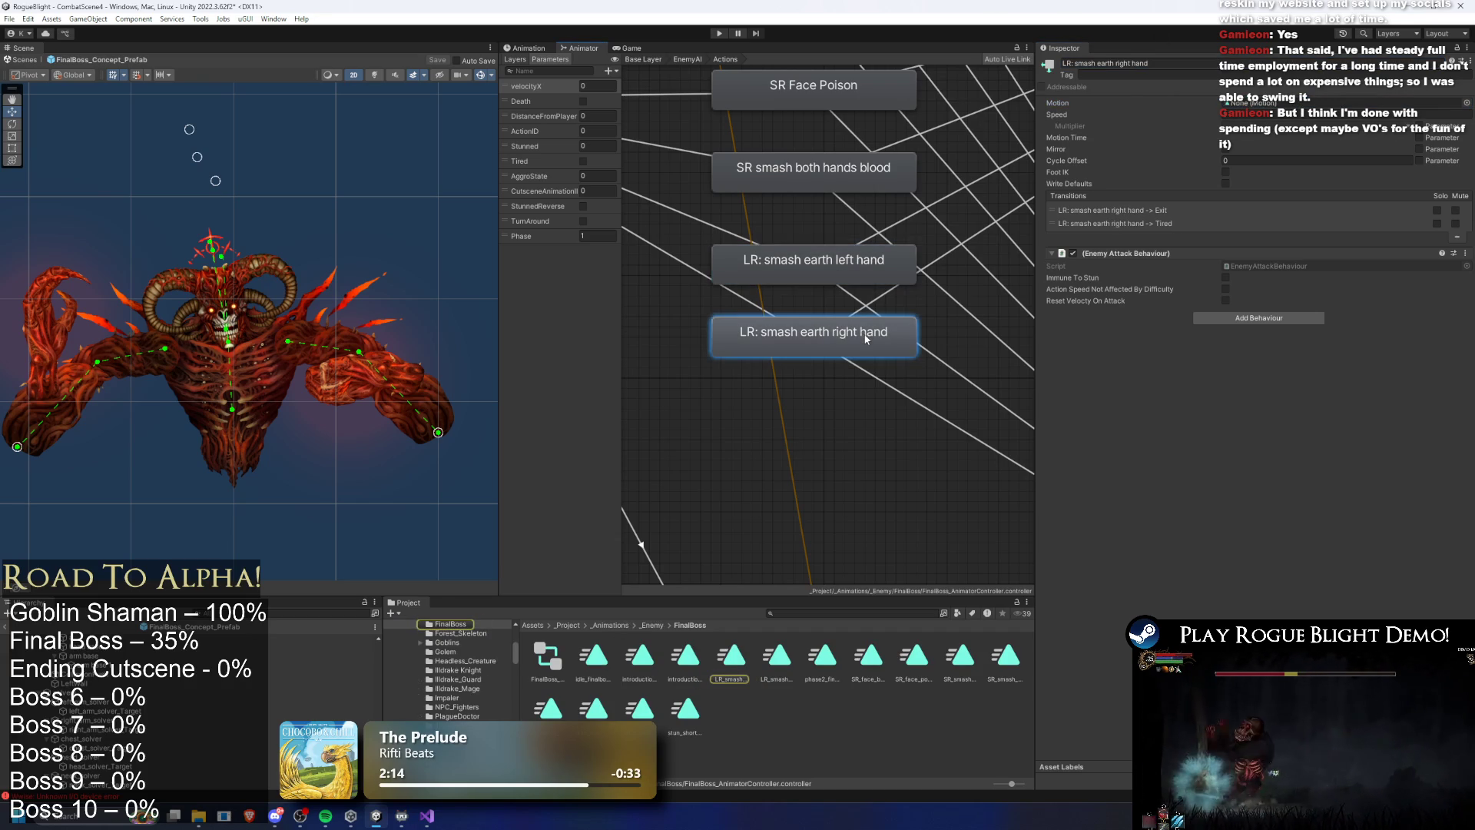
drag(778, 666, 1306, 103)
click(1306, 103)
click(785, 678)
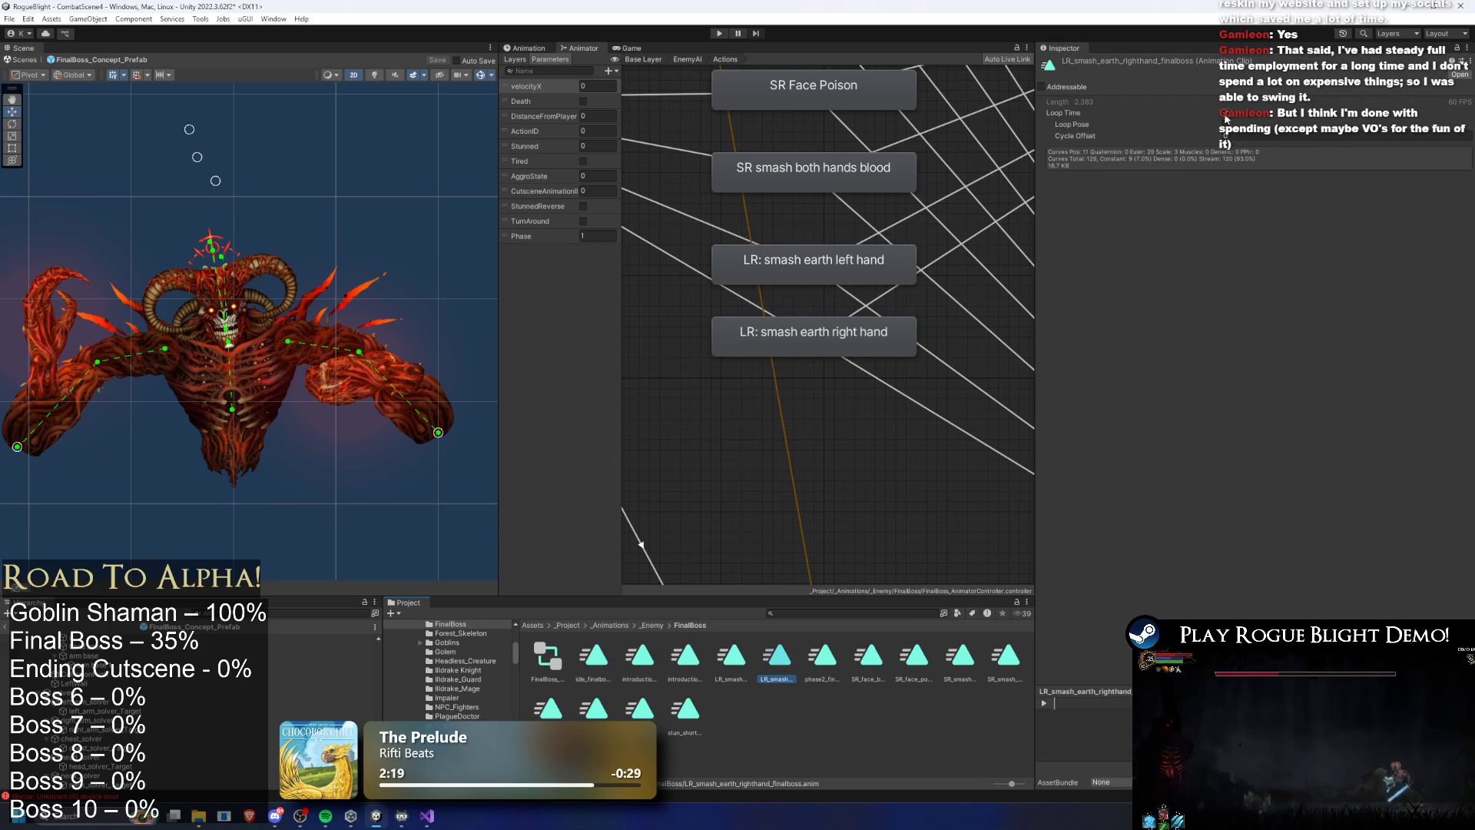
Make the Any State transition into the right-hand smash require ActionID 8, matching the left-hand transition
click(840, 273)
click(819, 328)
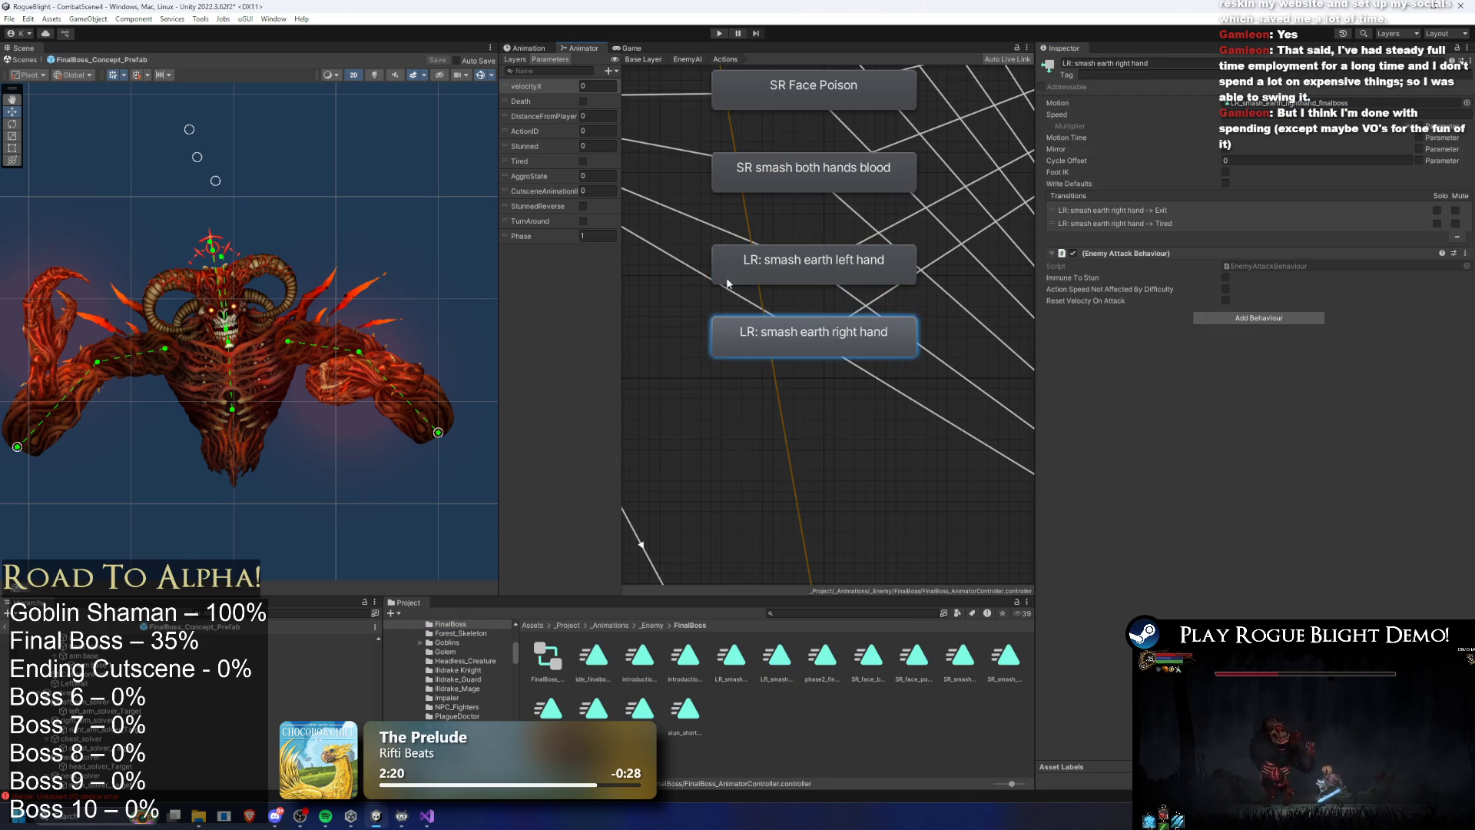
click(682, 264)
click(1374, 348)
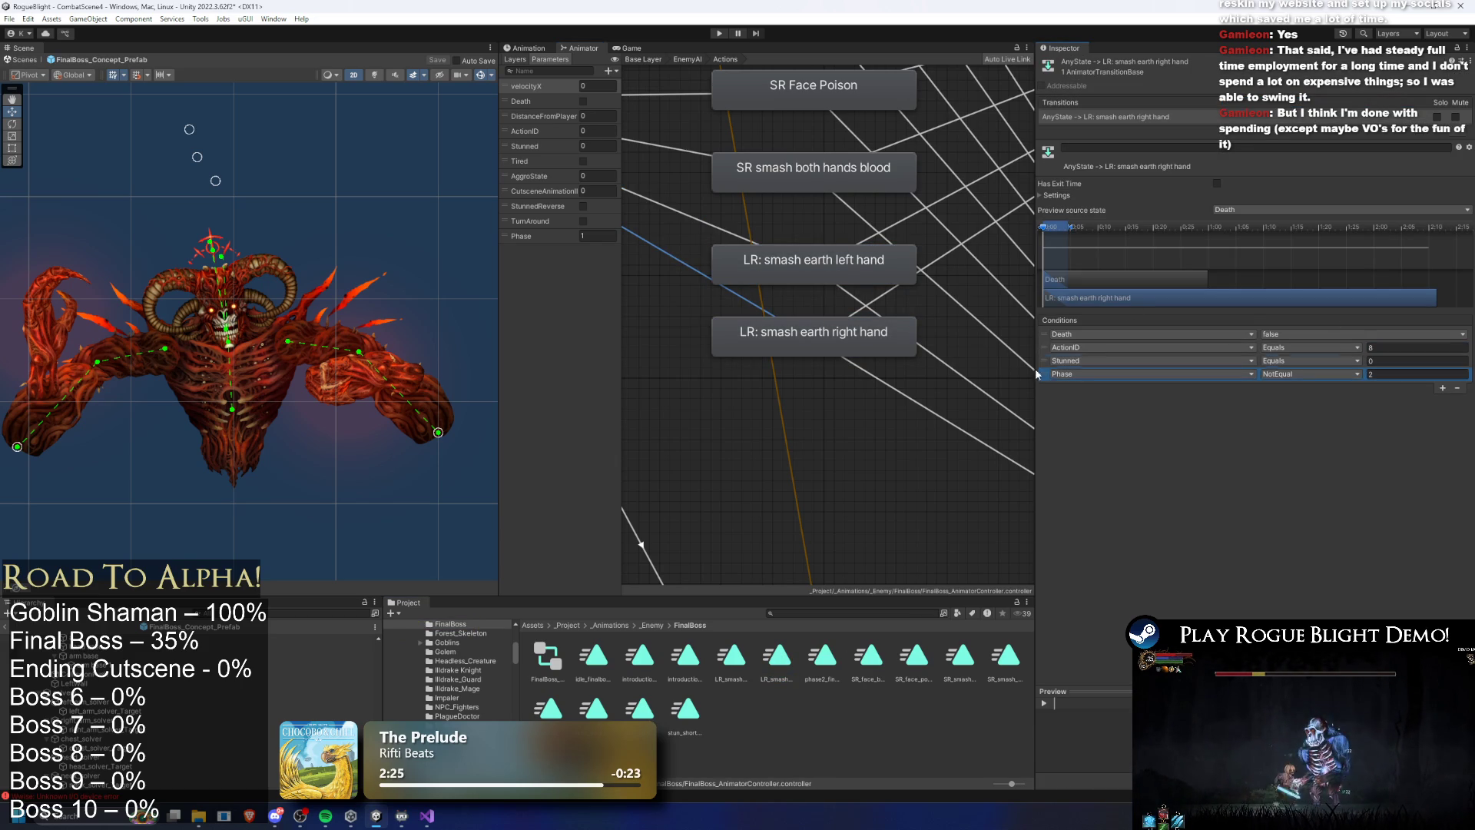
click(667, 230)
click(737, 269)
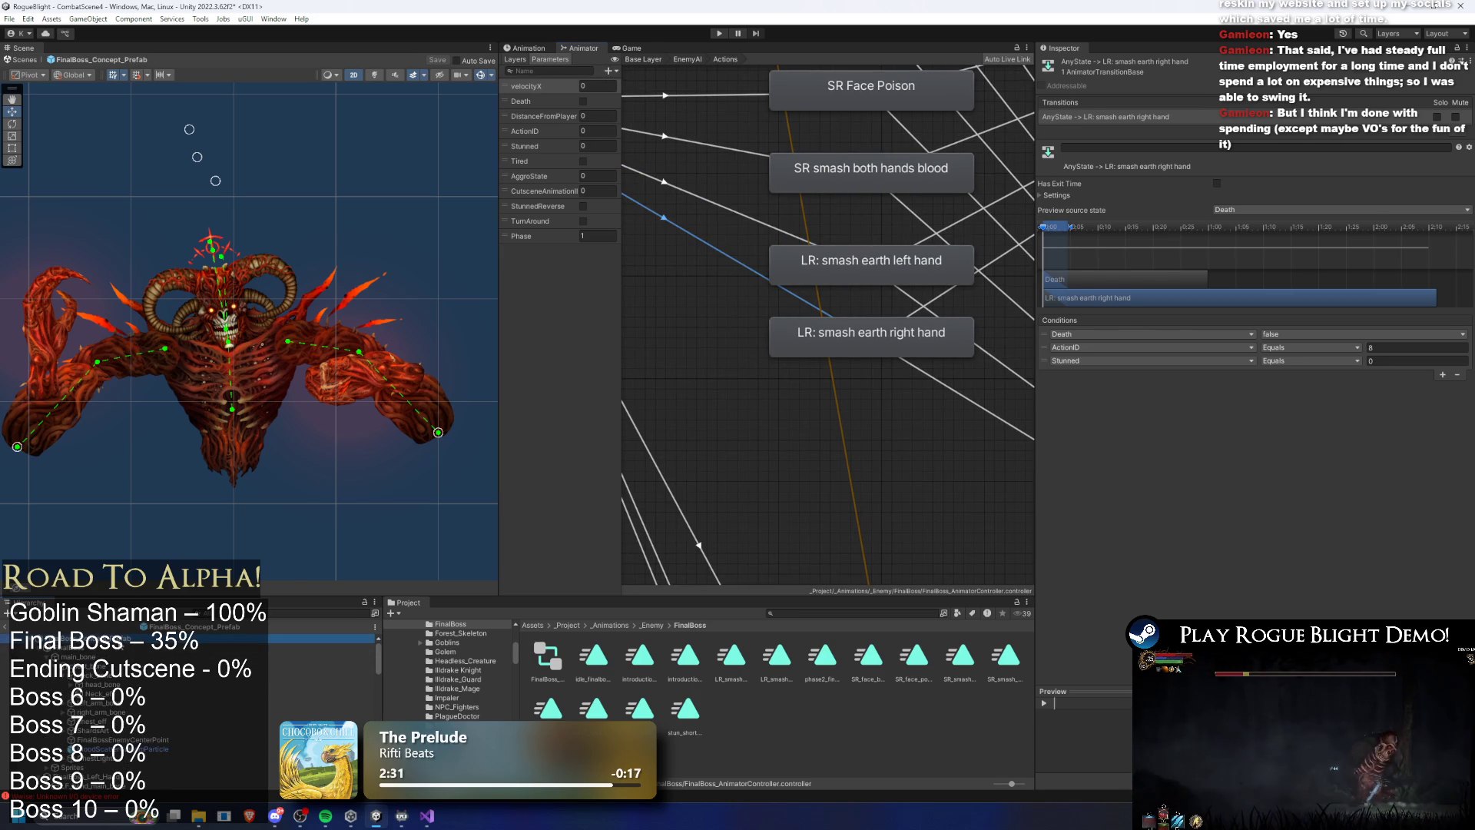
On the final boss prefab, expand Enemy Action Controller and its LeftHand and RightHand (Cornered) patterns
click(115, 638)
click(1153, 339)
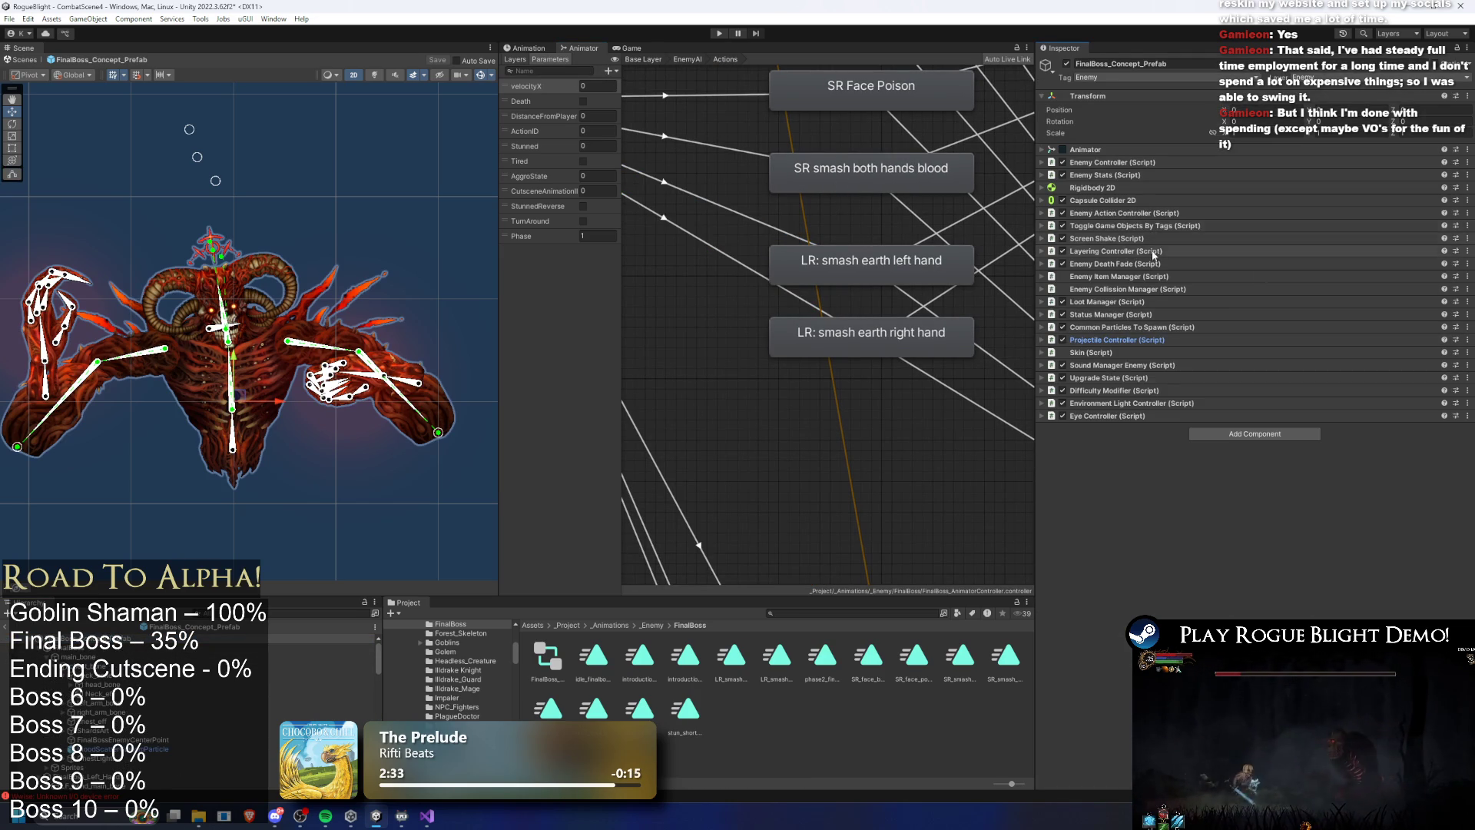
click(1137, 212)
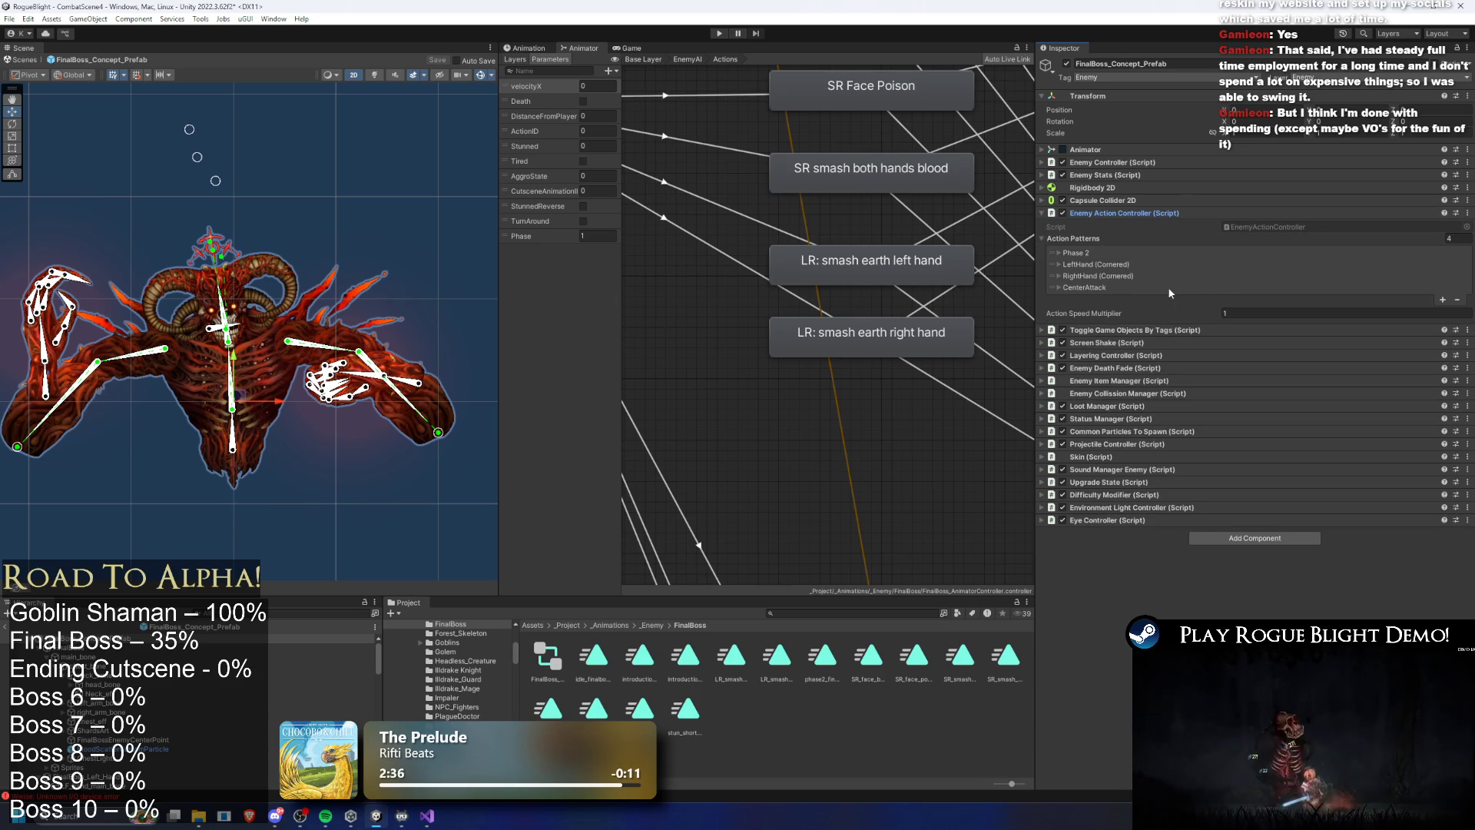
click(1160, 266)
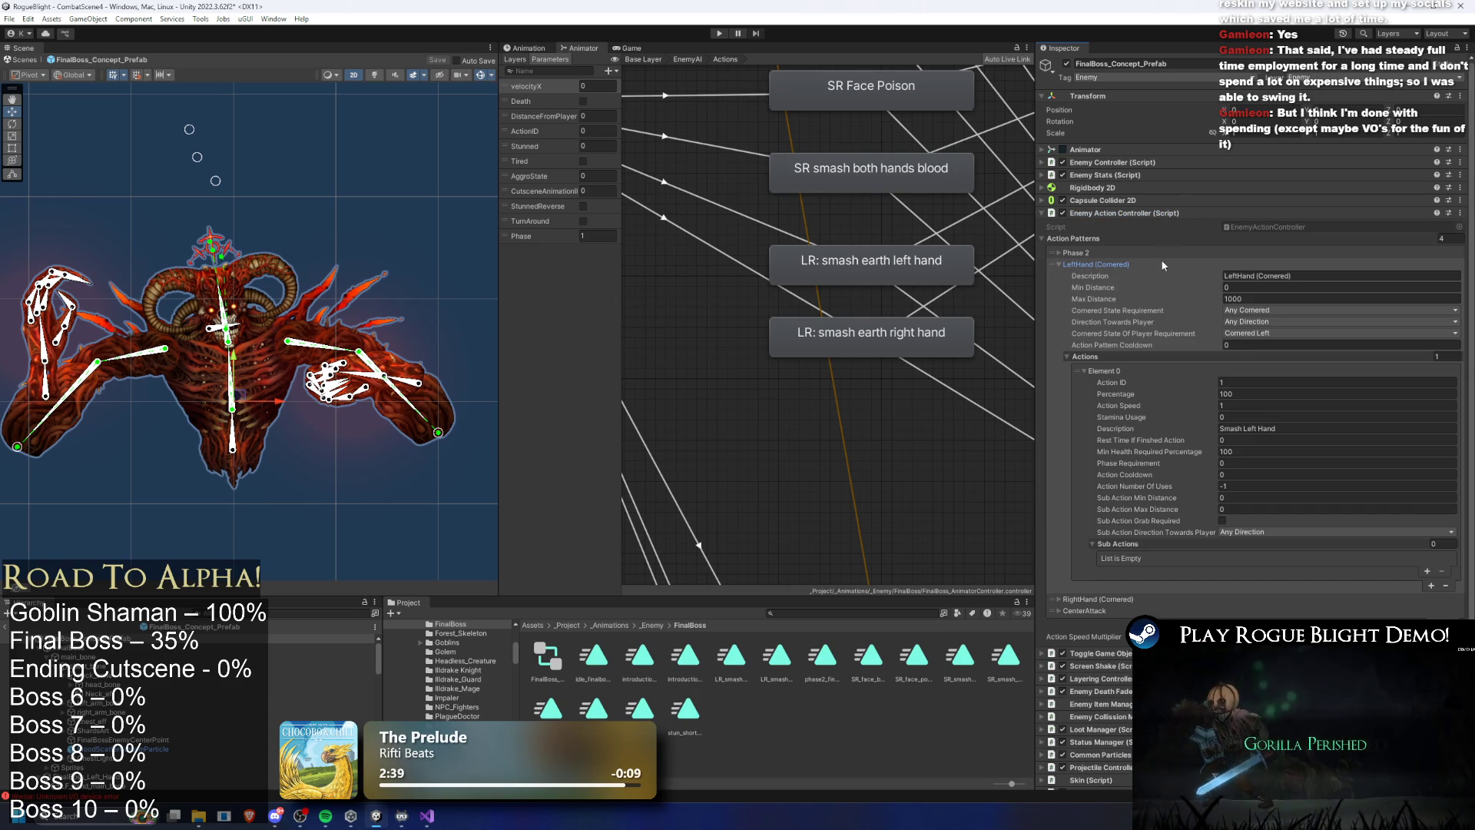
click(1184, 598)
scroll(1268, 492, down, 5)
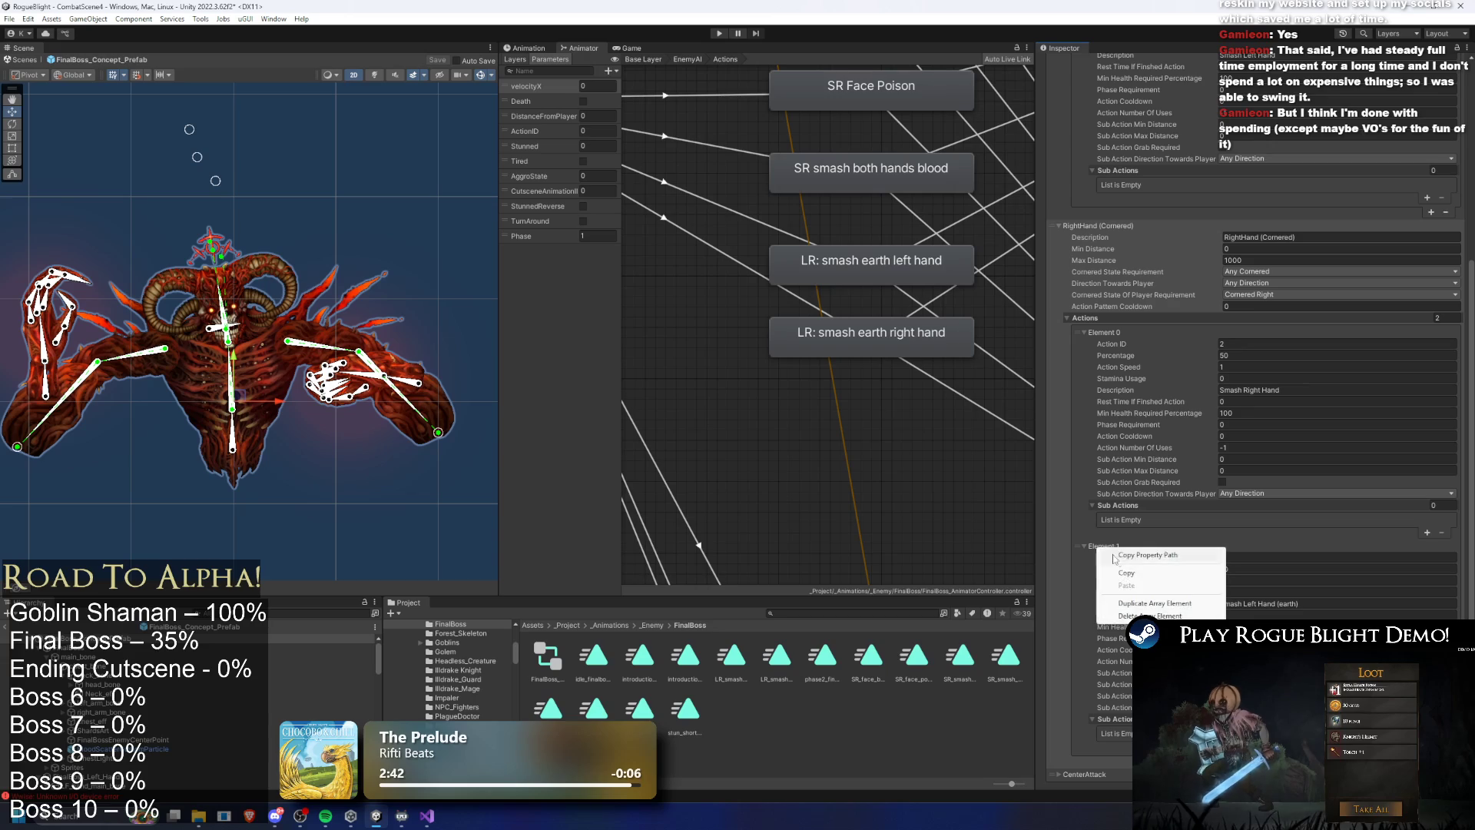
scroll(1429, 307, up, 3)
Copy the earth smash action into LeftHand (Cornered) as Action ID 8, described 'Smash Right Hand'
click(1429, 306)
right_click(1120, 304)
click(1187, 346)
click(1256, 316)
text(8)
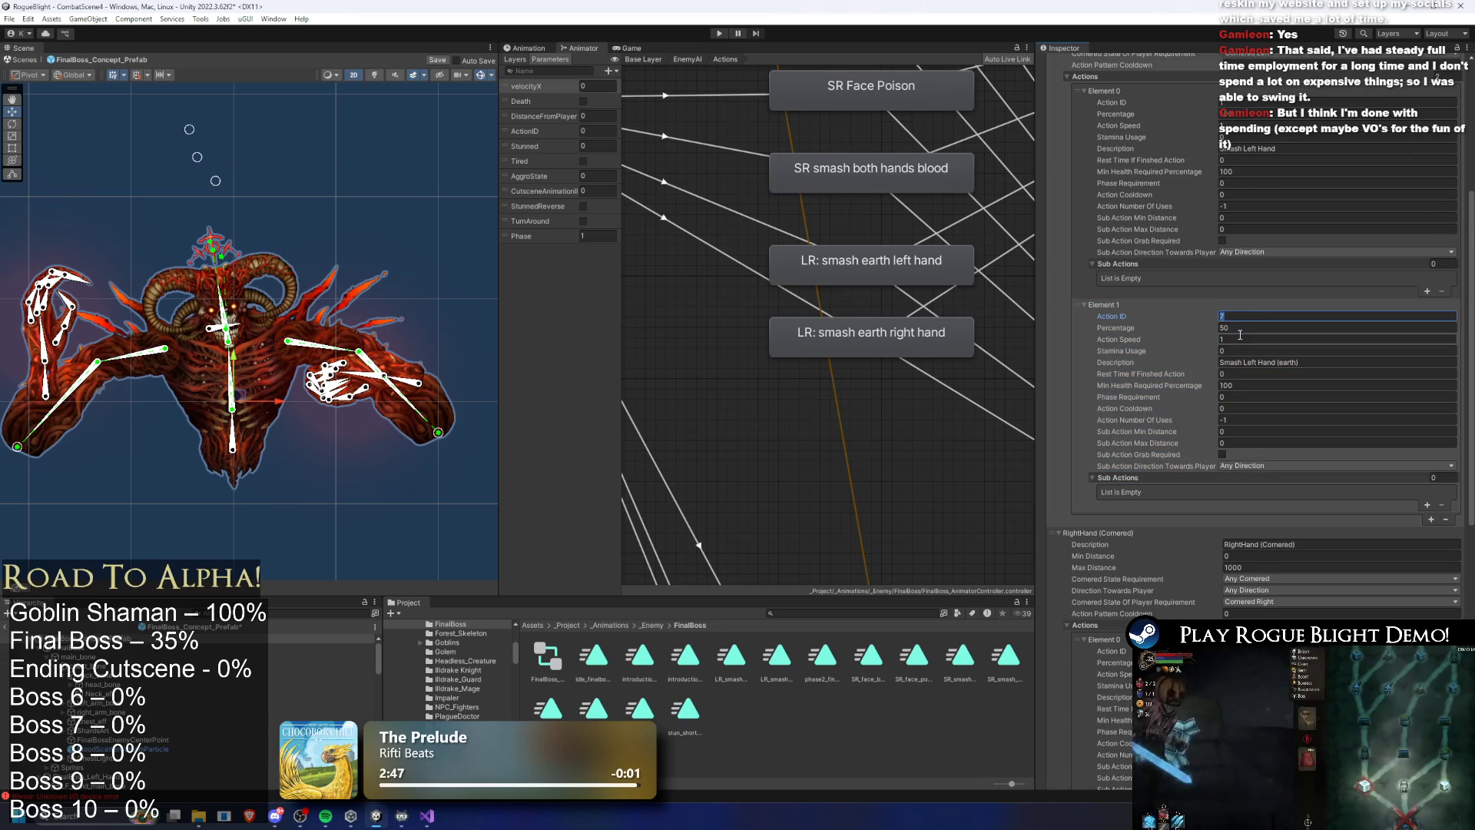
click(1250, 362)
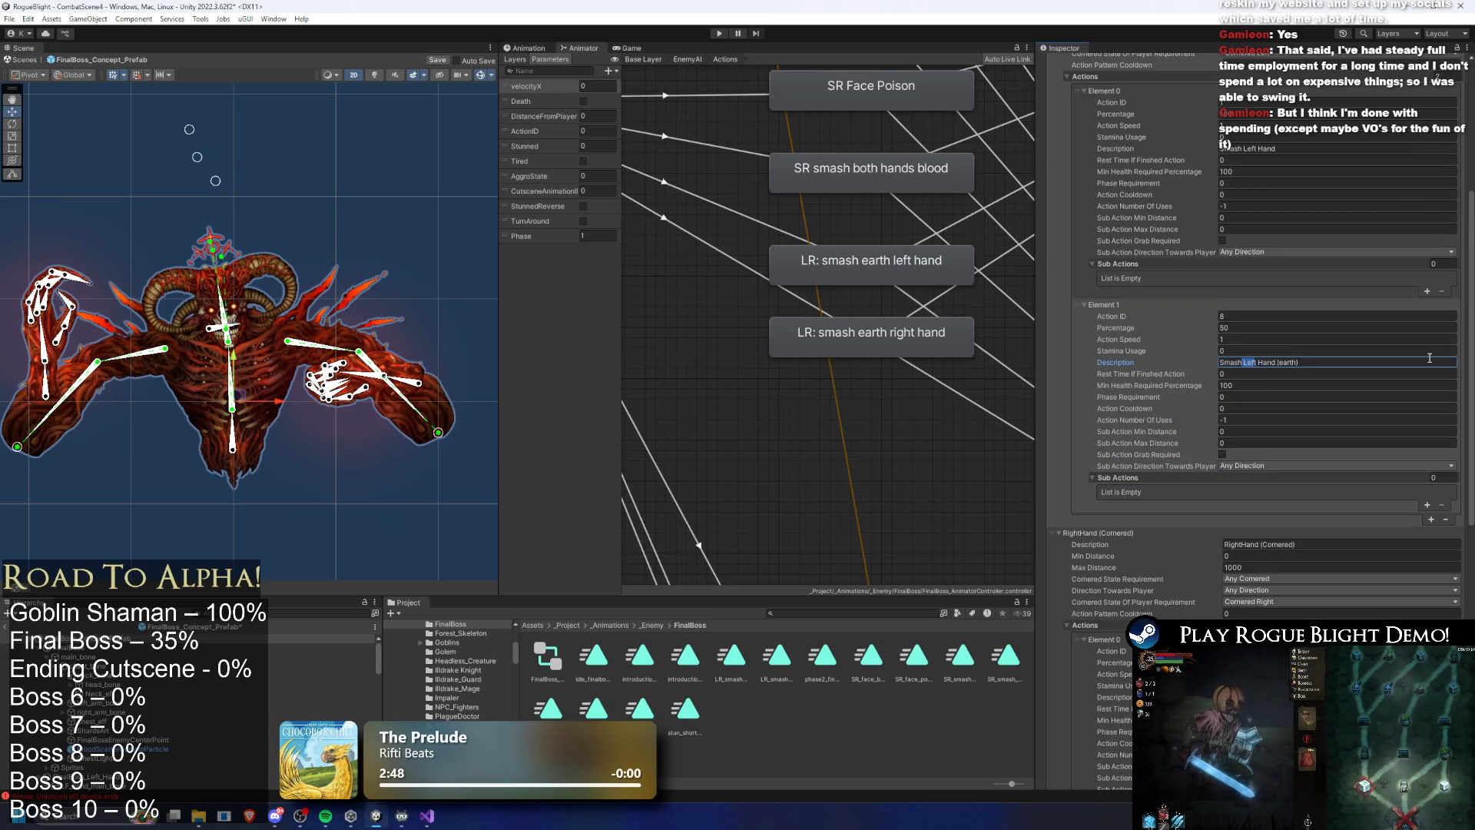
text(Right)
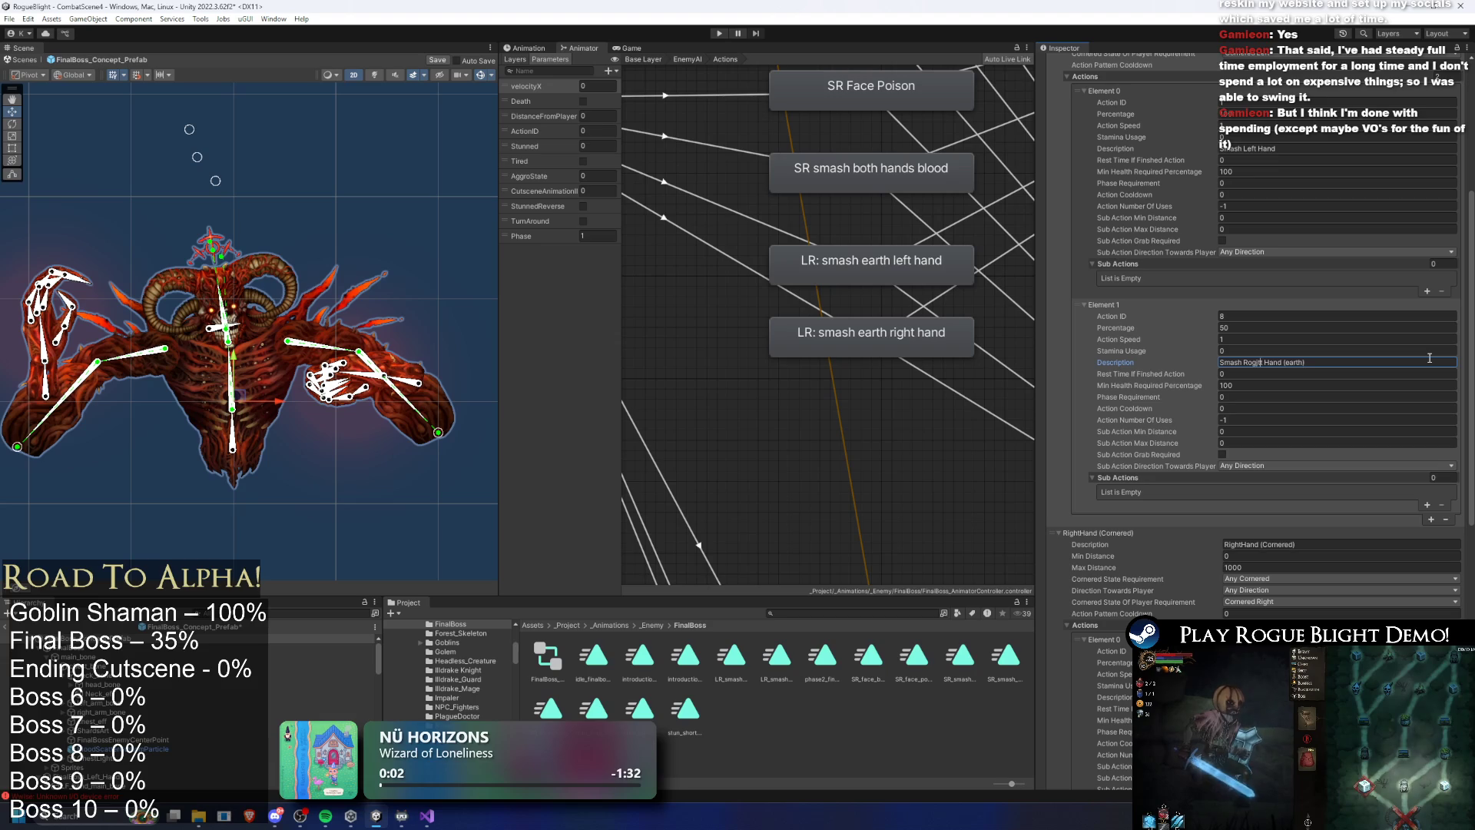
scroll(1138, 281, up, 5)
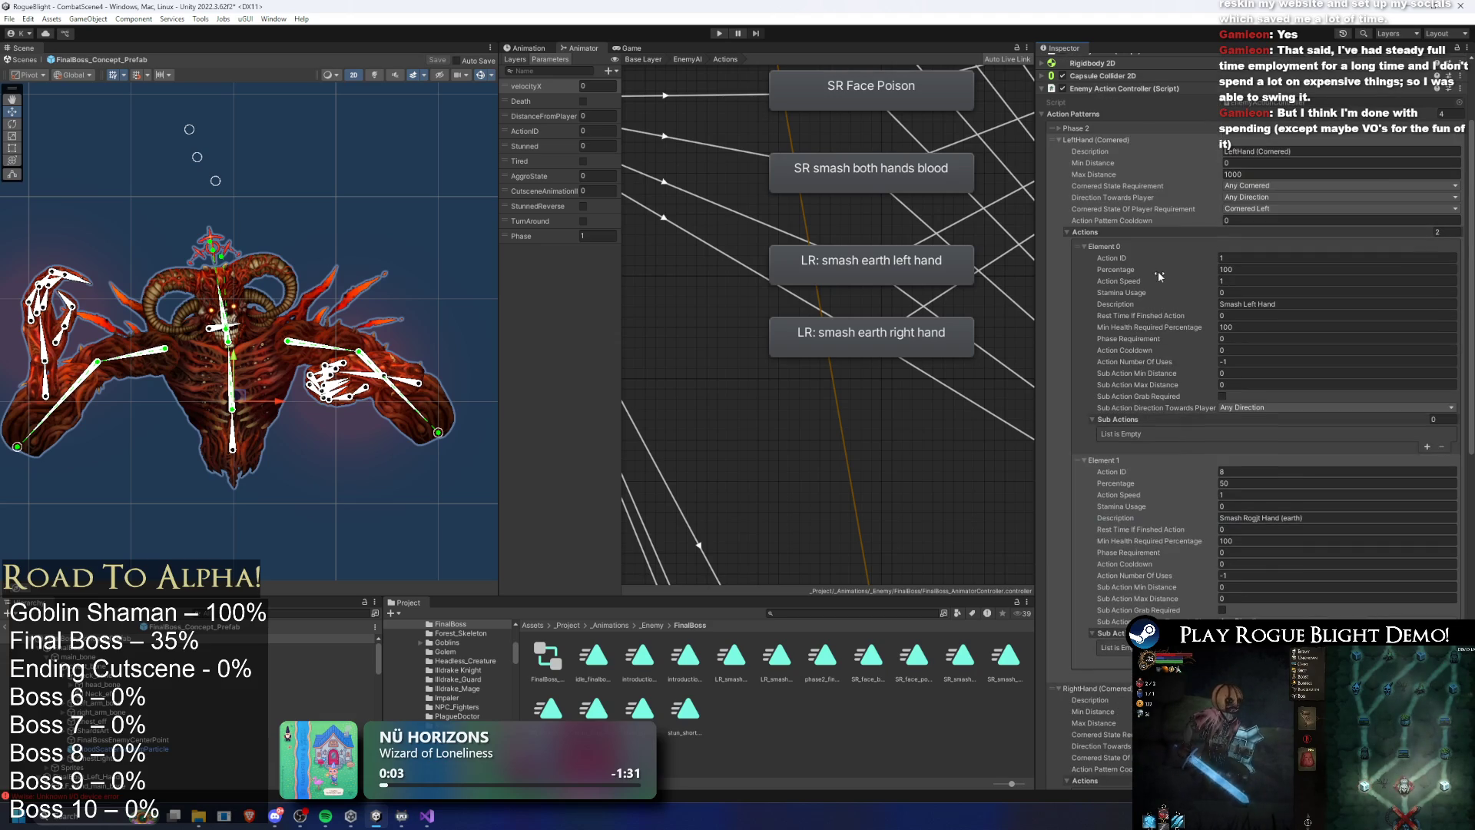
Collapse both Cornered action patterns and enter Play mode to test the boss
click(1118, 141)
click(1116, 151)
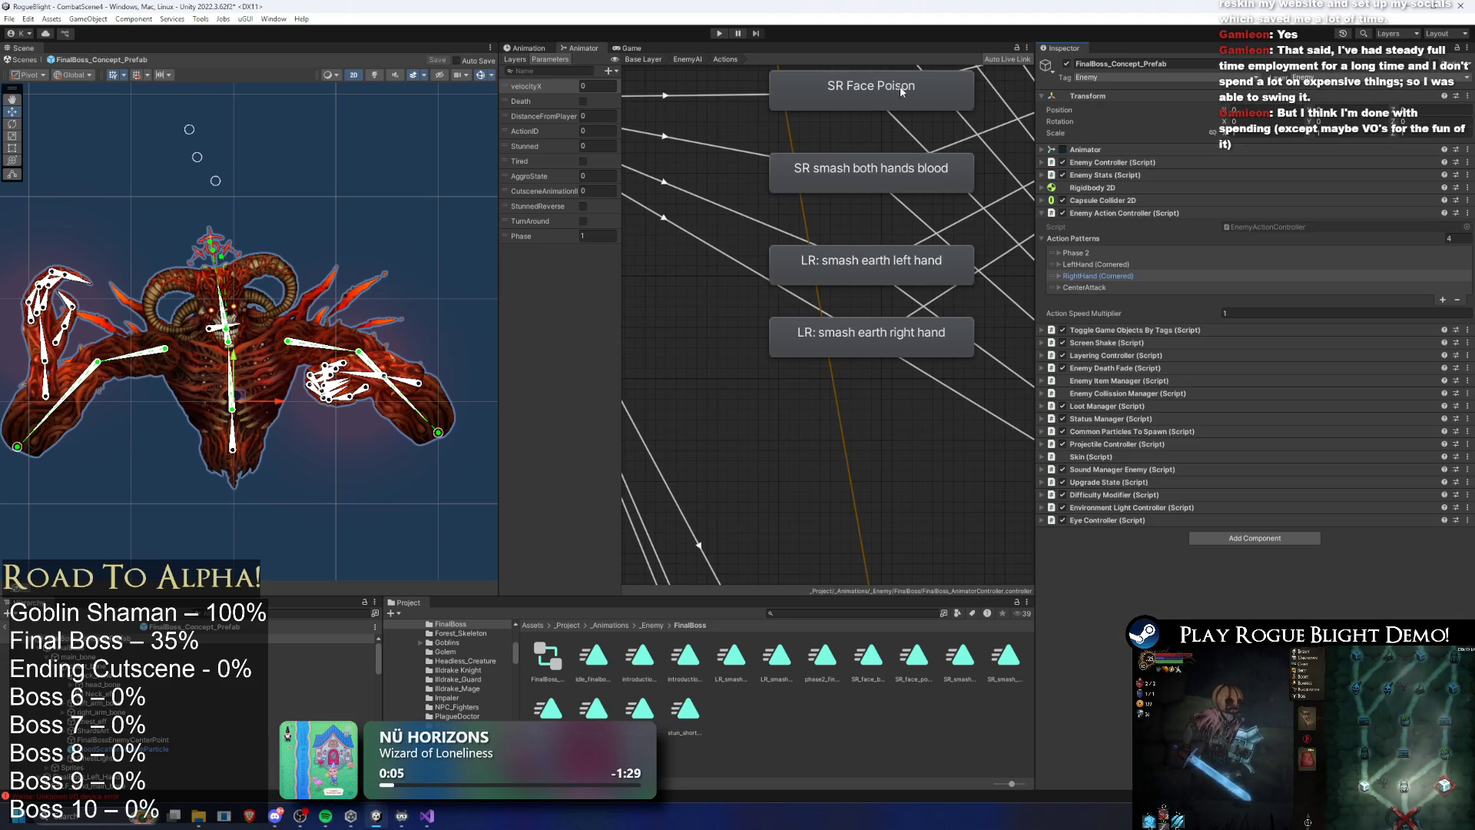
click(720, 32)
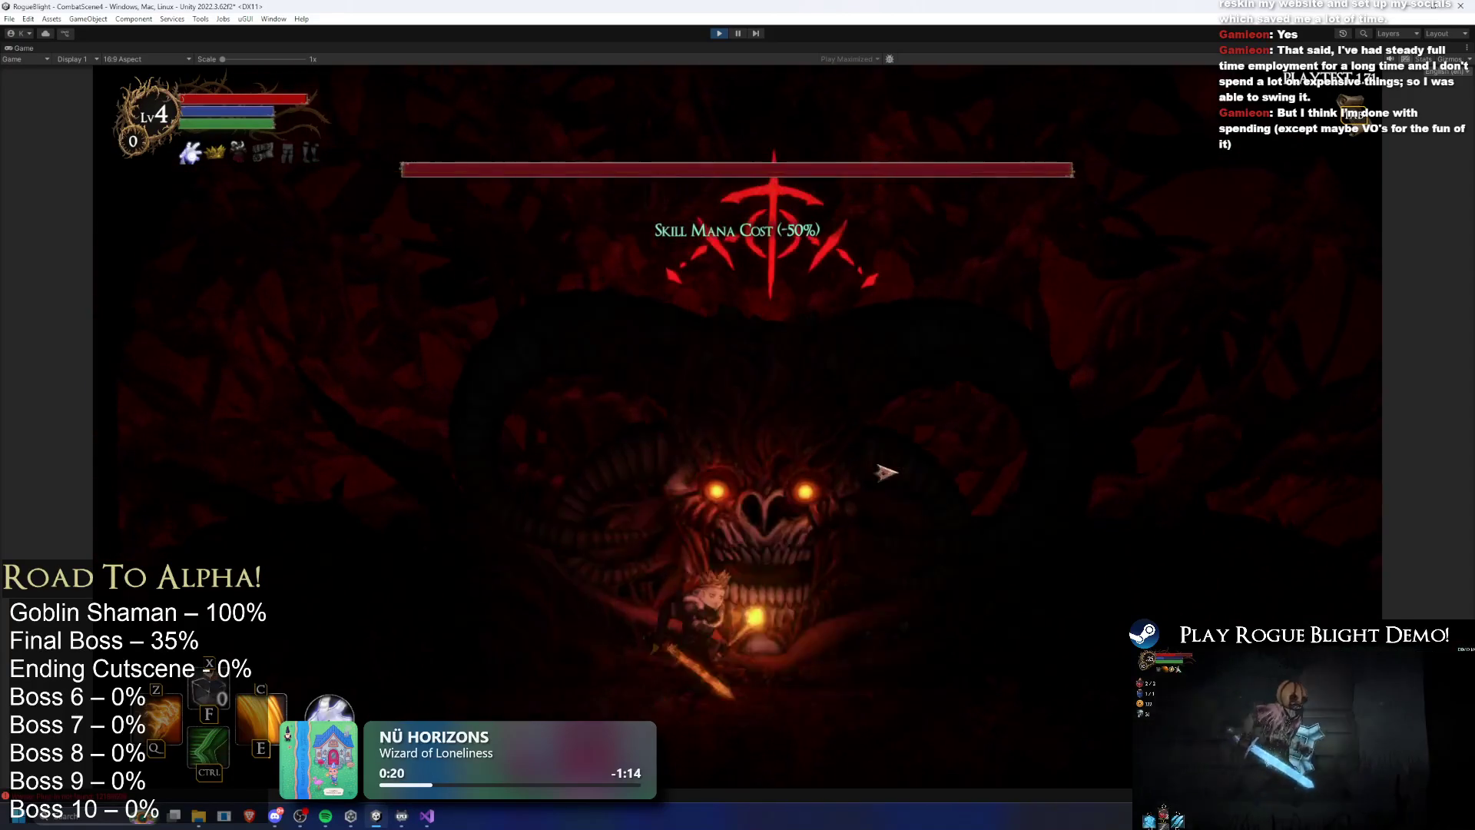
Fight the final boss, dashing left and right while attacking, then exit Play mode with Ctrl+P
key(Right)
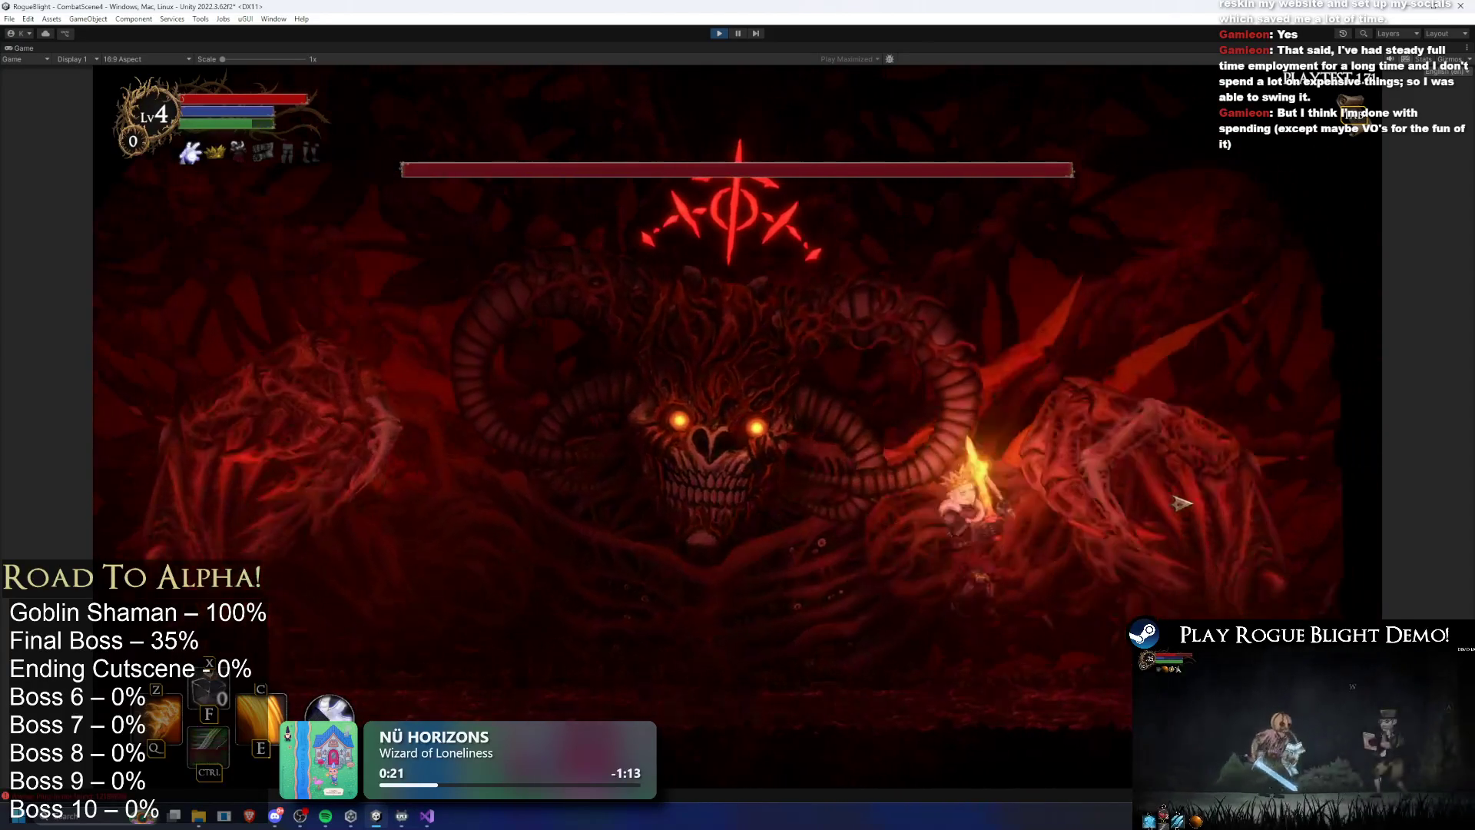
key(Left)
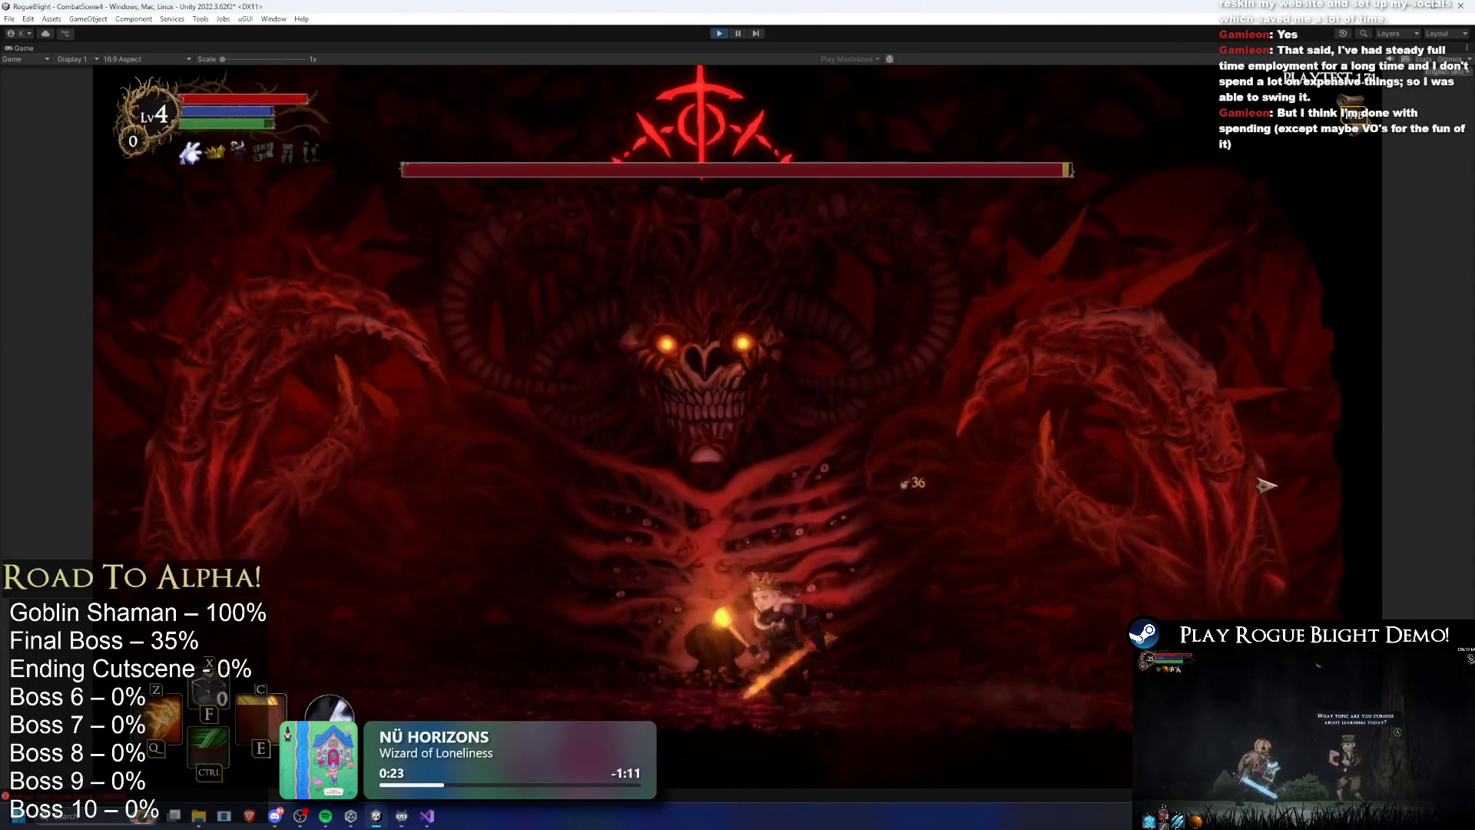
key(Right)
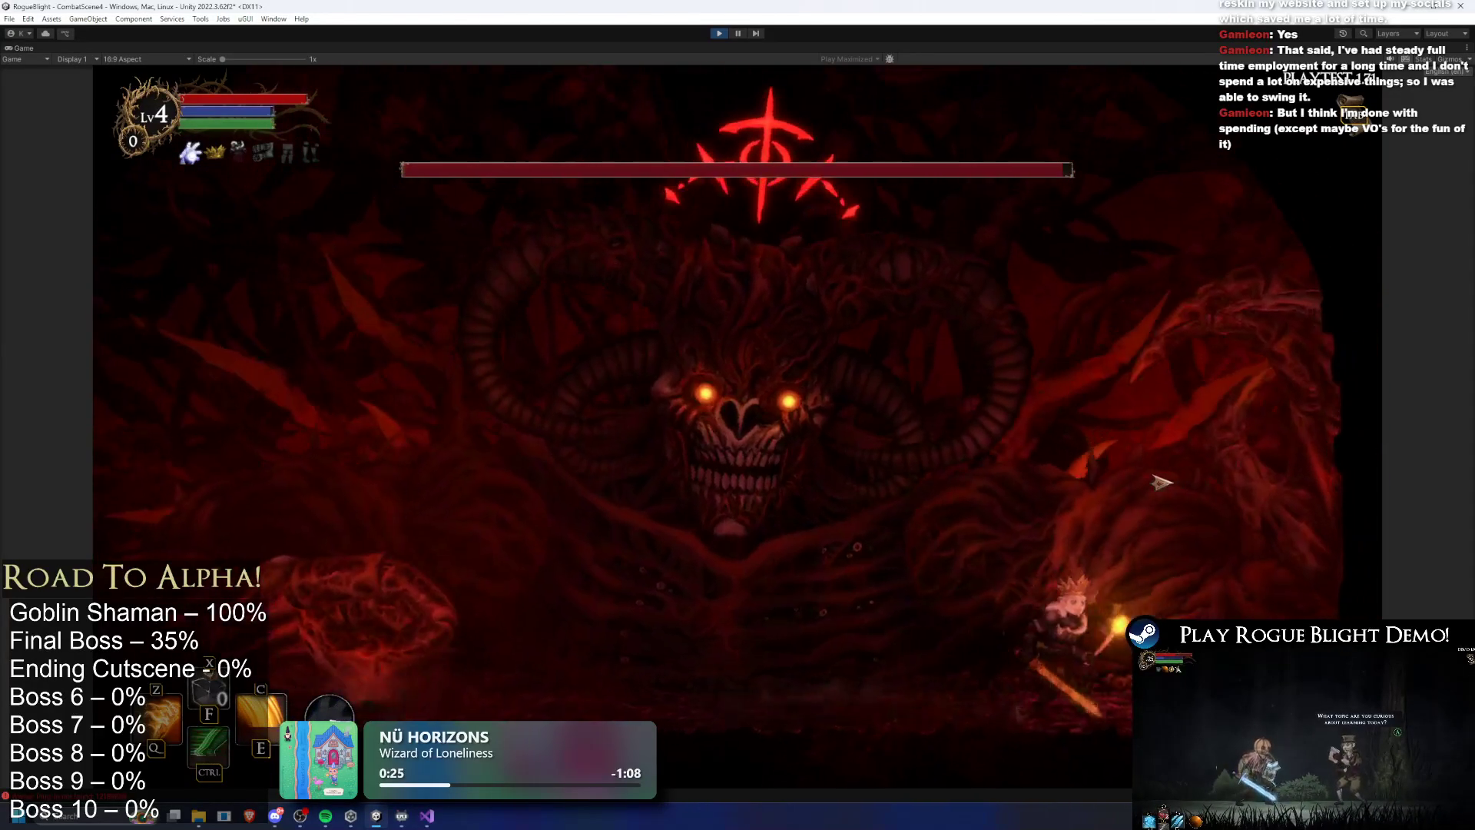
key(Left)
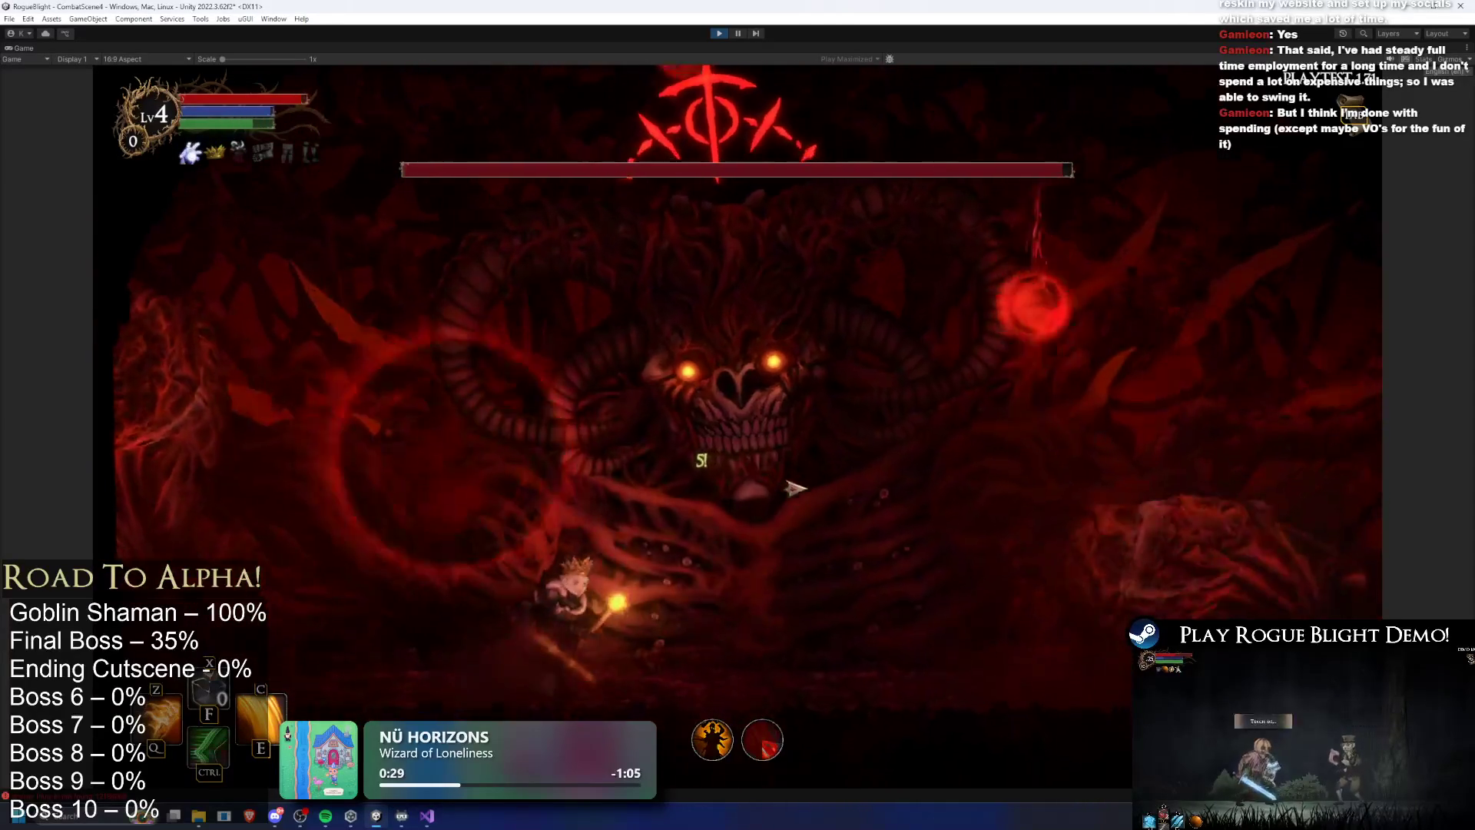
key(Right)
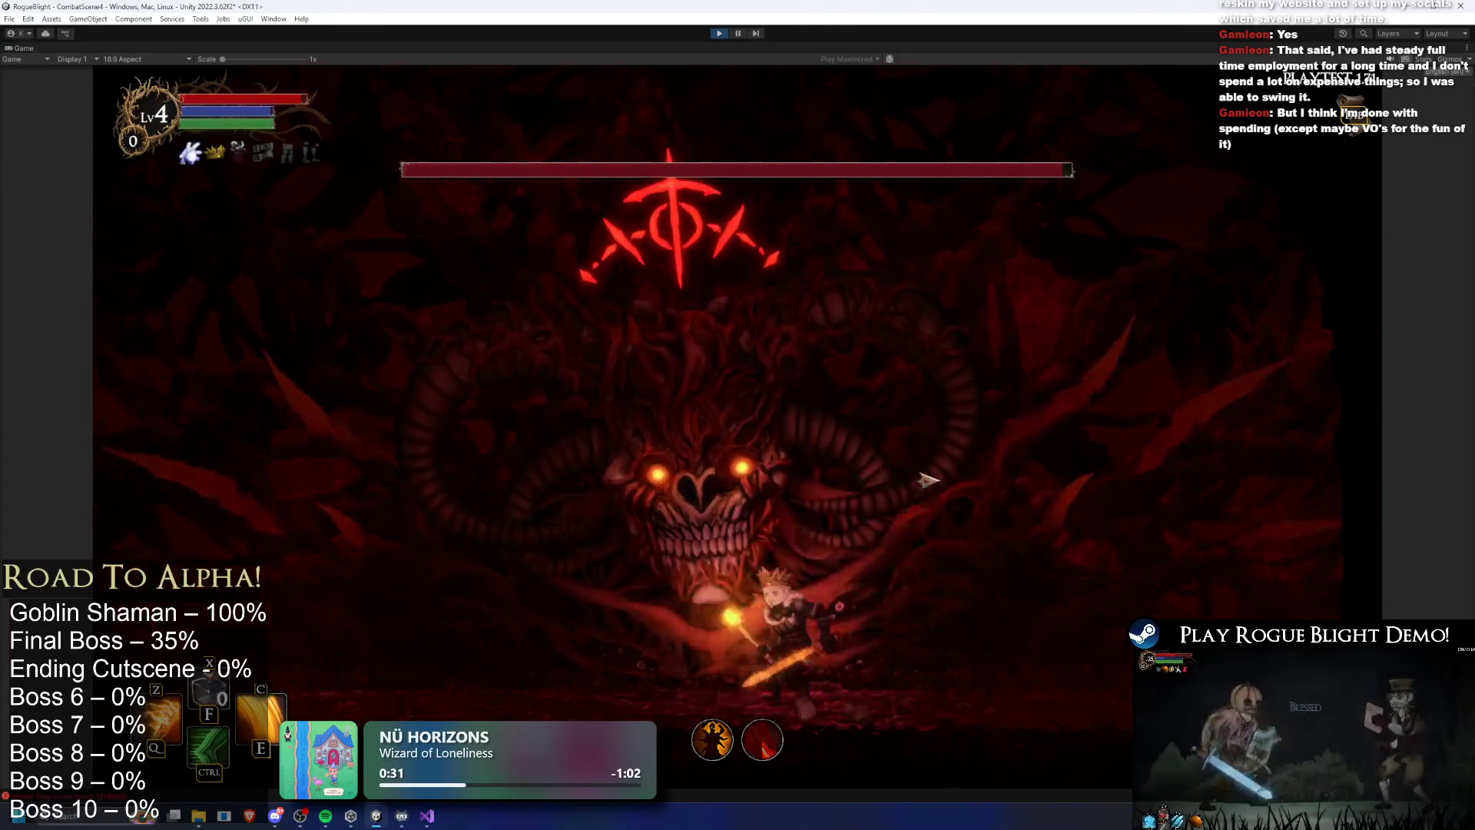
key(Right)
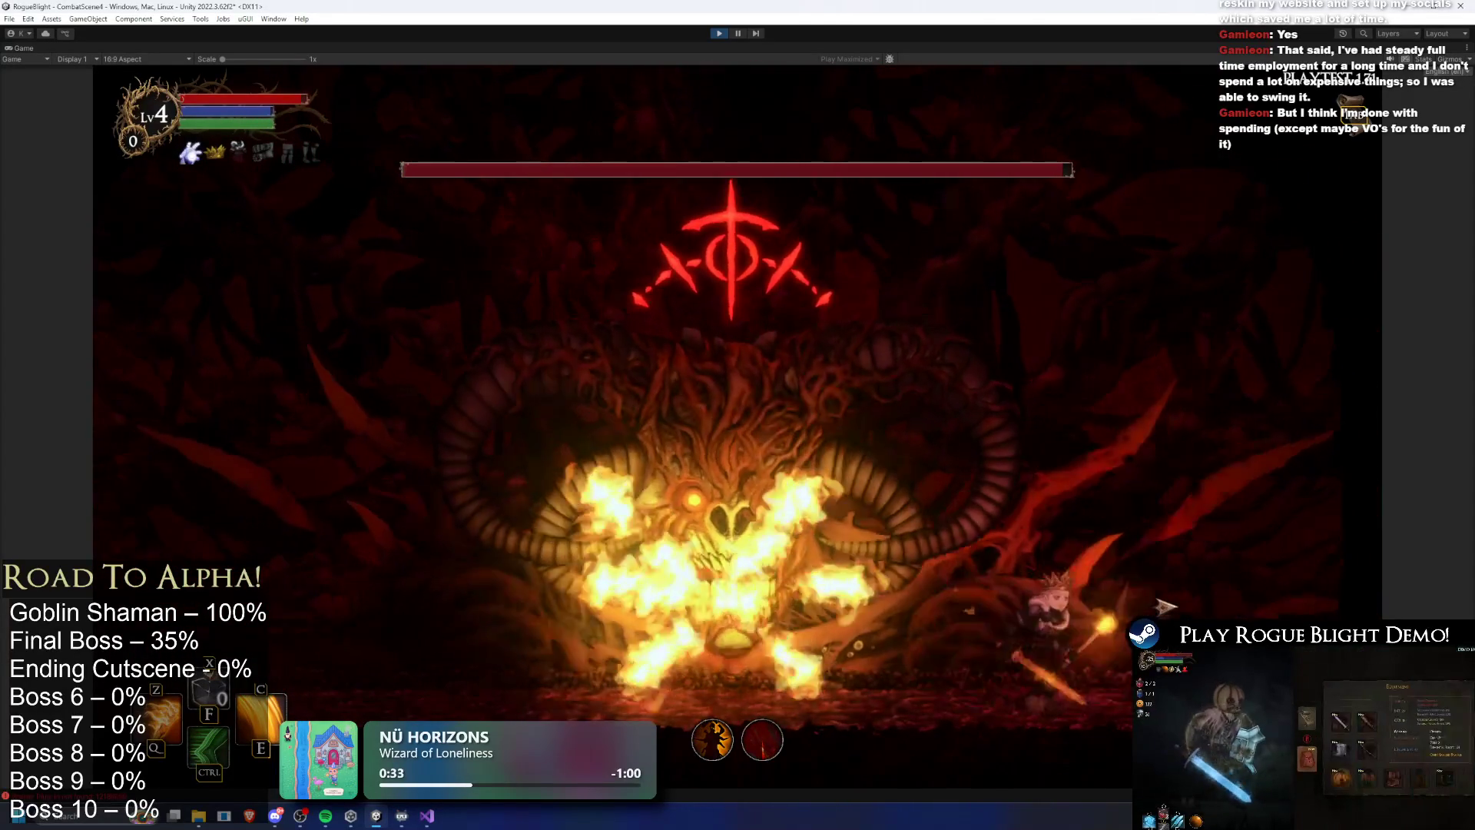
key(Left)
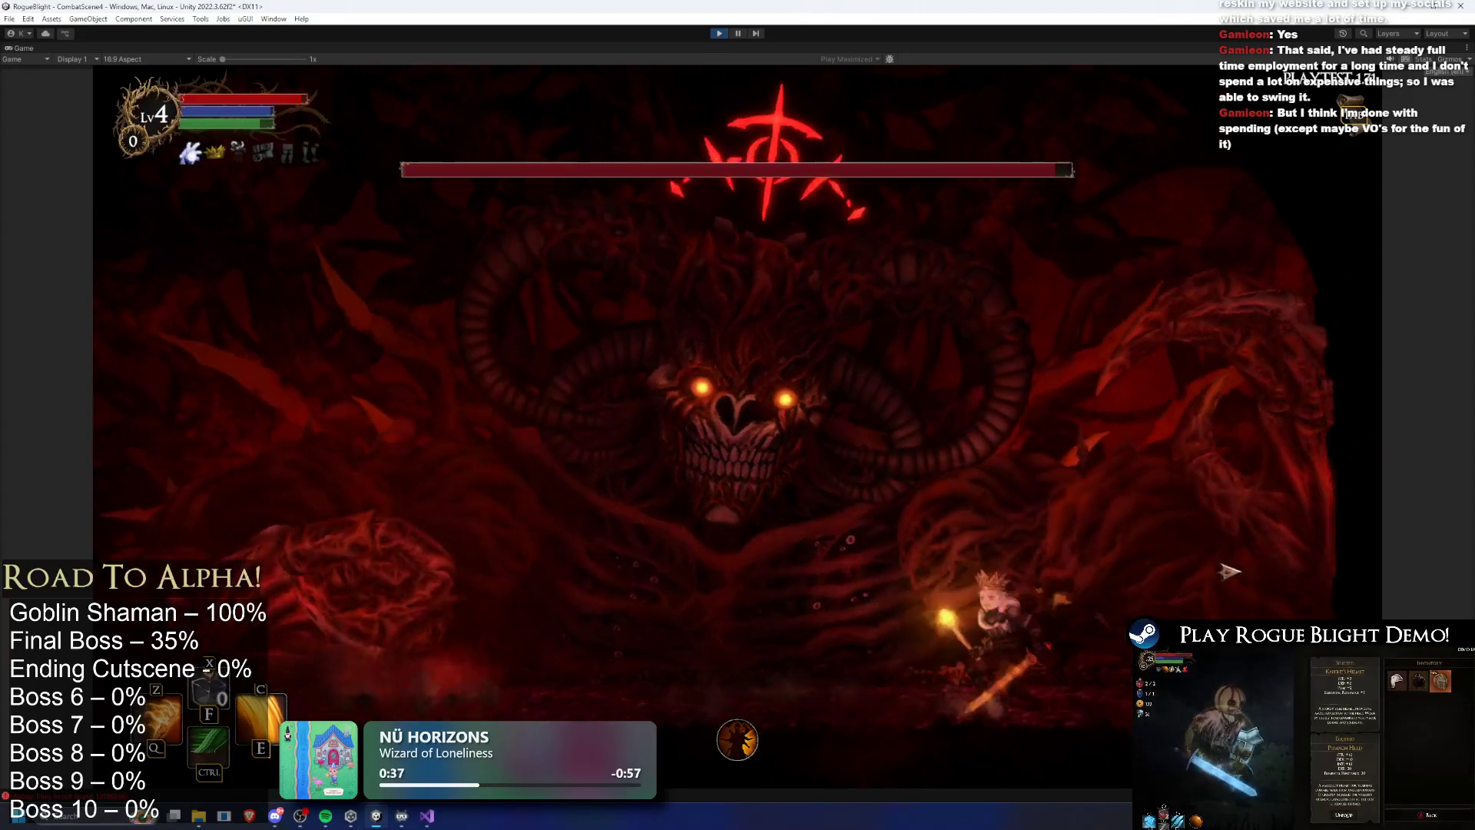
key(Left)
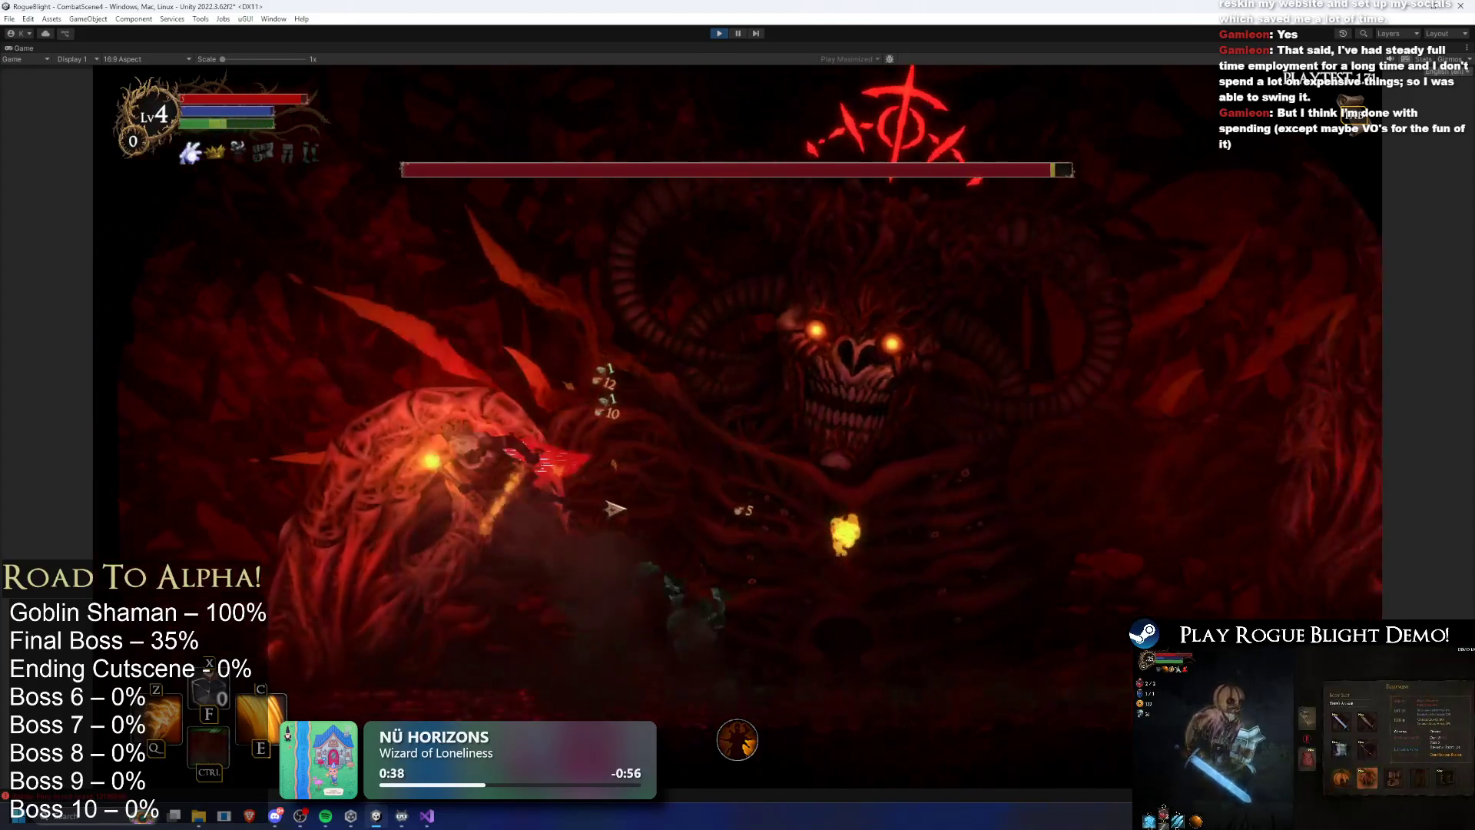
key(Right)
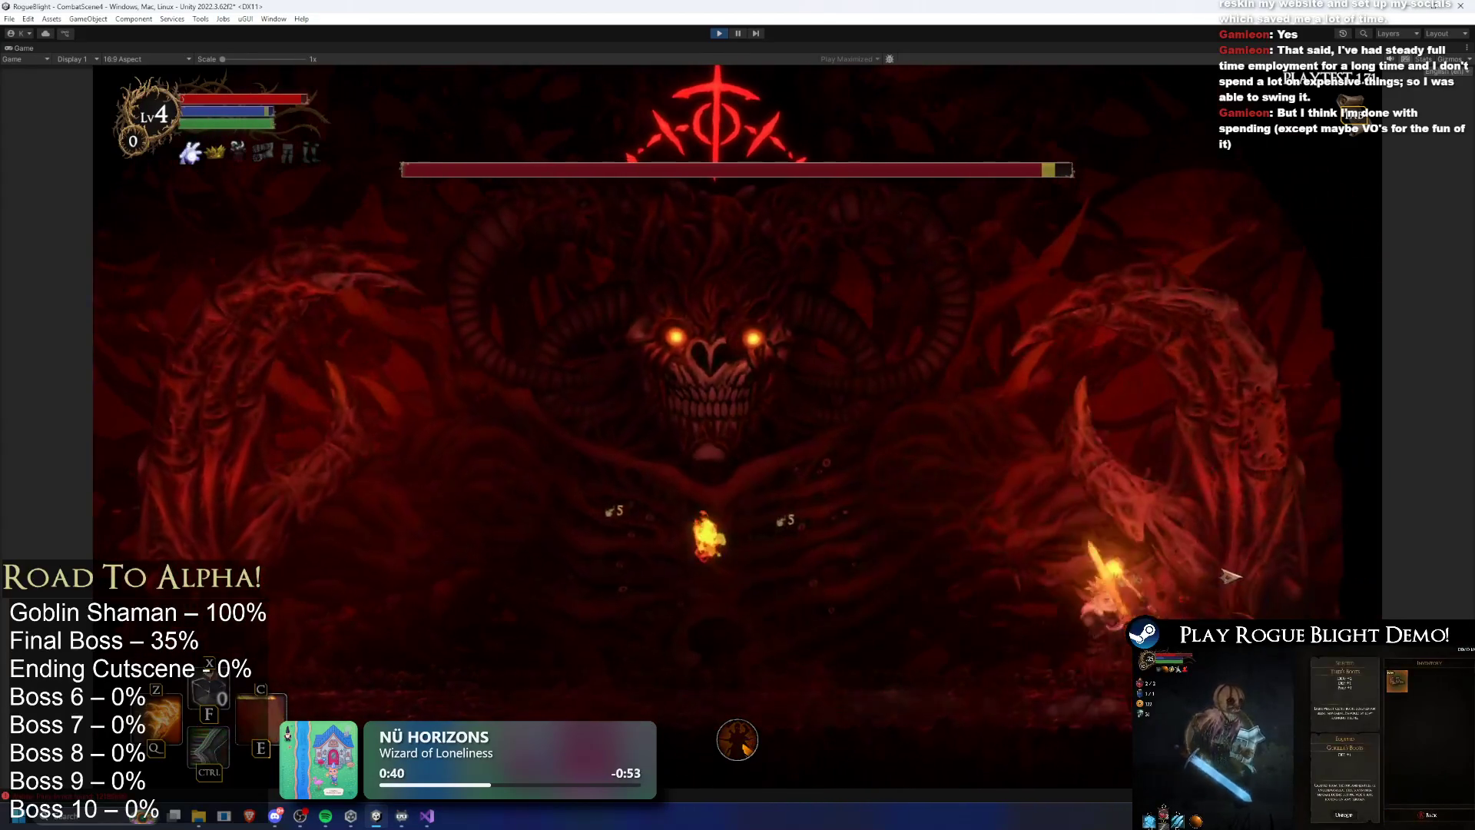
key(Left)
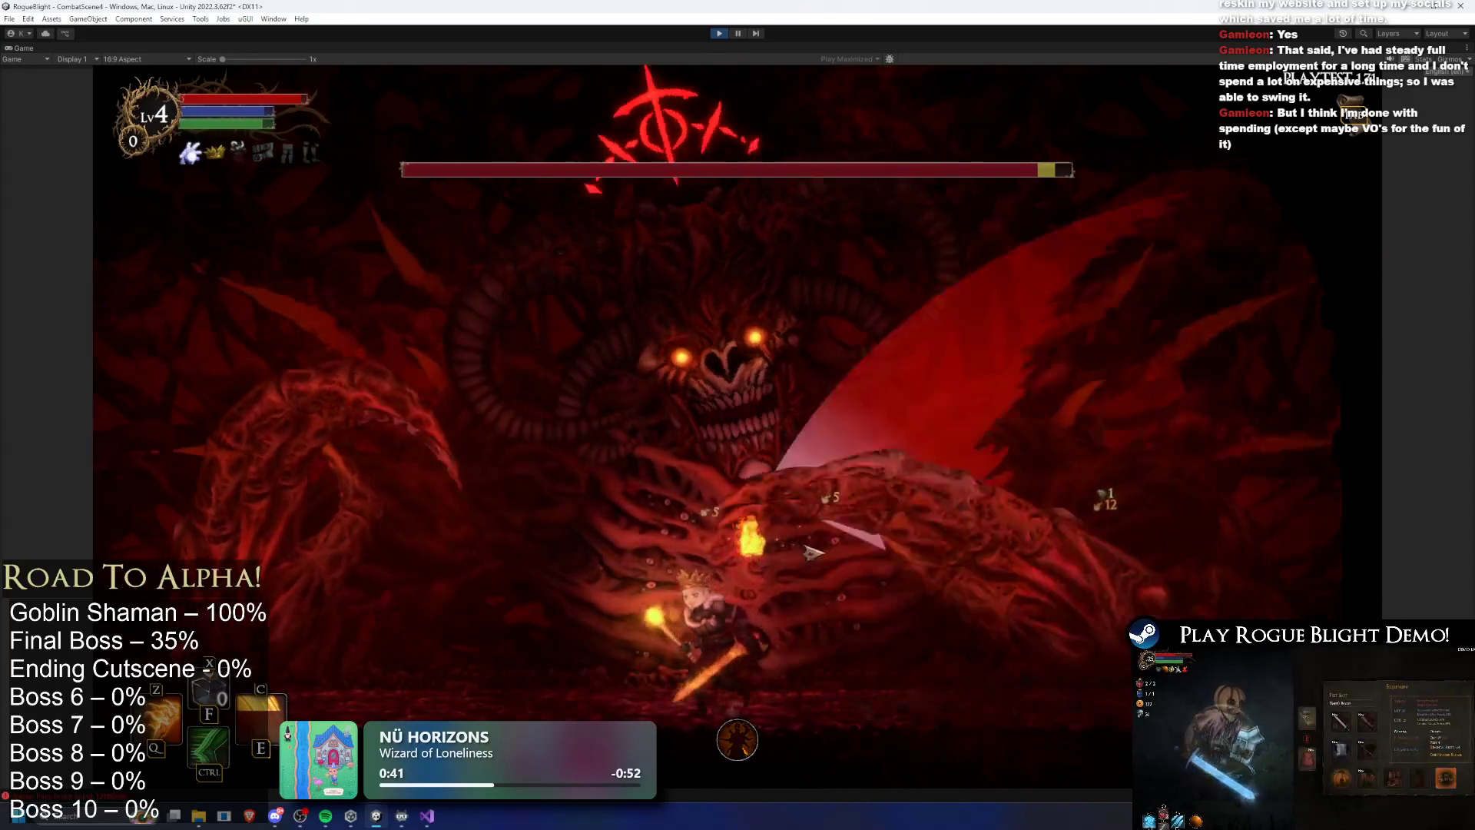
key(Right)
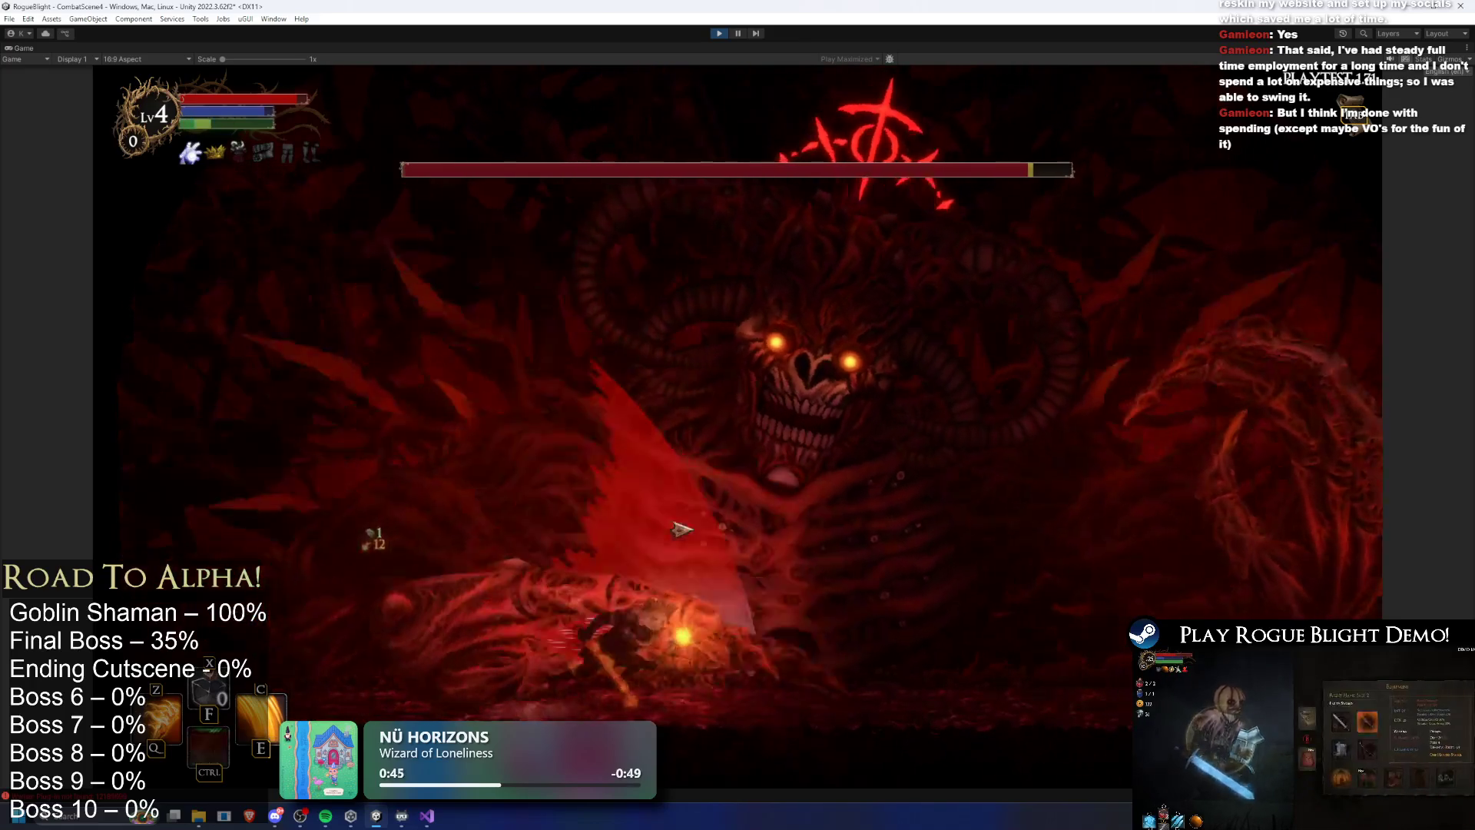
key(Left)
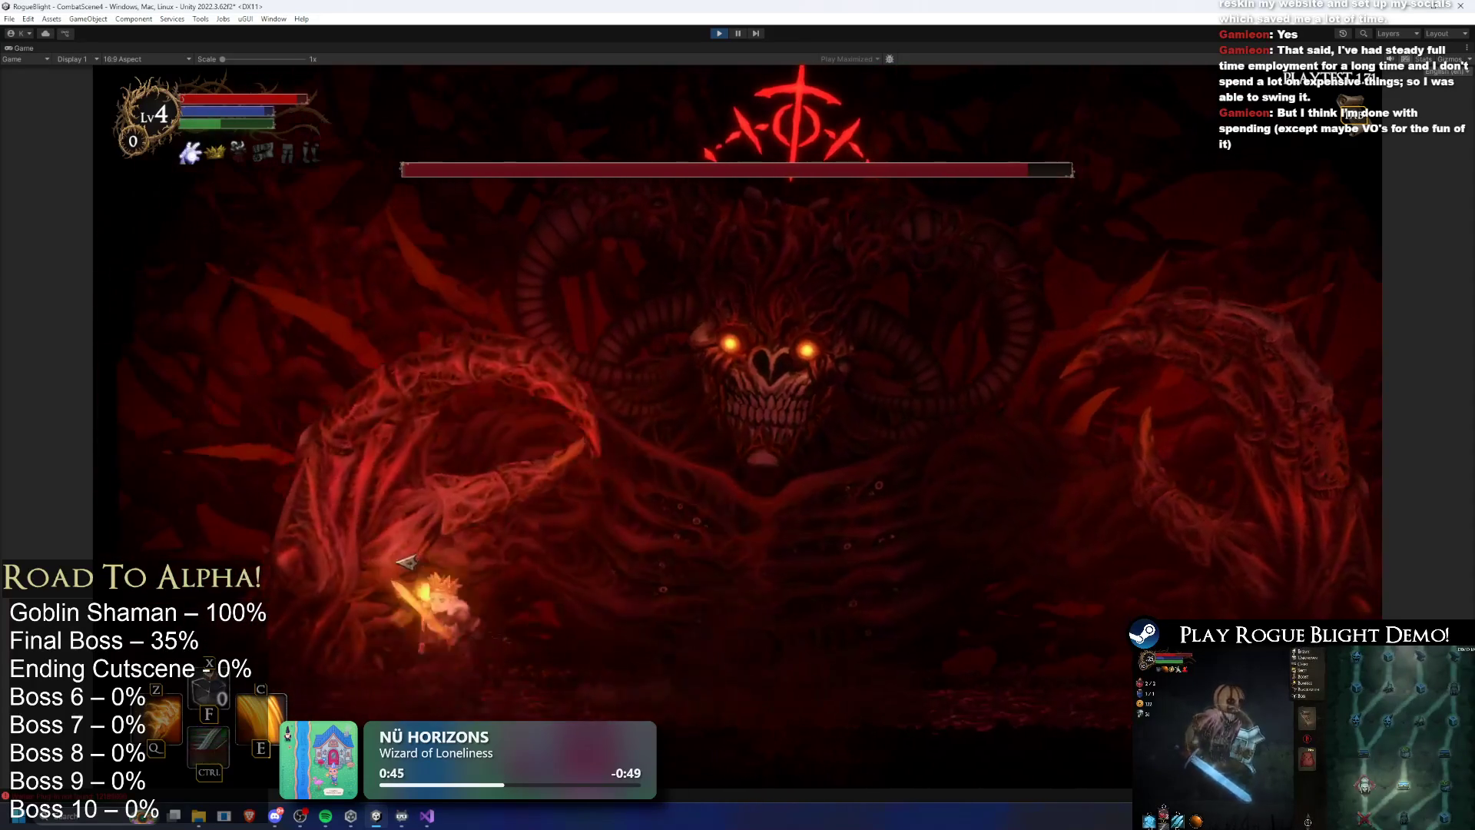
key(Right)
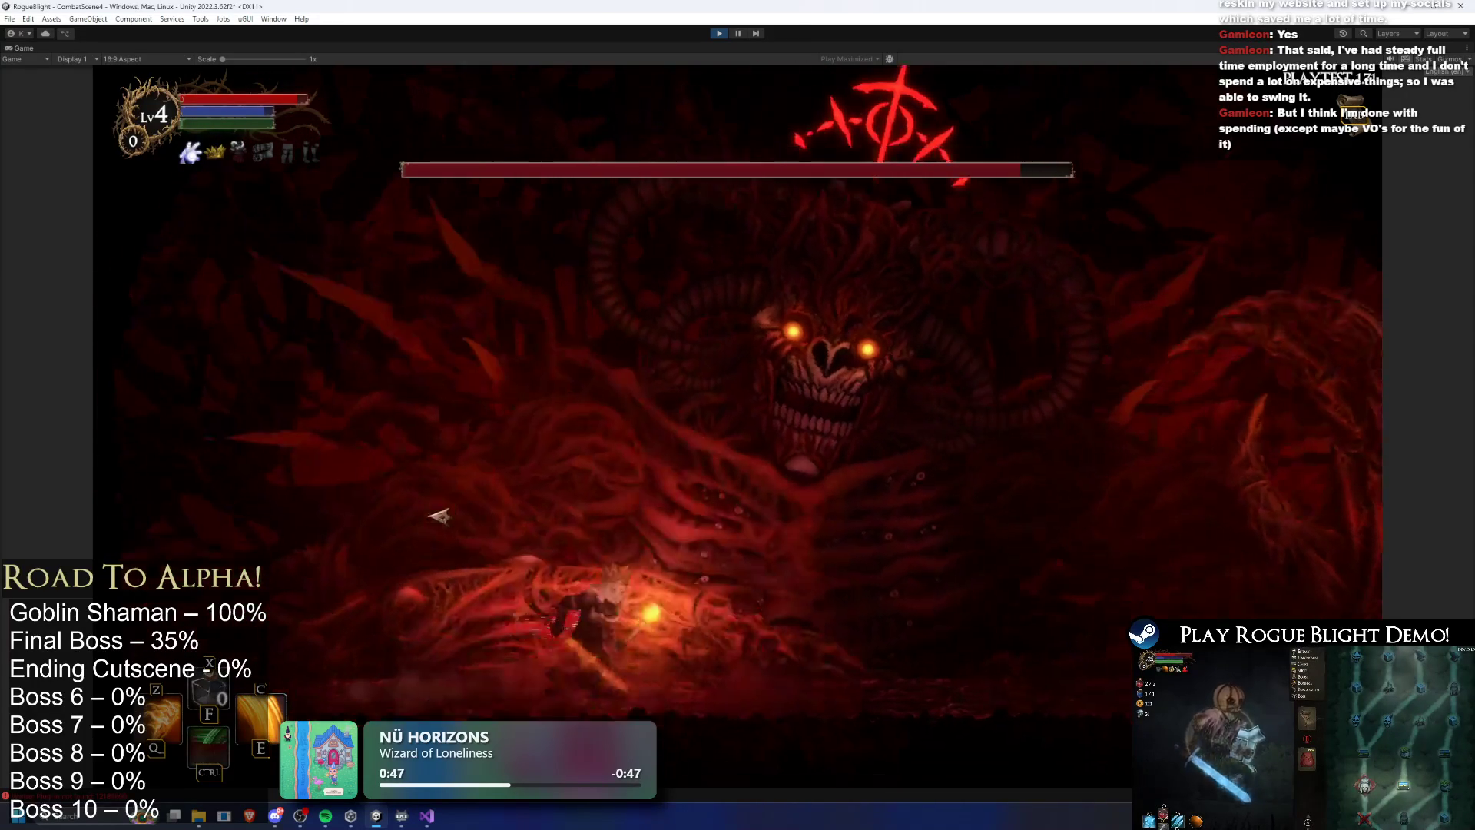
key(Right)
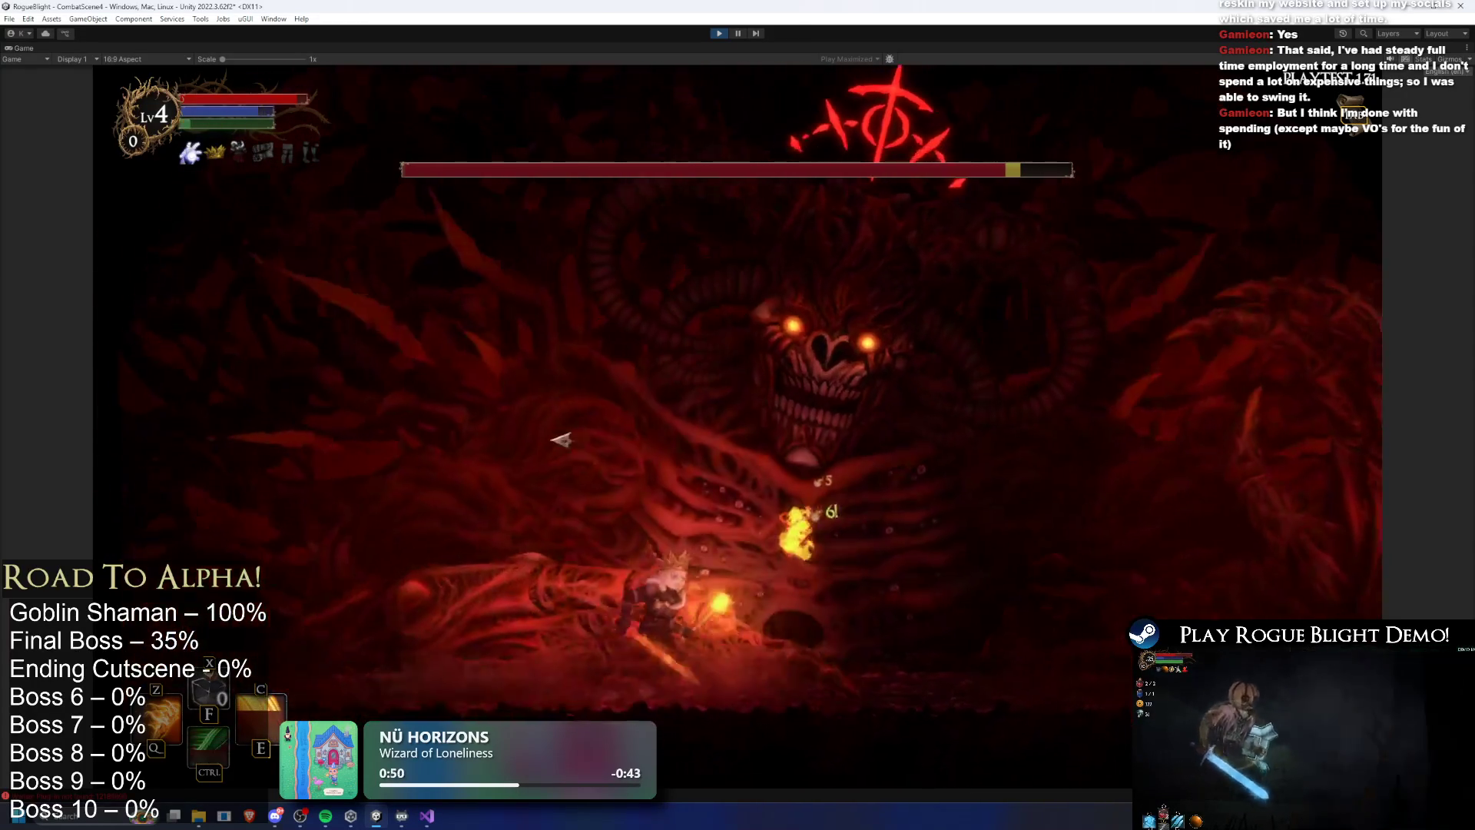
key(Left)
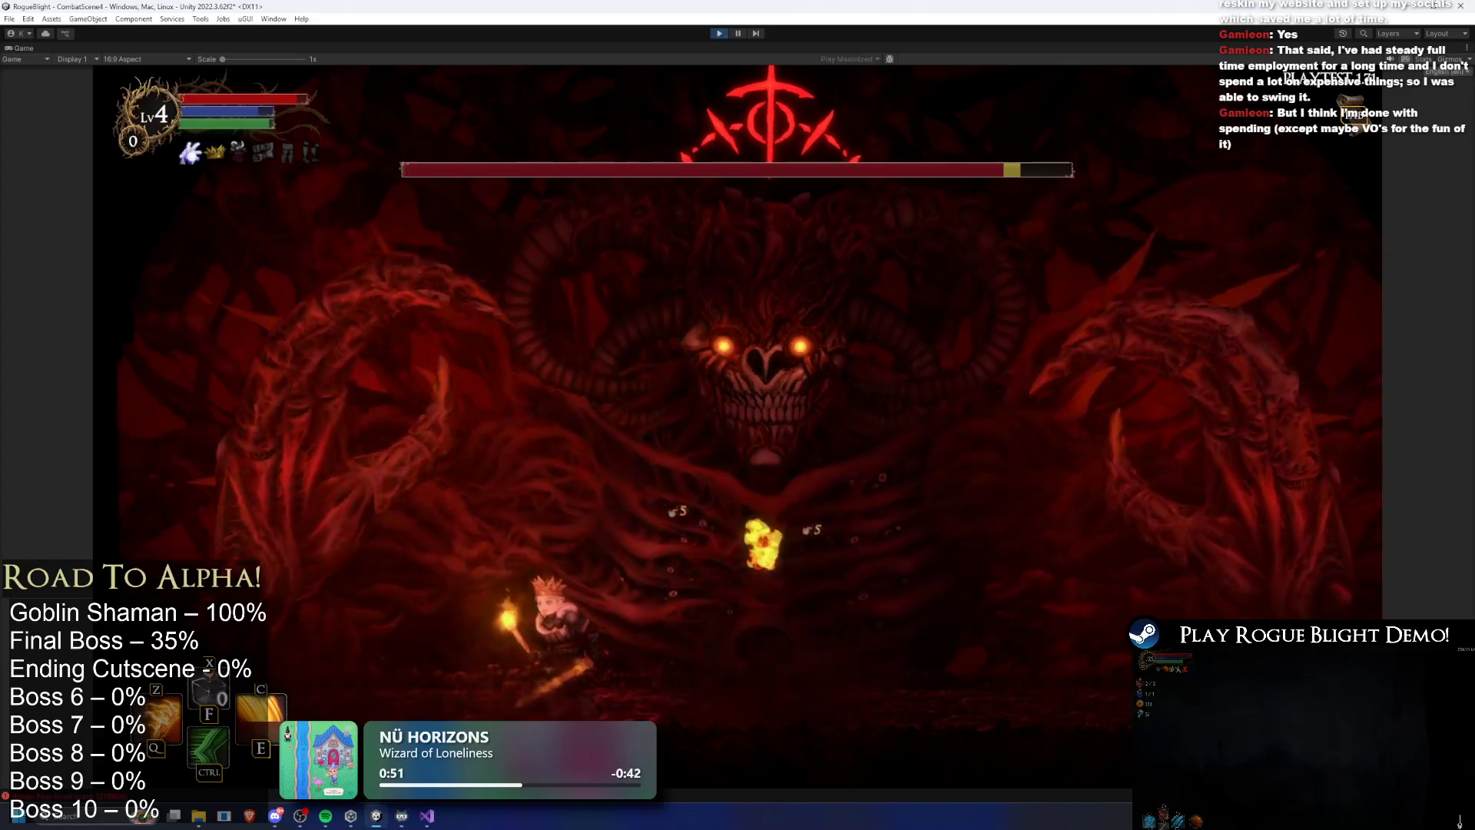
key(ctrl+p)
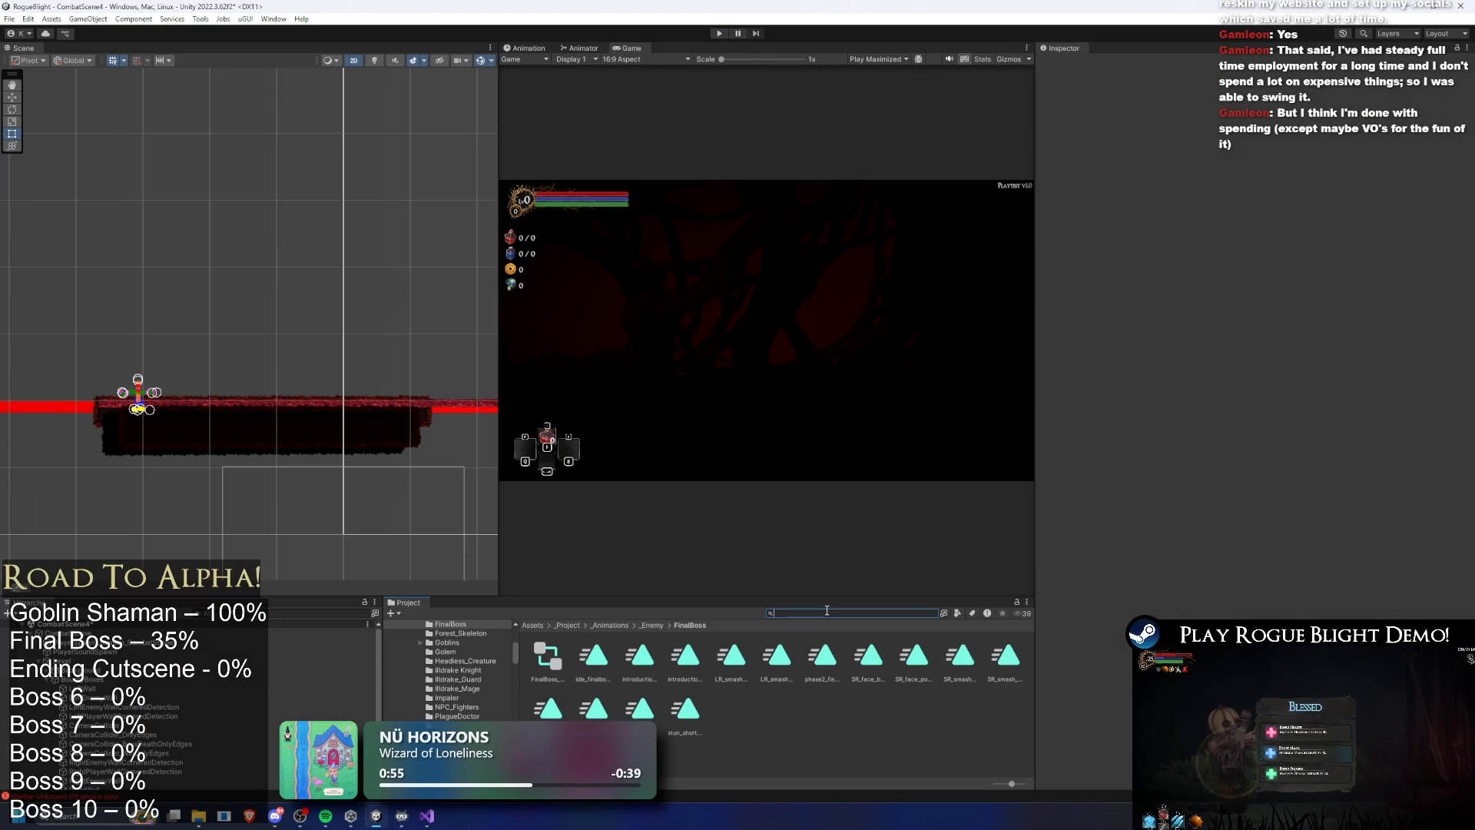
Search for the final boss prefab, open it, and set Smash Left Hand's Action Cooldown to 7
text(final boss prefa)
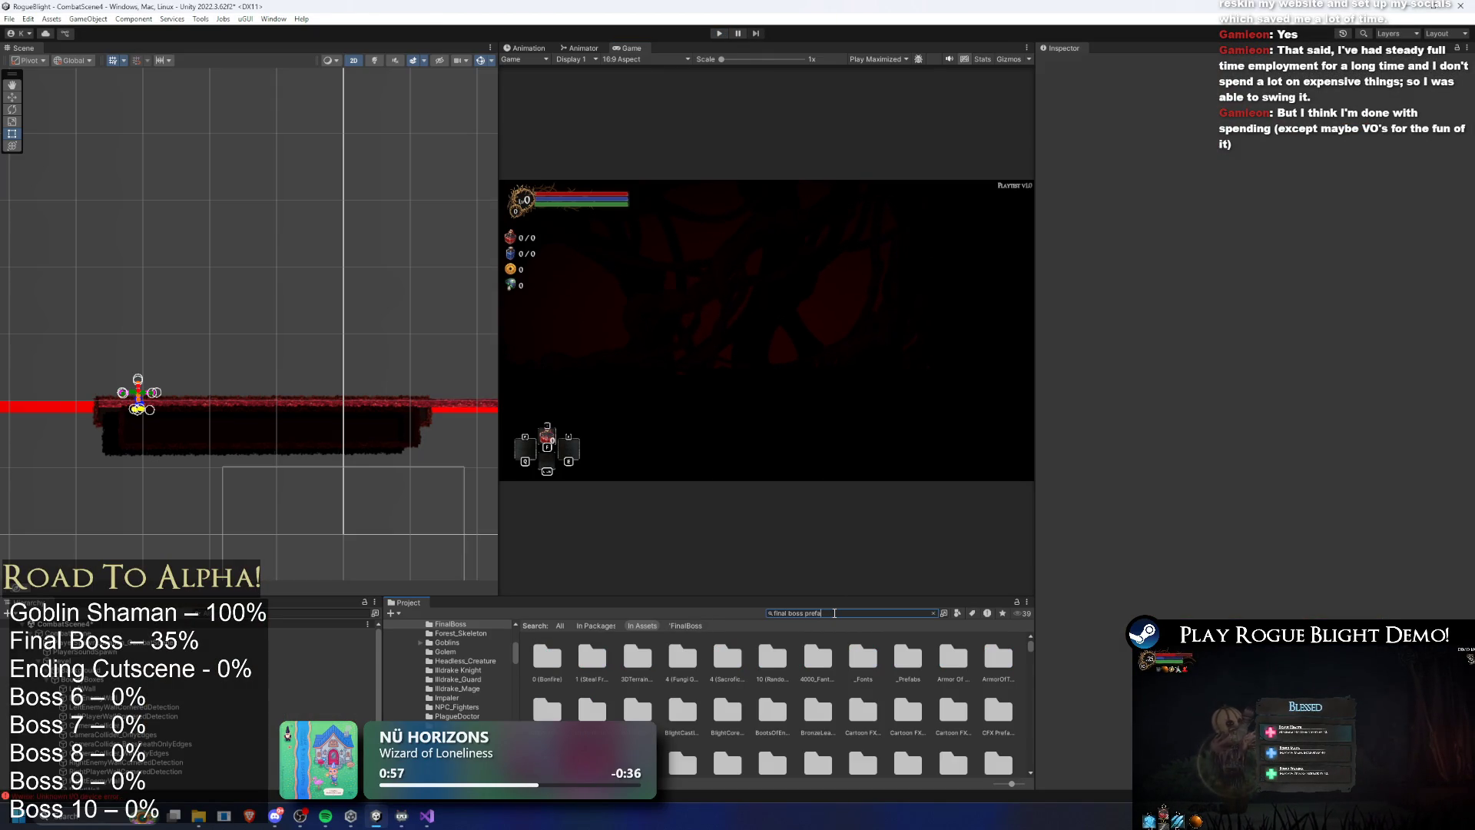
double_click(545, 657)
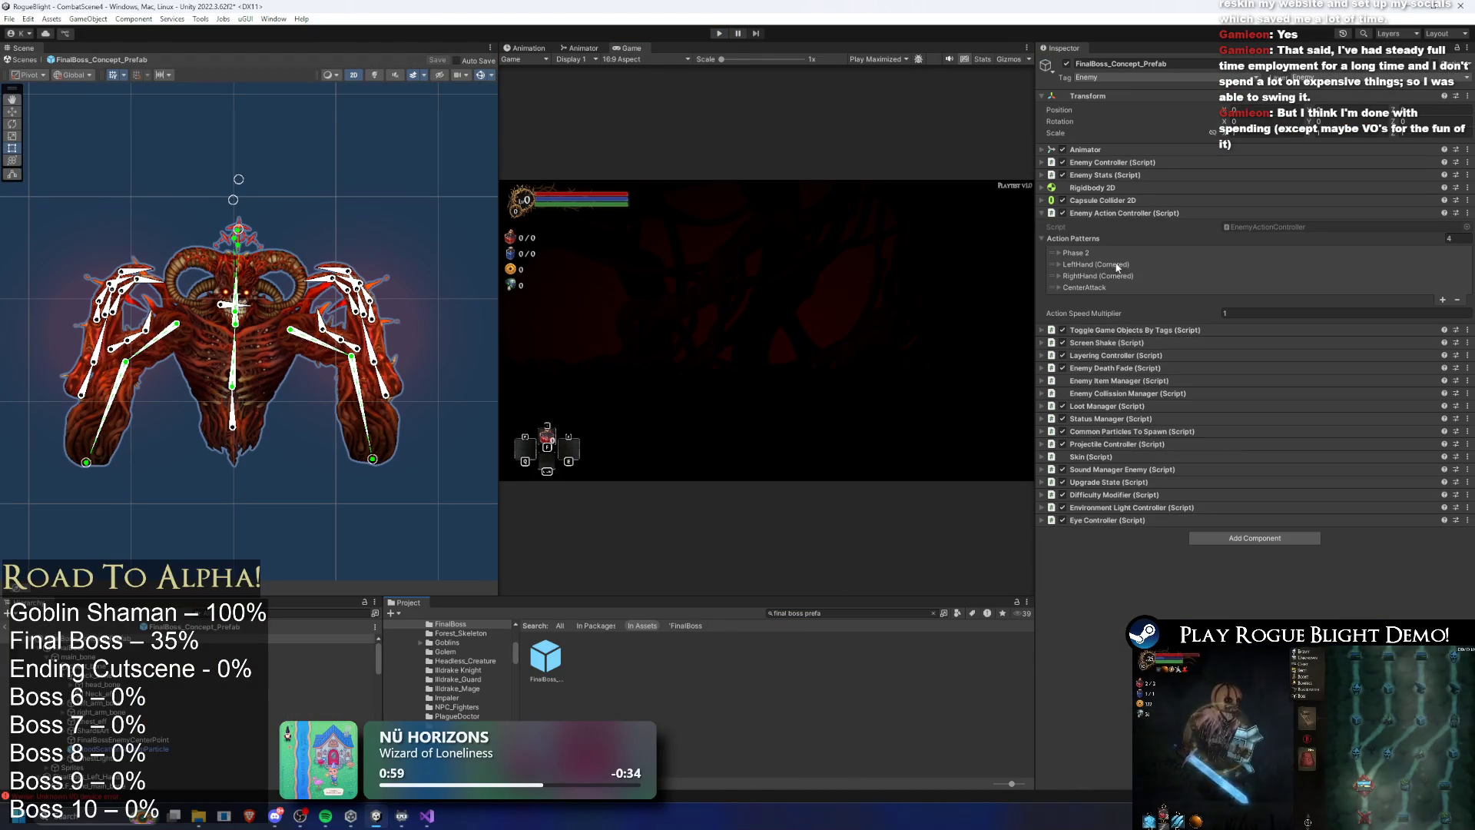
click(1113, 265)
click(1239, 474)
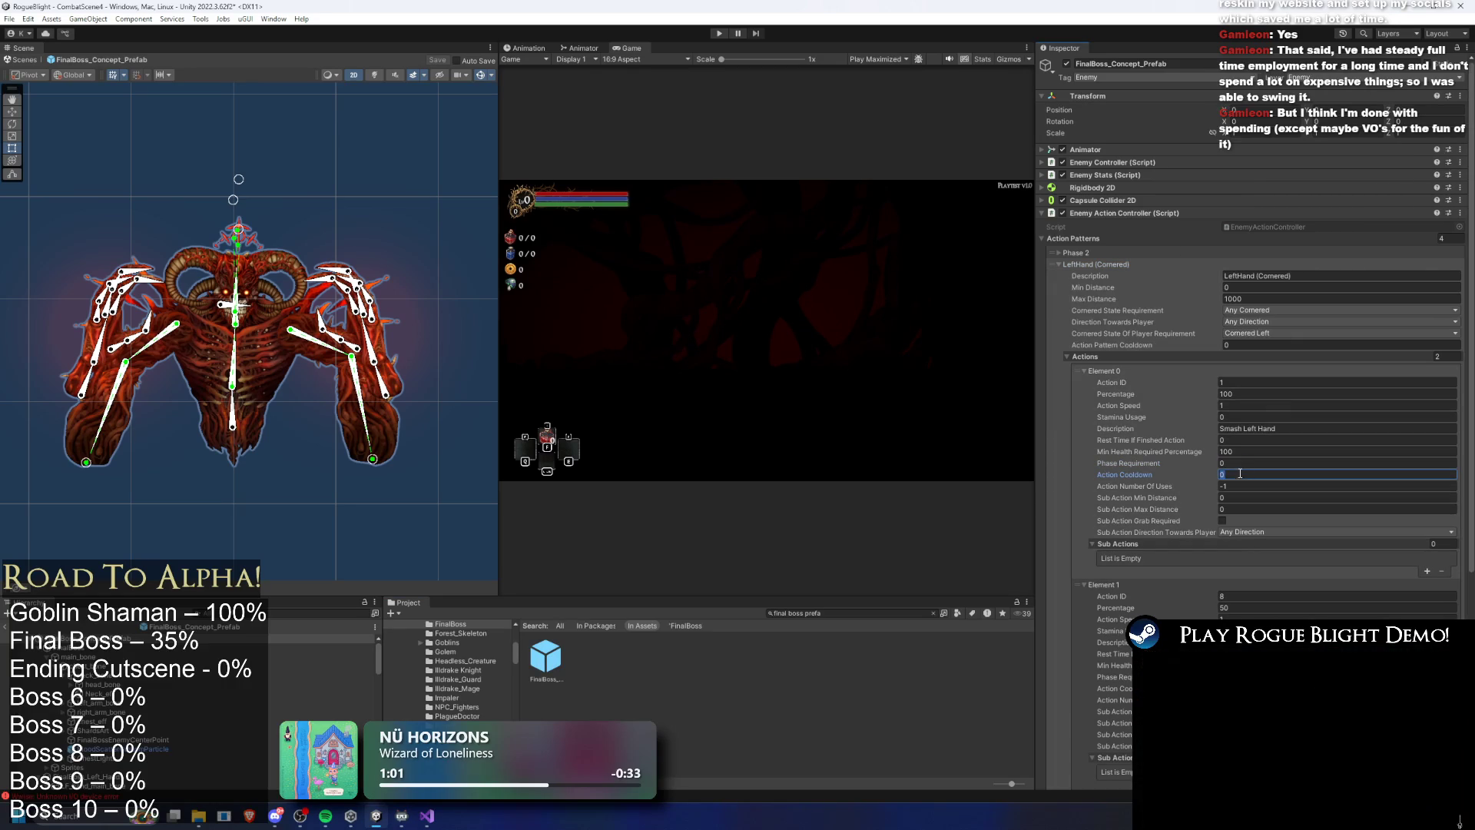
text(8)
key(BackSpace)
text(7)
click(1267, 689)
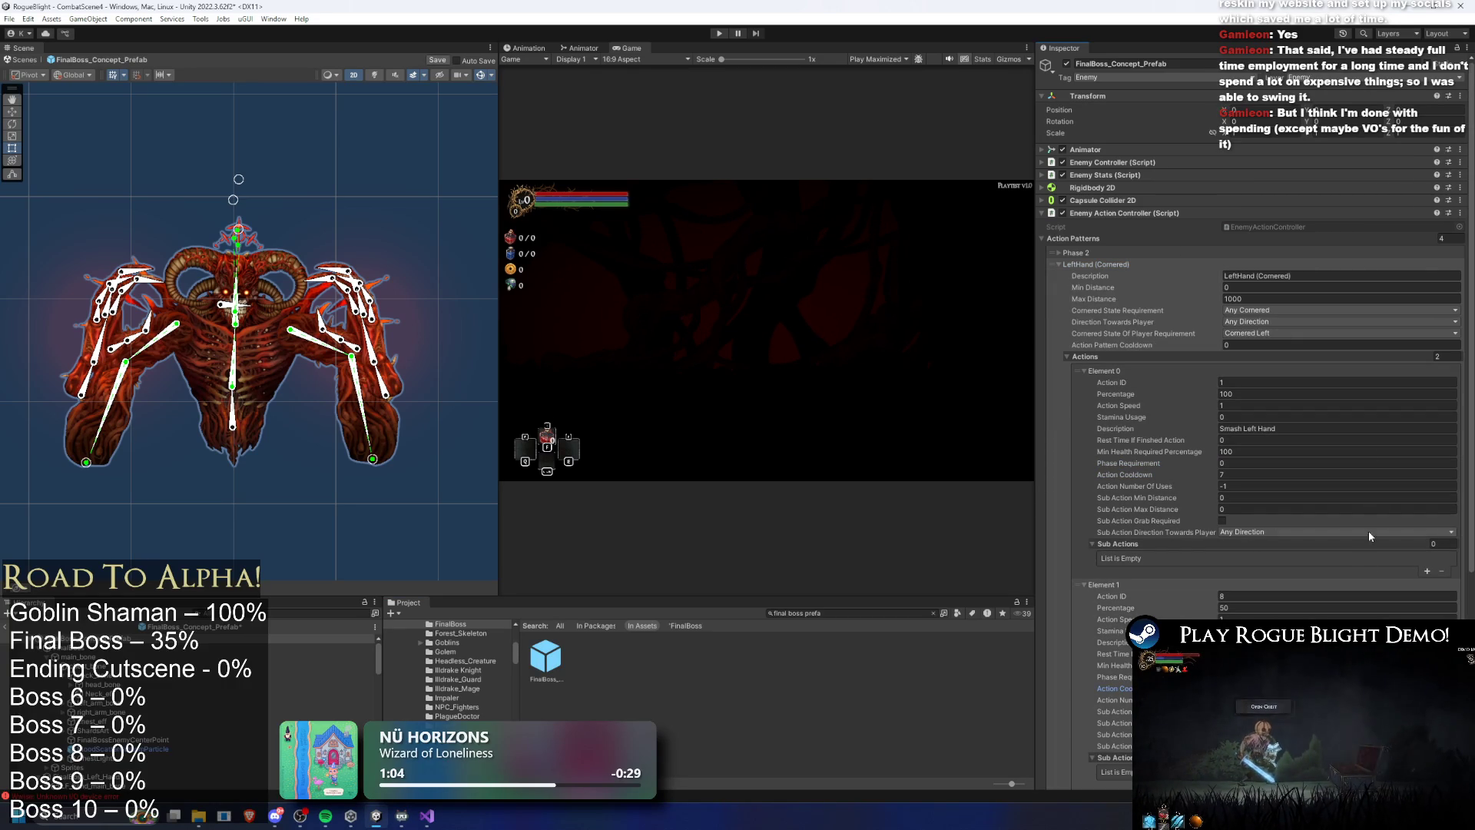
Set Smash Right Hand's Action Cooldown to 7, save the prefab, and start a play-test
click(1111, 269)
click(1057, 252)
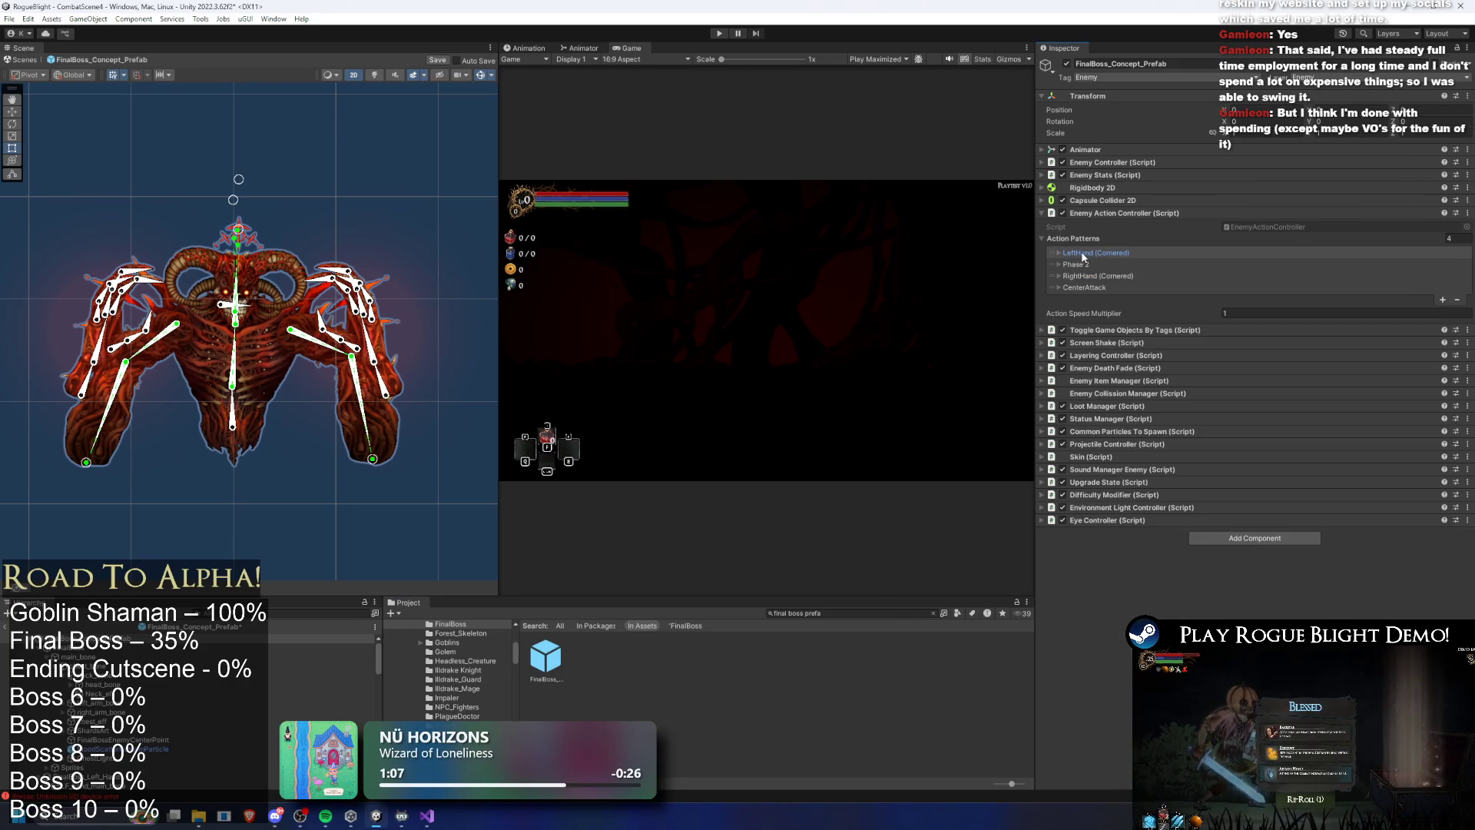
drag(1055, 256, 1056, 266)
click(1059, 275)
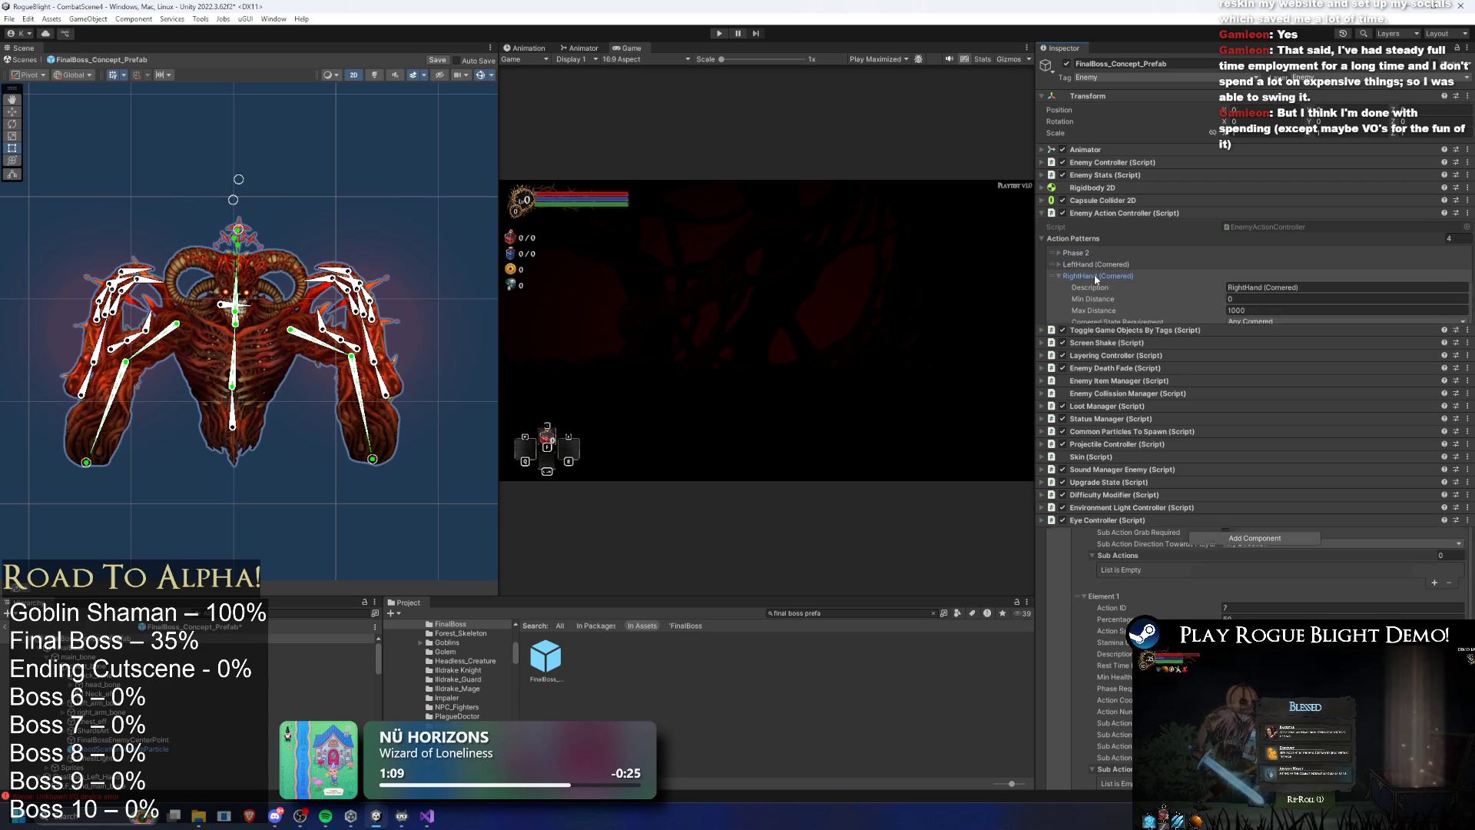
click(1260, 486)
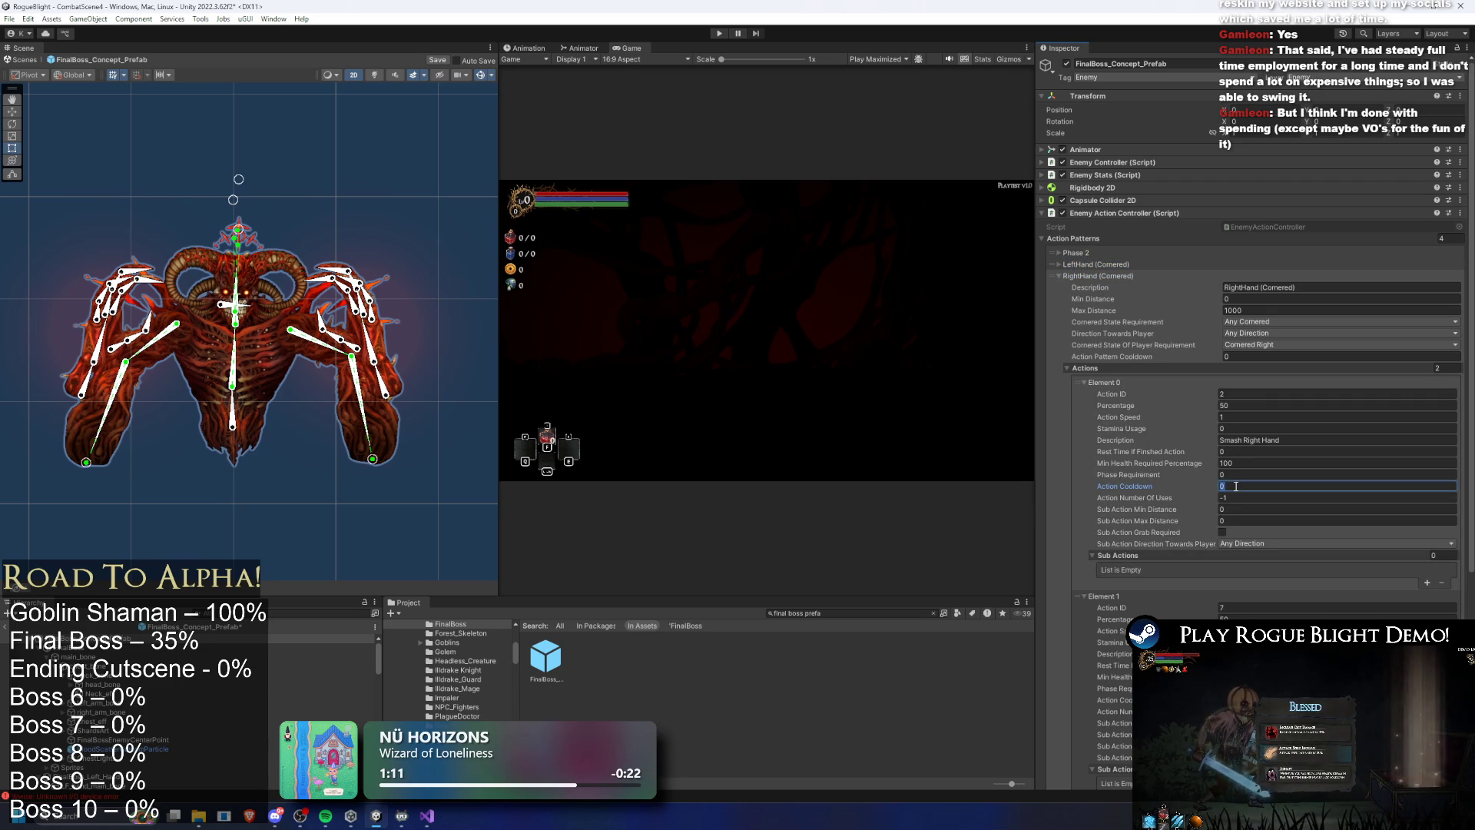
text(7)
click(1260, 700)
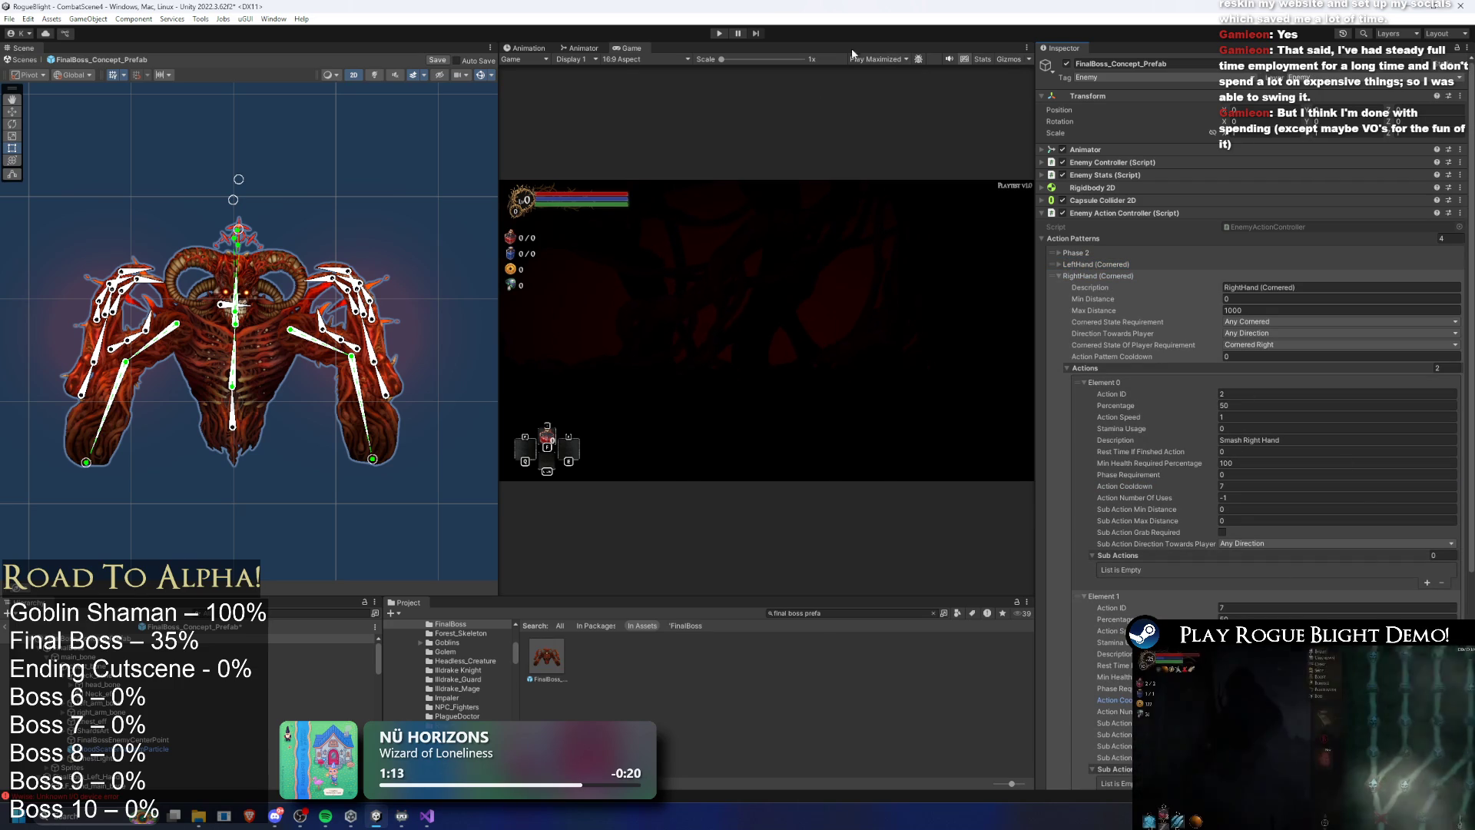
key(ctrl+s)
click(719, 34)
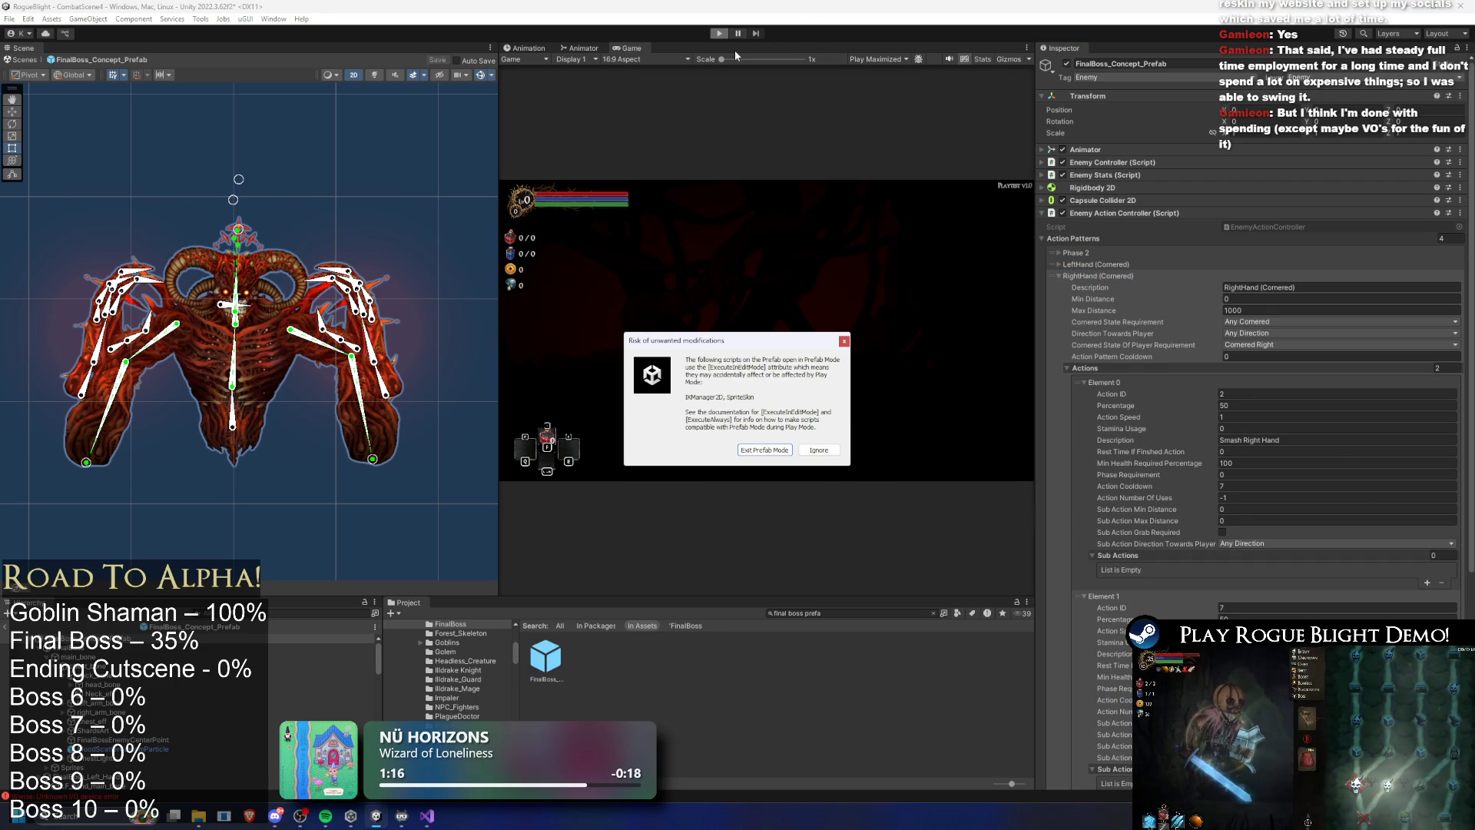
Dismiss the prefab-mode warning, fight the boss with a/d moves, then stop Play with Ctrl+P
key(Return)
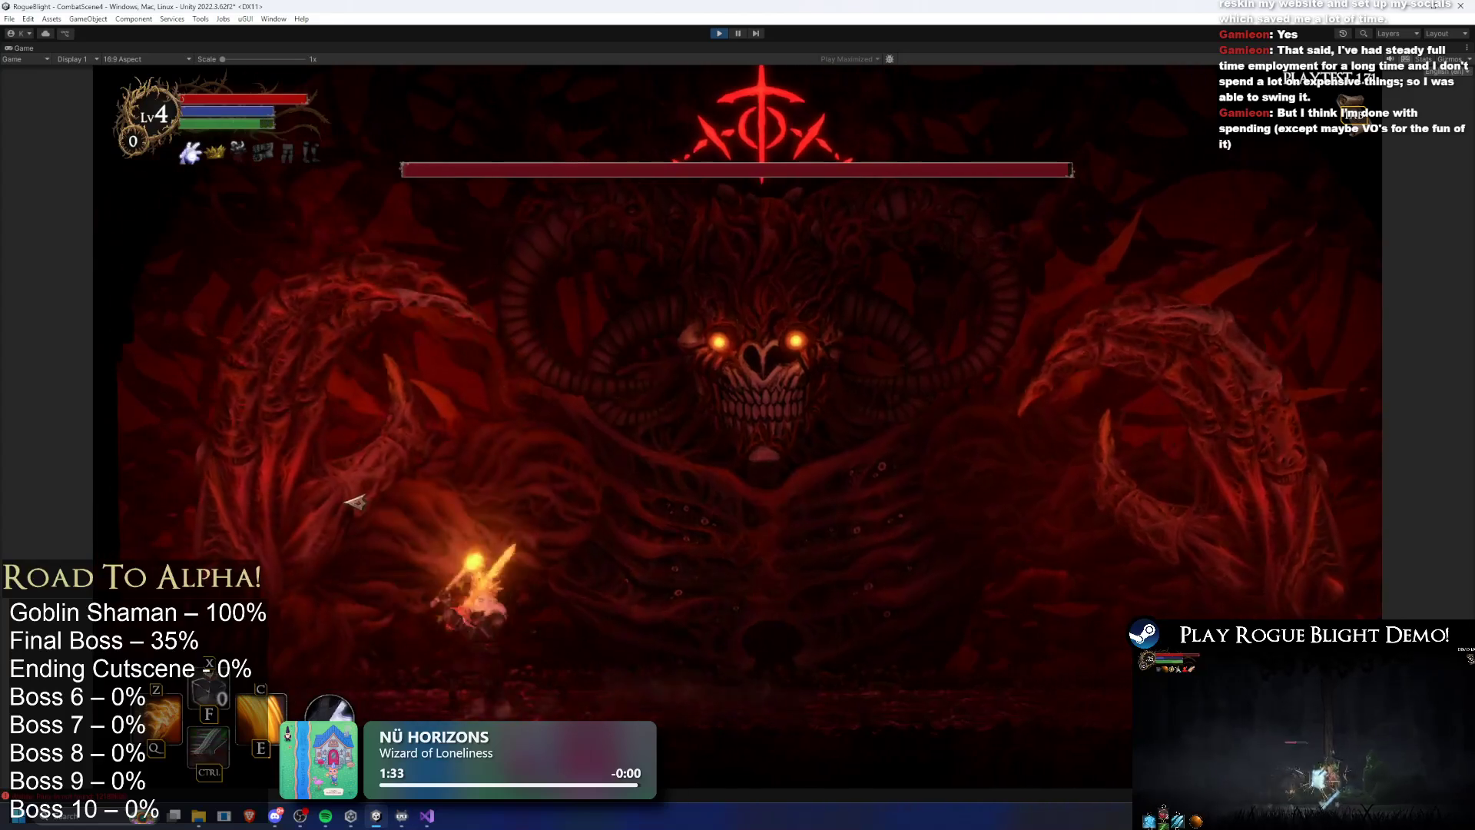
key(d)
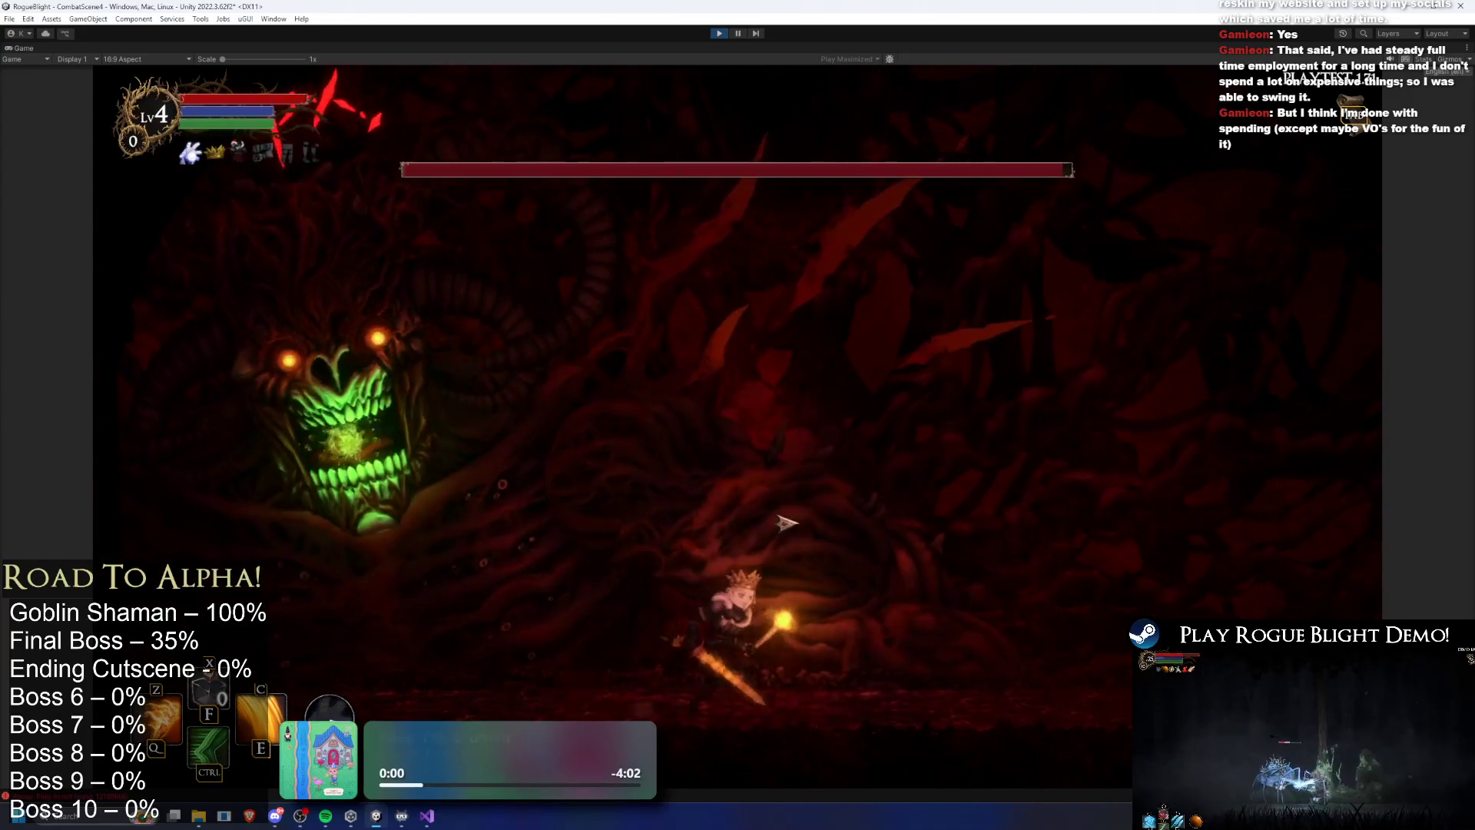
key(d)
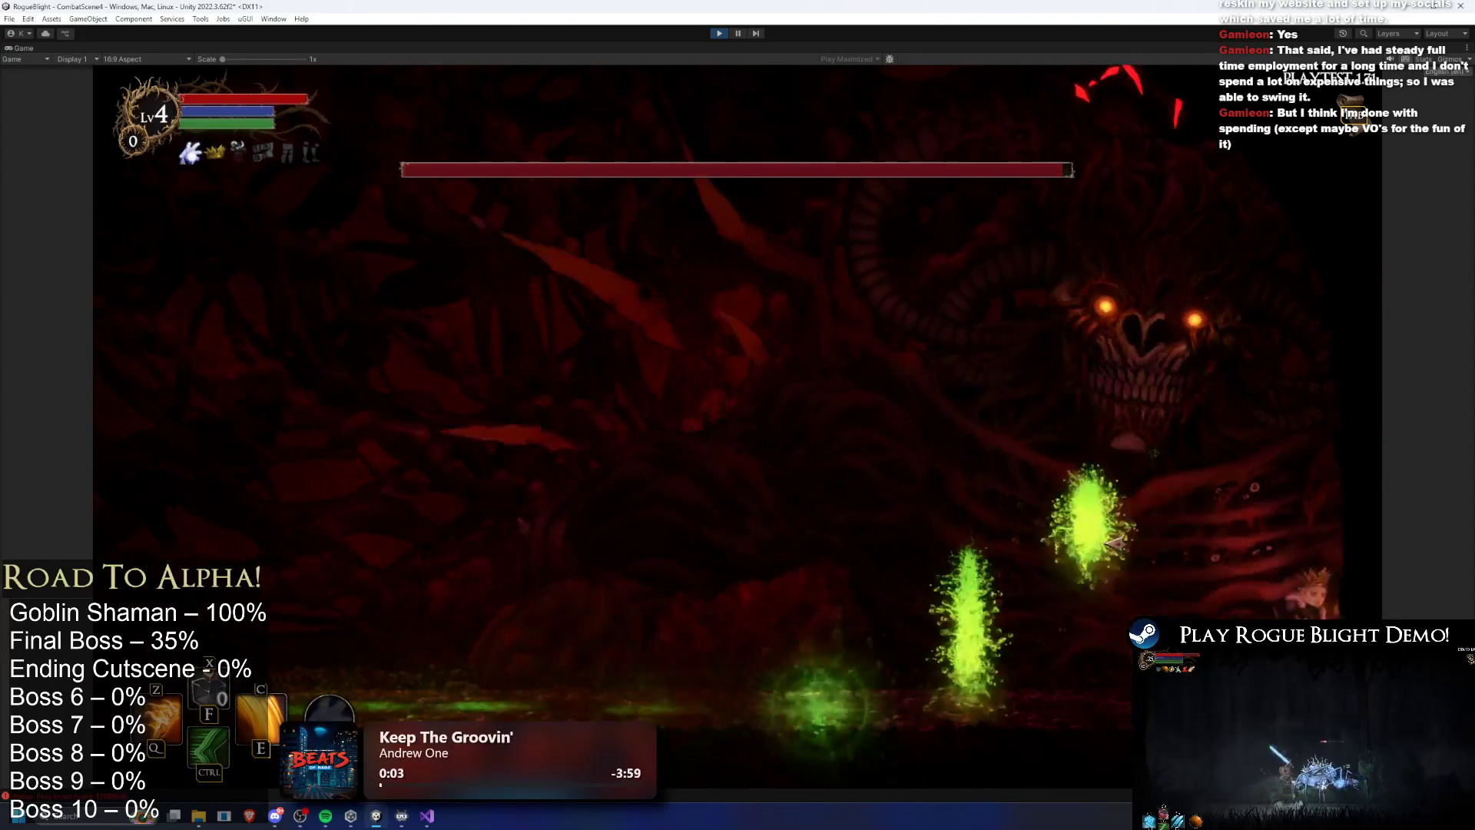
key(a)
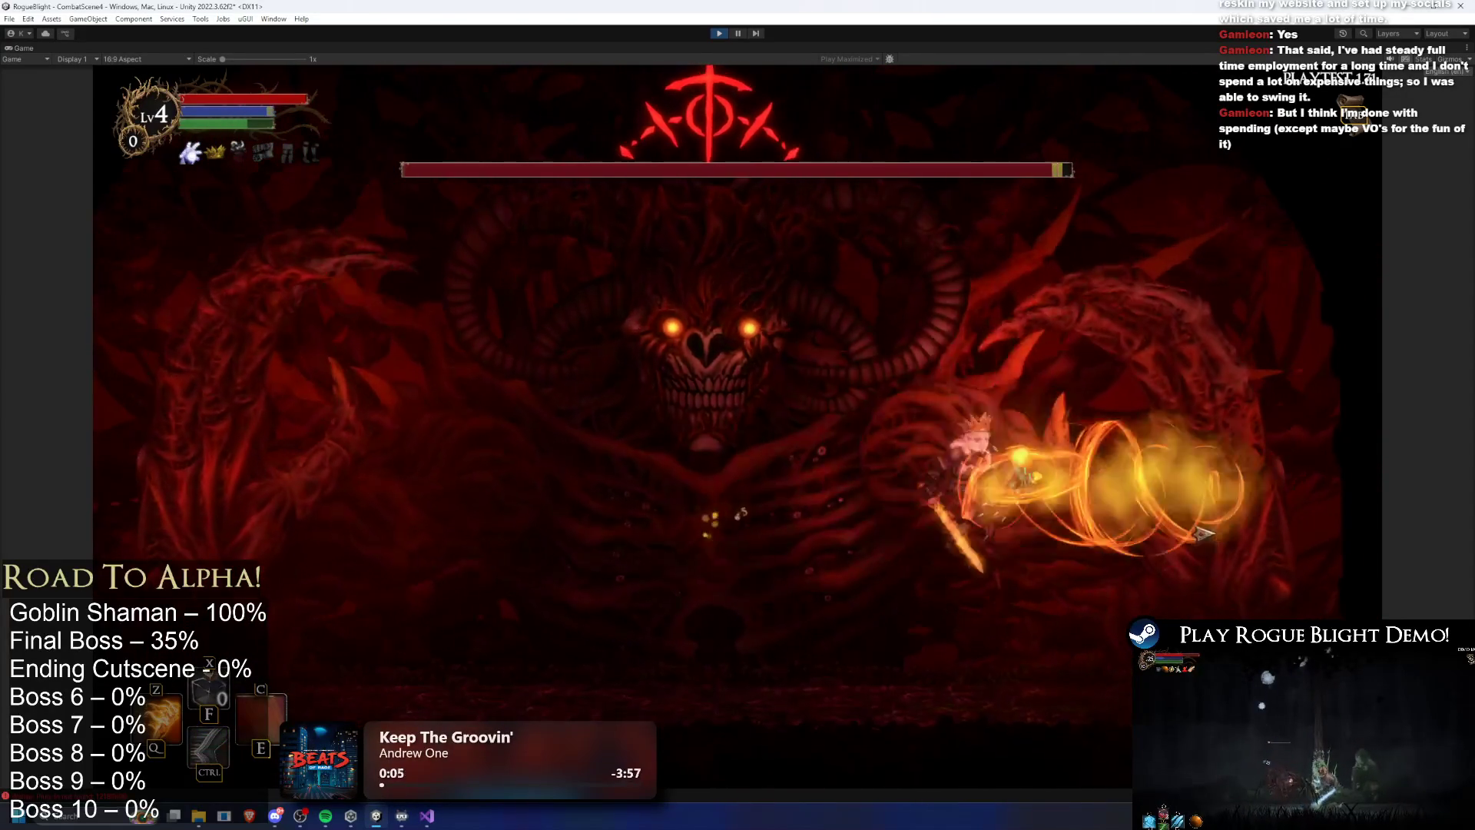
key(a)
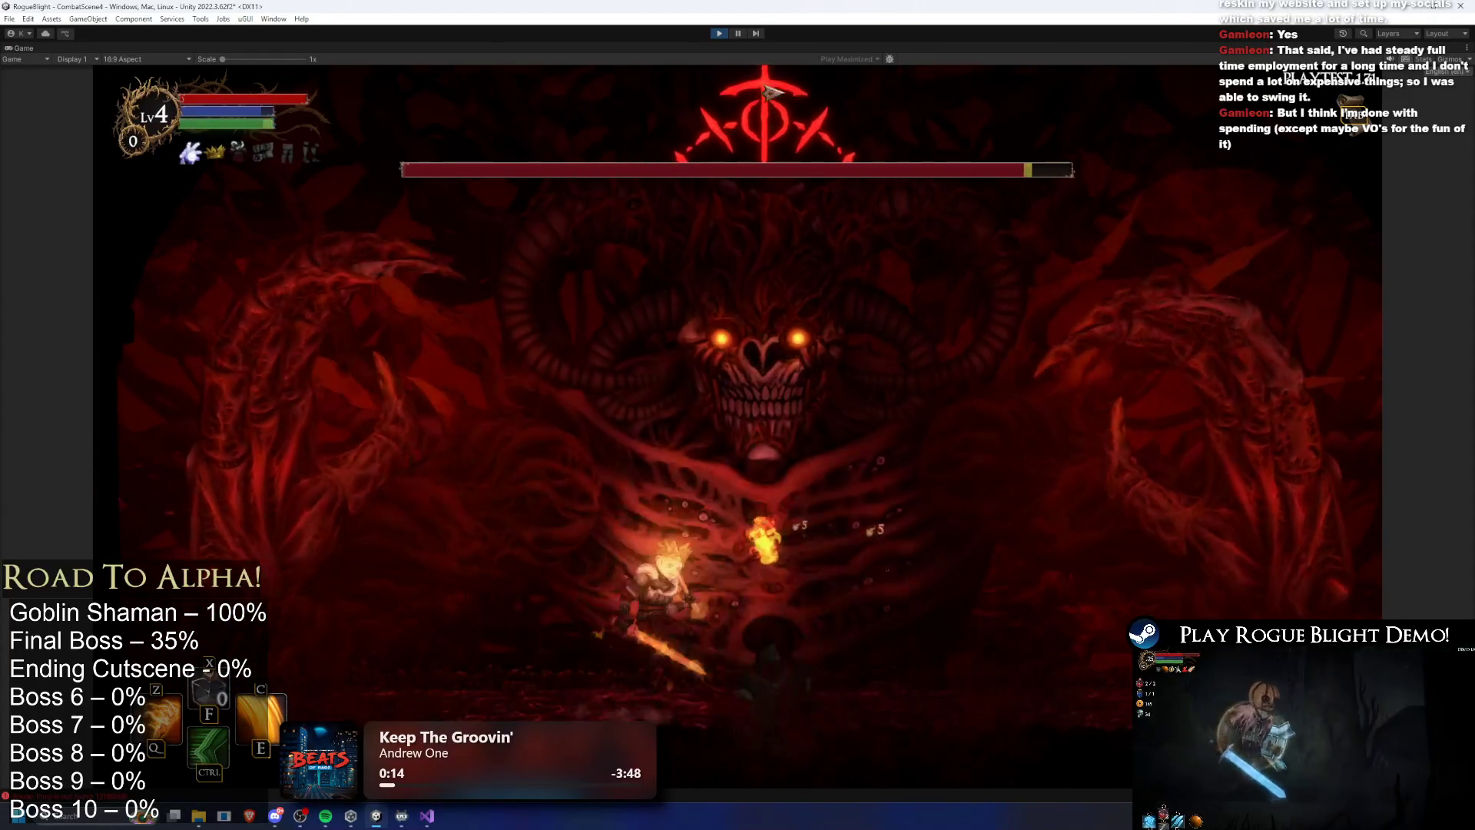
key(ctrl+p)
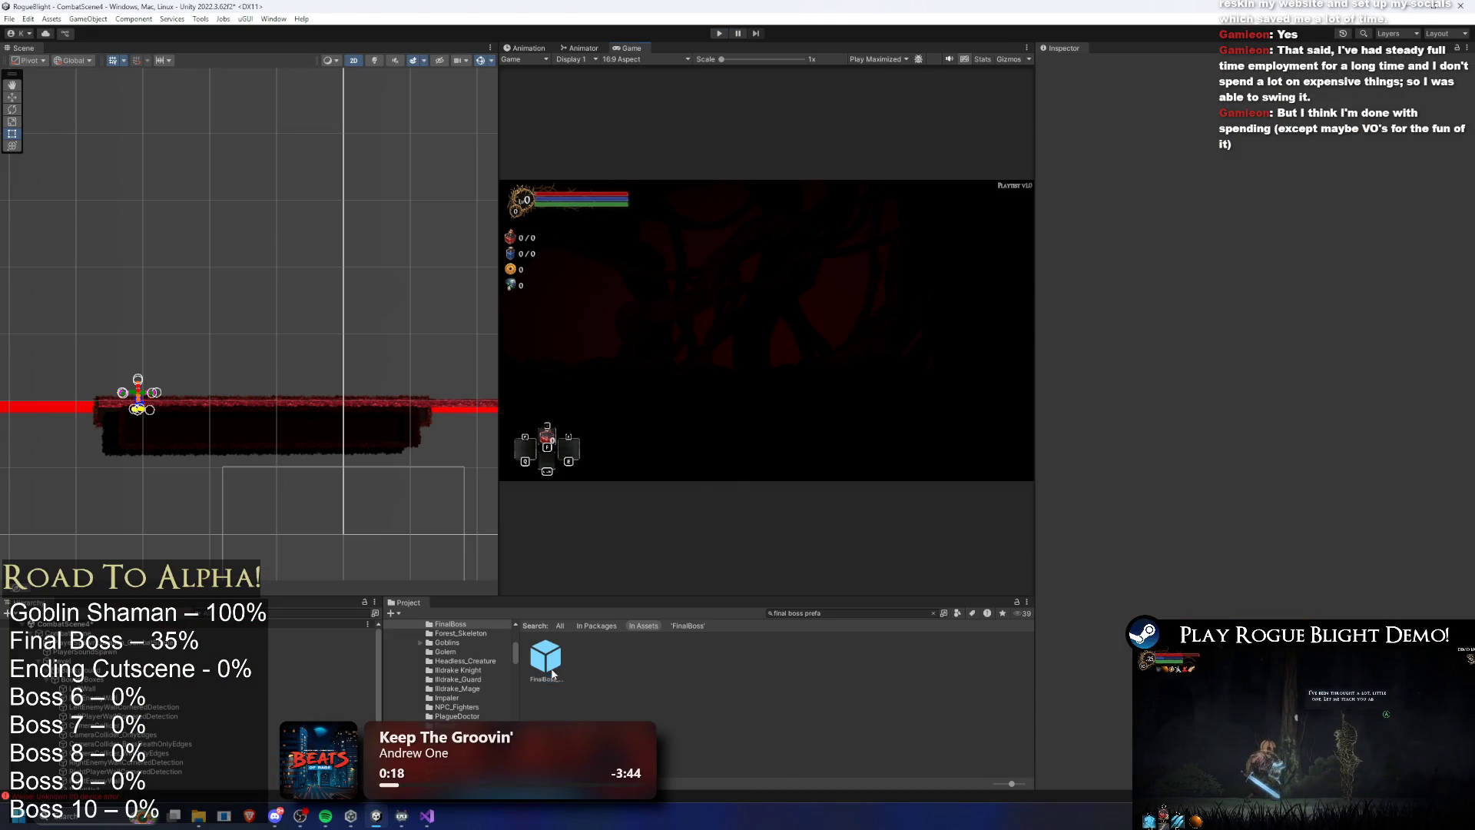
Inspect the FinalBoss prefab's Projectile Controller list, then open FinalBoss_Concept_Prefab in Prefab Mode
click(554, 673)
click(1113, 196)
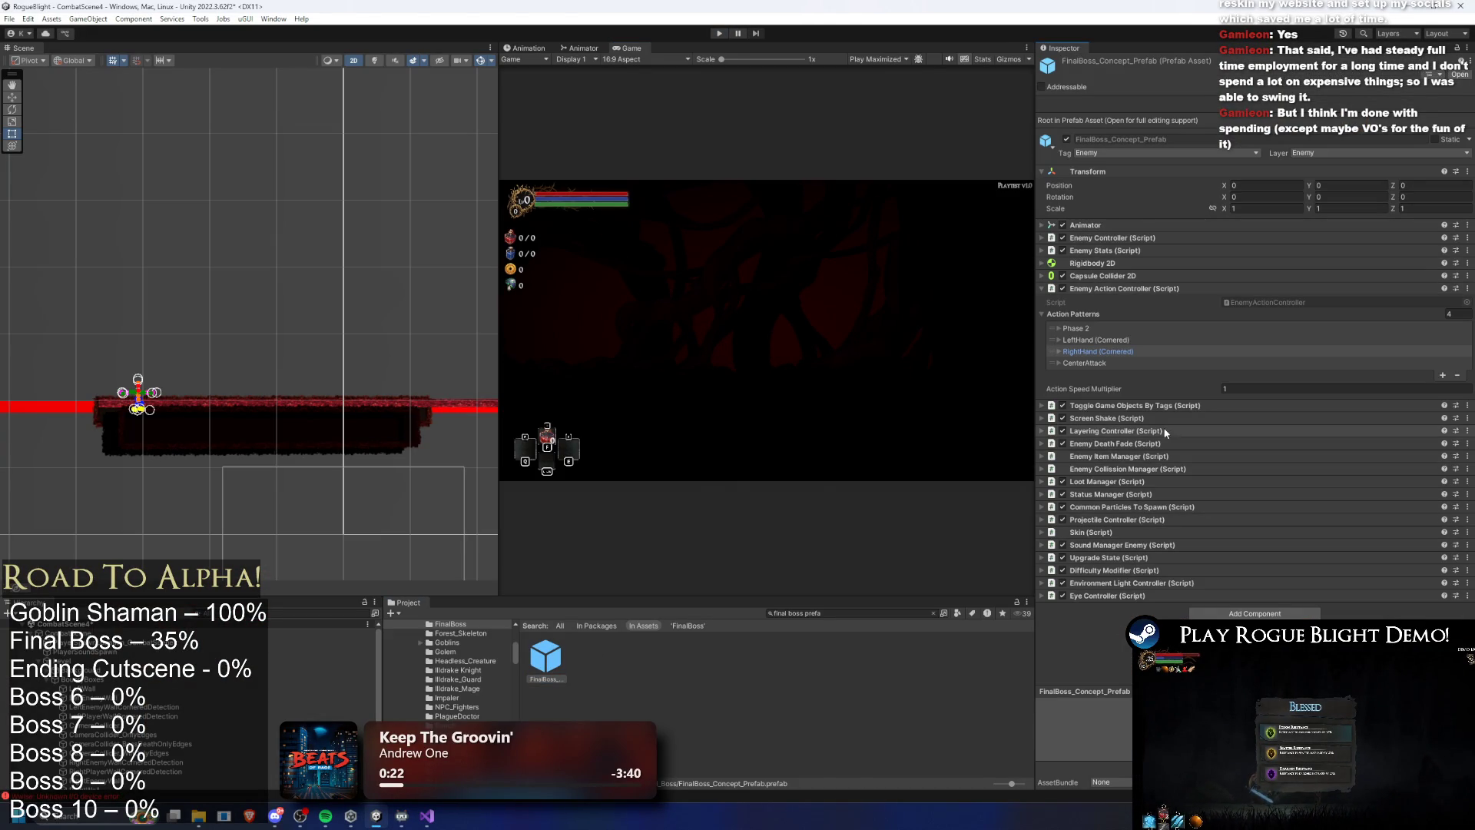
click(1155, 519)
scroll(1160, 531, down, 5)
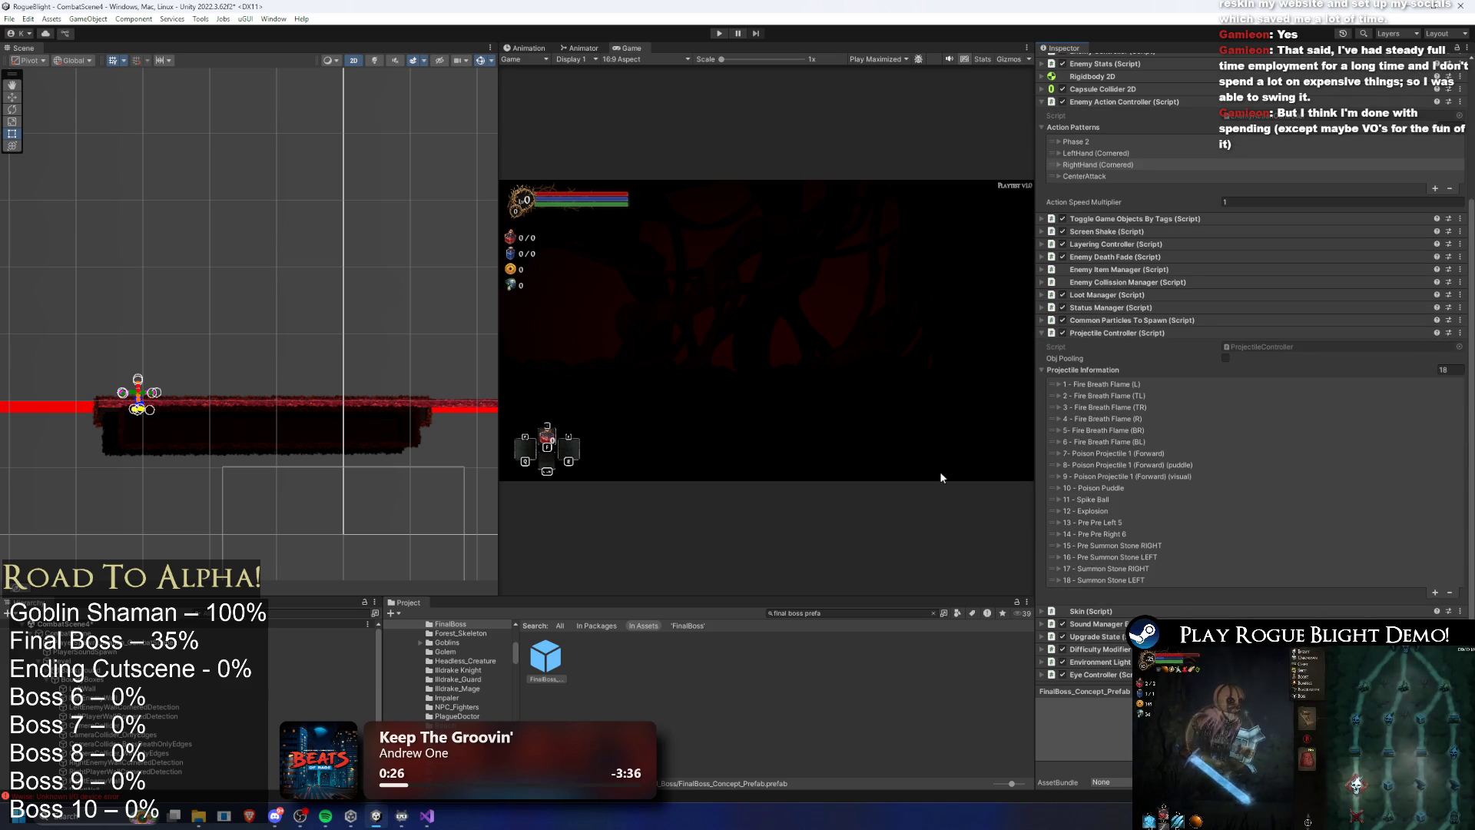
double_click(566, 665)
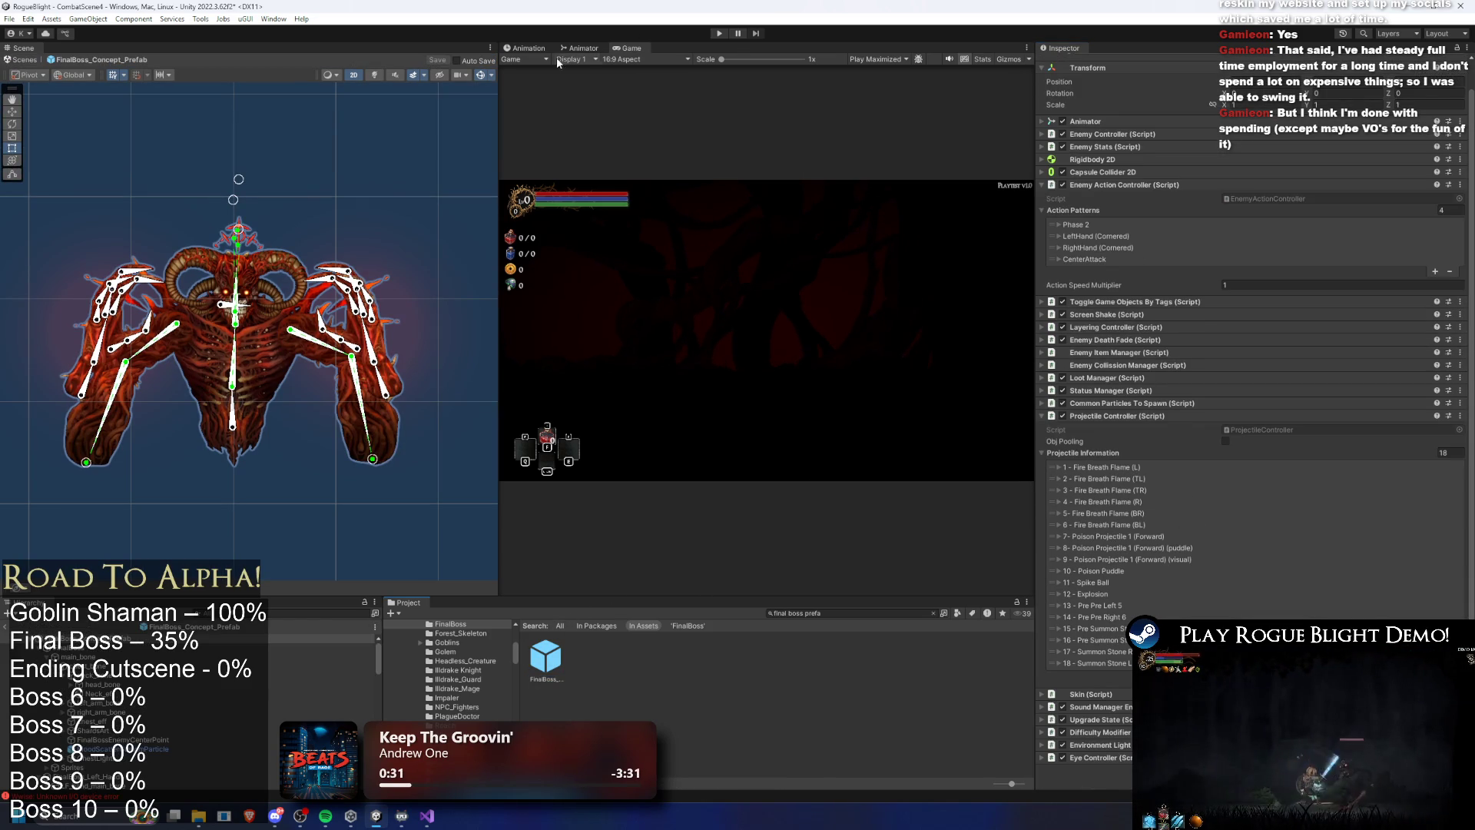
click(529, 47)
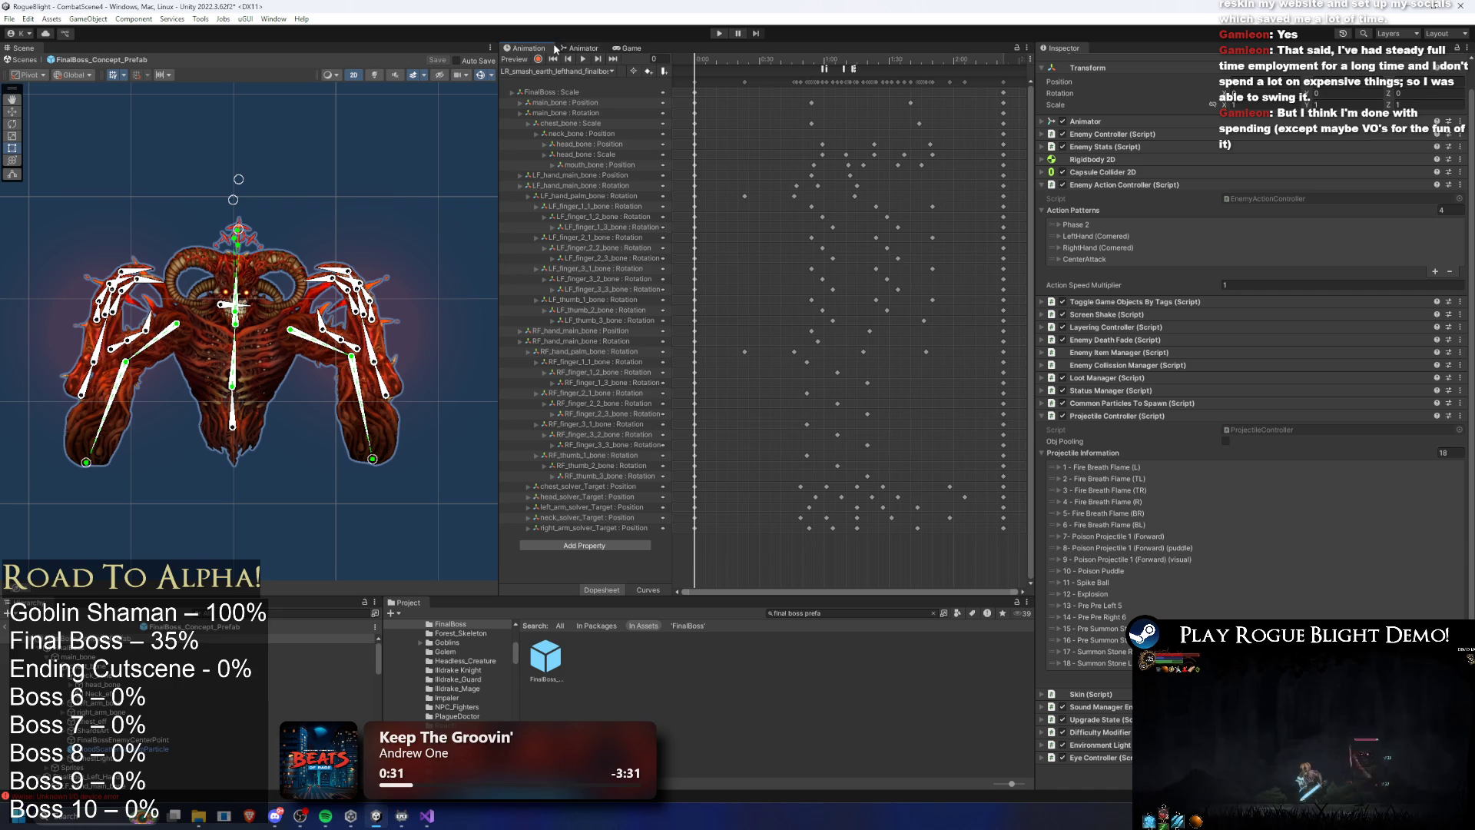
Show LR_smash_earth_righthand_finalboss at frame 82 in the Animation window, then start another play-test
click(853, 70)
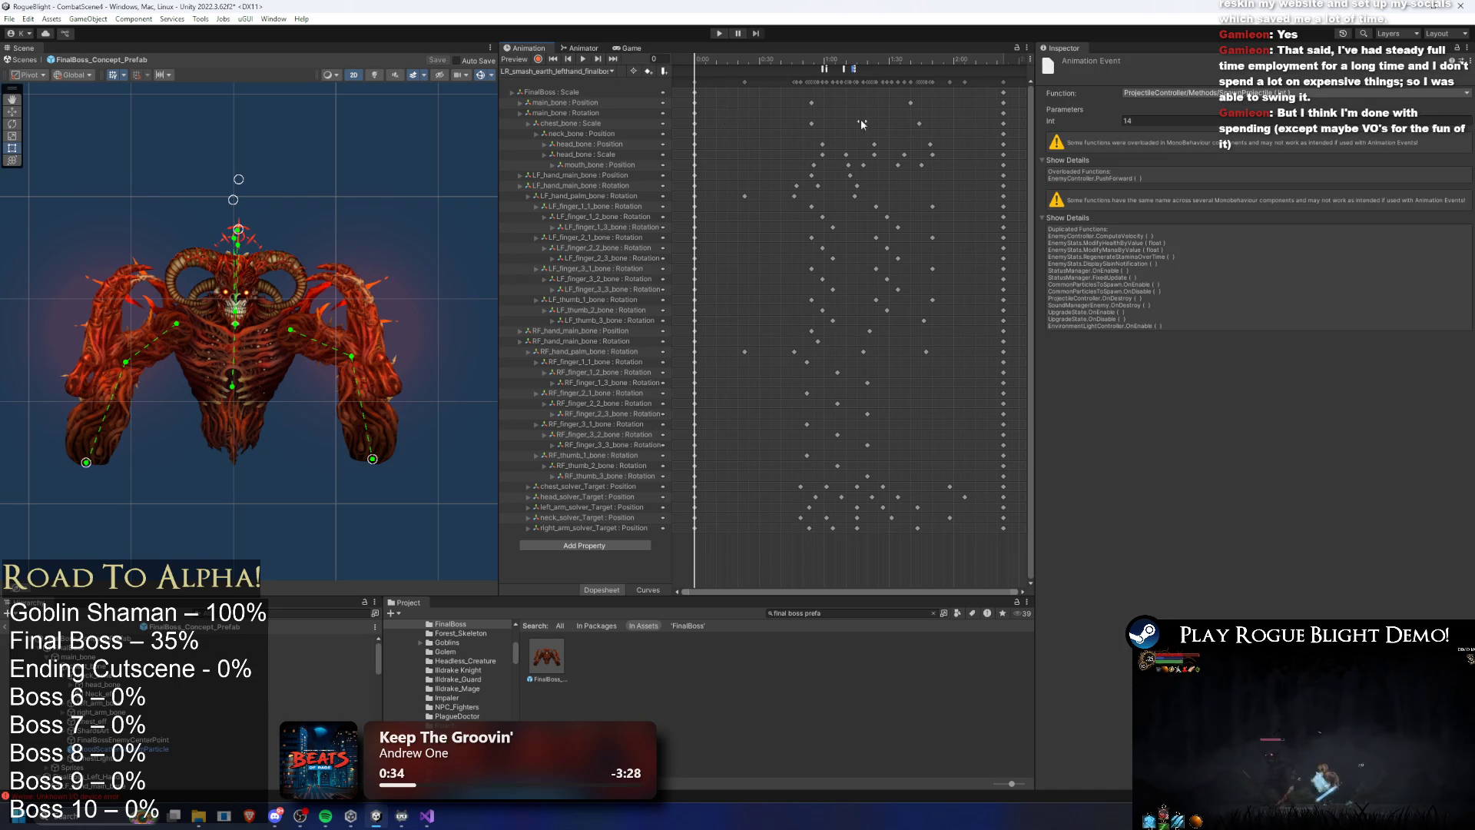
click(569, 71)
click(619, 134)
click(848, 70)
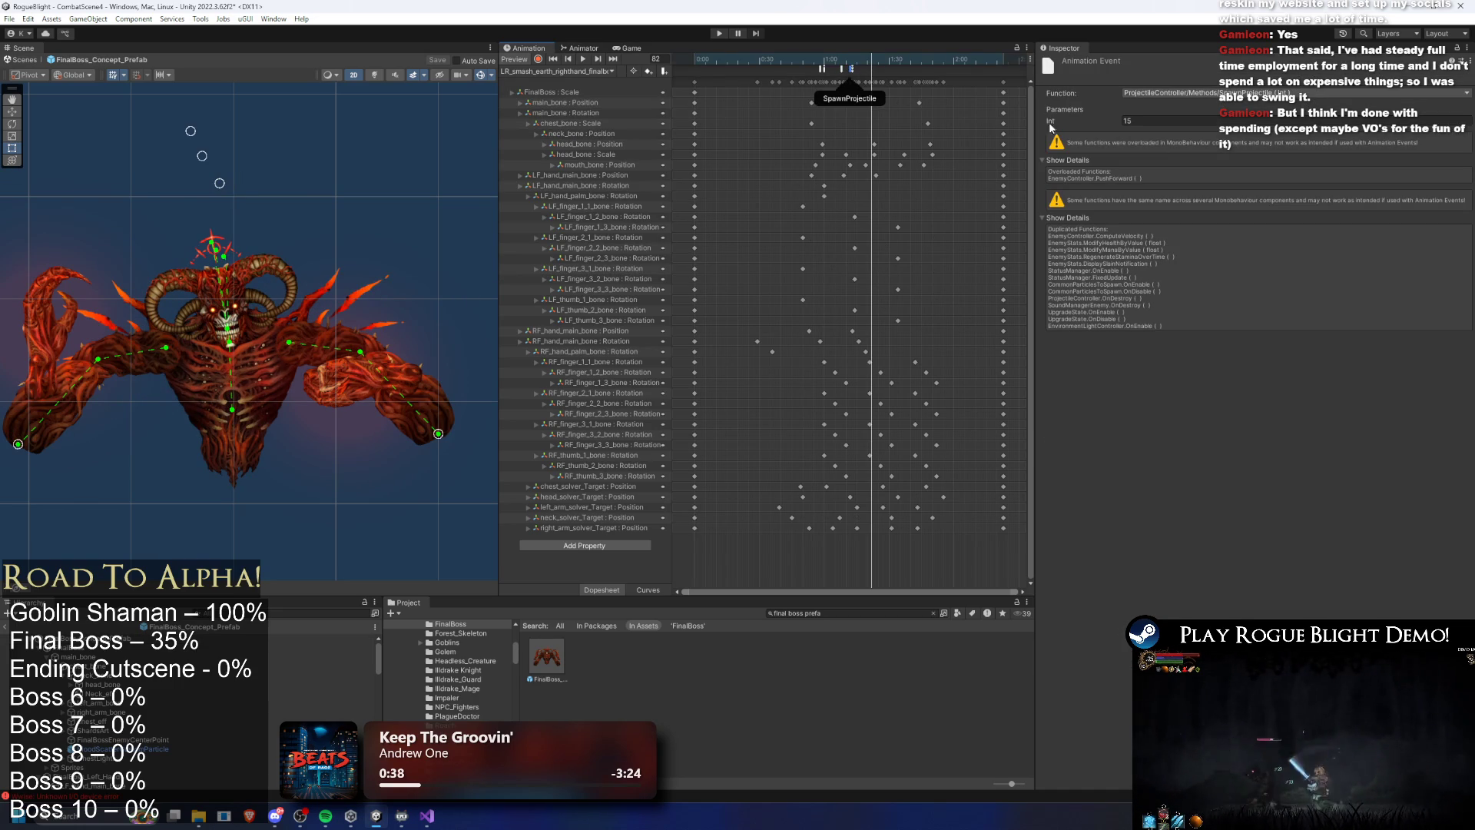
click(716, 34)
key(Return)
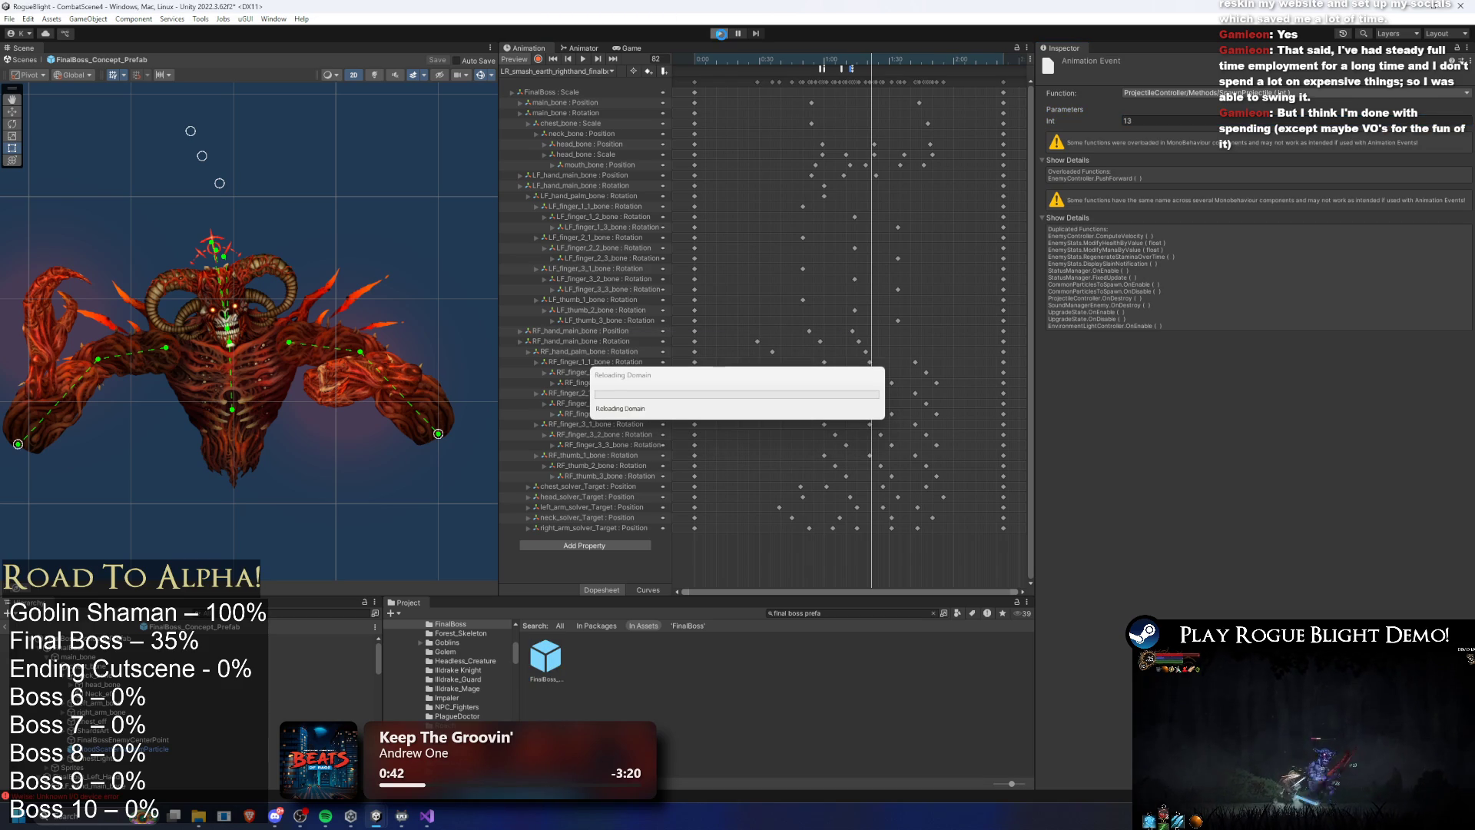
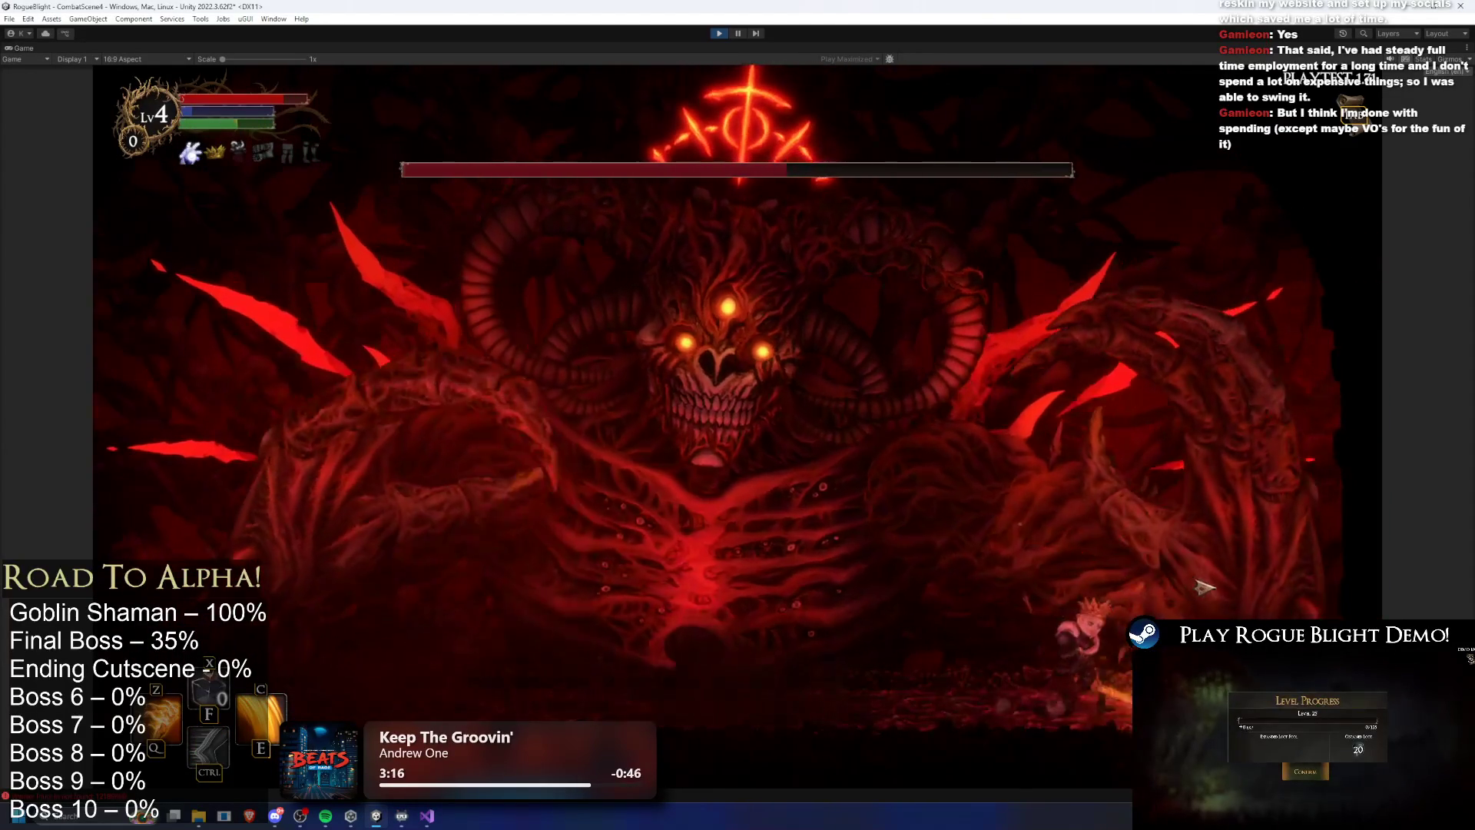
Dodge the boss's orb attacks by dashing, running and jumping across the arena
key(ctrl)
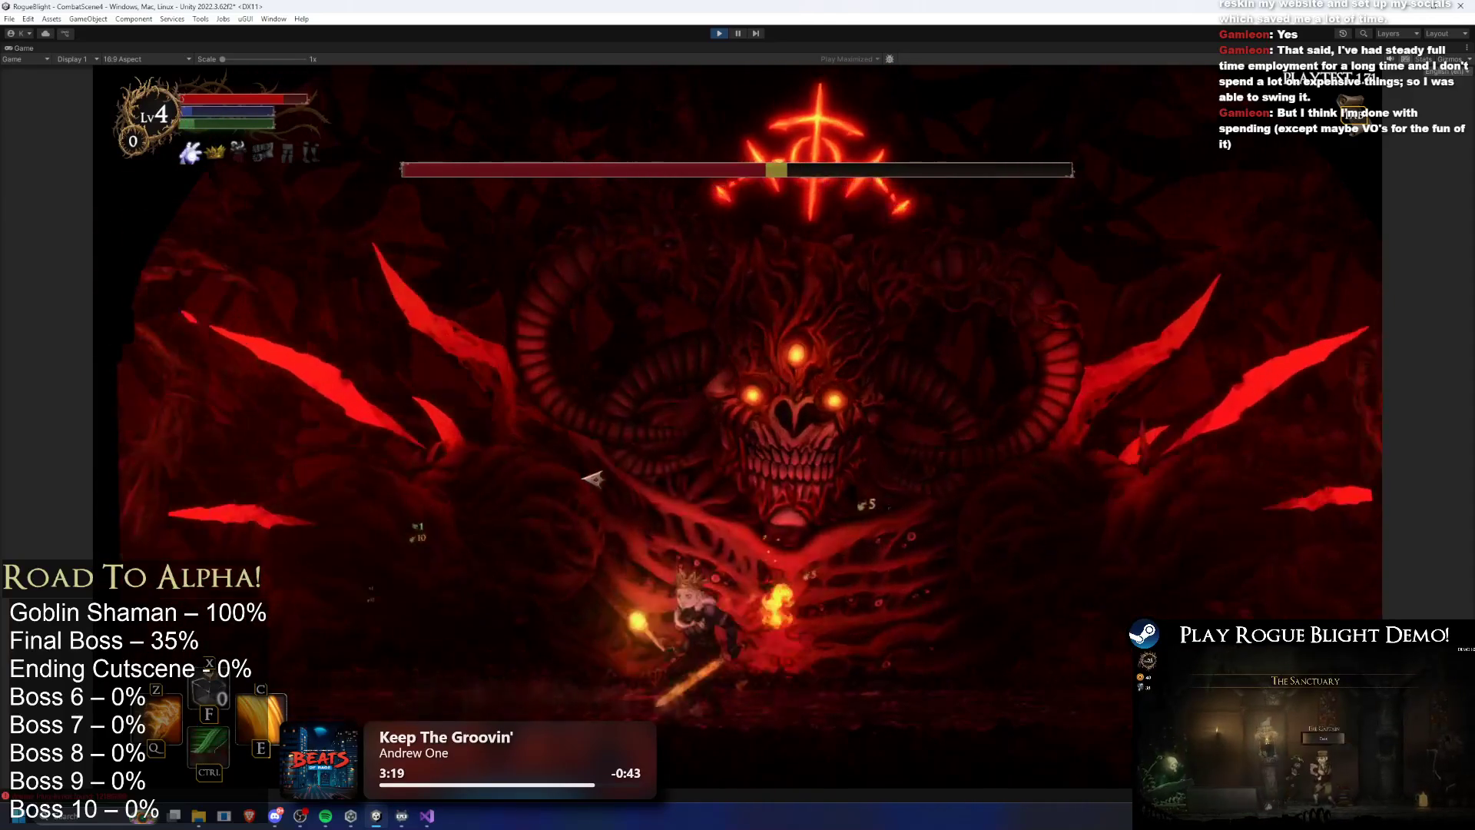
key(d)
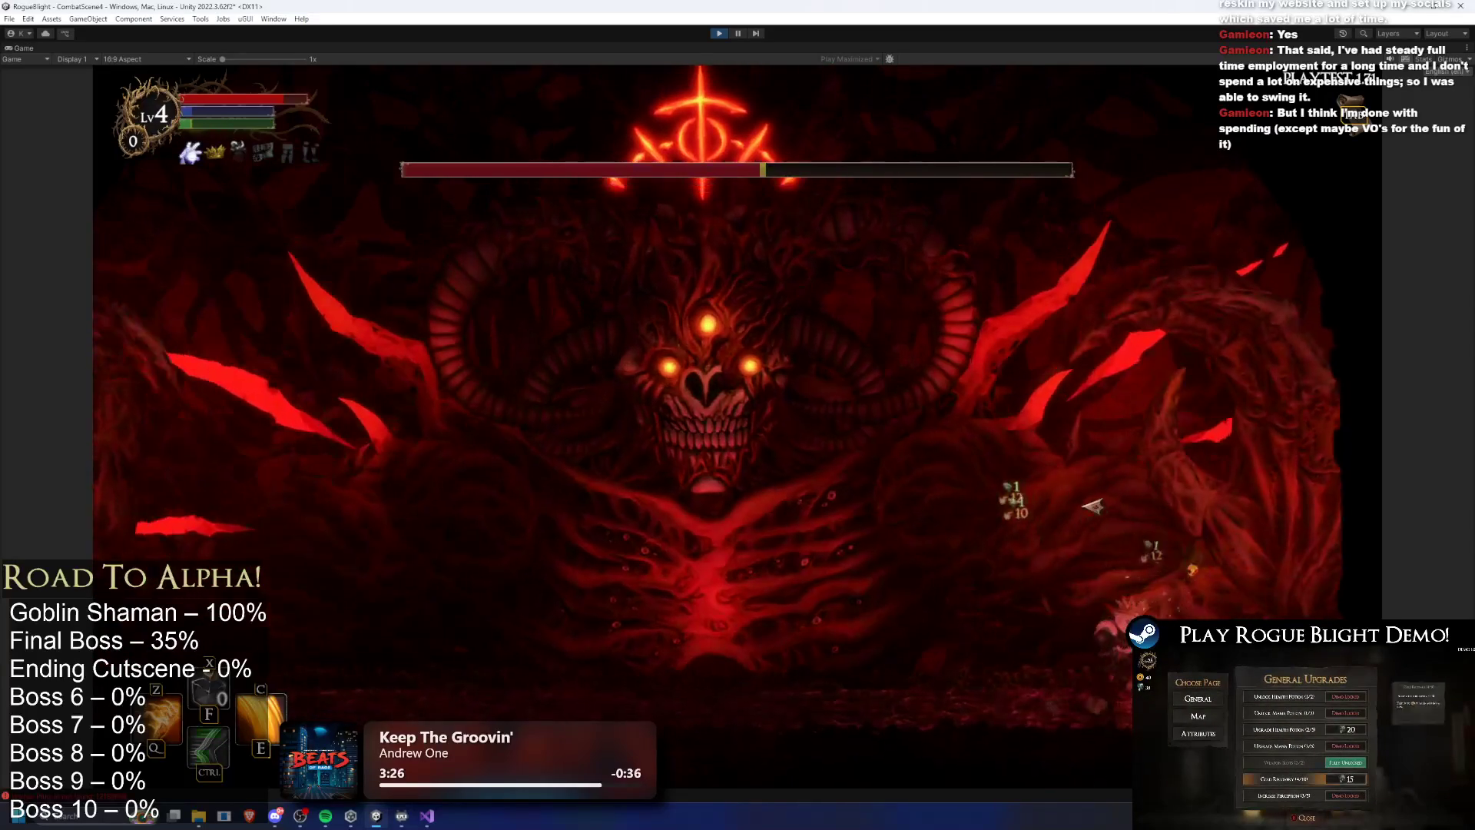
key(d)
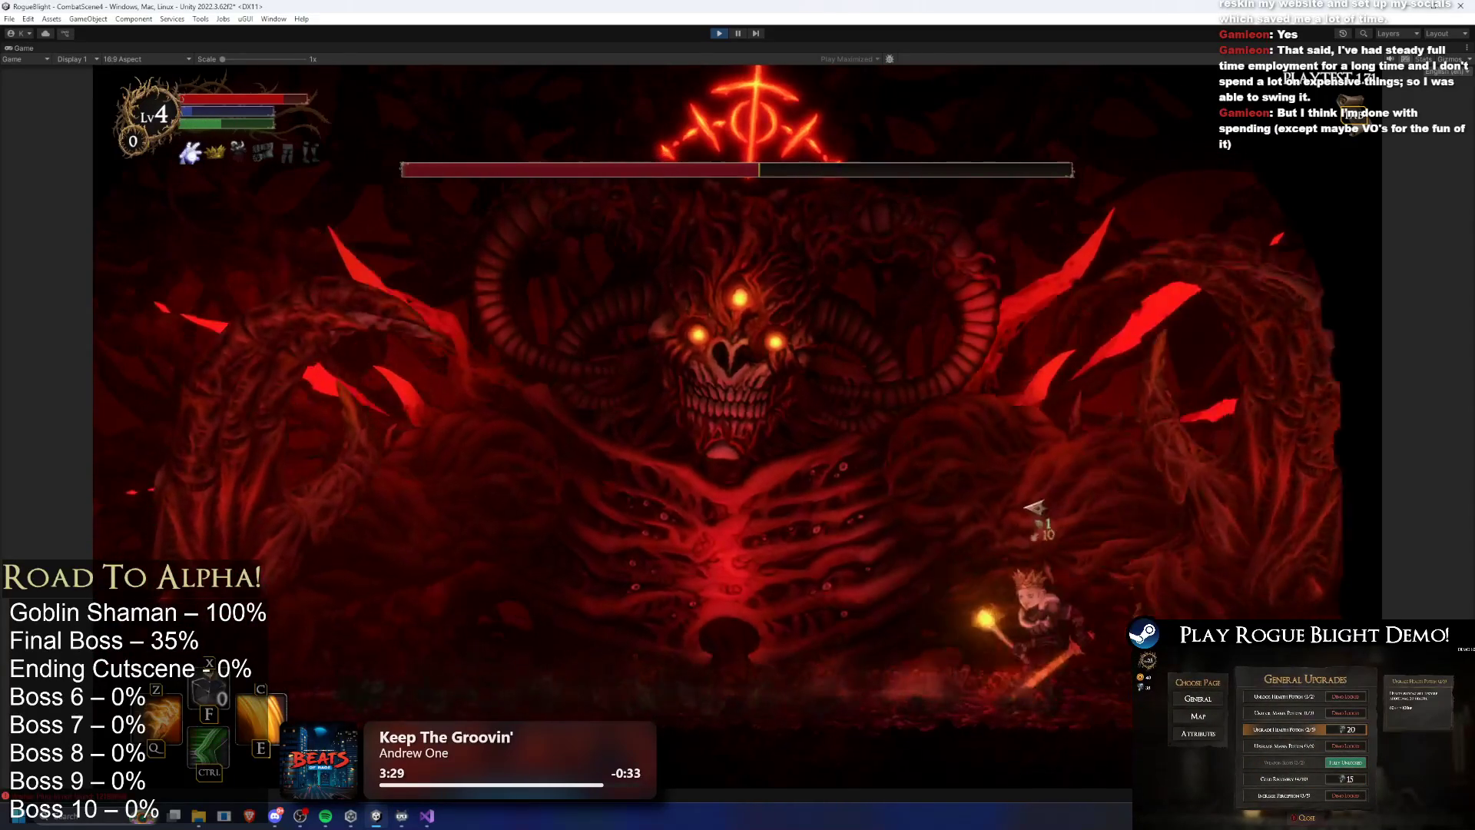
key(ctrl)
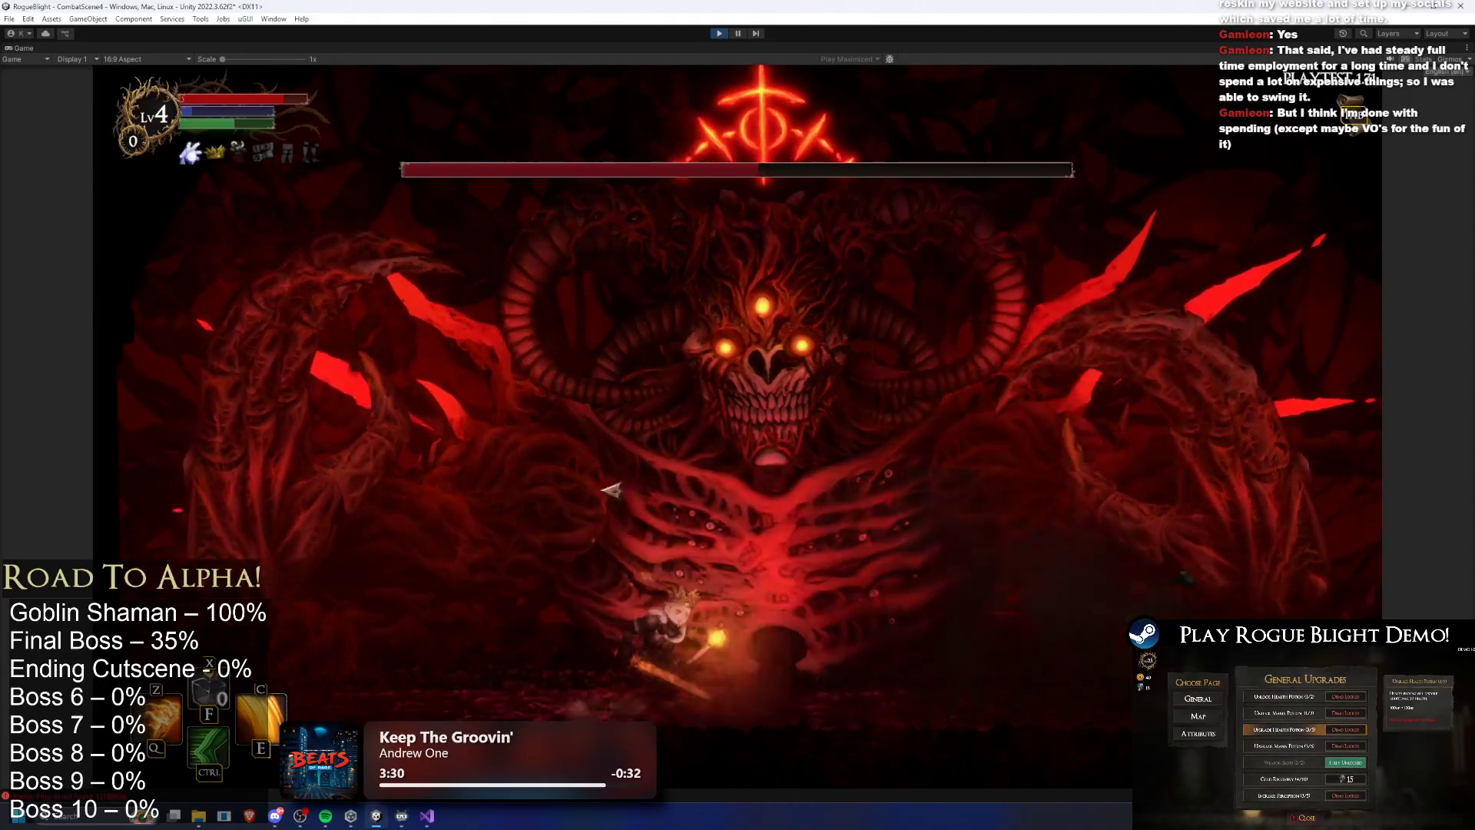
key(a)
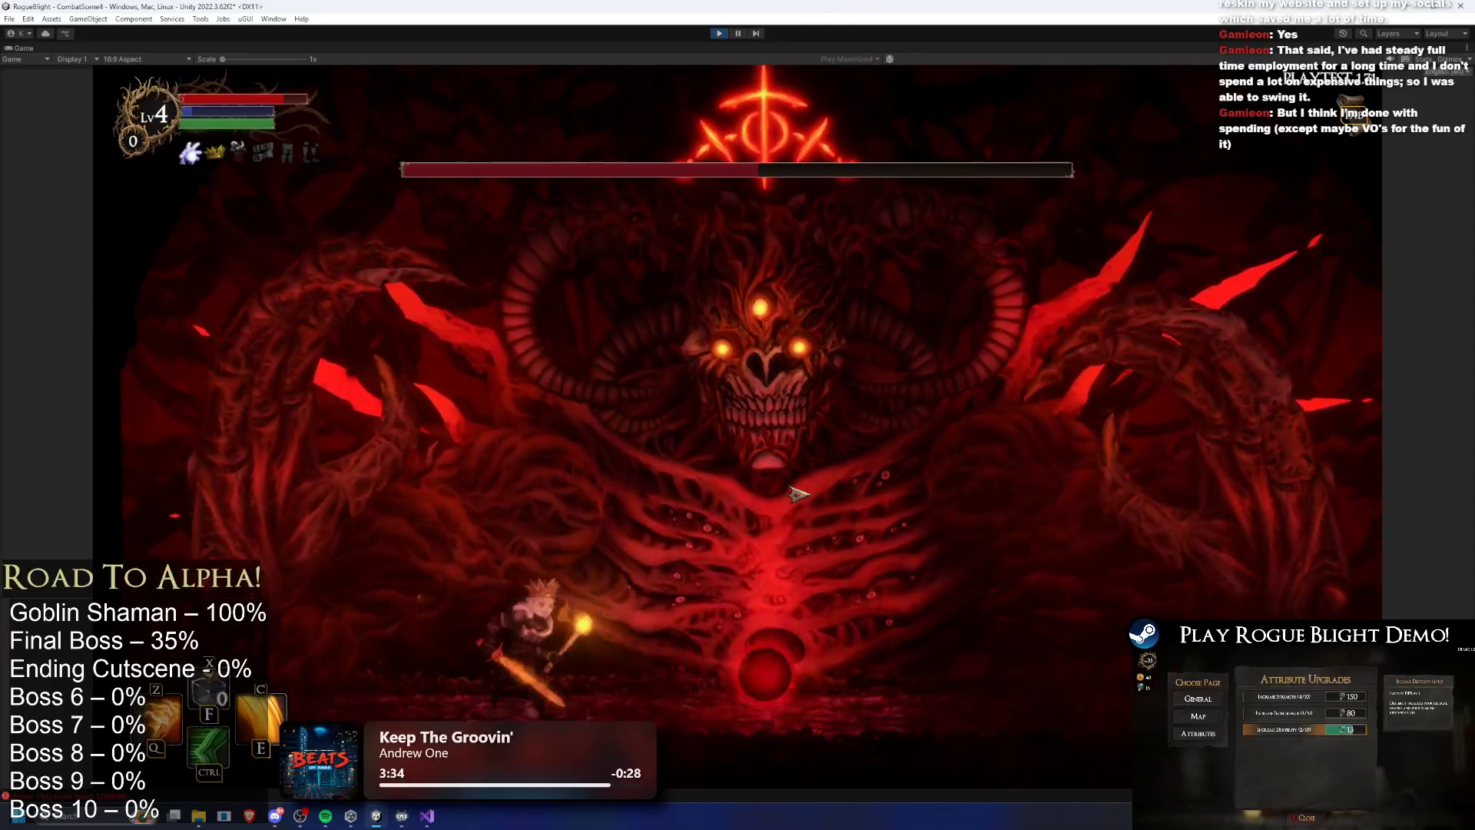
key(d)
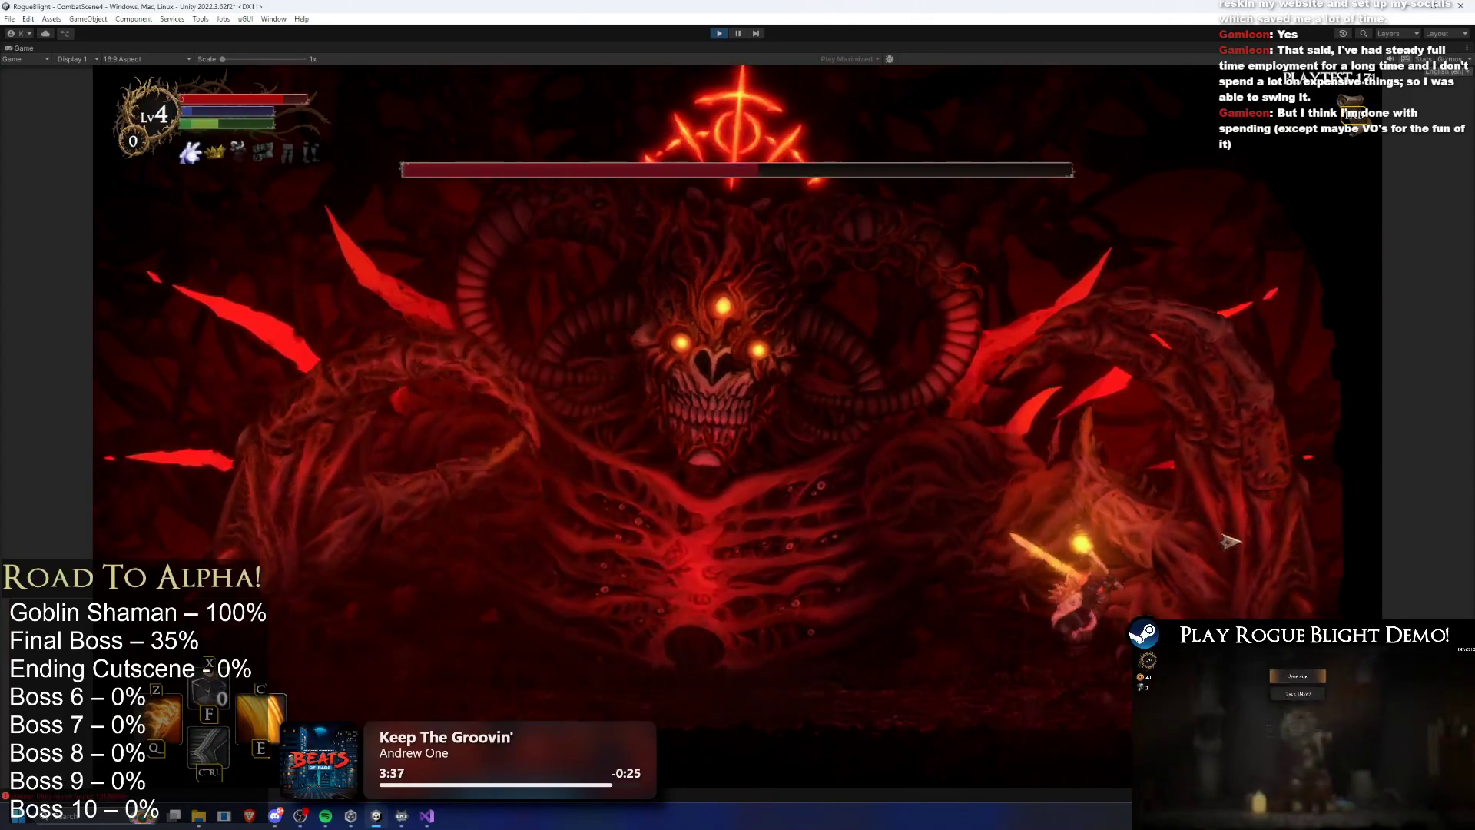
key(a)
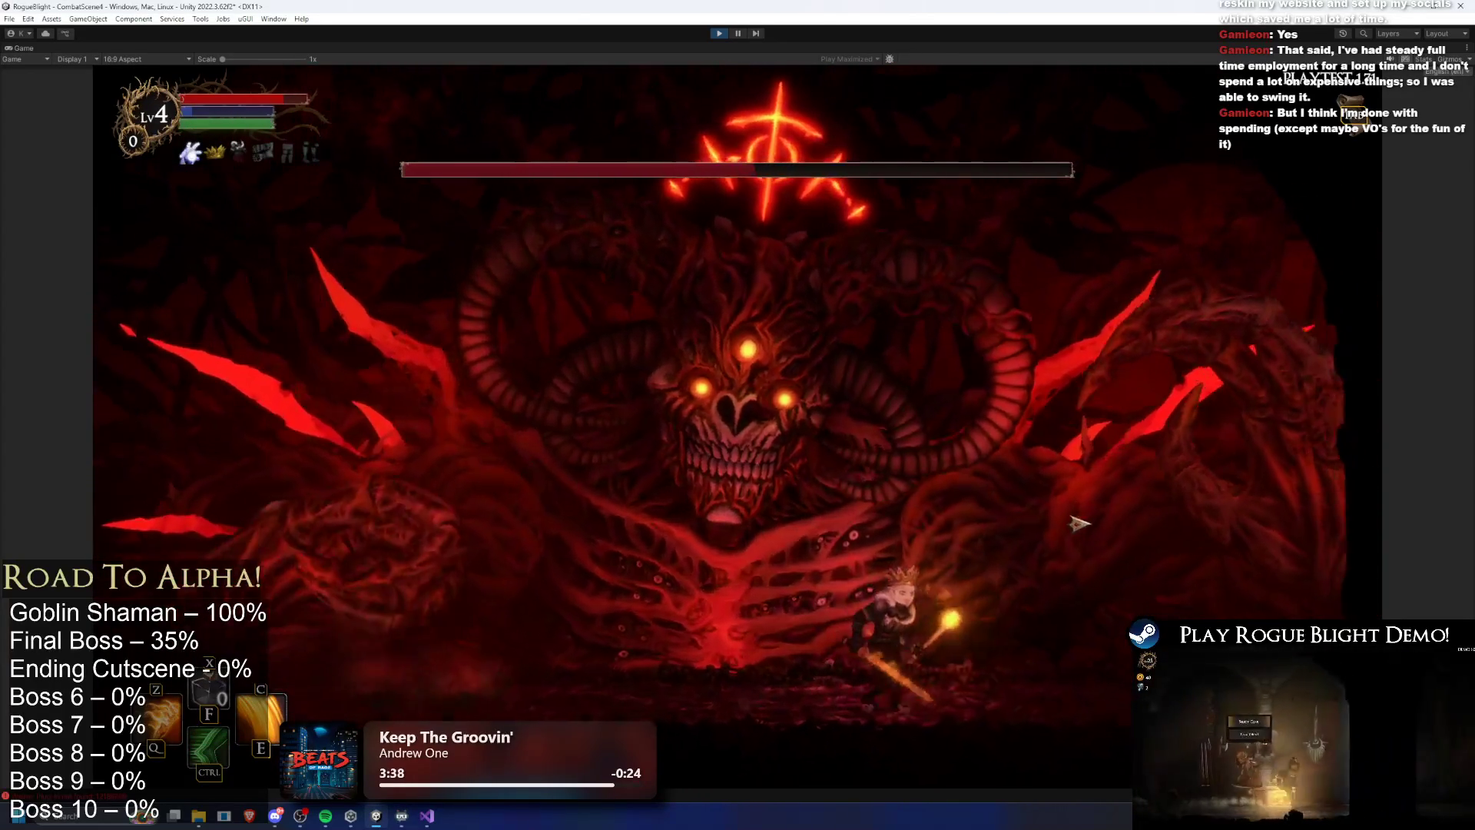
key(space)
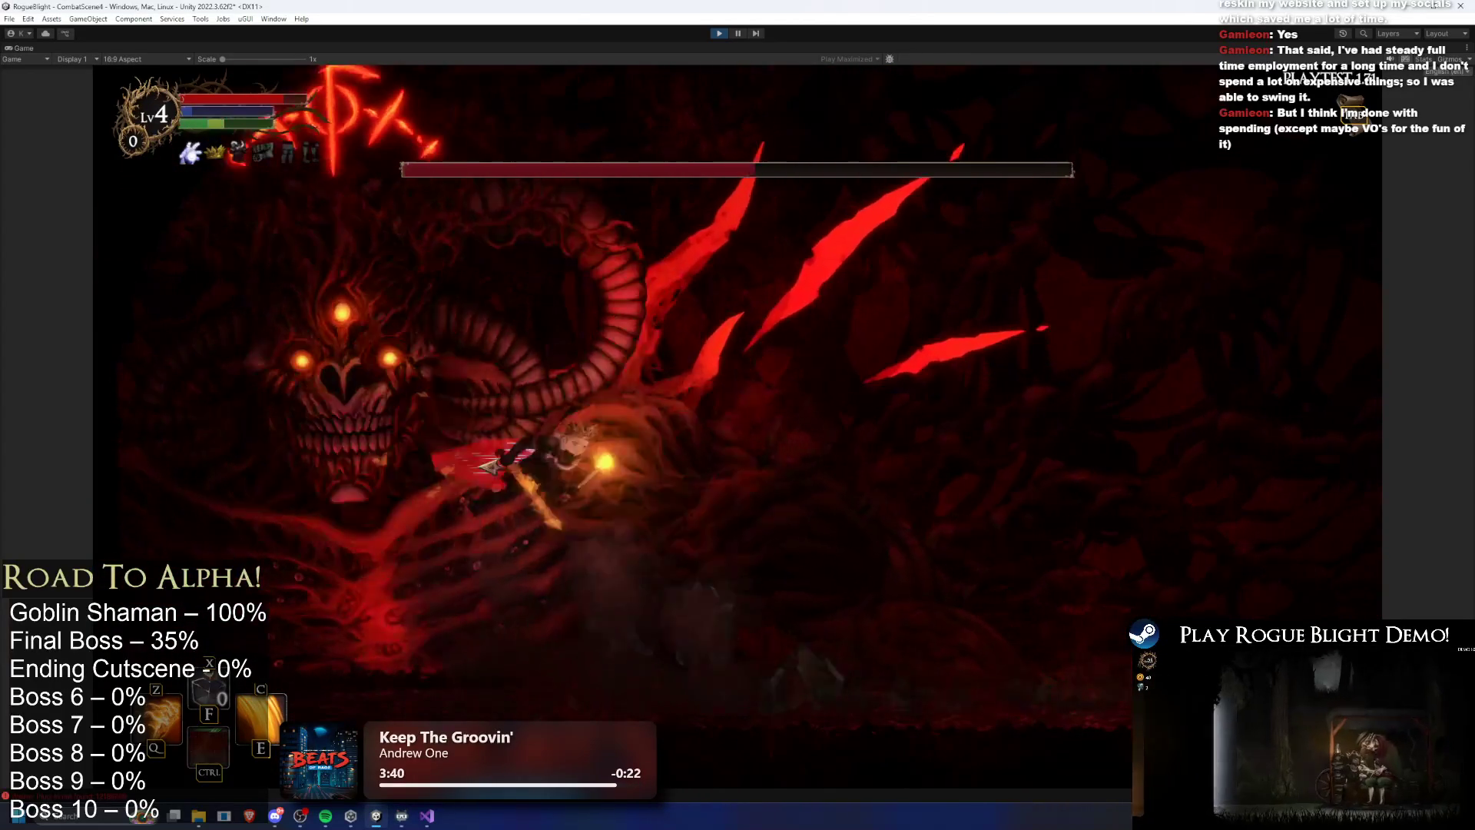
key(ctrl)
key(d)
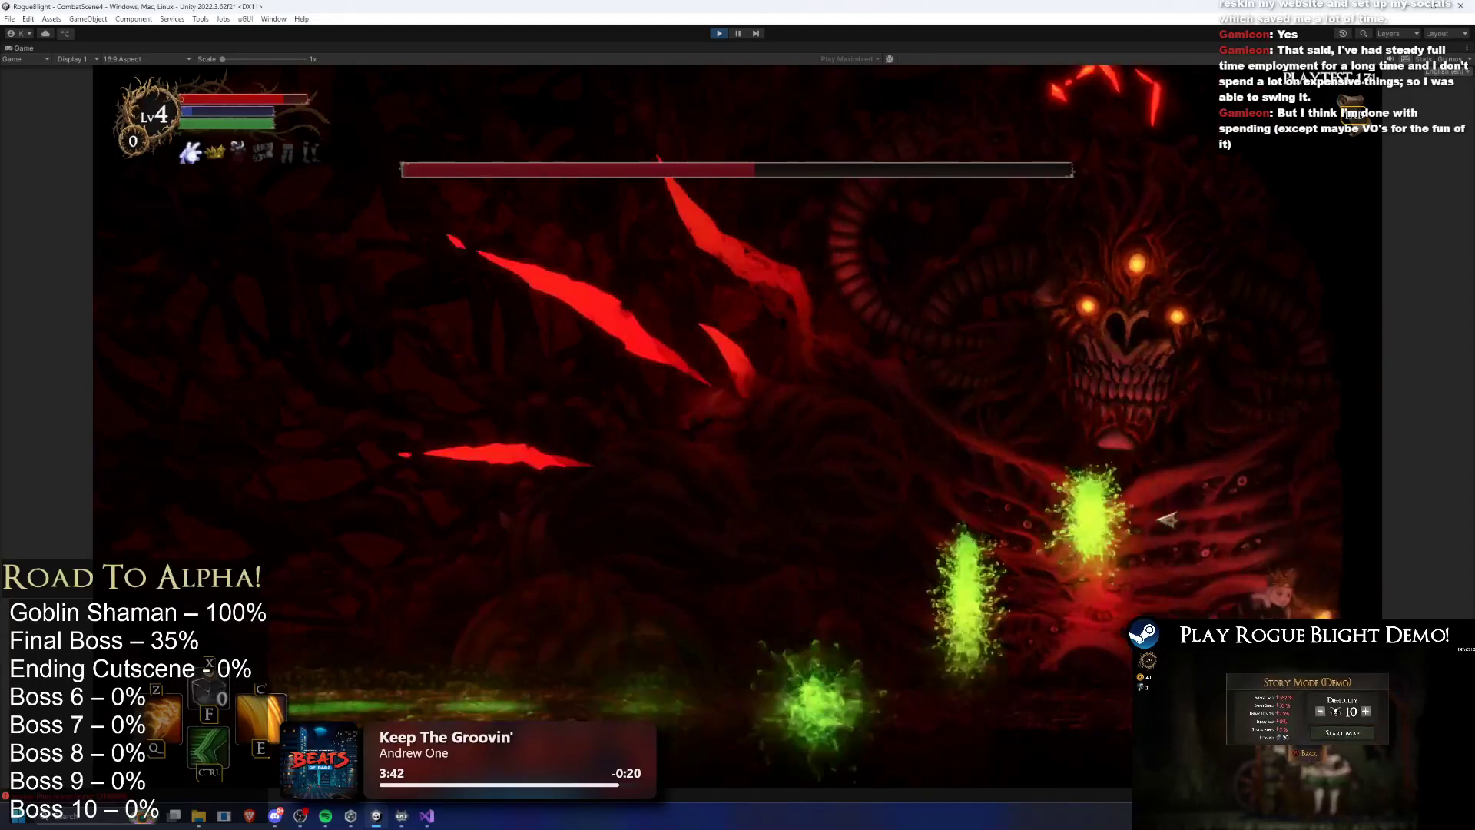
key(space)
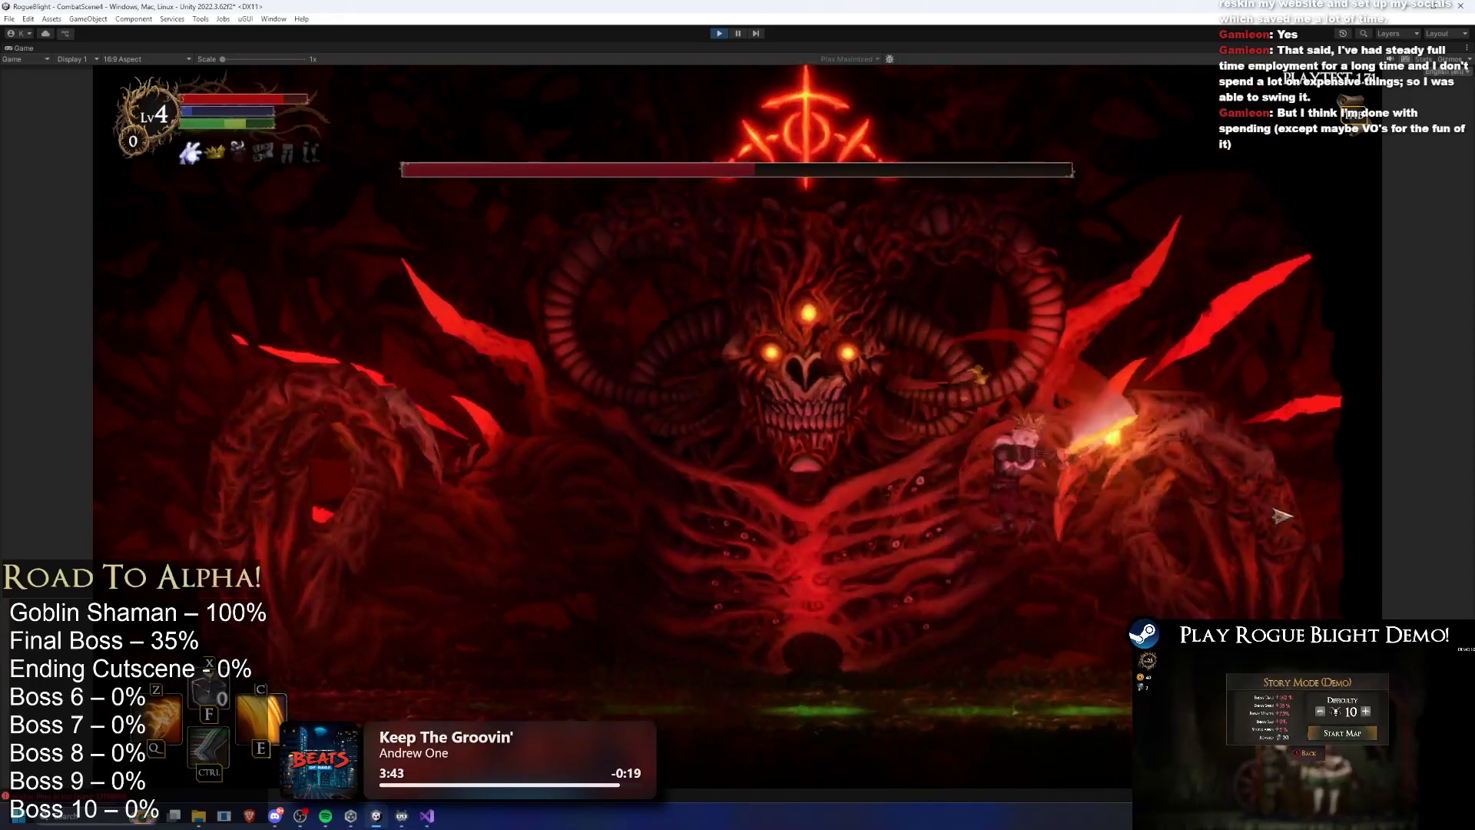
Dash beneath the boss and slash at it with the fire sword, halving its health
key(ctrl)
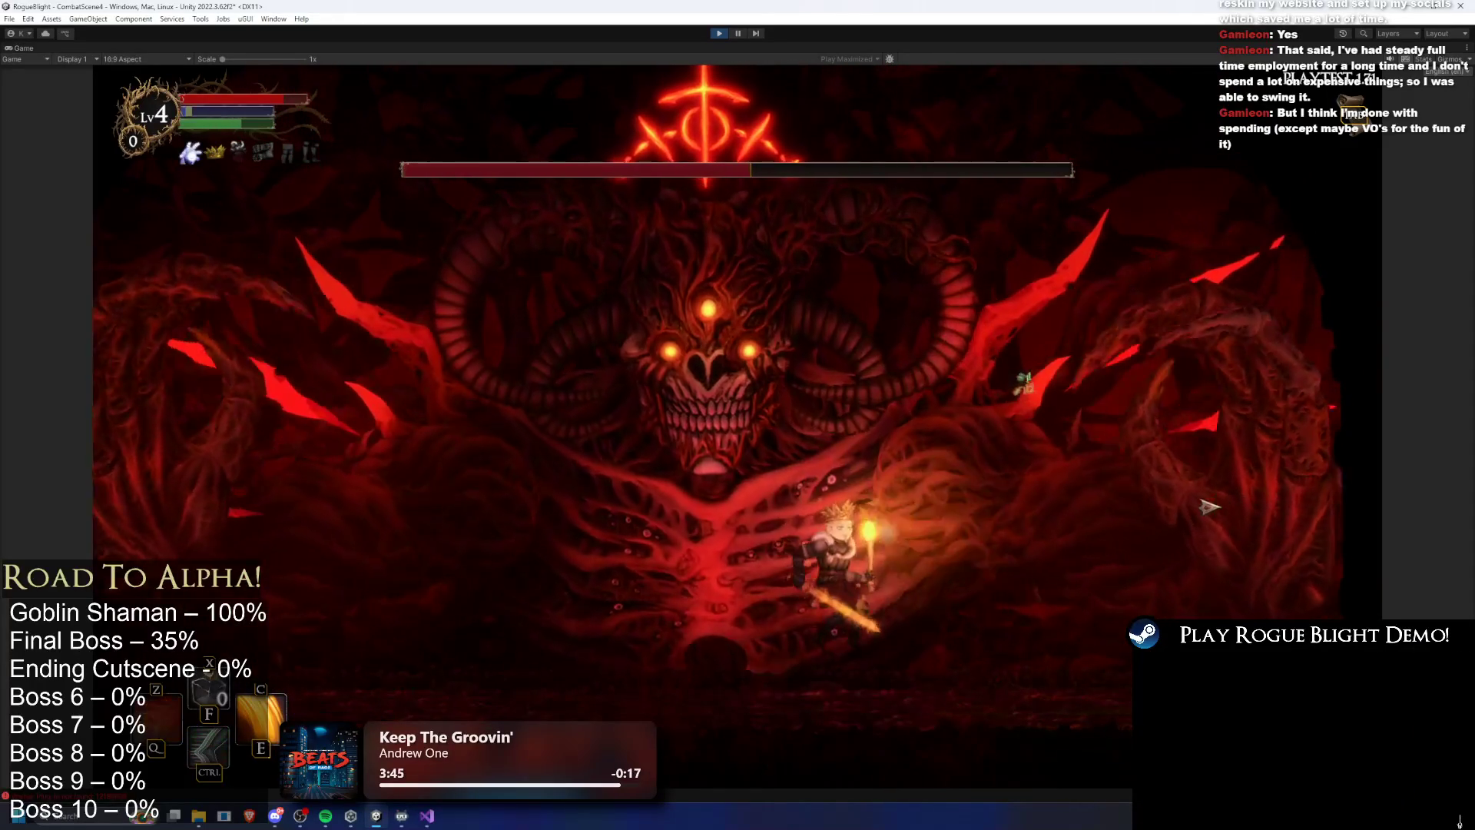
key(a)
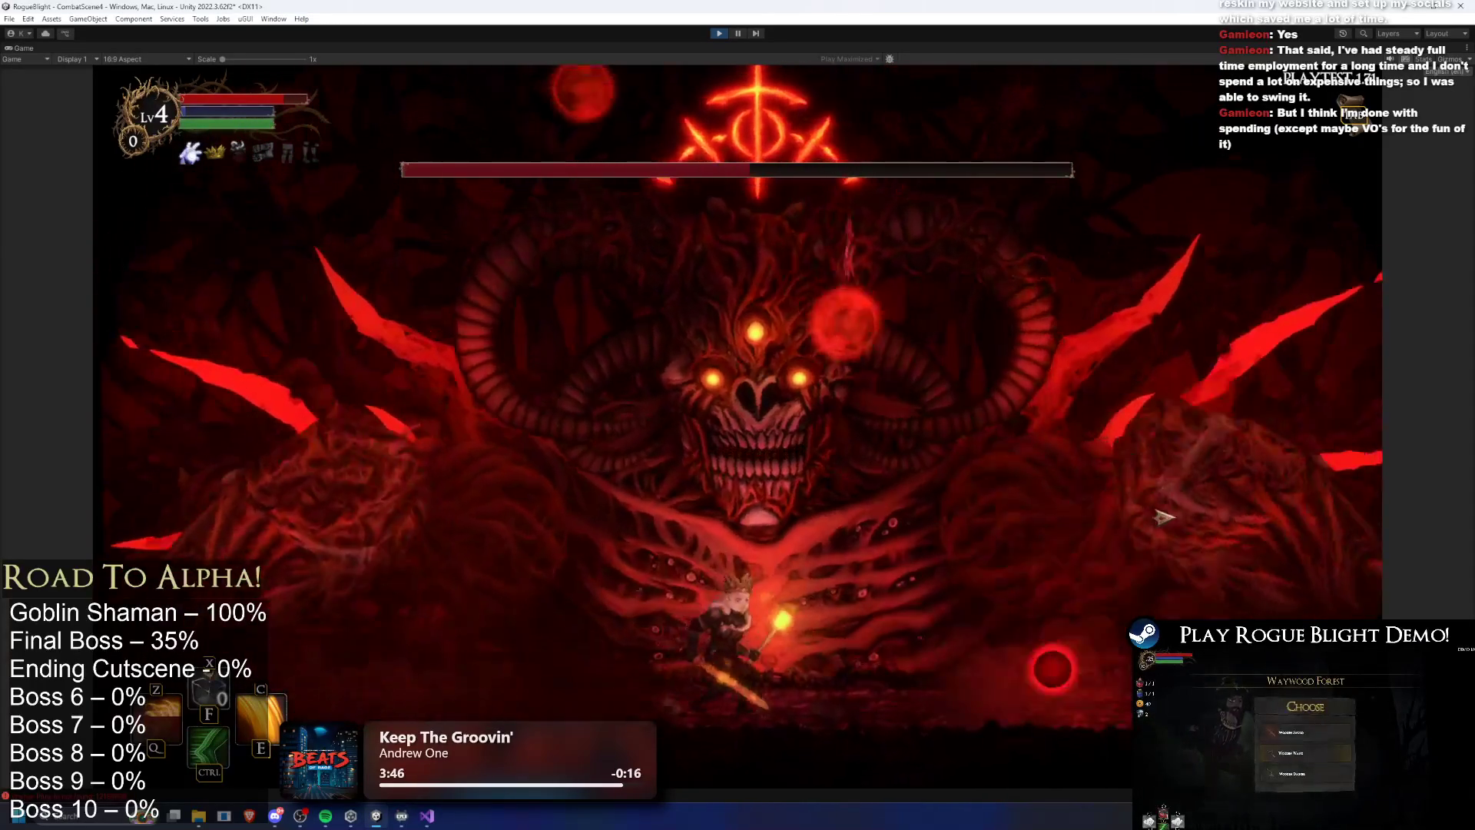
key(d)
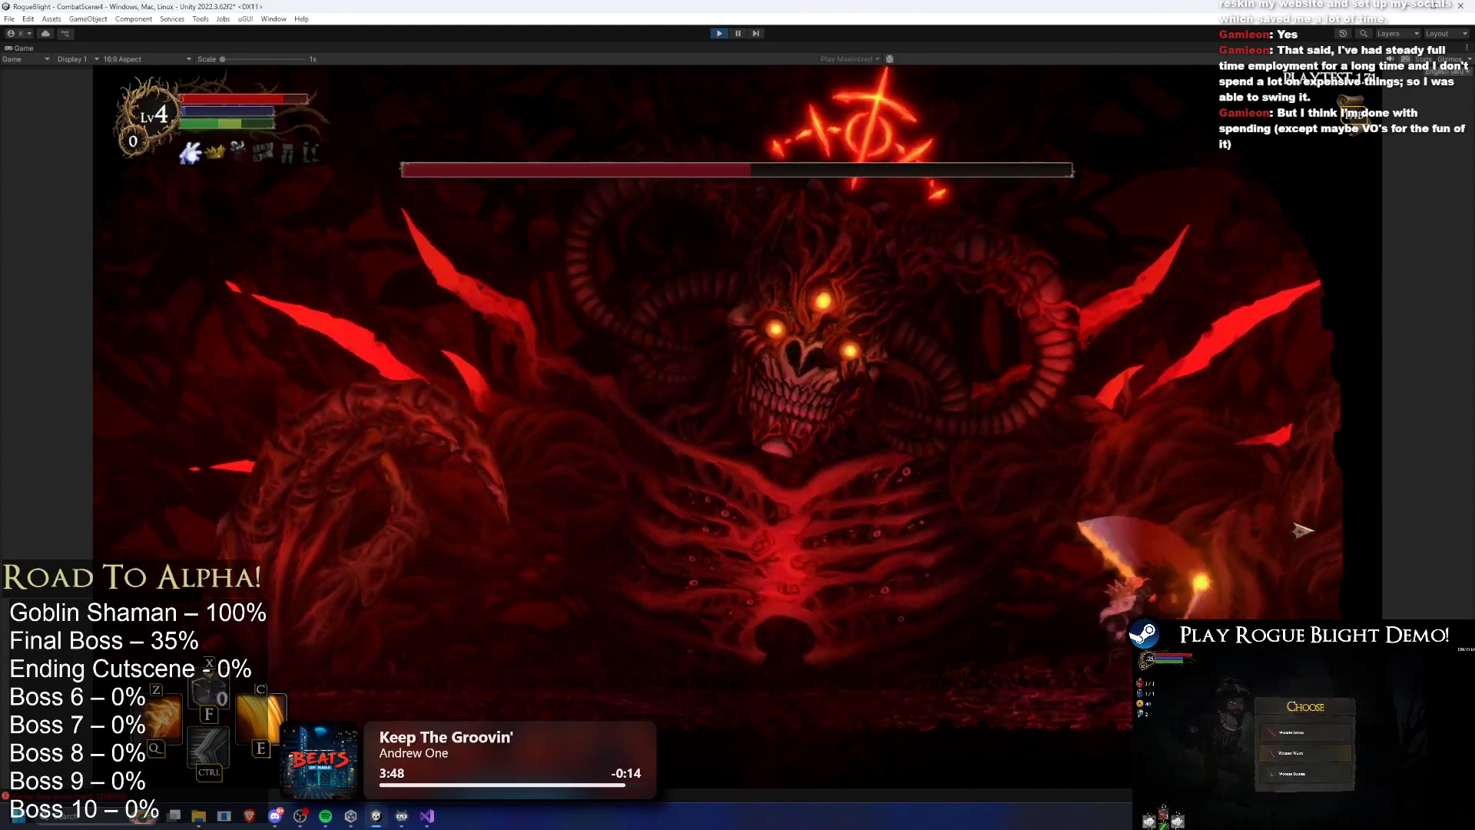
key(ctrl)
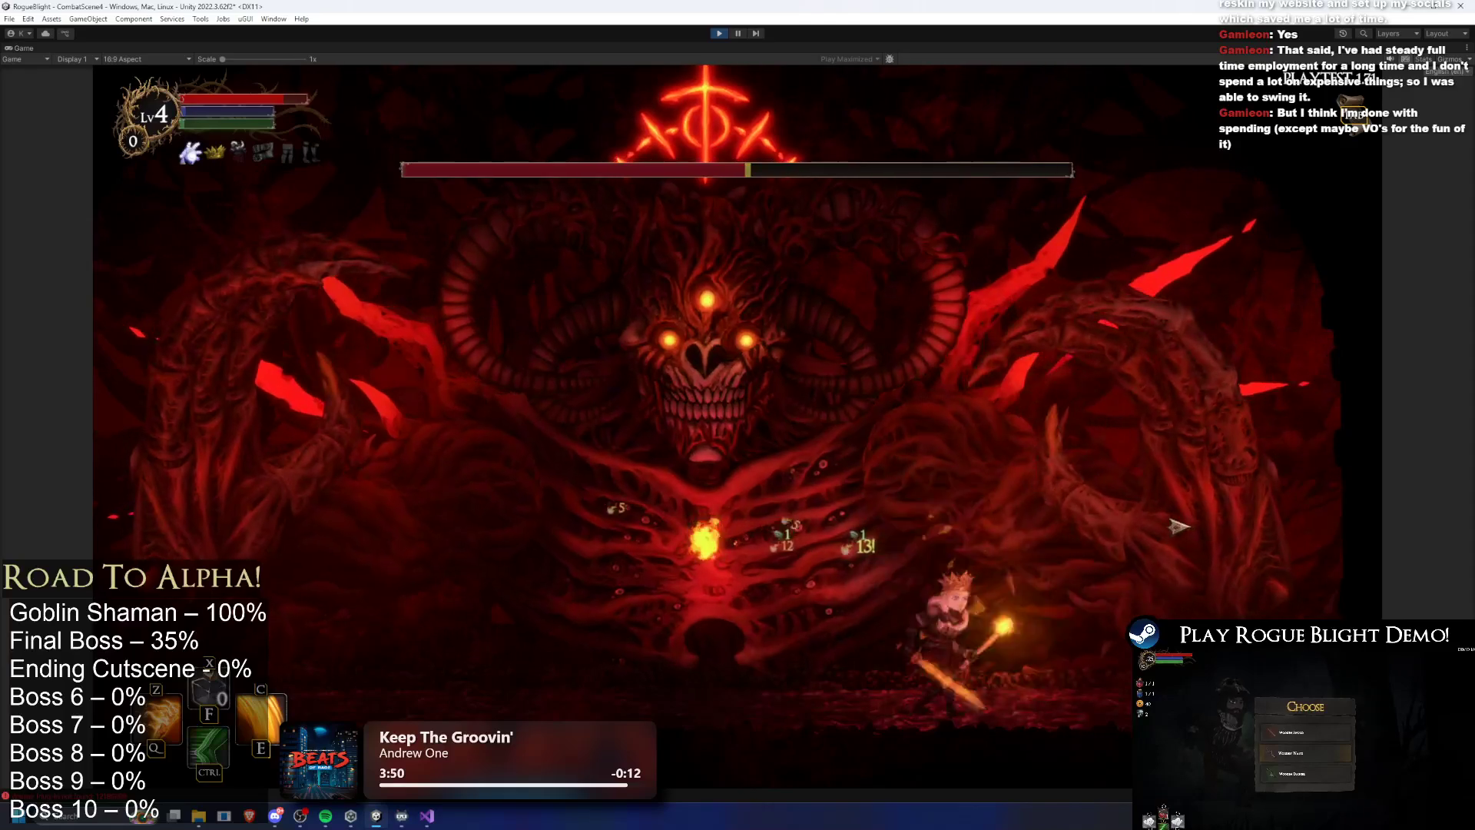
key(d)
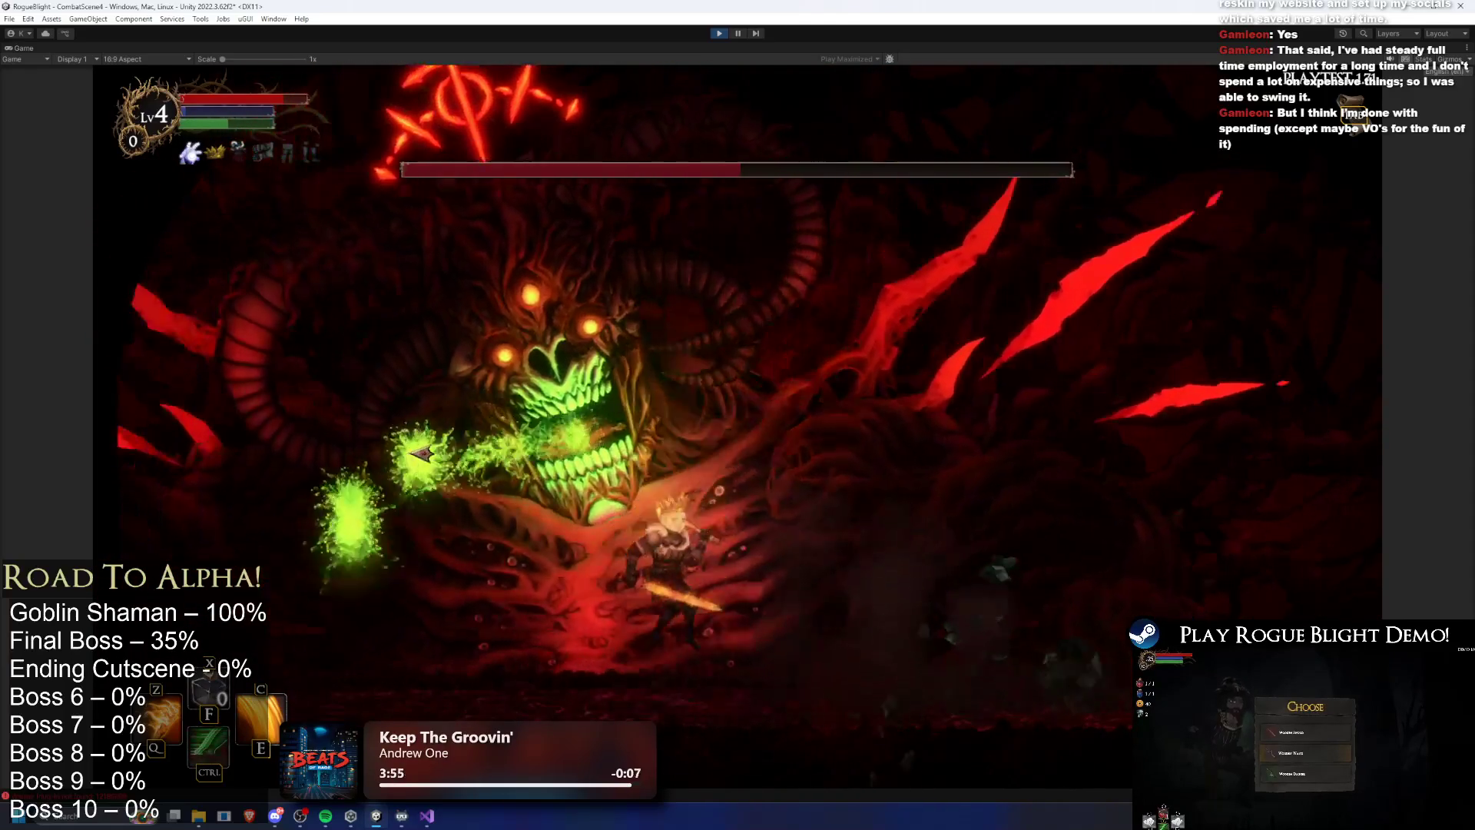
key(d)
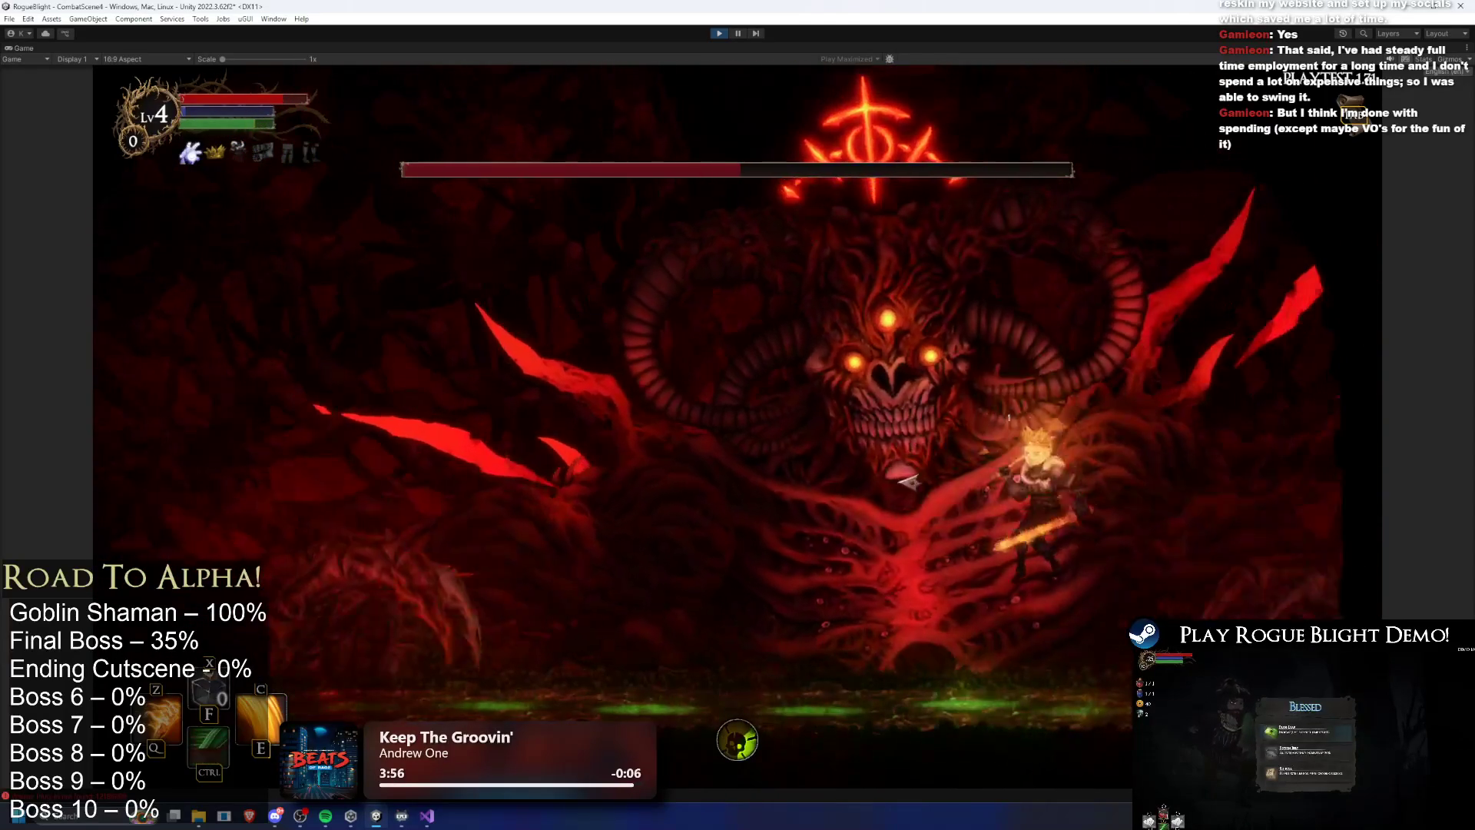
key(e)
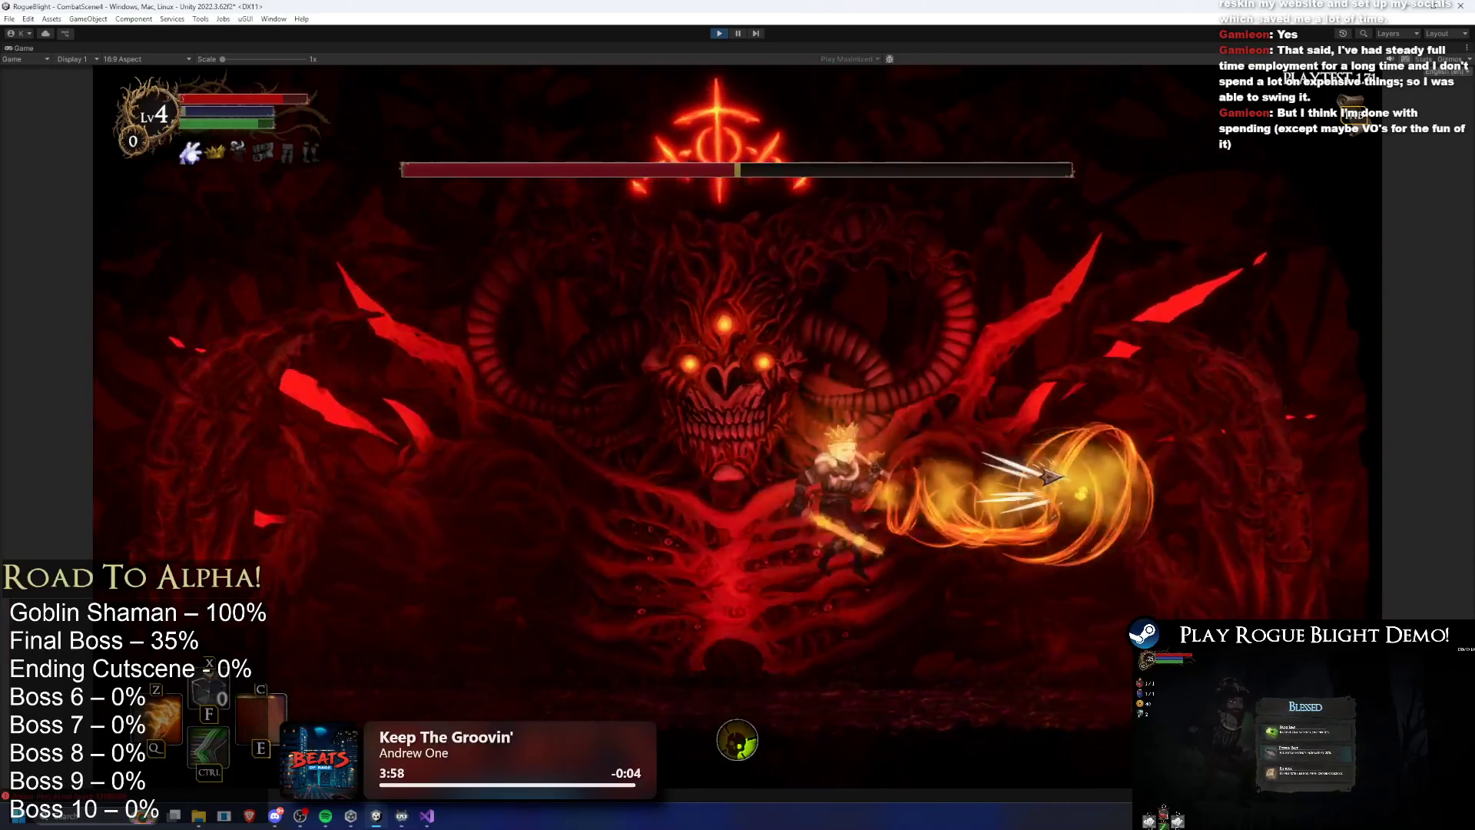
key(a)
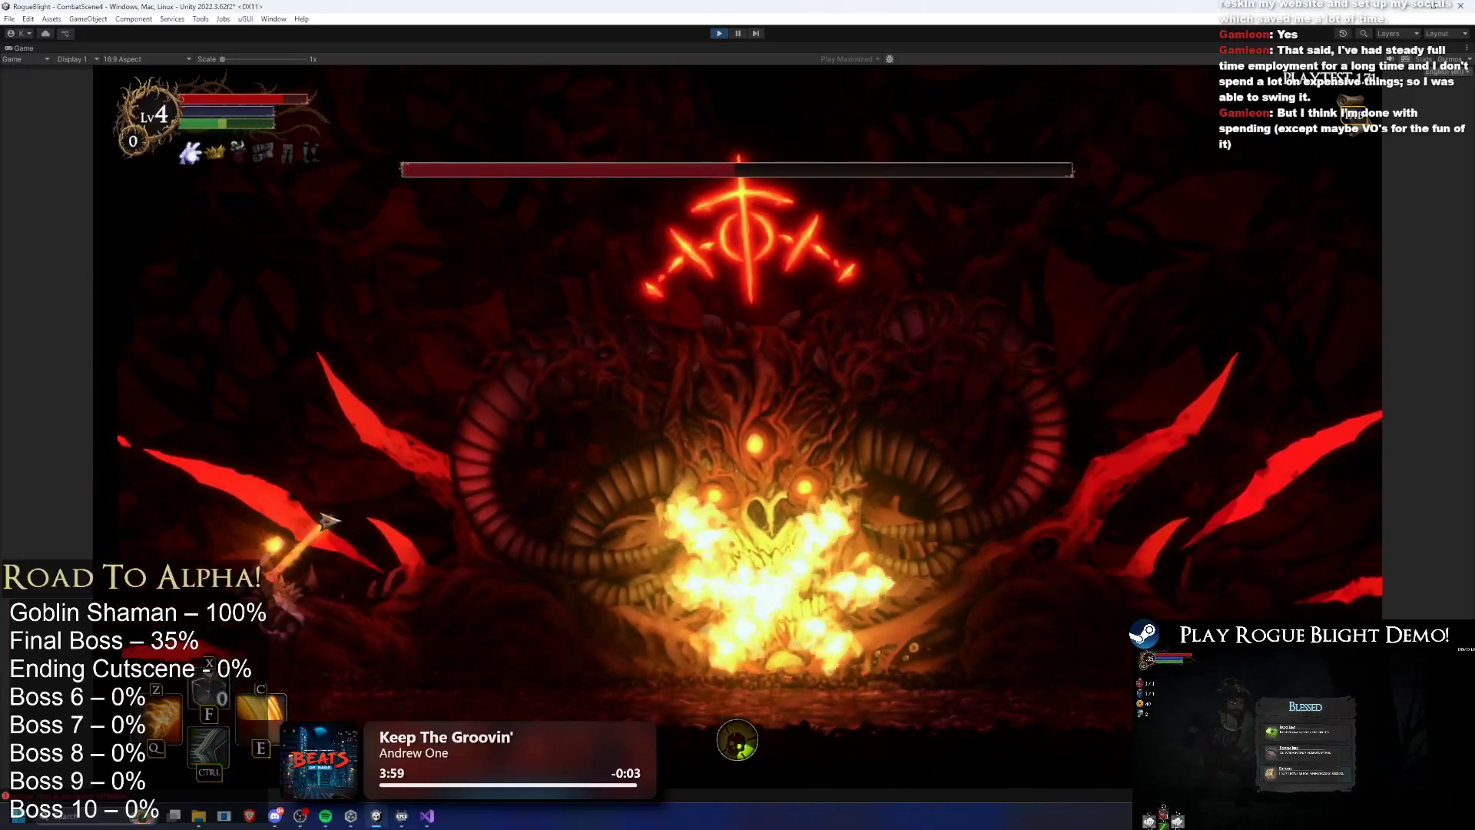
click(329, 521)
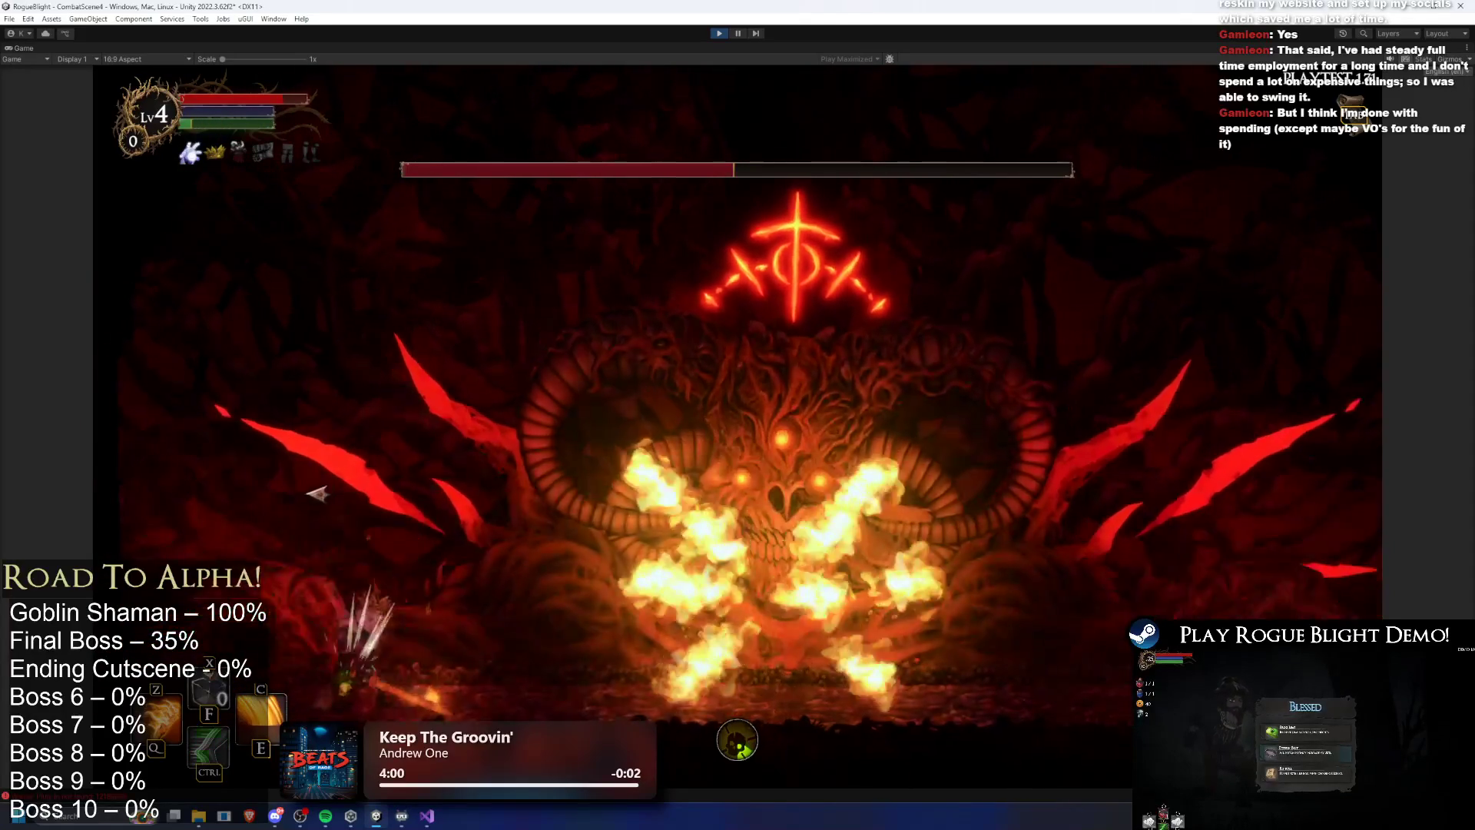
key(d)
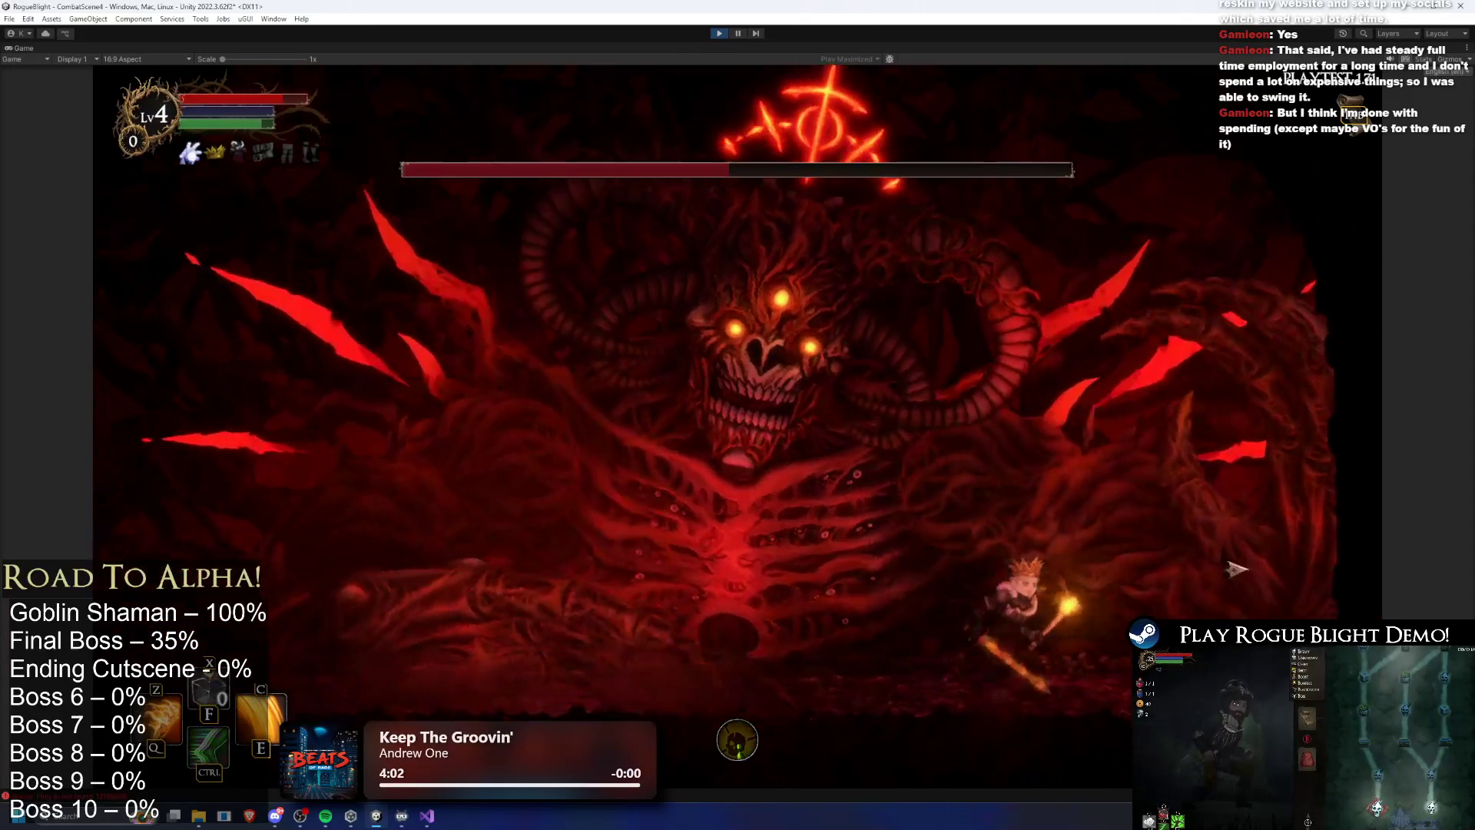
key(a)
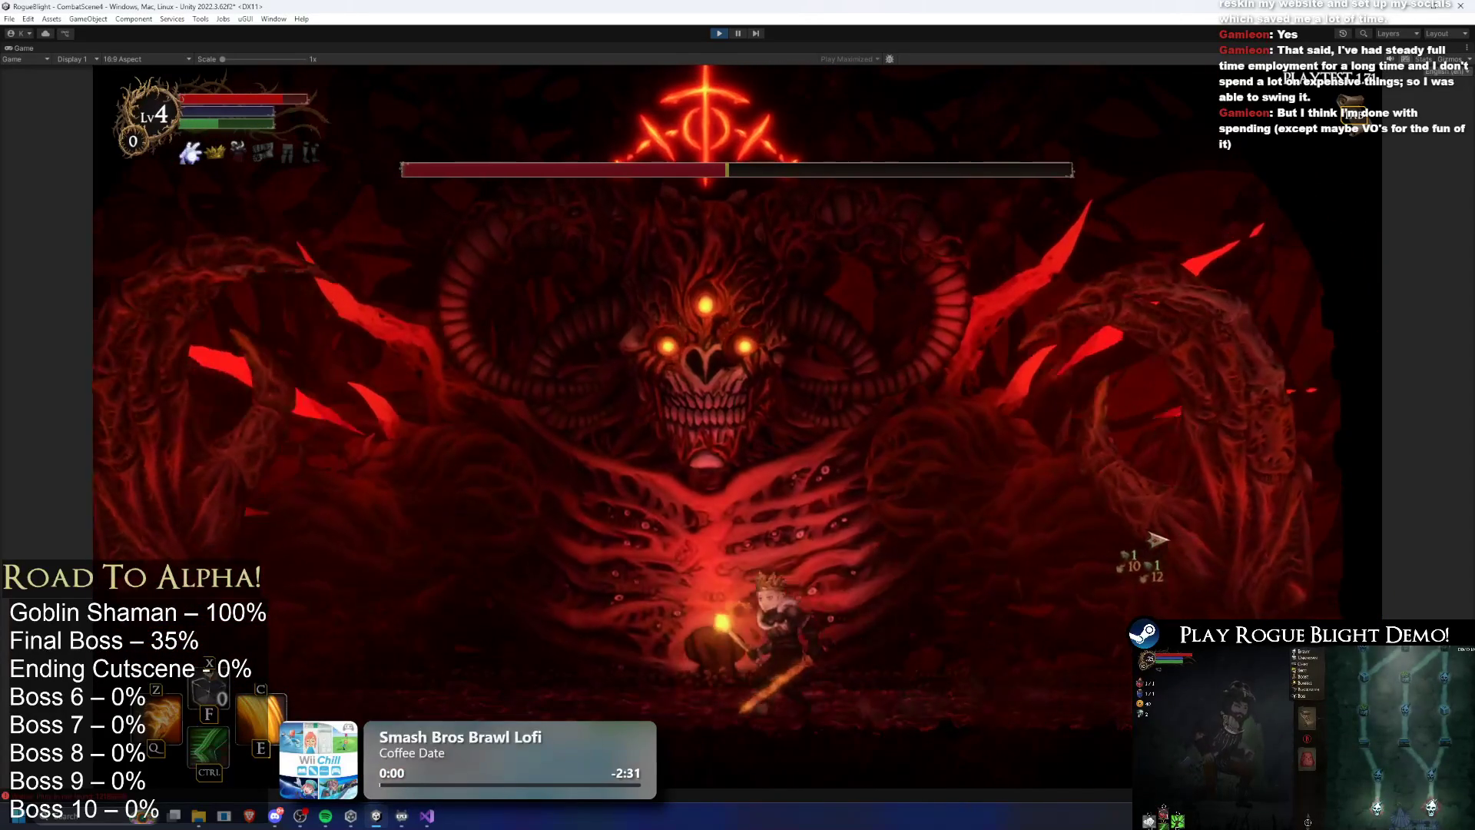
key(a)
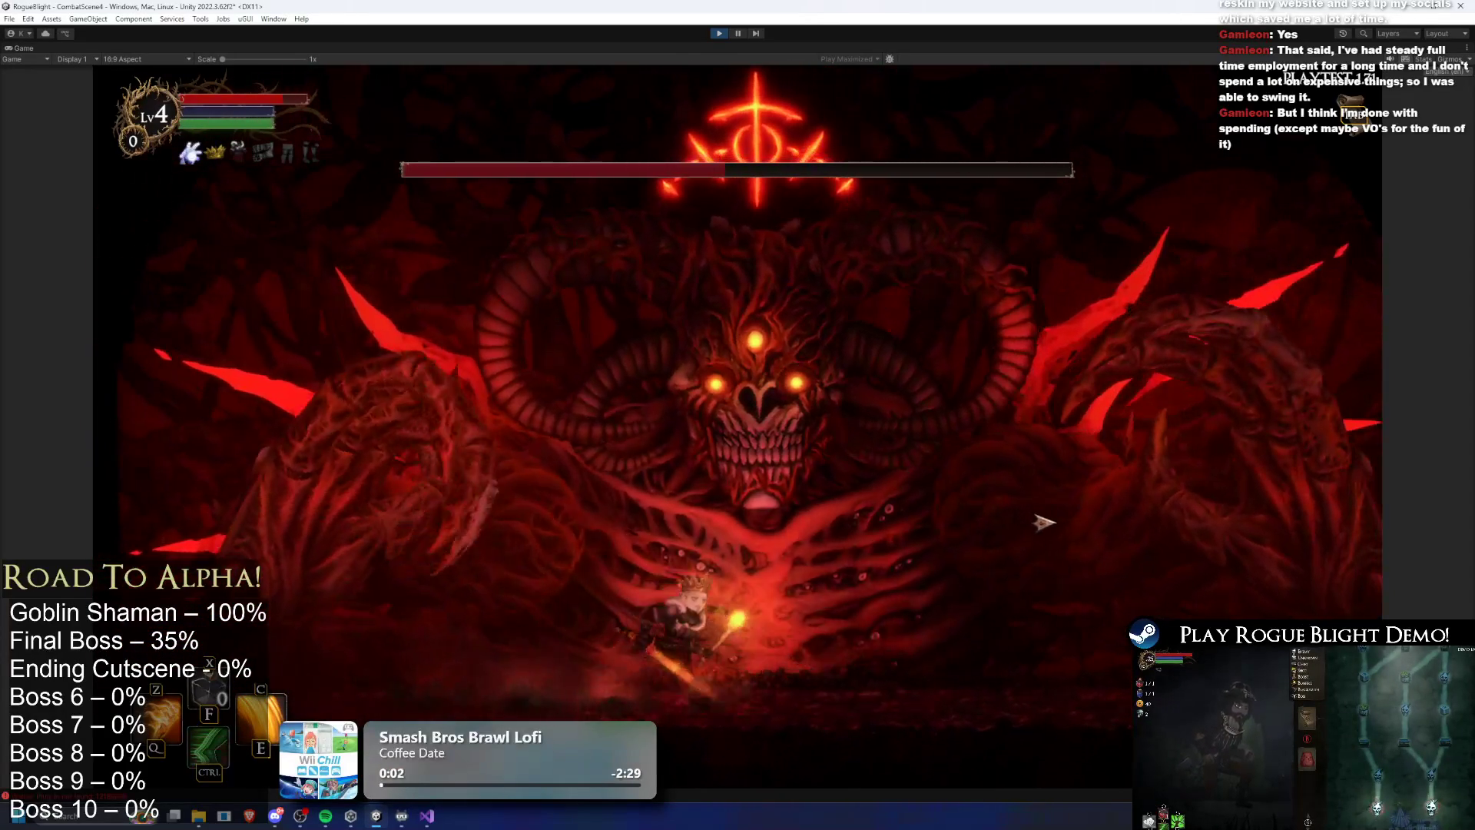
key(a)
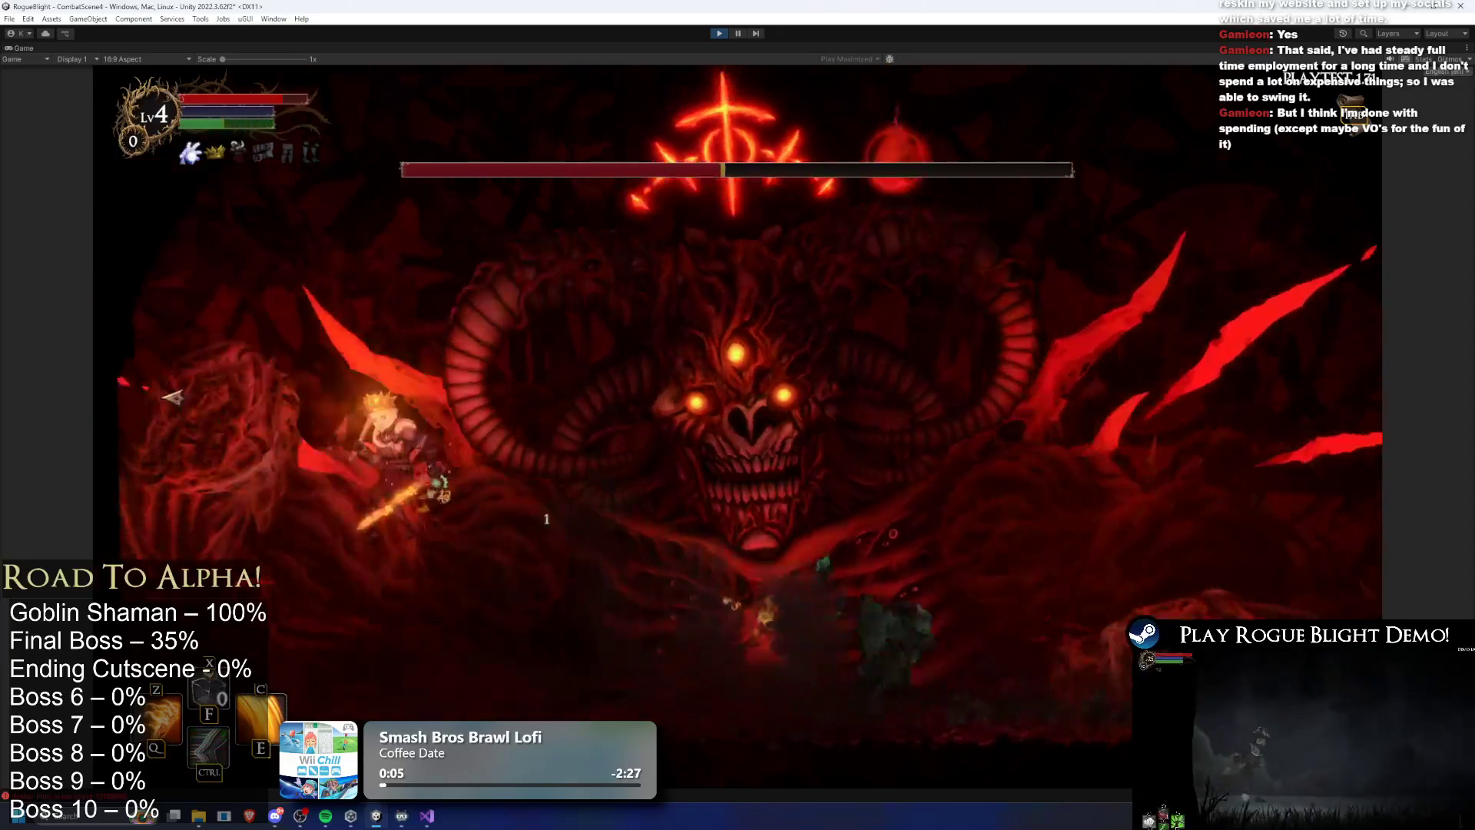
key(d)
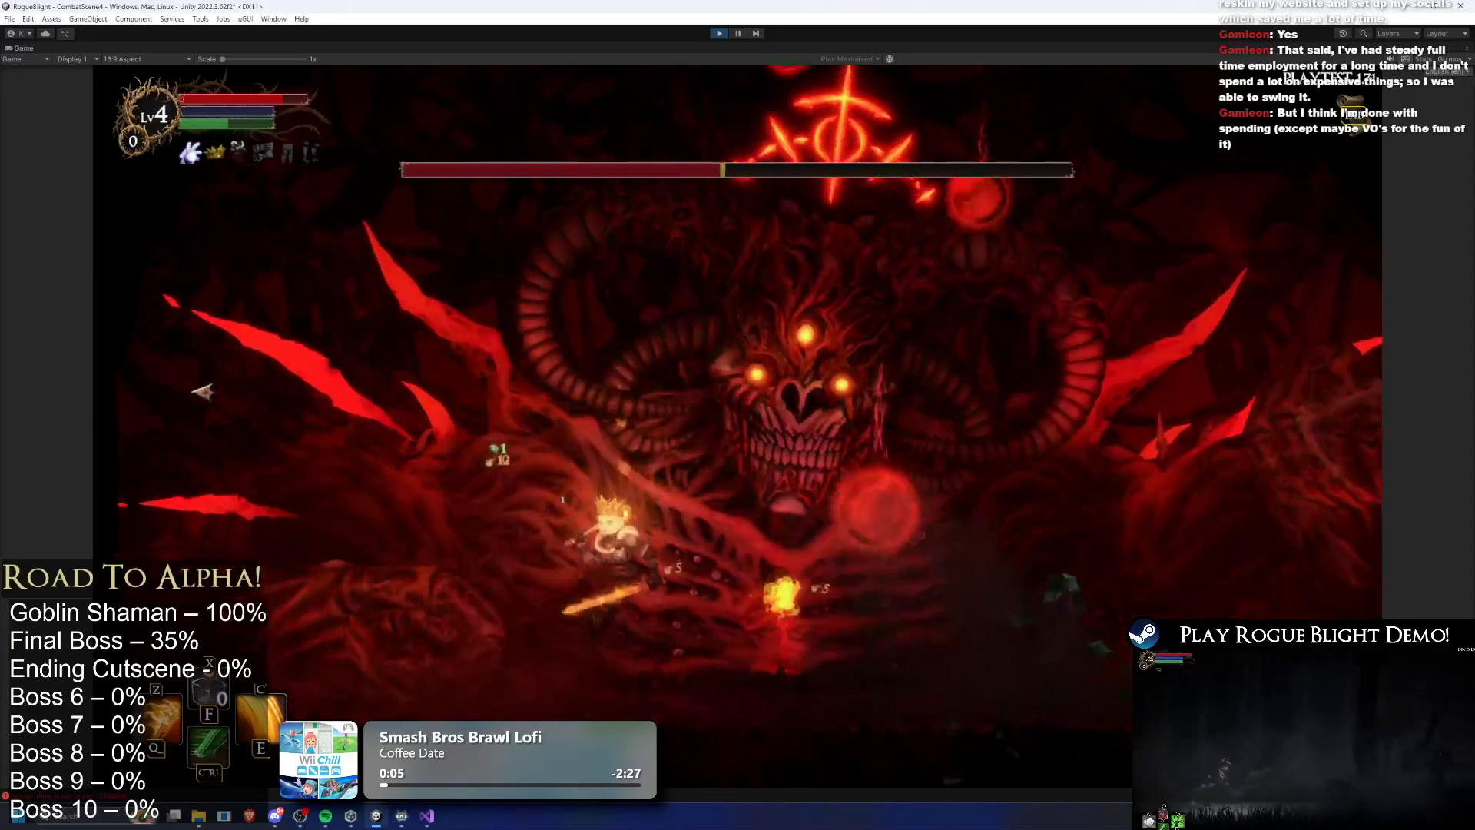
key(a)
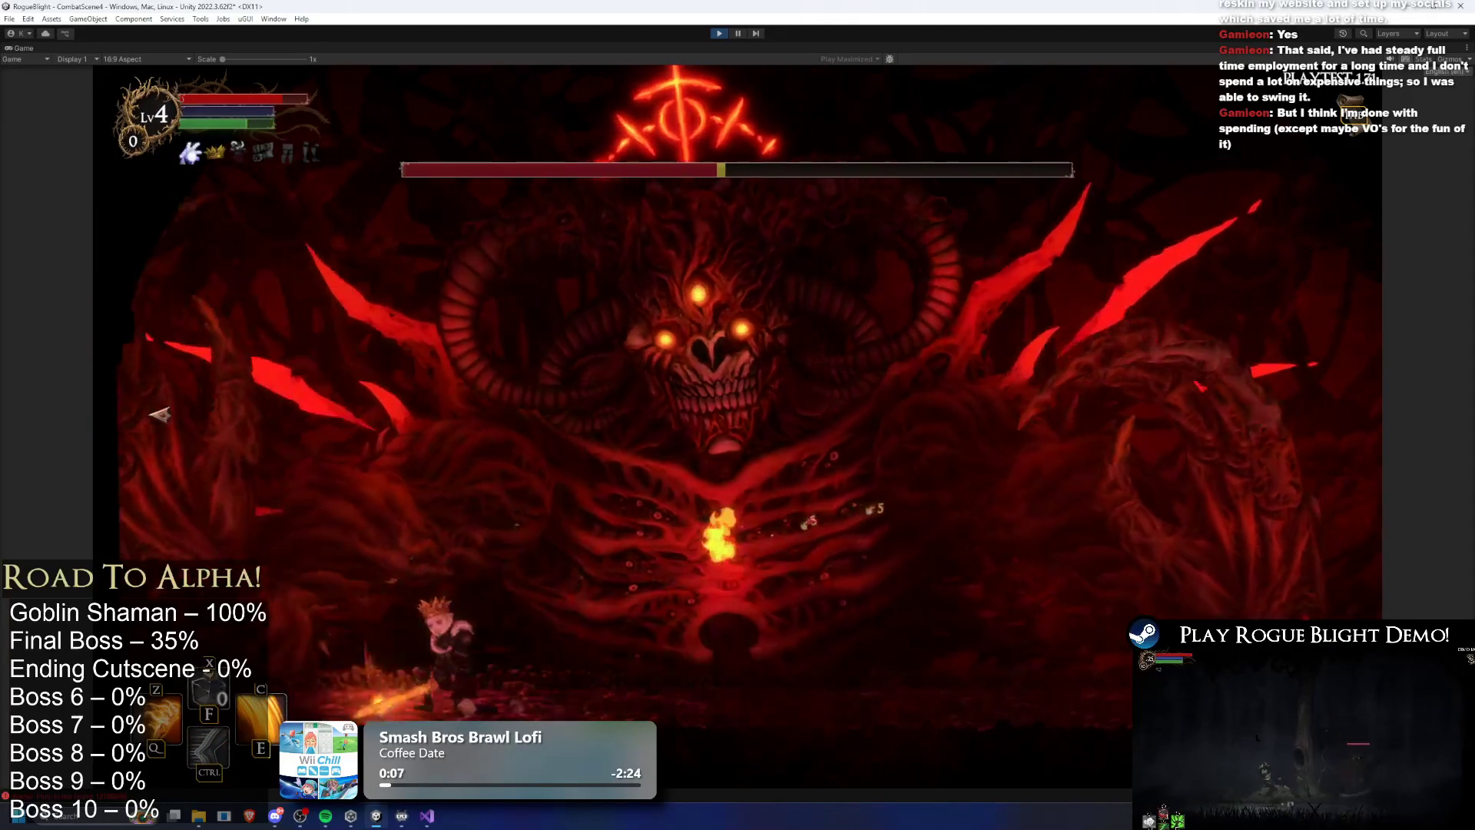
key(d)
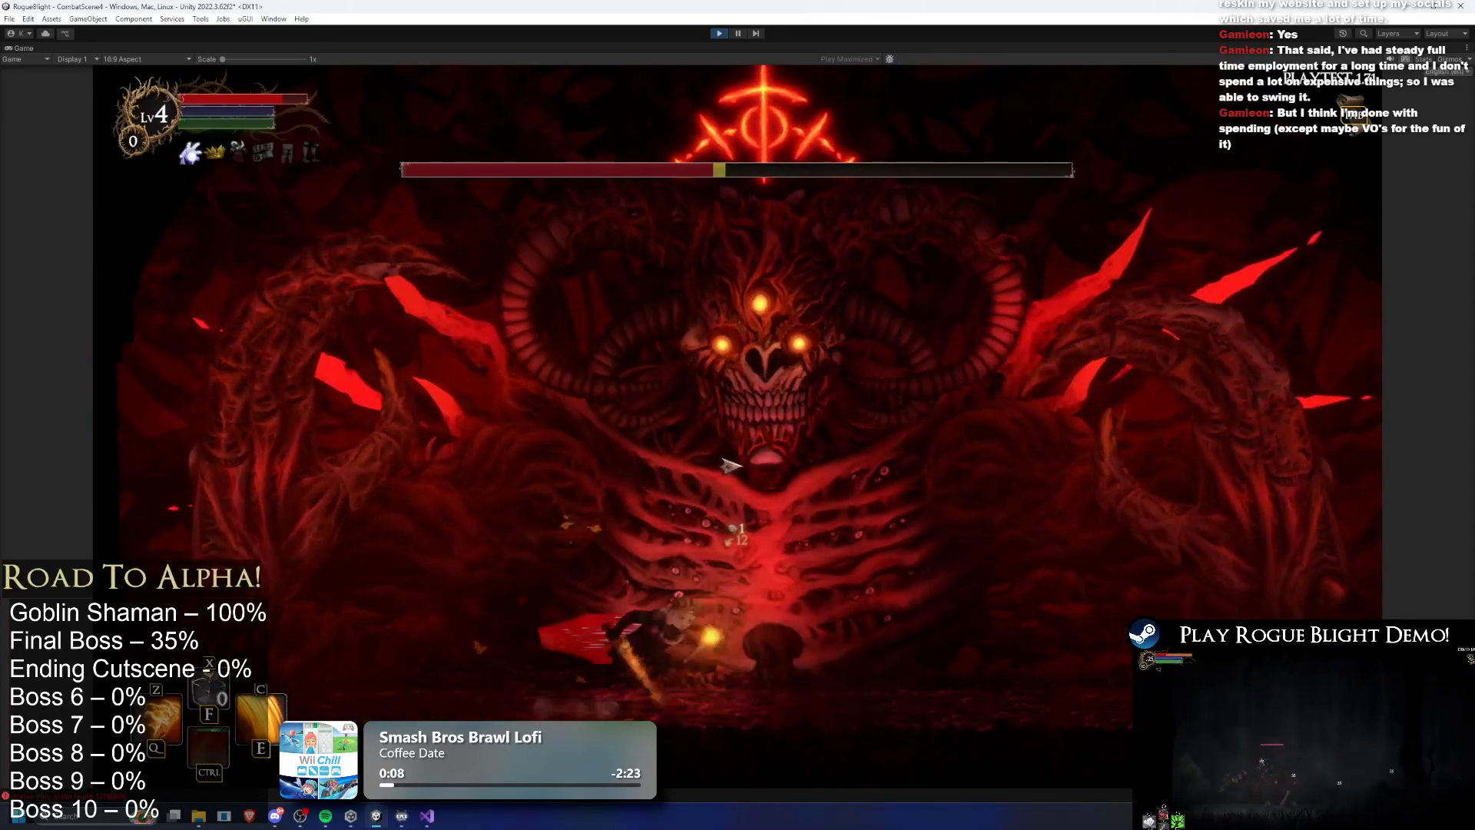
key(a)
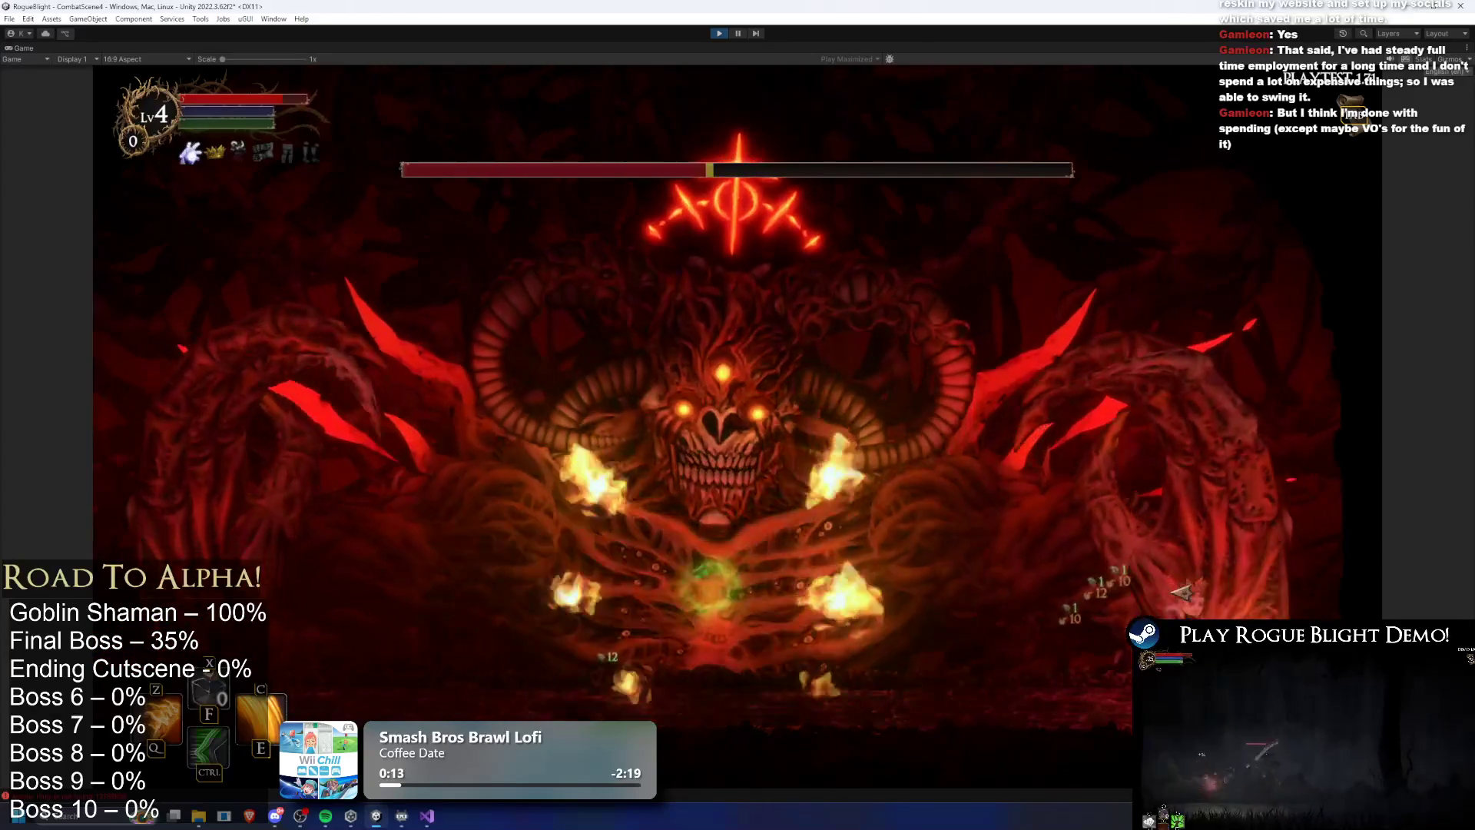
key(a)
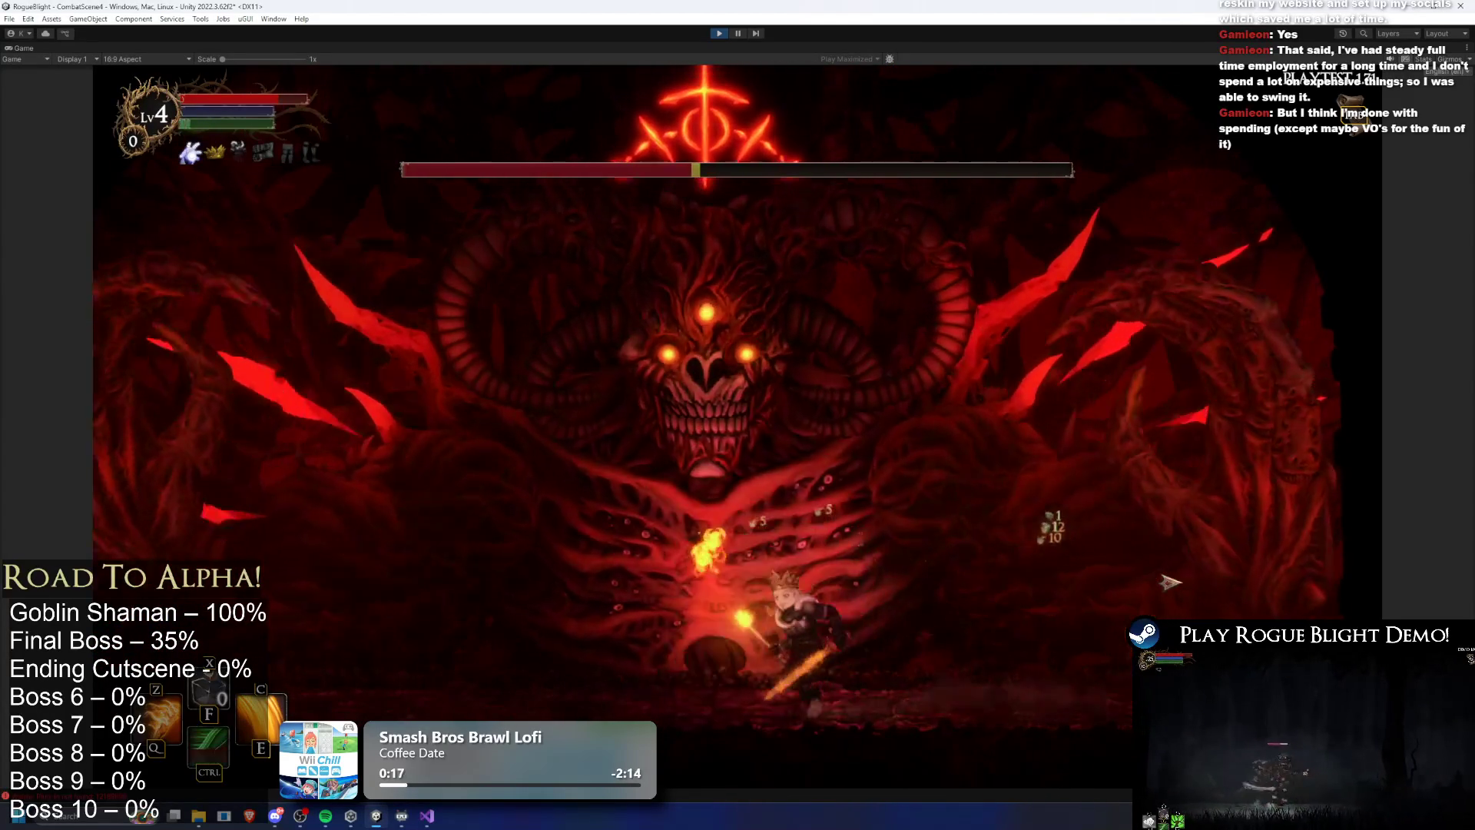
key(a)
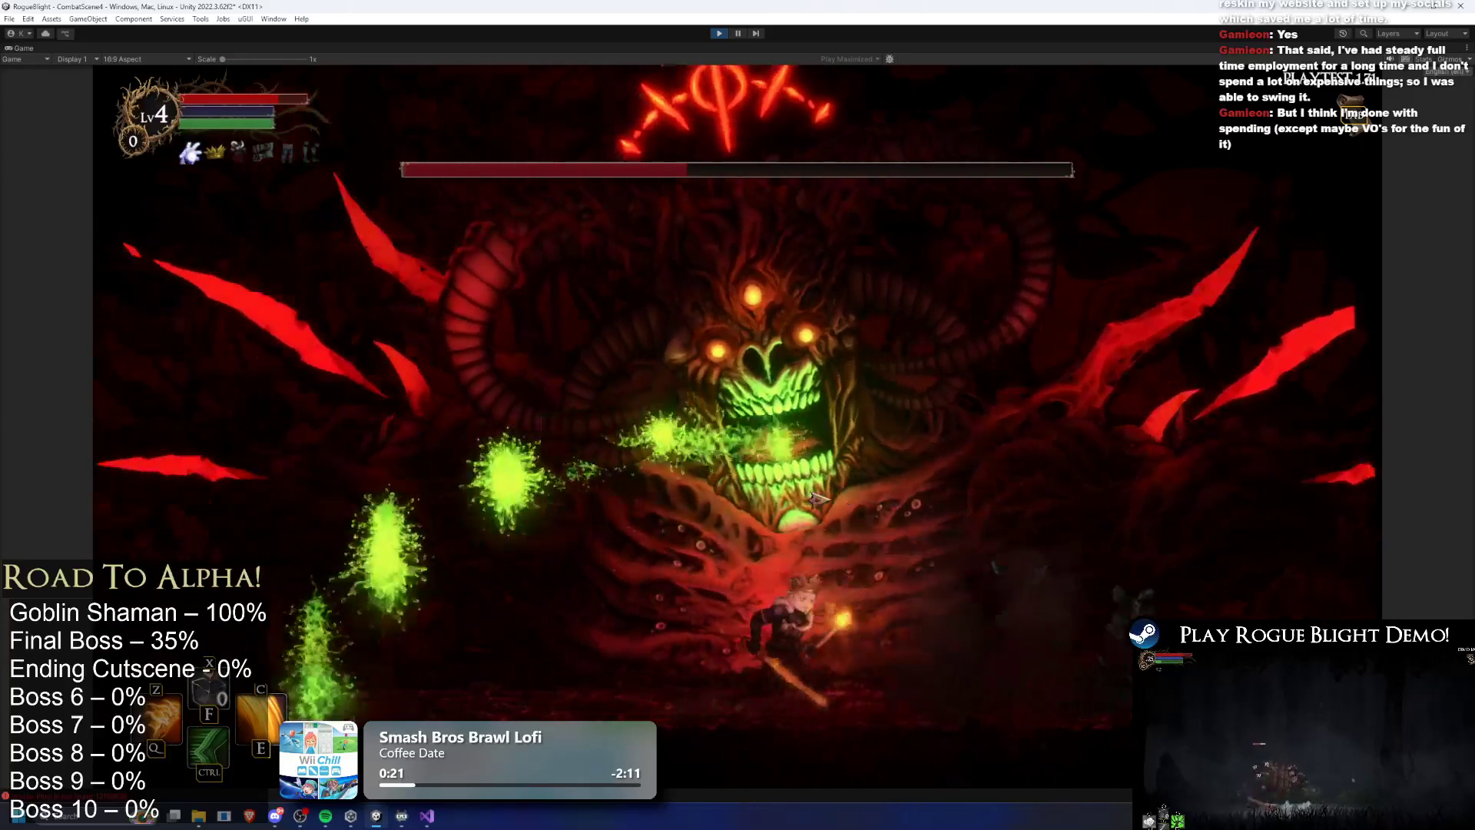
key(d)
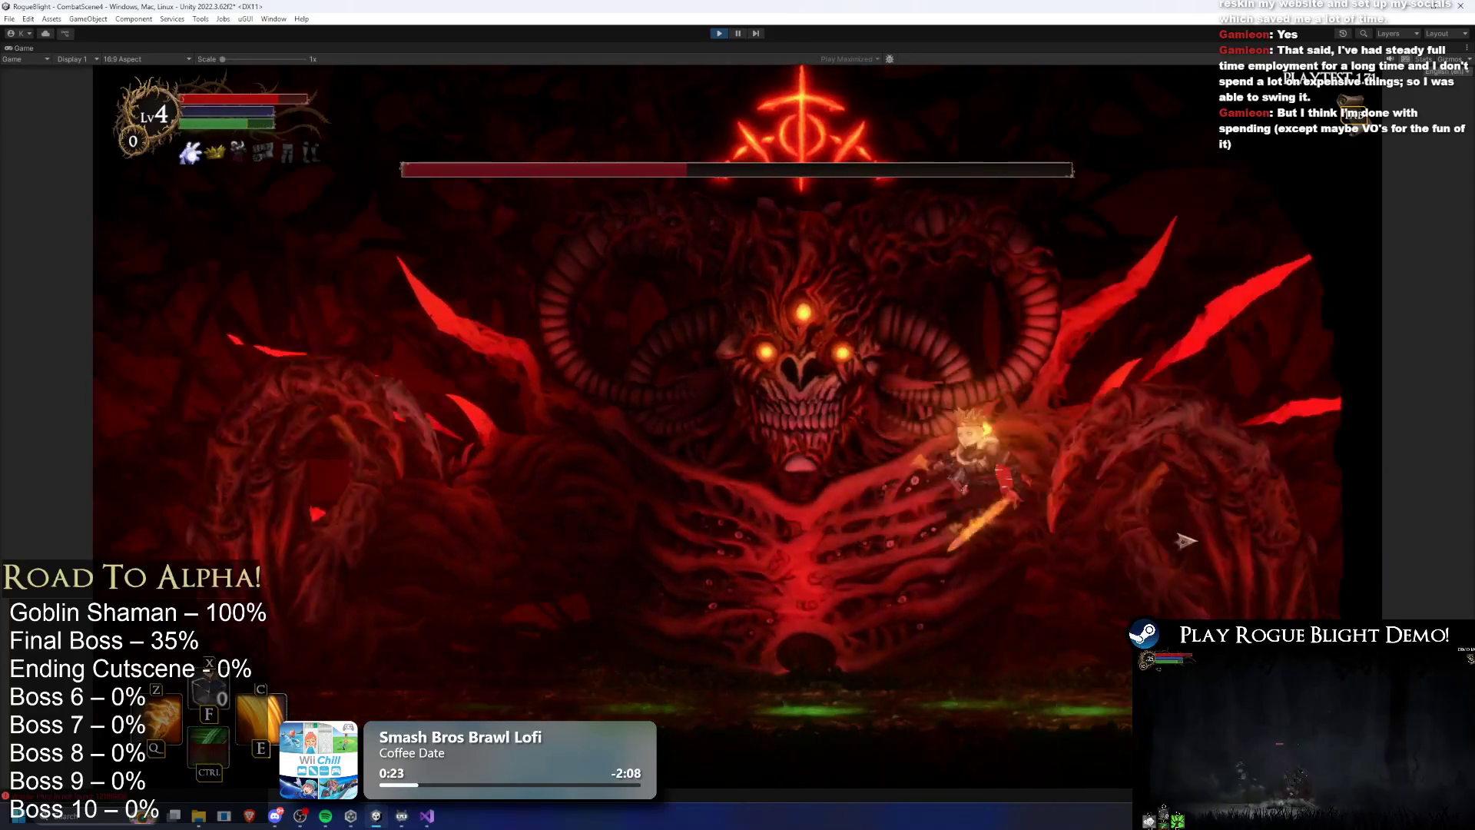
key(a)
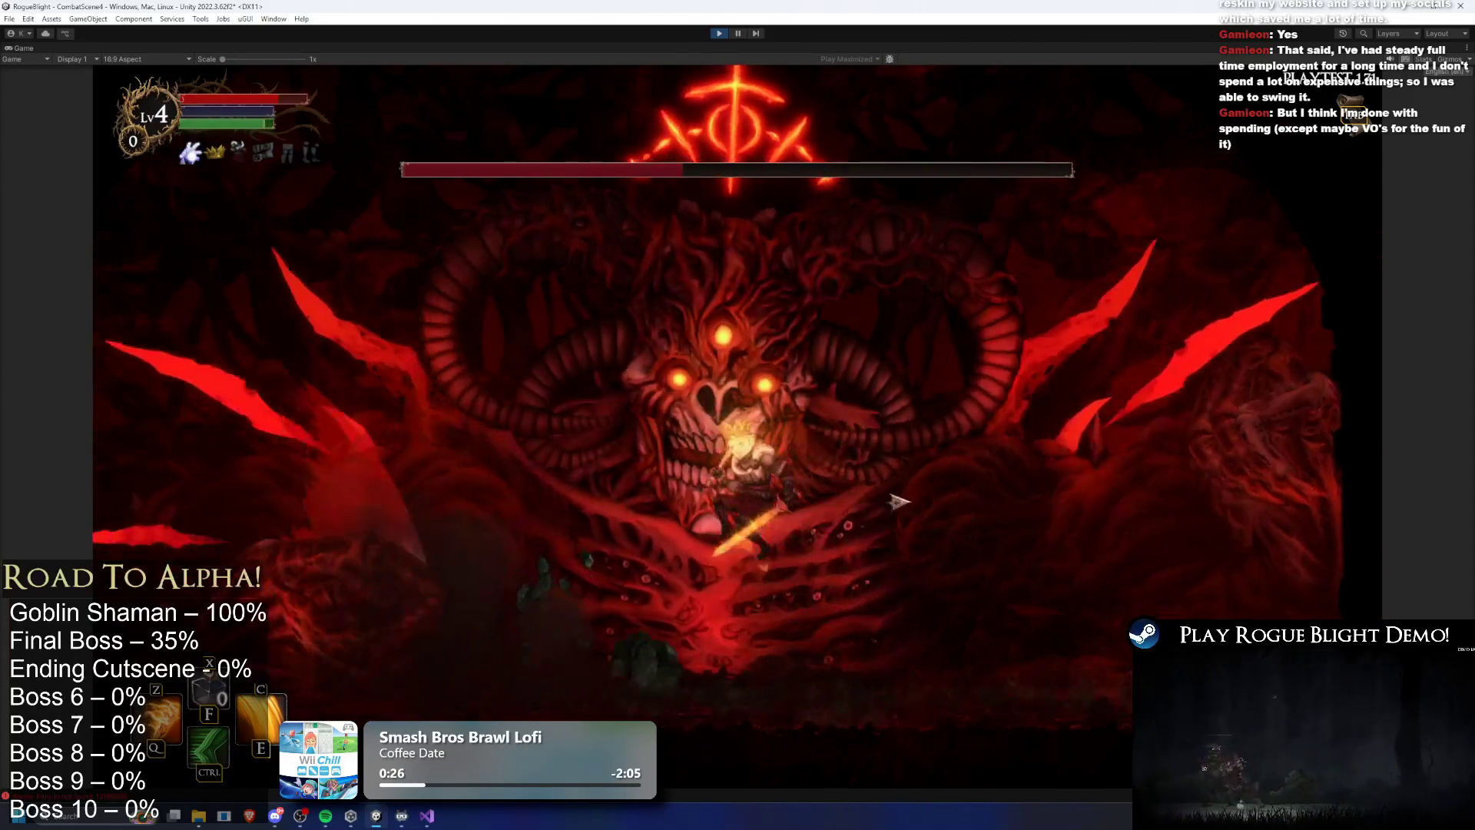
key(a)
key(ctrl)
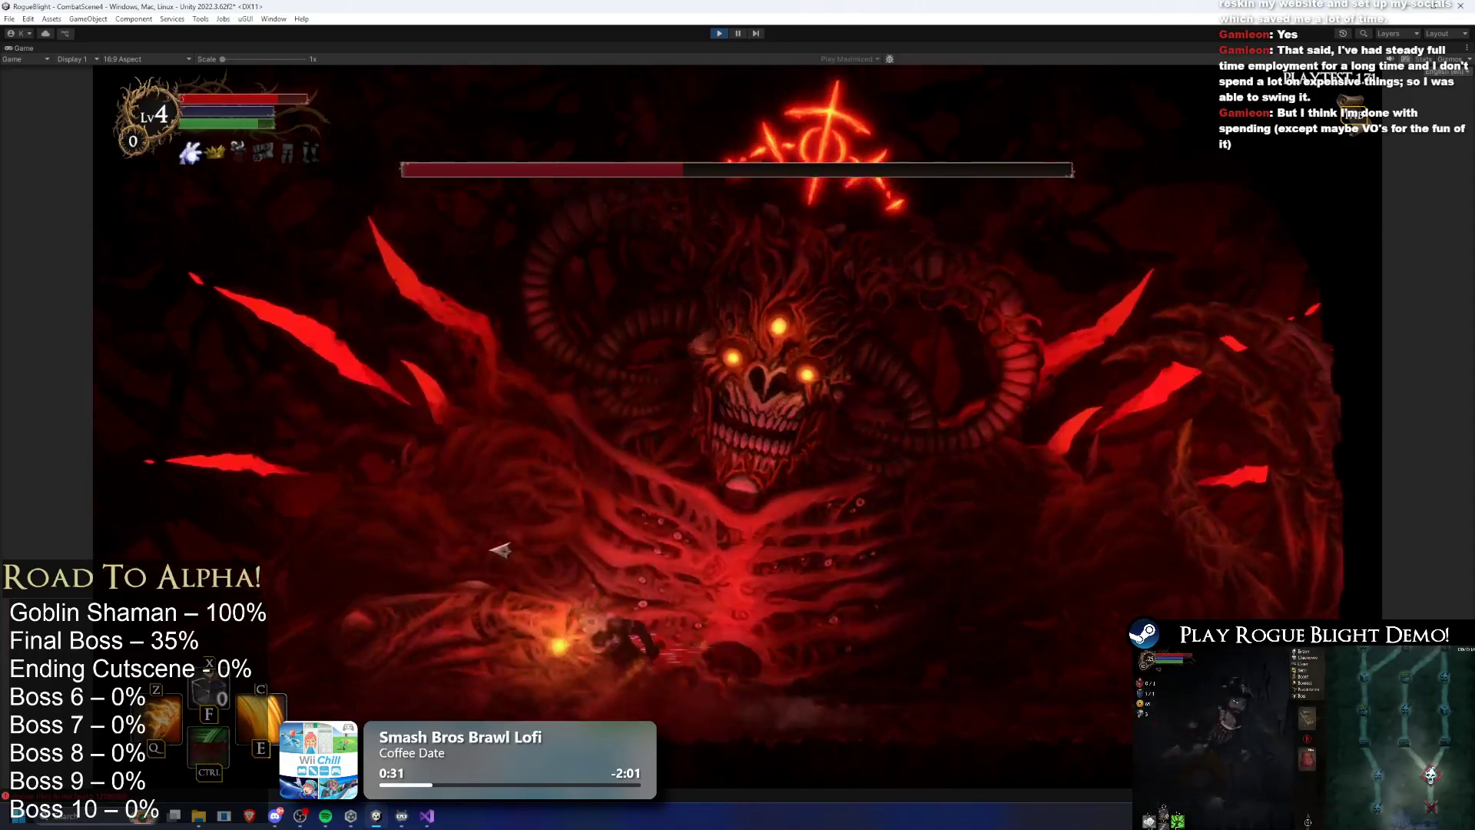
click(434, 515)
click(488, 487)
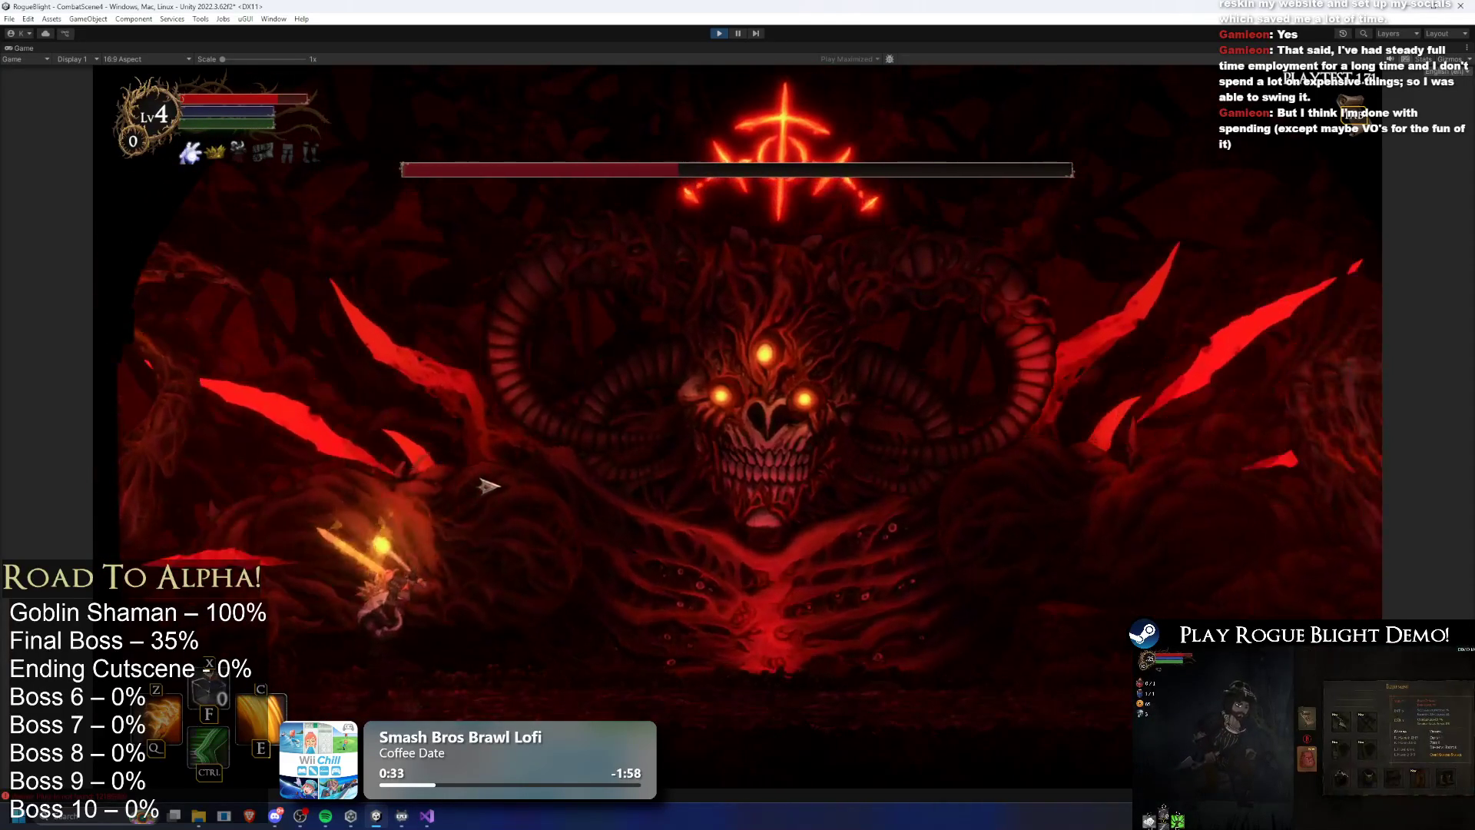
key(d)
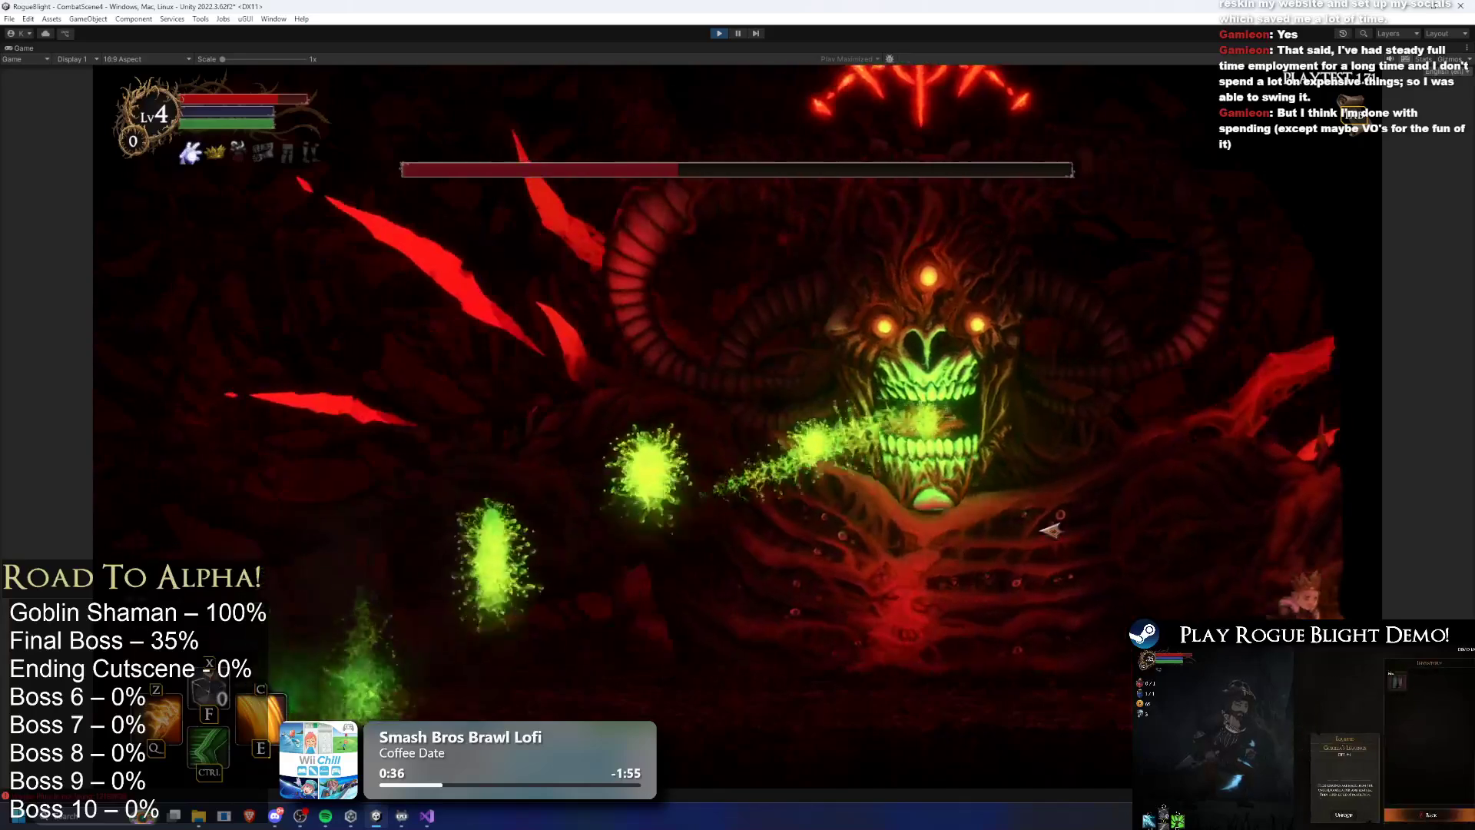
key(a)
click(1070, 550)
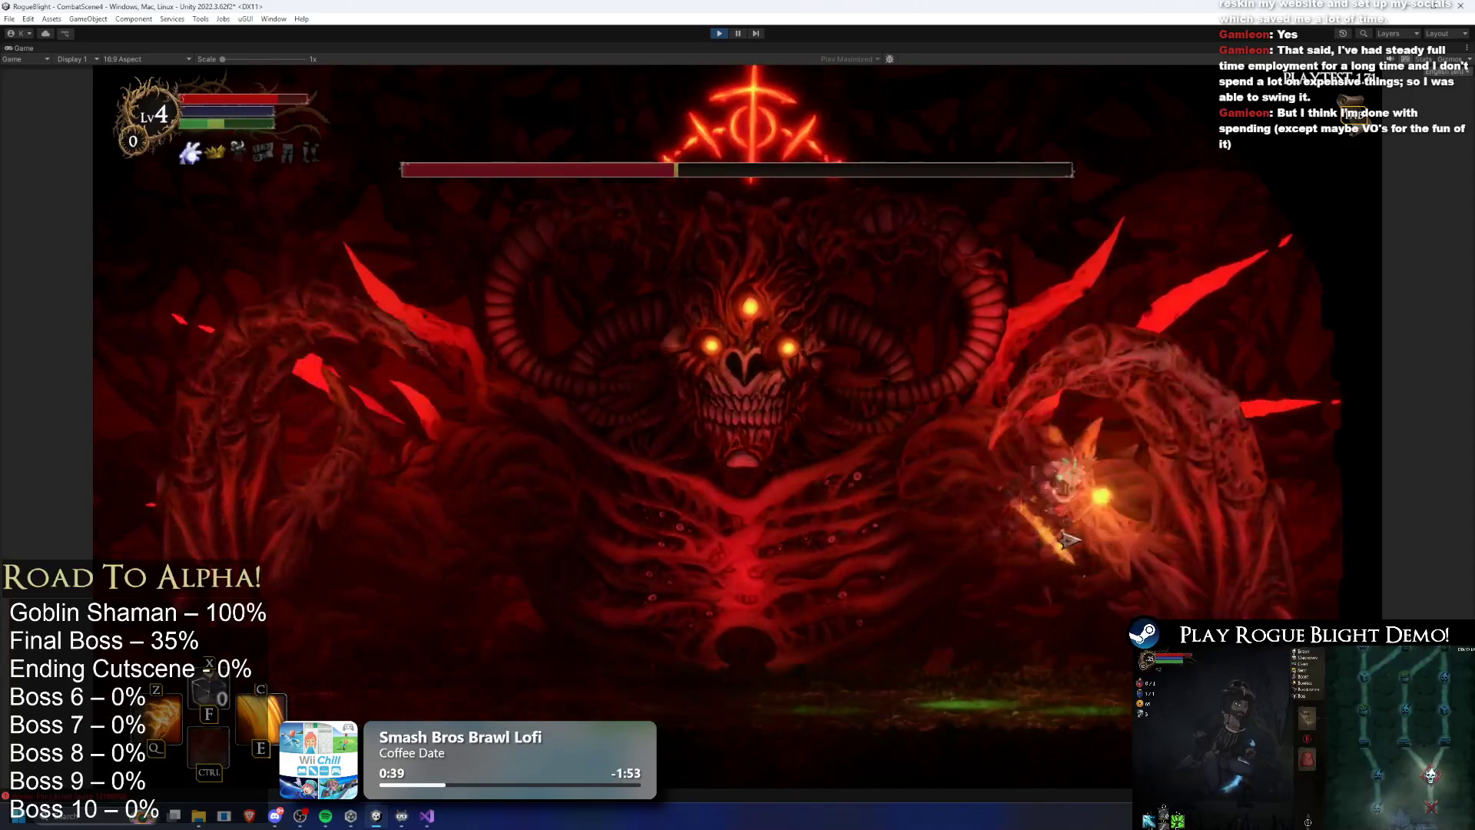
key(a)
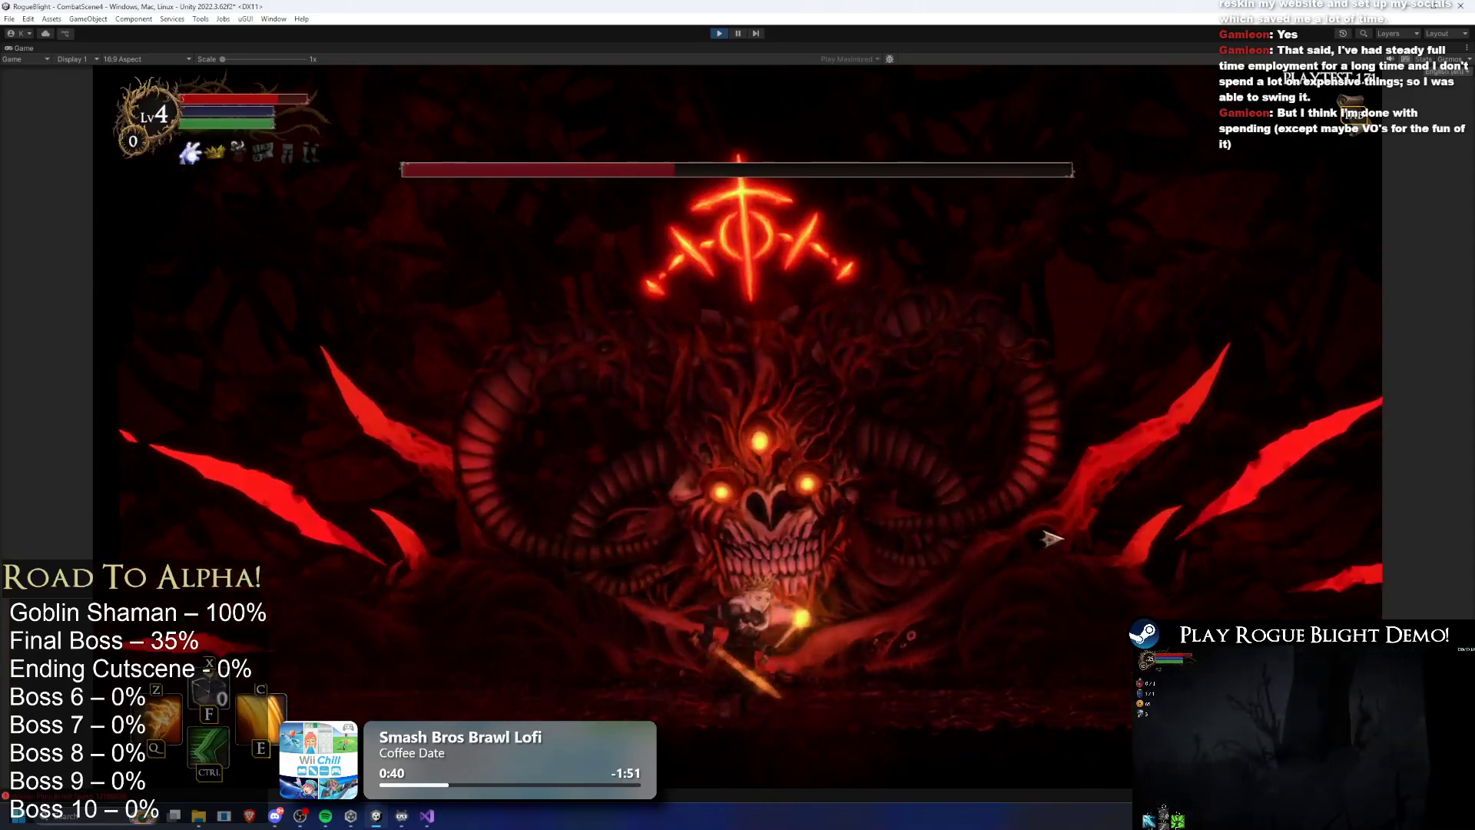
key(a)
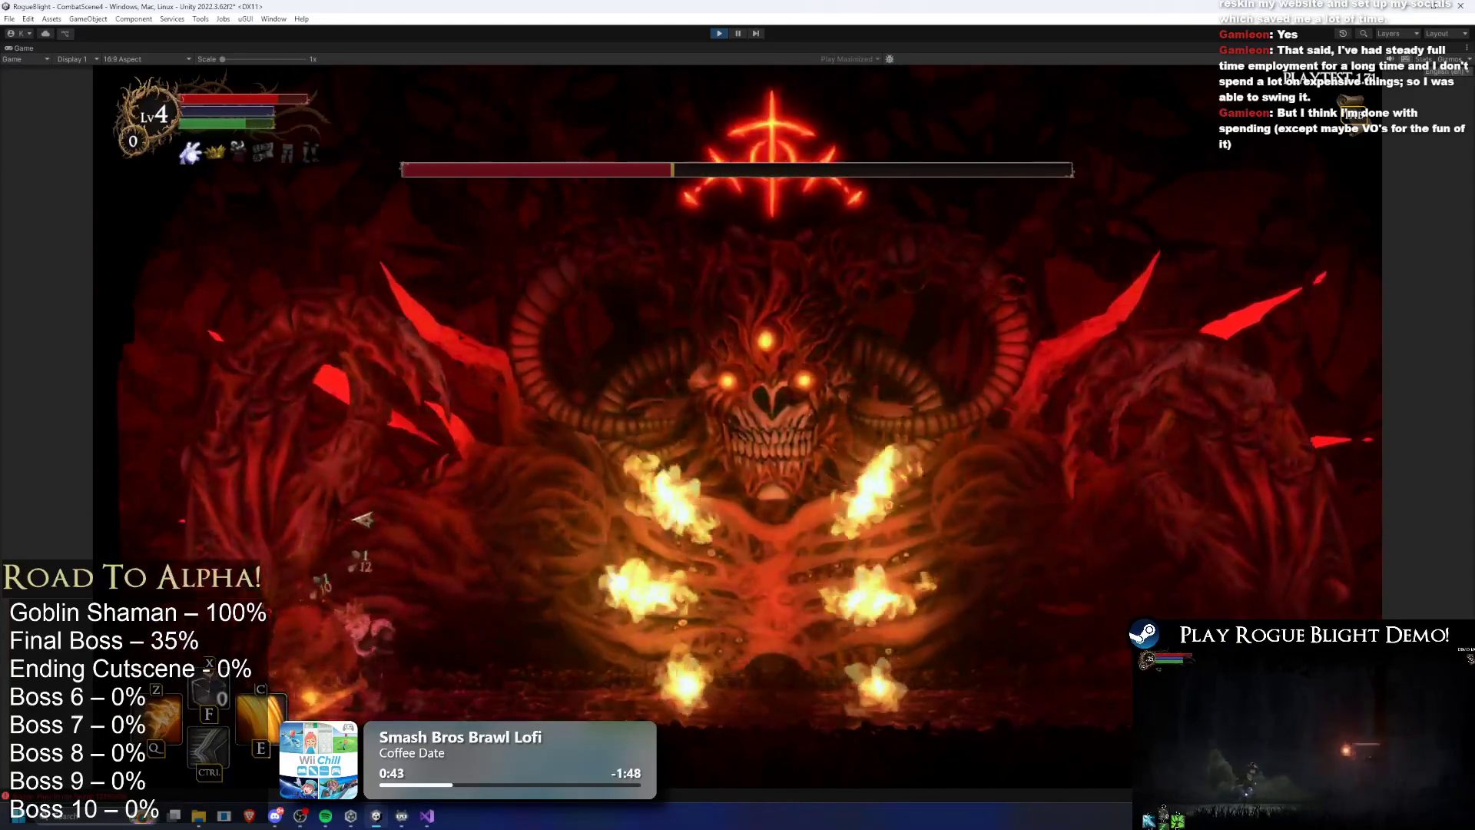
key(d)
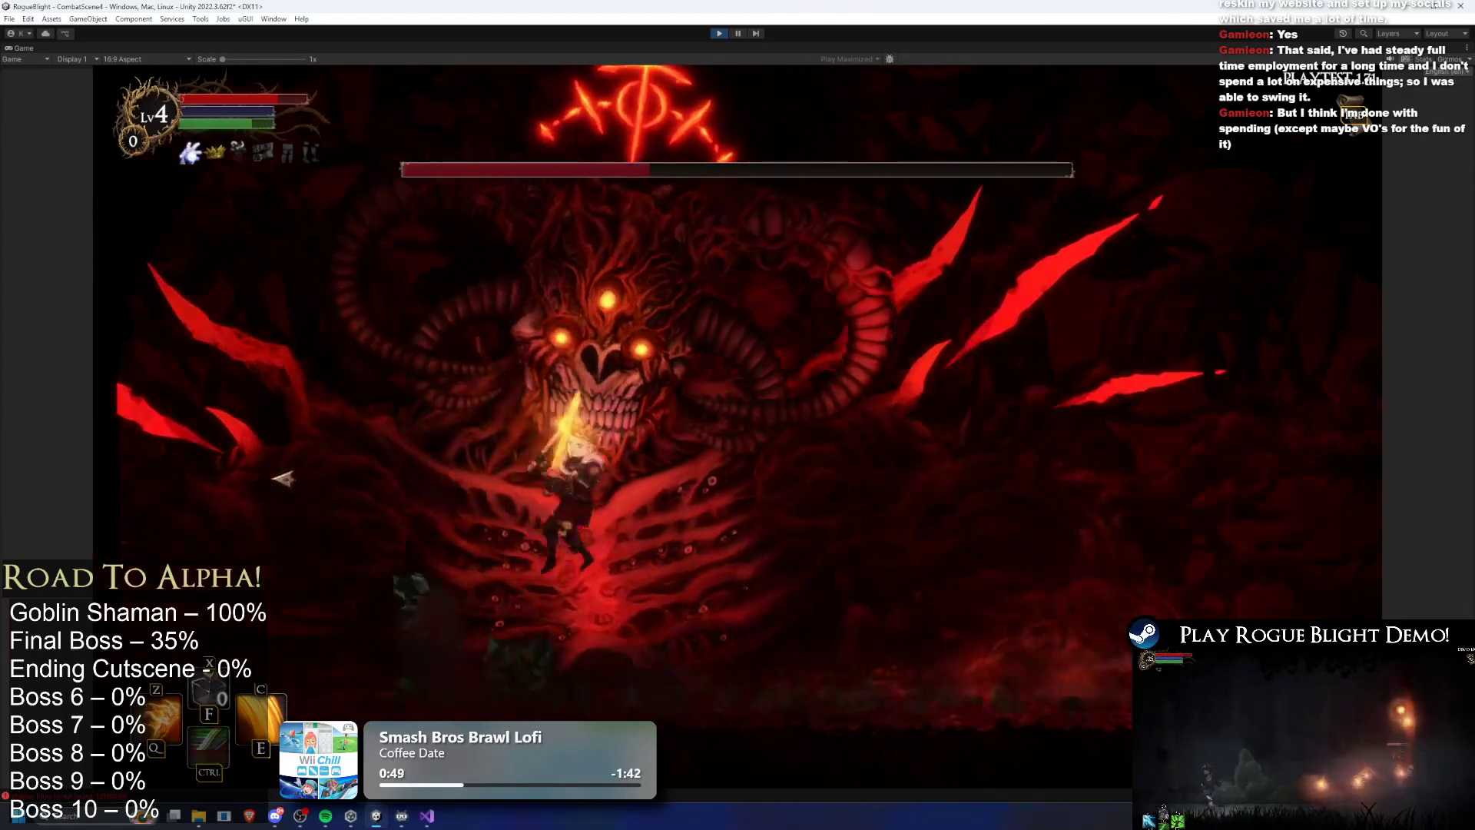
key(d)
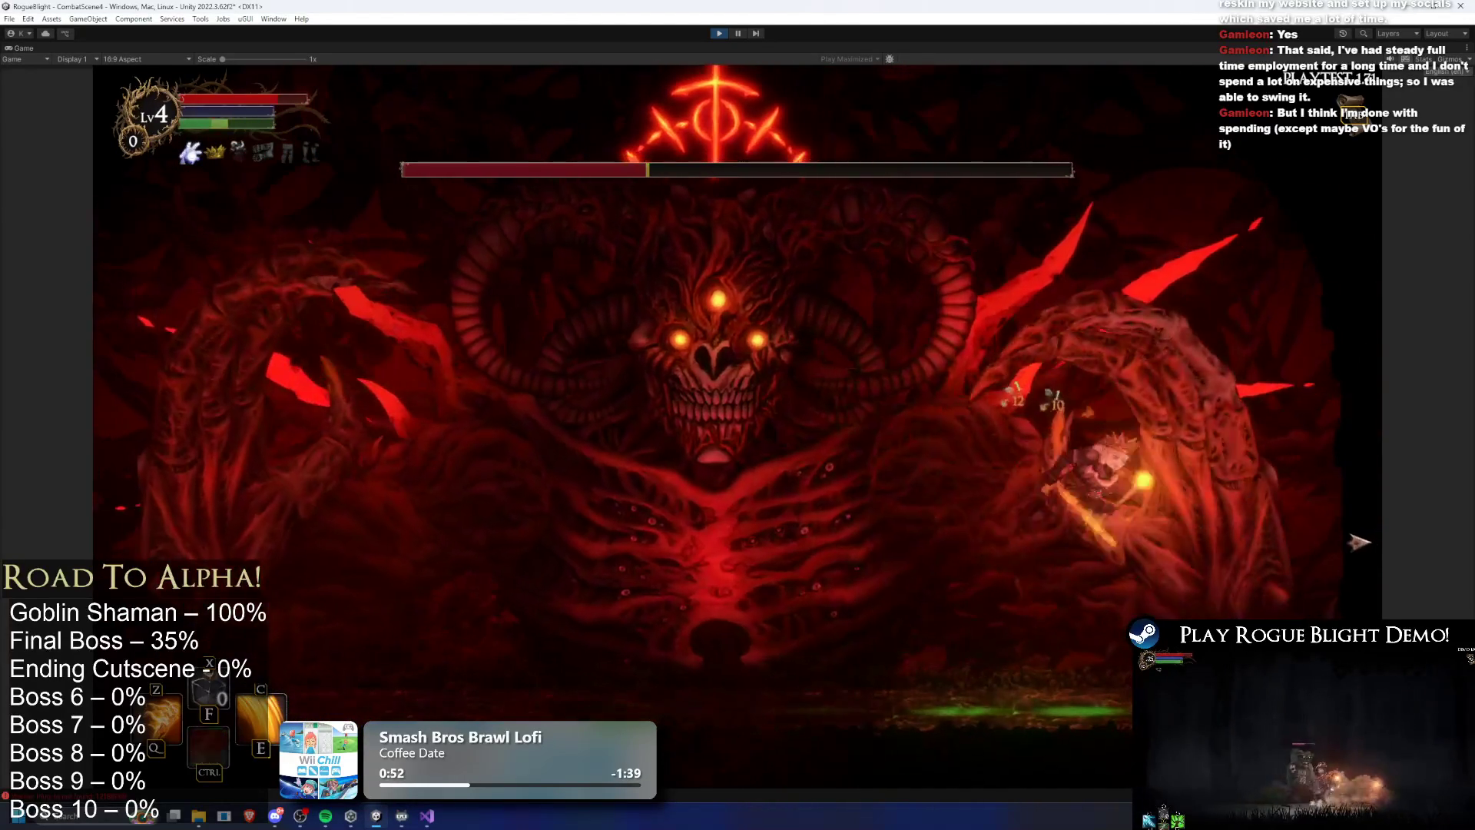
key(d)
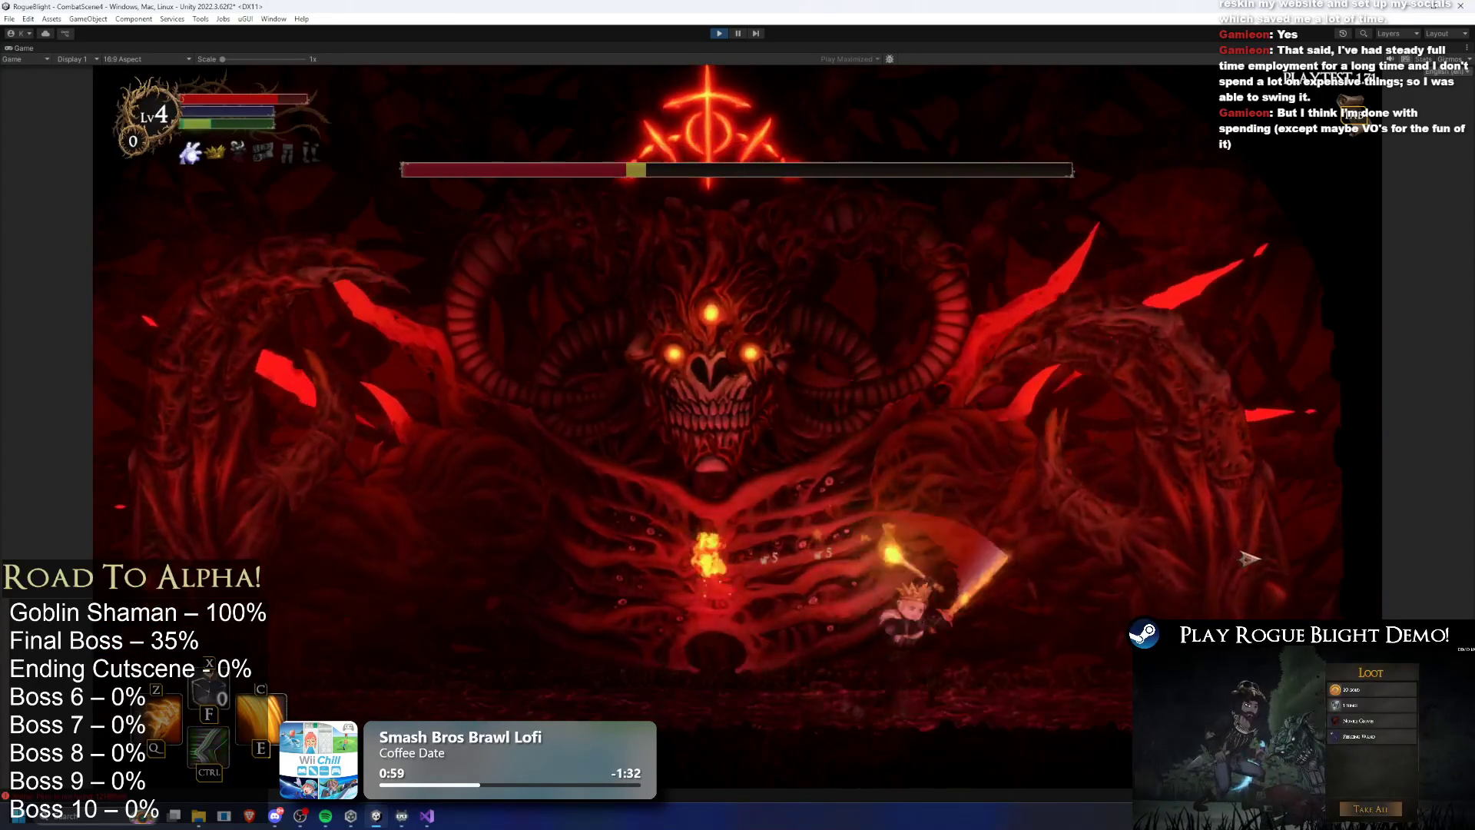
key(a)
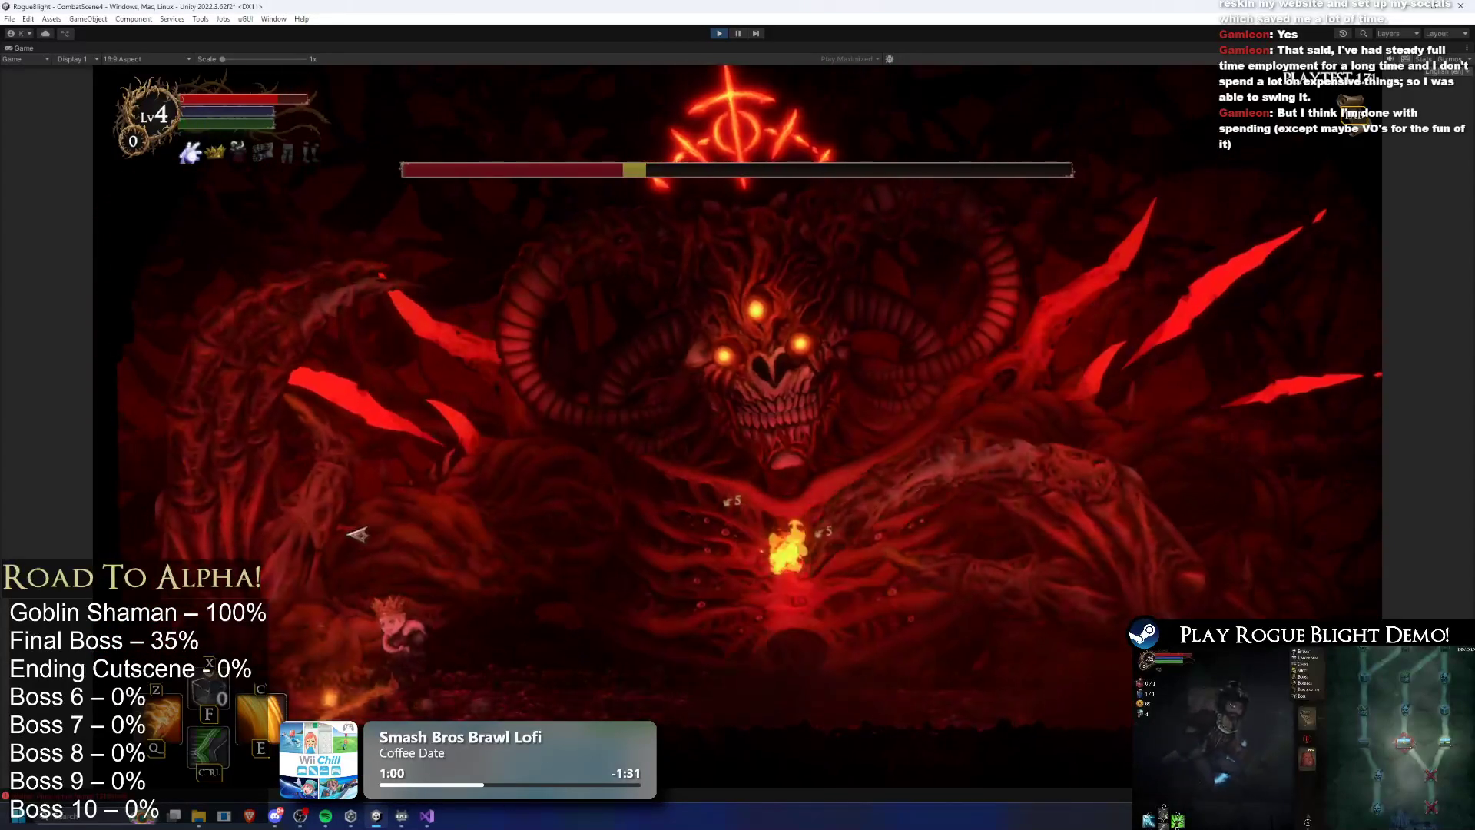
key(ctrl)
key(ctrl)
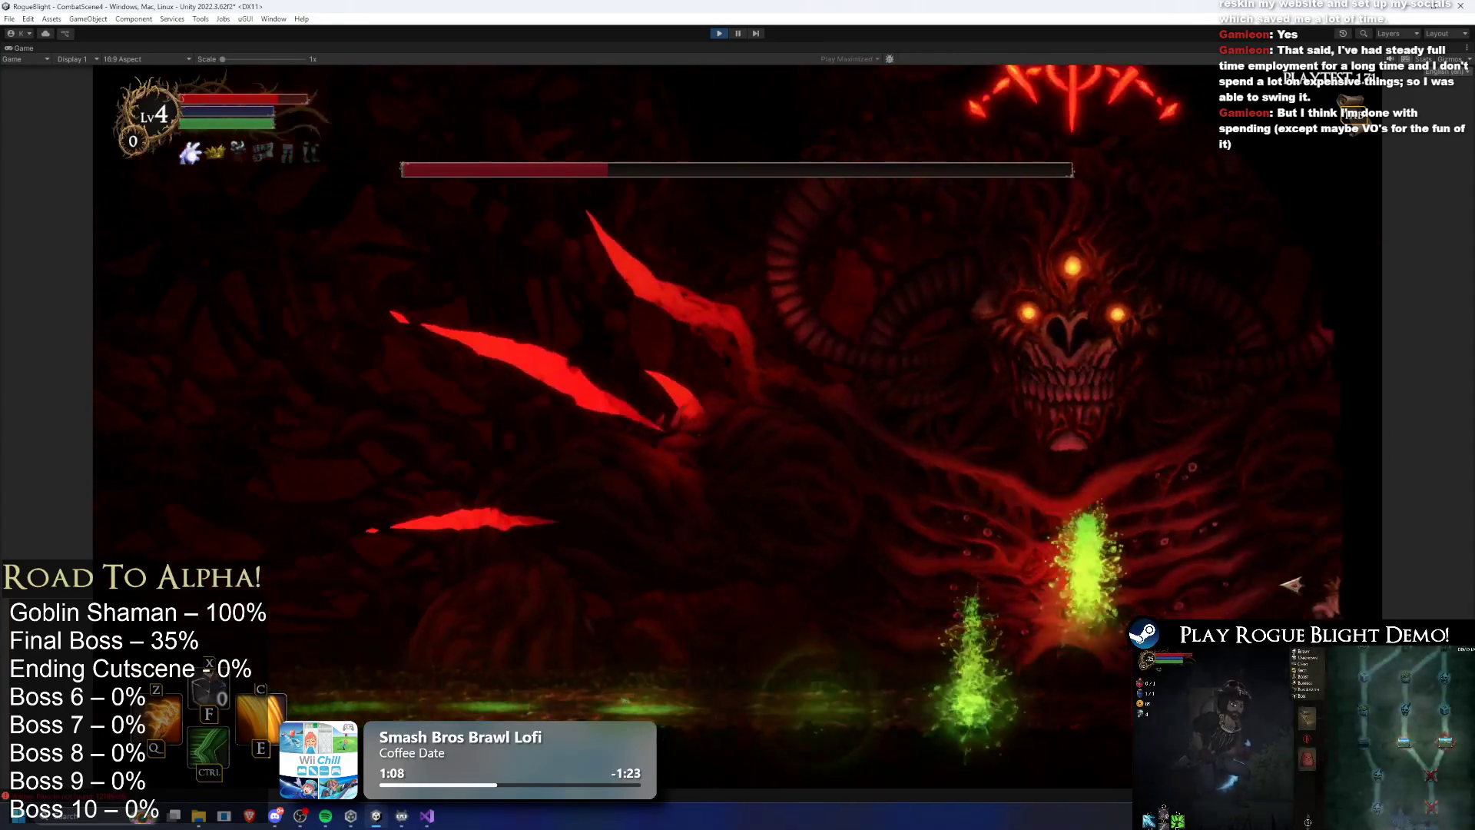
key(ctrl)
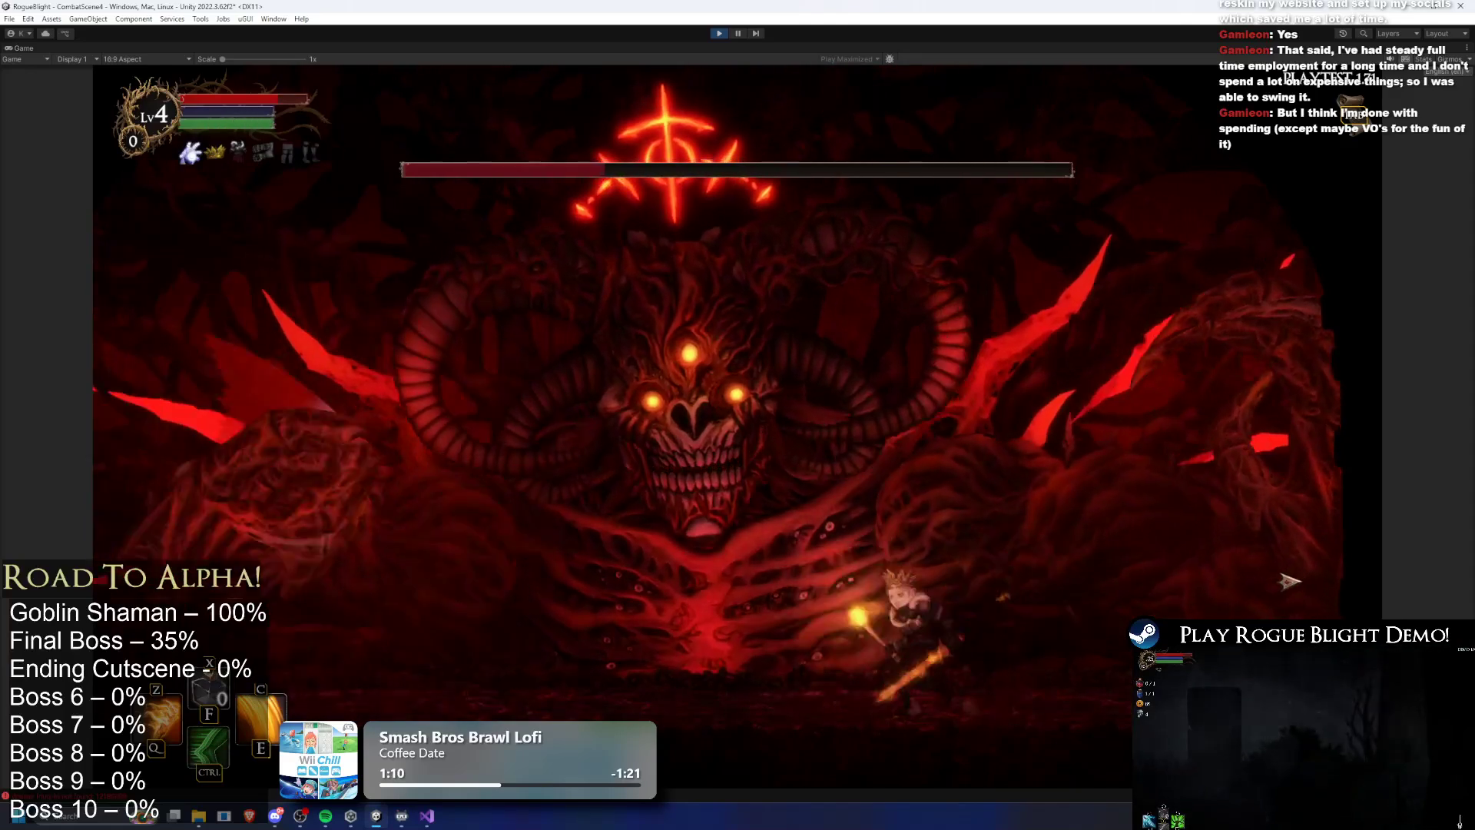
key(ctrl)
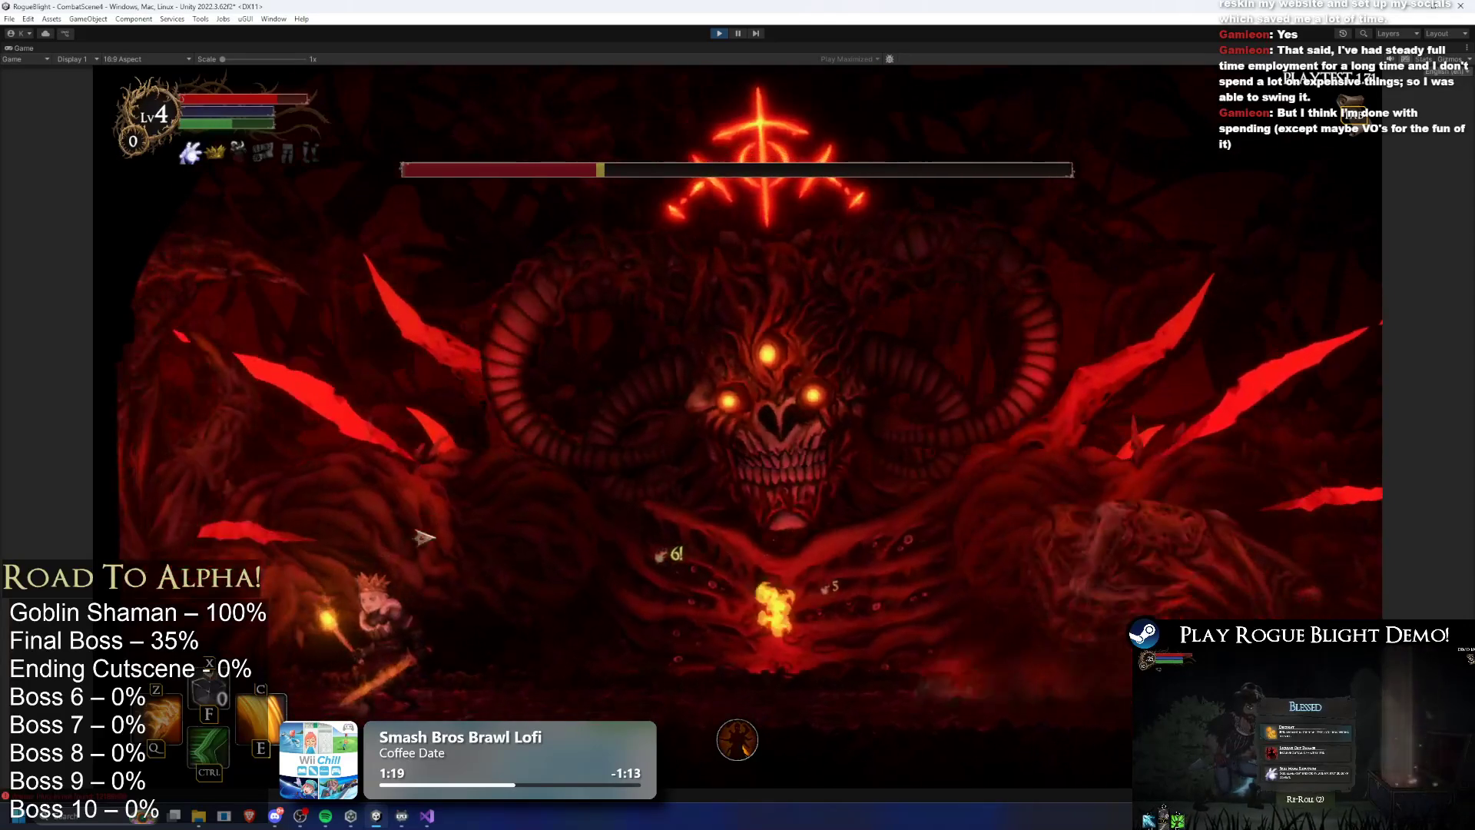
key(d)
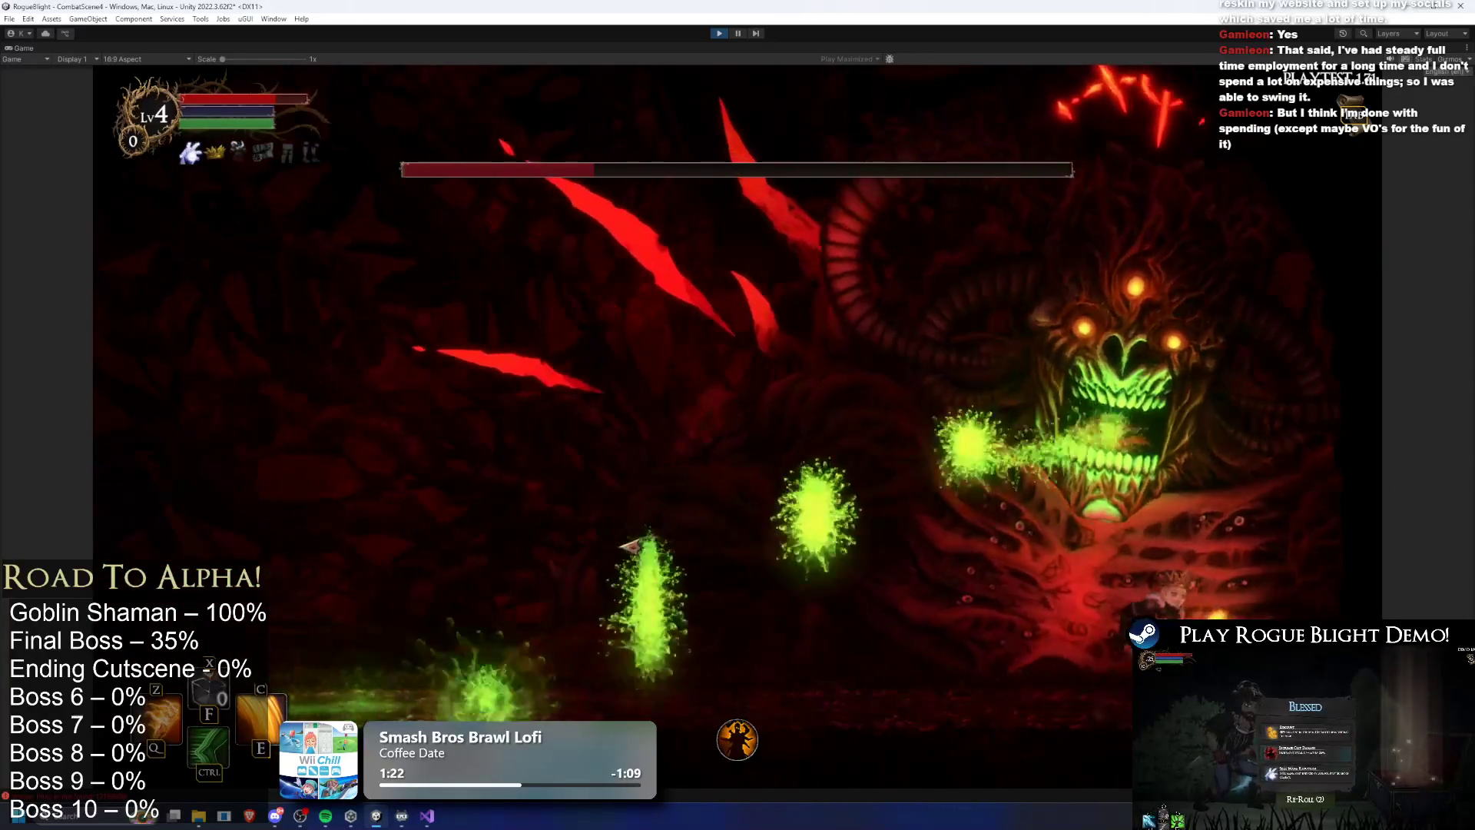
key(a)
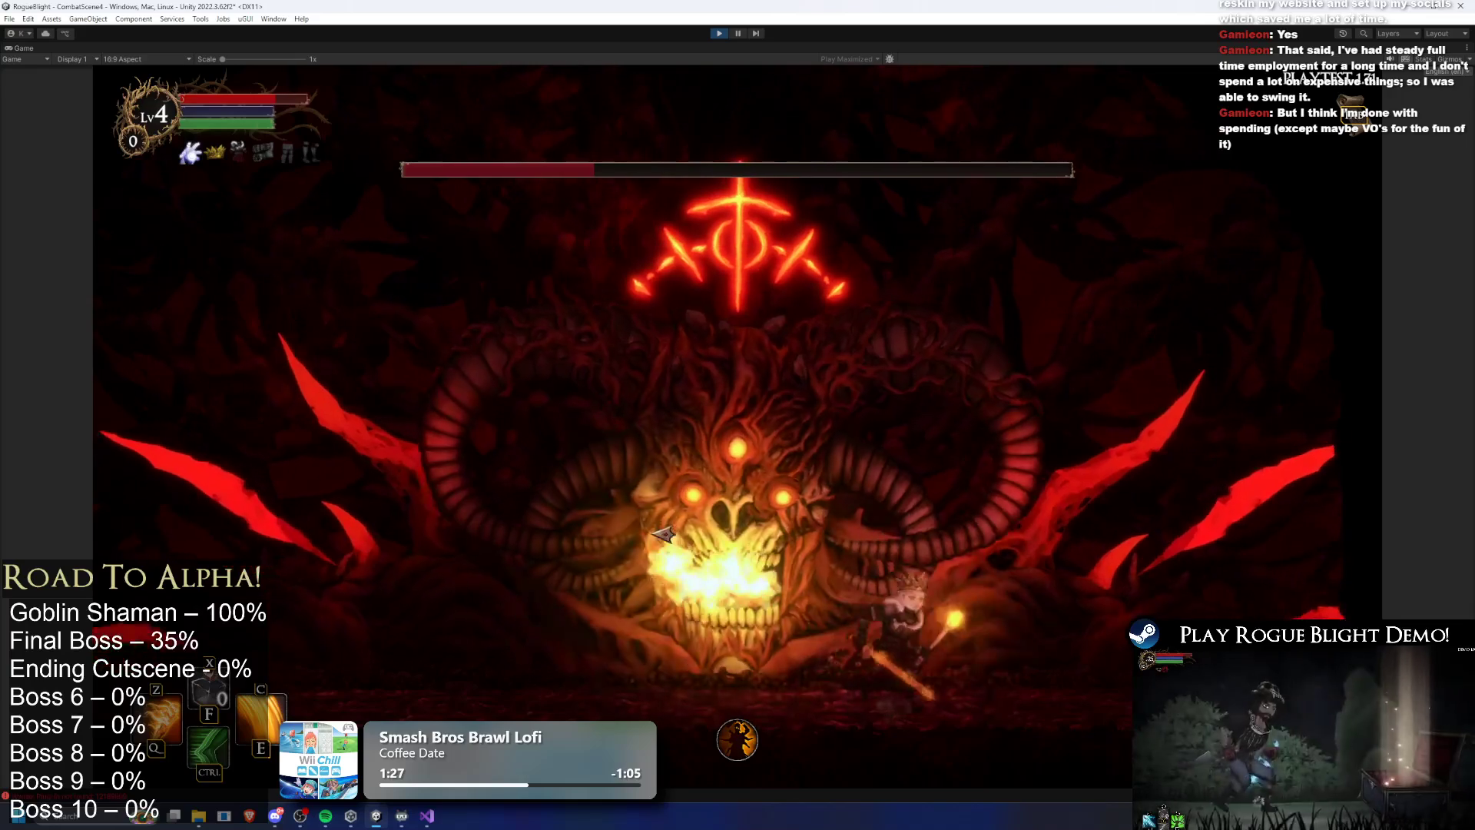
key(d)
key(a)
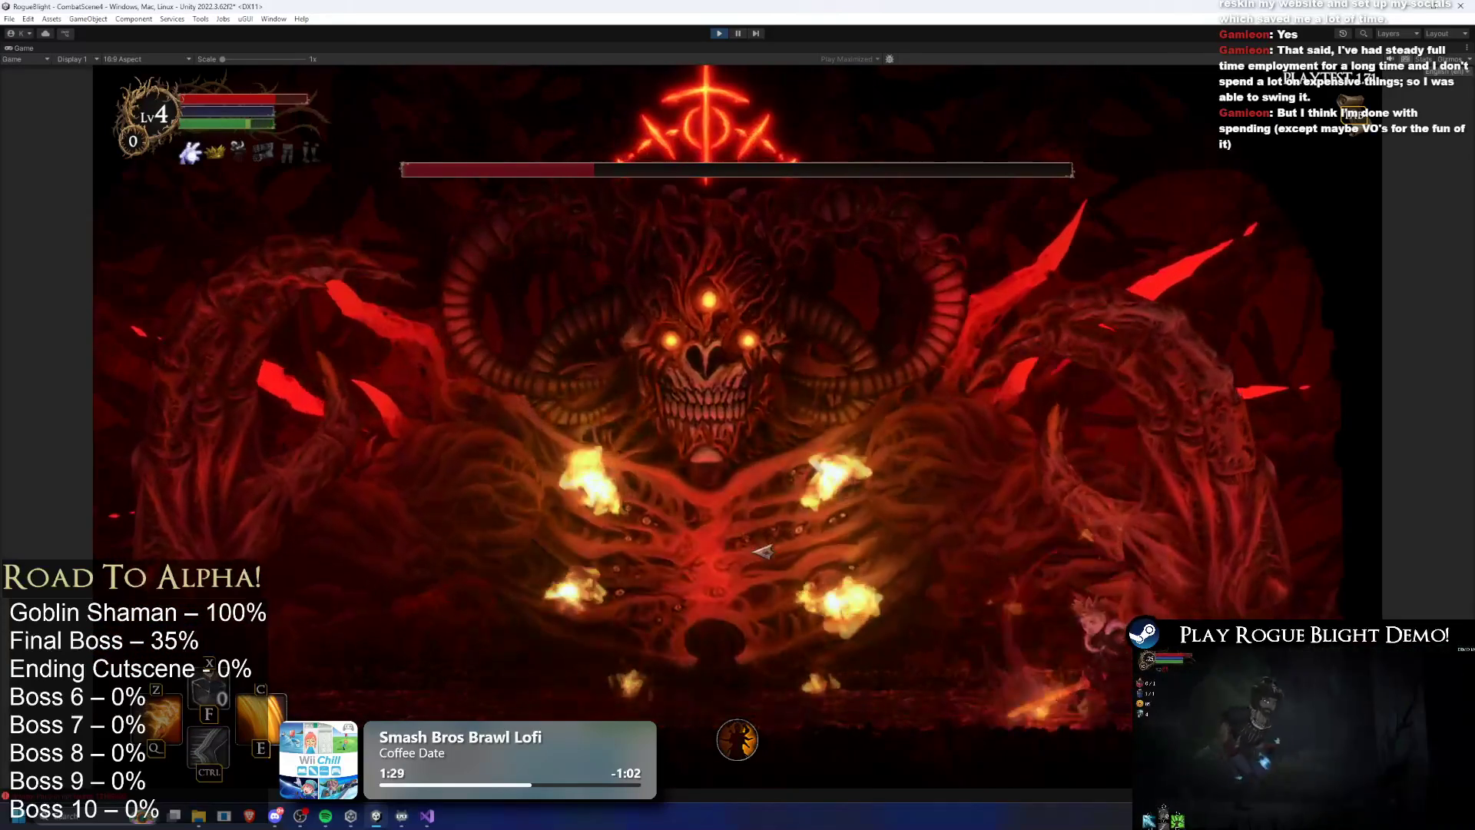
key(a)
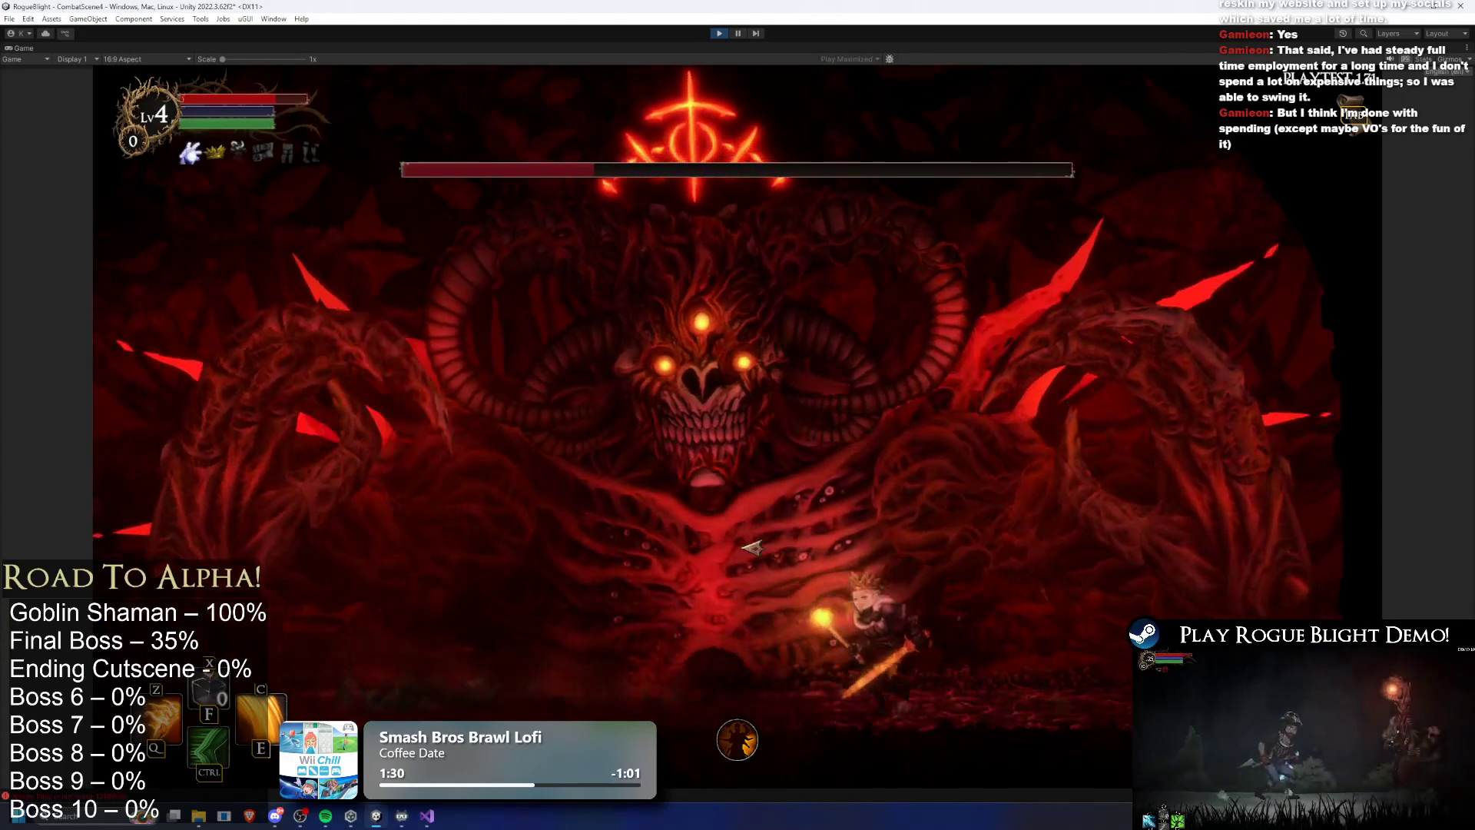
key(ctrl)
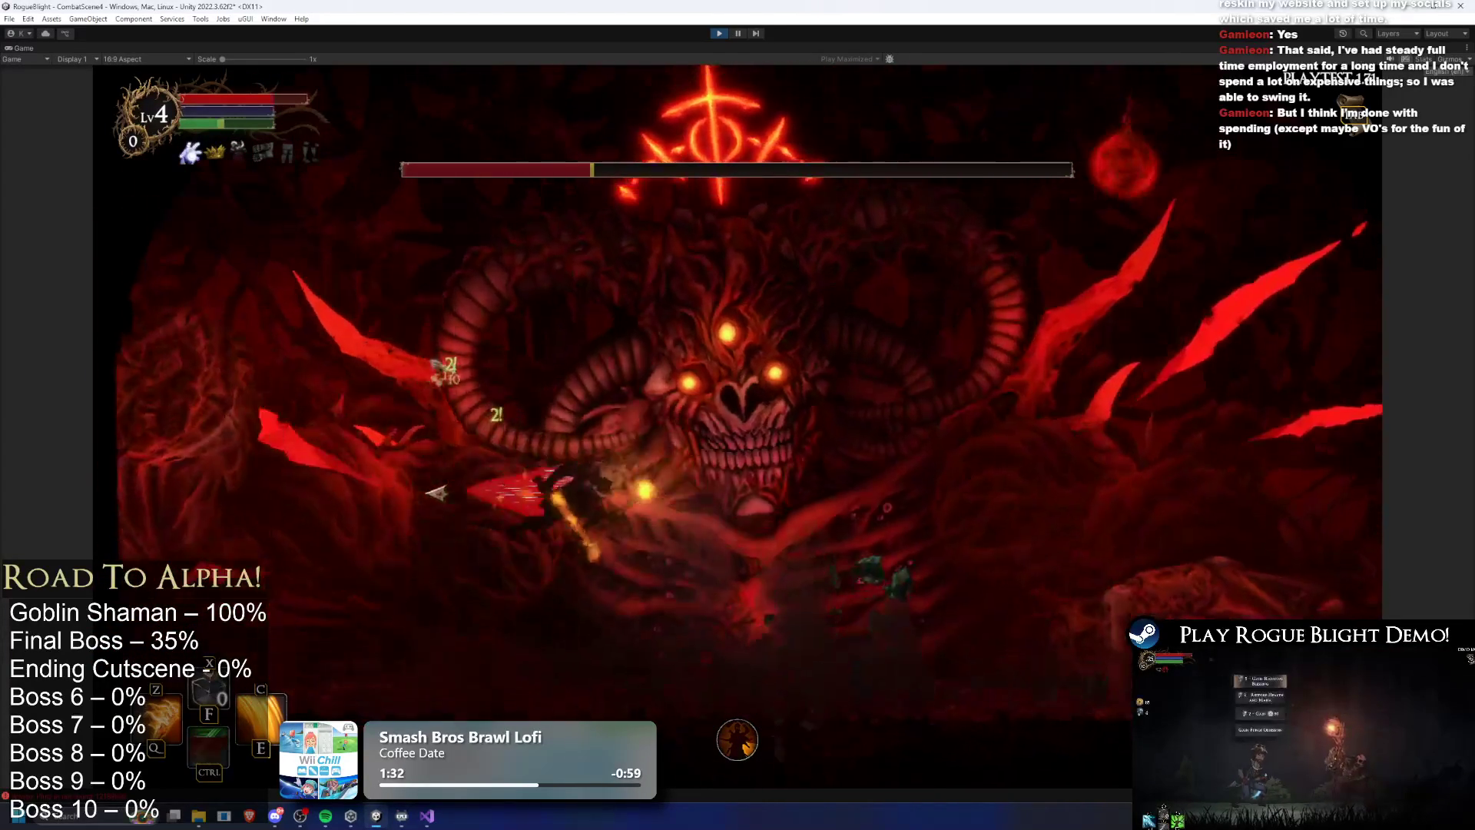
key(d)
key(d)
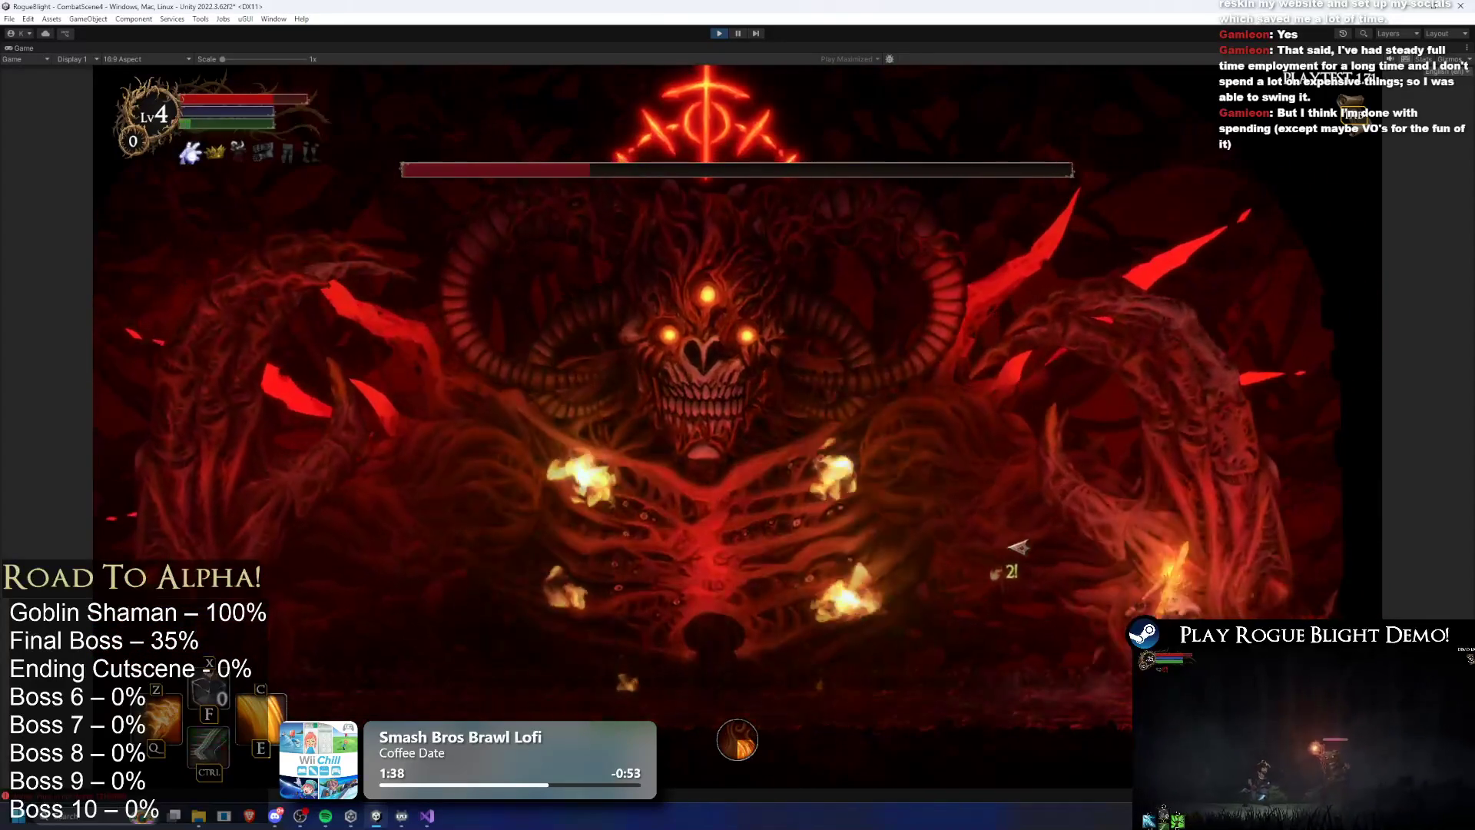
key(a)
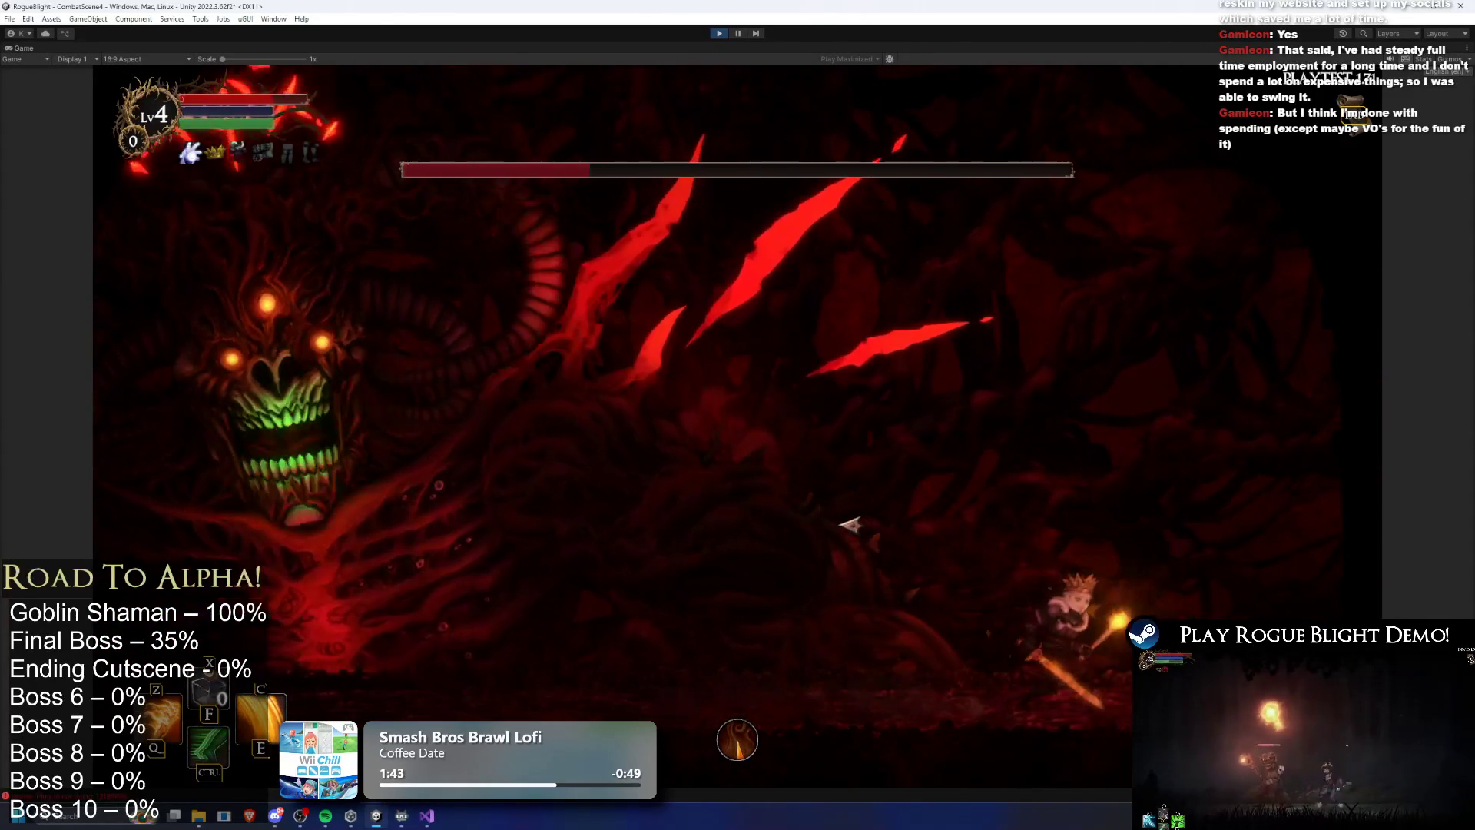
key(d)
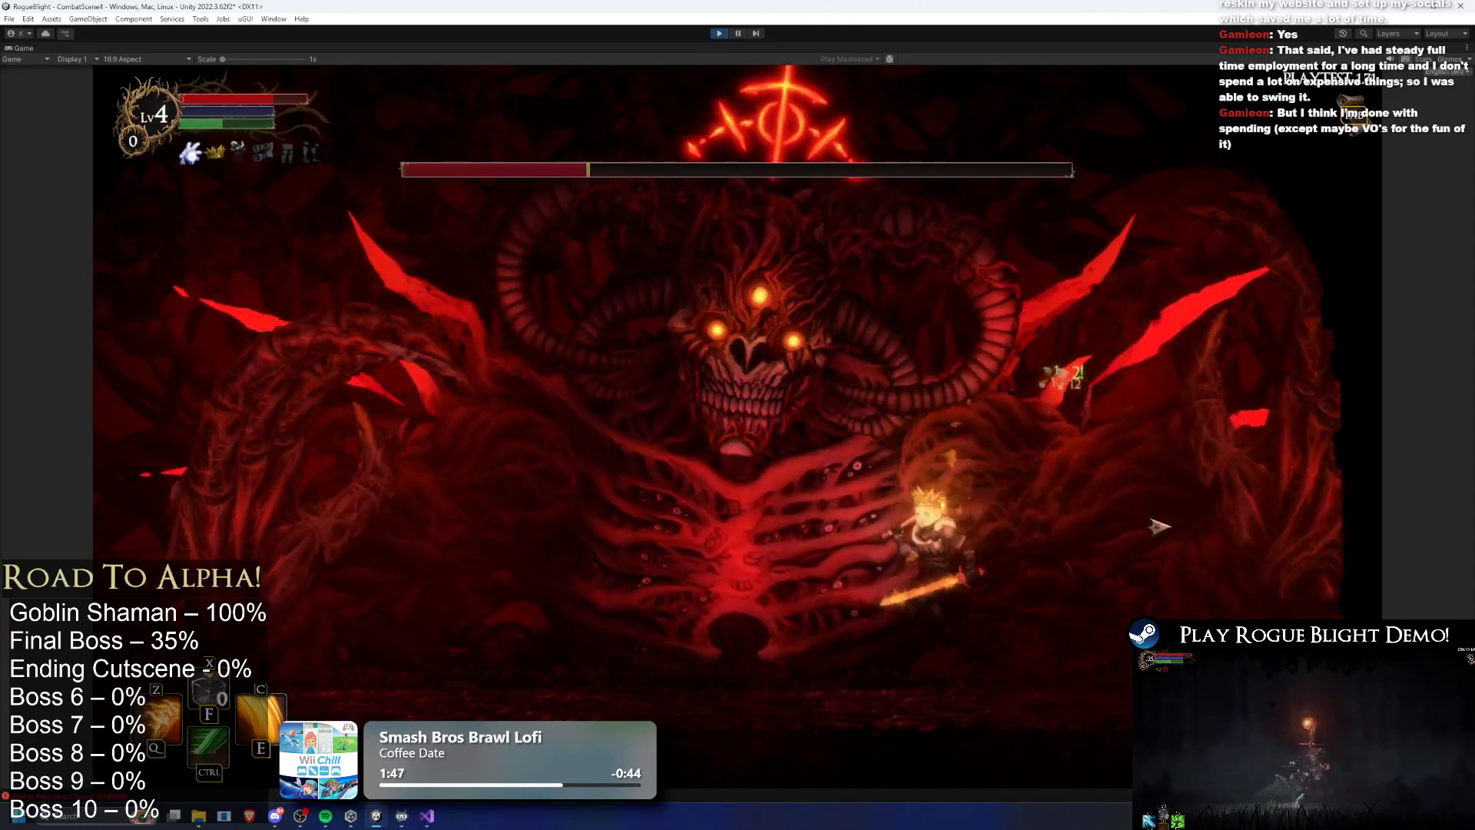
key(a)
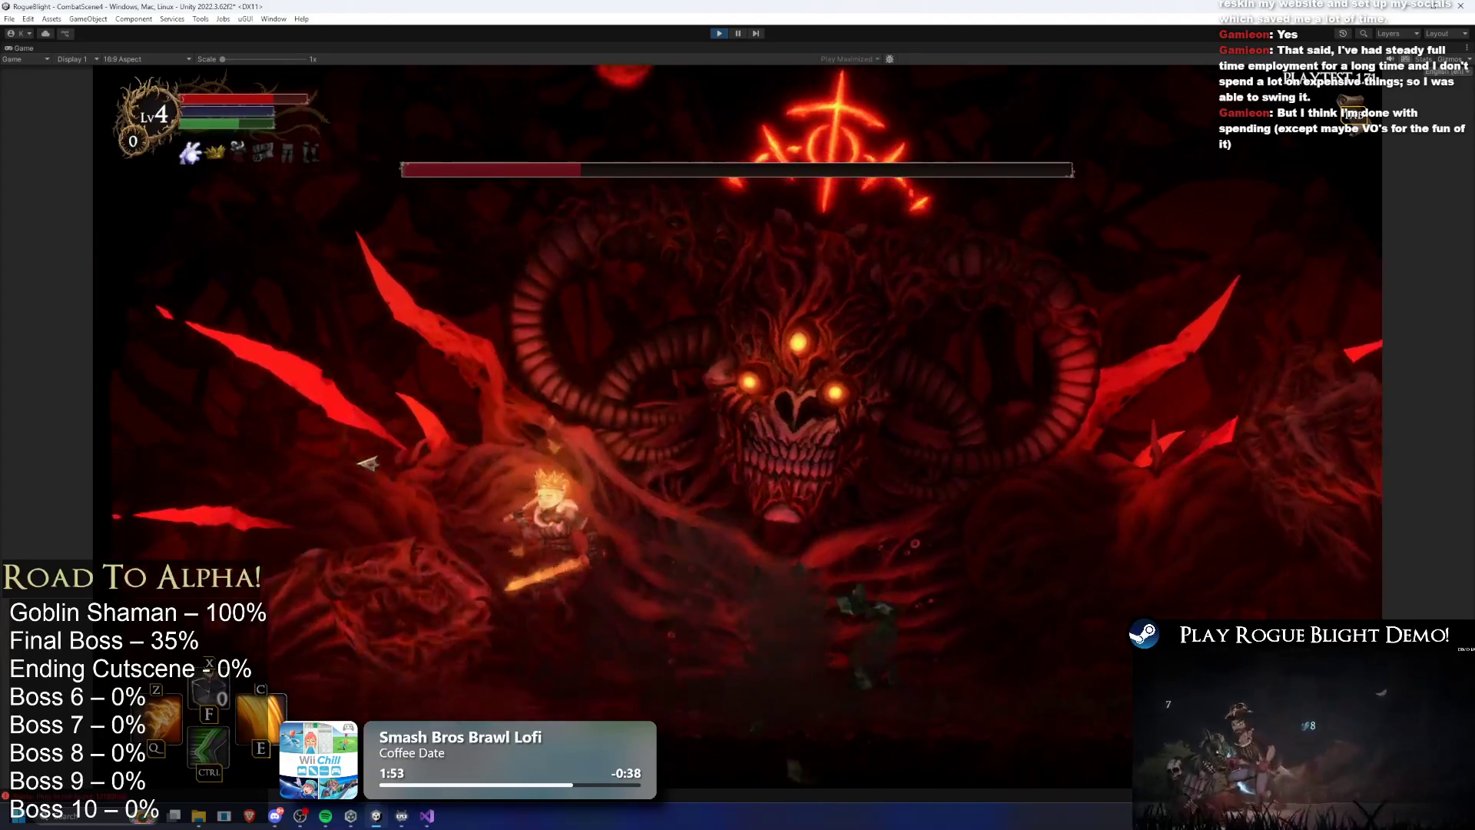
key(d)
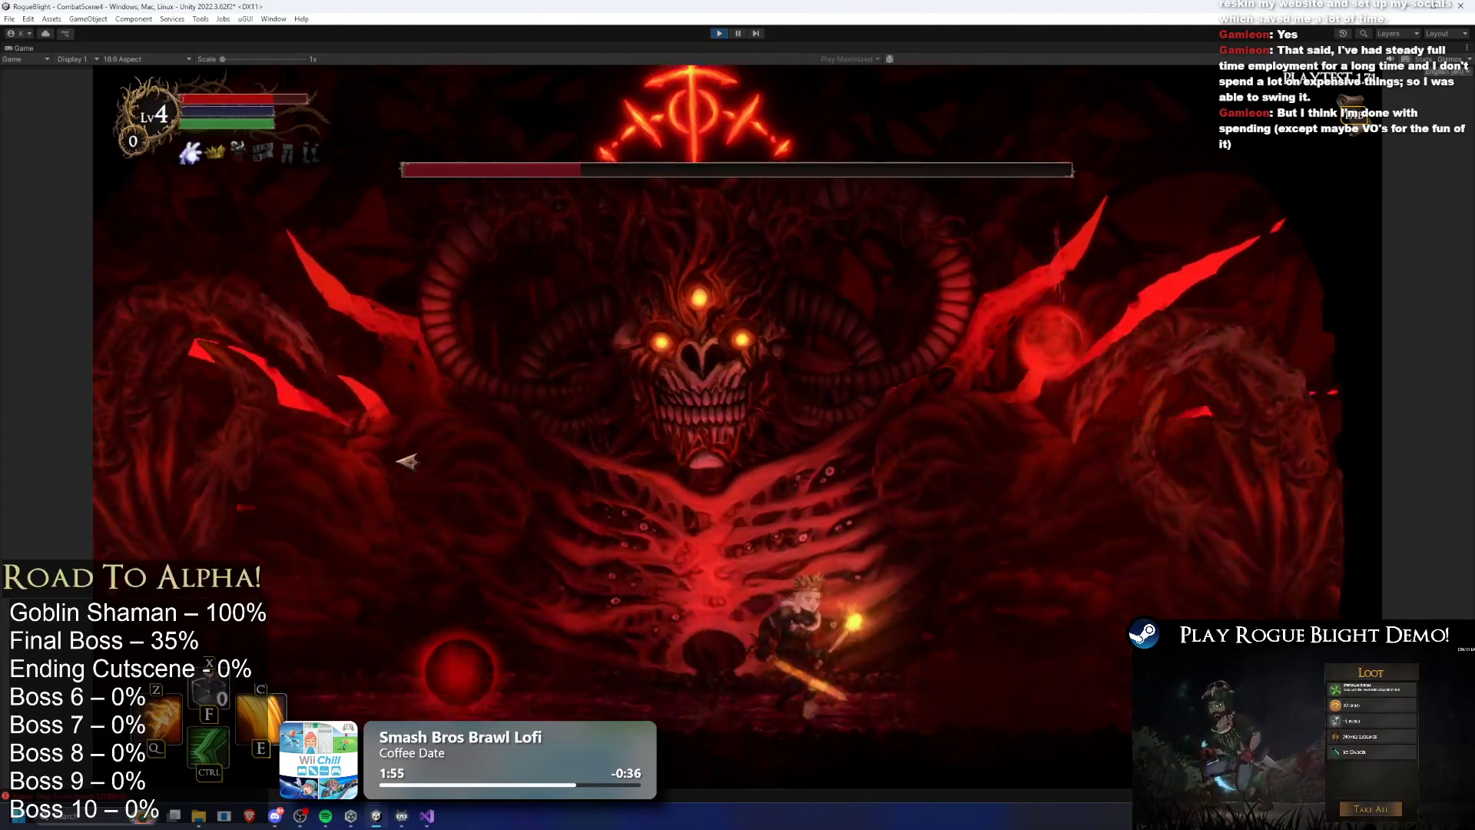
key(a)
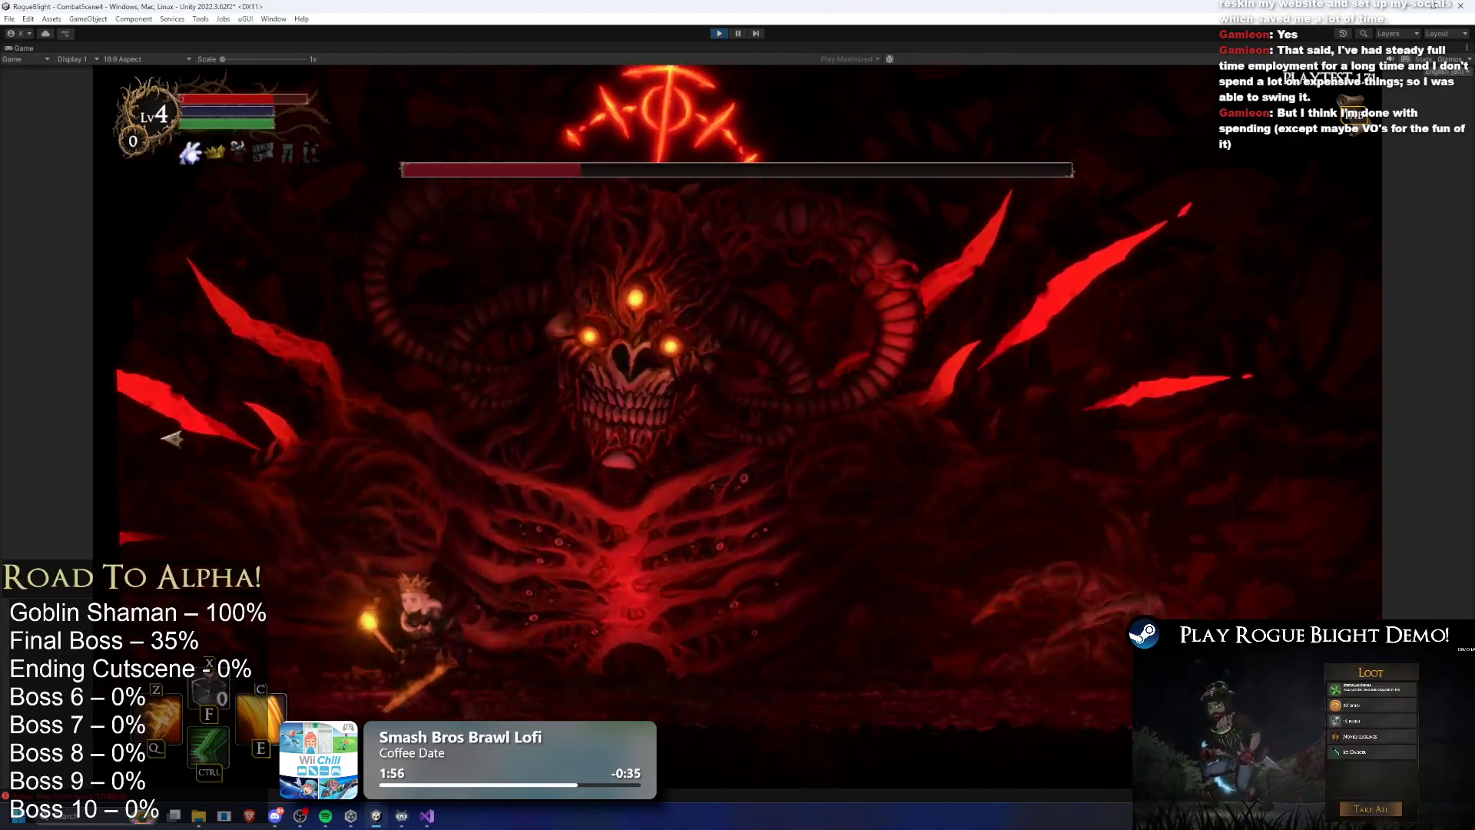
key(d)
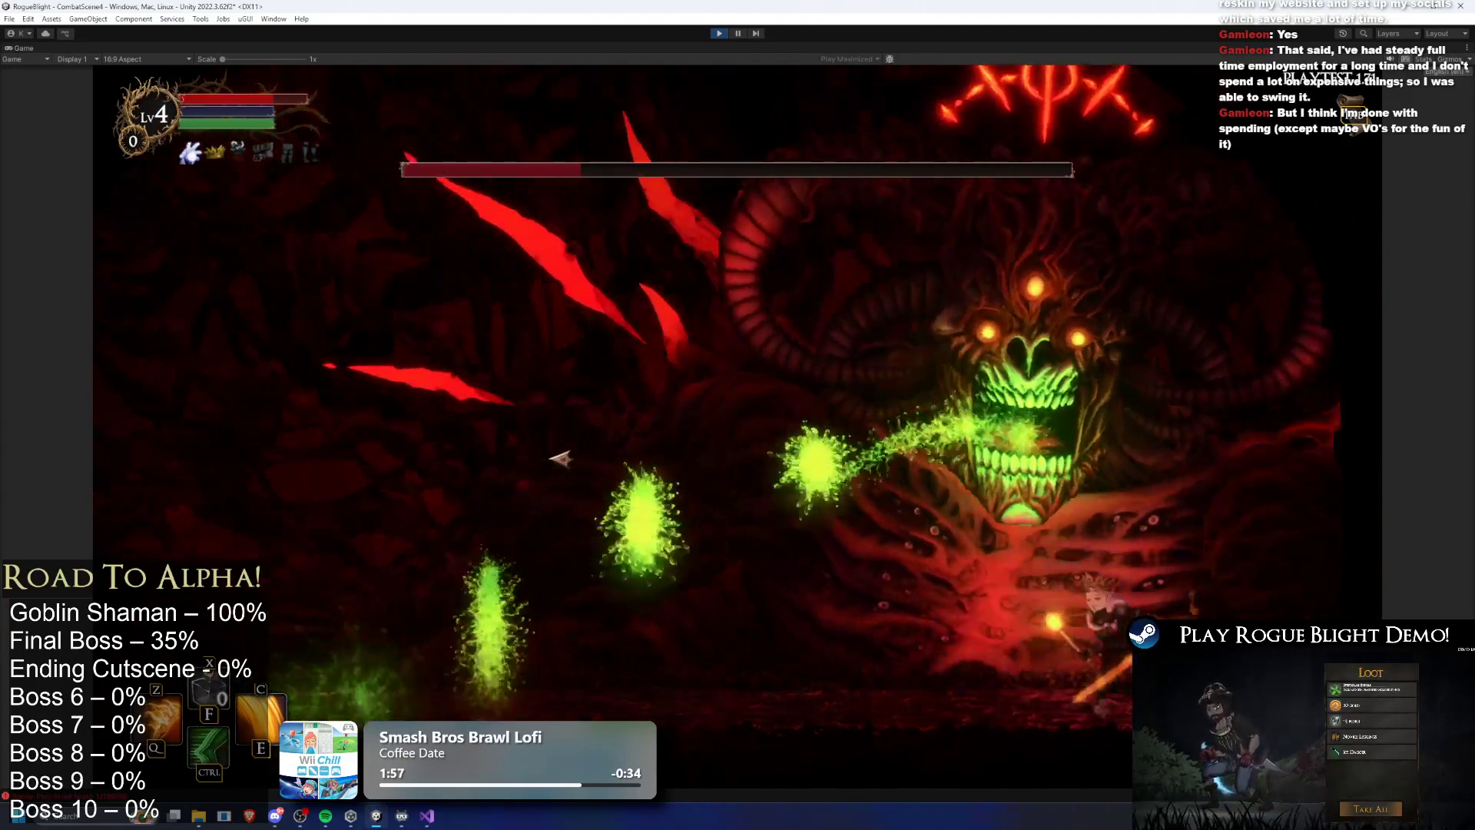
key(a)
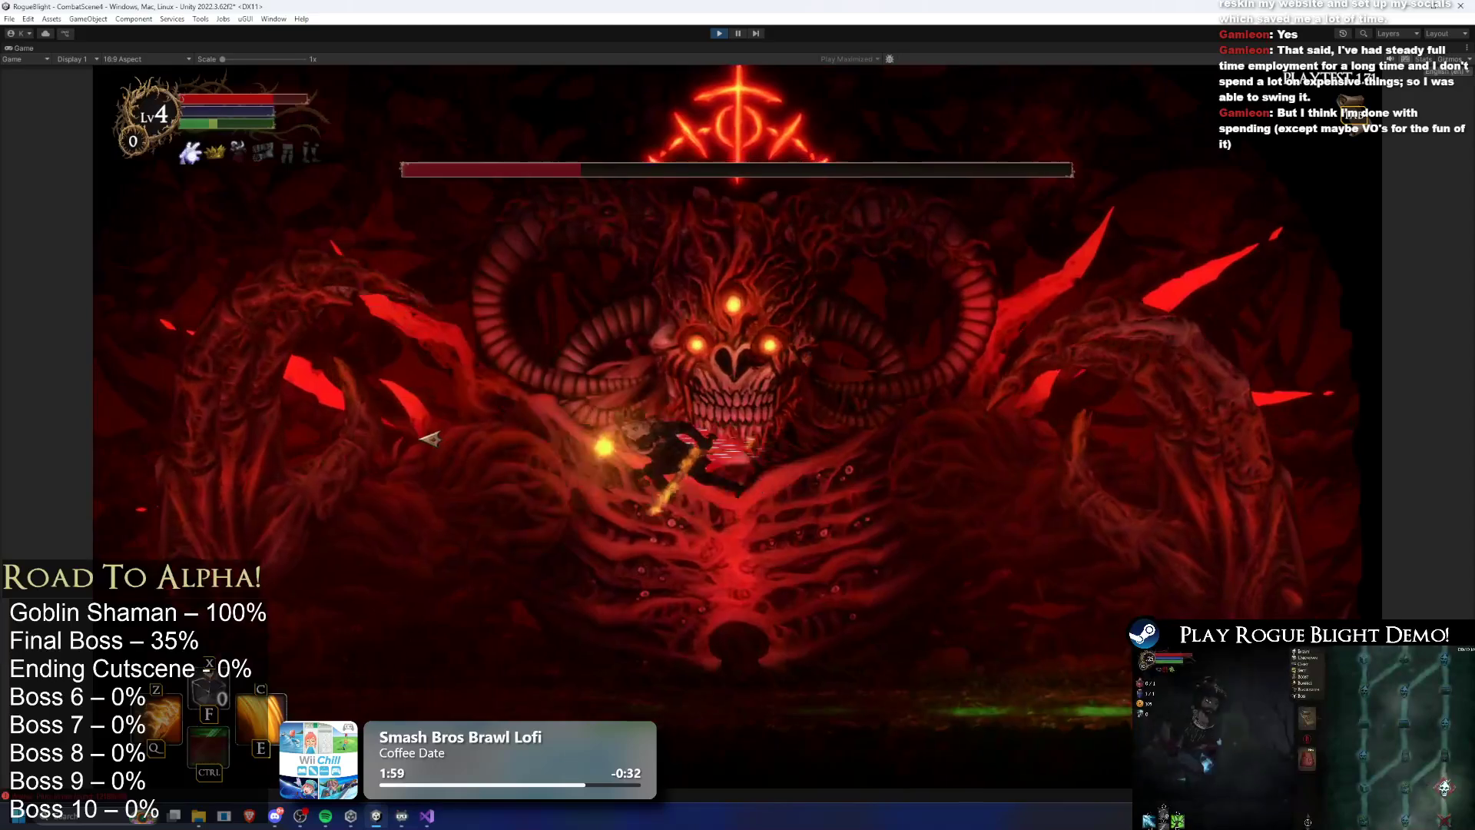
key(a)
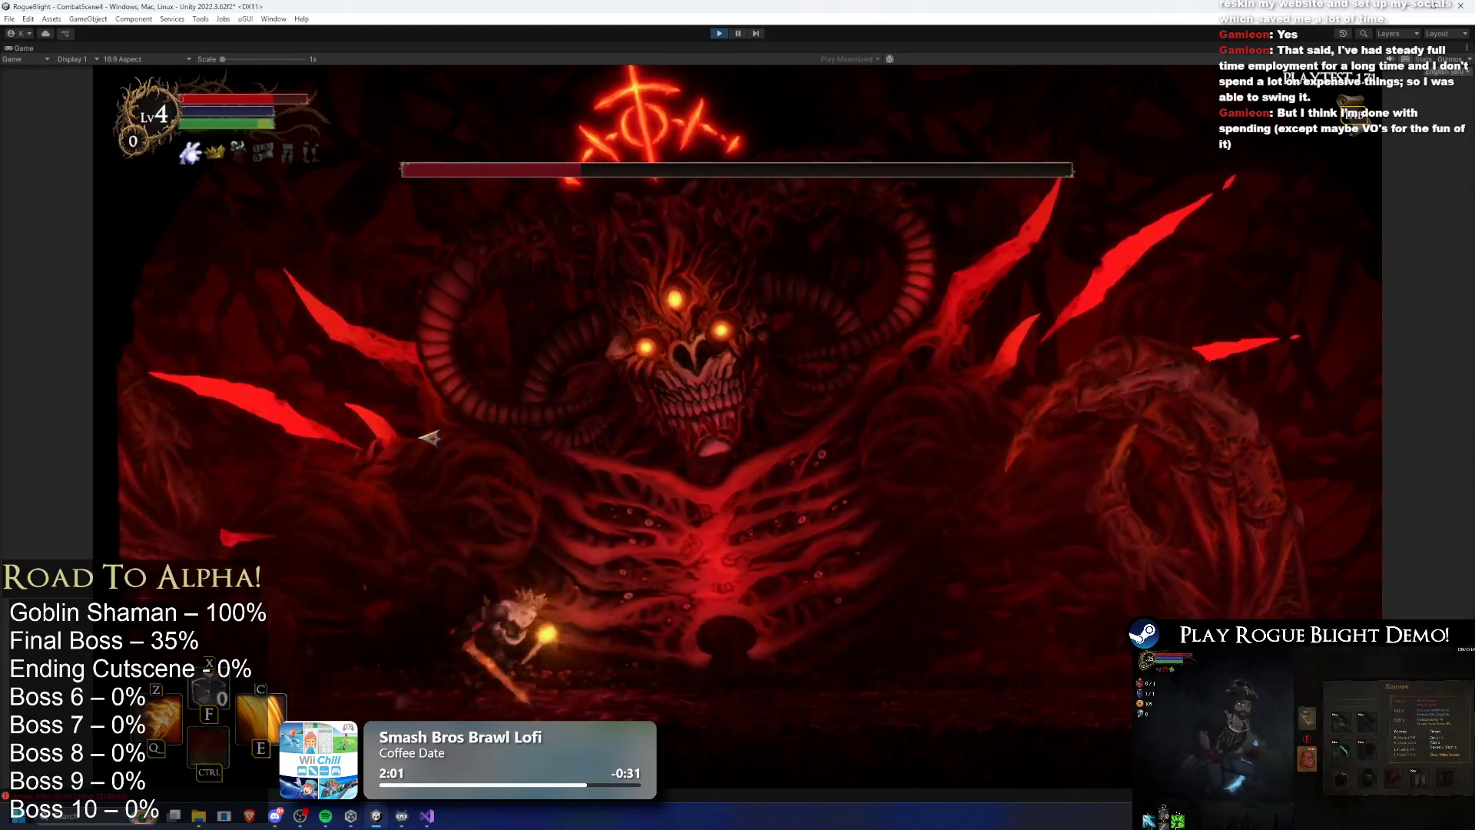
key(a)
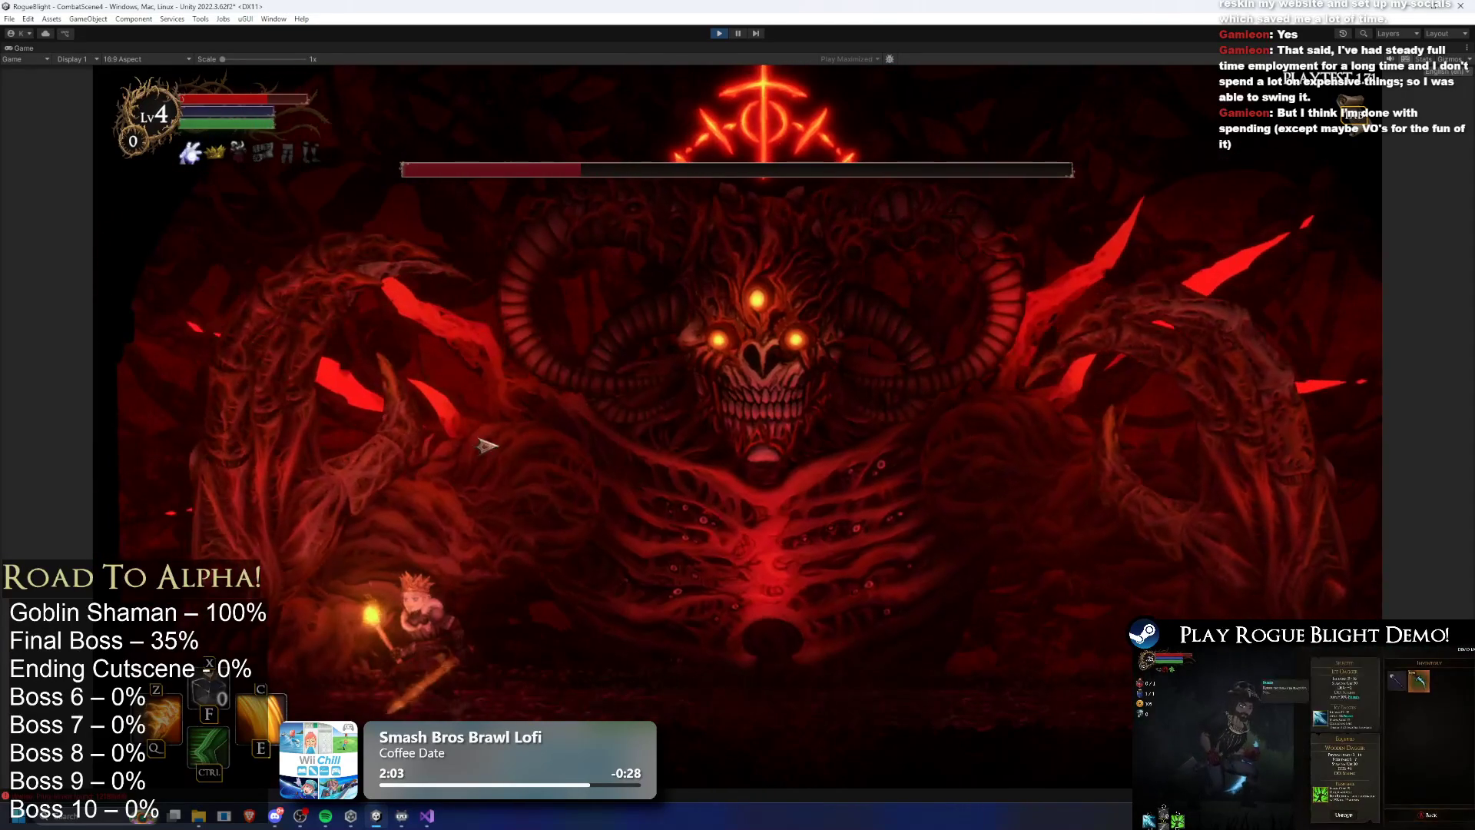
key(d)
key(d)
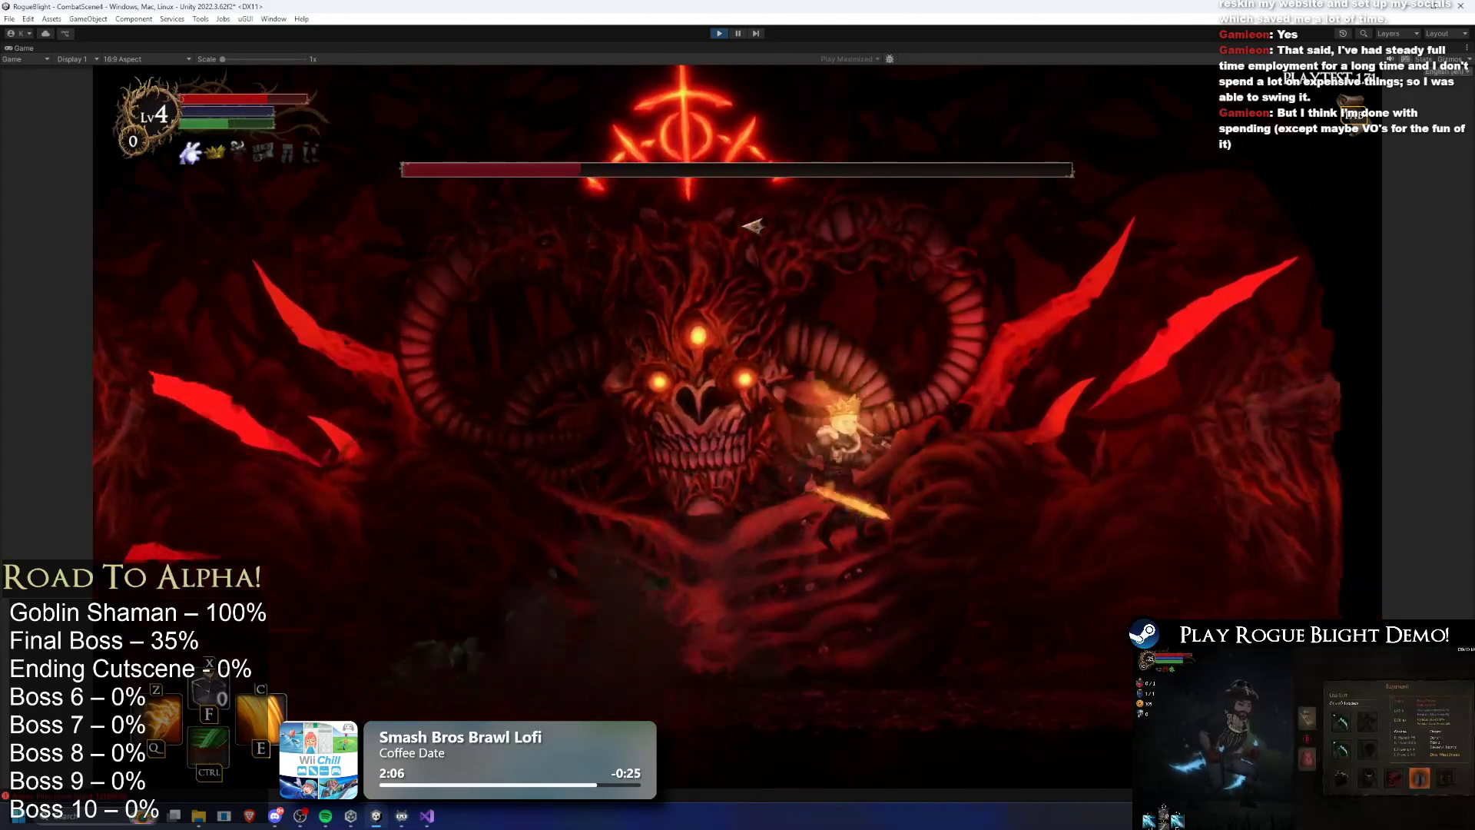
key(d)
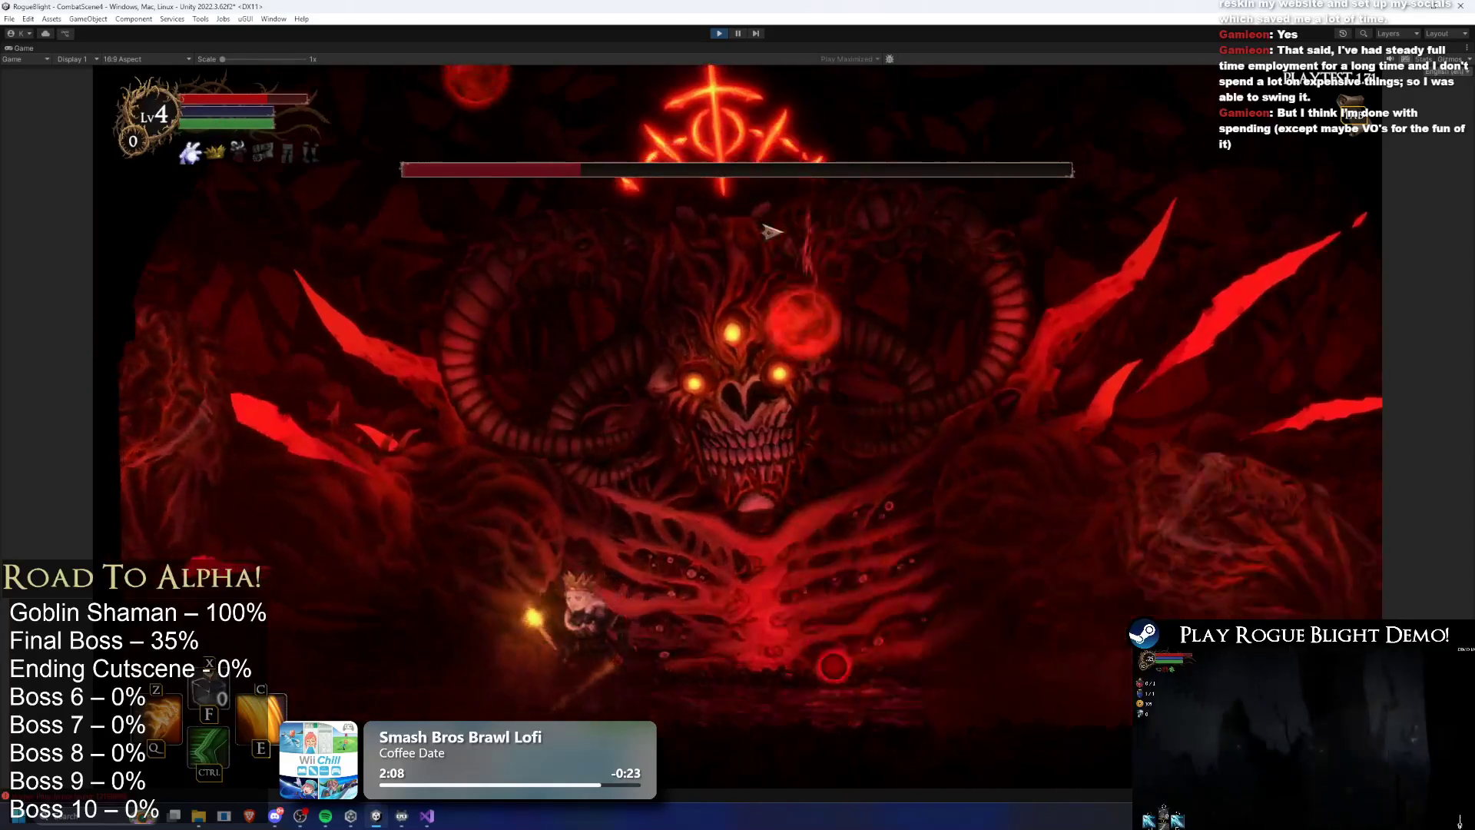
key(a)
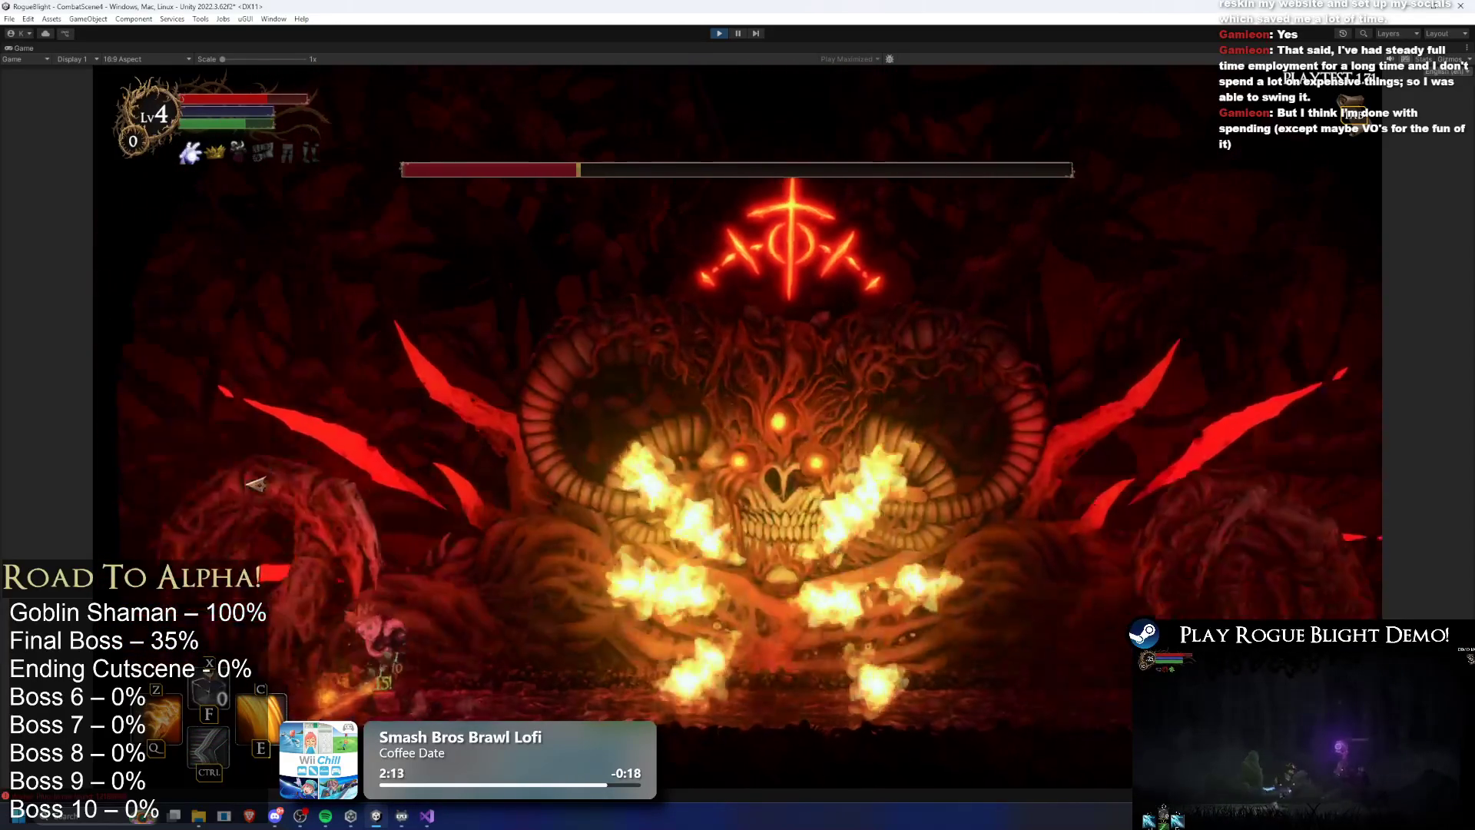
click(275, 470)
key(d)
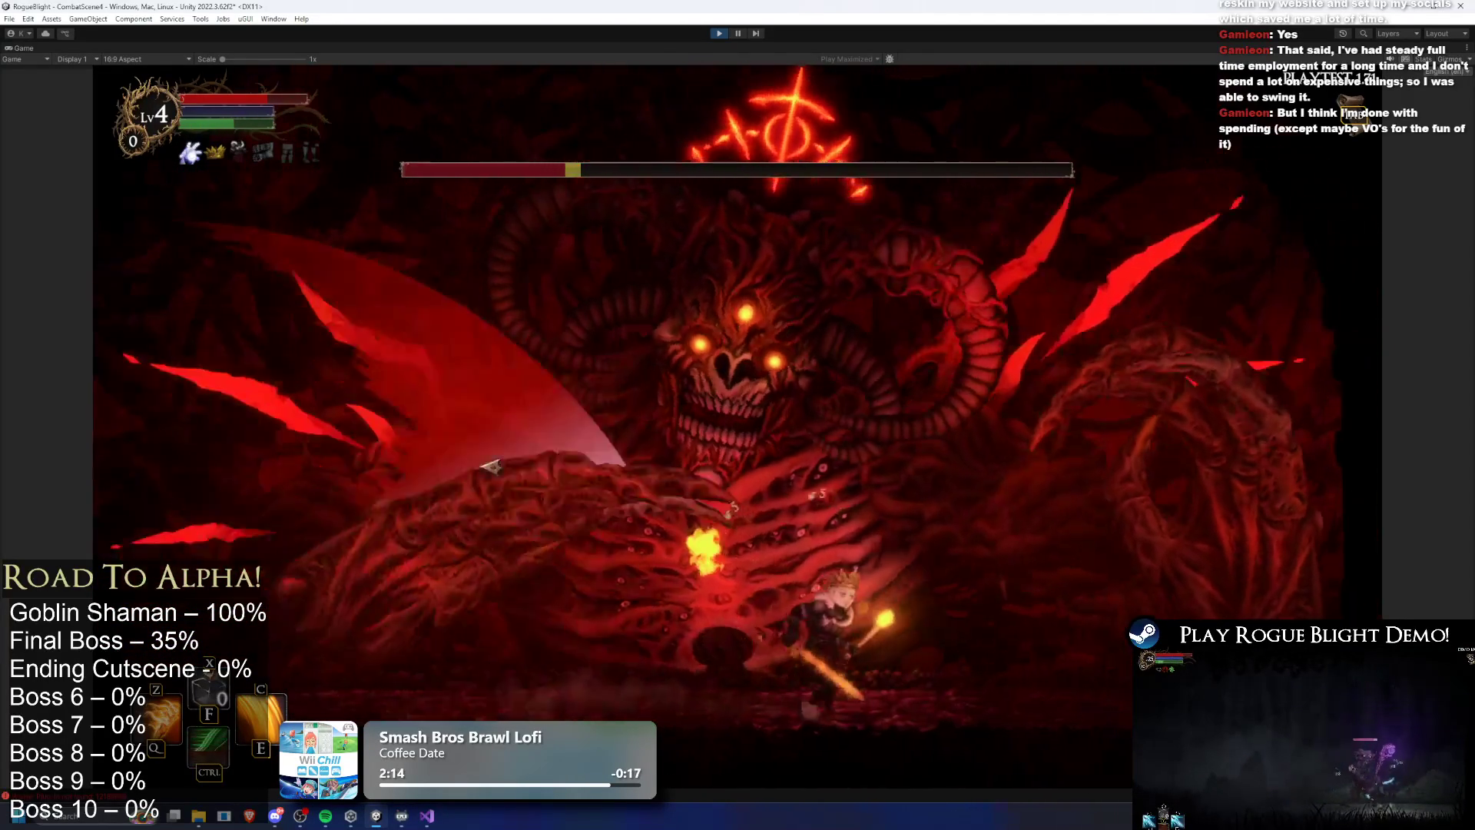
key(a)
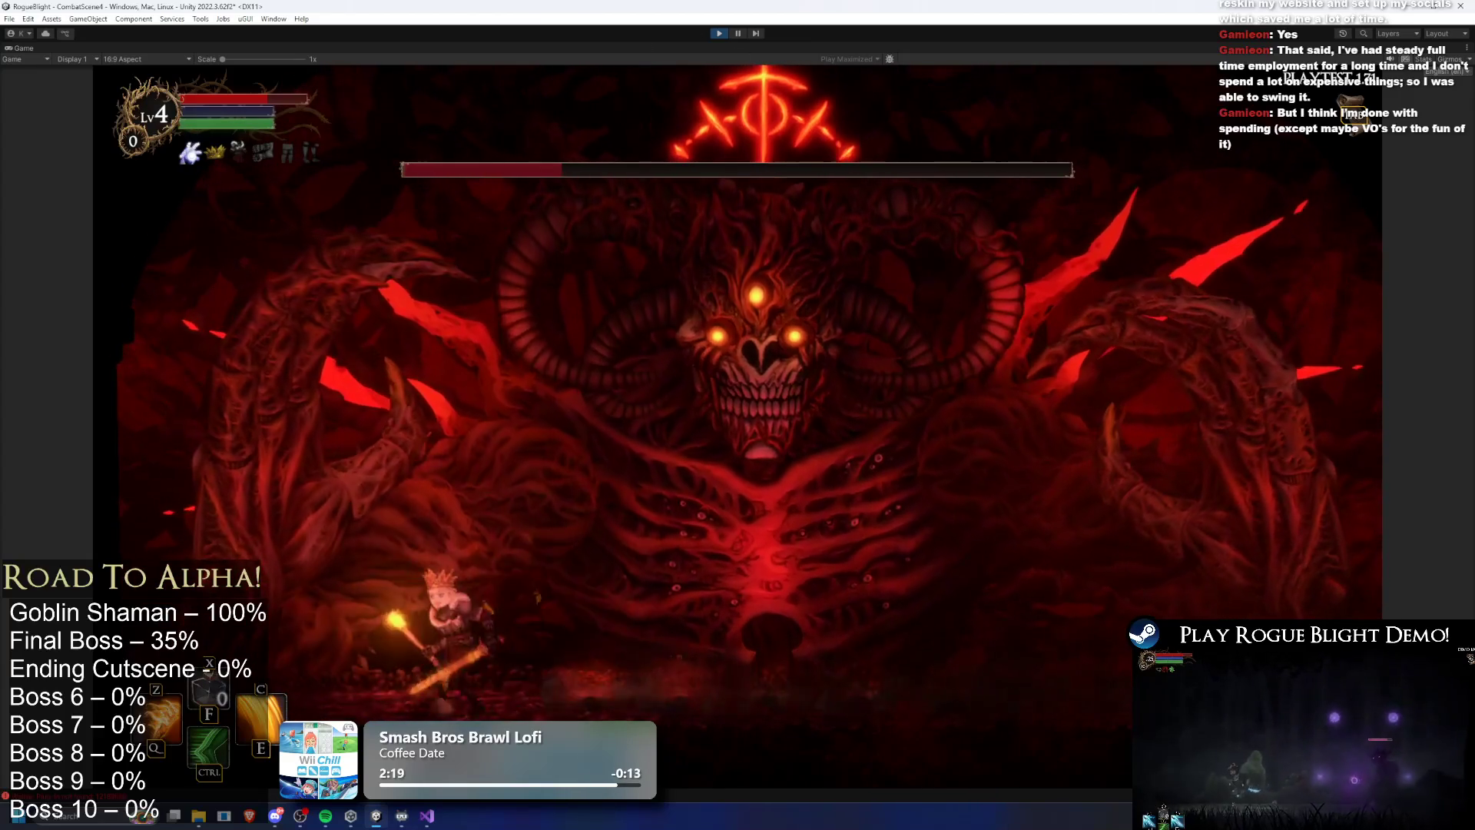
key(d)
key(d)
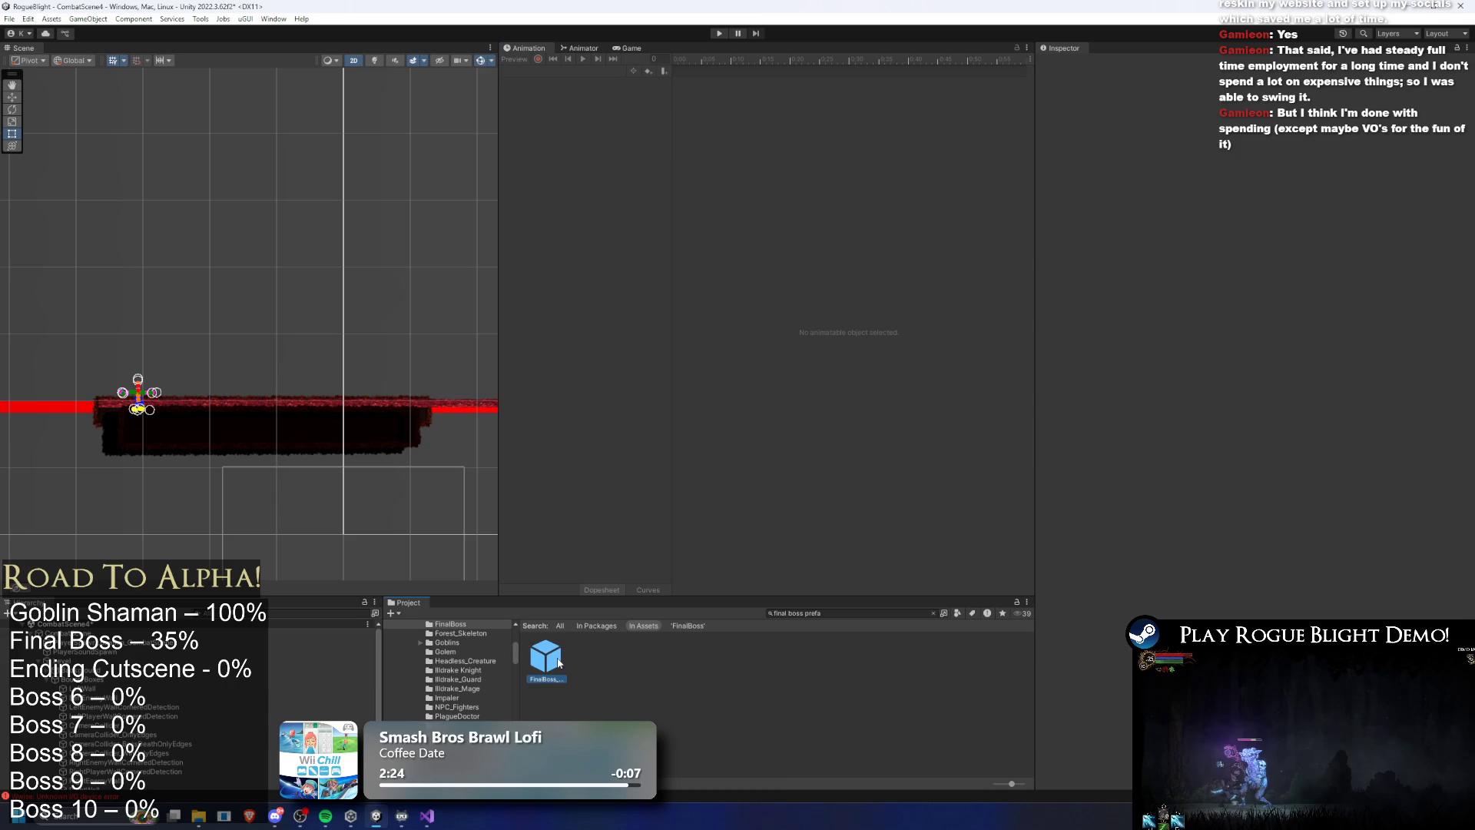
Open the FinalBoss prefab, then bring the Visual Studio TODO list forward
double_click(555, 661)
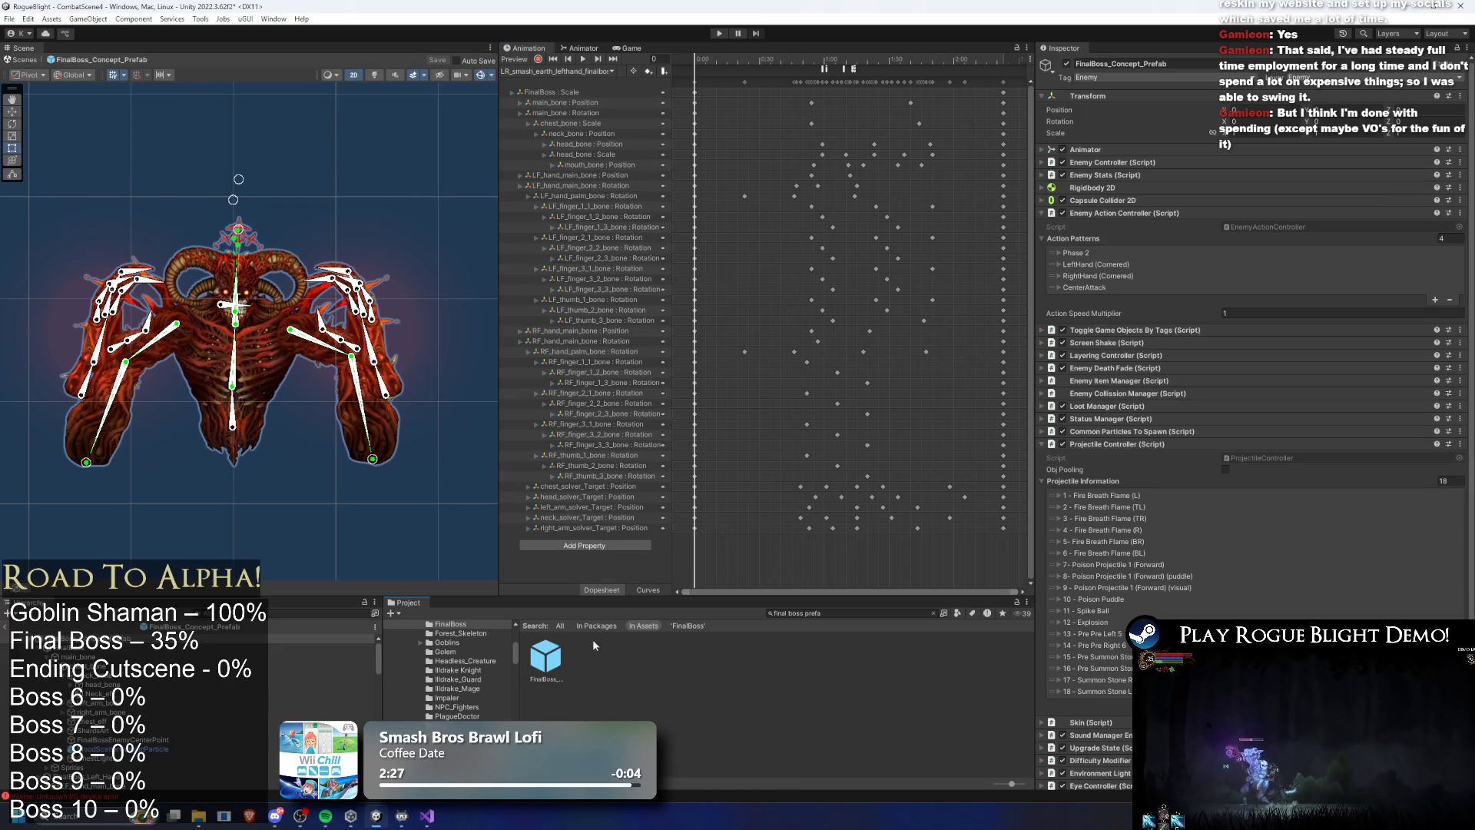
click(421, 823)
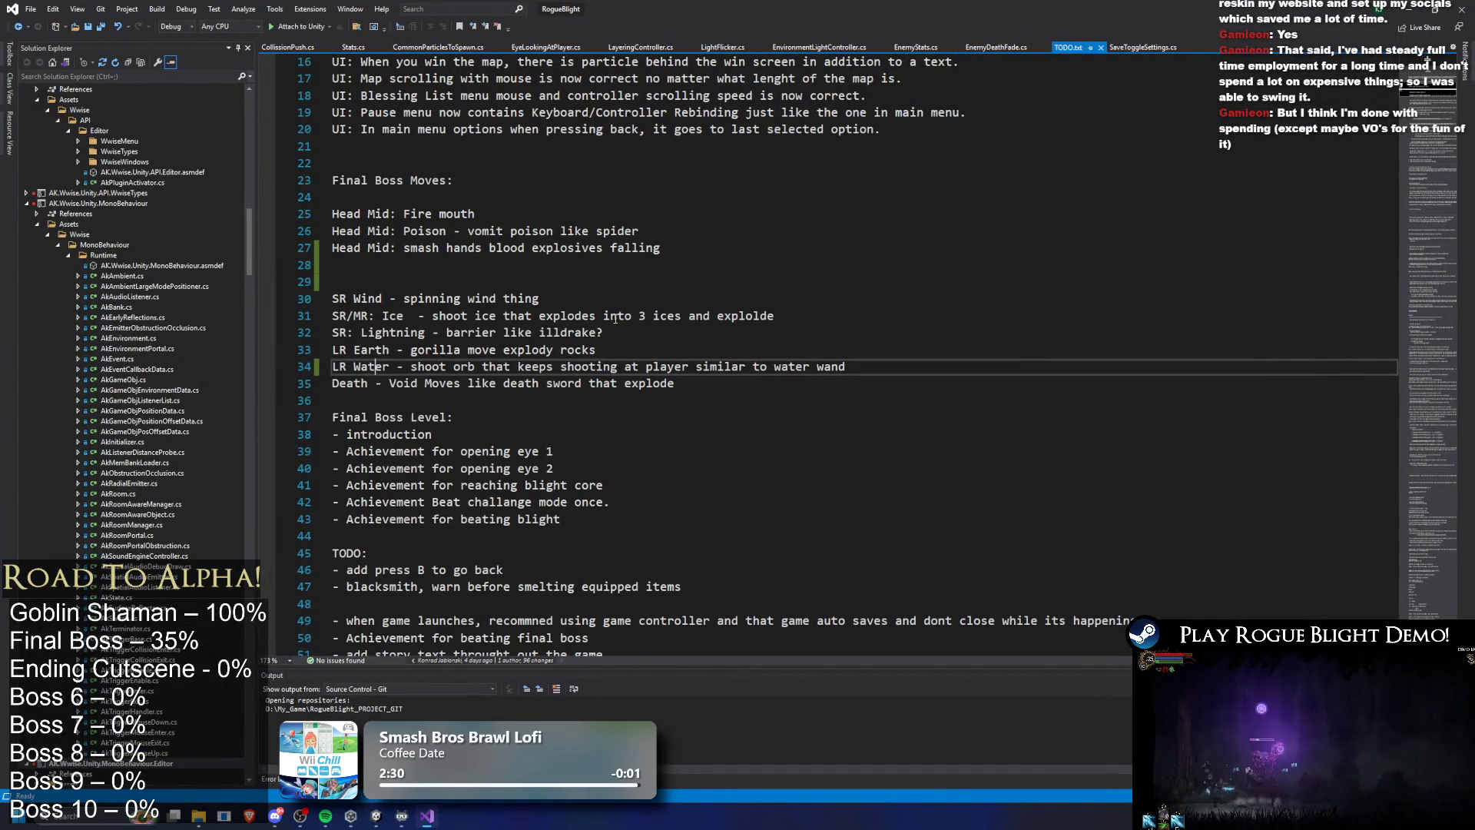
Move the LR Earth line under the Head Mid moves and tidy the blank lines around SR Lightning and SR Wind
drag(628, 349, 305, 354)
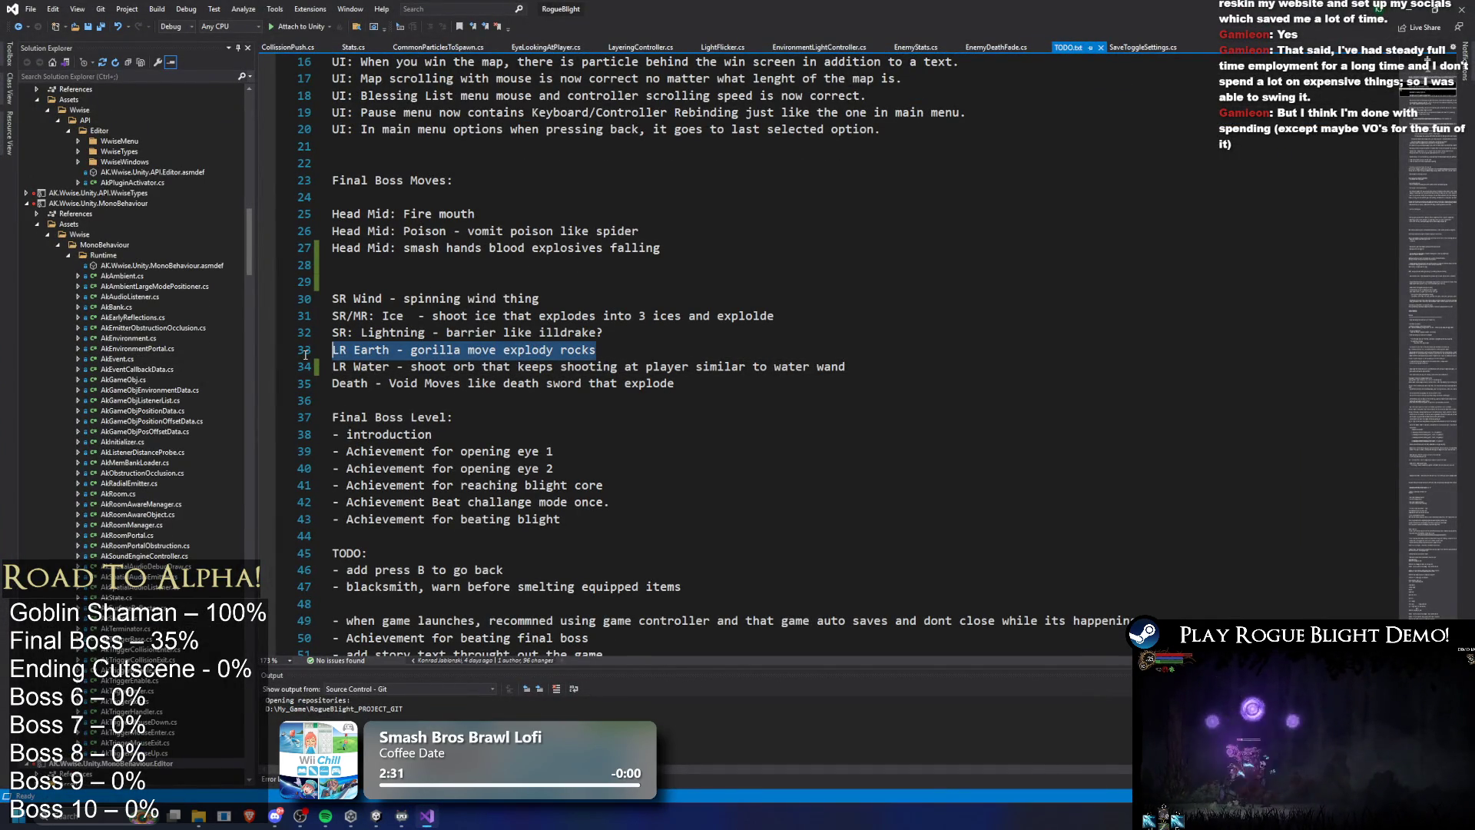
key(ctrl+x)
click(443, 270)
key(ctrl+v)
key(Home)
key(Return)
key(Down)
key(Down)
key(Down)
key(BackSpace)
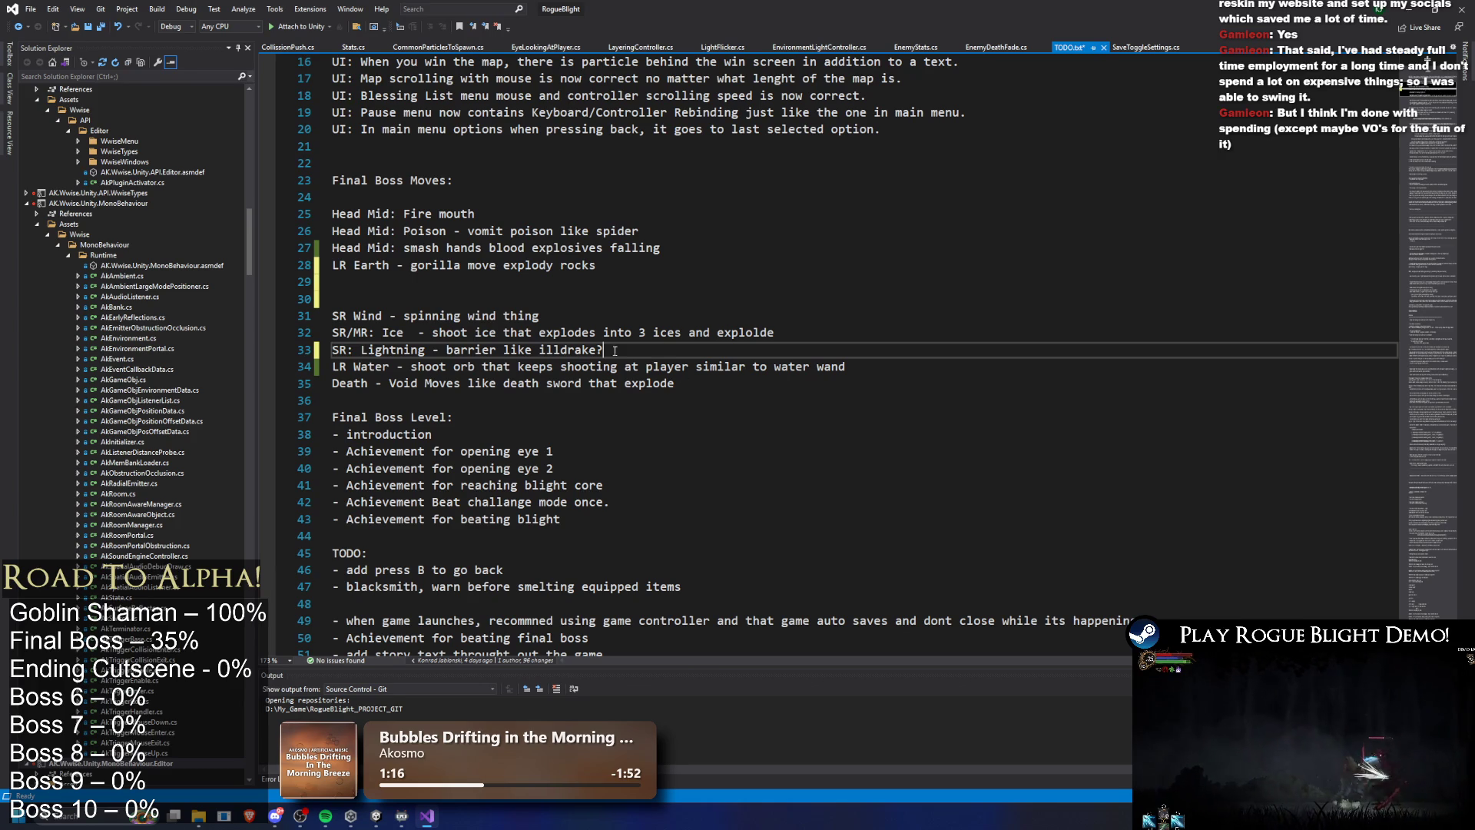
Move the LR Water line below the Ice entry and remove the blank line before Death
key(Down)
key(Down)
key(Home)
key(shift+Up)
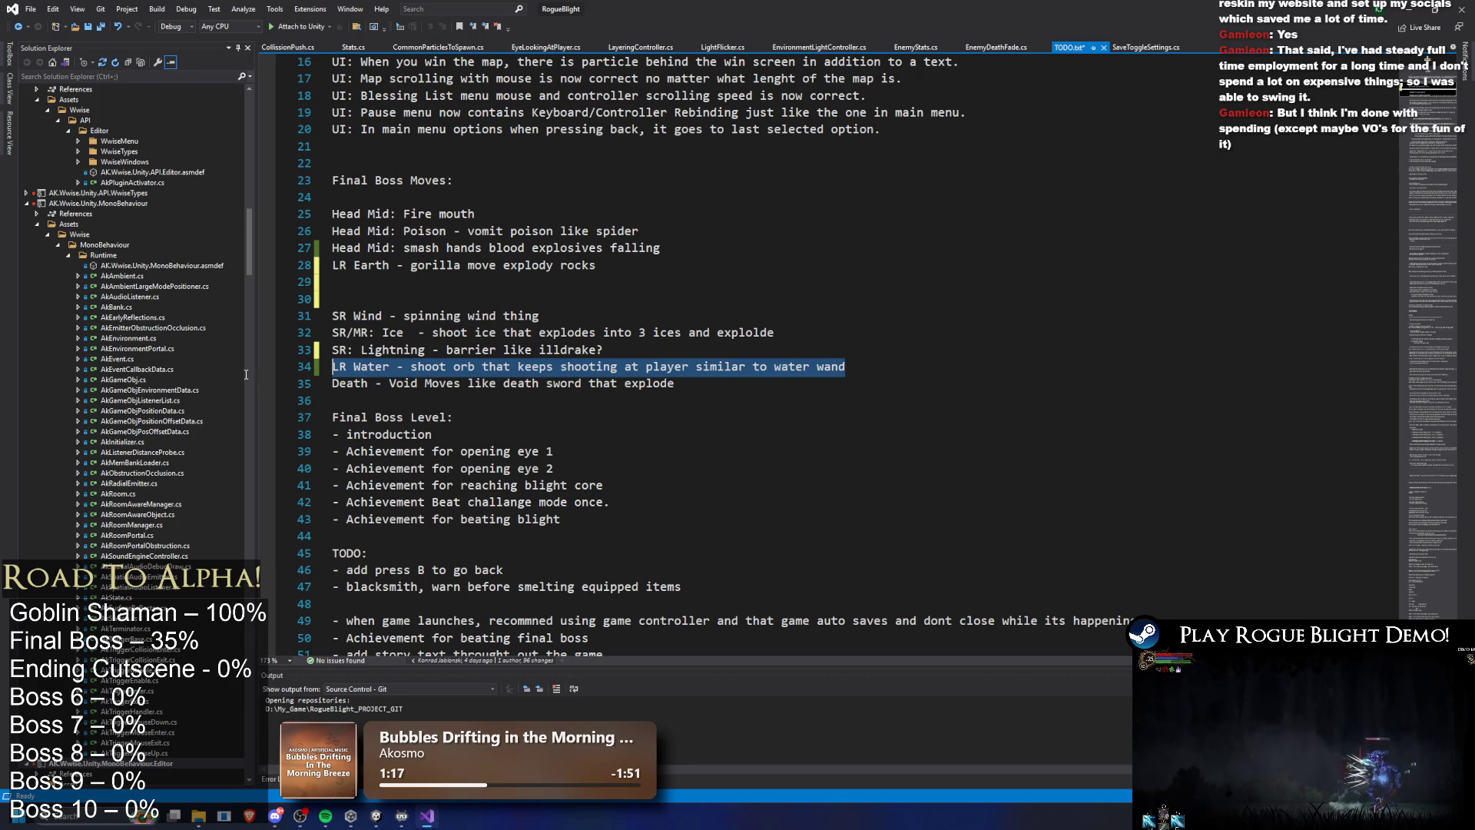
key(ctrl+x)
key(Up)
key(Up)
key(End)
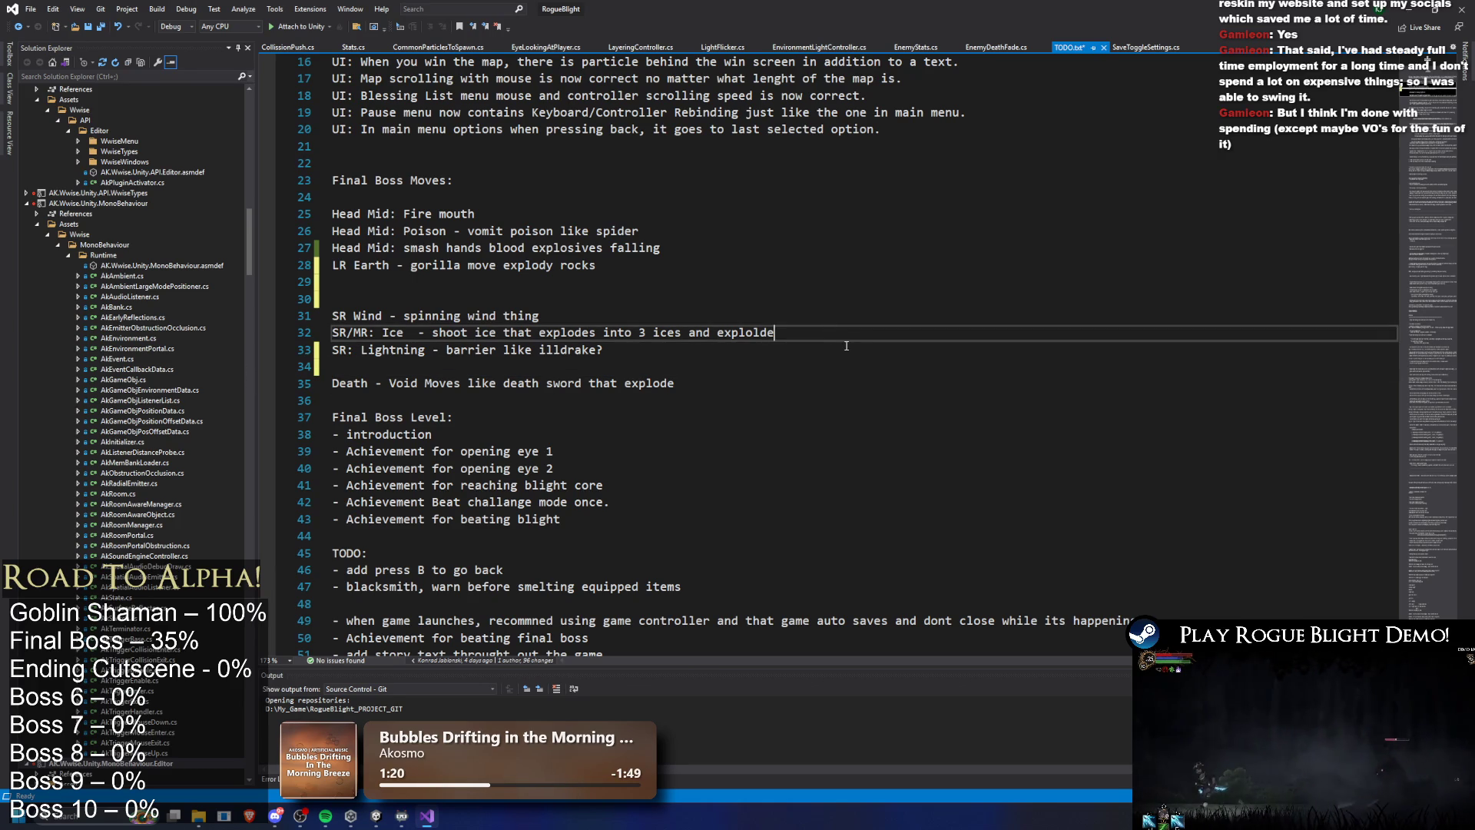
key(Return)
key(ctrl+v)
key(Return)
key(Down)
key(Down)
key(BackSpace)
key(Up)
key(Up)
key(Up)
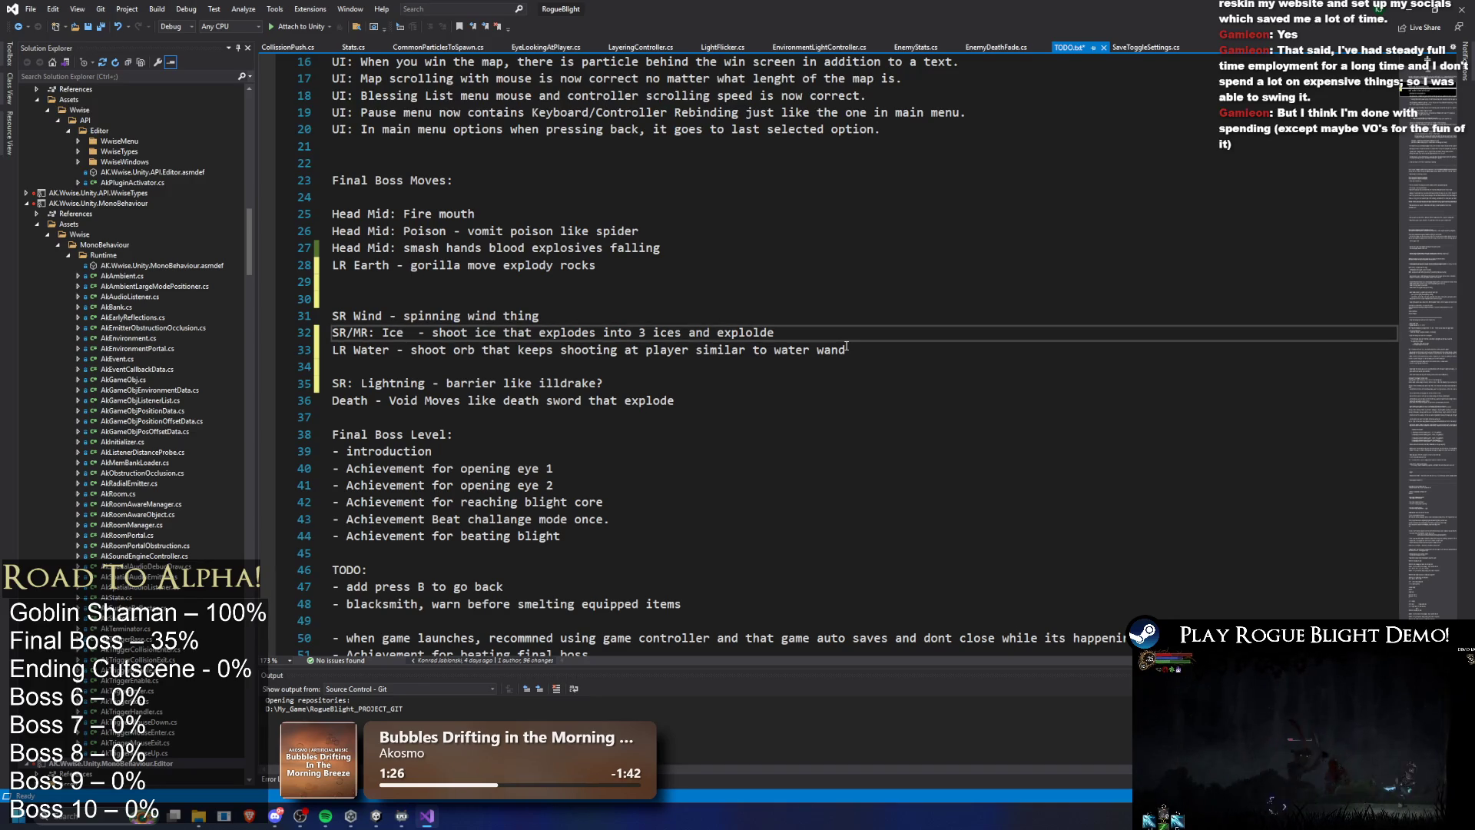
key(Down)
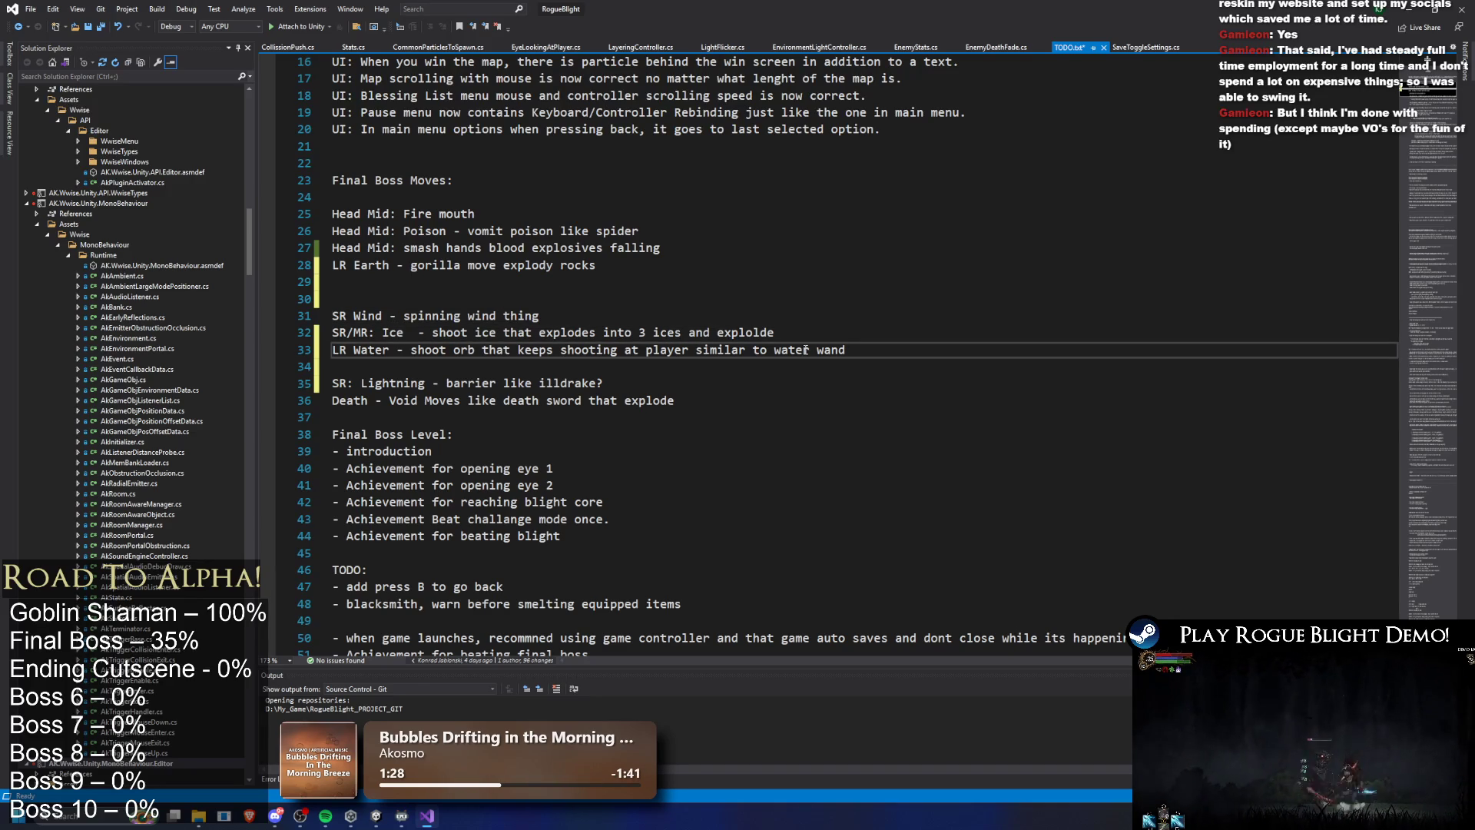
Relocate the LR Water text onto empty line 30, delete the leftover blank line, and save TODO.txt
drag(887, 350, 332, 350)
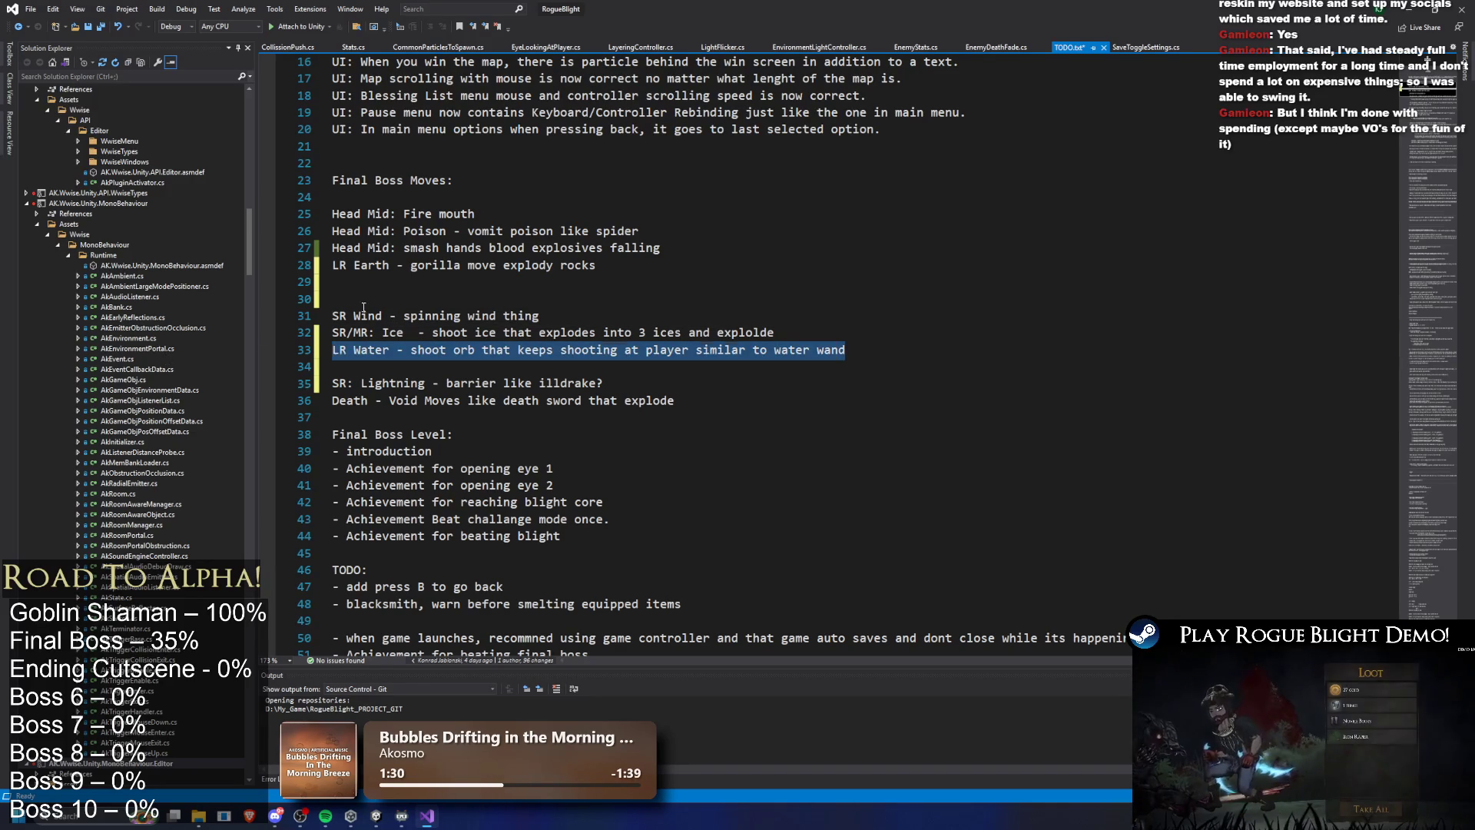
key(ctrl+x)
click(395, 294)
key(ctrl+v)
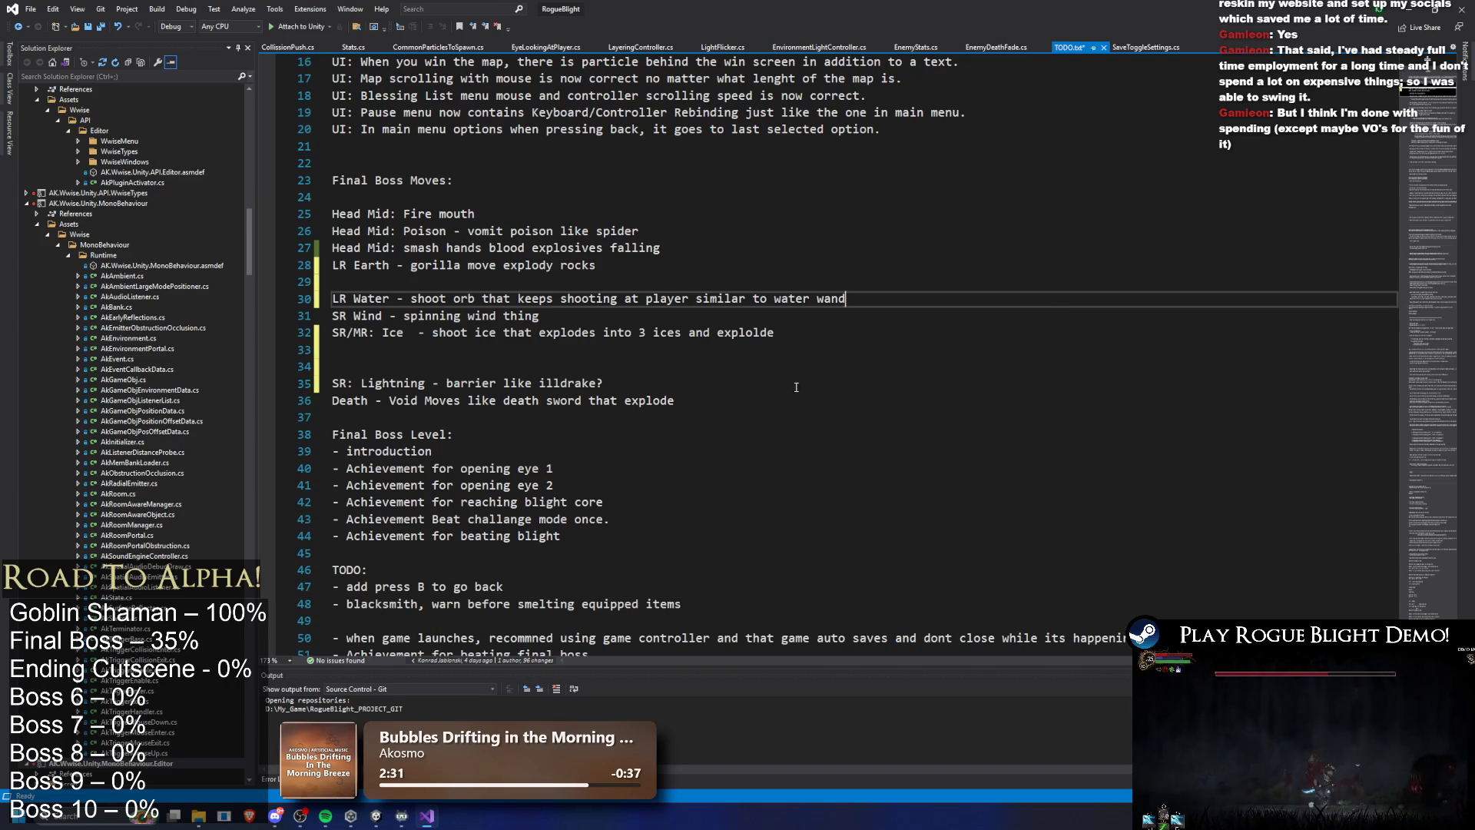
click(404, 353)
key(BackSpace)
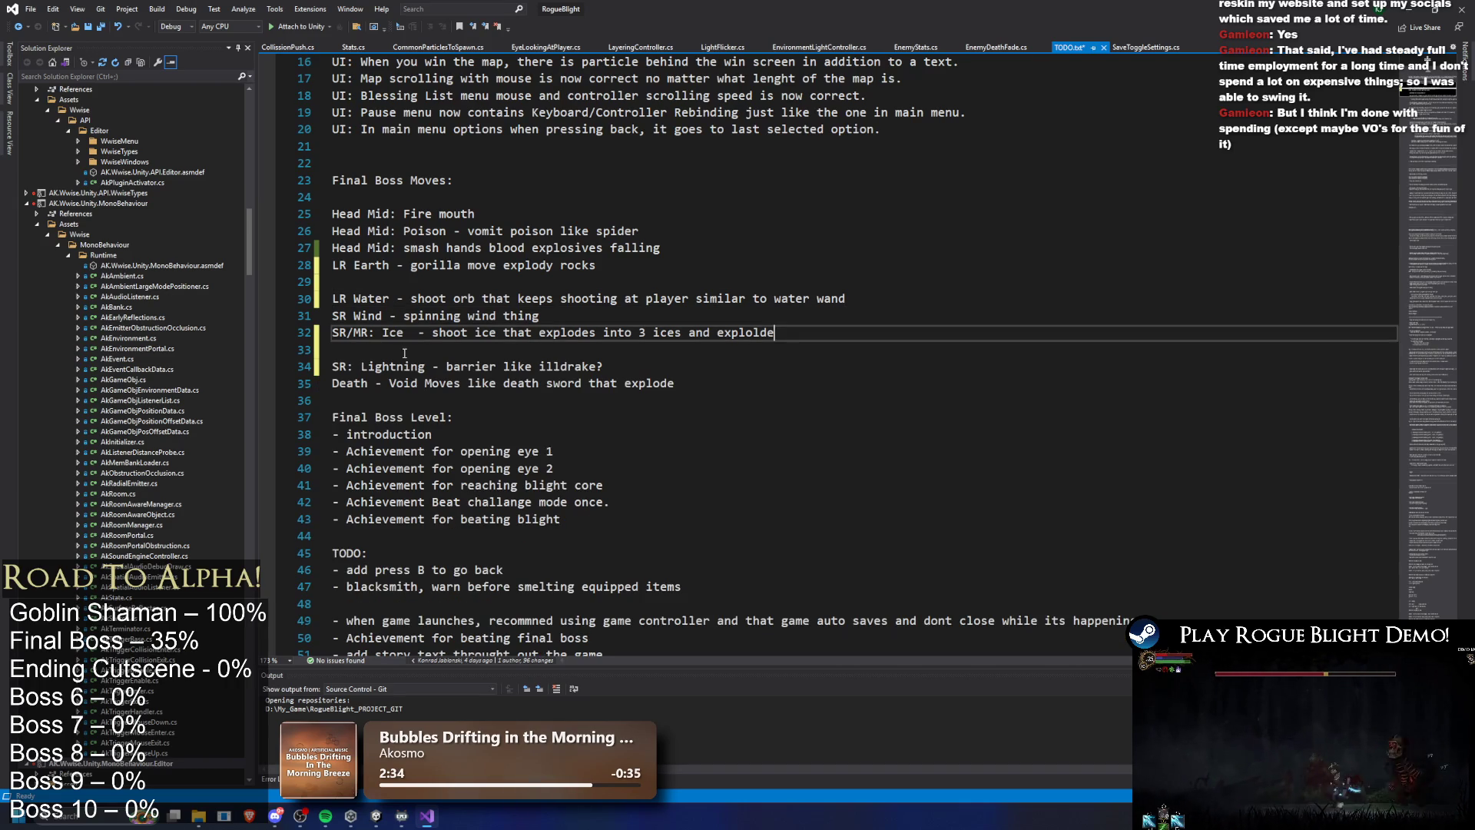
key(ctrl+s)
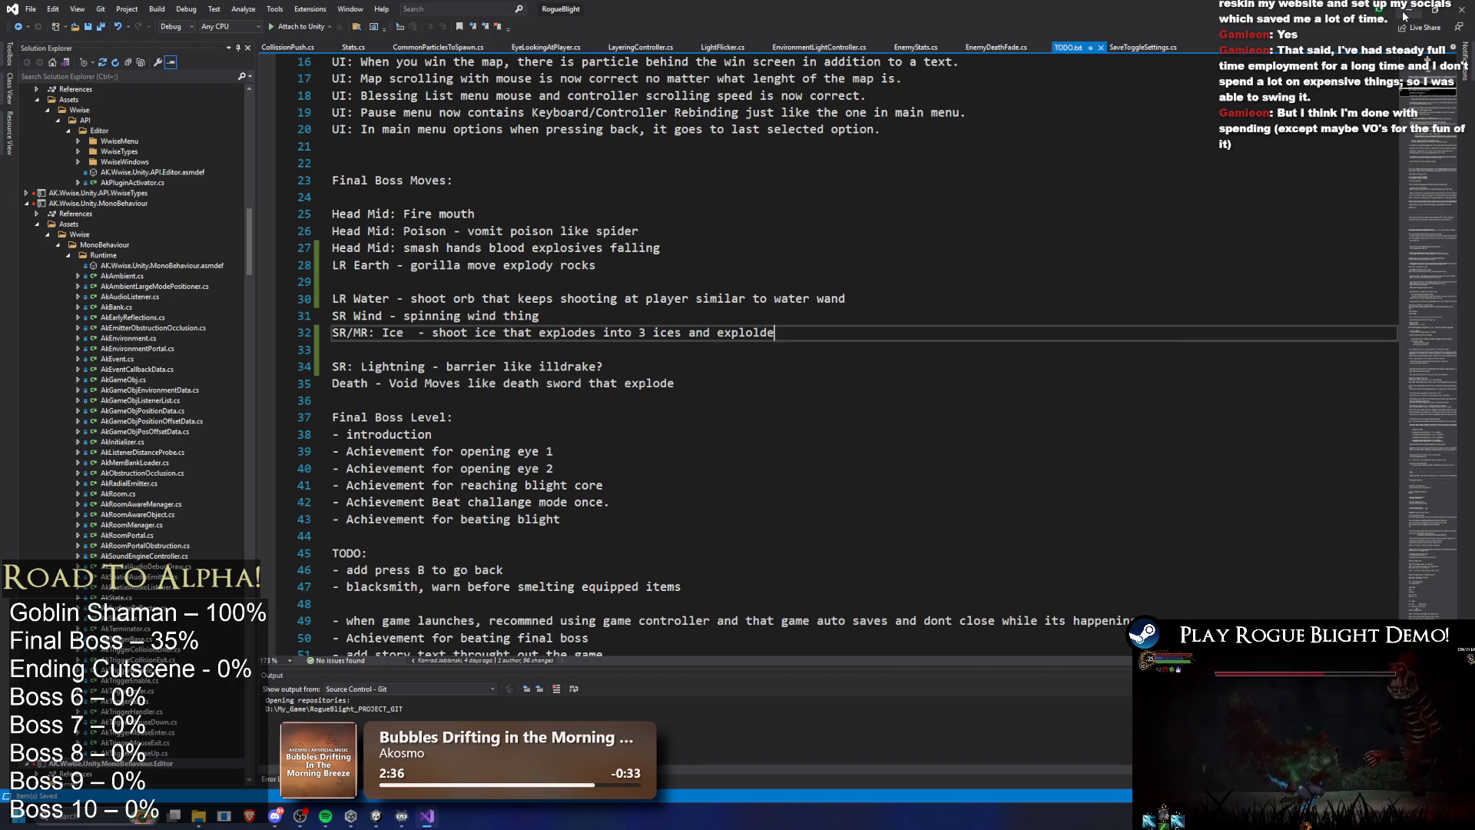
key(alt+Tab)
click(846, 613)
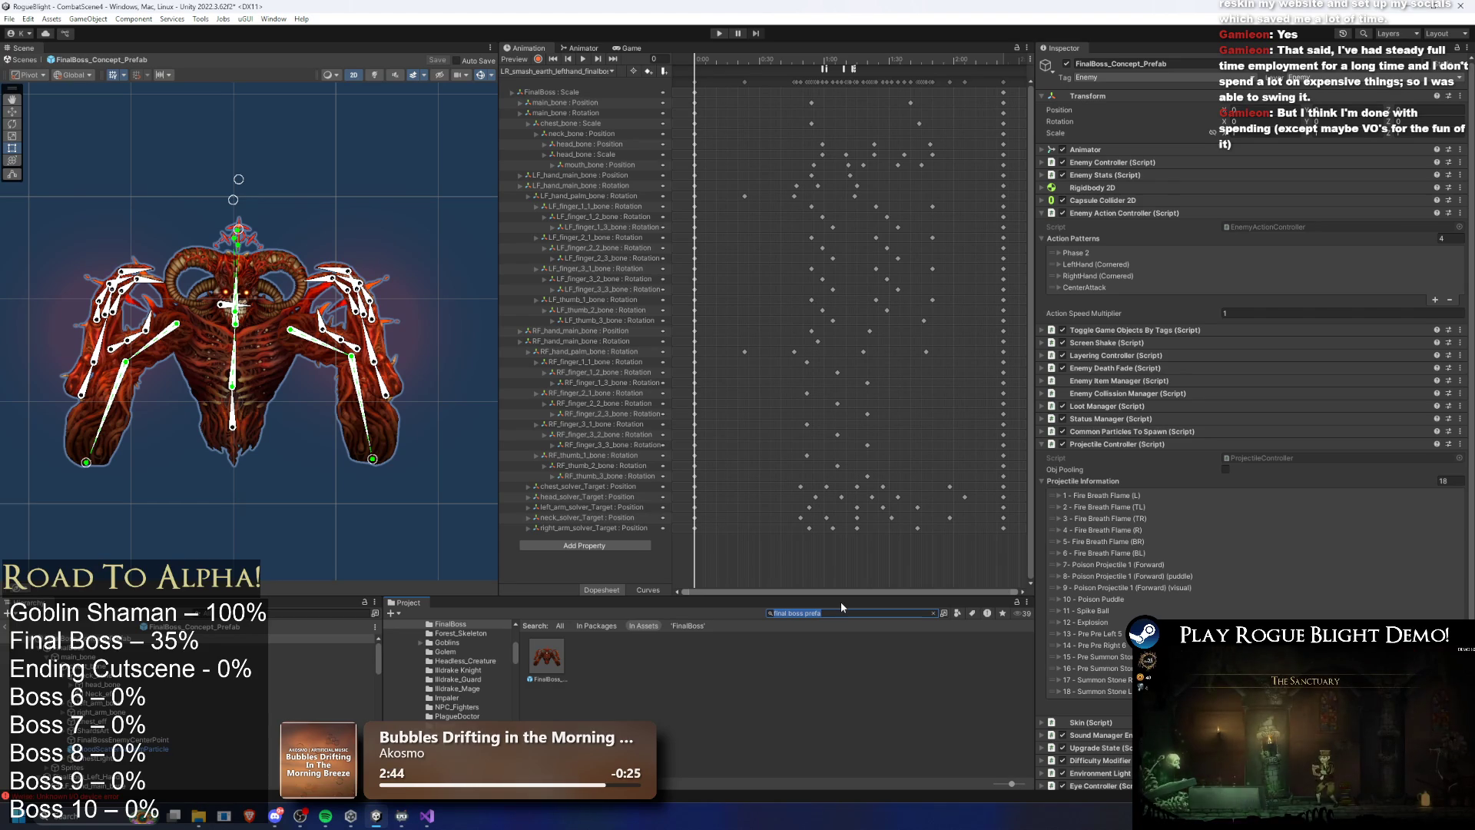
Start a new animation clip and browse to the _Animations/_Enemy/FinalBoss folder
key(alt+Tab)
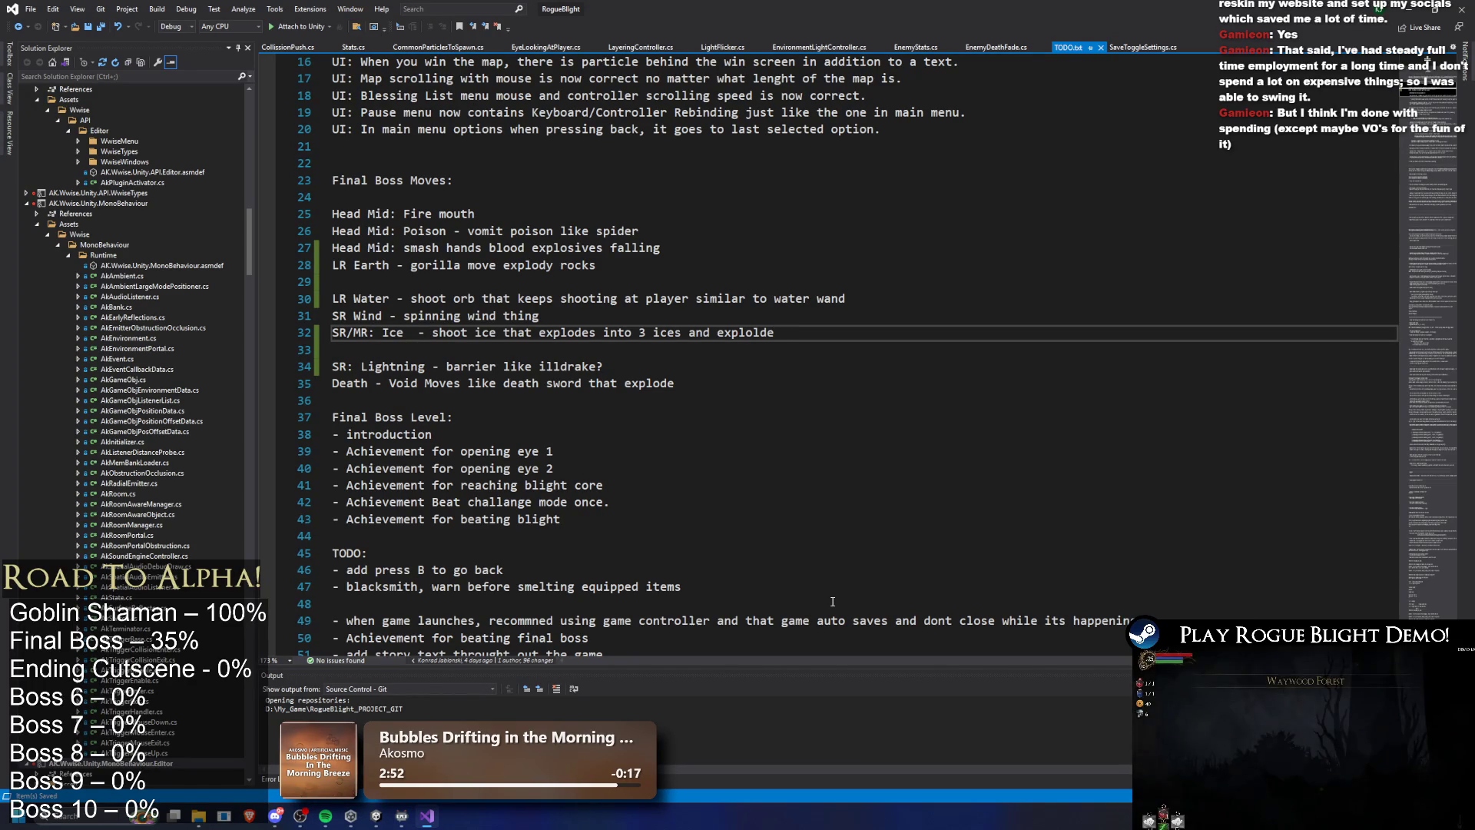
key(alt+Tab)
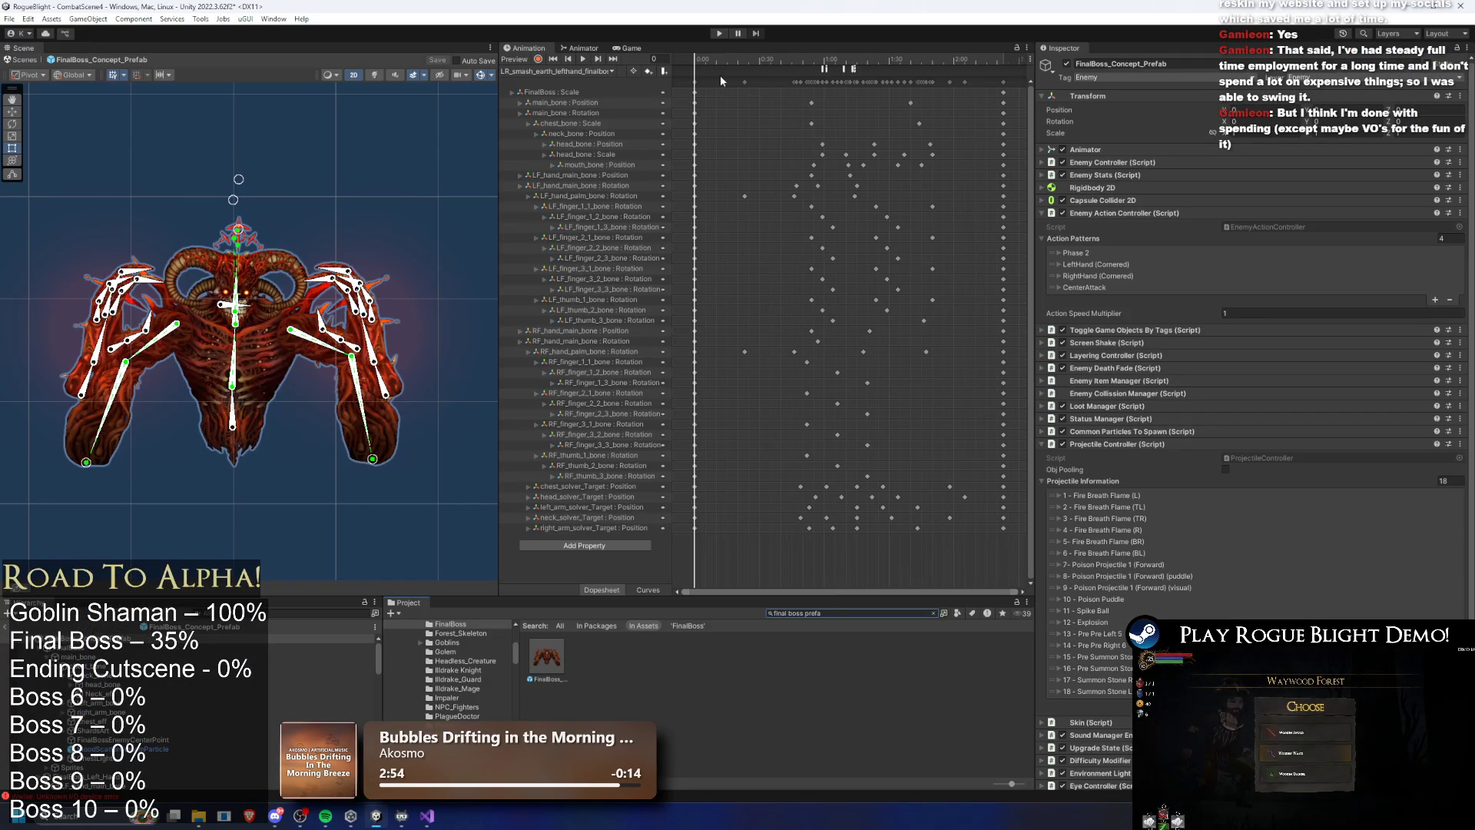
click(607, 70)
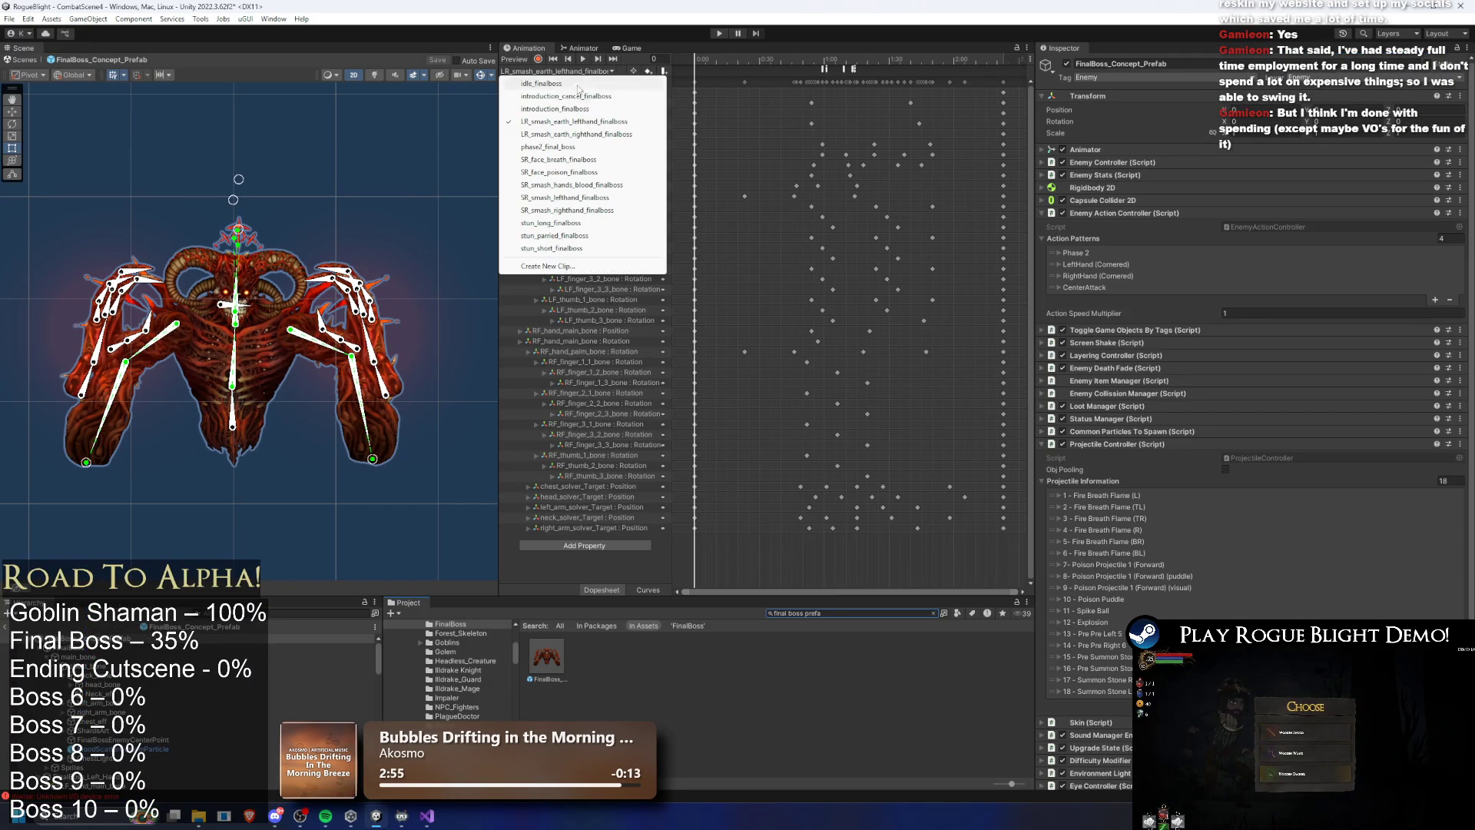
click(550, 266)
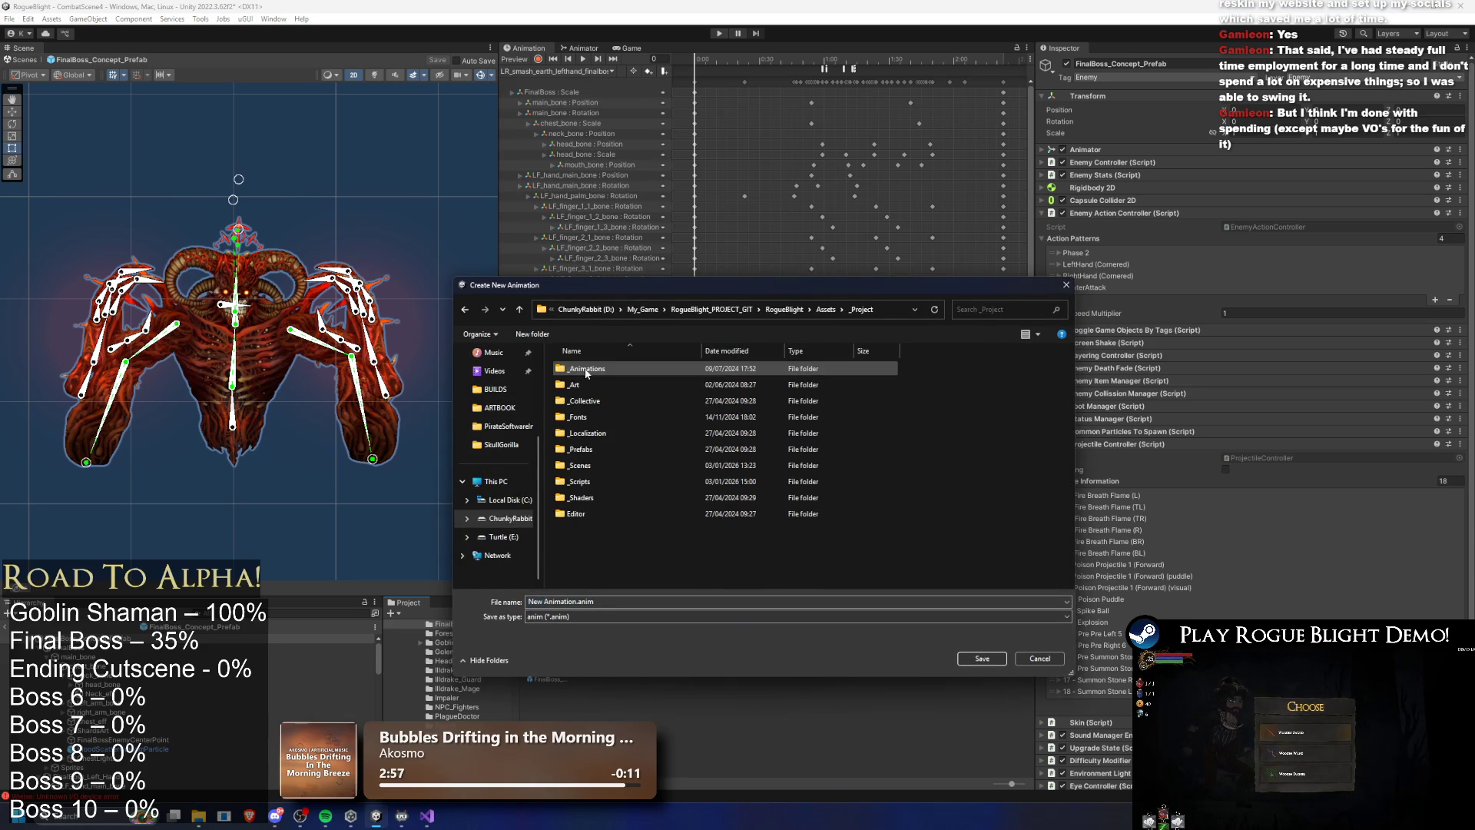
double_click(586, 371)
click(591, 400)
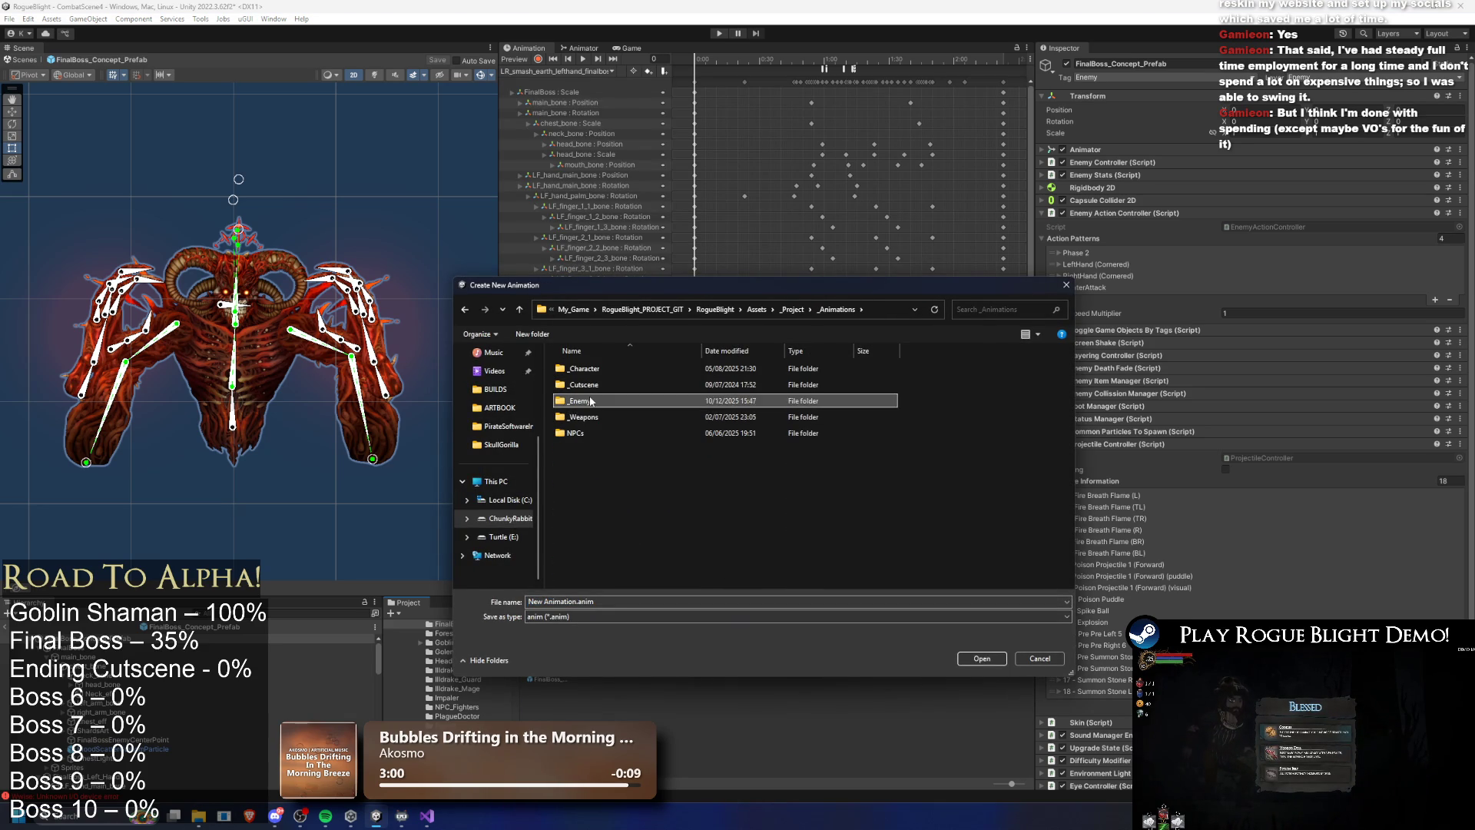
double_click(592, 400)
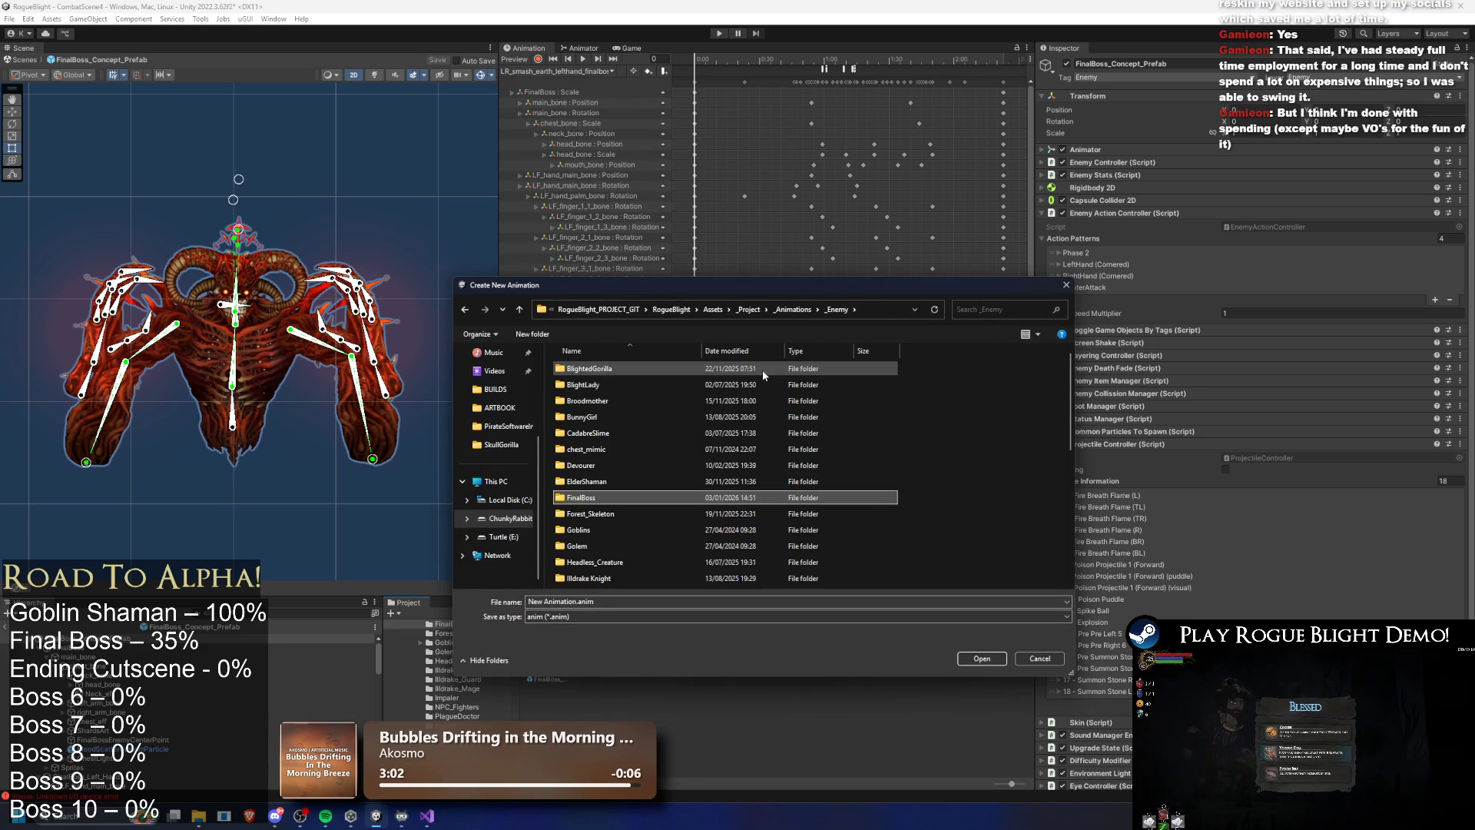
key(Return)
Name the clip SR_left_hand_wind_finalboss.anim, adapted from an existing clip name, and save it
key(Down)
key(Down)
key(Down)
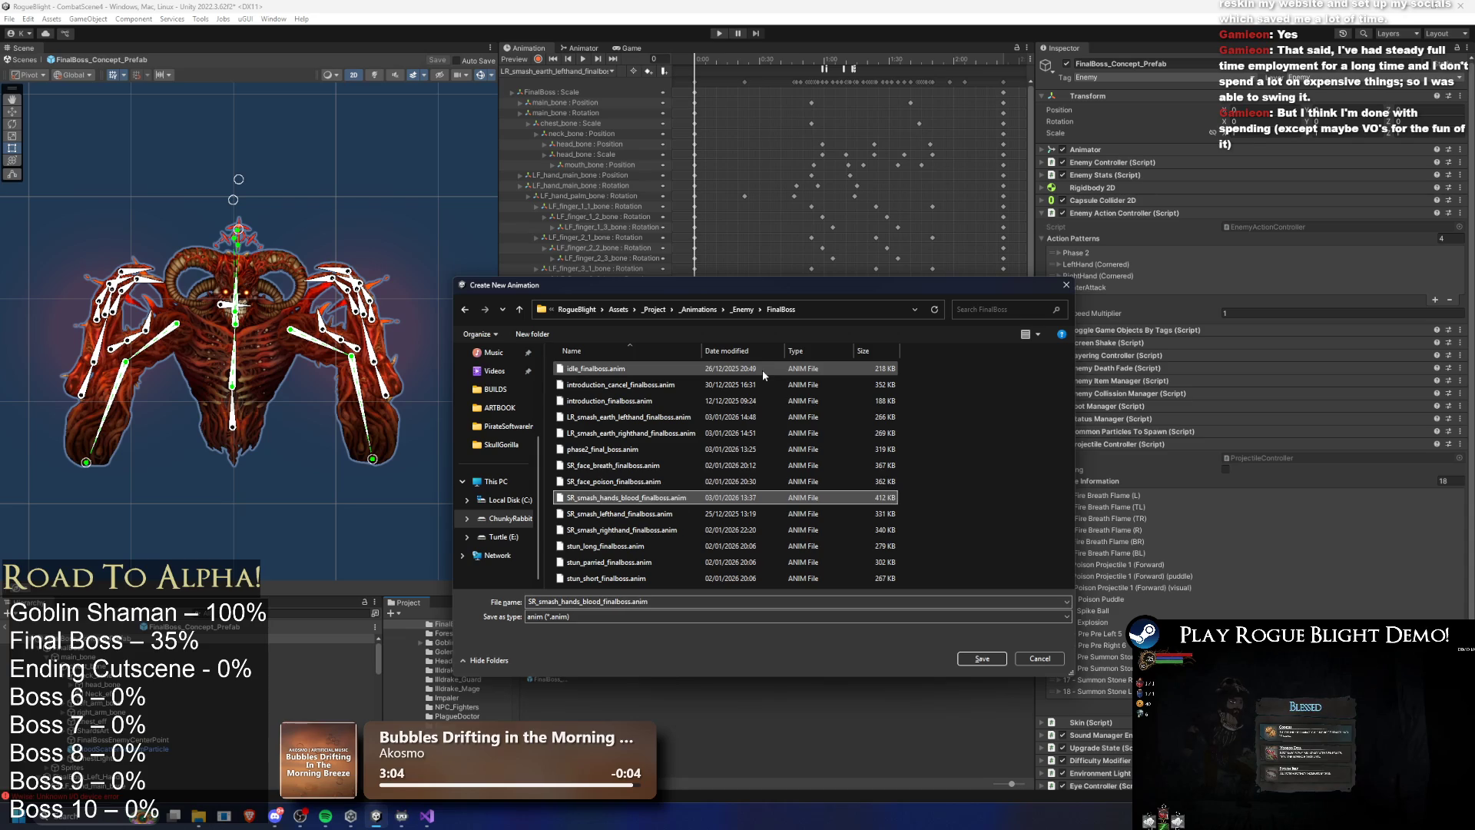
double_click(550, 602)
click(550, 602)
drag(539, 602, 563, 601)
key(BackSpace)
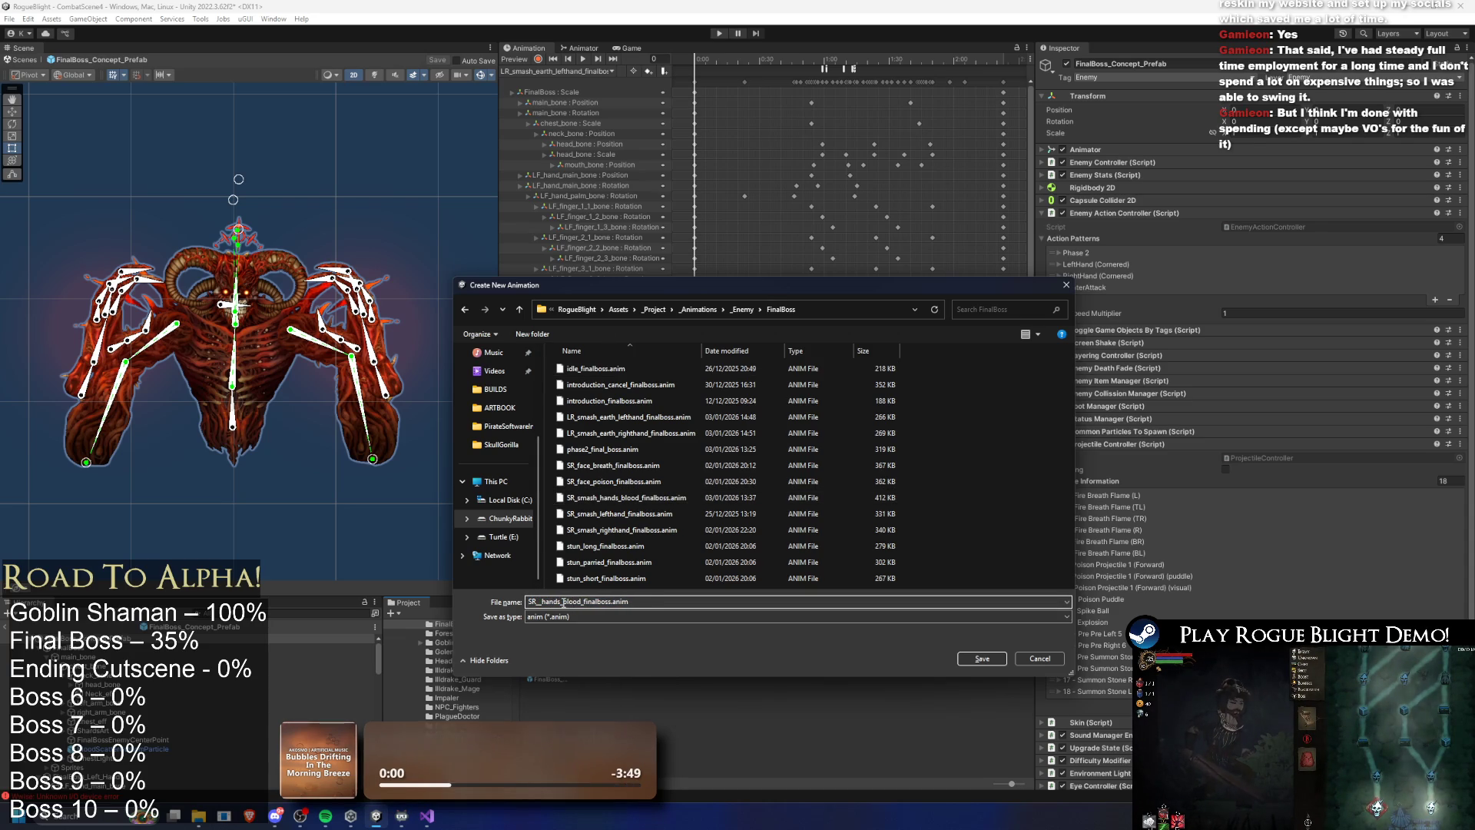
drag(566, 602, 588, 602)
key(BackSpace)
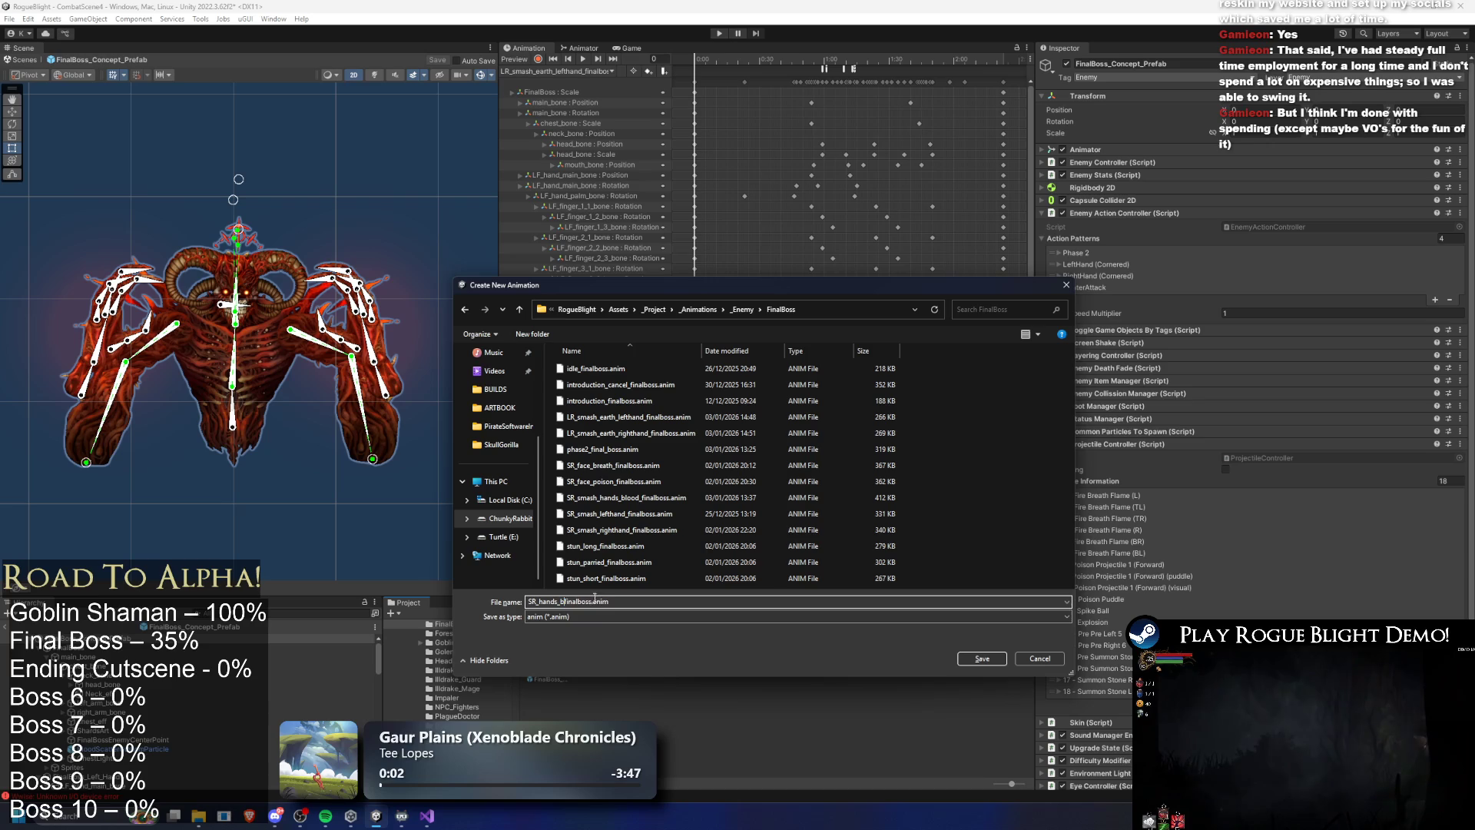
key(BackSpace)
text(wind)
click(538, 602)
text(left_)
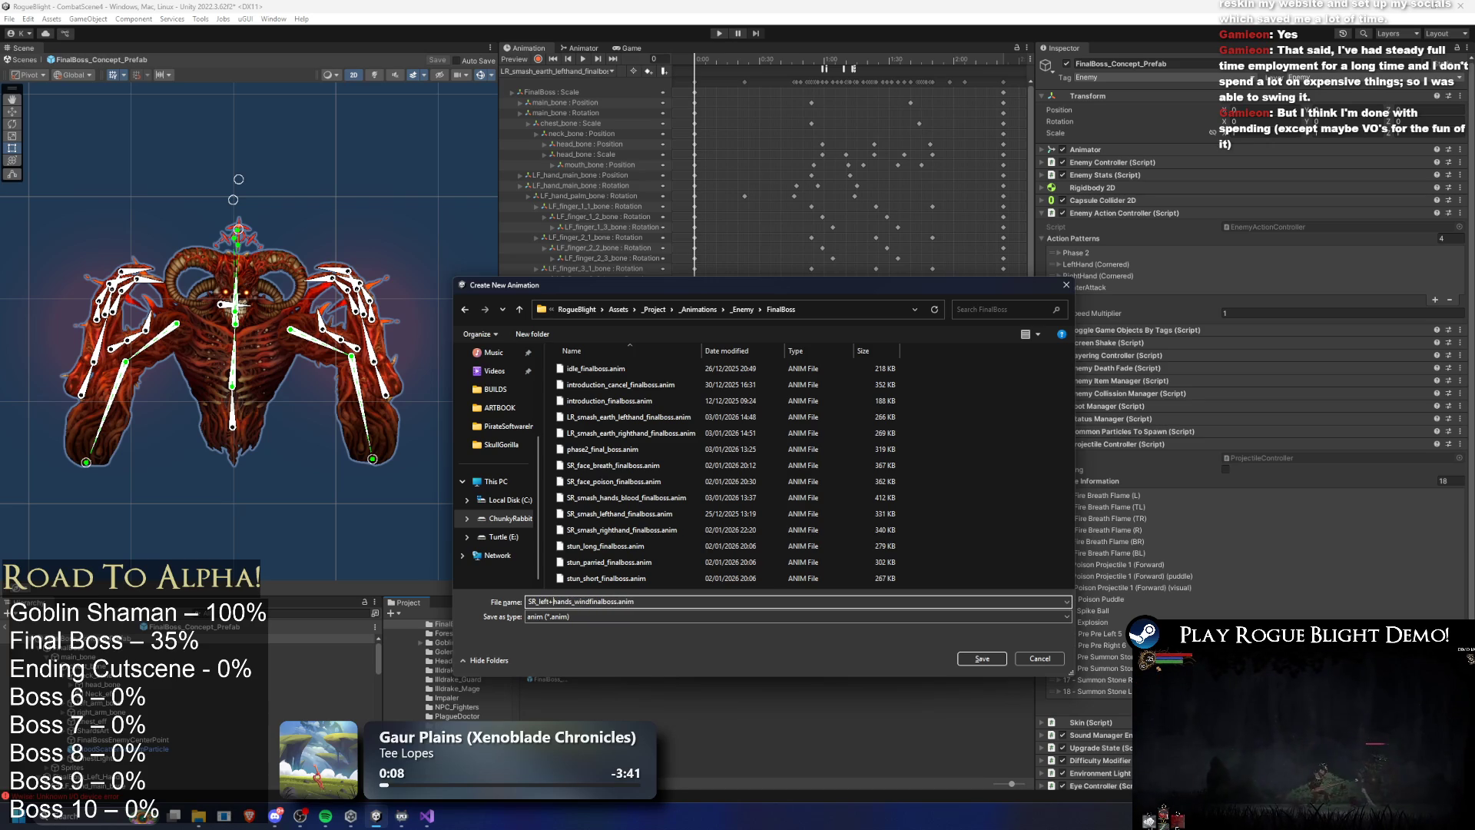
key(BackSpace)
key(Left)
key(Left)
key(Left)
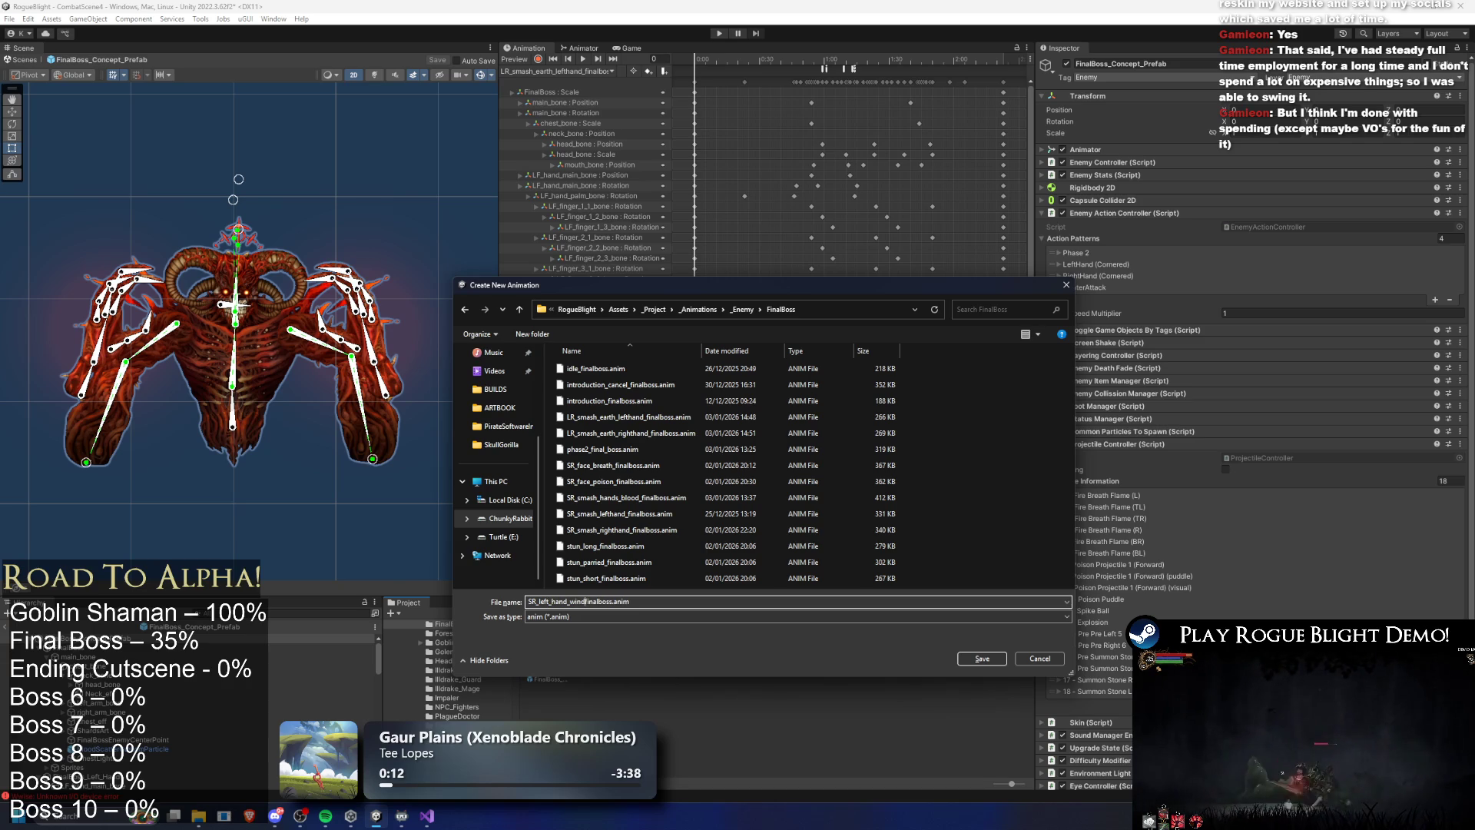
key(Return)
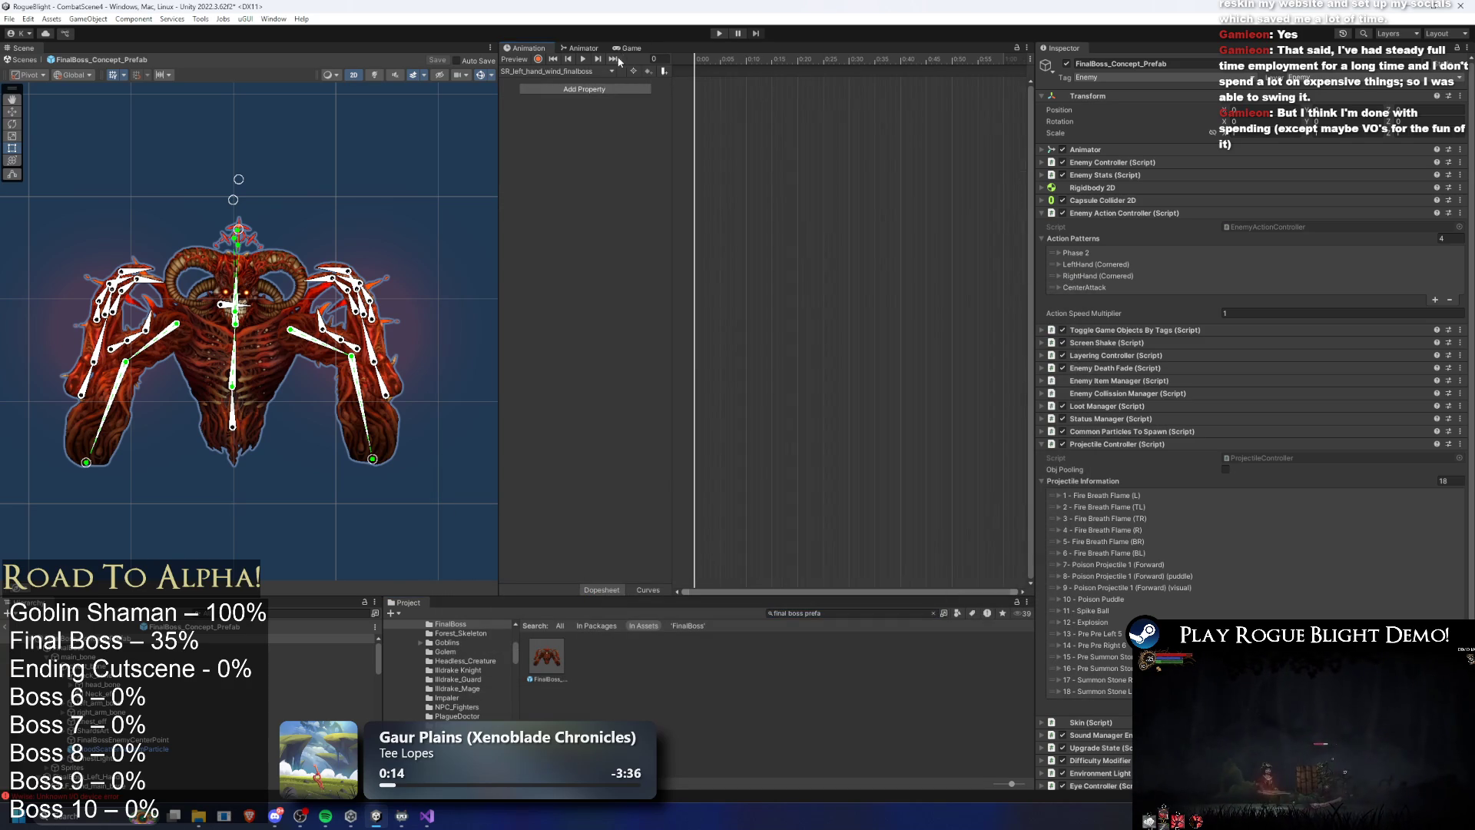
Load idle_finalboss, then switch back to the SR_left_hand_wind_finalboss clip
click(568, 70)
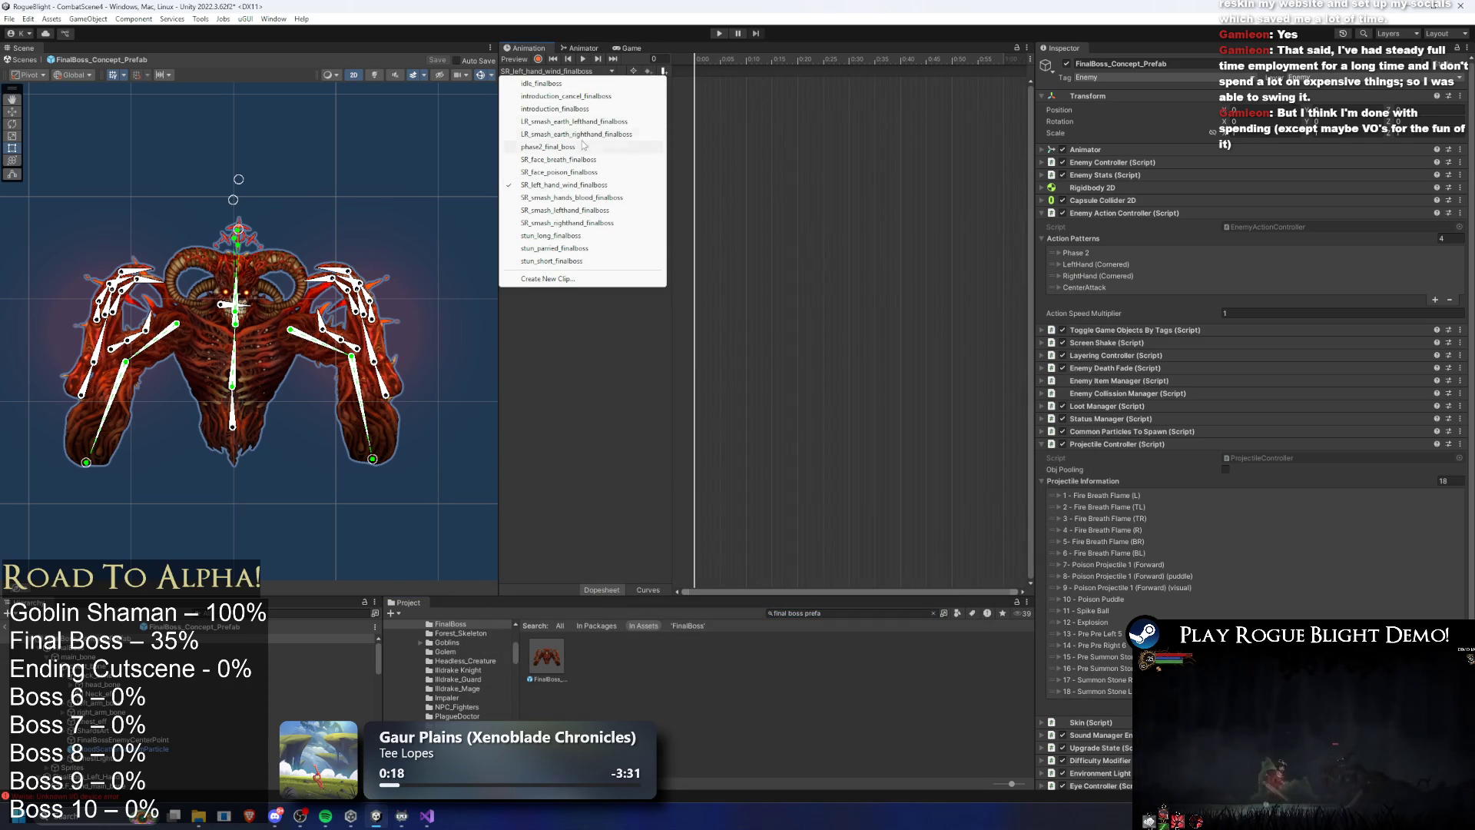
click(542, 83)
click(557, 71)
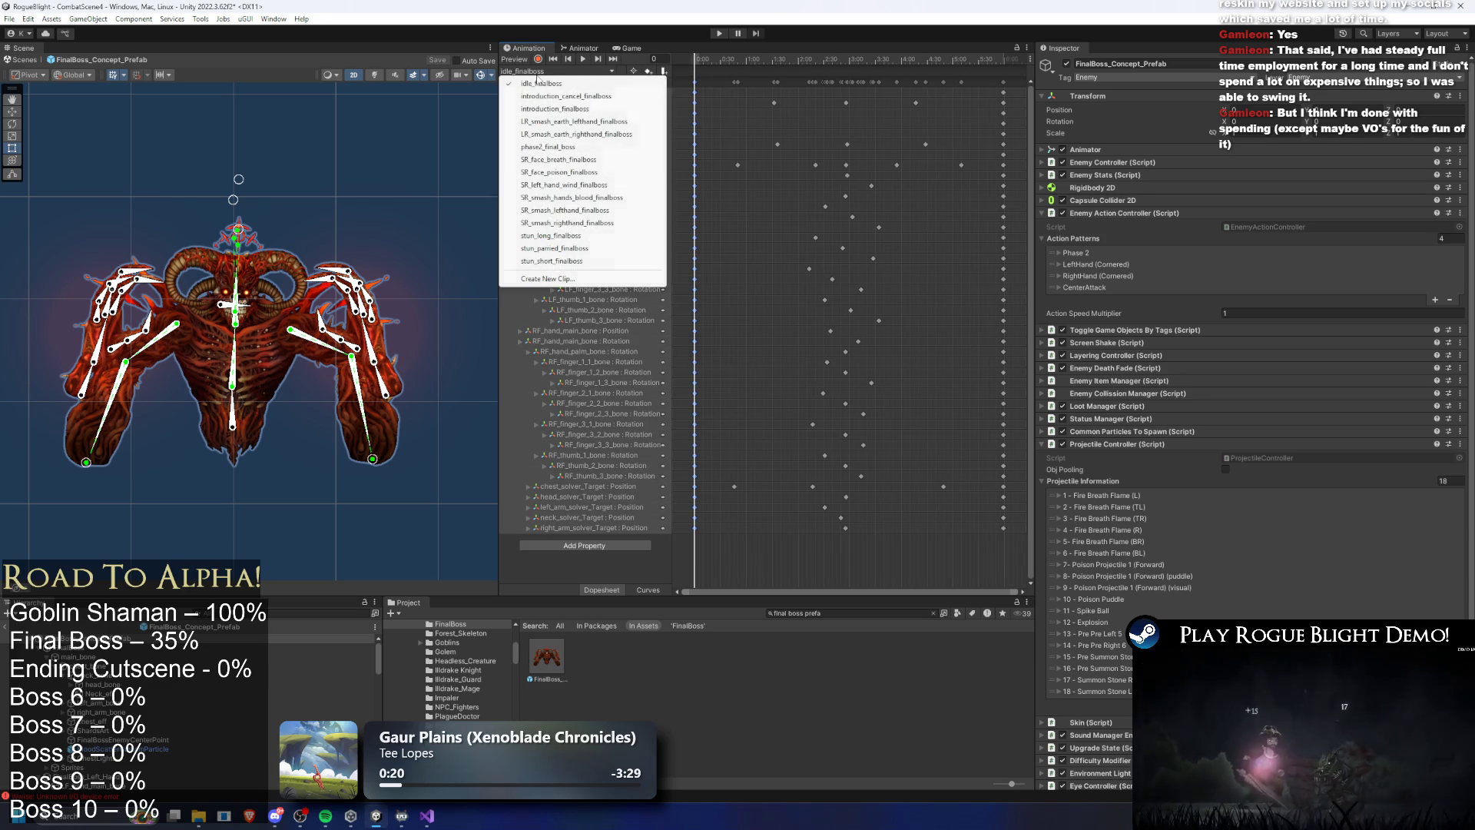
click(598, 185)
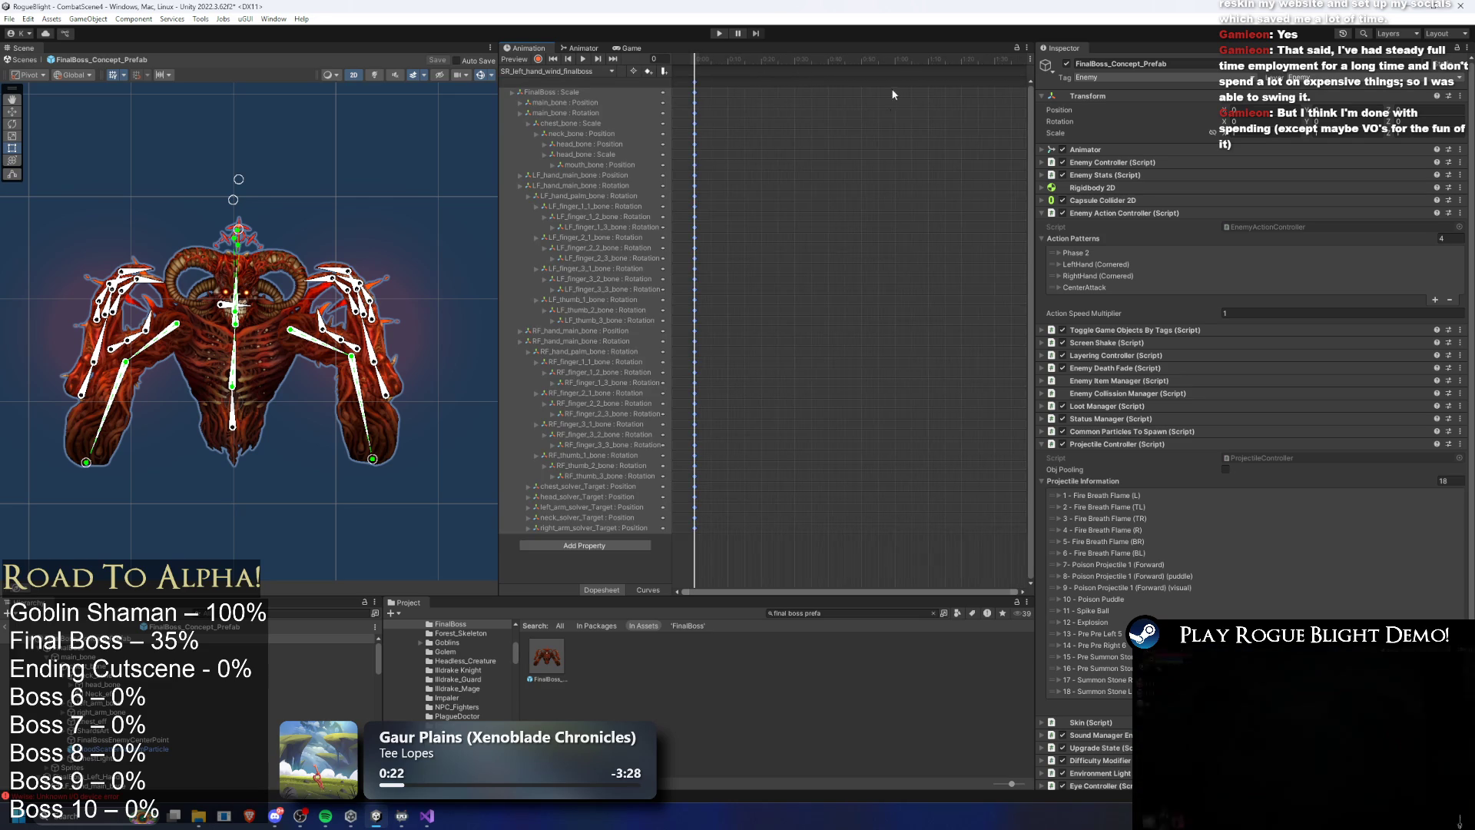
Key every bone track at frame 120, preview the clip, and rotate the left hand bones
click(889, 60)
mouse_move(889, 60)
mouse_down()
mouse_move(957, 67)
mouse_move(970, 111)
mouse_up()
scroll(971, 112, down, 2)
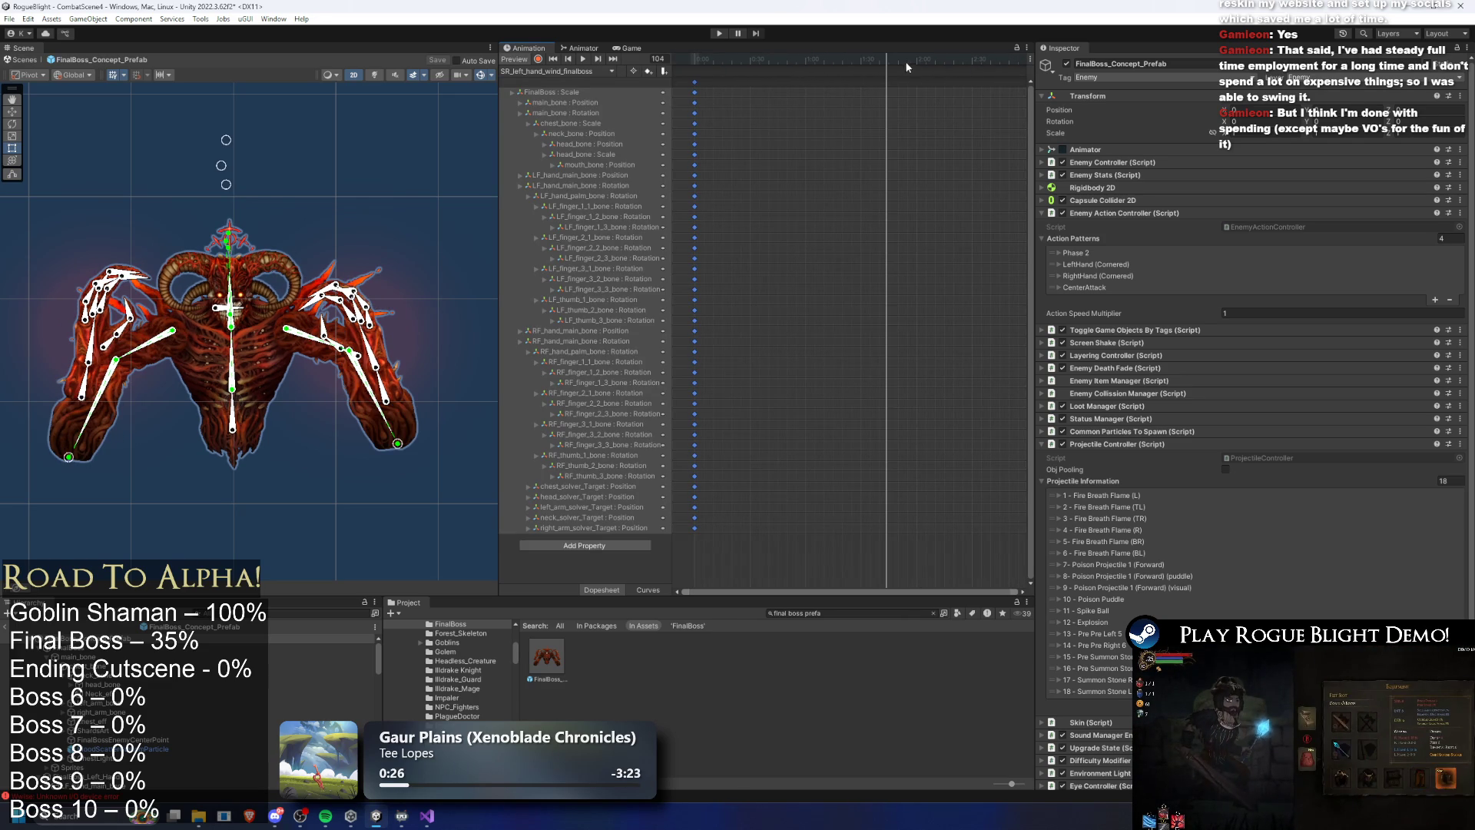
drag(901, 62, 931, 63)
key(k)
key(space)
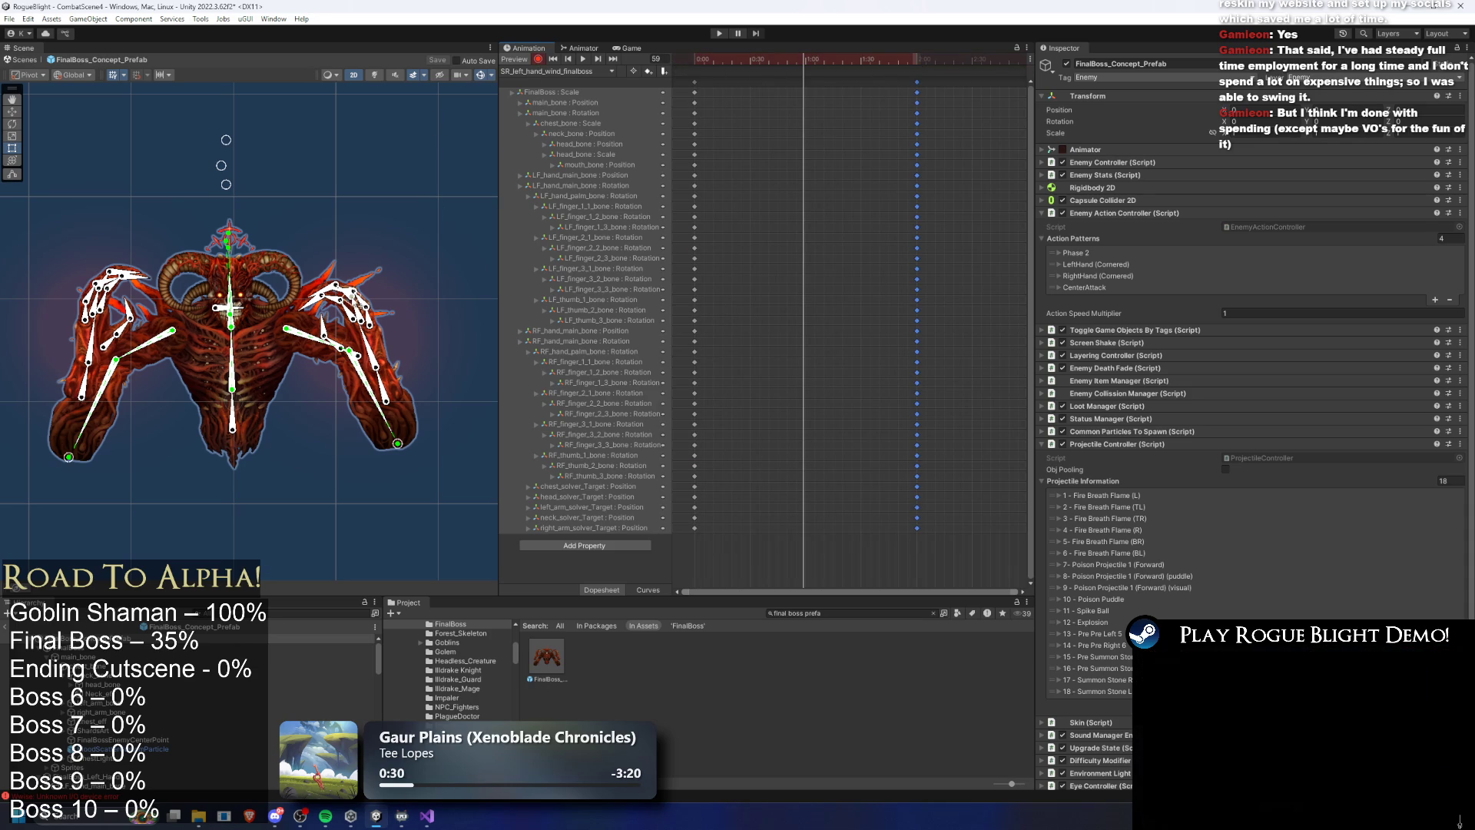
scroll(103, 415, up, 4)
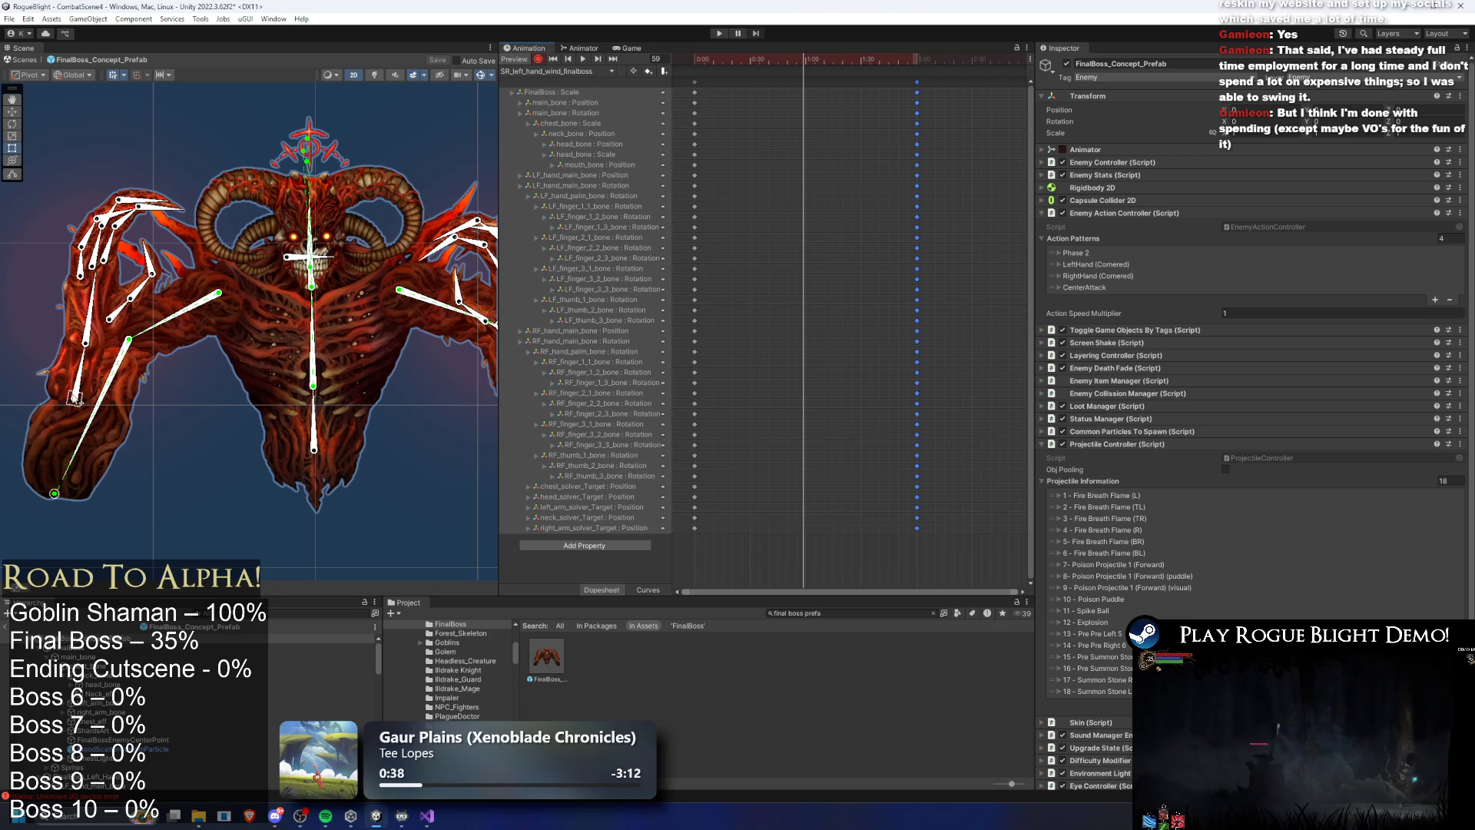
drag(75, 398, 68, 425)
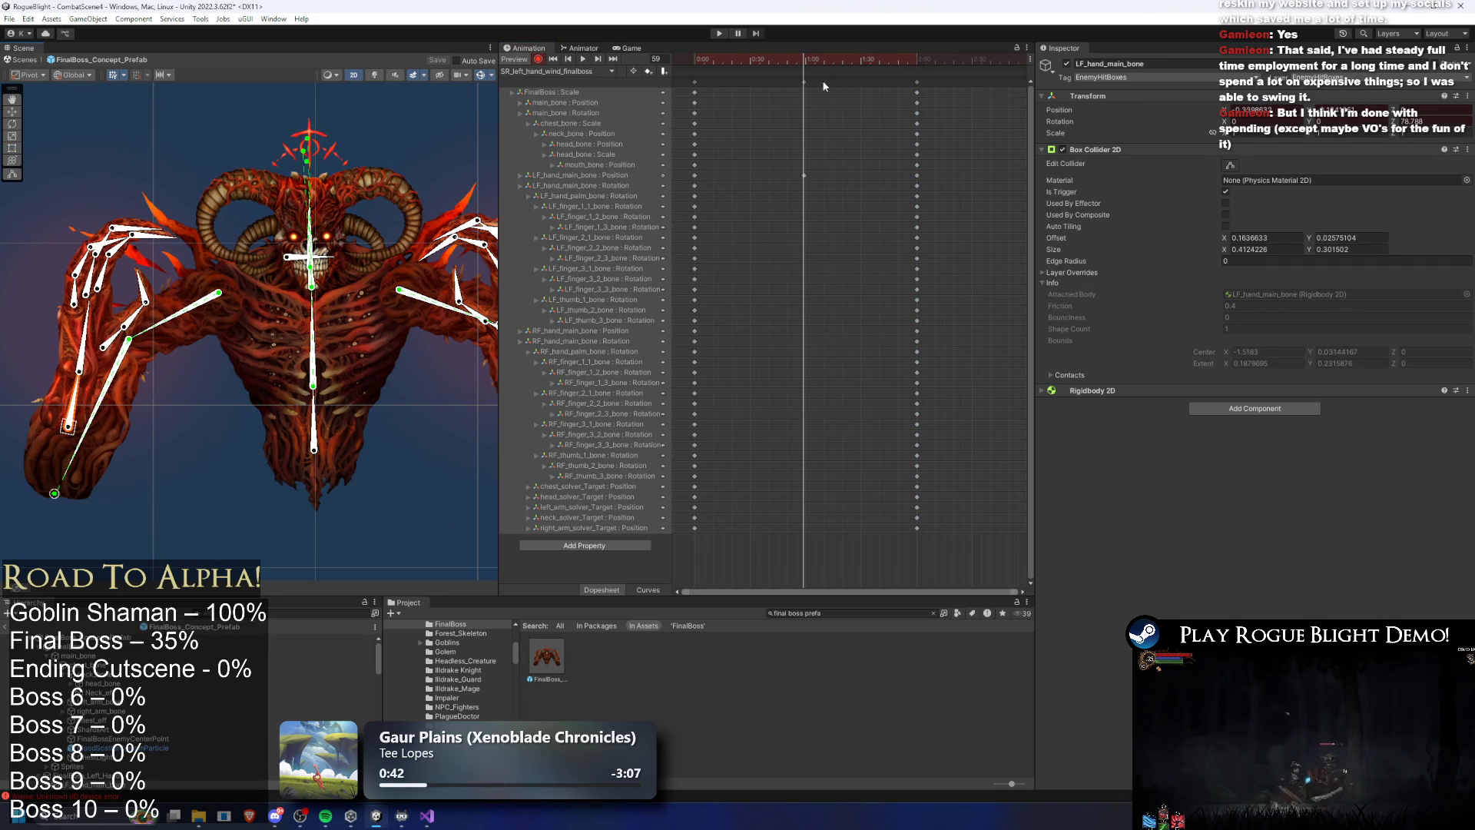
Shift the left-hand keys earlier to frame 40, raising the hand and turning its fingers to point right
drag(804, 81, 770, 81)
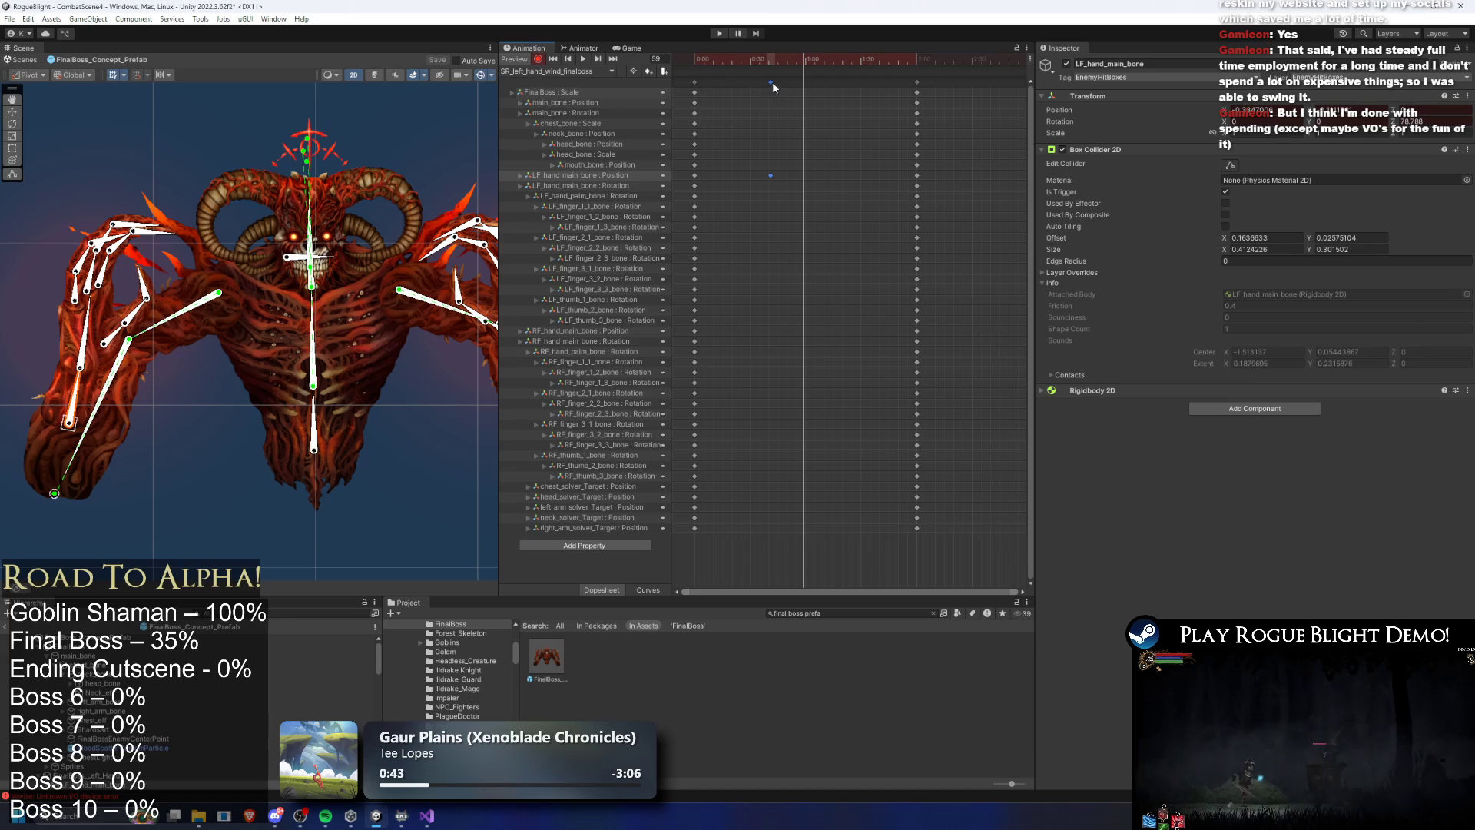
click(771, 59)
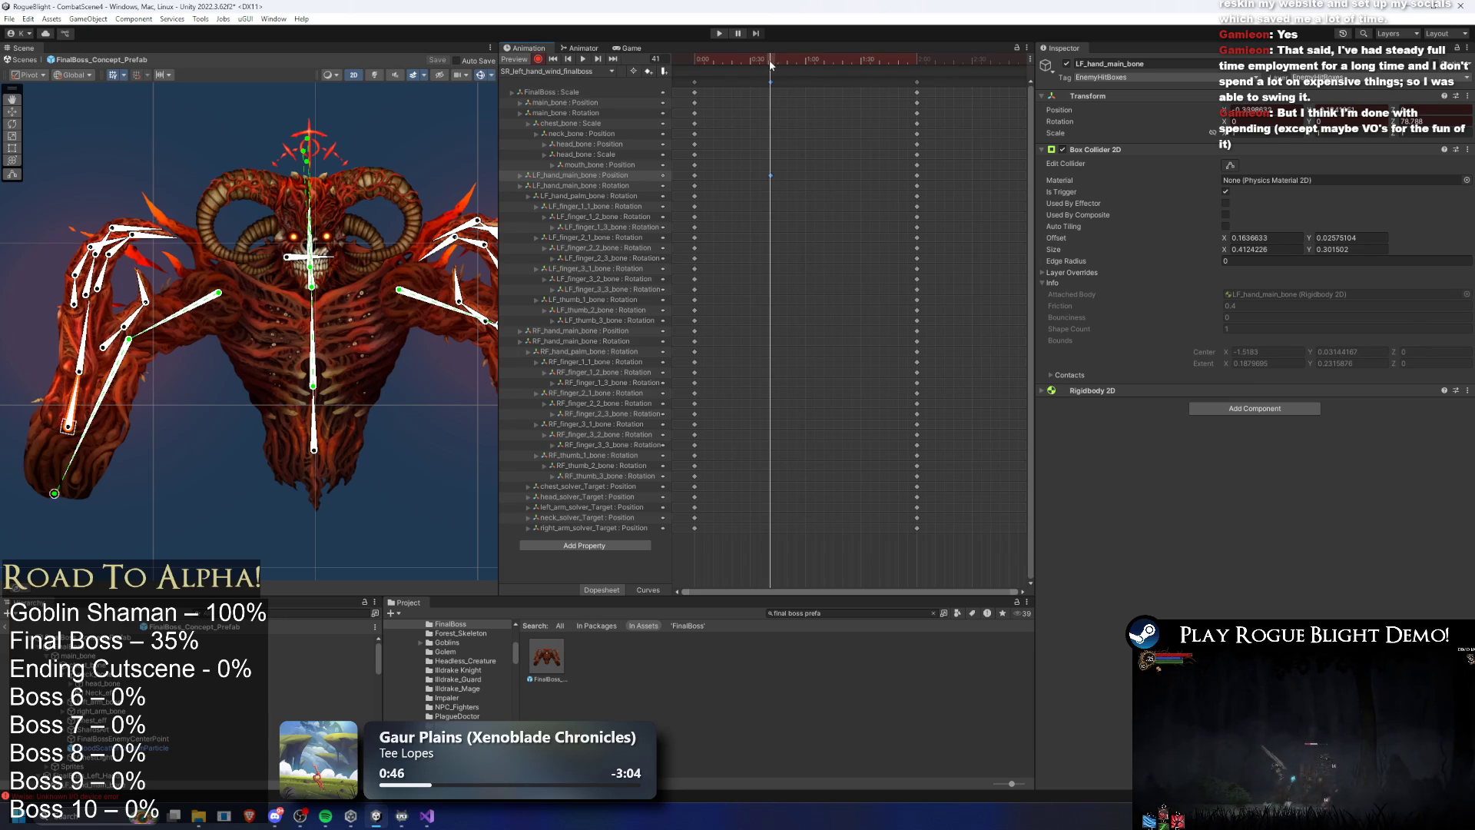
drag(63, 444, 63, 399)
click(60, 384)
mouse_move(763, 69)
mouse_down()
mouse_move(698, 63)
mouse_move(821, 62)
mouse_up()
drag(69, 437, 126, 368)
scroll(125, 369, up, 5)
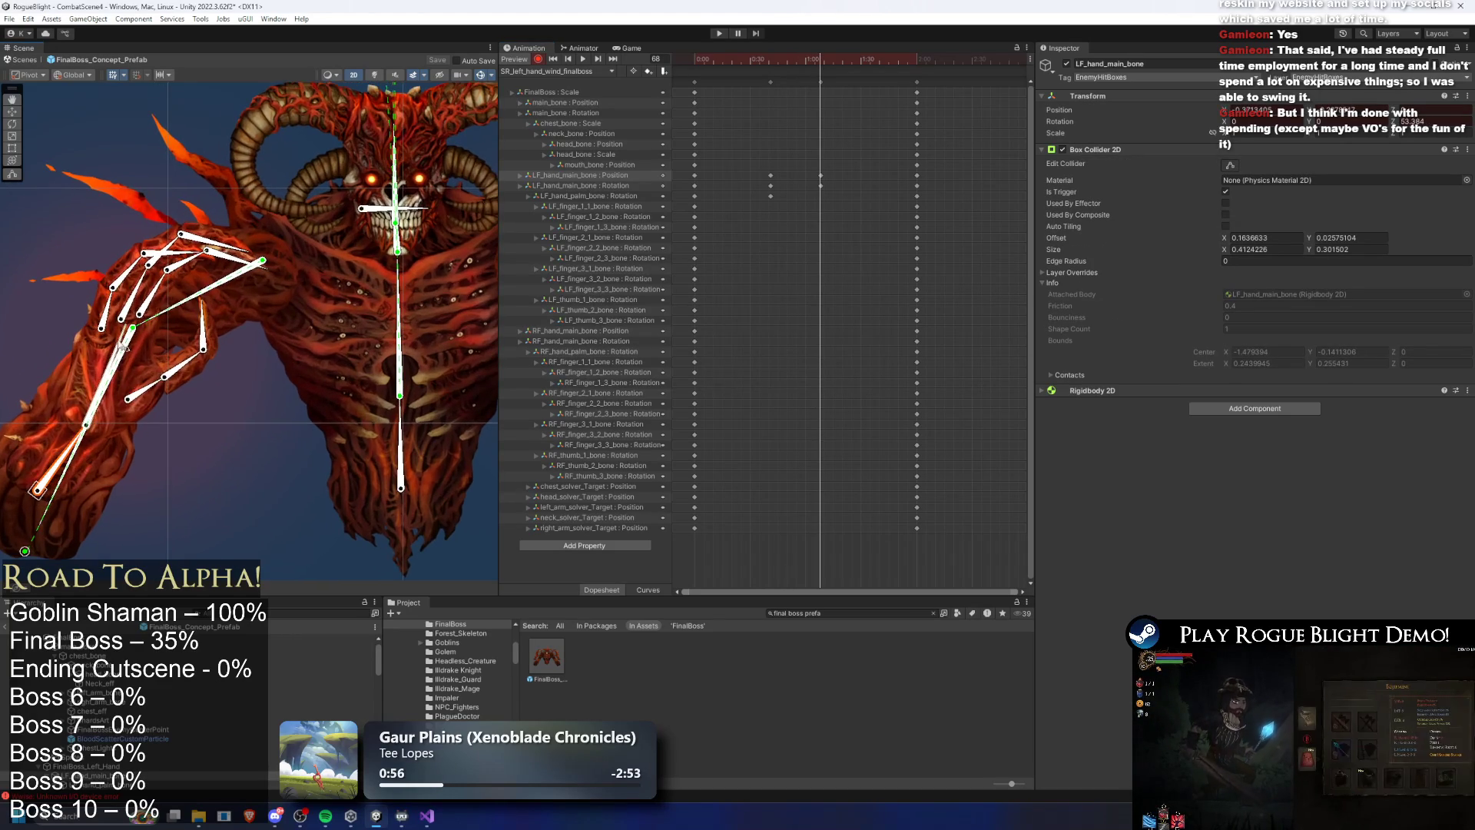
click(86, 340)
mouse_move(130, 377)
mouse_down()
mouse_move(142, 361)
mouse_move(200, 390)
mouse_up()
Curl the left third finger down and rotate the thumb tip upward
mouse_move(230, 275)
mouse_down()
mouse_move(217, 375)
mouse_move(166, 364)
mouse_up()
mouse_move(150, 294)
mouse_down()
mouse_move(213, 311)
mouse_move(127, 311)
mouse_move(176, 321)
mouse_move(201, 352)
mouse_move(201, 399)
mouse_up()
key(ctrl+z)
click(197, 322)
scroll(184, 314, up, 2)
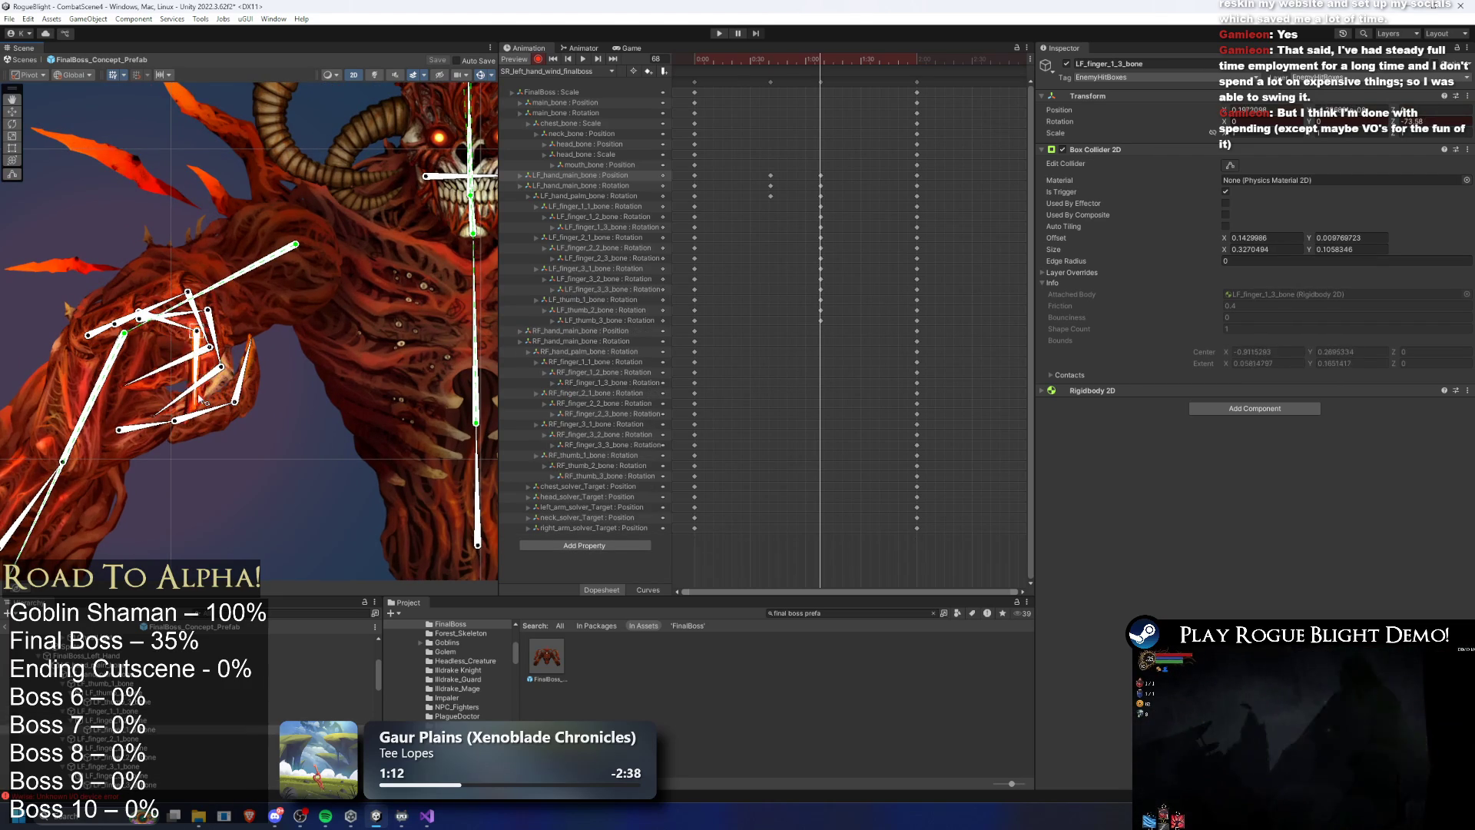
drag(196, 332, 214, 336)
key(ctrl+z)
click(188, 291)
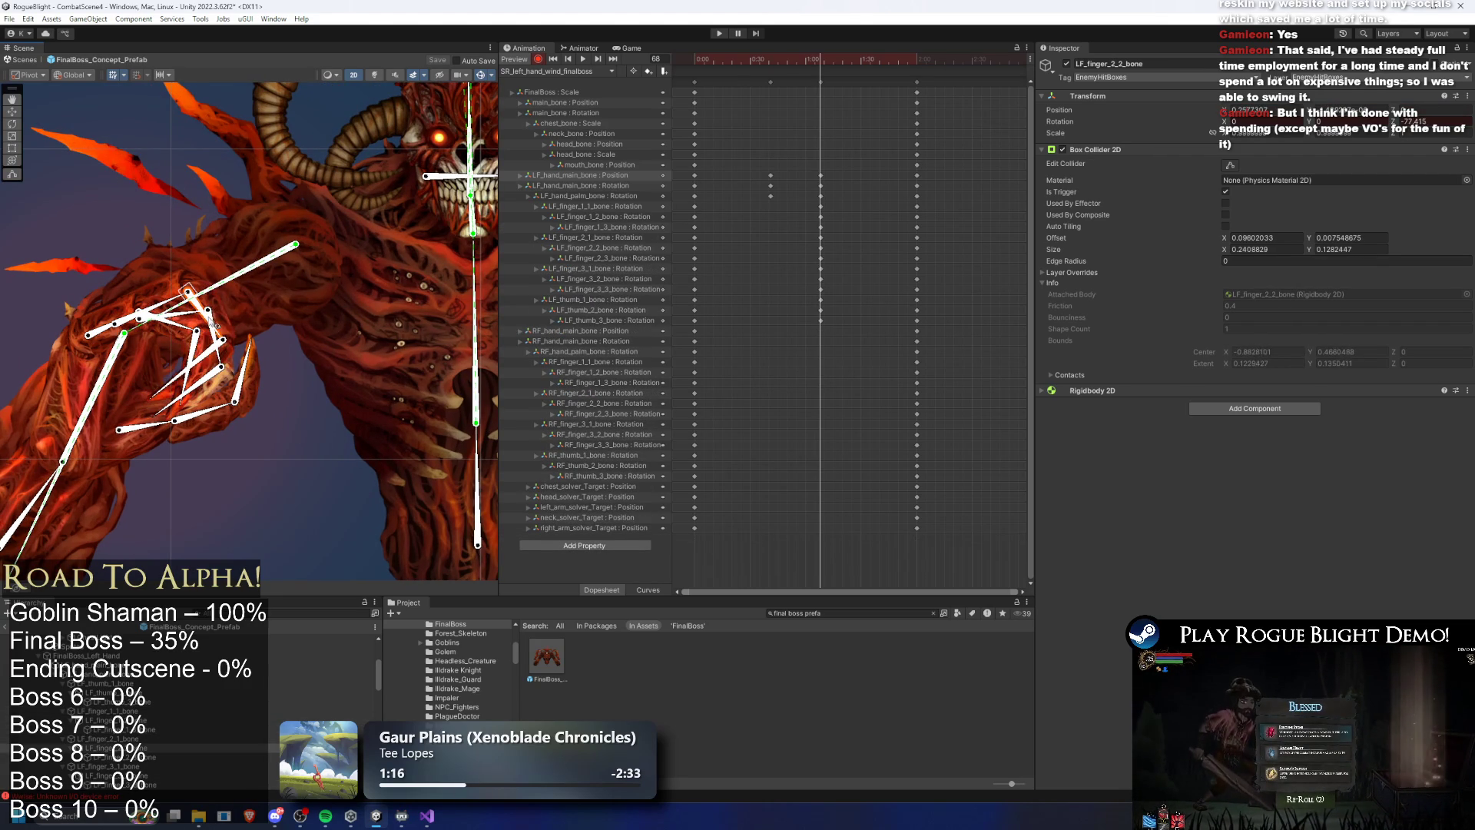
click(232, 361)
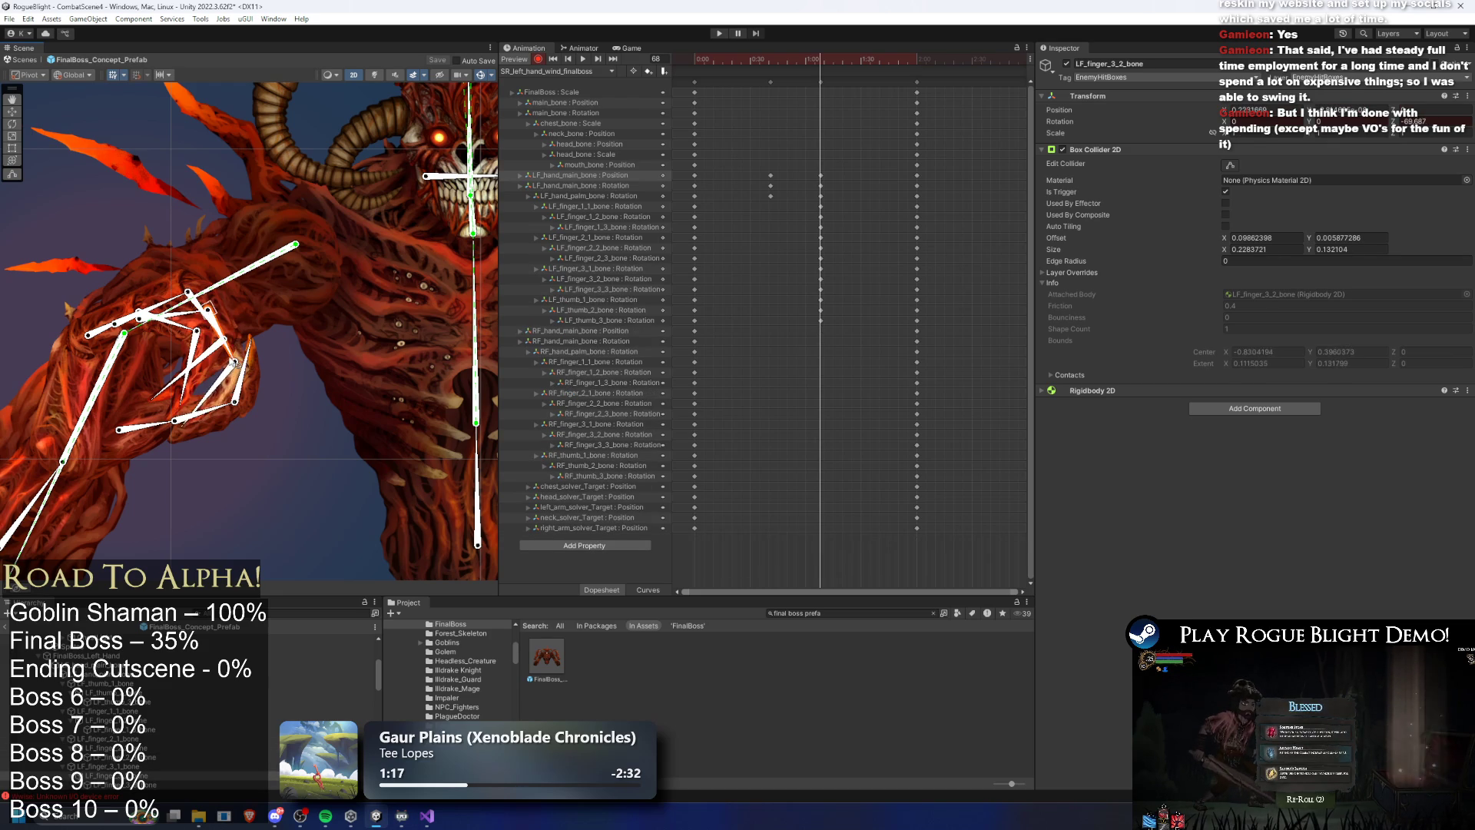
click(216, 381)
click(225, 386)
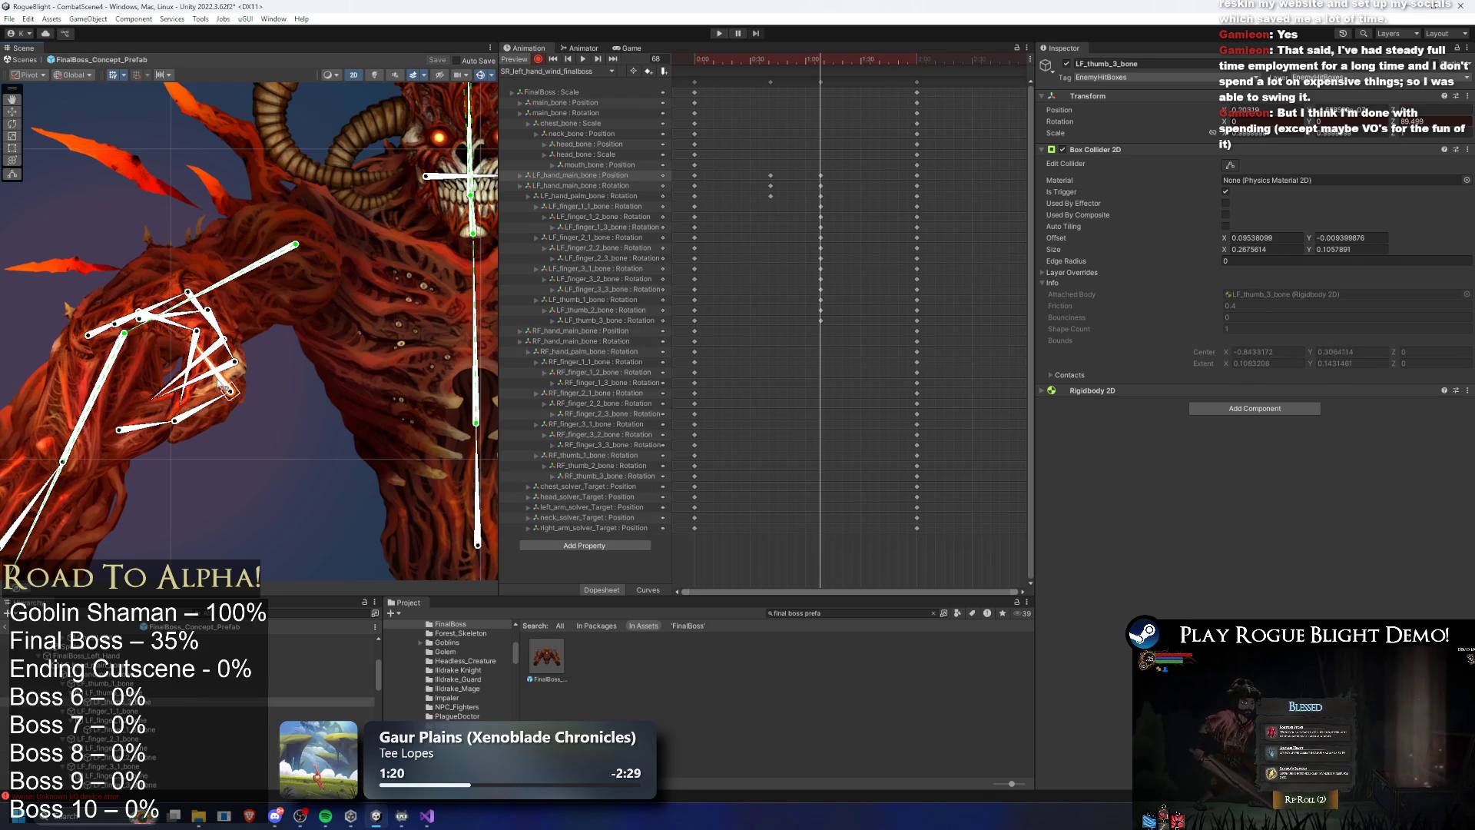
drag(204, 411, 179, 354)
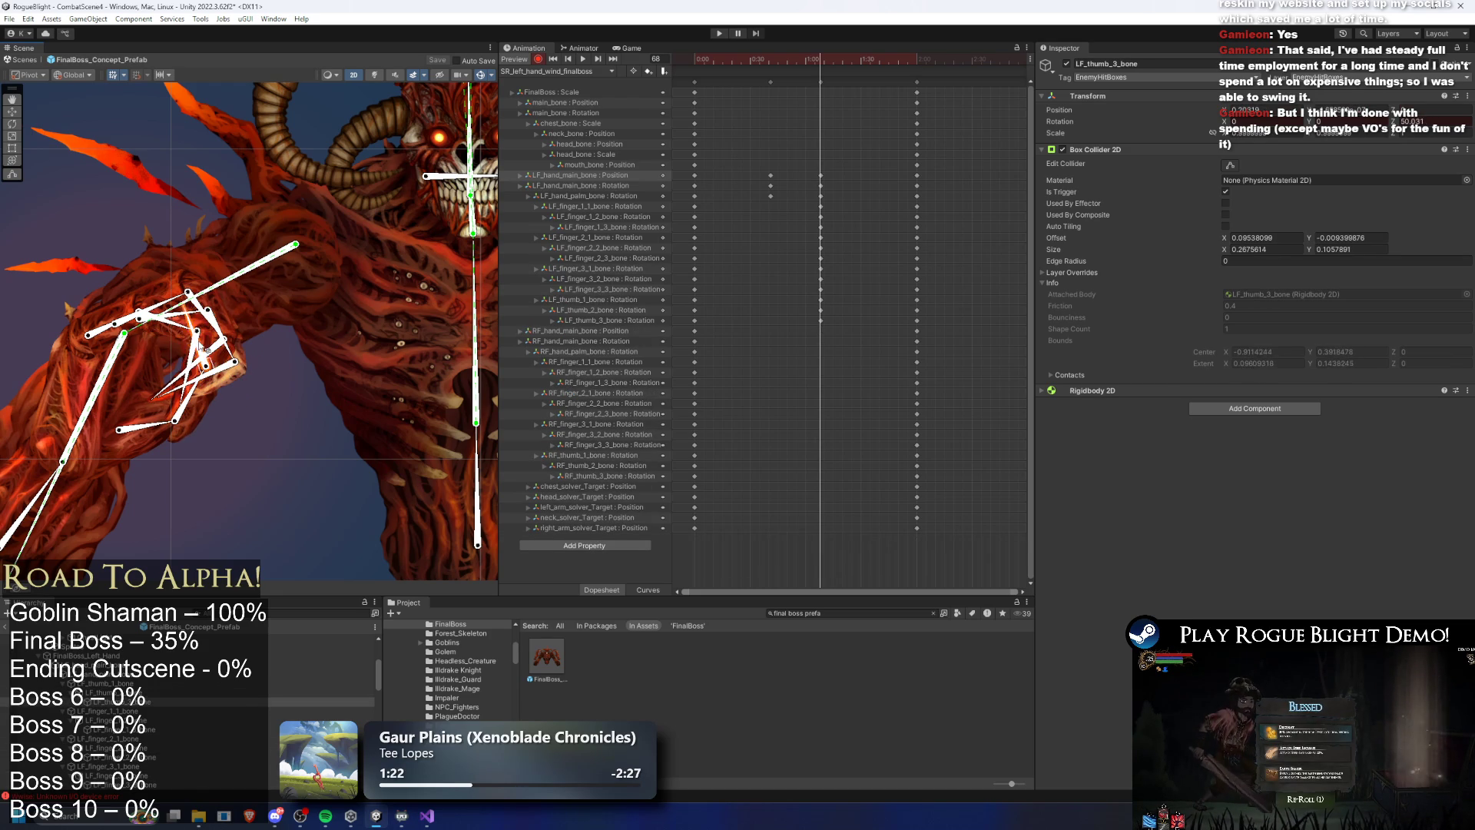
click(220, 389)
Re-pose the left fingers at frame 41 and rotate the thumb bones up into the grip
mouse_move(832, 63)
mouse_down()
mouse_move(695, 61)
mouse_move(883, 62)
mouse_move(710, 62)
mouse_move(849, 62)
mouse_move(710, 61)
mouse_move(771, 62)
mouse_up()
click(820, 81)
mouse_move(148, 307)
mouse_down()
mouse_move(77, 177)
mouse_move(153, 268)
mouse_move(130, 215)
mouse_move(144, 274)
mouse_move(181, 231)
mouse_move(178, 89)
mouse_up()
click(168, 243)
drag(247, 234, 315, 207)
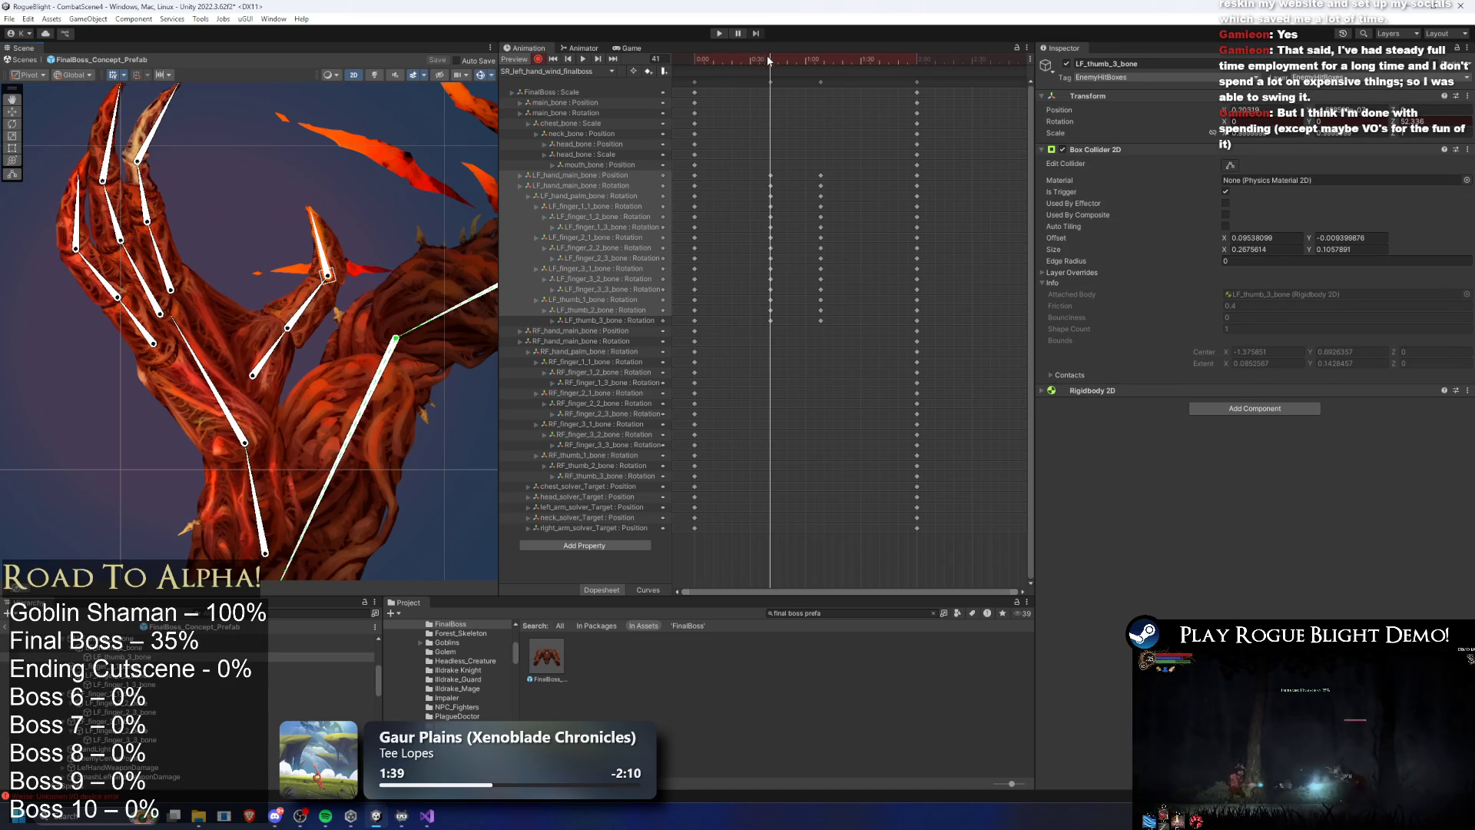
Preview the clip, delete the left-hand keys at frames 41 and 80, and move to frame 20
key(space)
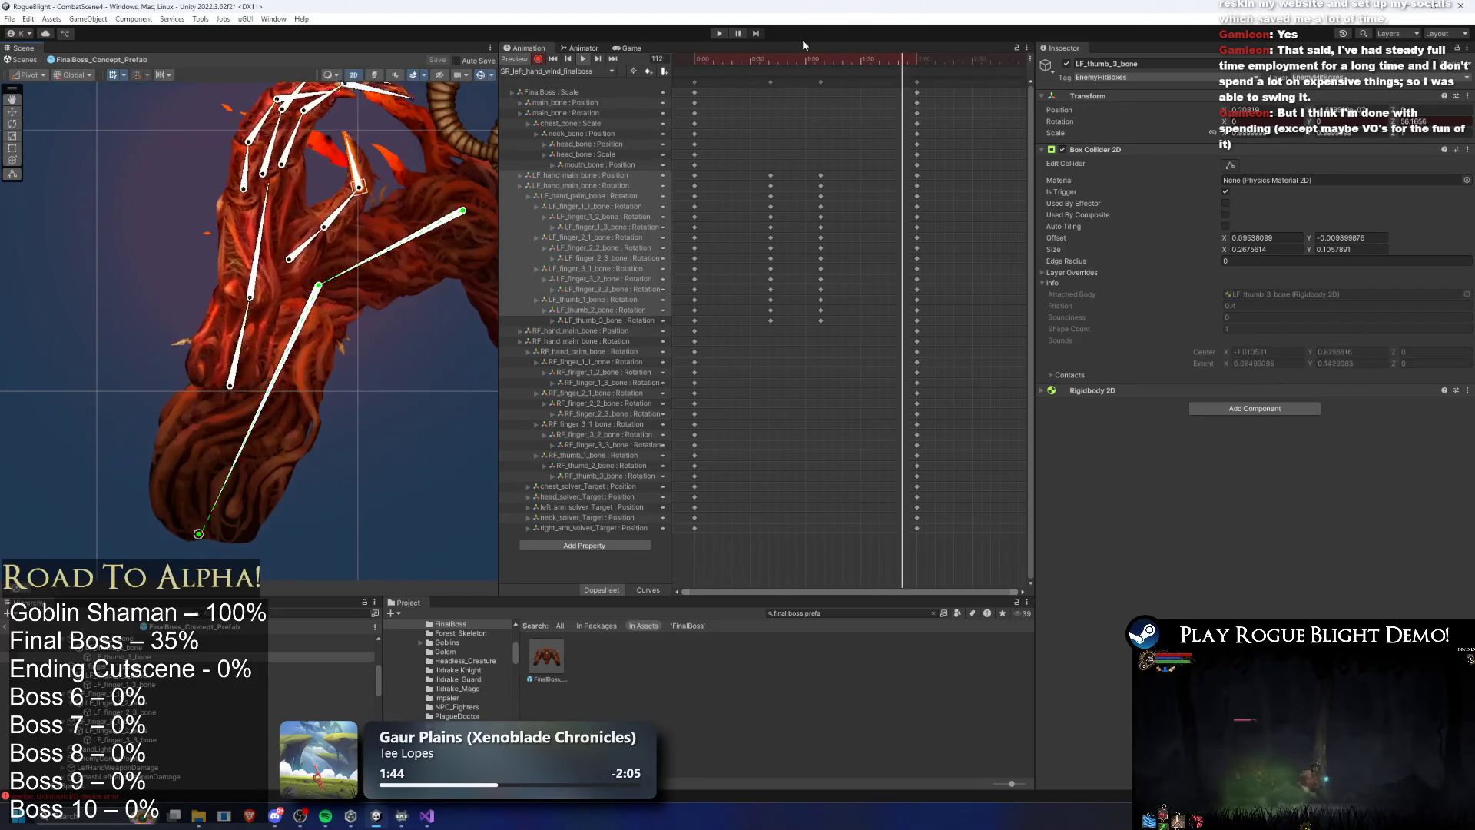
click(770, 61)
drag(876, 139, 761, 326)
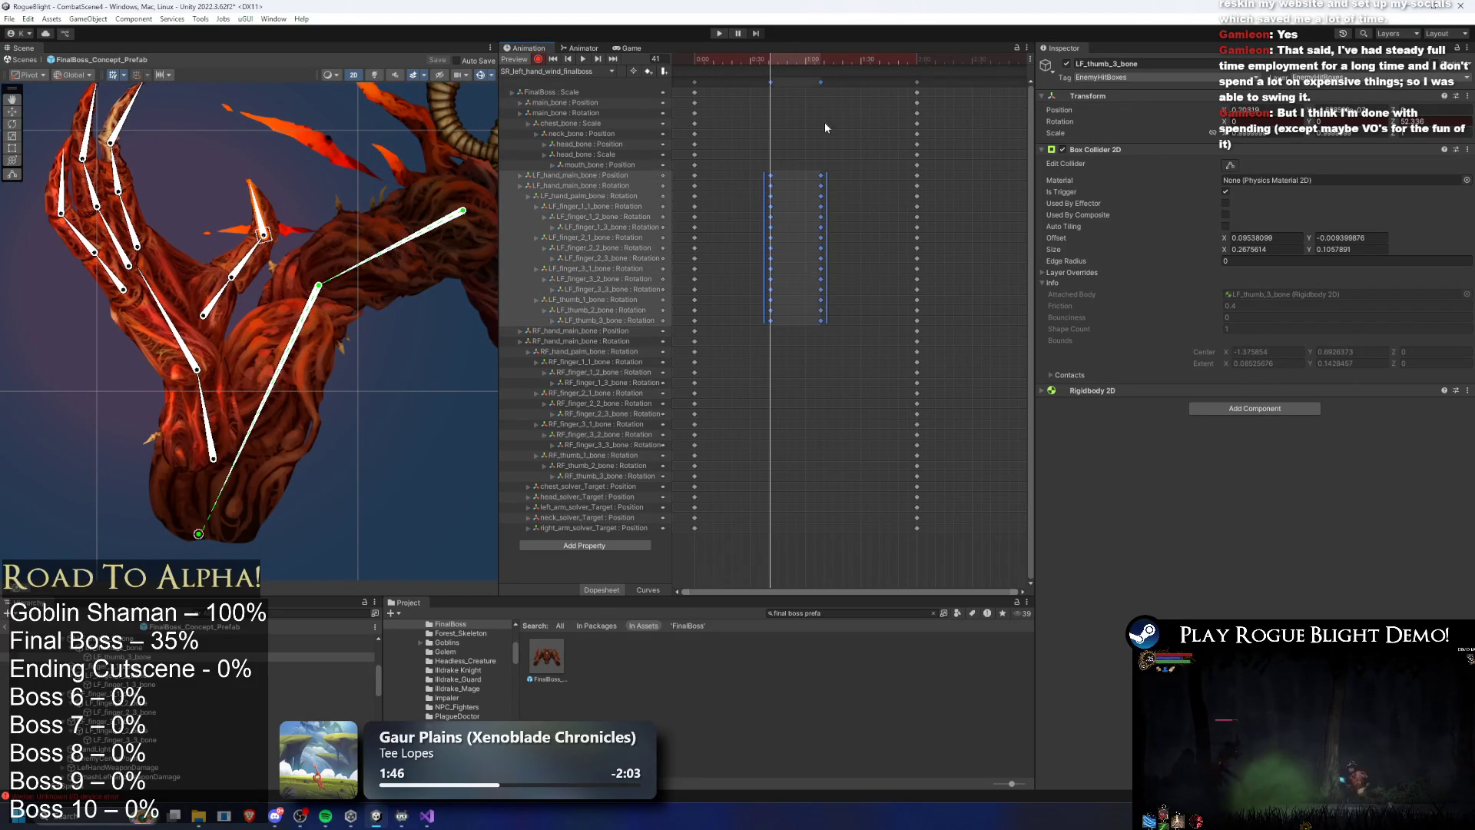
key(Delete)
click(800, 59)
scroll(281, 186, down, 3)
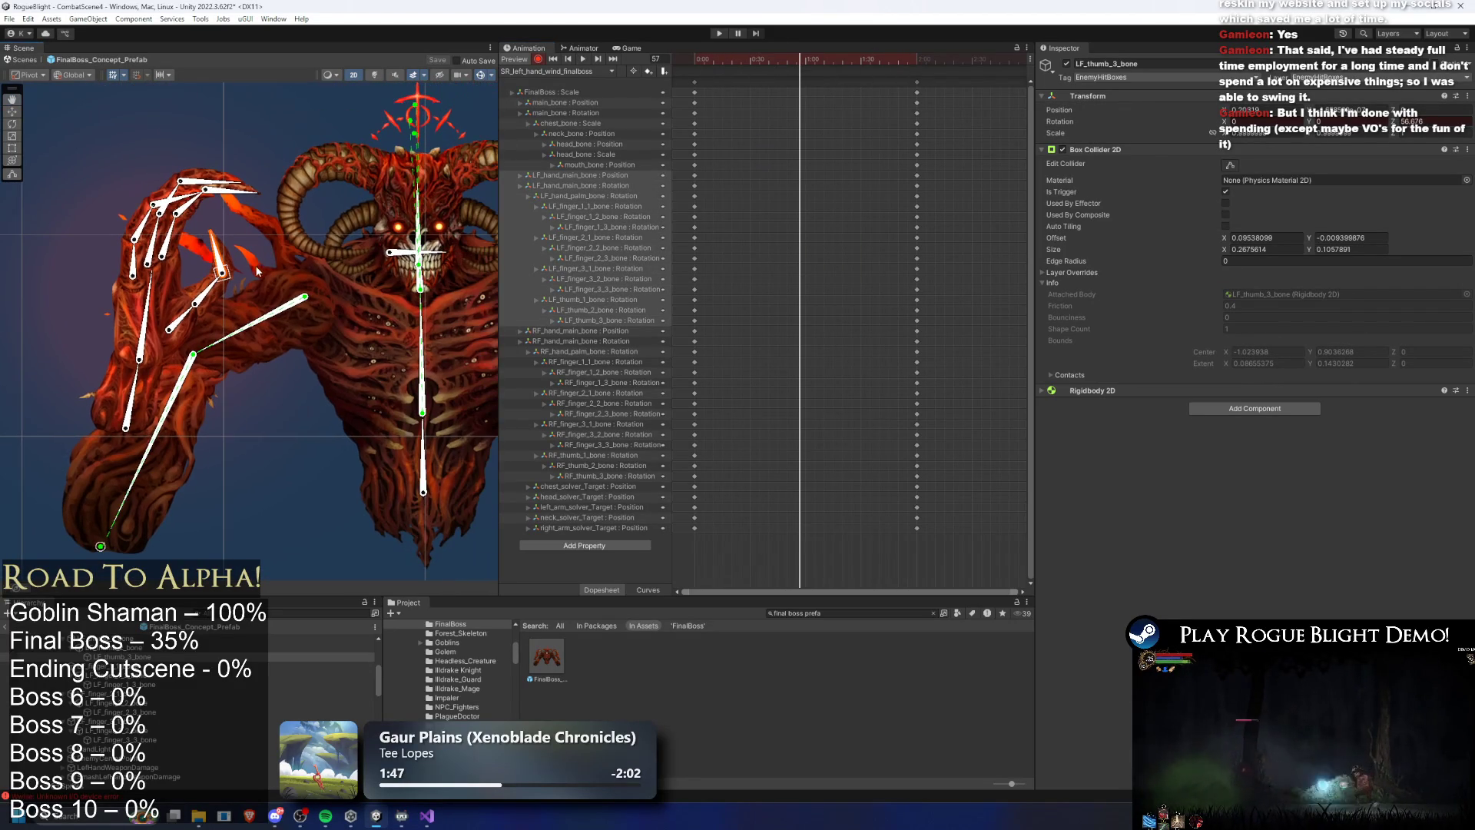
drag(727, 60, 731, 59)
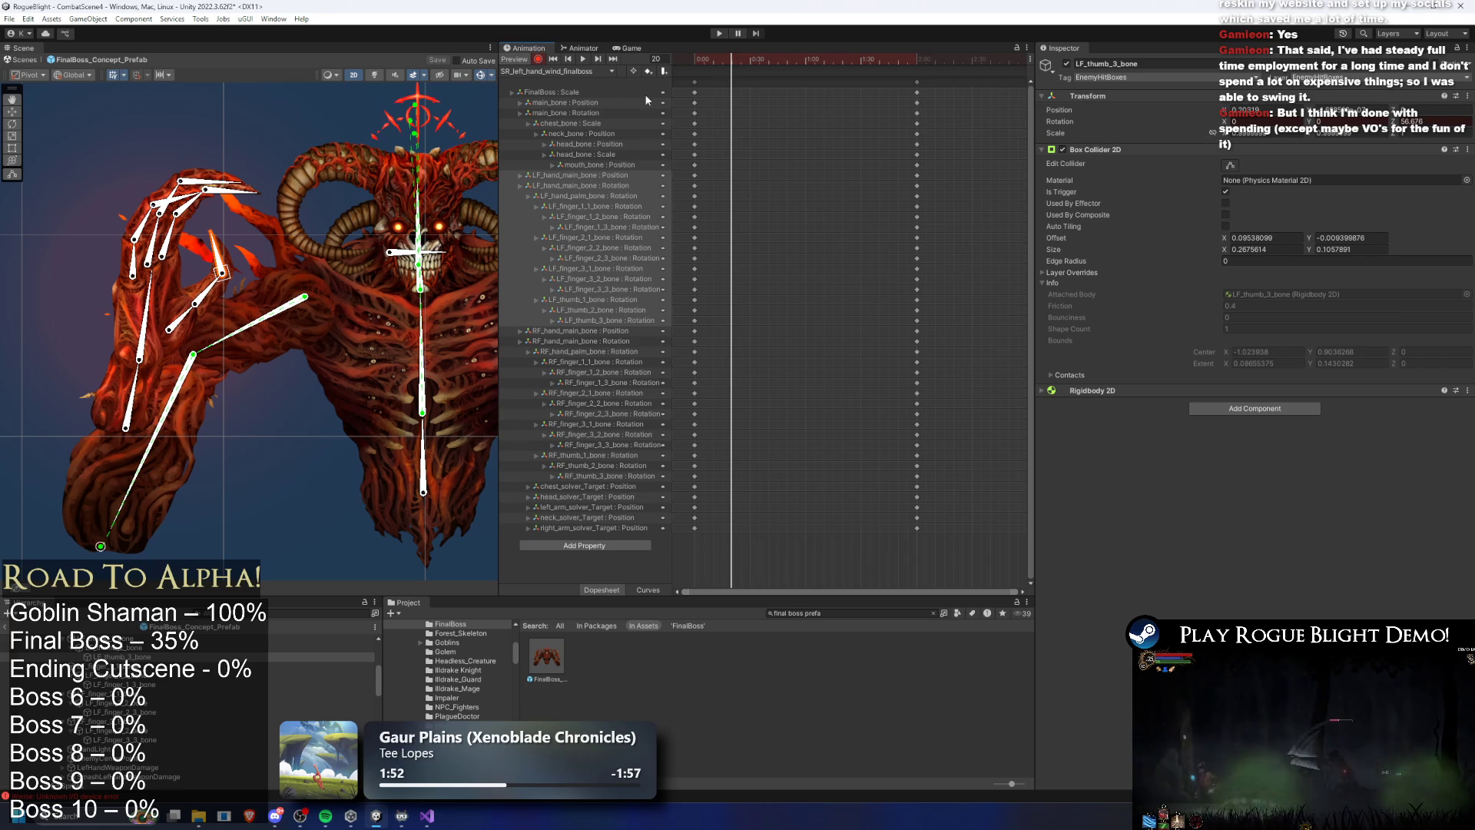
Pose the raised wind-up hand at frame 20: rotate the hand, tilt palm and fingers up, reposition the thumb
mouse_move(156, 303)
mouse_down()
mouse_move(136, 397)
mouse_move(83, 458)
mouse_up()
drag(186, 293, 201, 313)
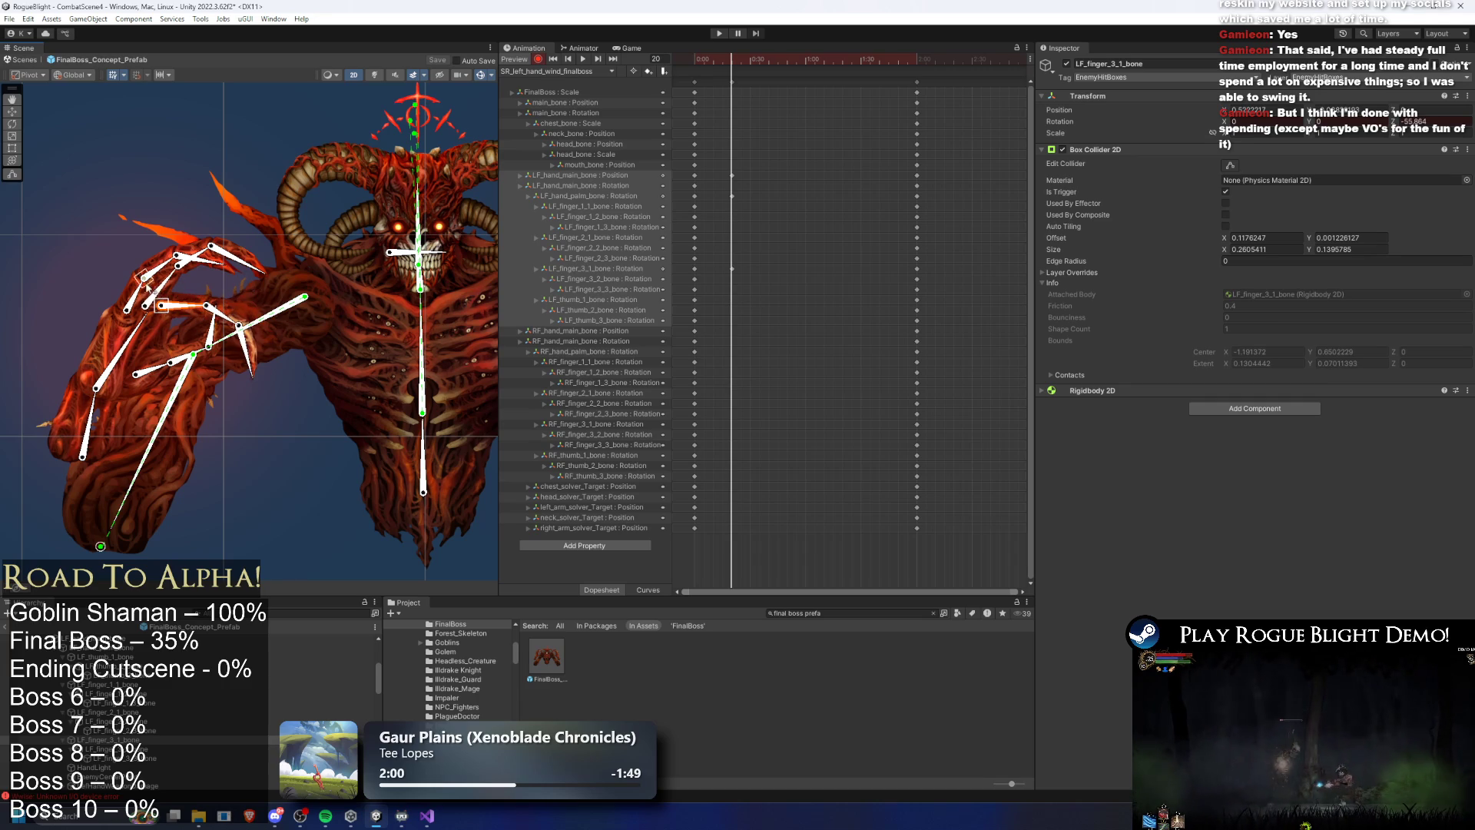
key(ctrl+z)
mouse_move(162, 373)
mouse_down()
mouse_move(154, 400)
mouse_move(201, 424)
mouse_move(162, 387)
mouse_up()
mouse_move(154, 304)
mouse_down()
mouse_move(206, 321)
mouse_move(165, 253)
mouse_move(172, 225)
mouse_up()
mouse_move(194, 310)
mouse_down()
mouse_move(179, 231)
mouse_move(203, 201)
mouse_move(201, 304)
mouse_move(230, 253)
mouse_move(196, 273)
mouse_move(202, 263)
mouse_move(235, 257)
mouse_move(233, 281)
mouse_up()
mouse_move(152, 253)
mouse_down()
mouse_move(153, 299)
mouse_move(196, 248)
mouse_move(223, 286)
mouse_up()
drag(150, 398, 222, 413)
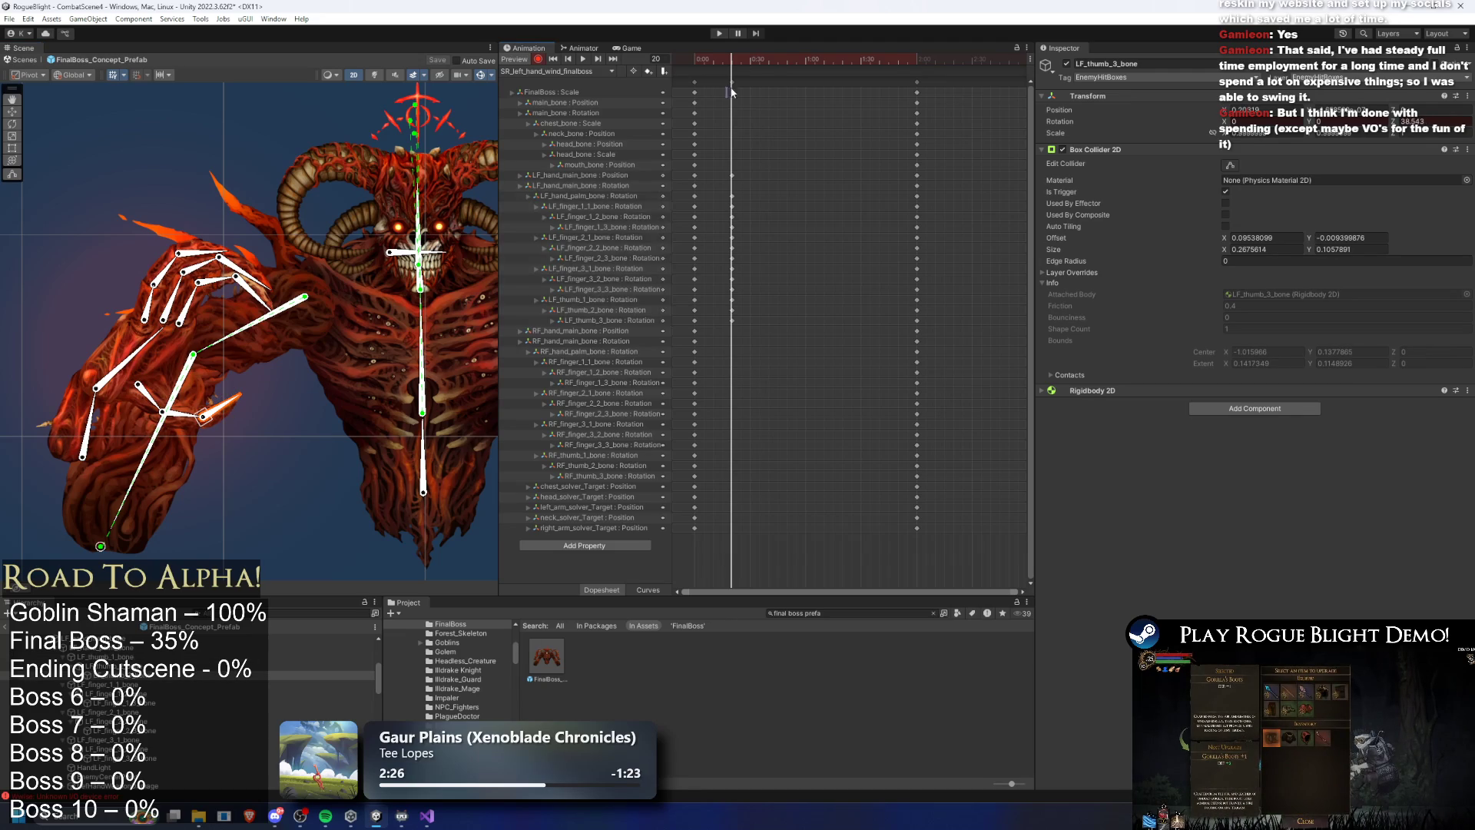
Move the frame 20 hand keys to frame 44 and paste a copy at frame 35
mouse_move(729, 80)
mouse_down()
mouse_move(808, 85)
mouse_move(782, 82)
mouse_move(783, 59)
mouse_move(828, 81)
mouse_up()
click(778, 59)
click(782, 80)
click(759, 59)
key(ctrl+v)
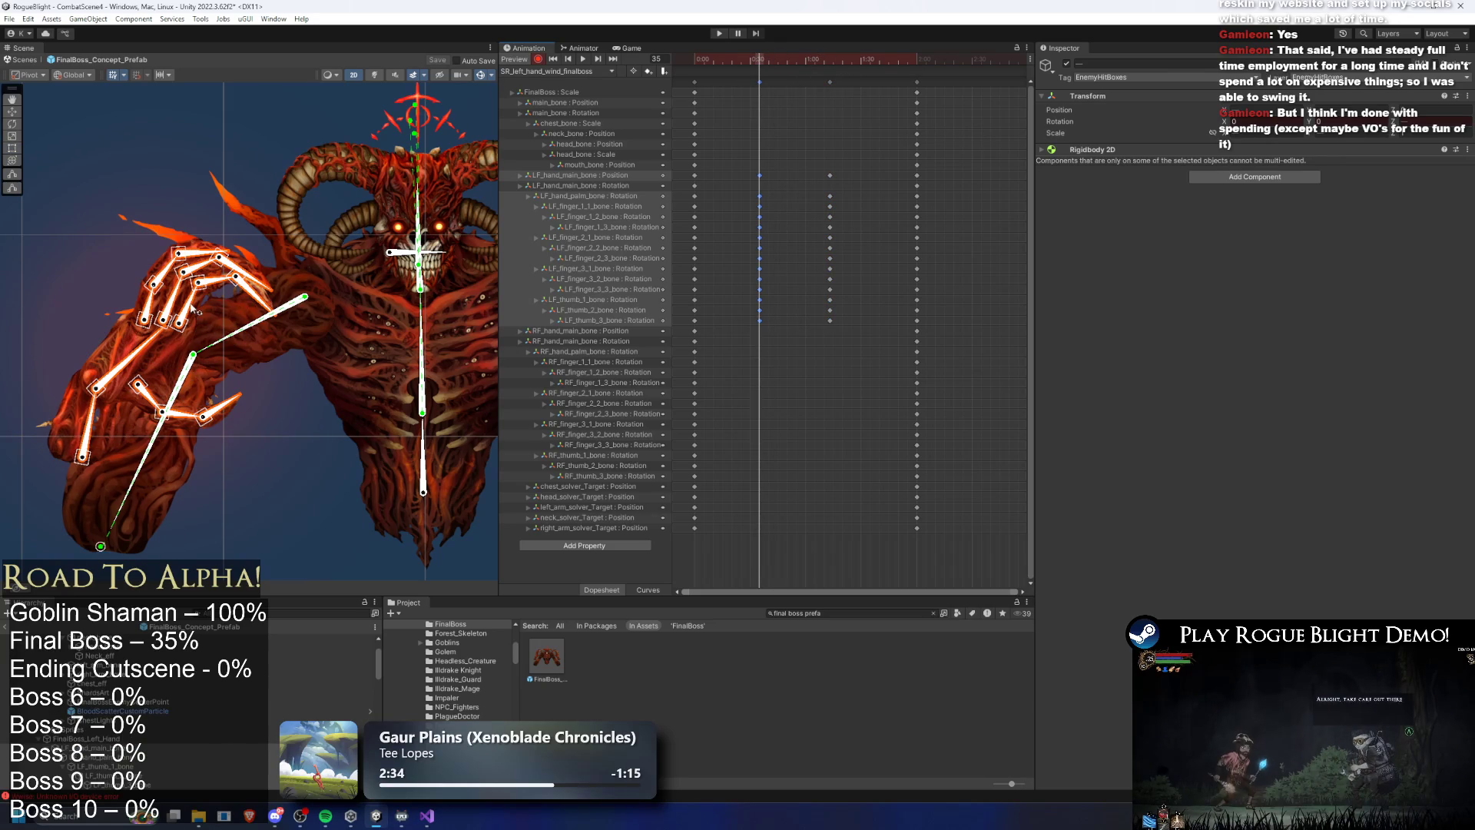
Re-pose the left second finger from its base bone and scrub the clip to check the motion
click(204, 318)
scroll(195, 319, up, 2)
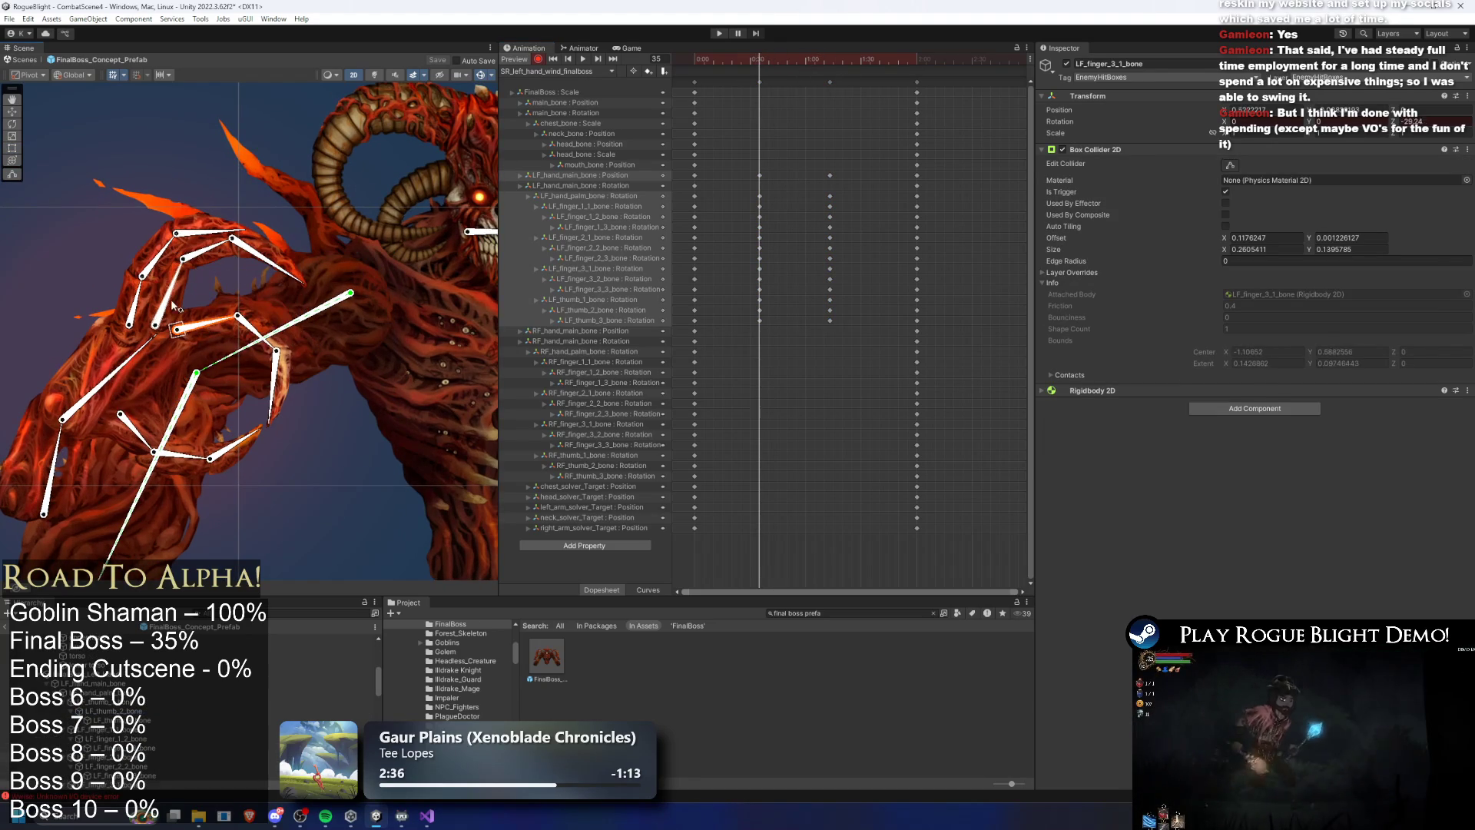
mouse_move(185, 320)
mouse_down()
mouse_move(177, 301)
mouse_move(258, 338)
mouse_move(187, 432)
mouse_move(200, 388)
mouse_move(184, 354)
mouse_up()
mouse_move(768, 57)
mouse_down()
mouse_move(695, 60)
mouse_move(854, 62)
mouse_move(782, 83)
mouse_up()
click(830, 82)
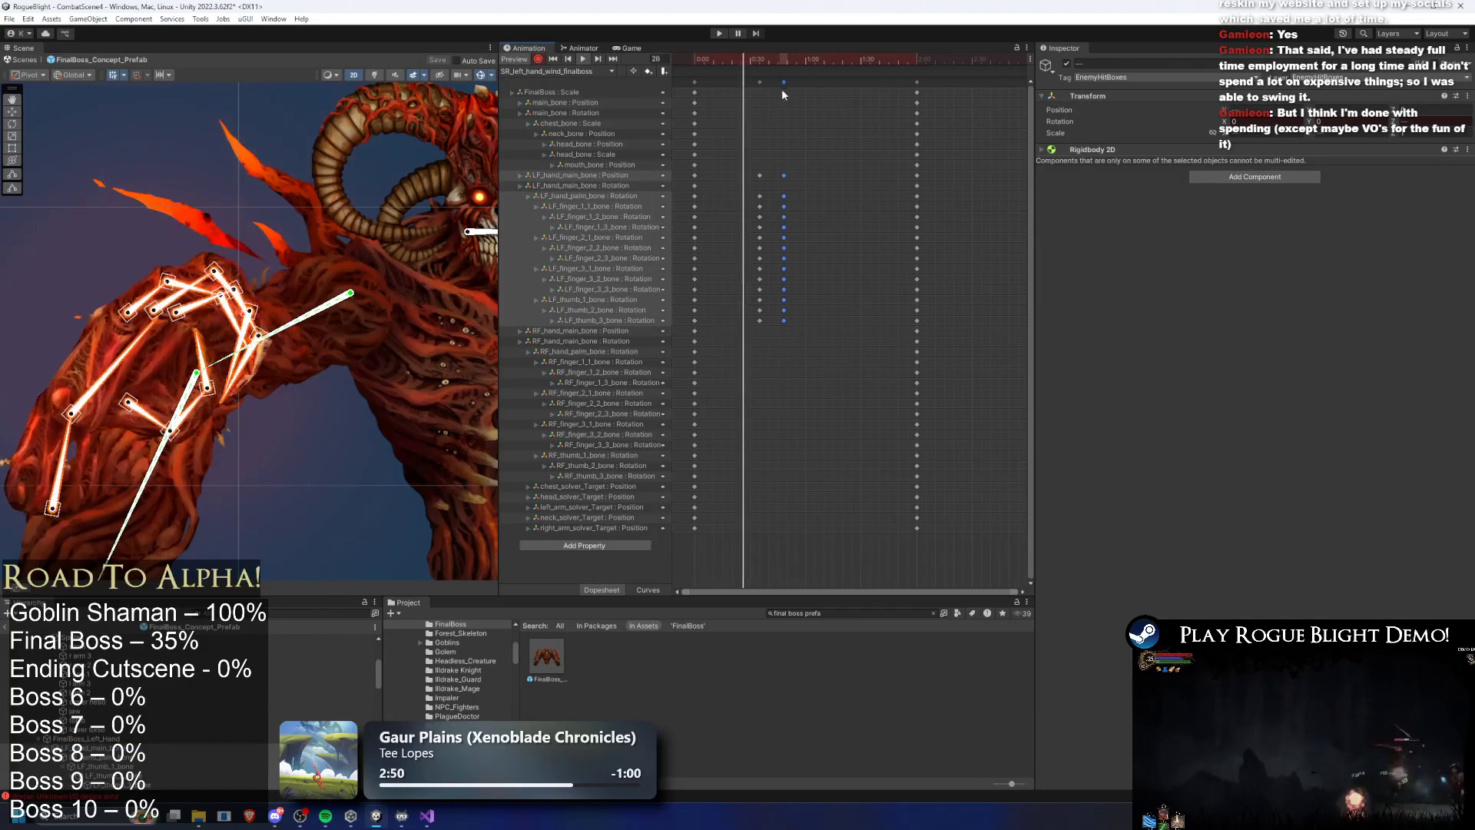
scroll(459, 203, down, 5)
click(261, 446)
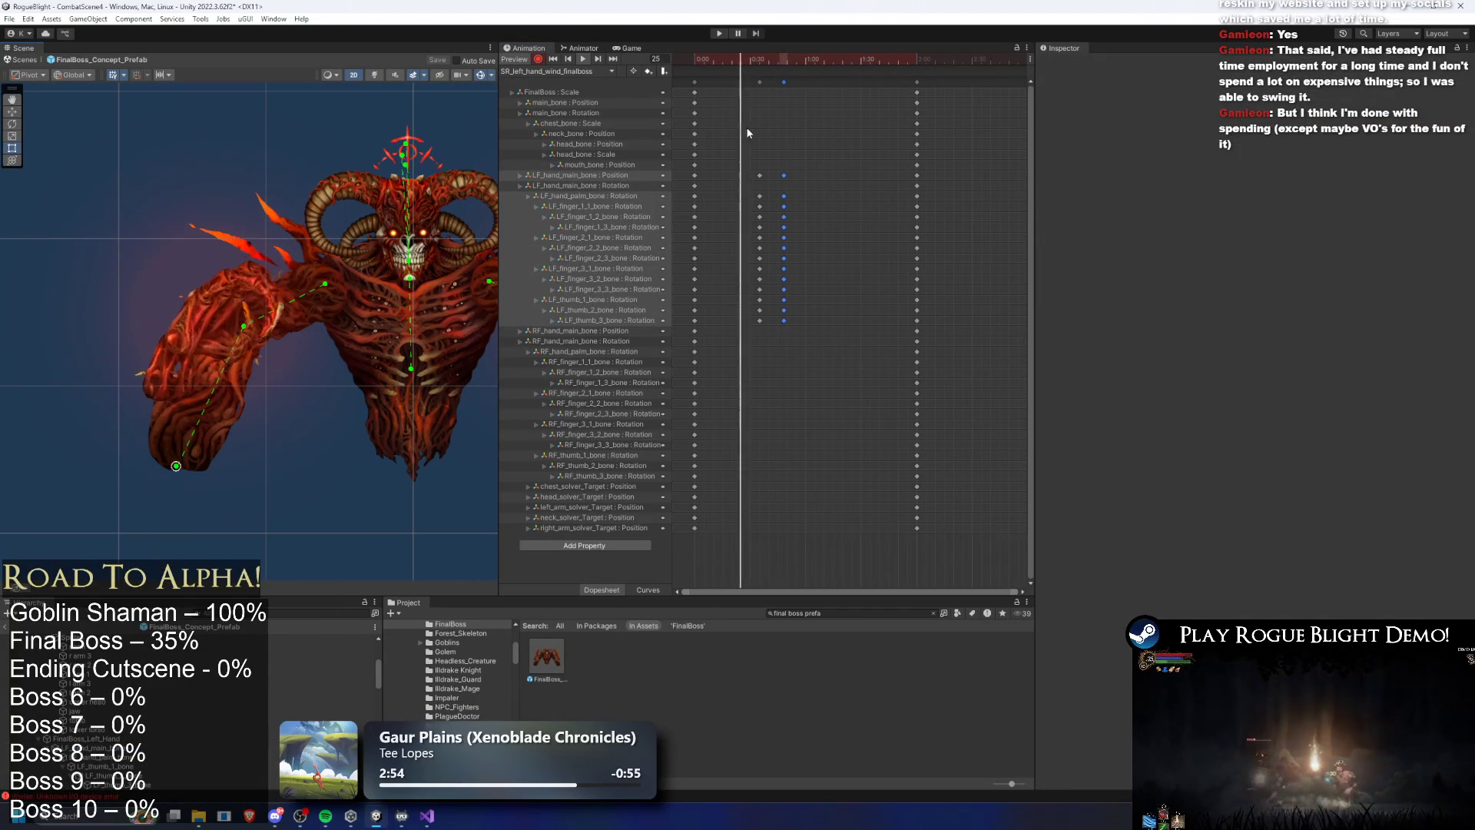
Select the thumb sprite and its middle and tip bones at frame 43, then preview playback to frame 48
mouse_move(763, 56)
mouse_down()
mouse_move(739, 58)
mouse_move(786, 57)
mouse_up()
scroll(245, 370, up, 2)
click(237, 366)
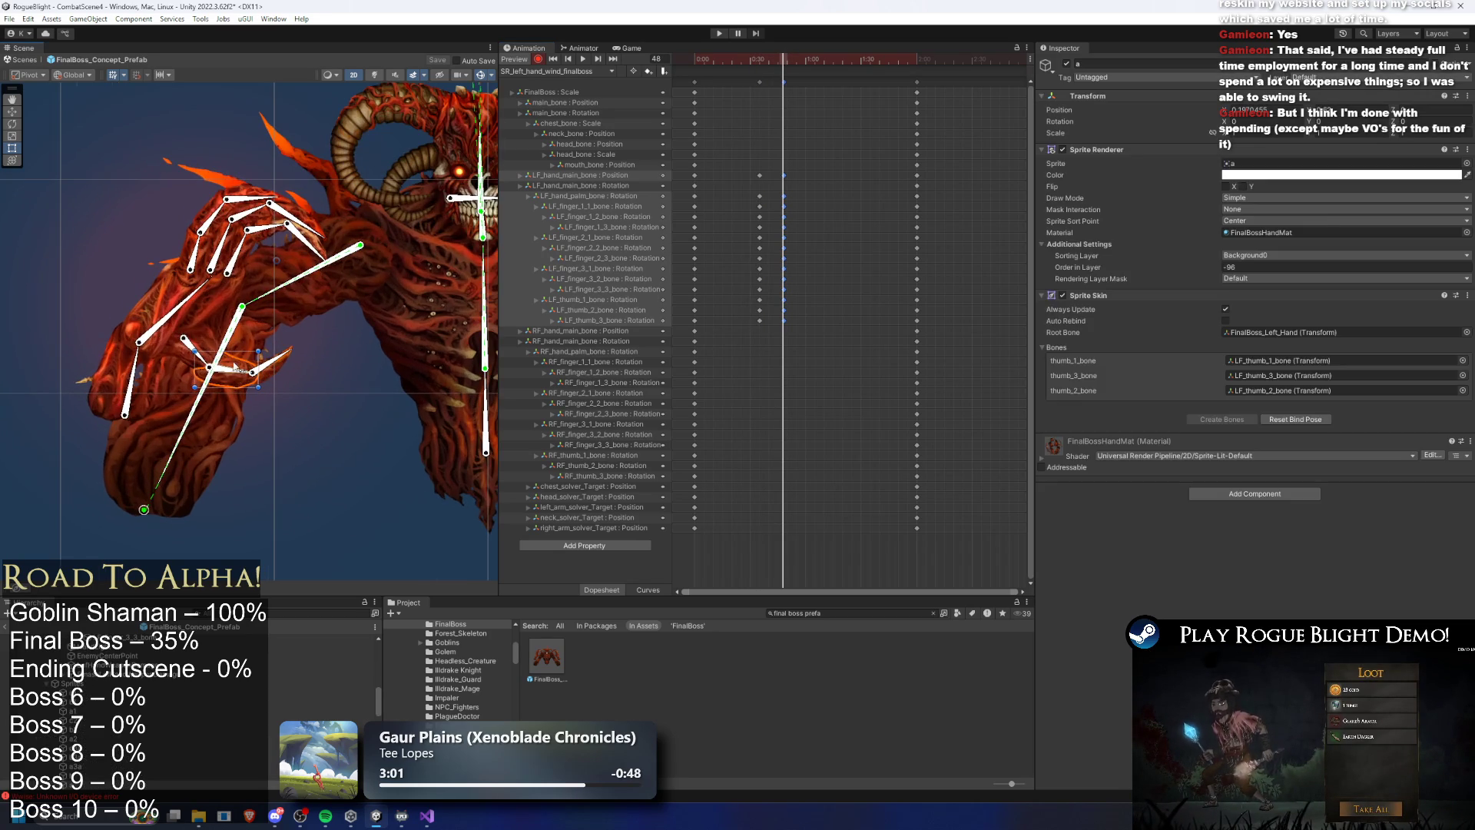
click(200, 354)
click(258, 294)
click(727, 53)
key(space)
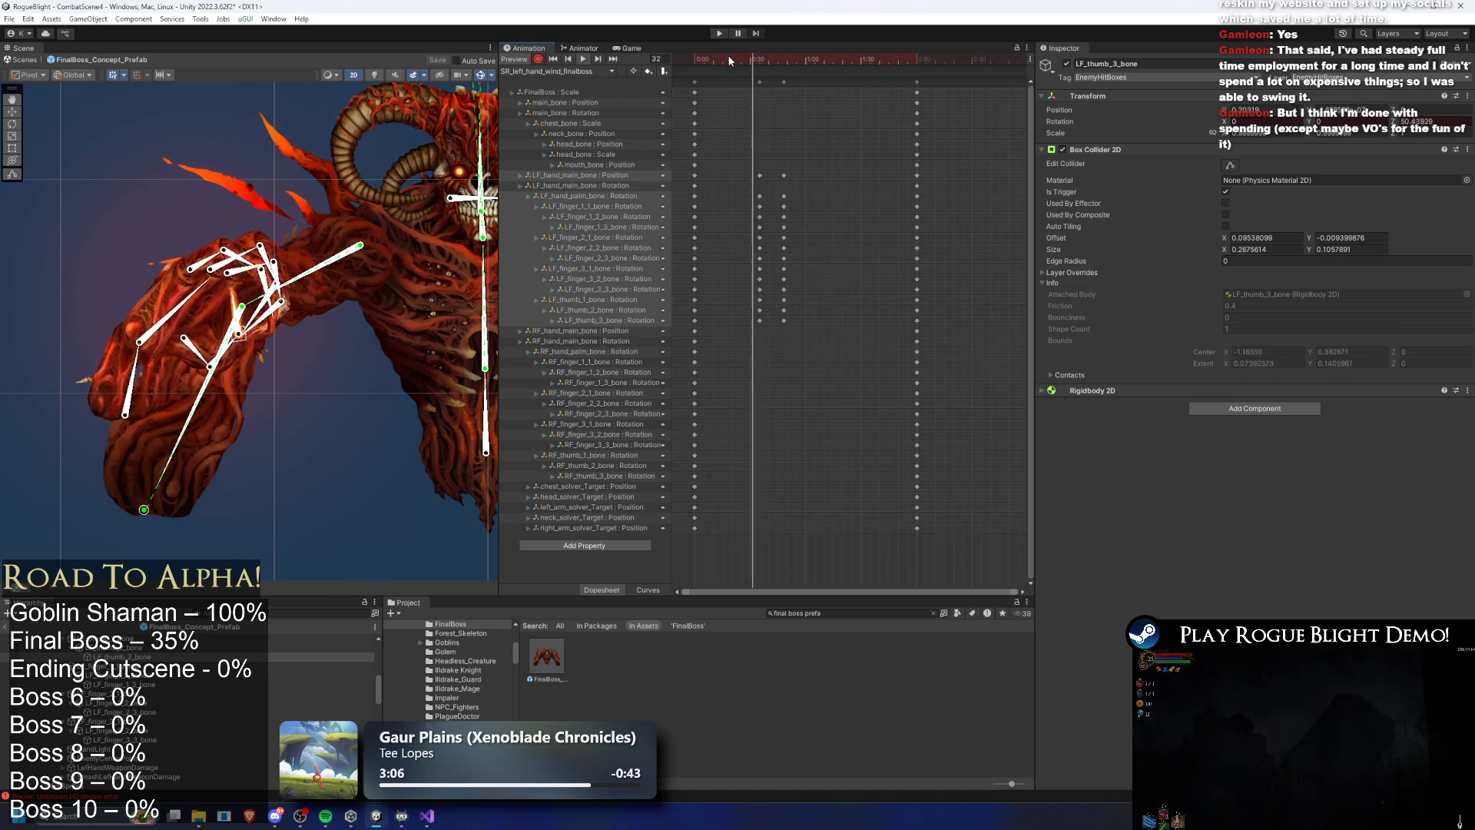
click(785, 61)
At frame 63, bend the first finger chain and swing the third finger up and left
click(811, 60)
click(205, 171)
mouse_move(176, 206)
mouse_down()
mouse_move(231, 231)
mouse_move(260, 221)
mouse_move(217, 258)
mouse_up()
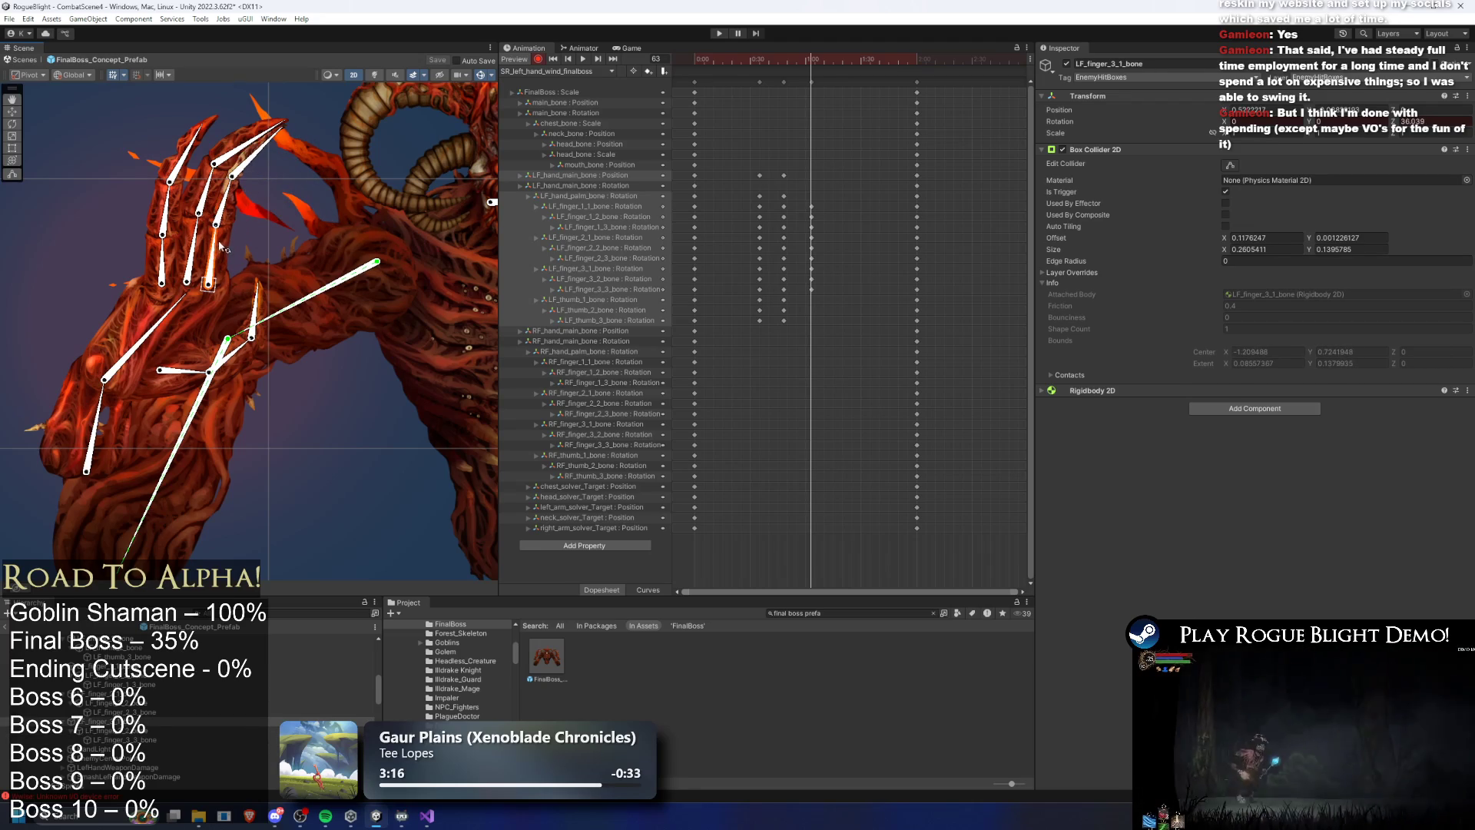
mouse_move(815, 57)
mouse_down()
mouse_move(739, 57)
mouse_move(749, 70)
mouse_move(885, 62)
mouse_up()
scroll(362, 395, down, 3)
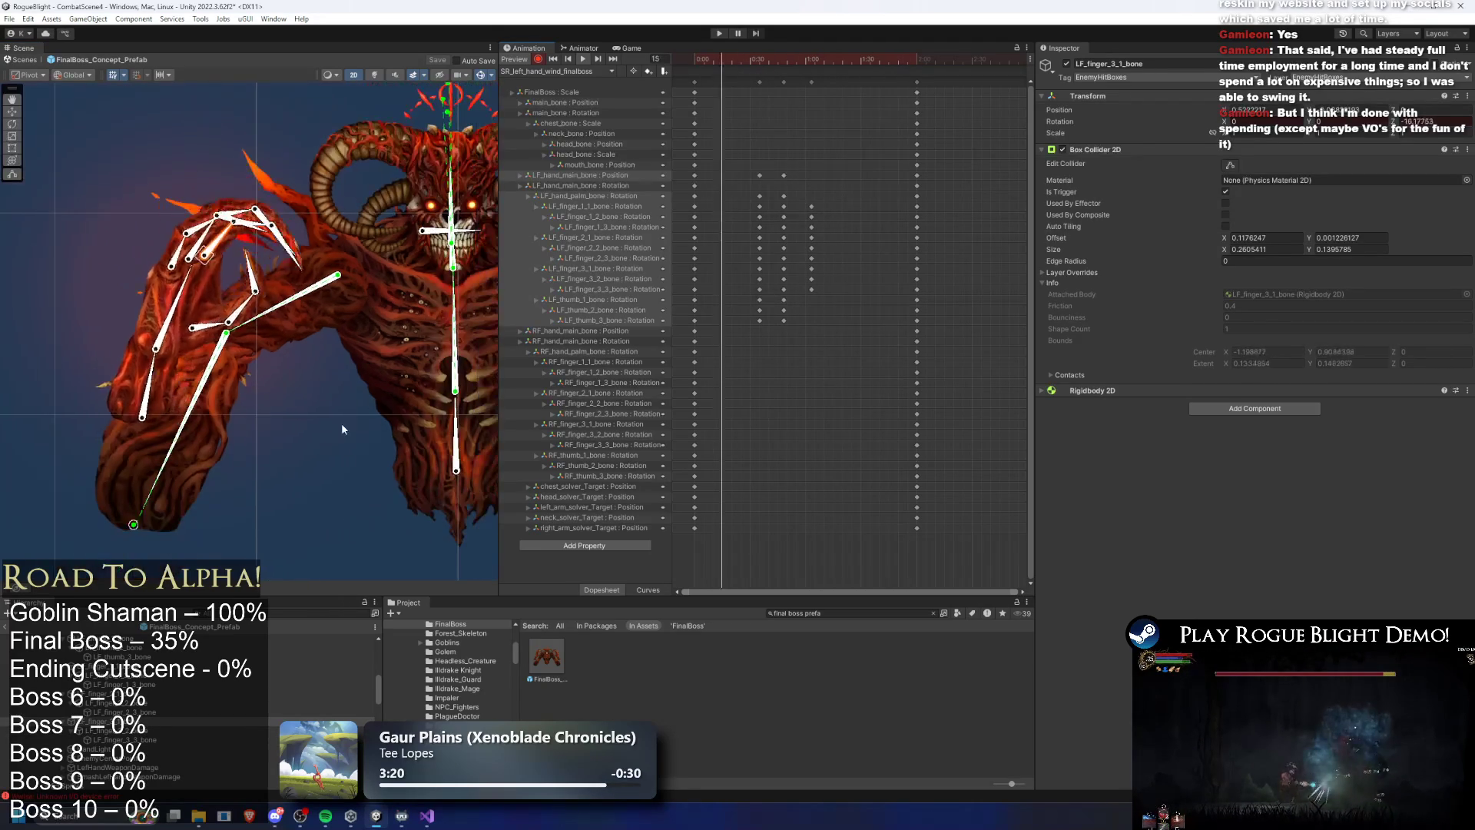
click(784, 60)
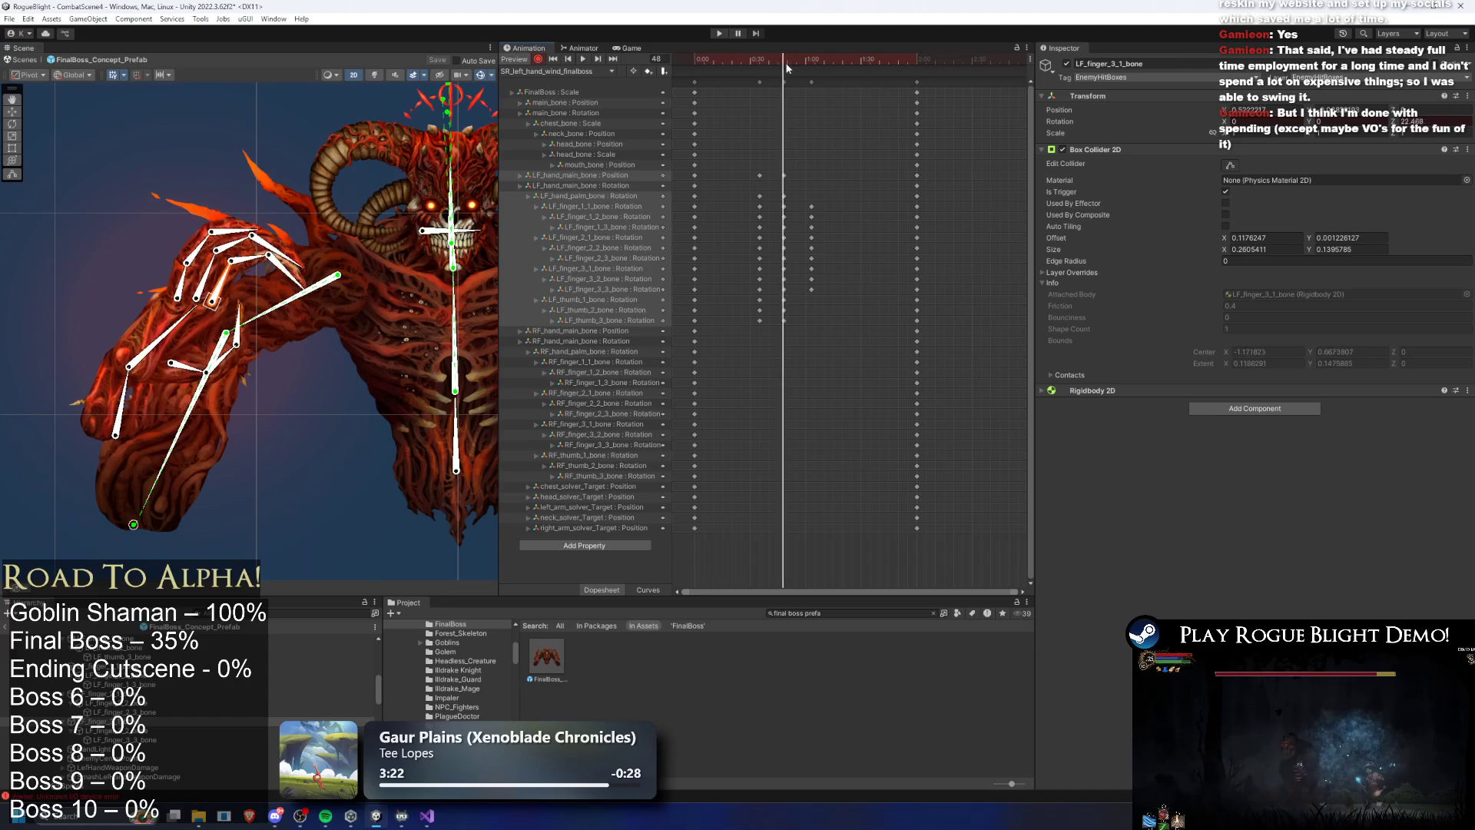
drag(783, 64, 811, 61)
mouse_move(184, 326)
mouse_down()
mouse_move(190, 263)
mouse_move(159, 265)
mouse_move(183, 253)
mouse_up()
click(191, 252)
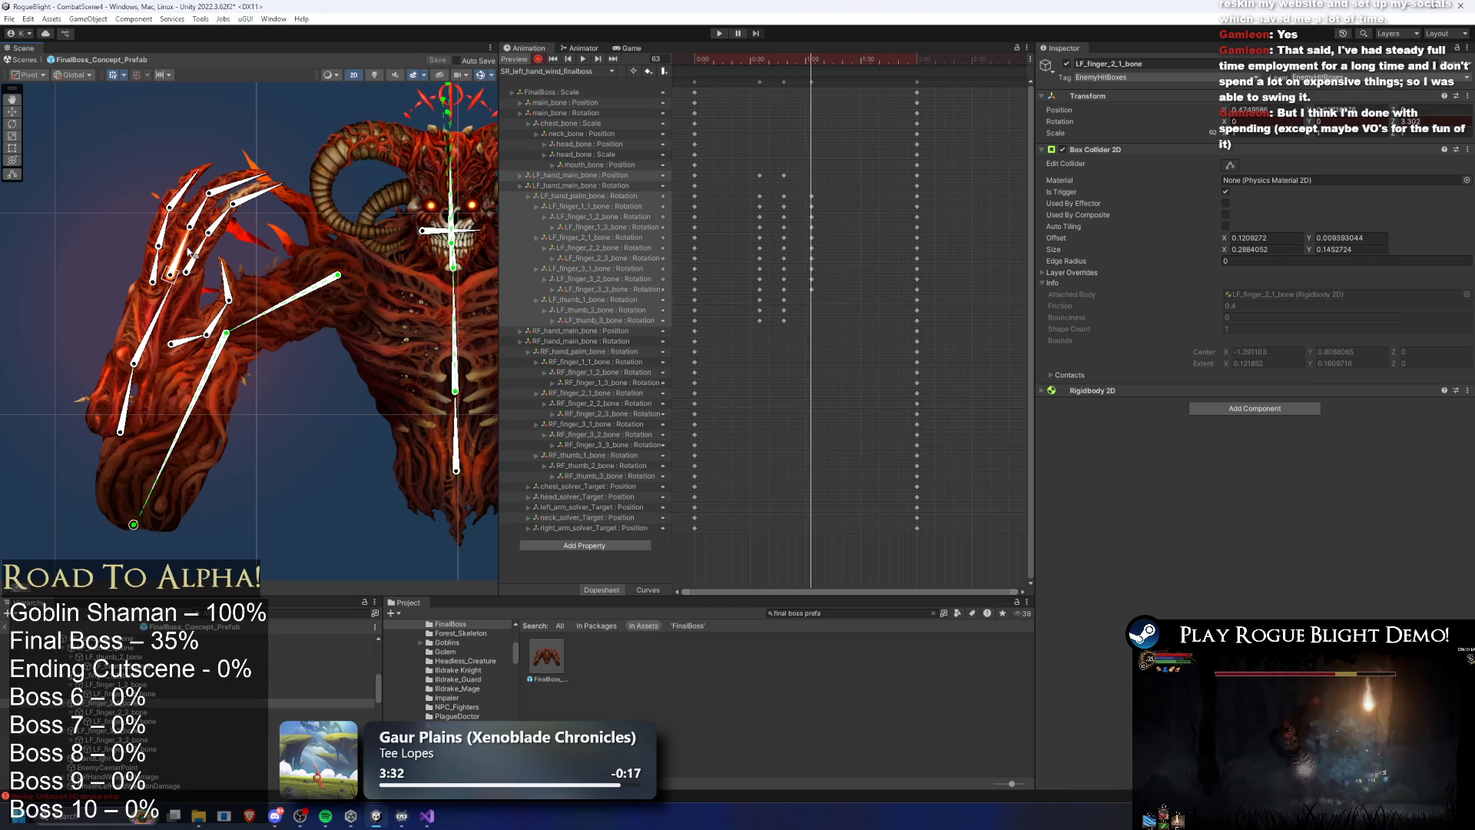
Play from frame 23, then retime the hand position key and palm rotation key later, to about 1:12
click(745, 56)
key(space)
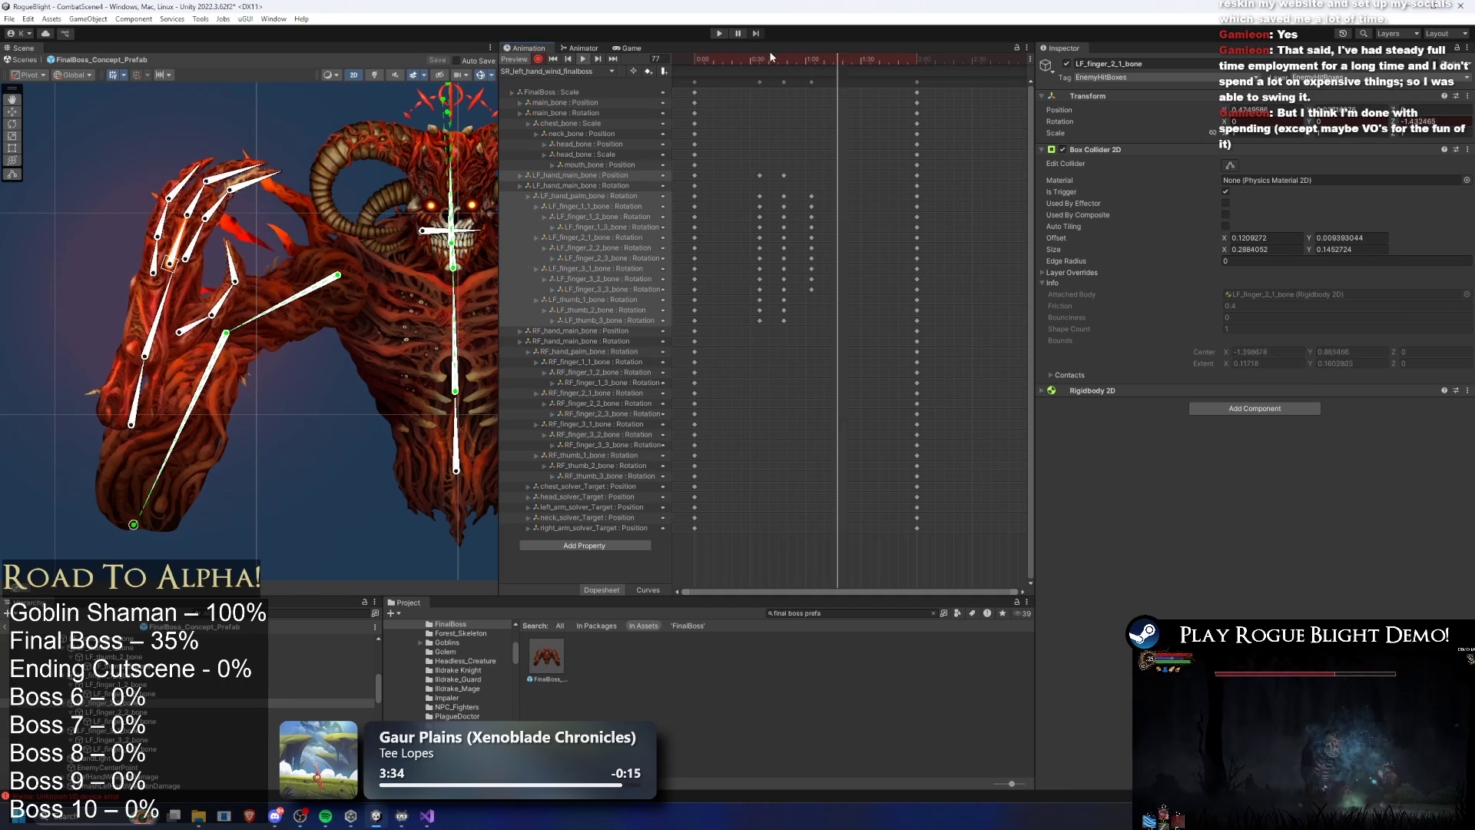
click(808, 196)
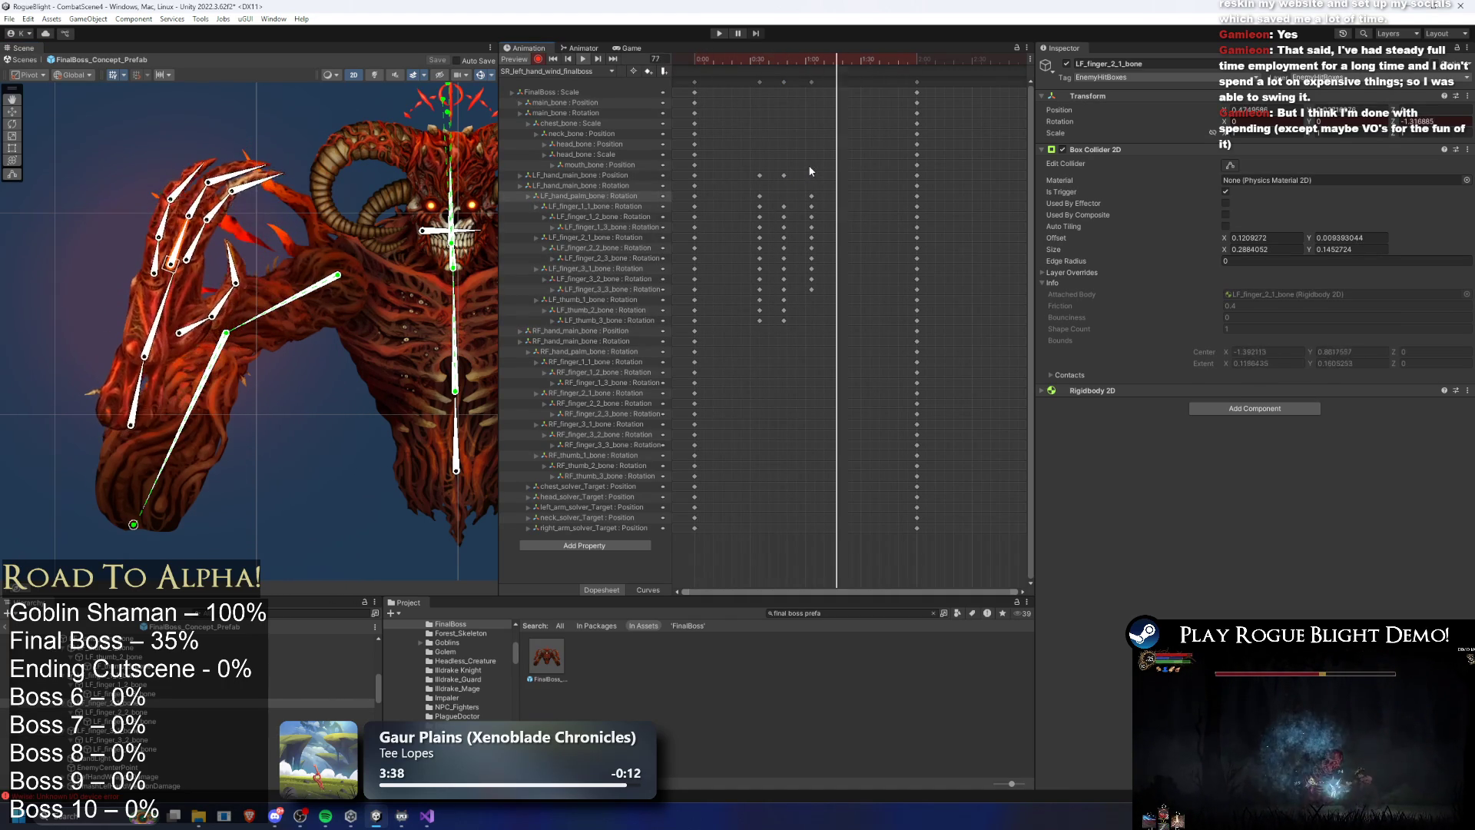
drag(785, 176, 812, 179)
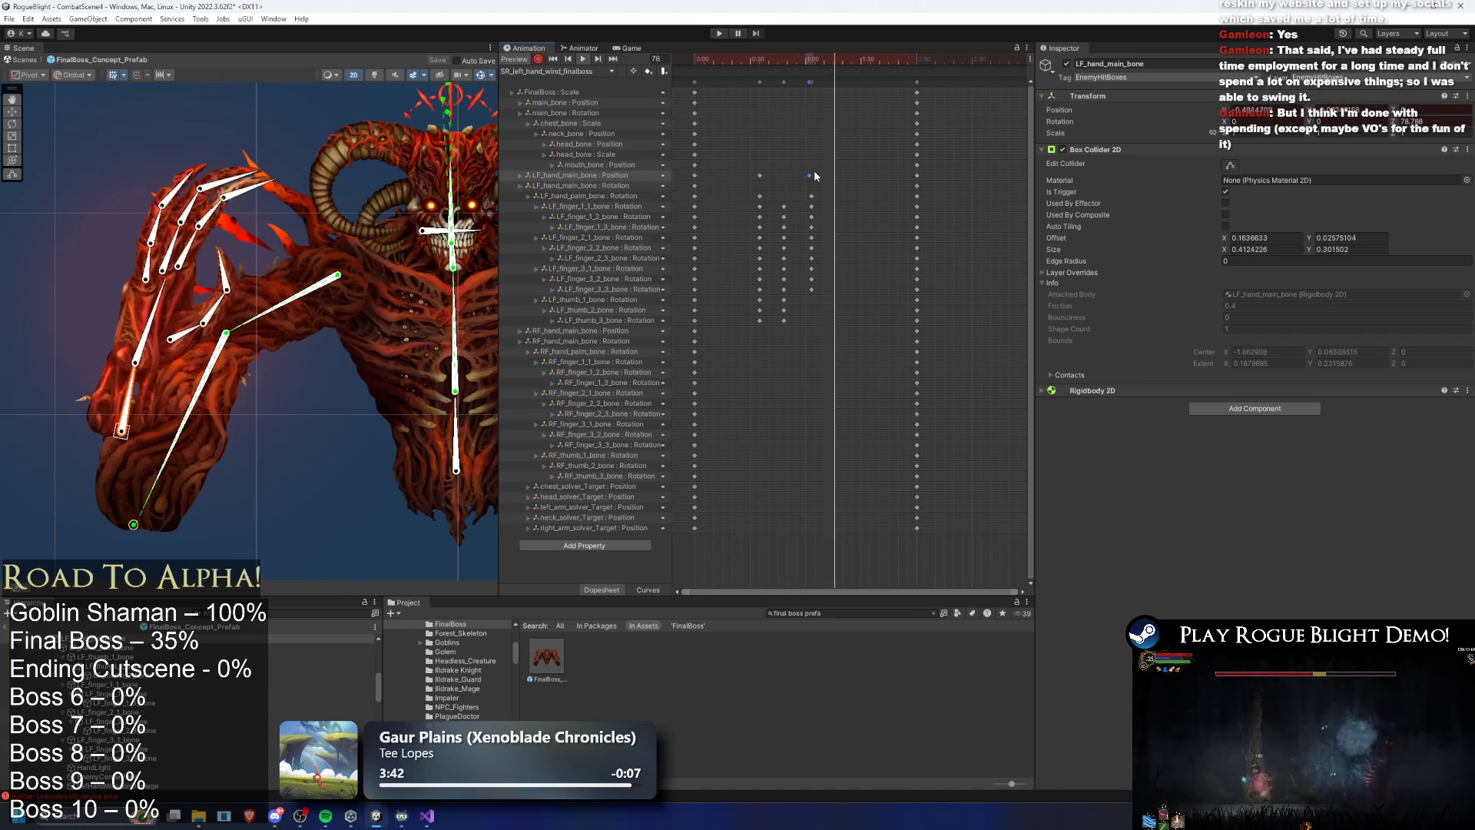
drag(817, 179, 820, 179)
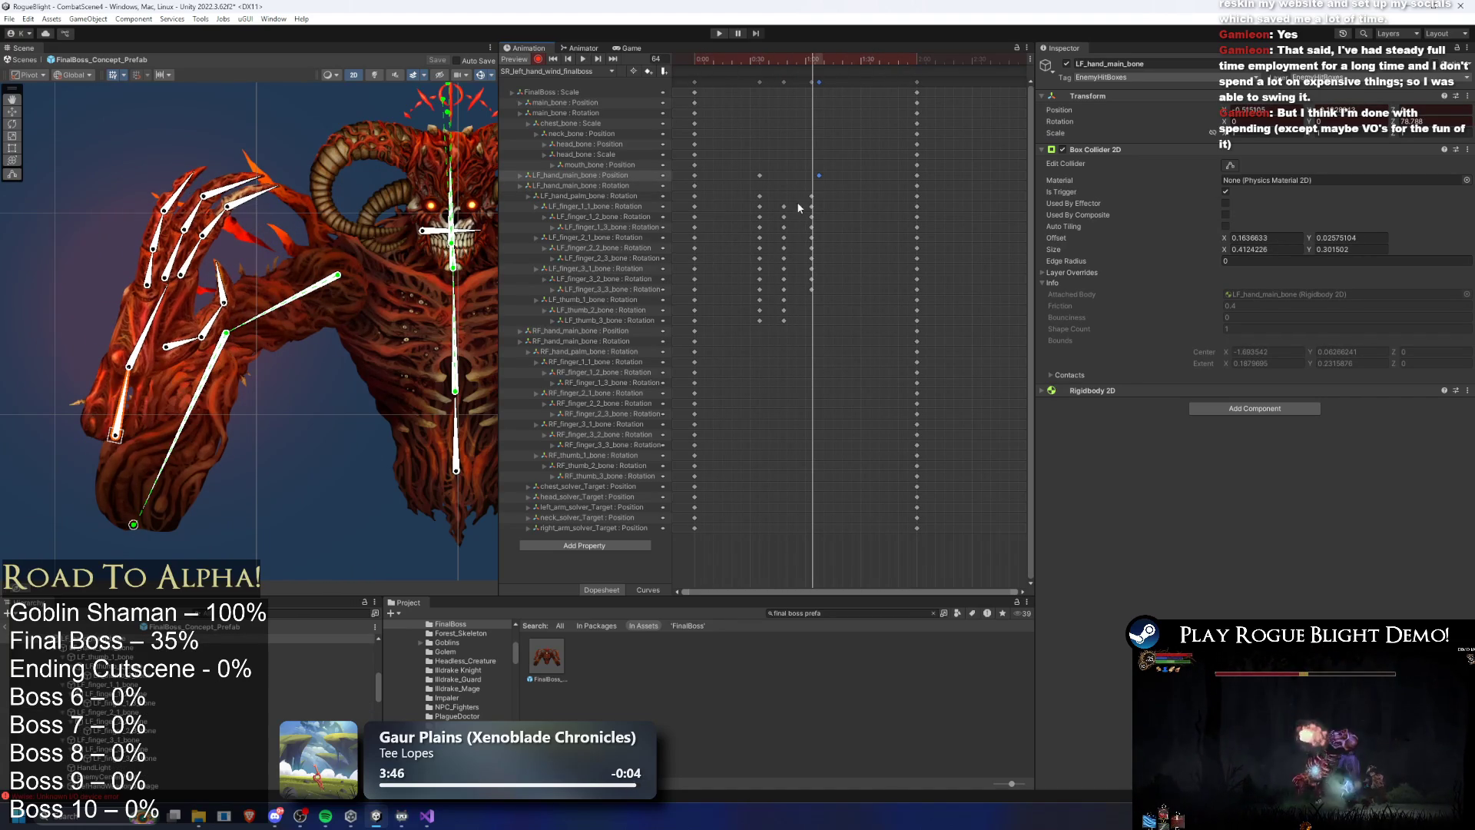
drag(812, 198, 831, 200)
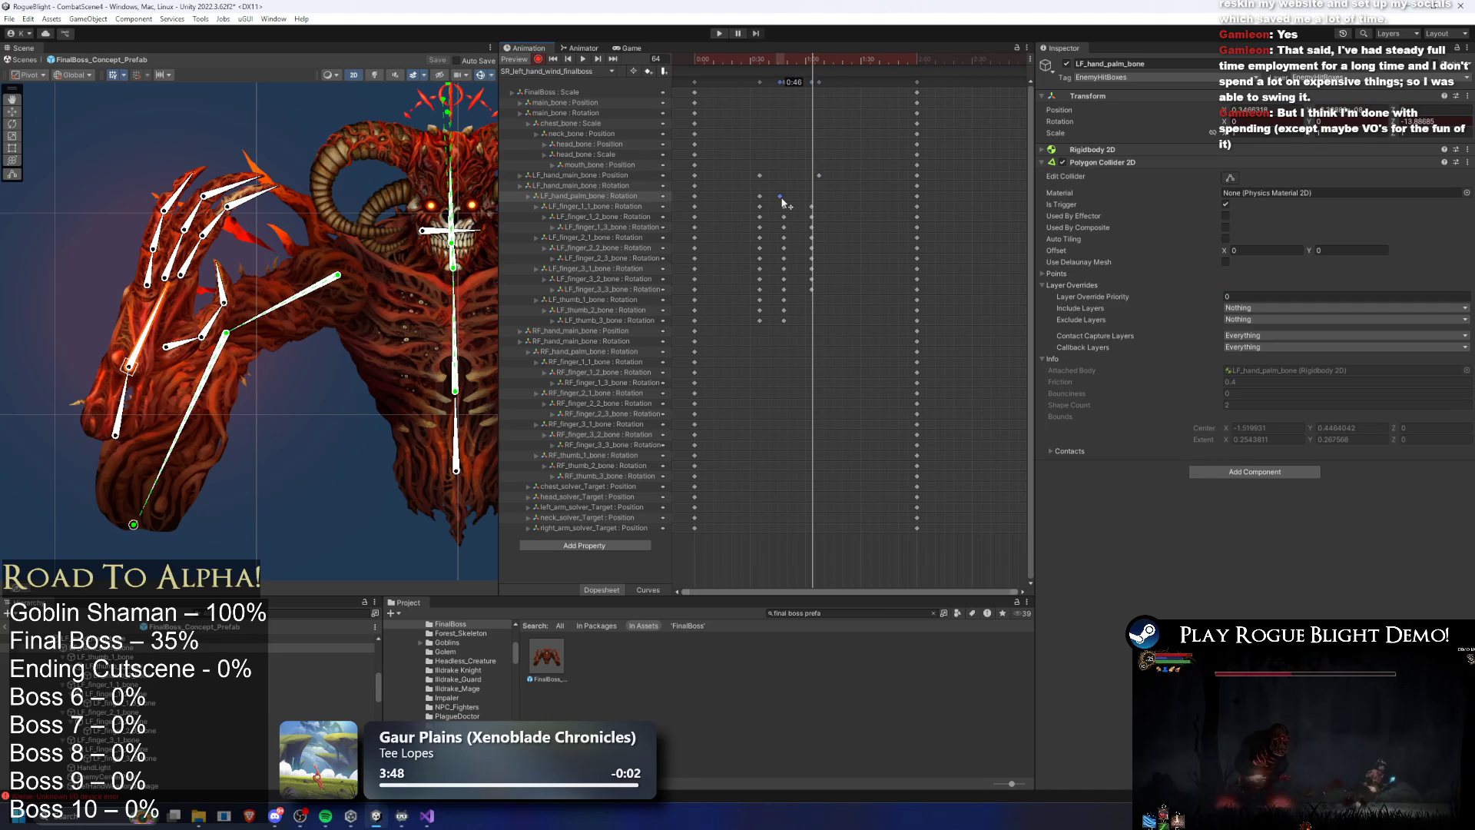
Select the left palm bone and preview the hand pose between frames 42 and 60
drag(764, 58, 773, 58)
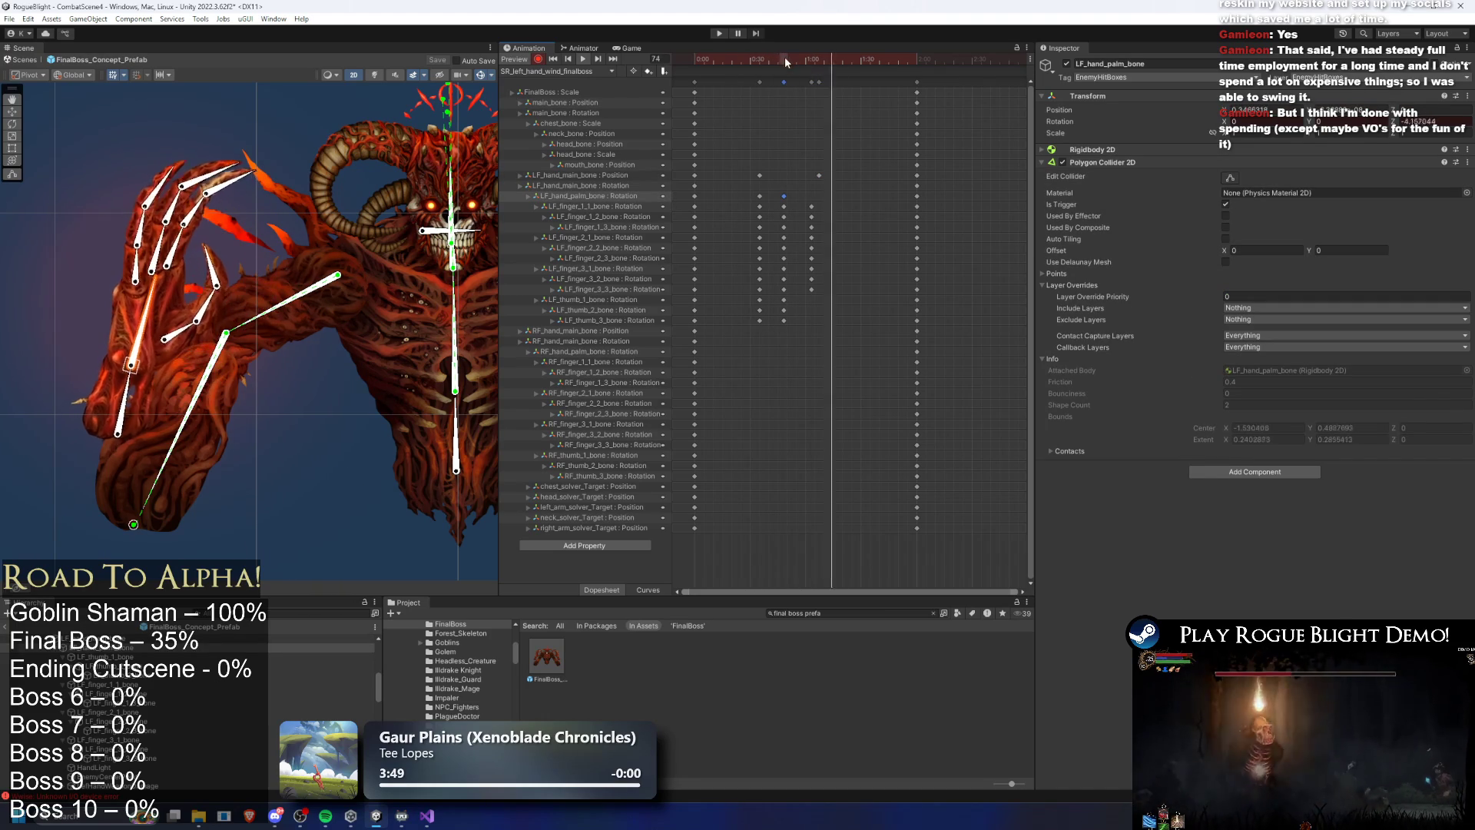
click(305, 410)
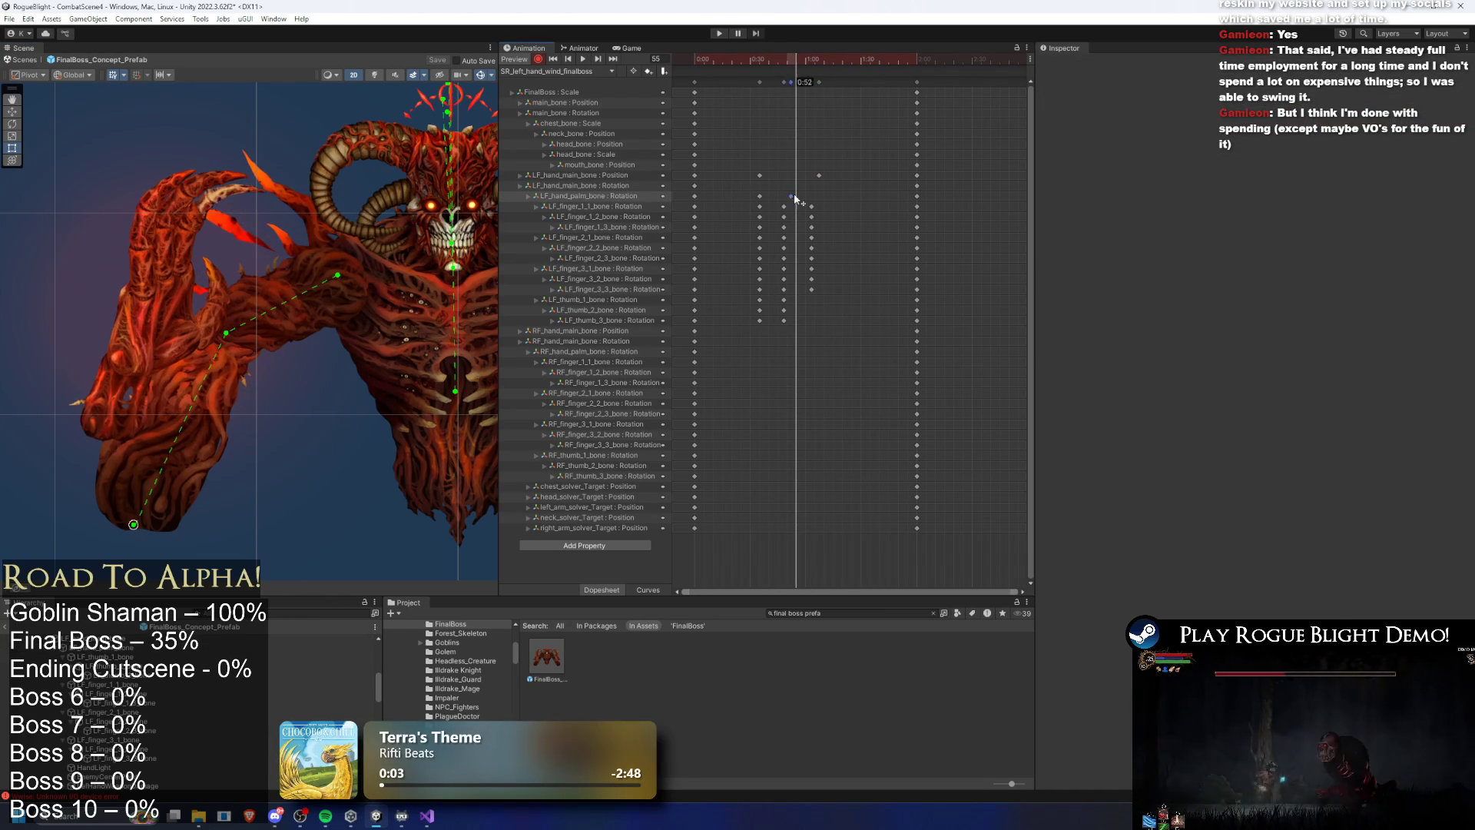
drag(776, 59, 796, 58)
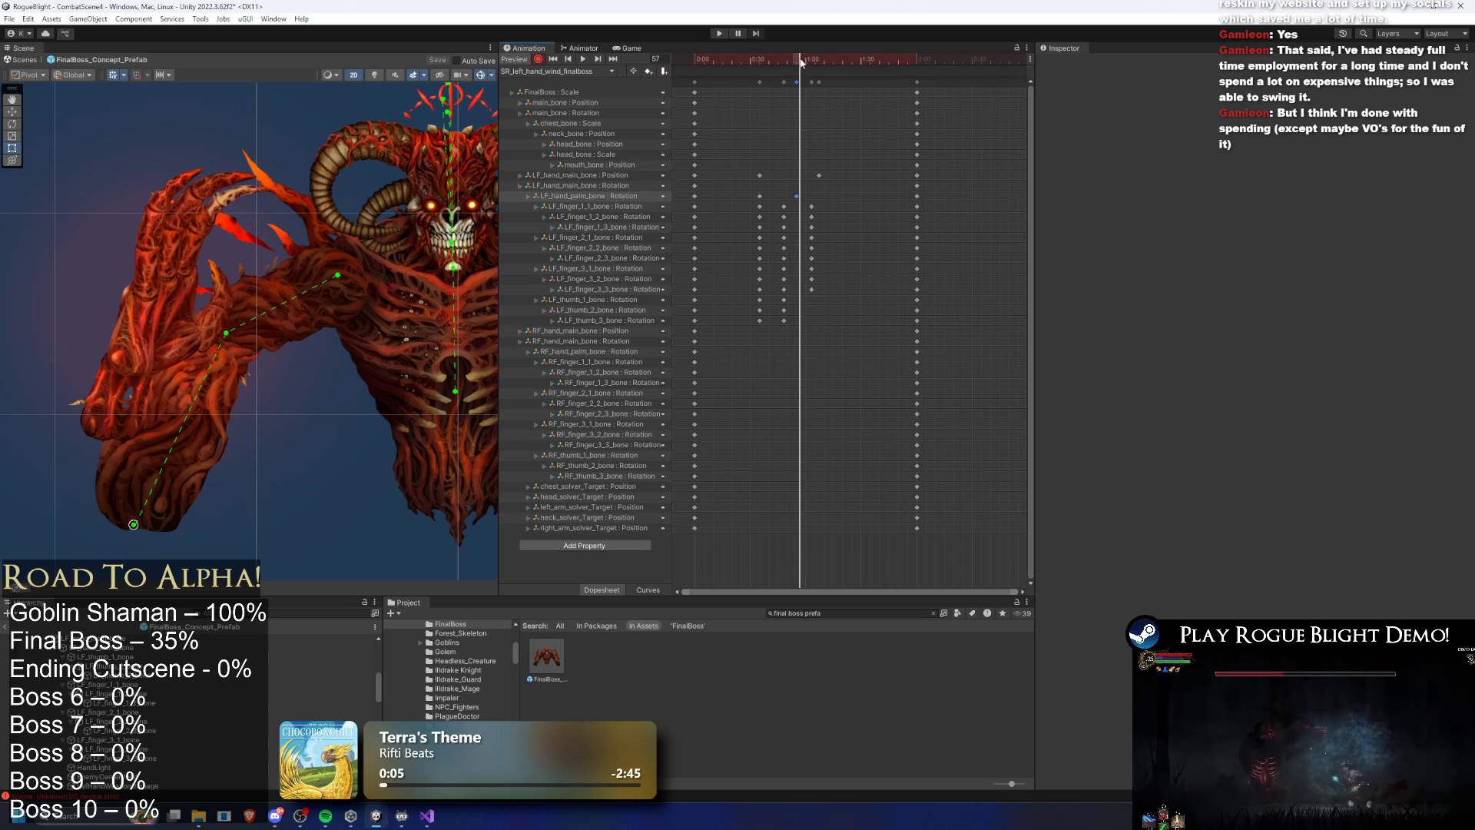
click(151, 315)
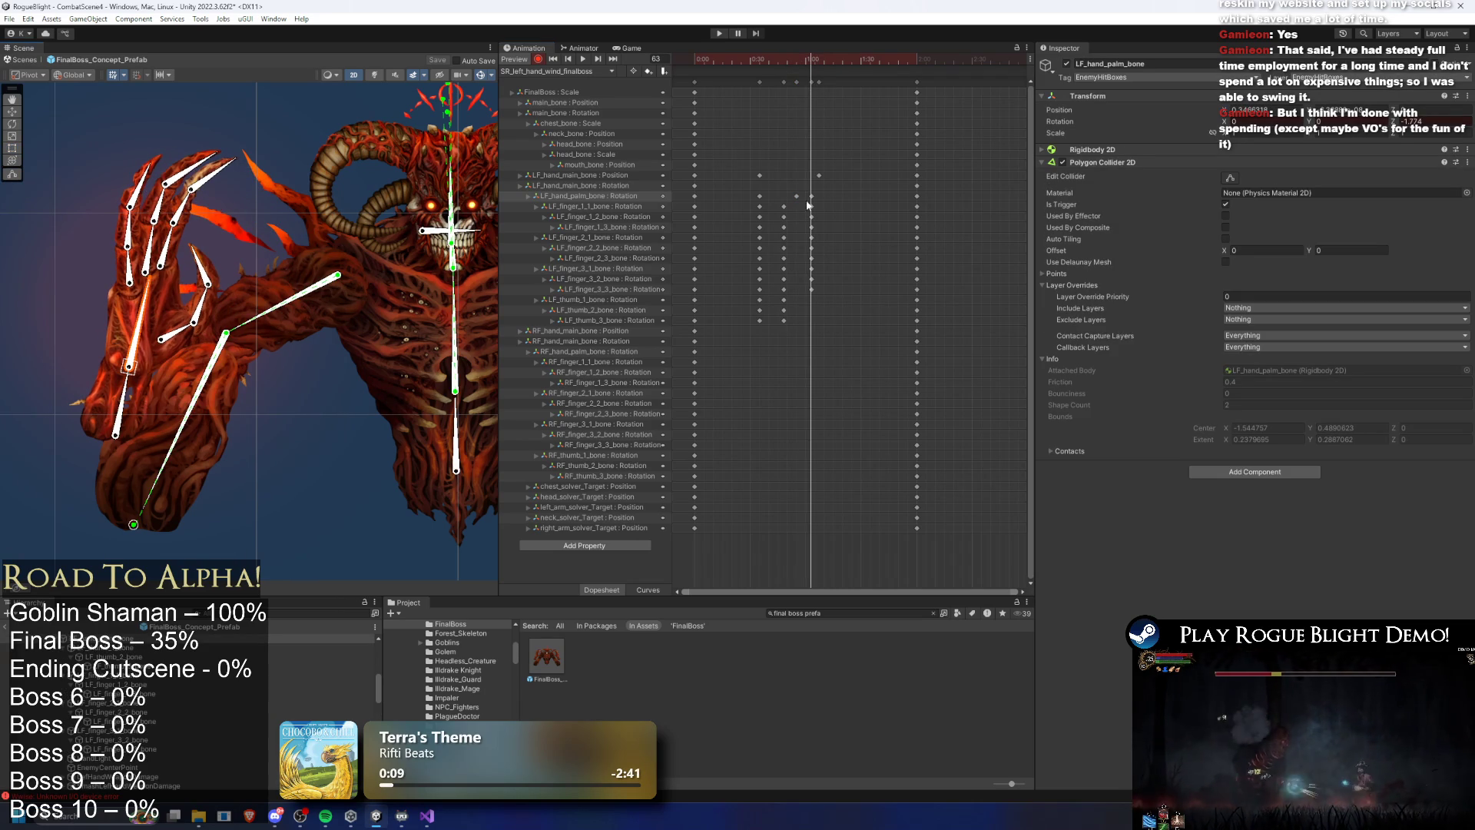
key(space)
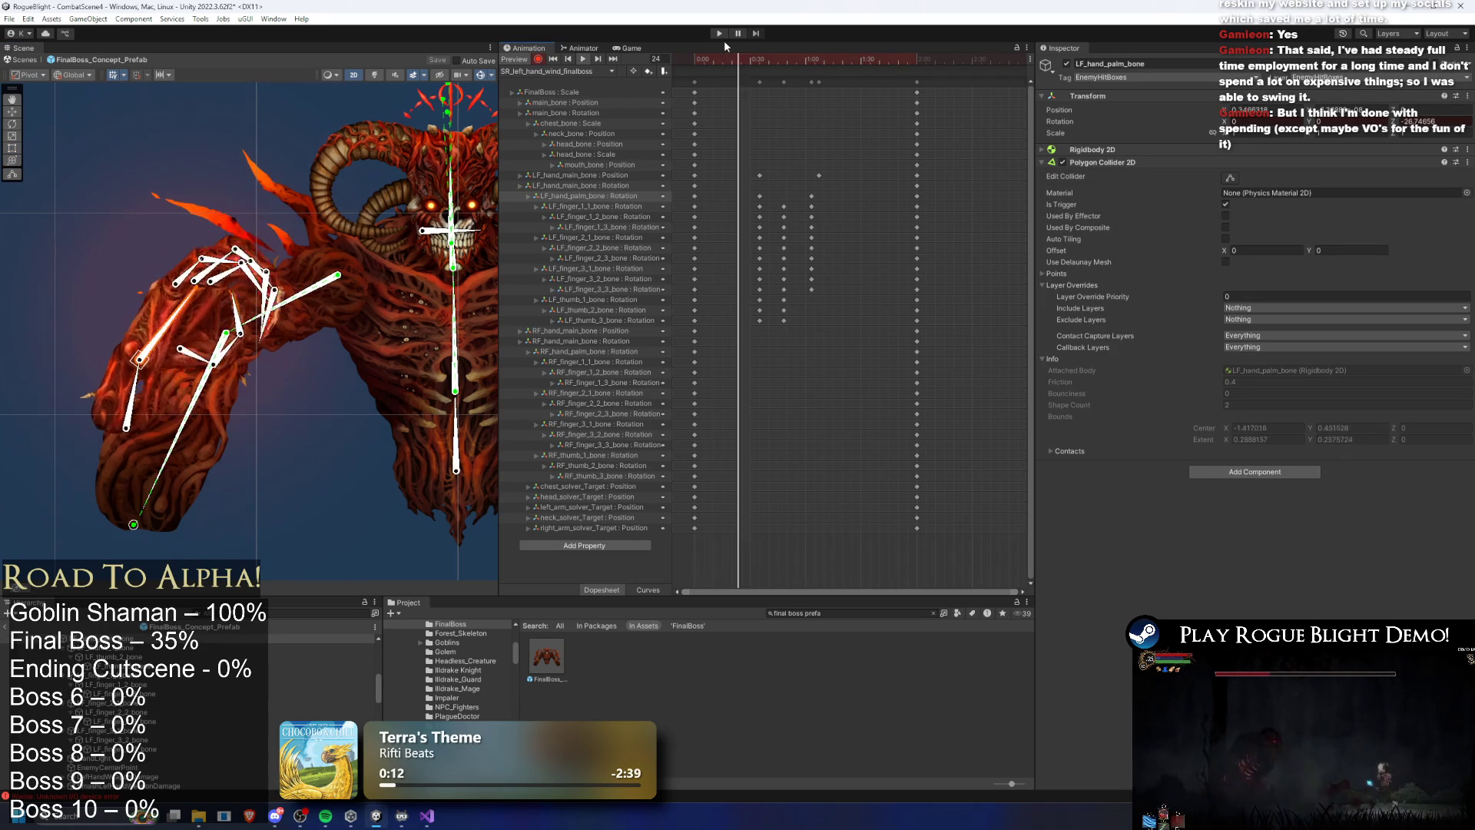
click(807, 59)
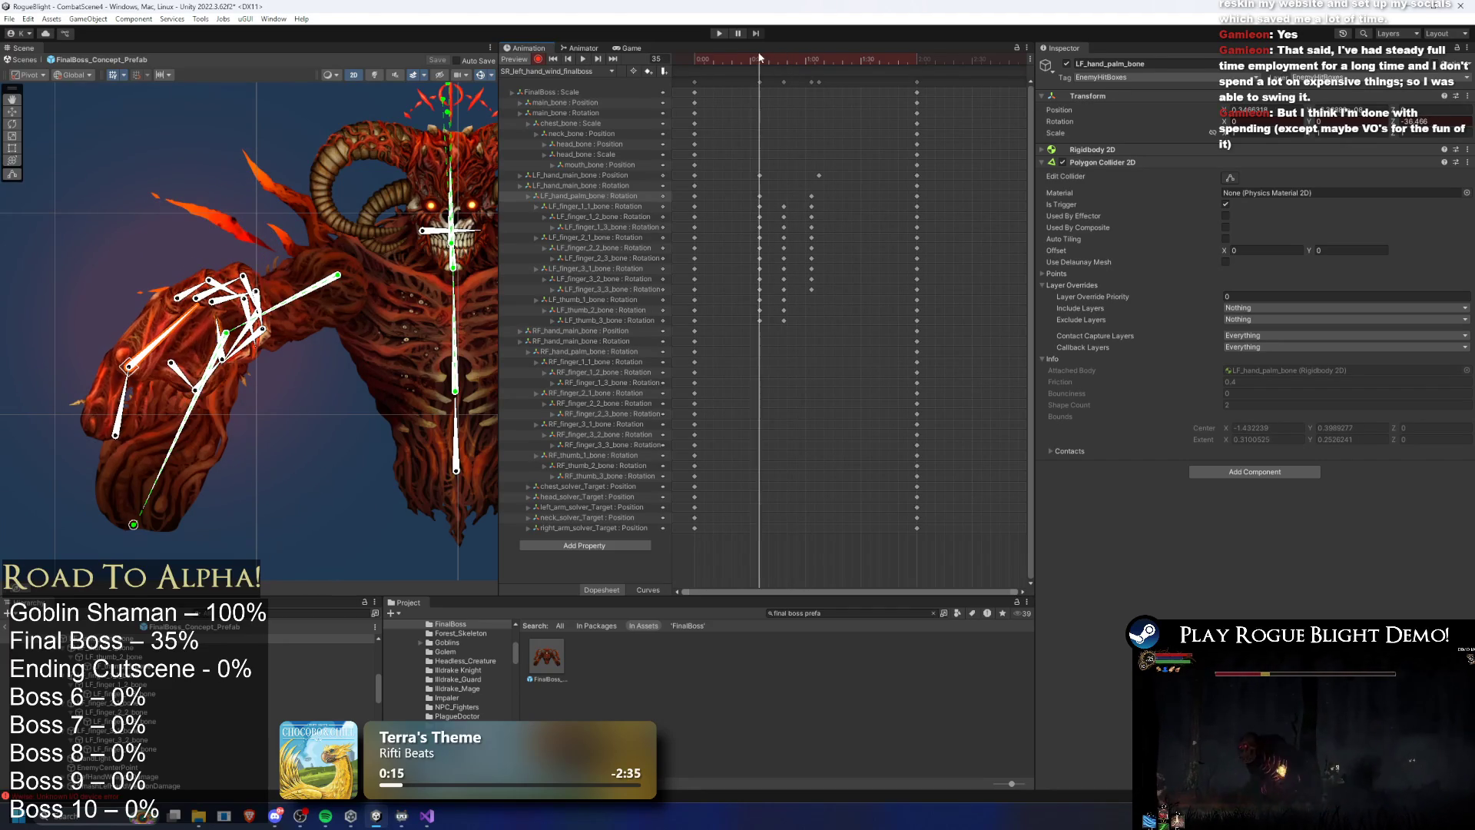
mouse_move(756, 58)
mouse_down()
mouse_move(817, 43)
mouse_move(790, 49)
mouse_up()
Try moving the finger and thumb keys later, undo it, then box-select the finger keys around 0:30
mouse_move(804, 193)
mouse_down()
mouse_move(771, 326)
mouse_move(811, 283)
mouse_up()
key(ctrl+z)
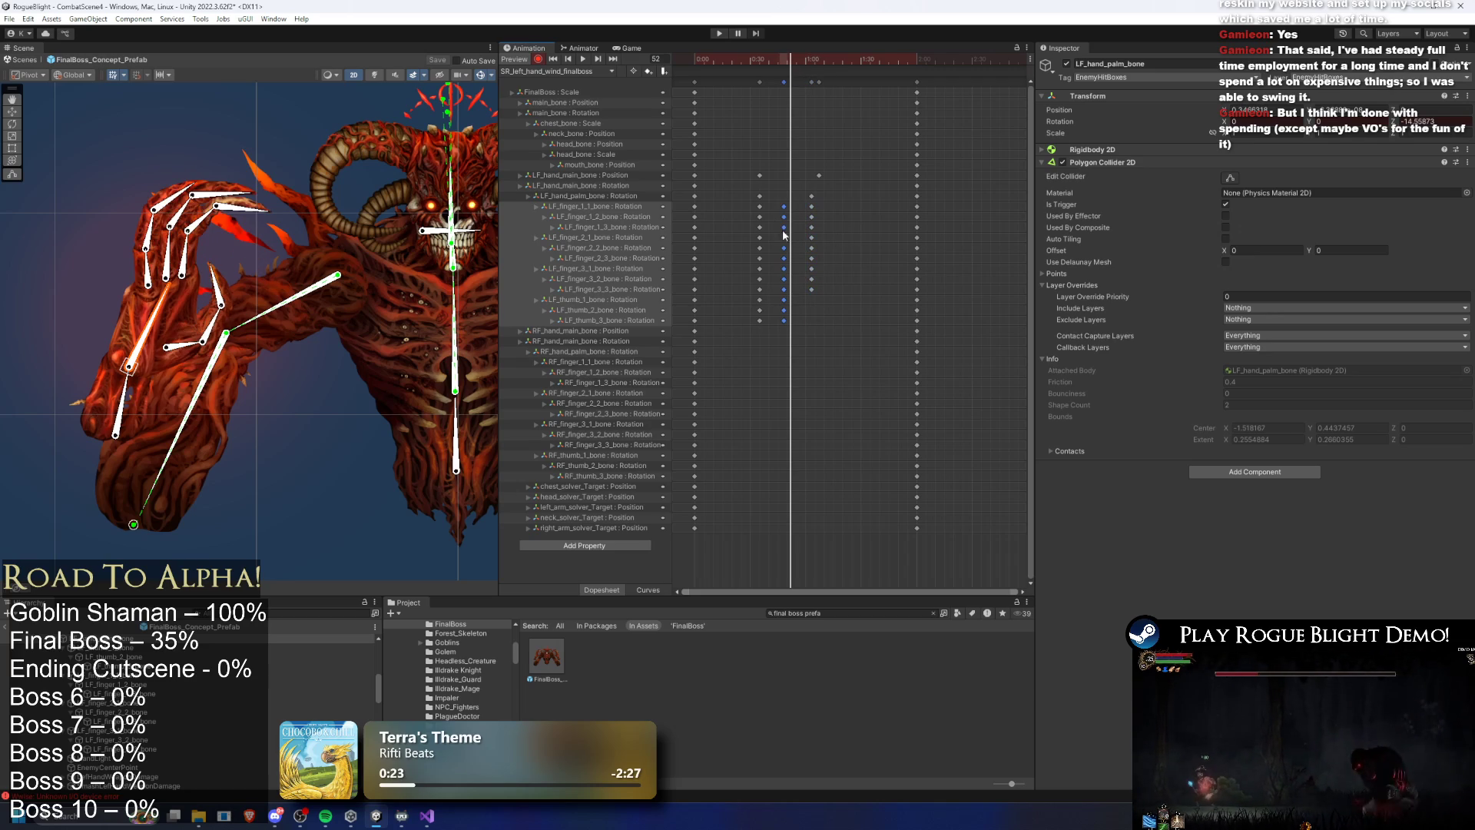
drag(752, 202, 761, 289)
drag(744, 204, 822, 299)
Bend LF_finger_2_1_bone into a new pose at frame 48 and preview the result
click(824, 60)
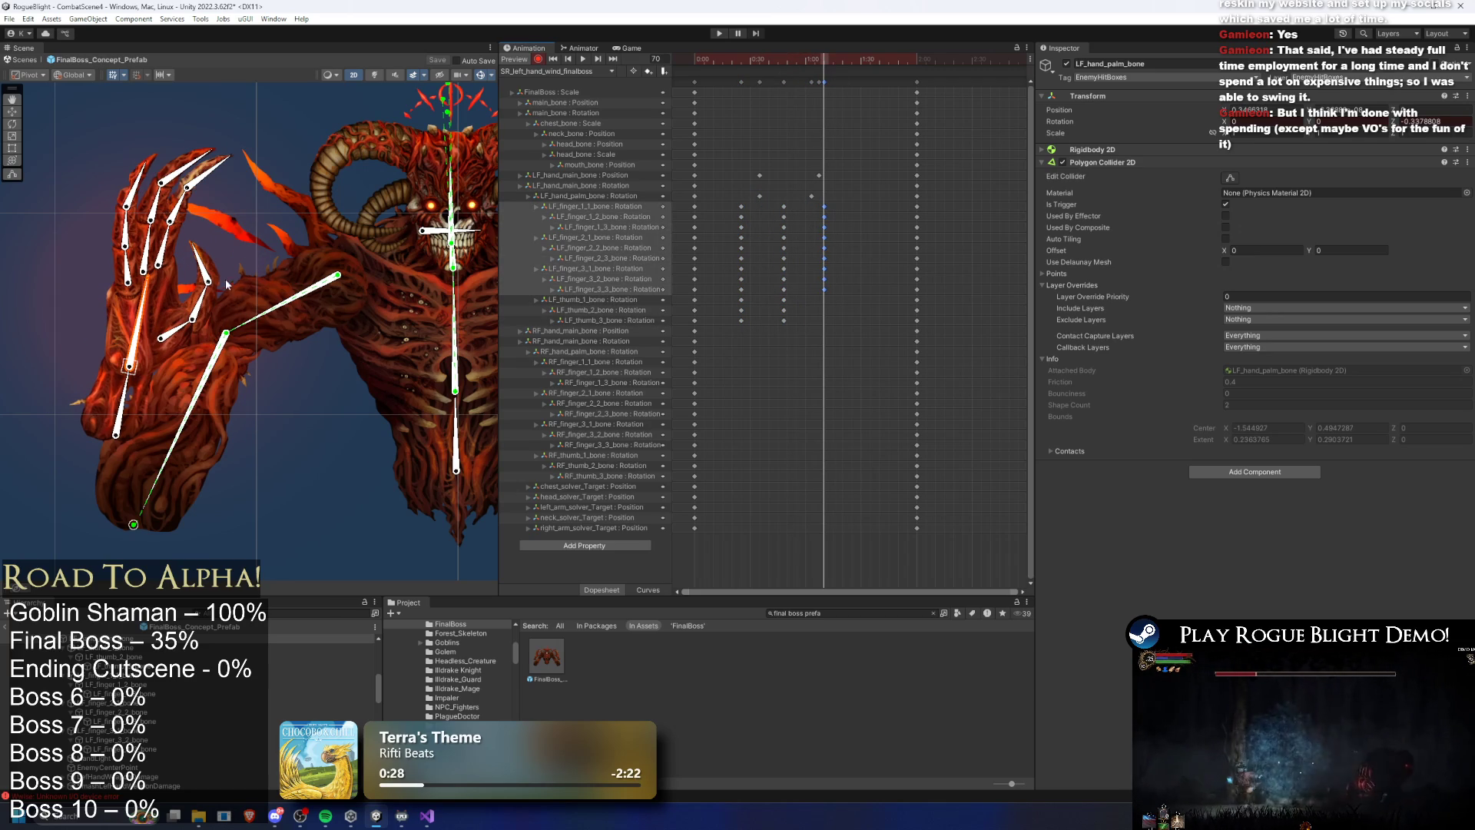
click(182, 337)
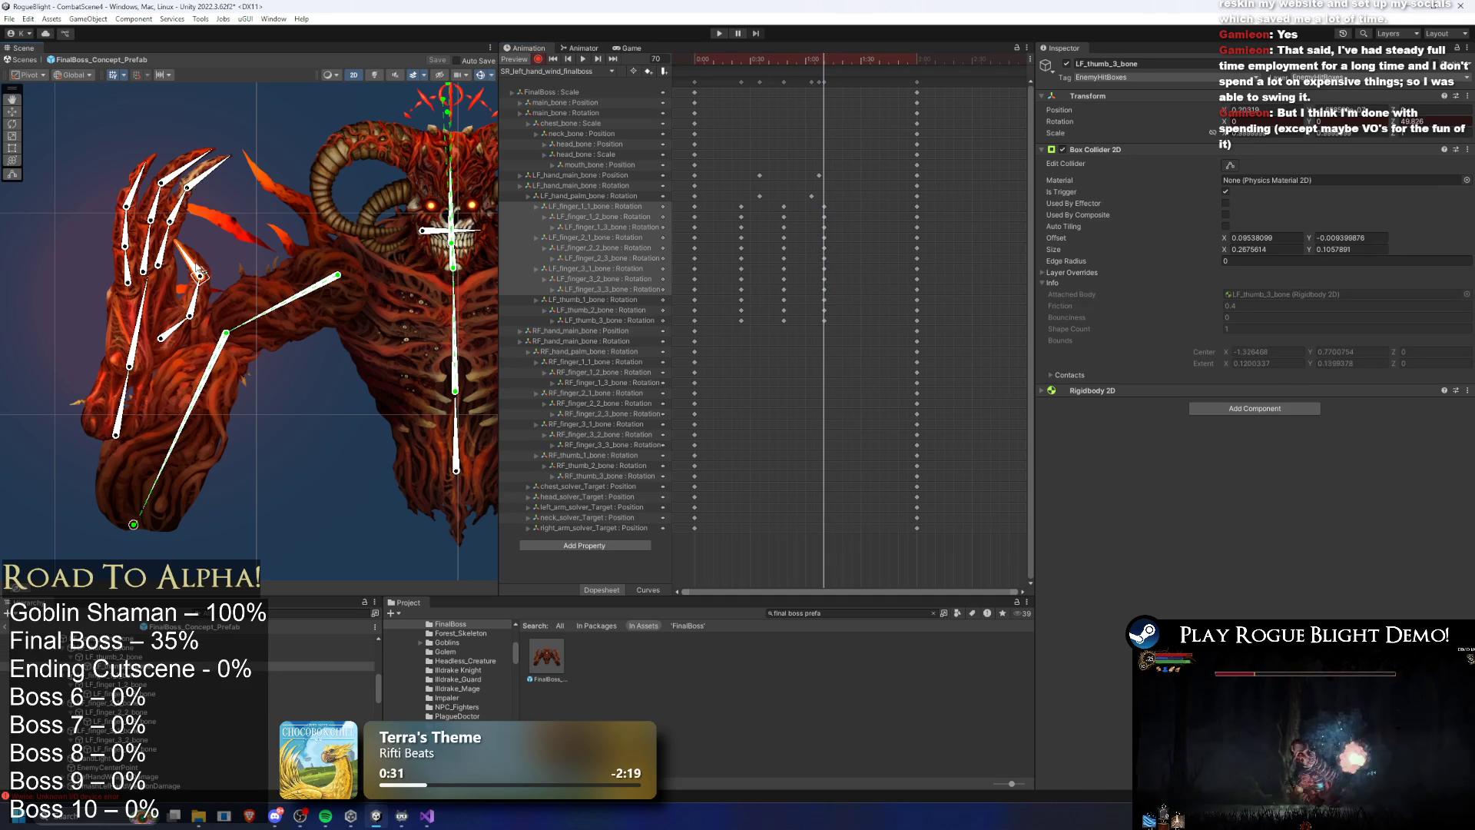
key(space)
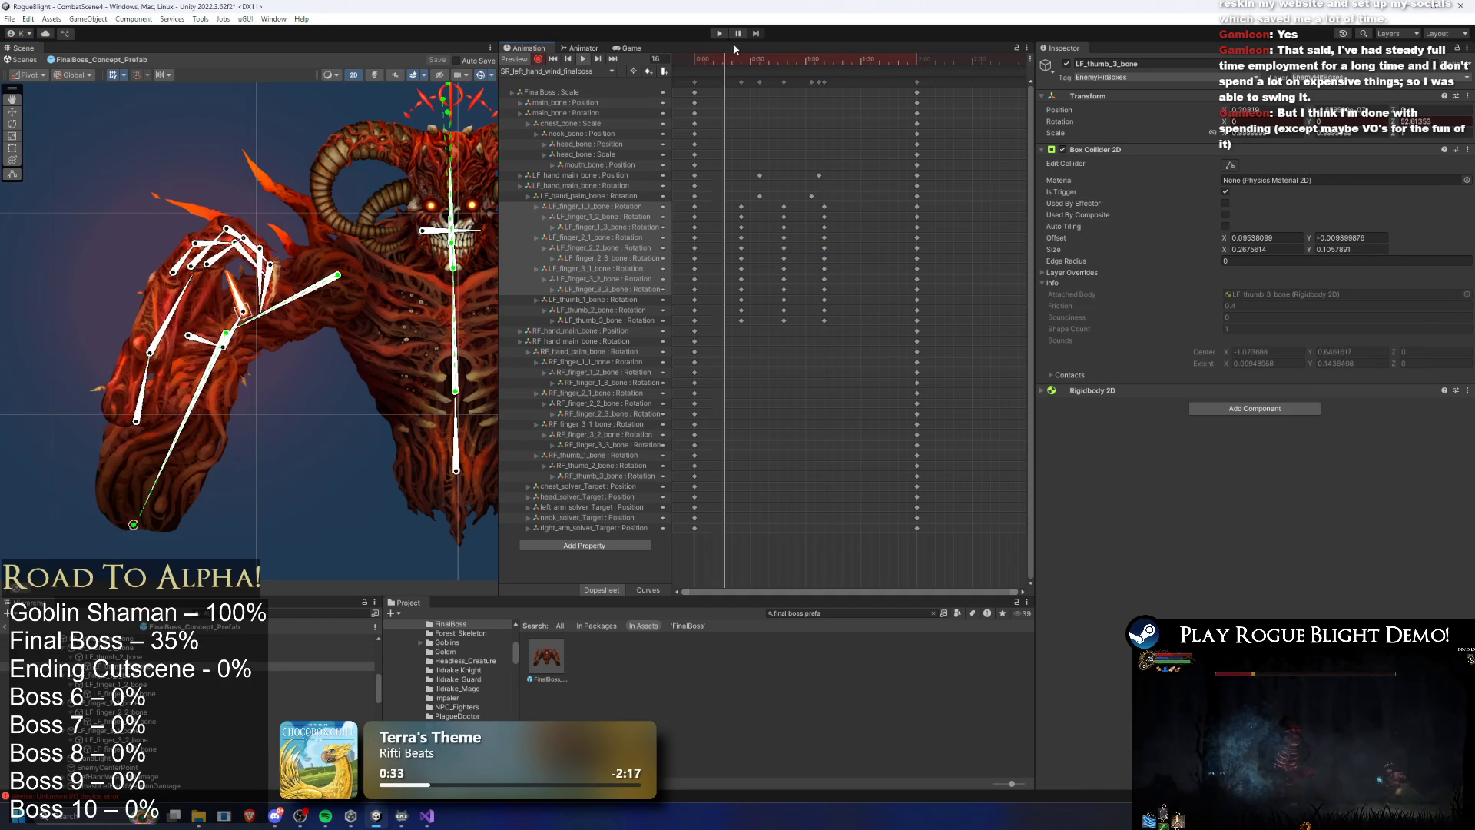
click(782, 55)
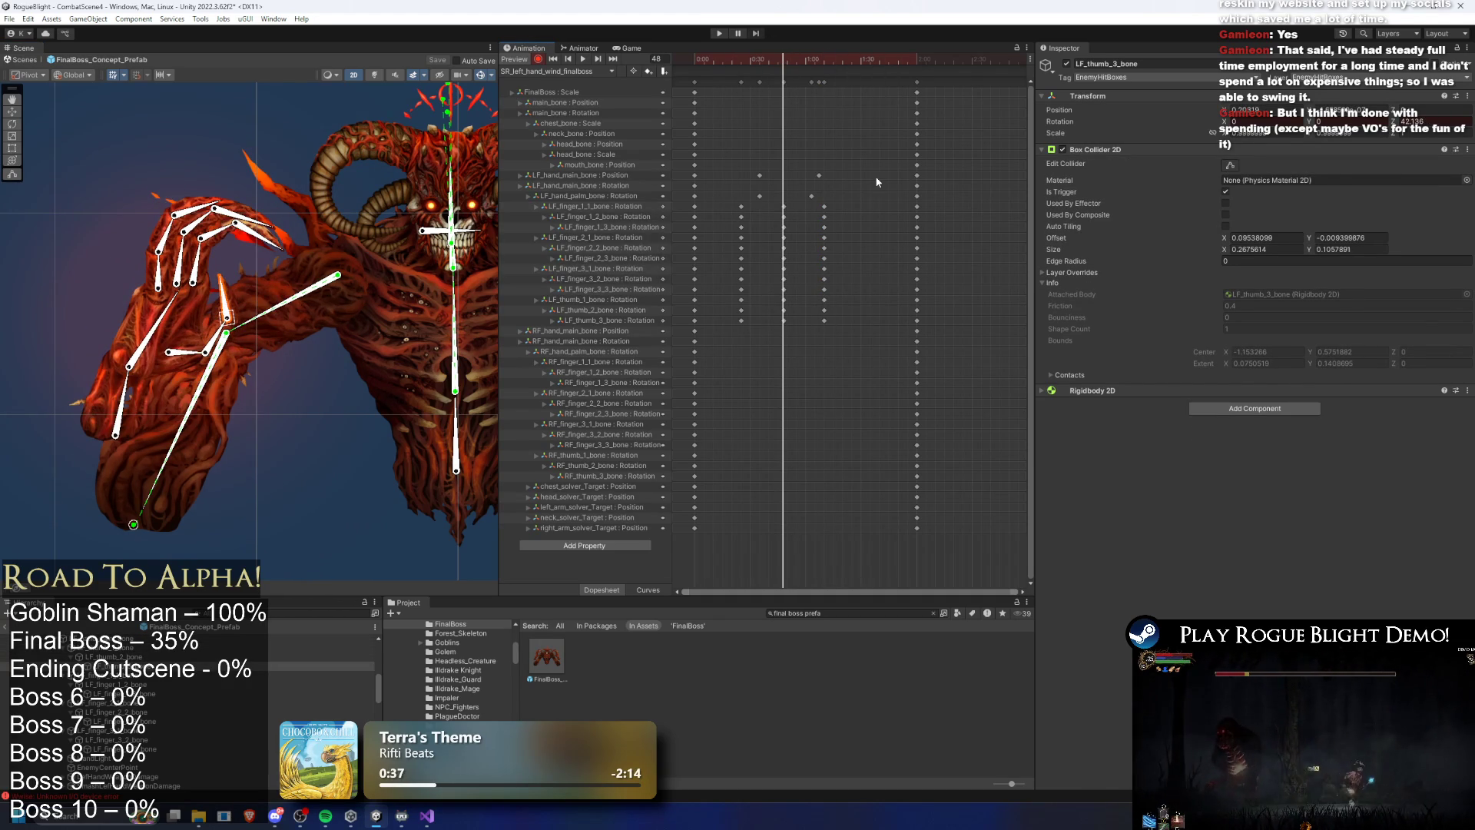
click(151, 329)
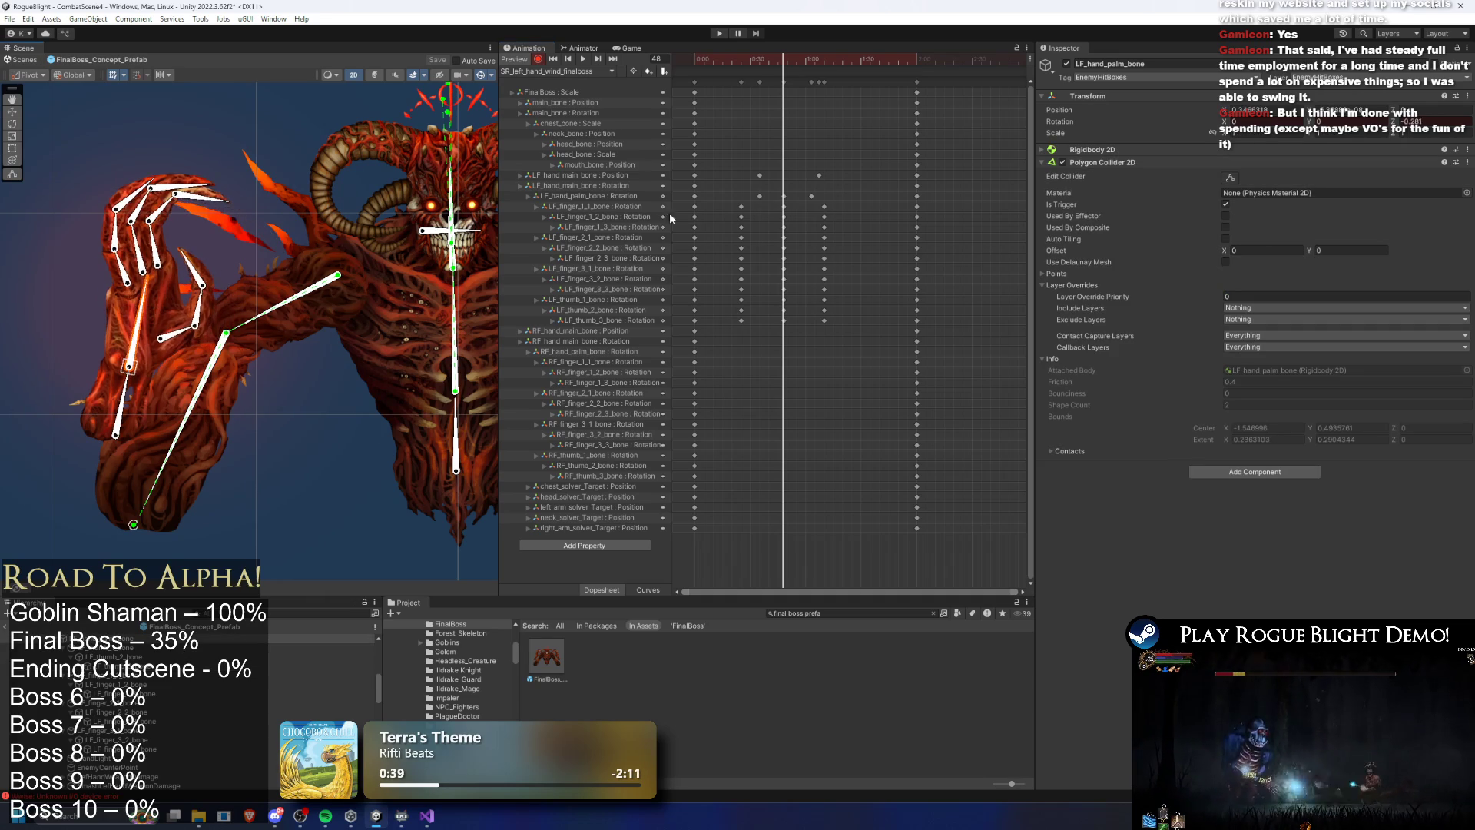
scroll(401, 214, up, 2)
mouse_move(37, 291)
mouse_down()
mouse_move(86, 265)
mouse_move(75, 273)
mouse_up()
key(space)
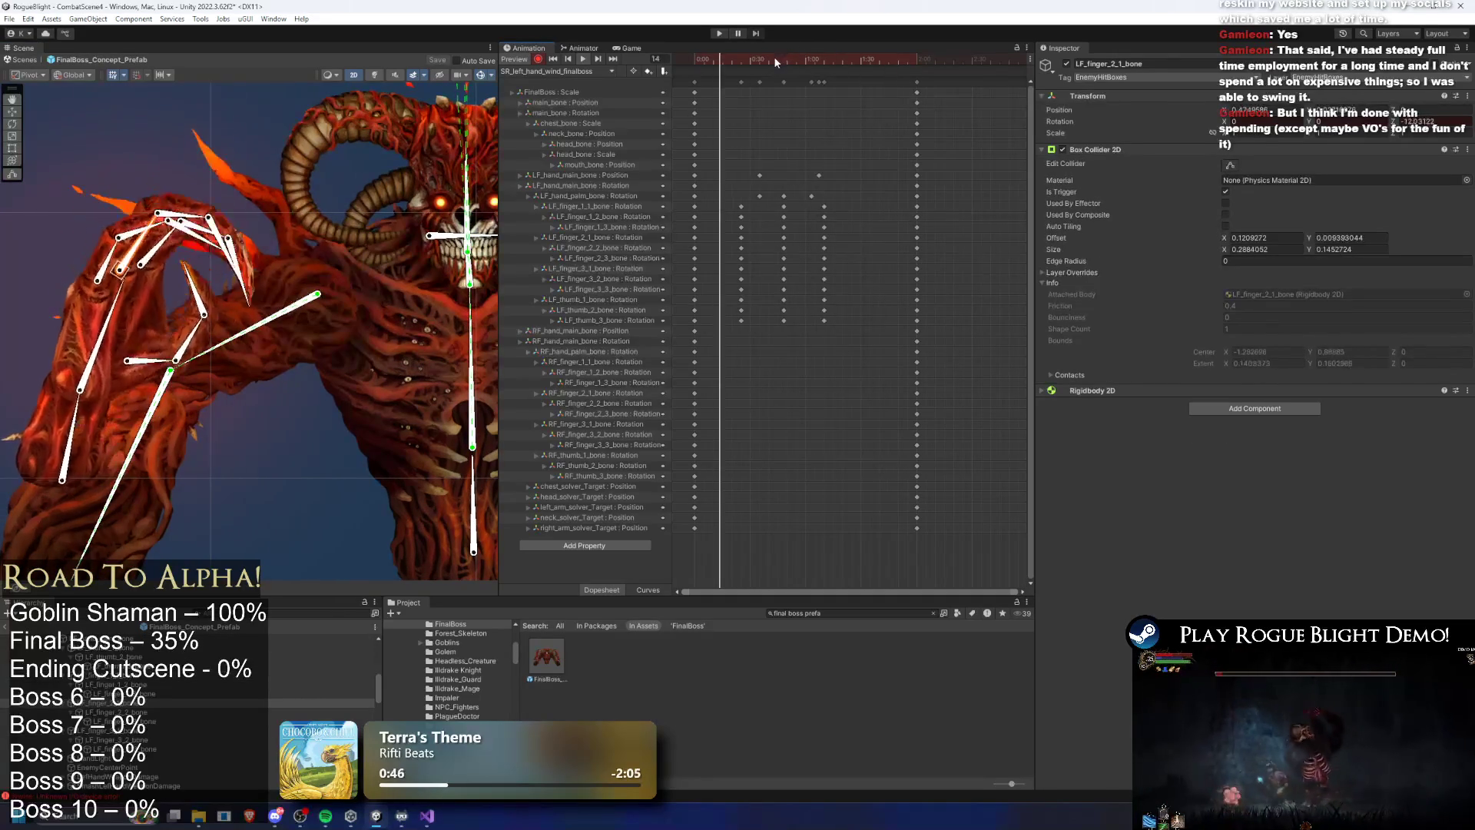
click(274, 278)
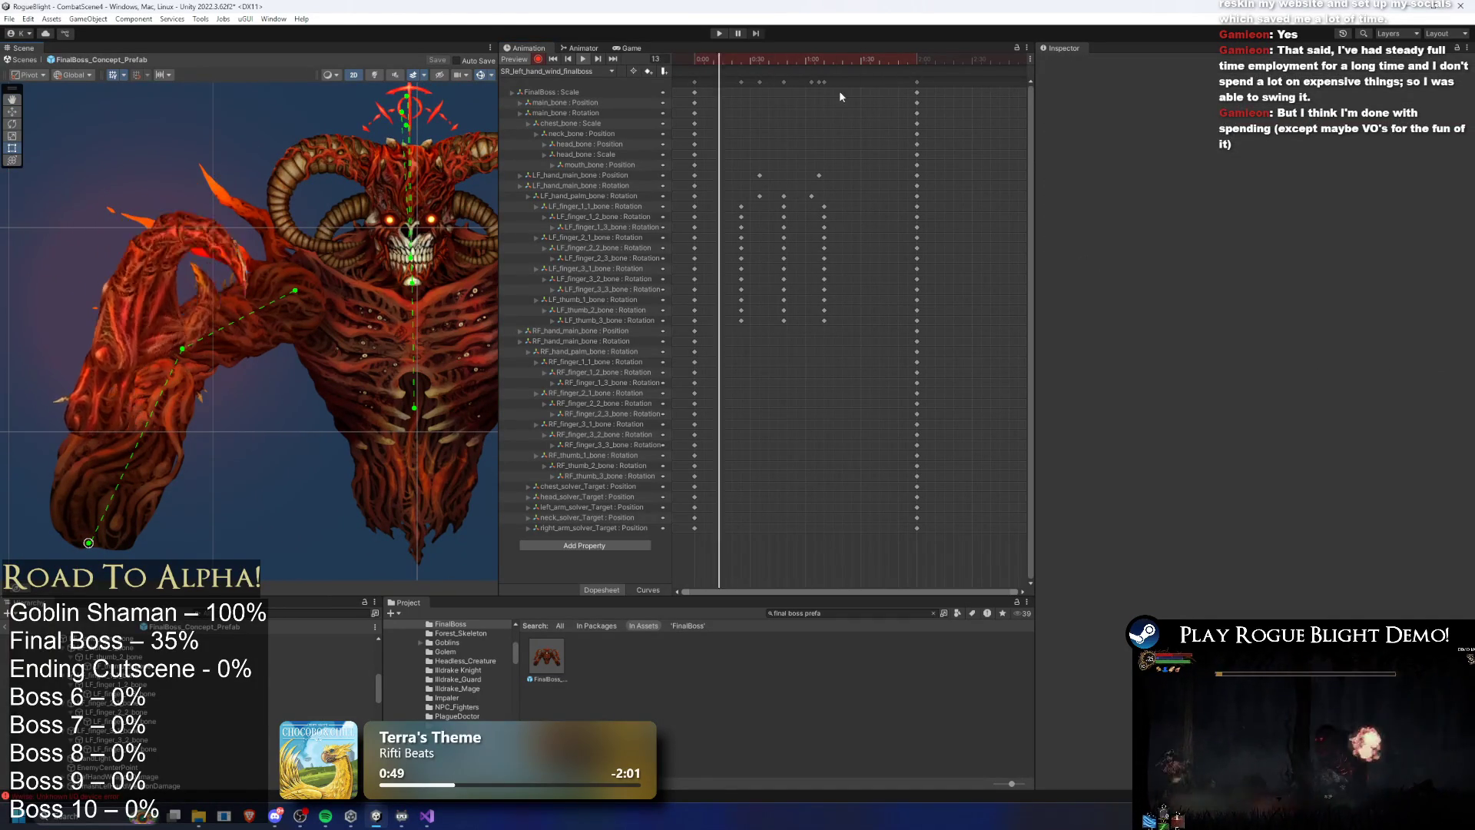
Copy the LF_hand_main_bone position key and paste it at frame 61
drag(721, 59, 740, 59)
scroll(431, 384, up, 3)
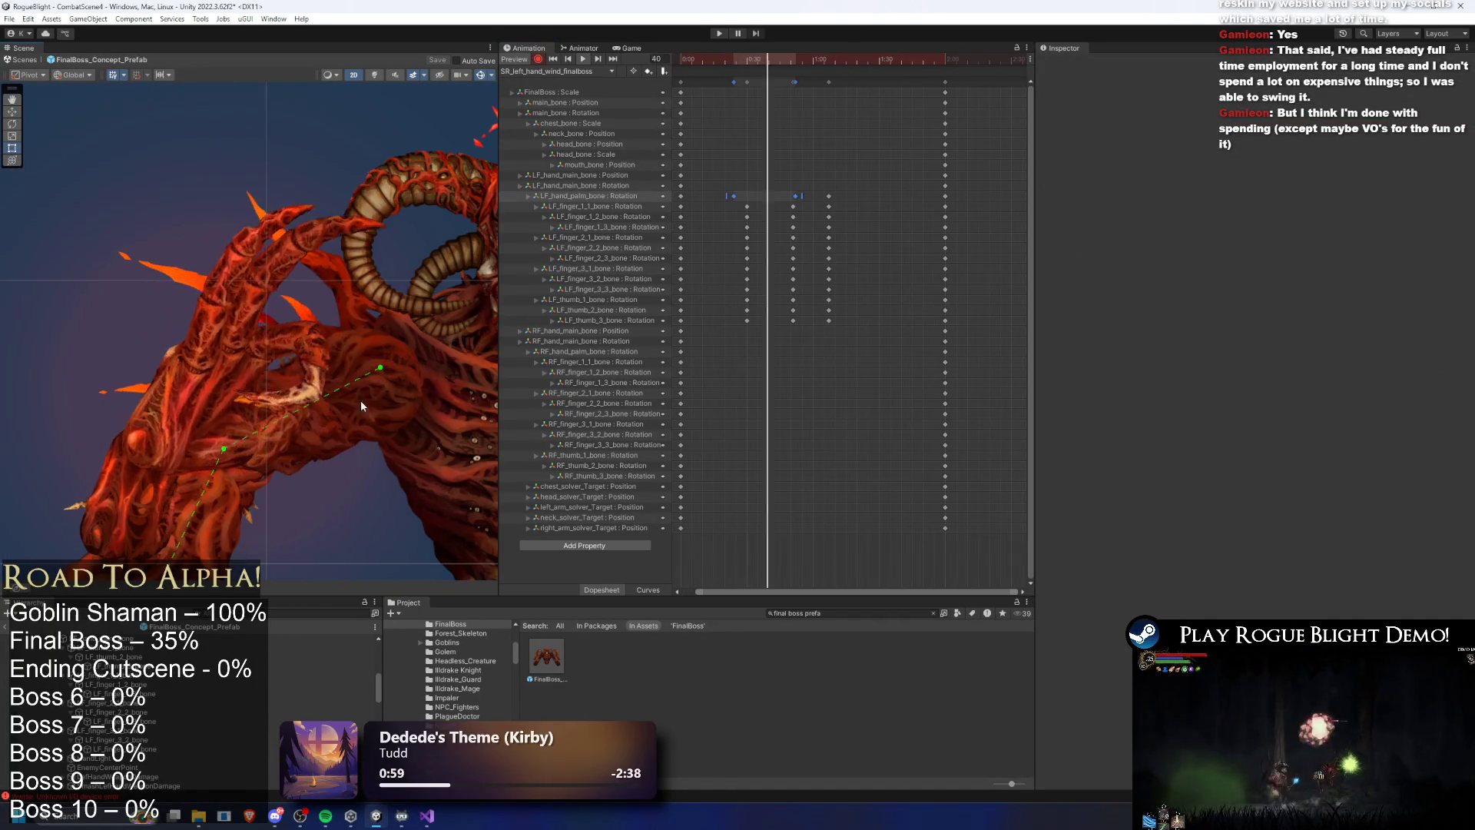
scroll(287, 196, up, 2)
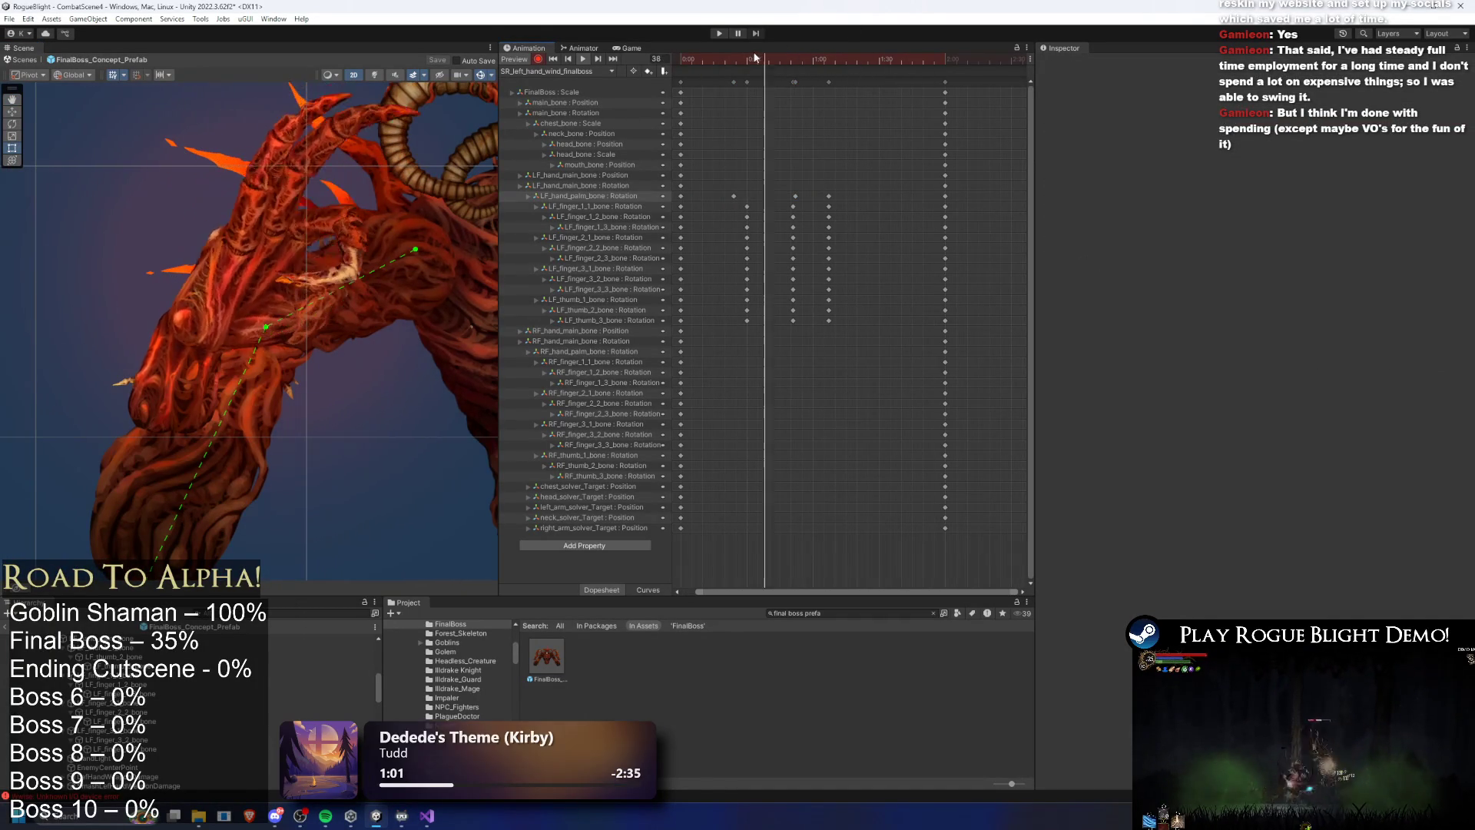
click(192, 402)
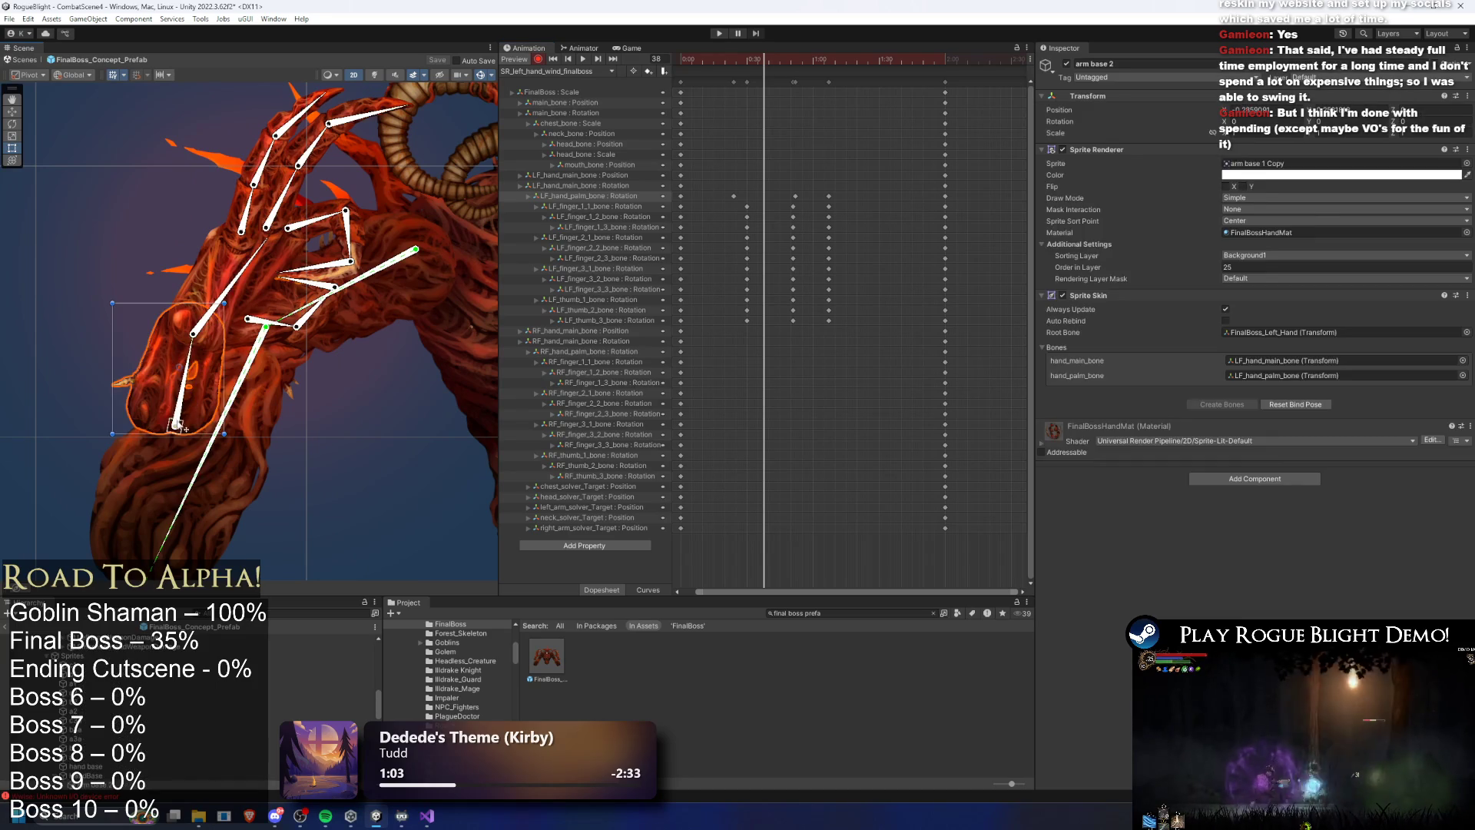
mouse_move(761, 62)
mouse_down()
mouse_move(730, 62)
mouse_move(815, 58)
mouse_up()
click(756, 176)
key(ctrl+c)
key(ctrl+v)
Pull the left hand down-left at frame 61 and slightly right at 77, then shift the three keys earlier
drag(179, 454, 172, 461)
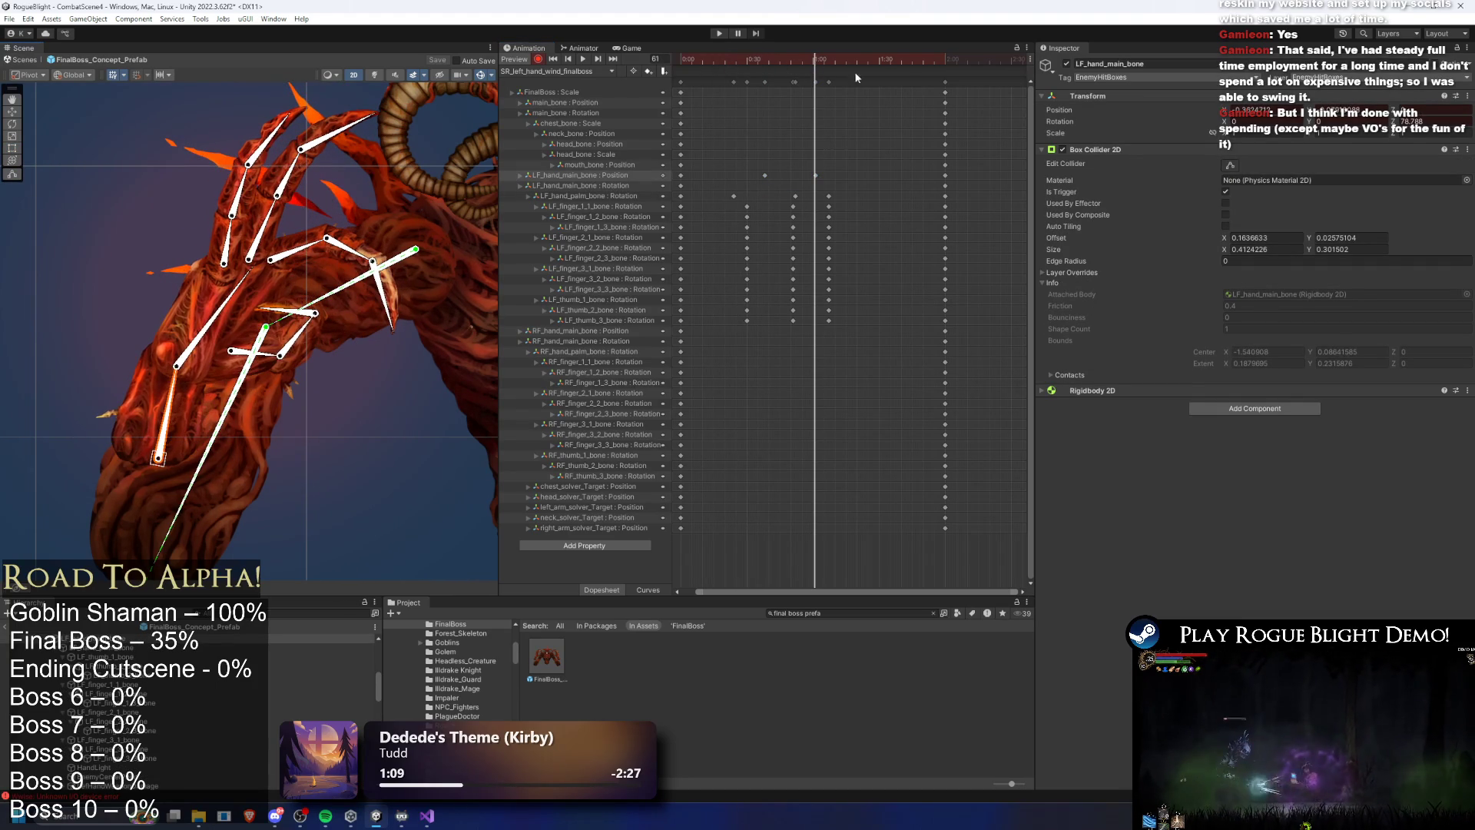
mouse_move(773, 63)
mouse_down()
mouse_move(753, 58)
mouse_move(850, 59)
mouse_up()
drag(161, 451, 183, 456)
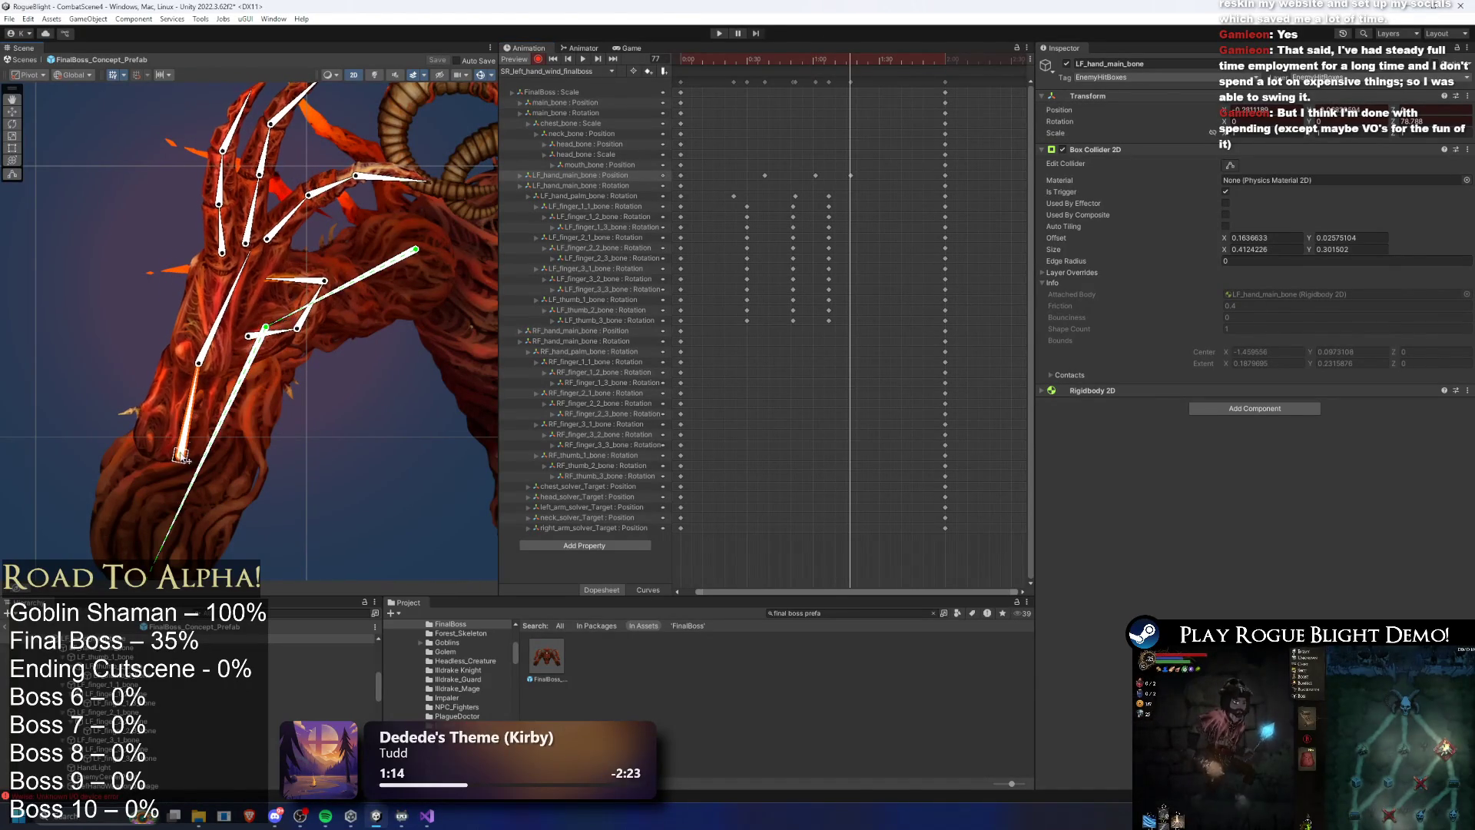
key(space)
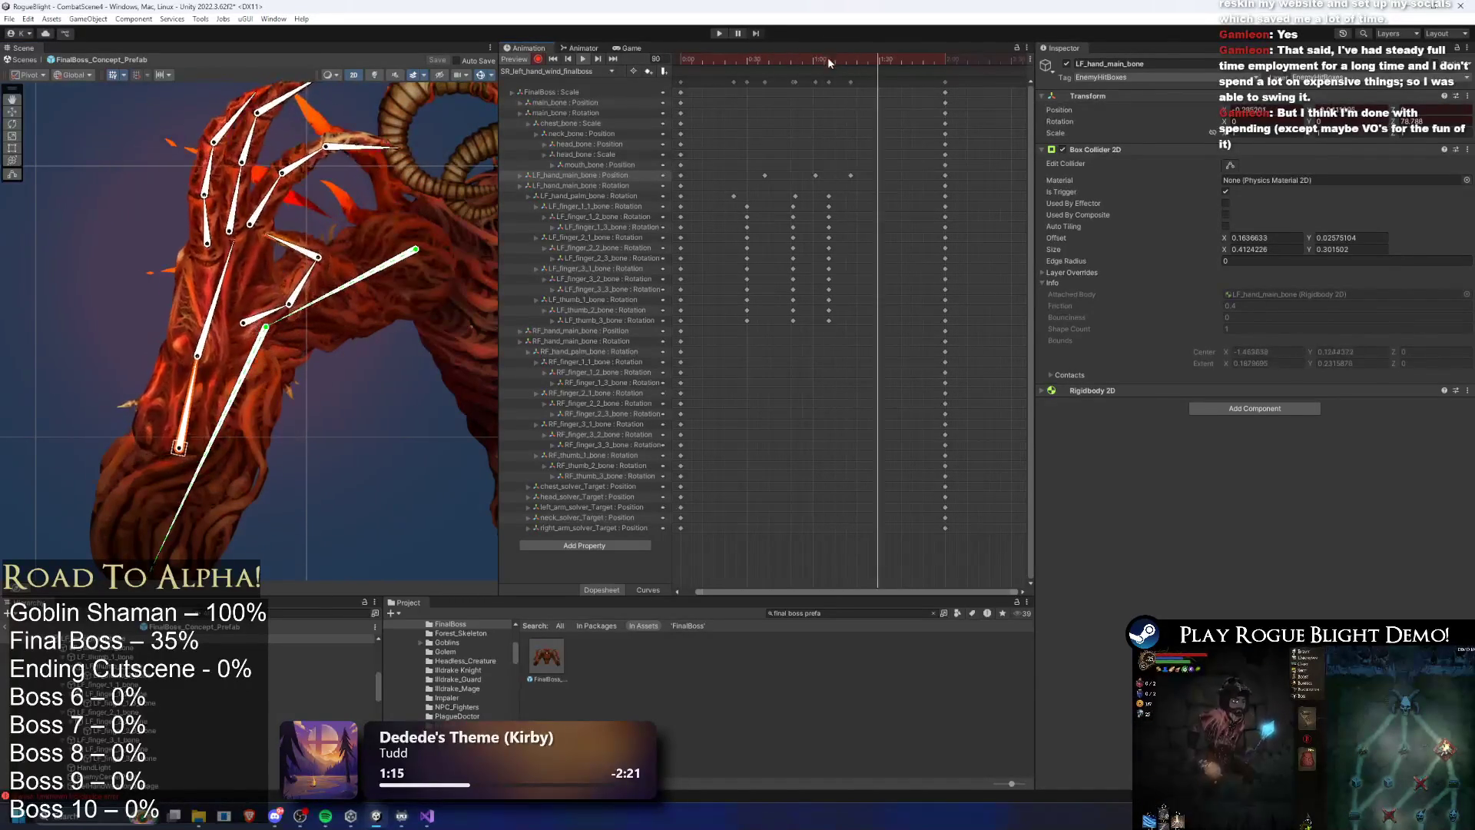
drag(882, 165, 756, 184)
mouse_move(816, 175)
mouse_down()
mouse_move(774, 175)
mouse_move(800, 179)
mouse_up()
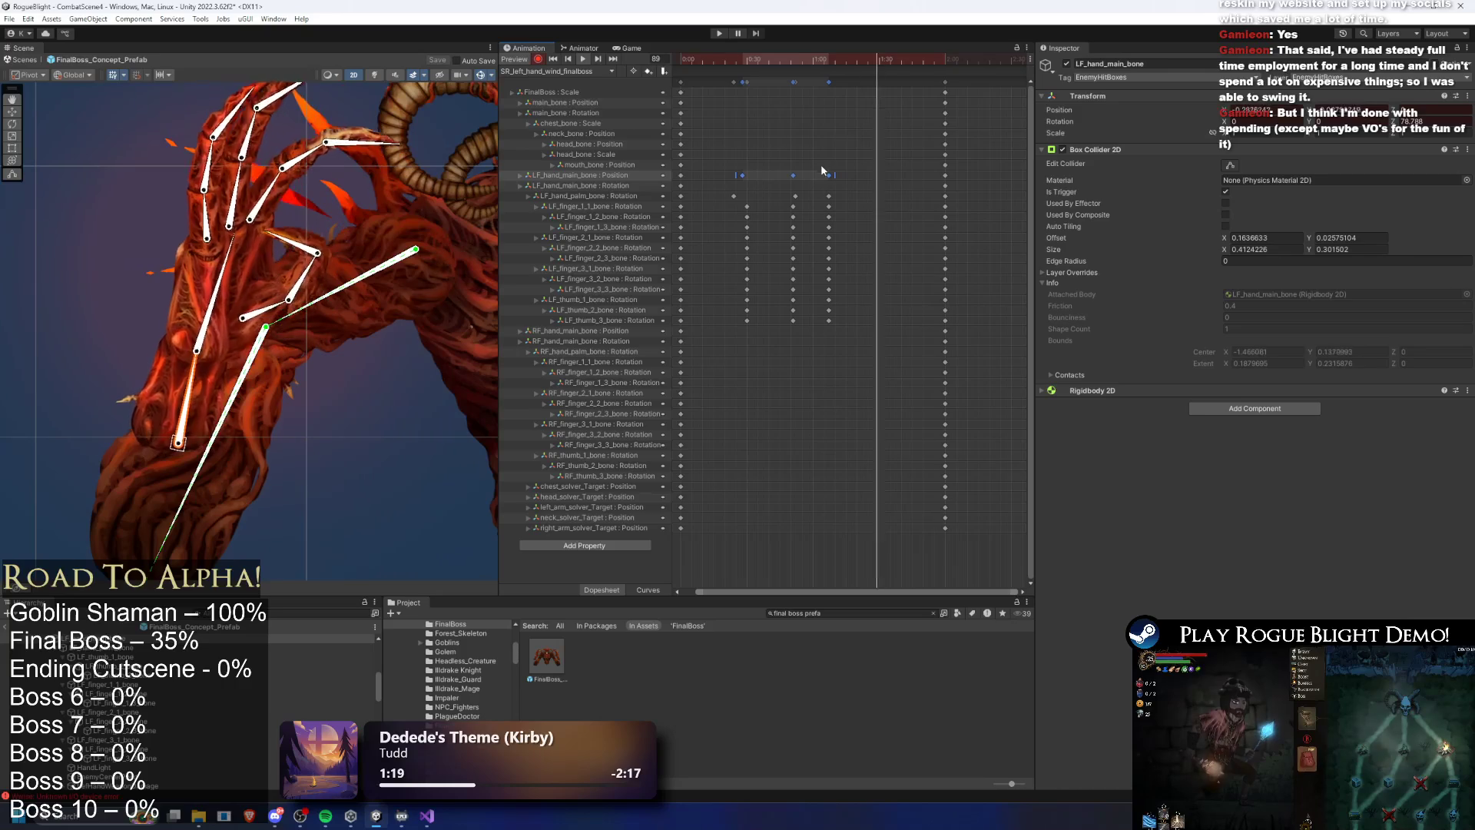
click(896, 158)
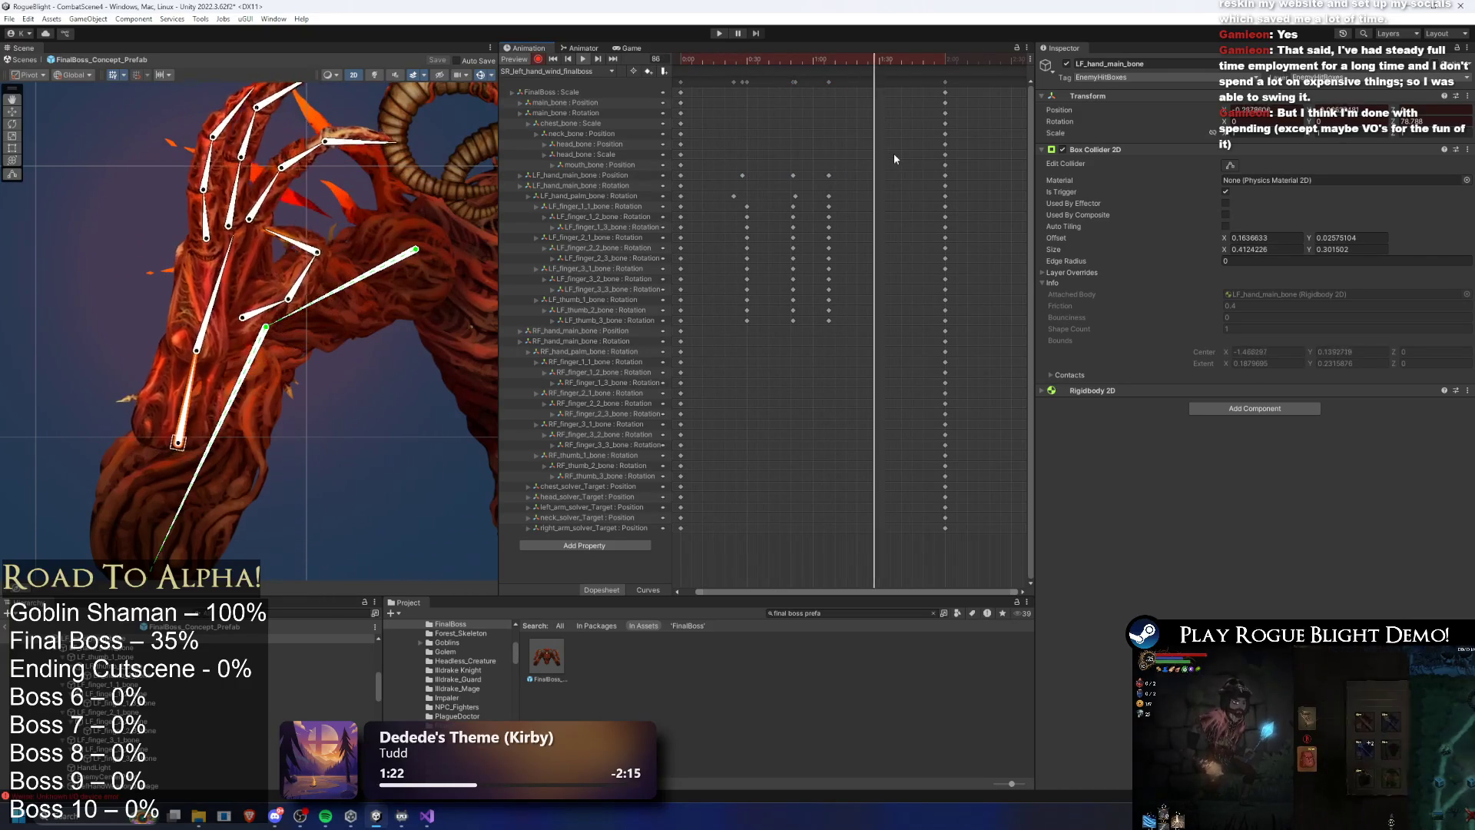
Lower the boss's main_bone at frame 44 to record a new position key
scroll(297, 528, down, 3)
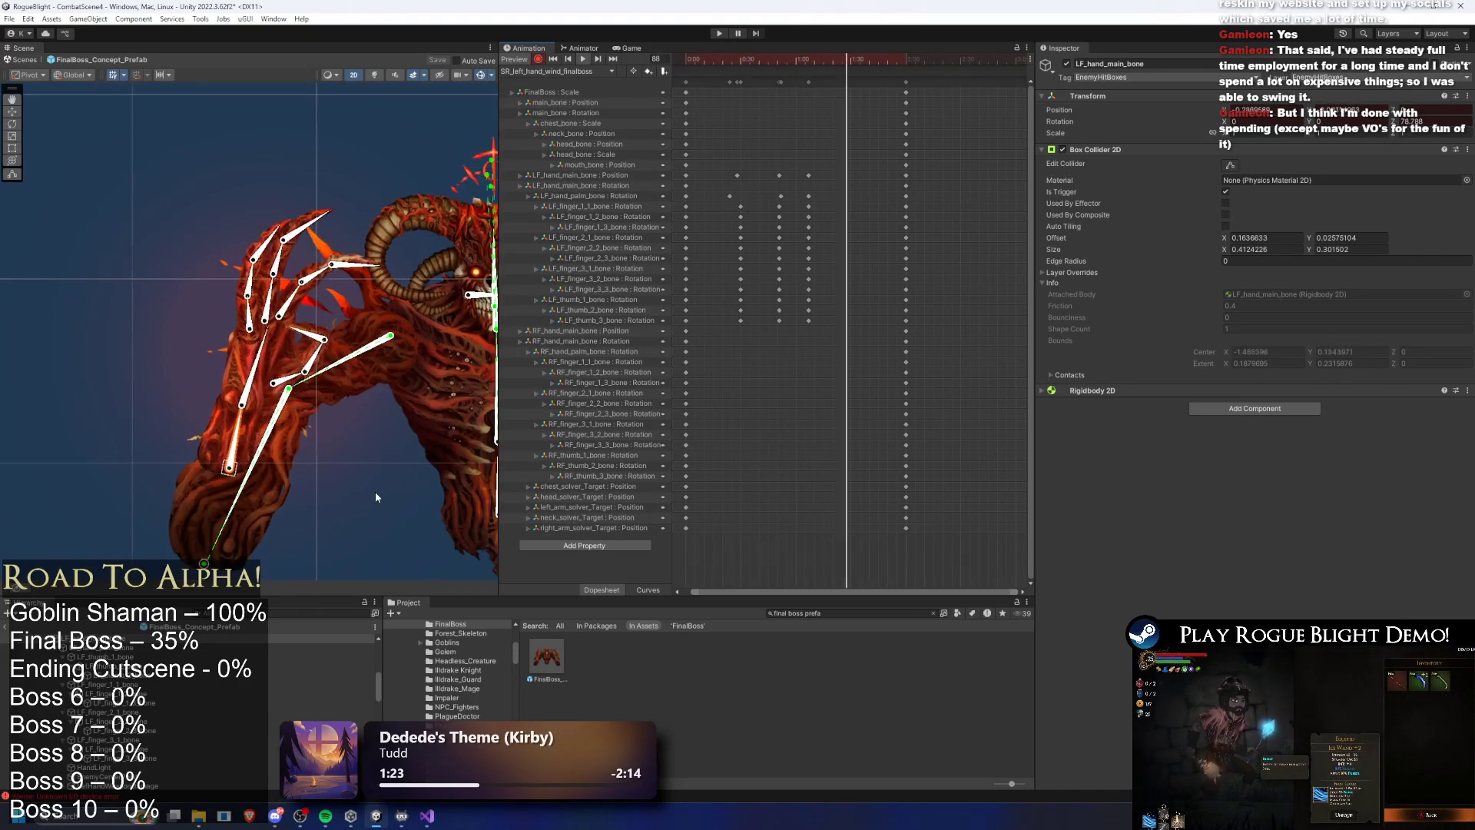
click(742, 58)
drag(743, 57, 759, 66)
drag(409, 392, 412, 407)
scroll(412, 407, up, 3)
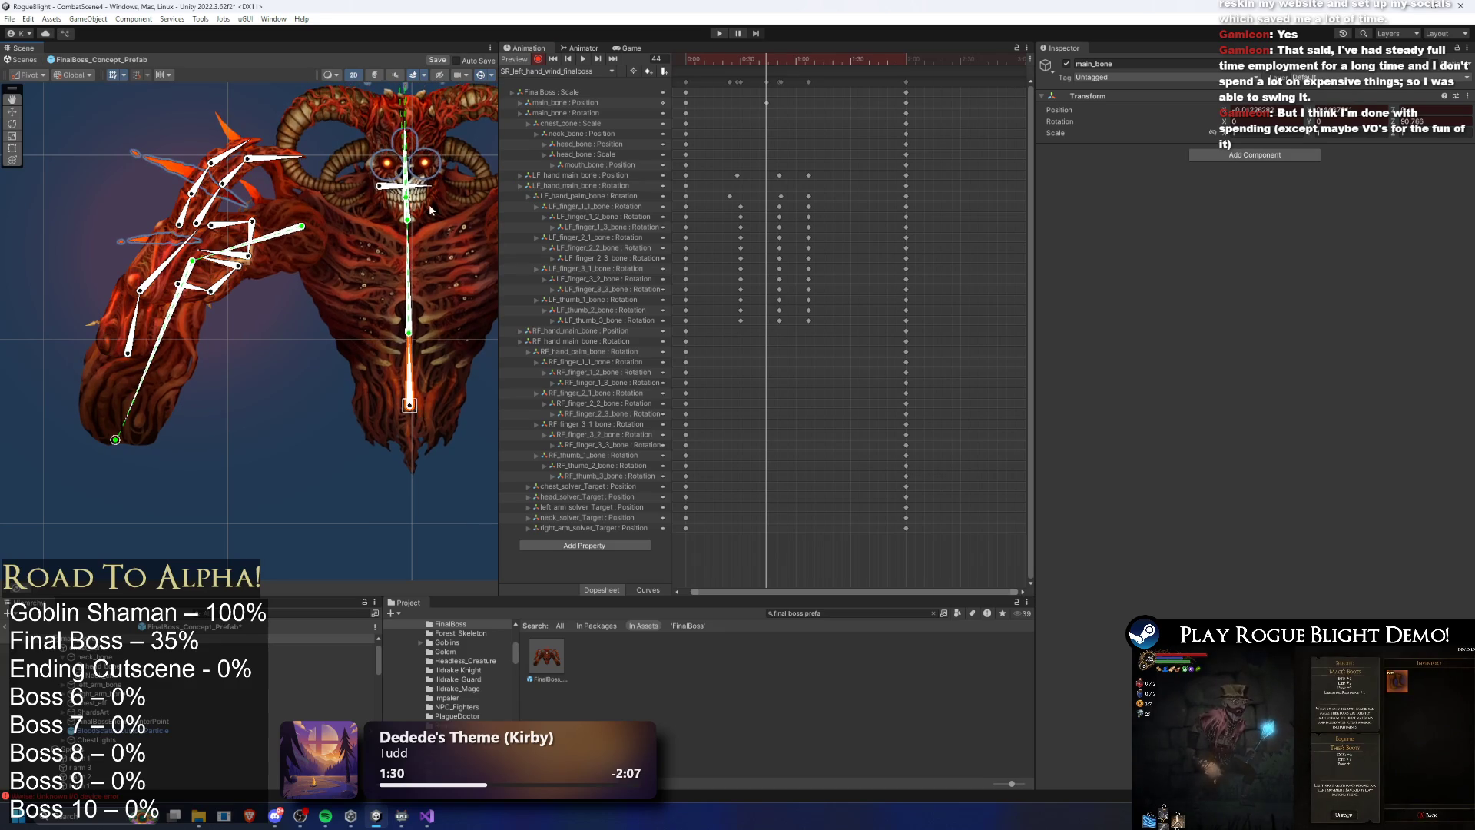
Rotate the neck bone, preview with mouth_bone selected, then delete the neck_bone Rotation track
drag(398, 307, 413, 309)
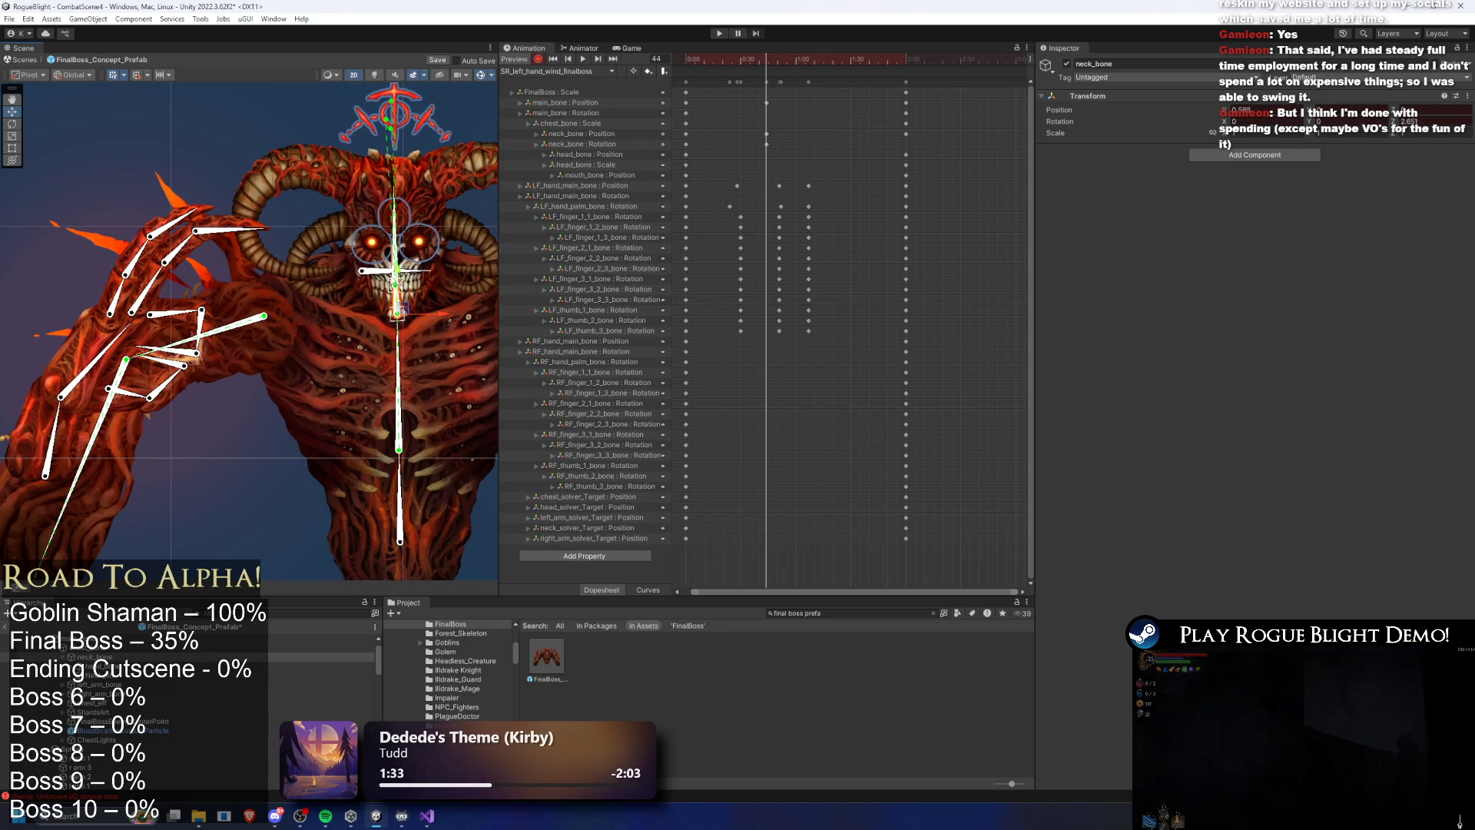
click(372, 275)
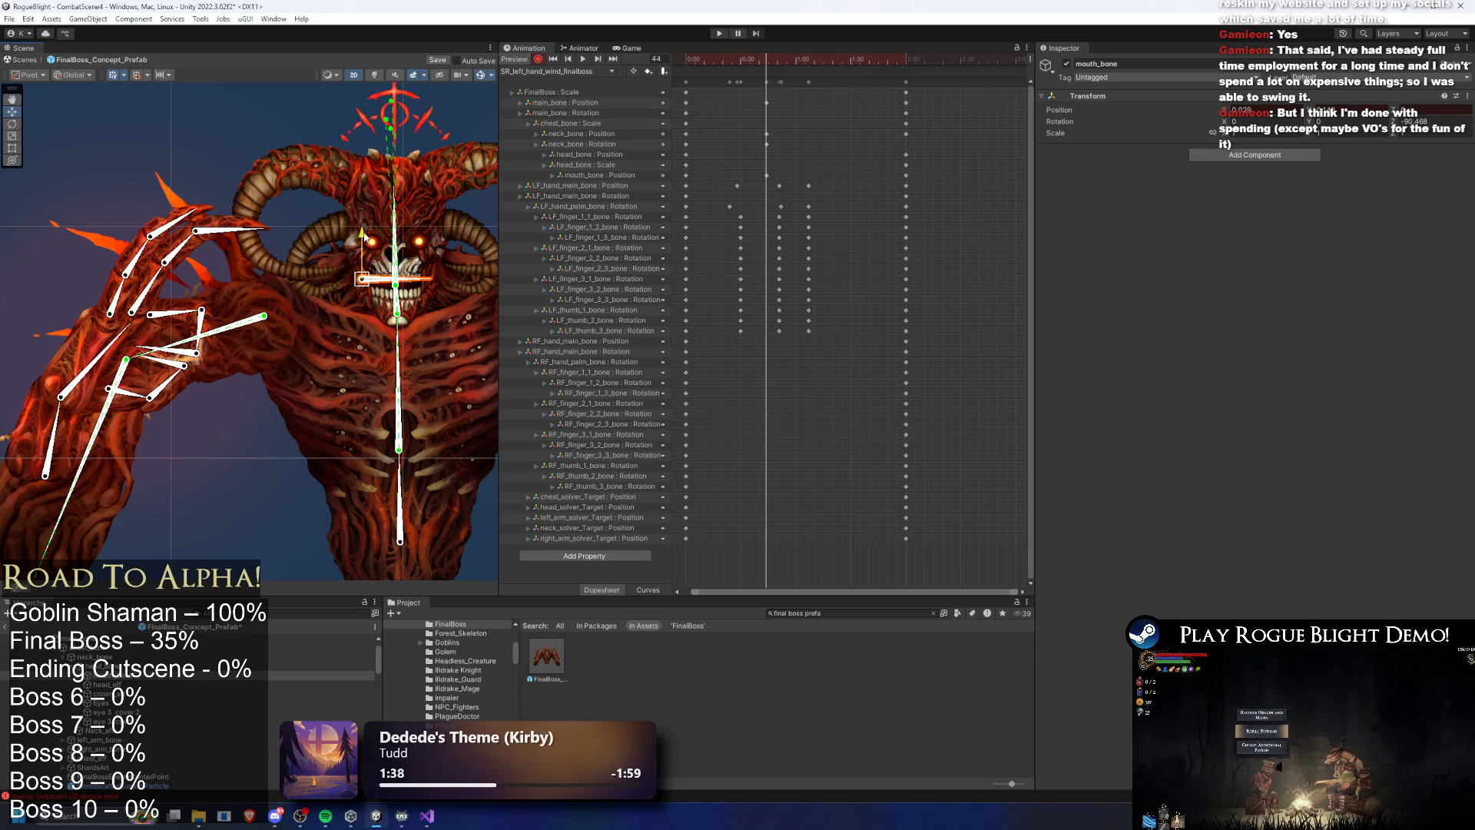
key(space)
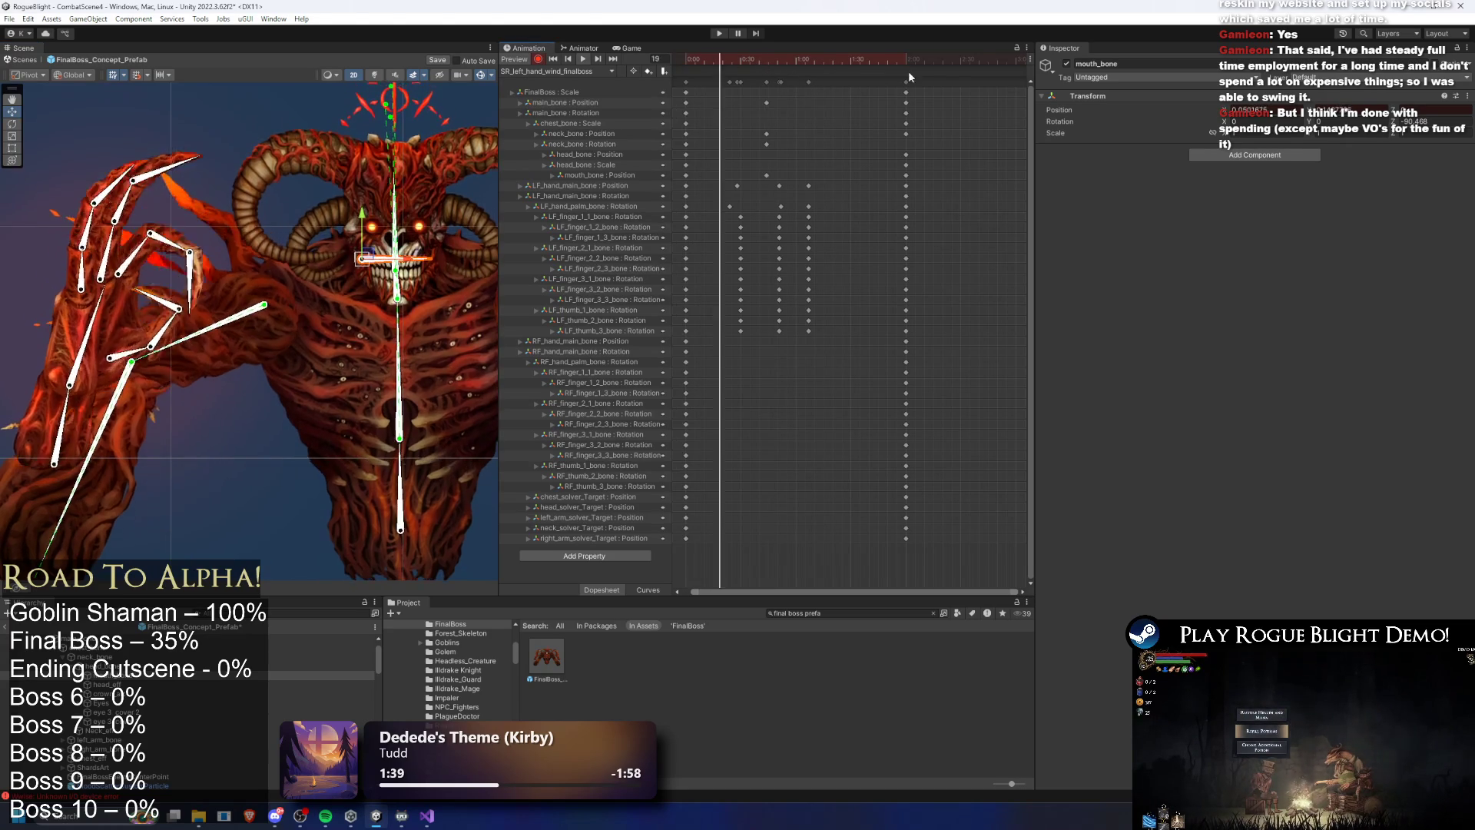
click(612, 145)
key(Delete)
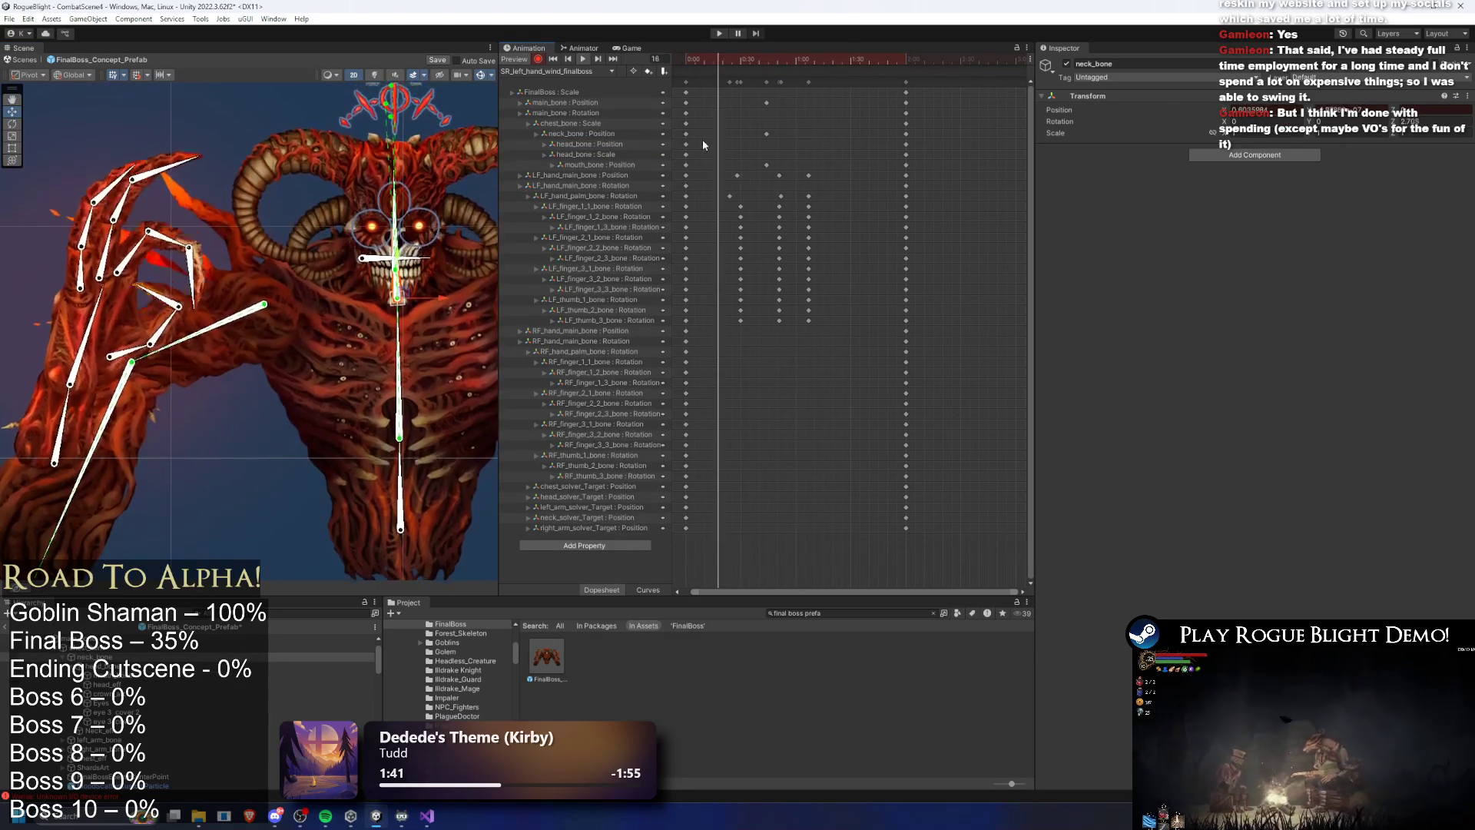
Select the neck and mouth_bone position keys and slide the mouth keys later toward frame 48
click(766, 133)
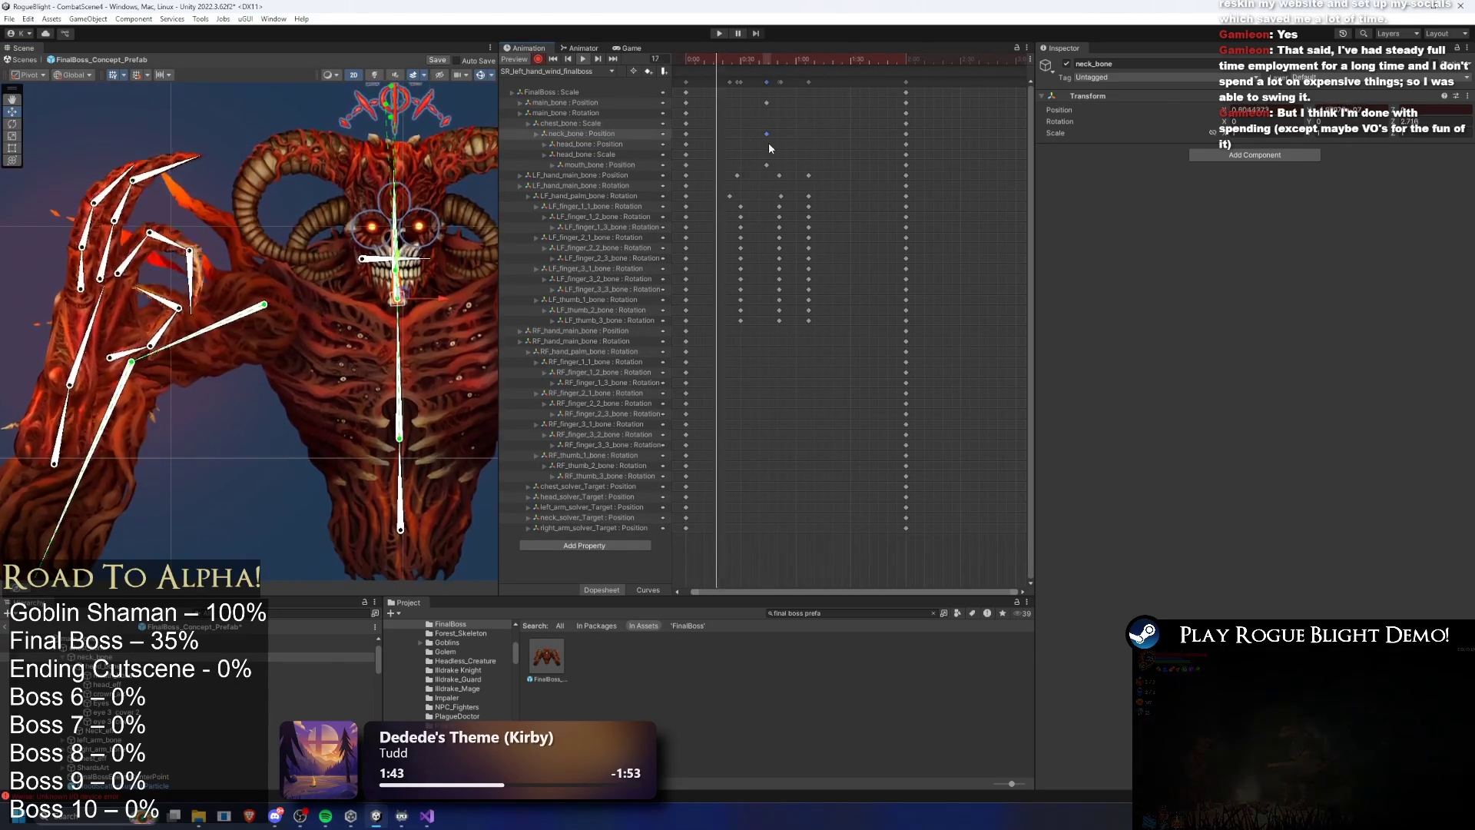
click(726, 164)
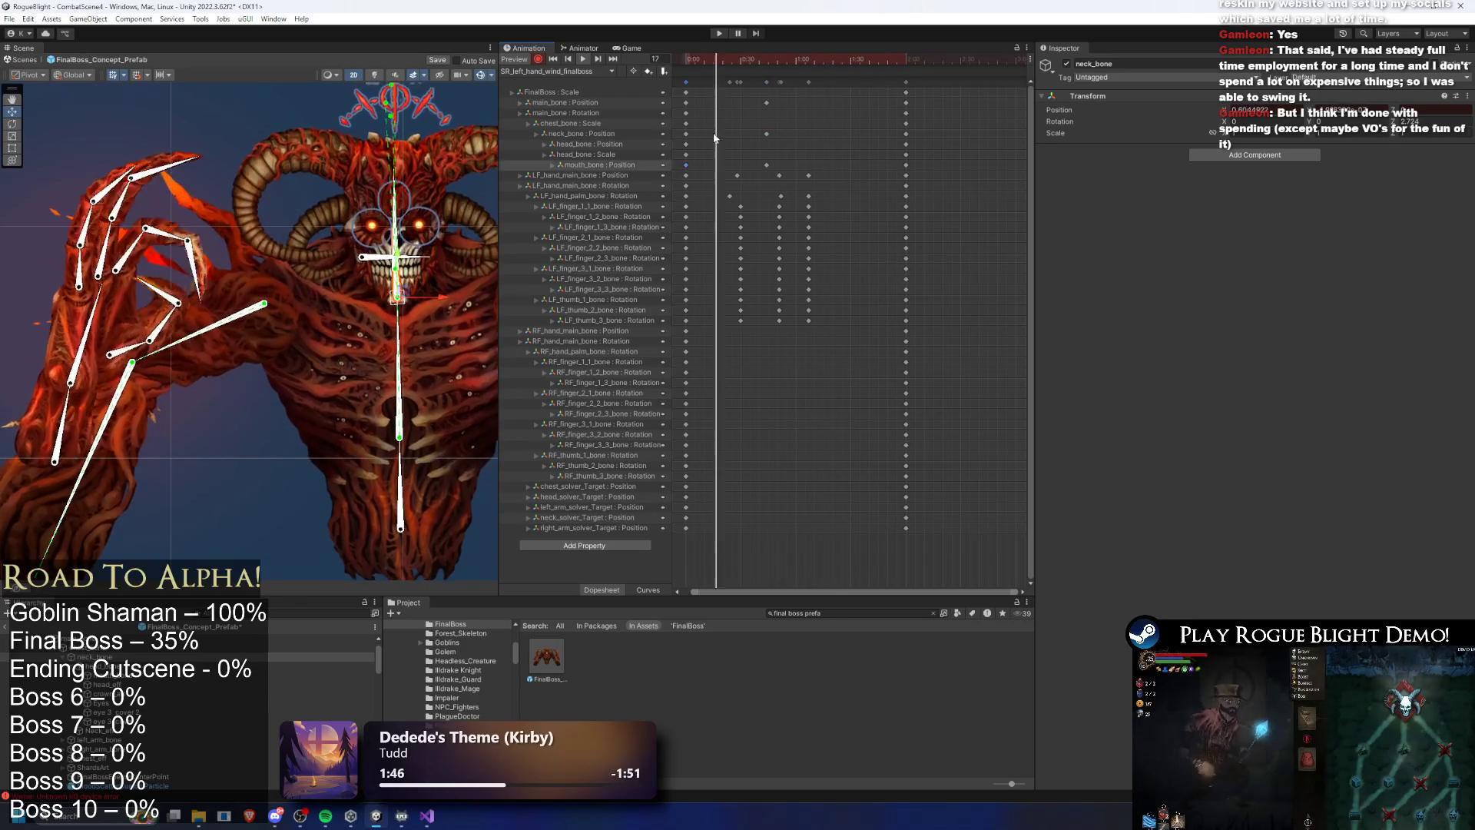
click(732, 60)
drag(732, 60, 773, 58)
drag(764, 171, 804, 174)
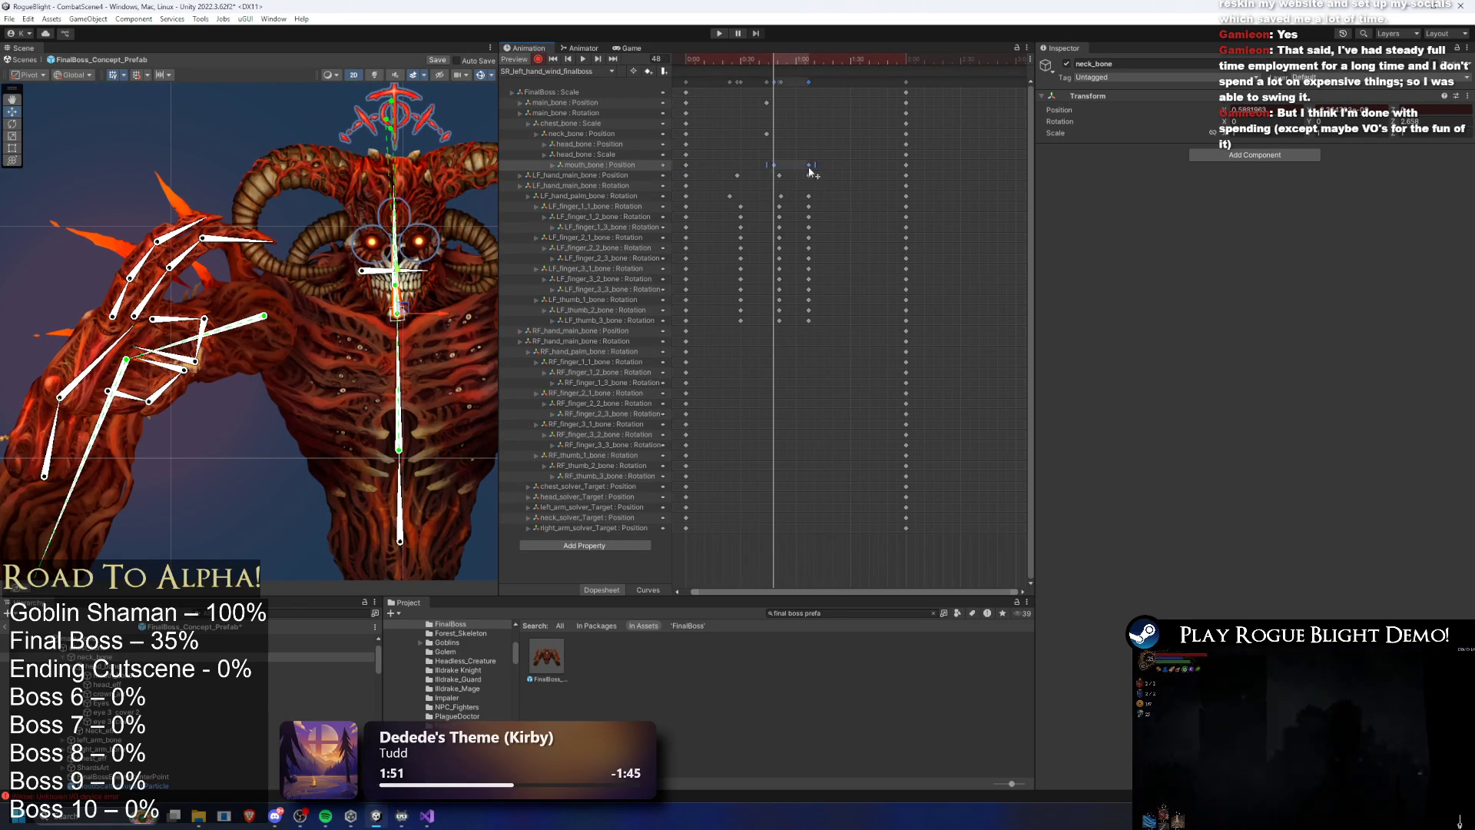
key(space)
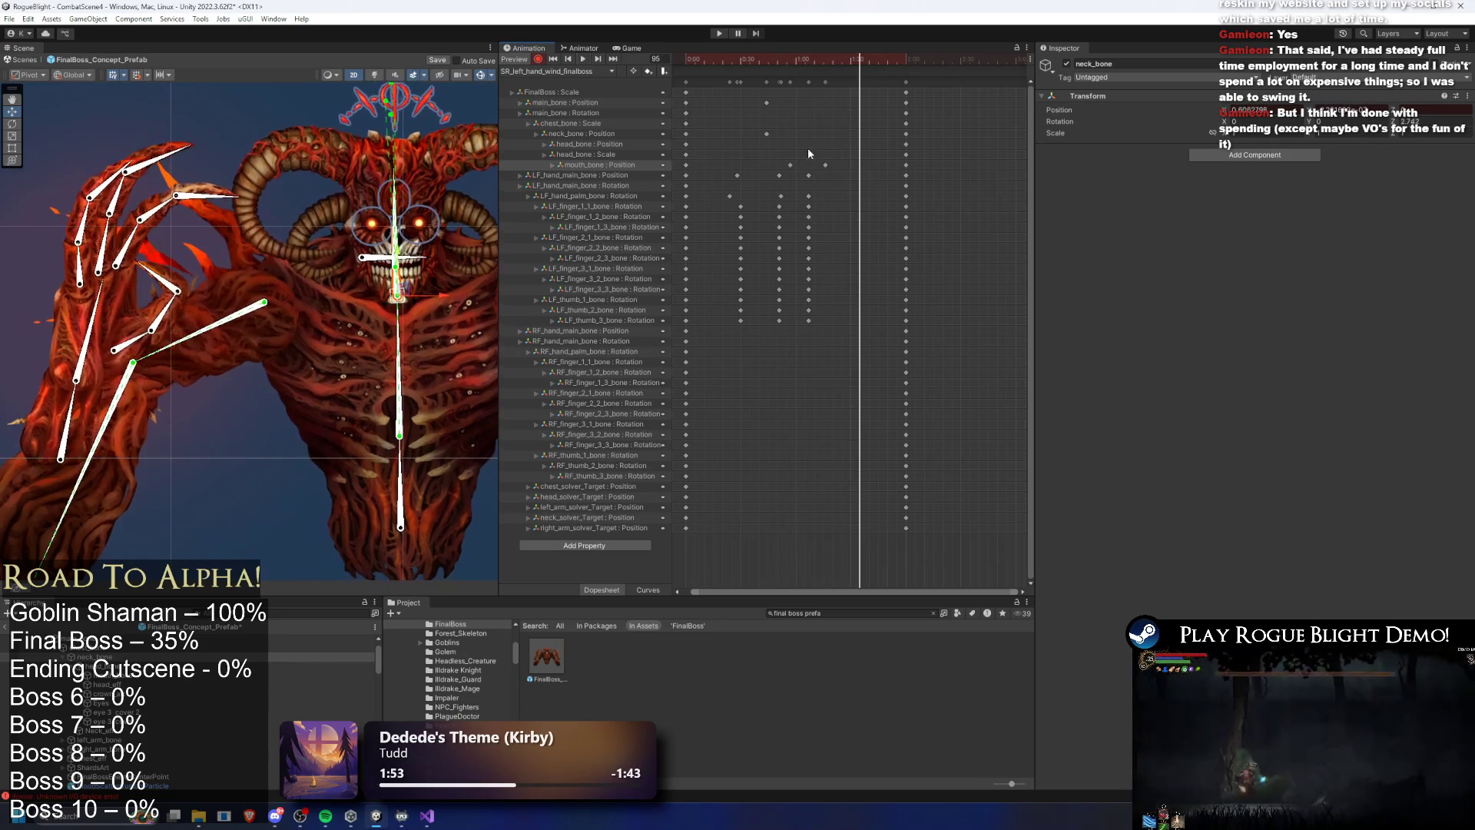
Nudge a mouth key to 1:14 and step through frames 56 to 88 near the clip's end
drag(826, 165, 822, 172)
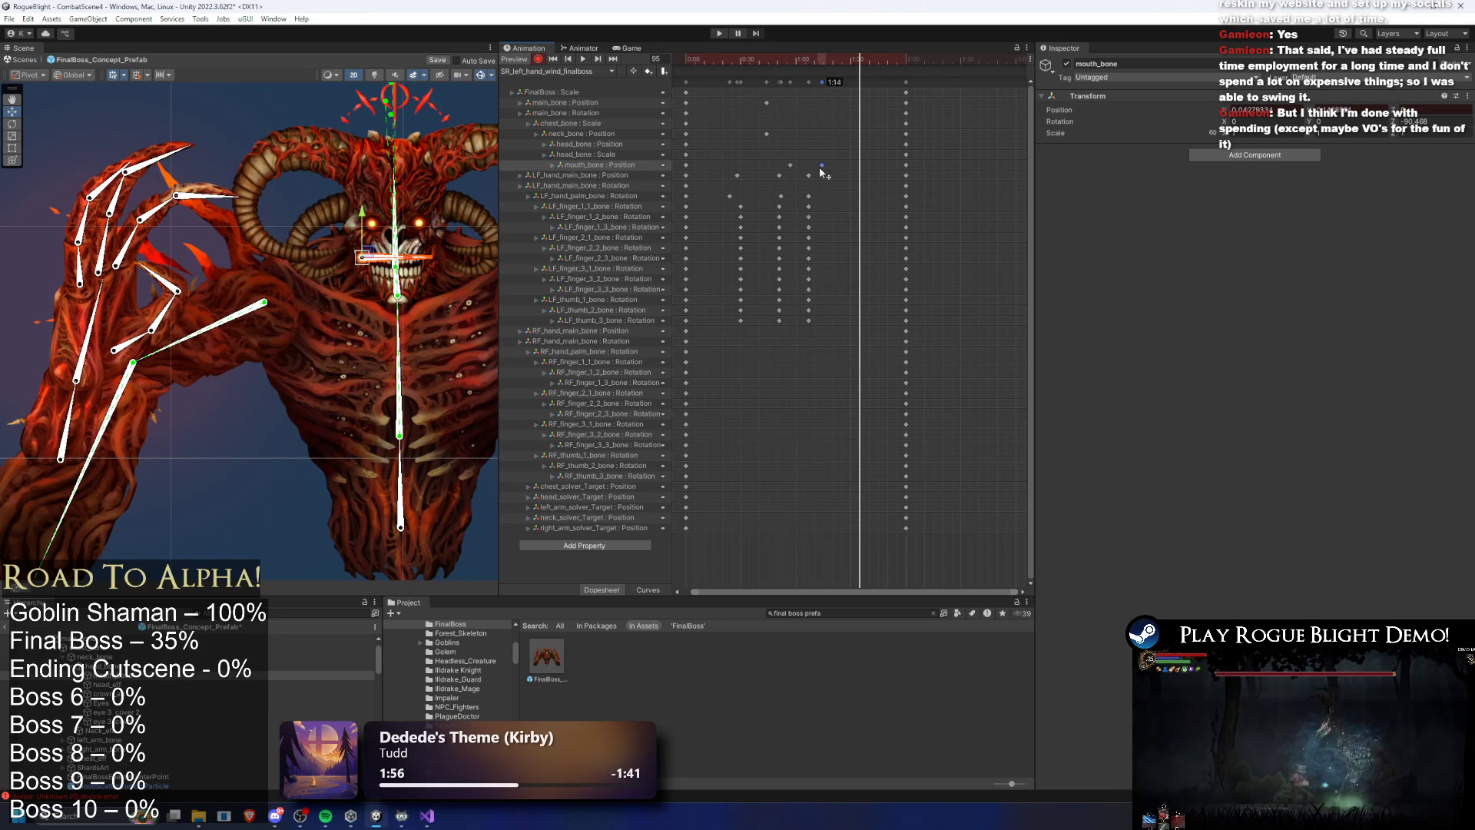
mouse_move(852, 57)
mouse_down()
mouse_move(740, 57)
mouse_move(816, 58)
mouse_move(827, 146)
mouse_up()
drag(830, 69, 839, 70)
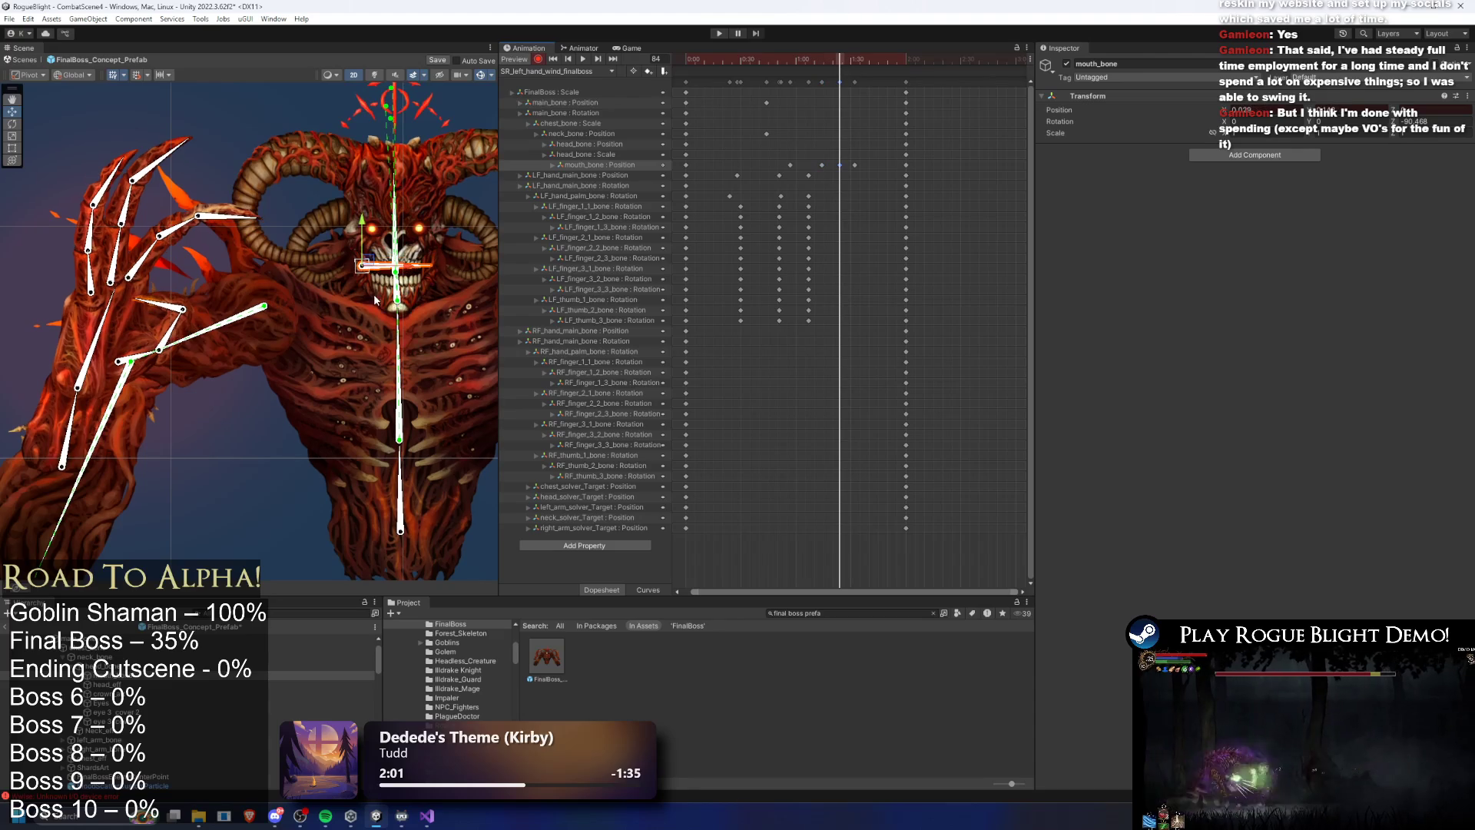
scroll(384, 246, up, 2)
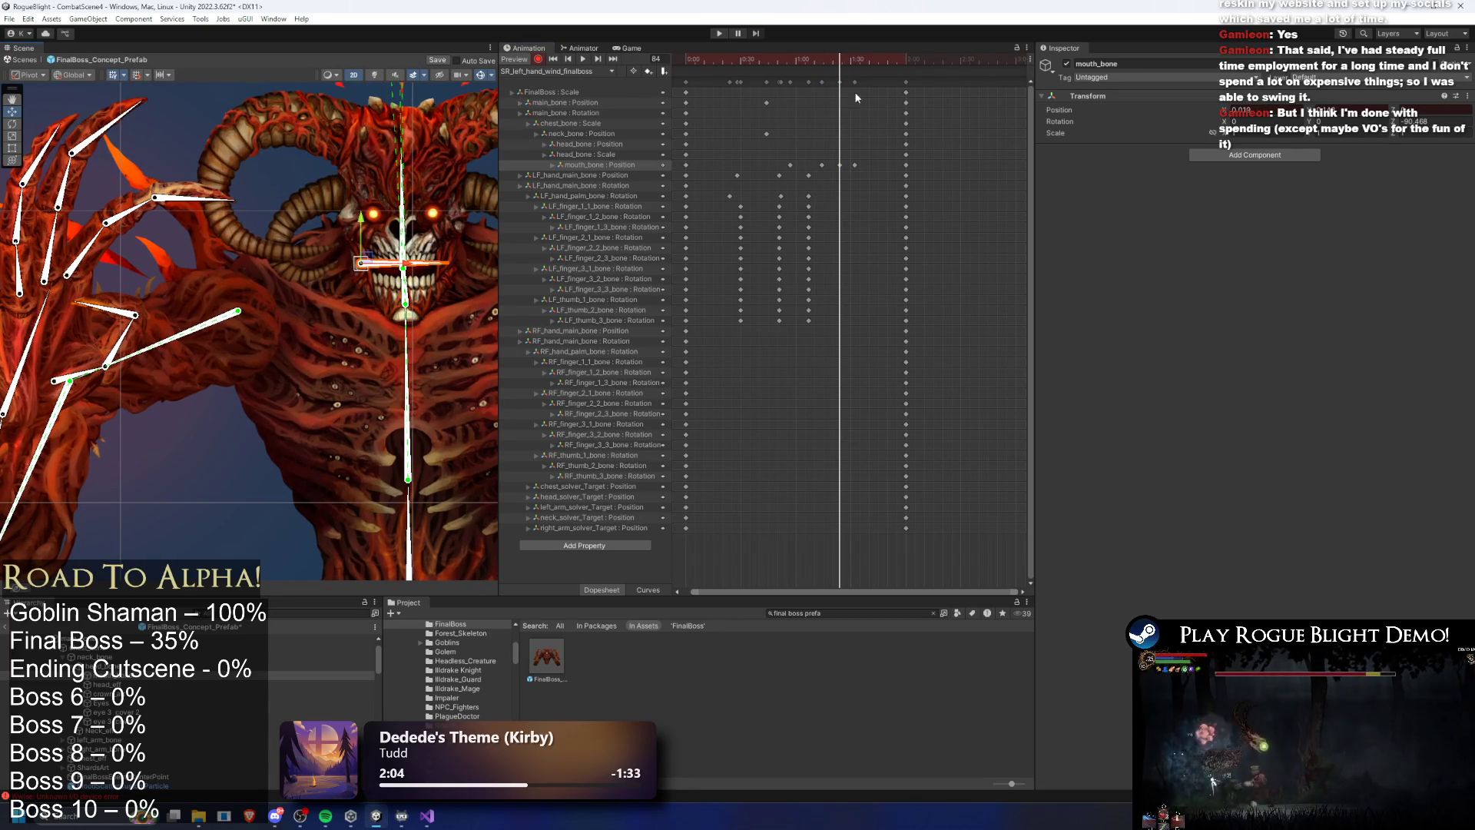
key(period)
key(period)
key(period)
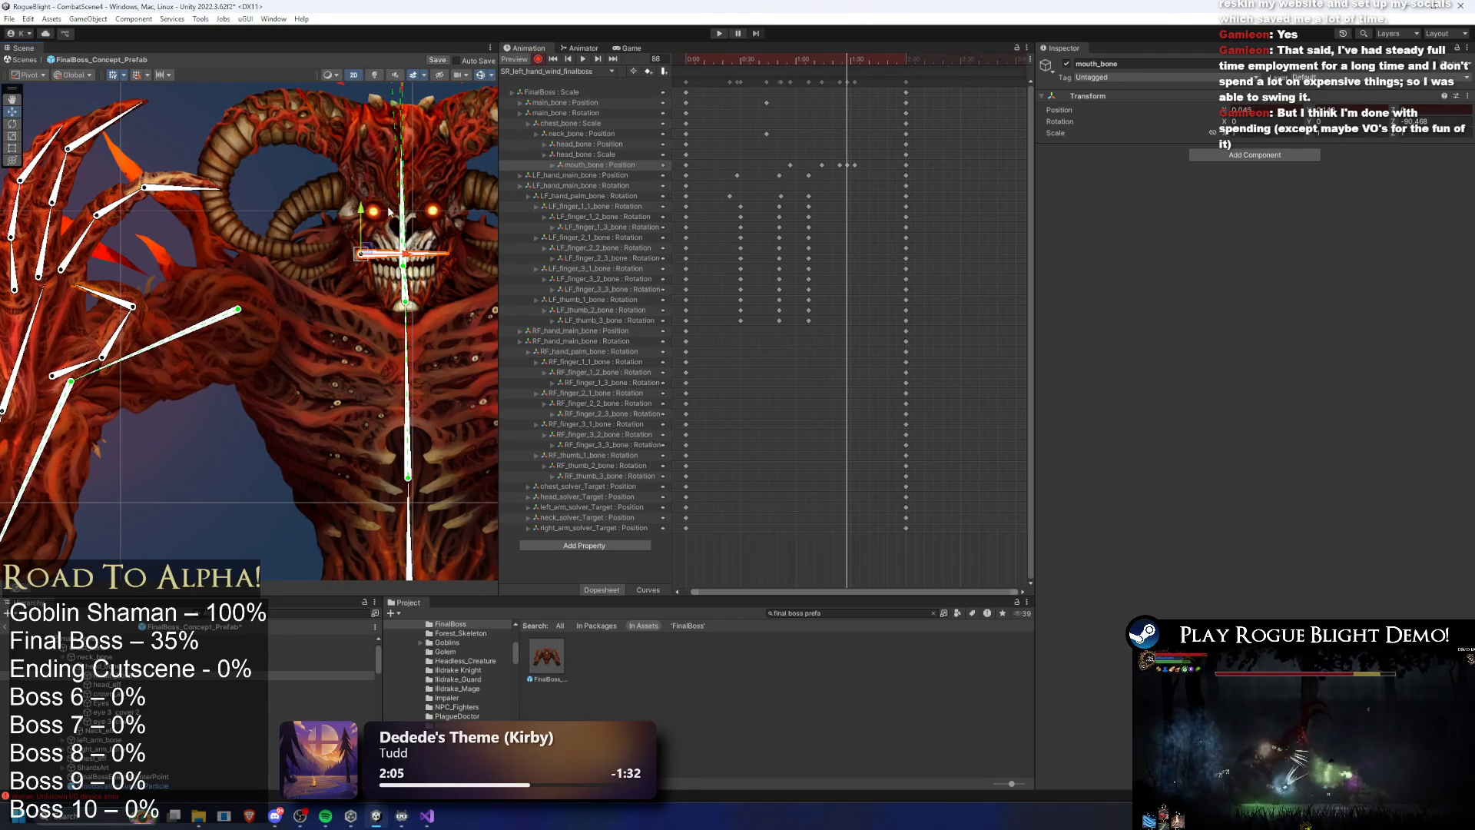